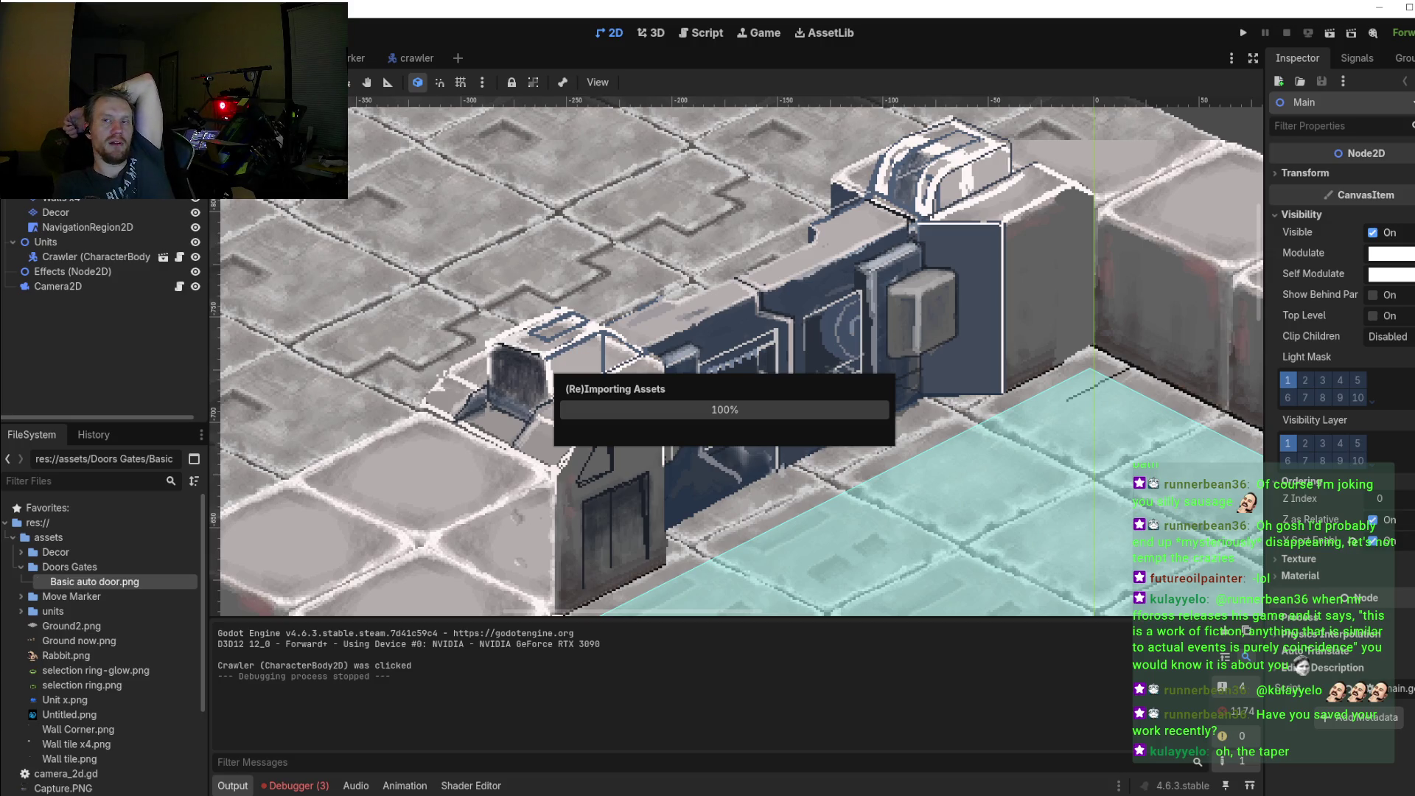
Step: Check the Basic auto door.png diff in GitHub Desktop, then bring up the Steam library
key(alt+Tab)
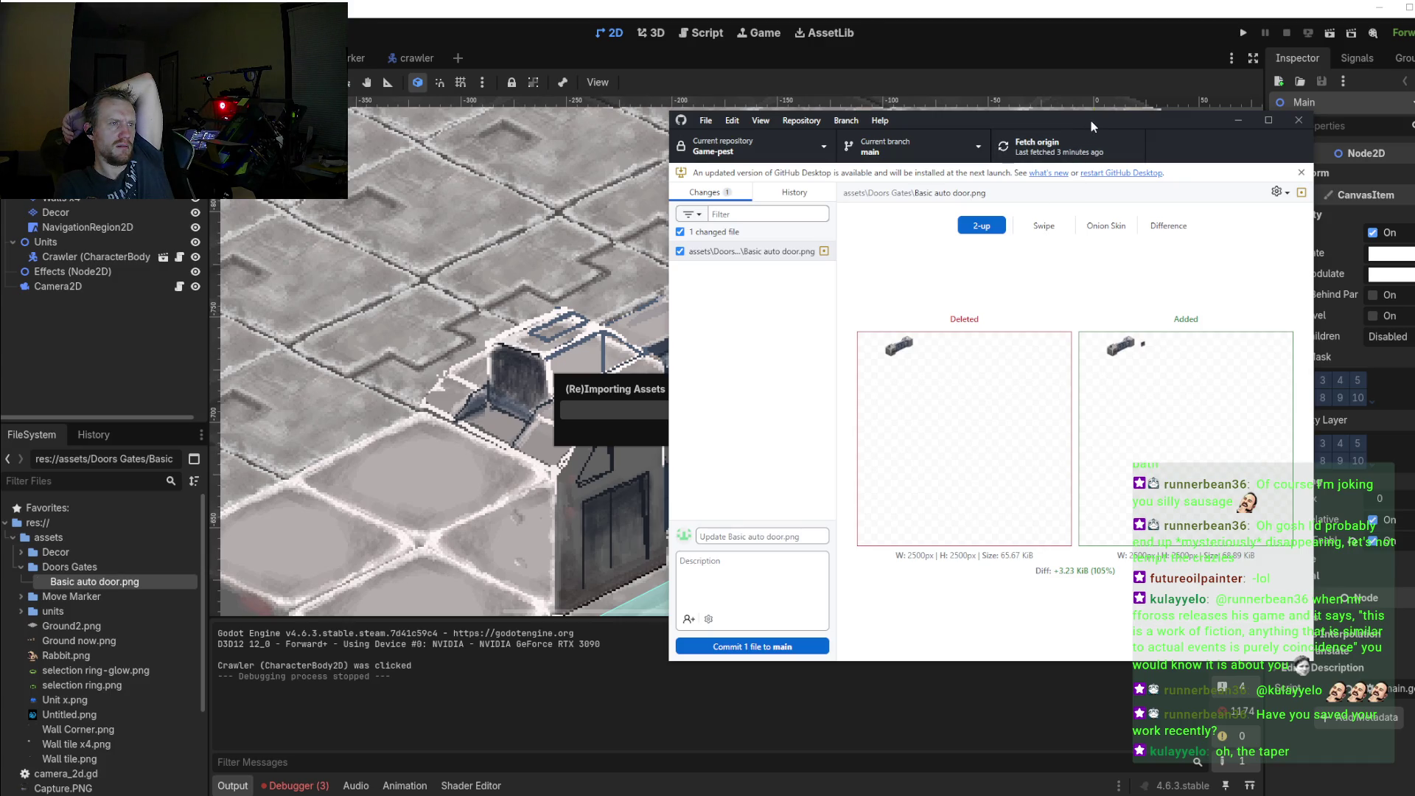
key(alt+Tab)
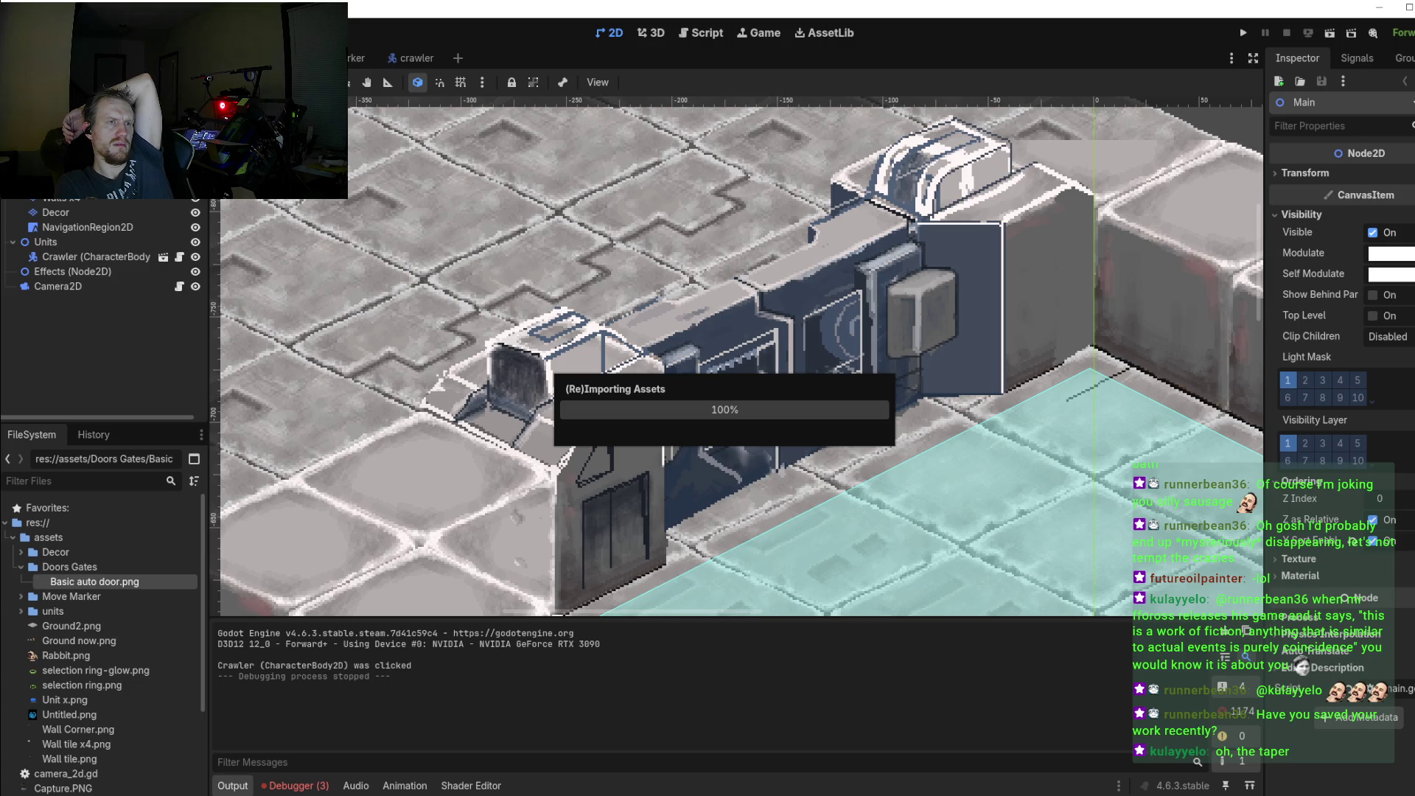
key(alt+Tab)
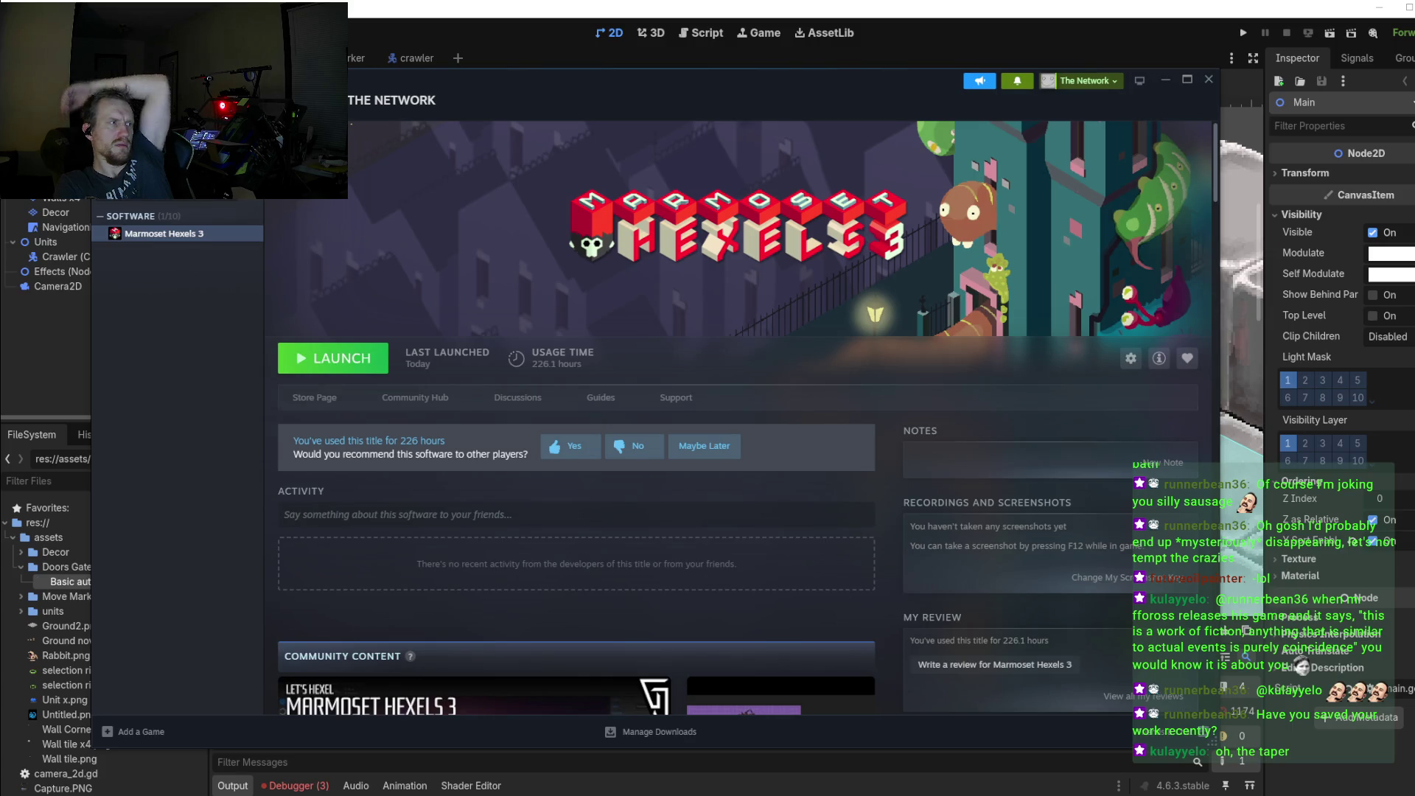
Step: Restart Godot Engine from the Steam library and open the game project from the Project Manager
text(god)
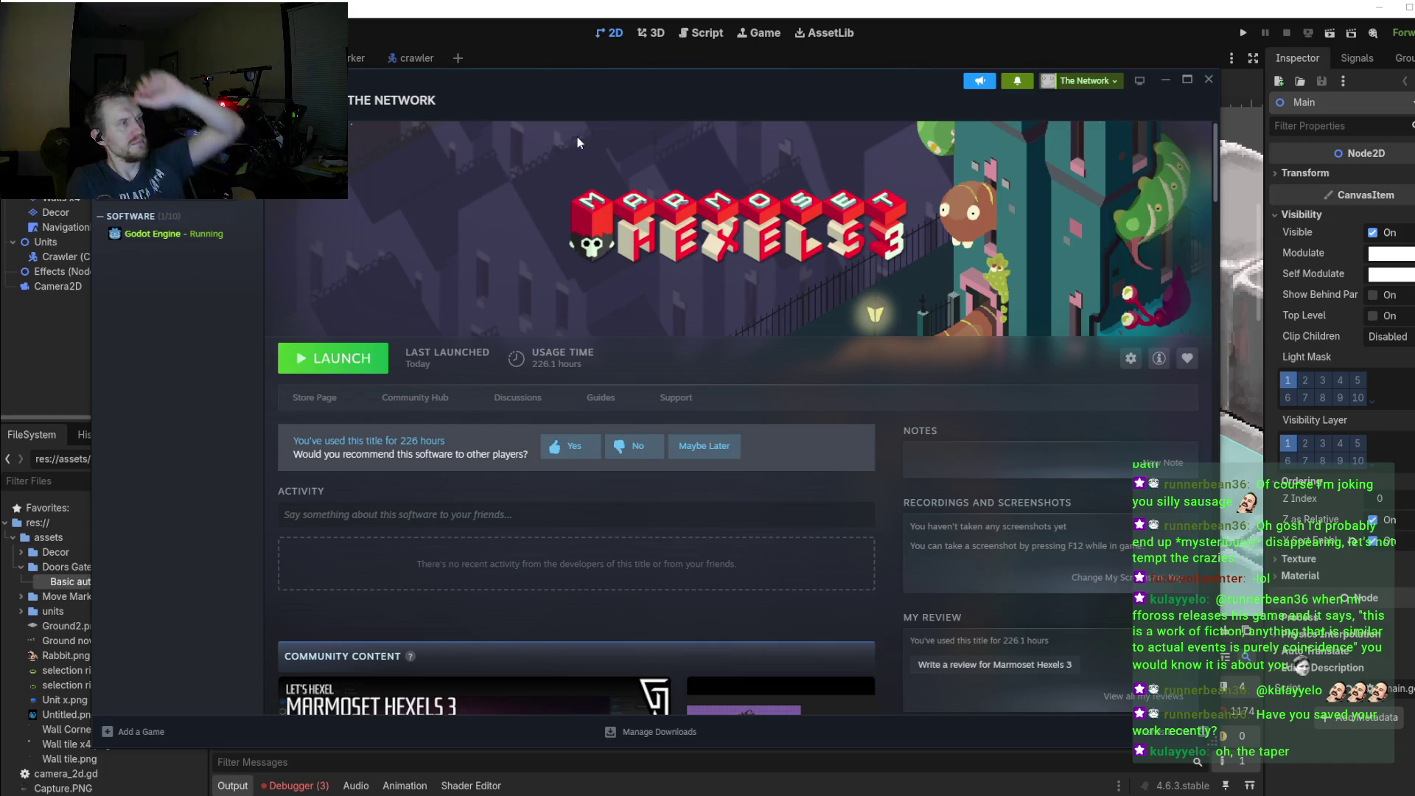
click(155, 233)
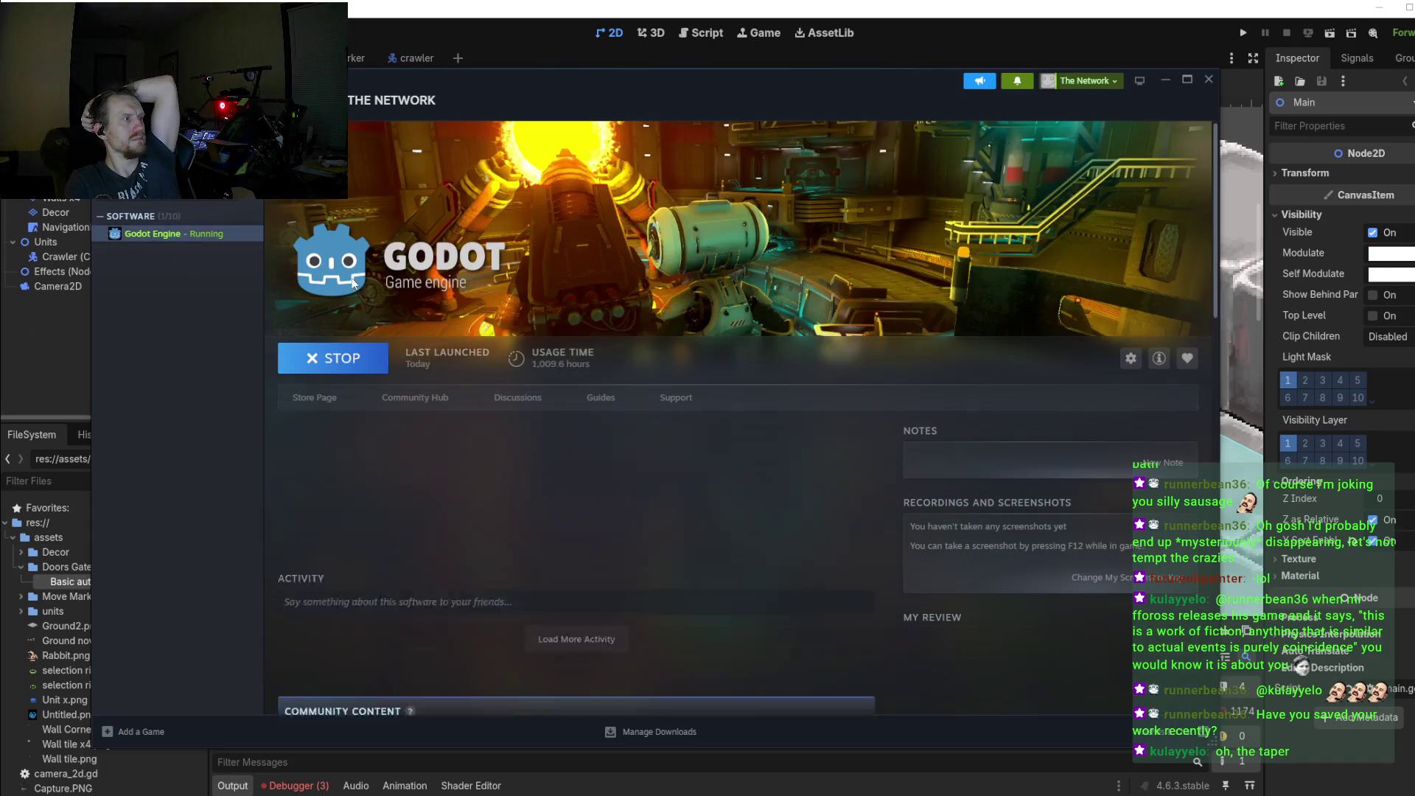
click(342, 357)
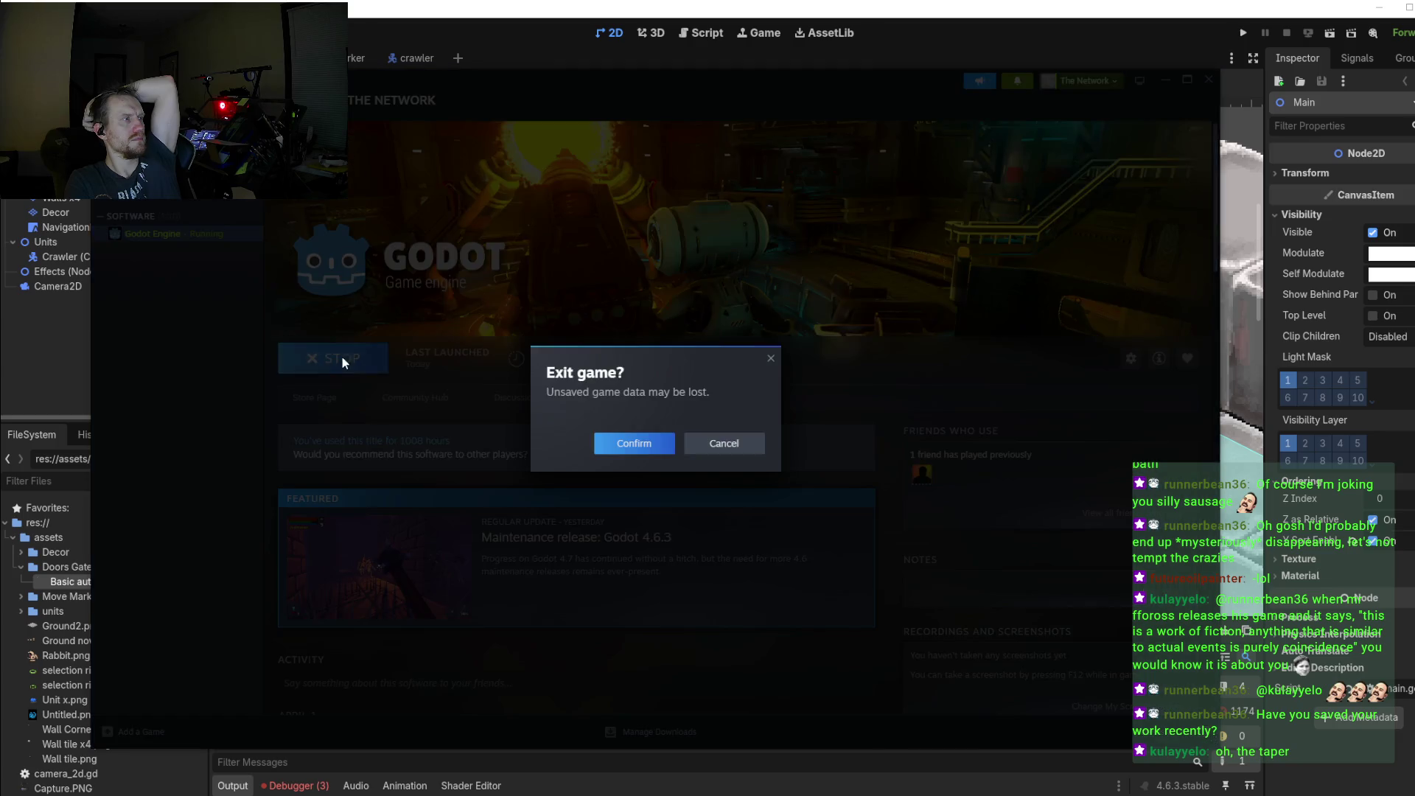
click(665, 451)
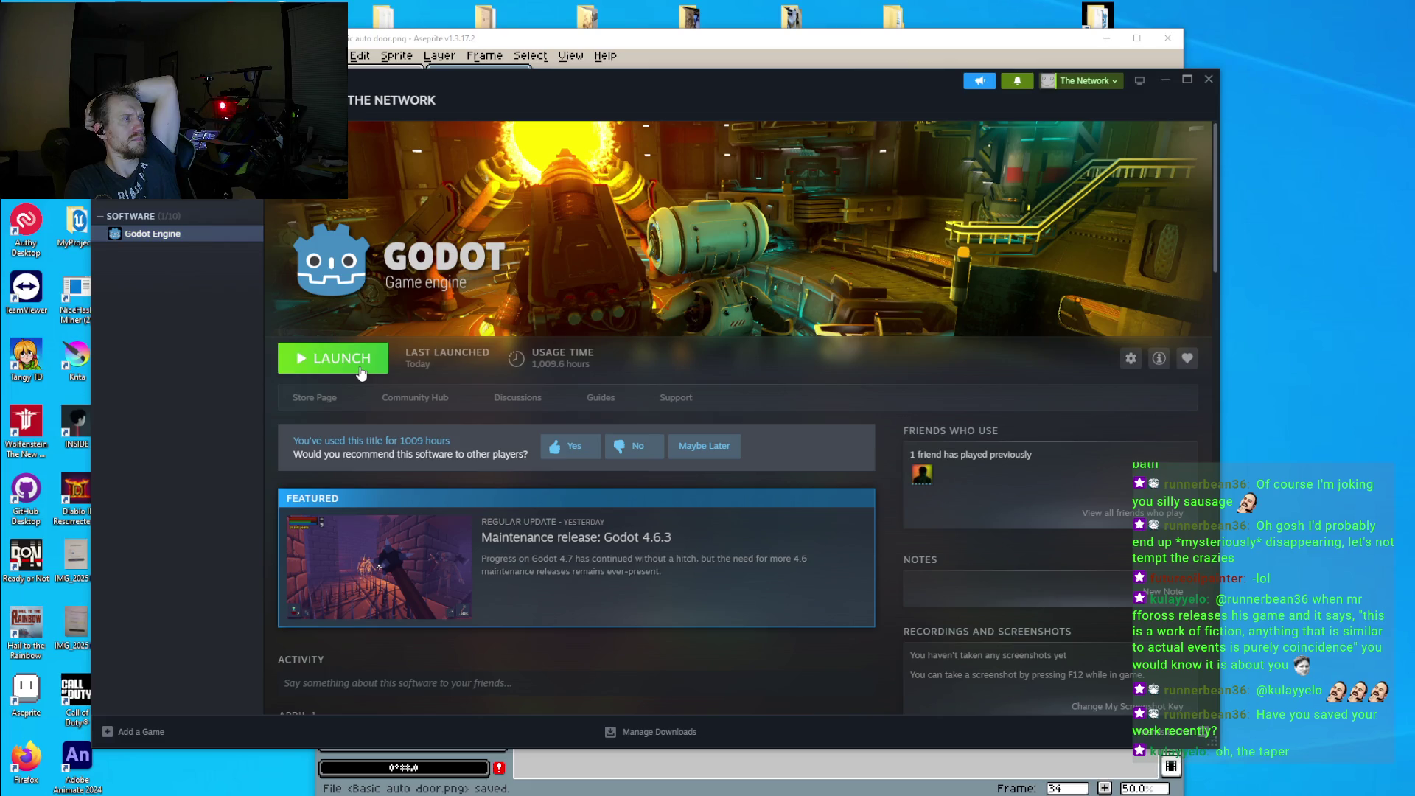
click(361, 372)
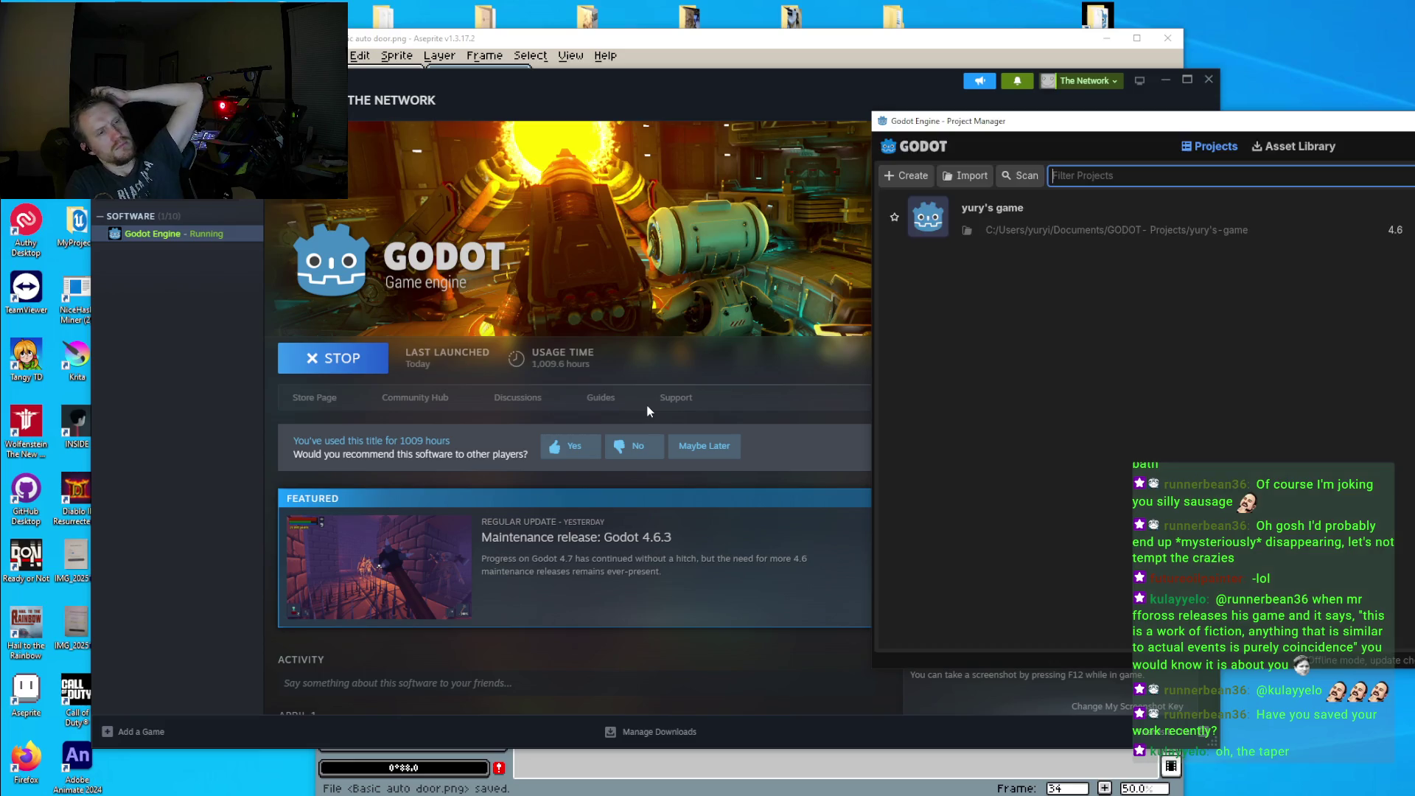
click(1098, 215)
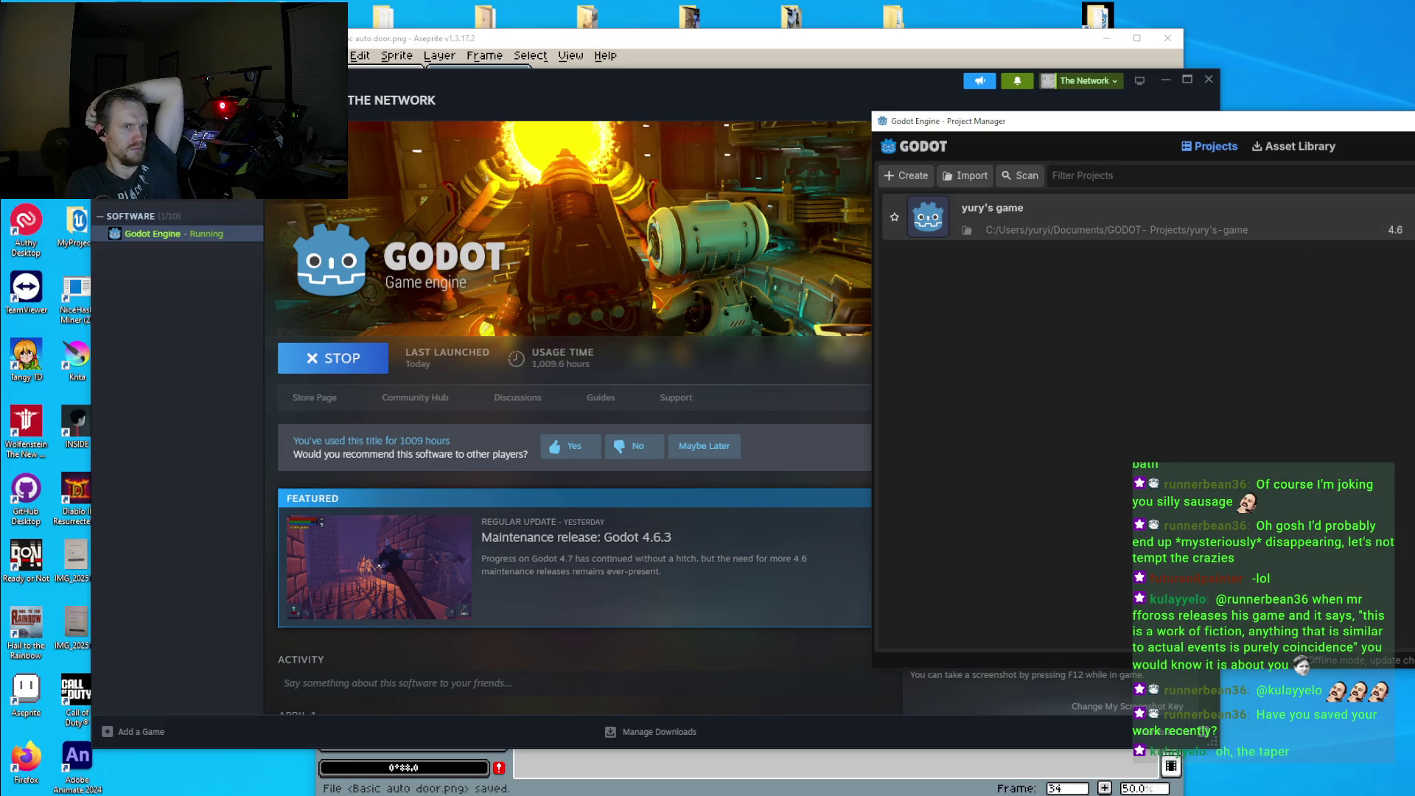
key(ctrl+r)
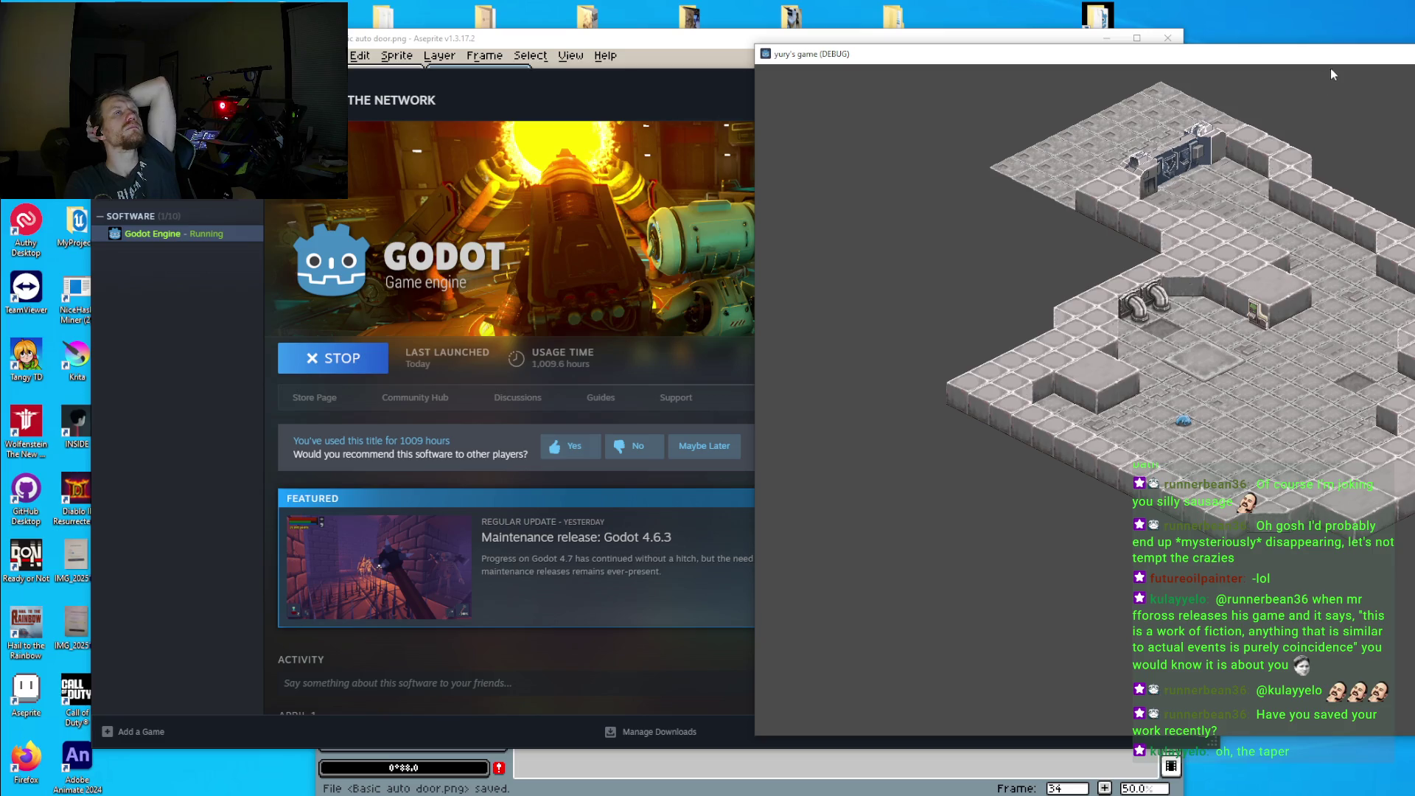
Step: Move the running debug game window aside and close it
drag(1333, 61, 762, 66)
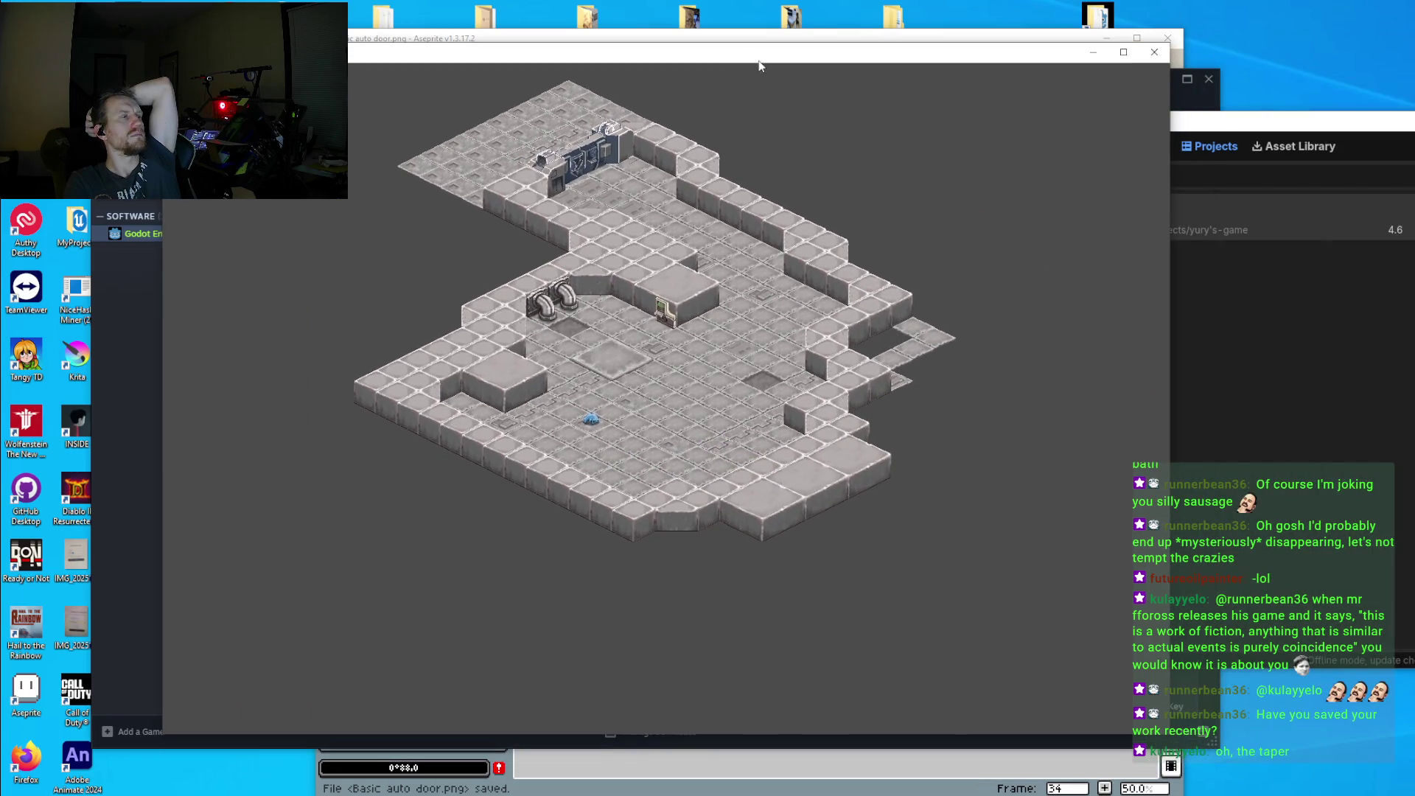
click(1154, 52)
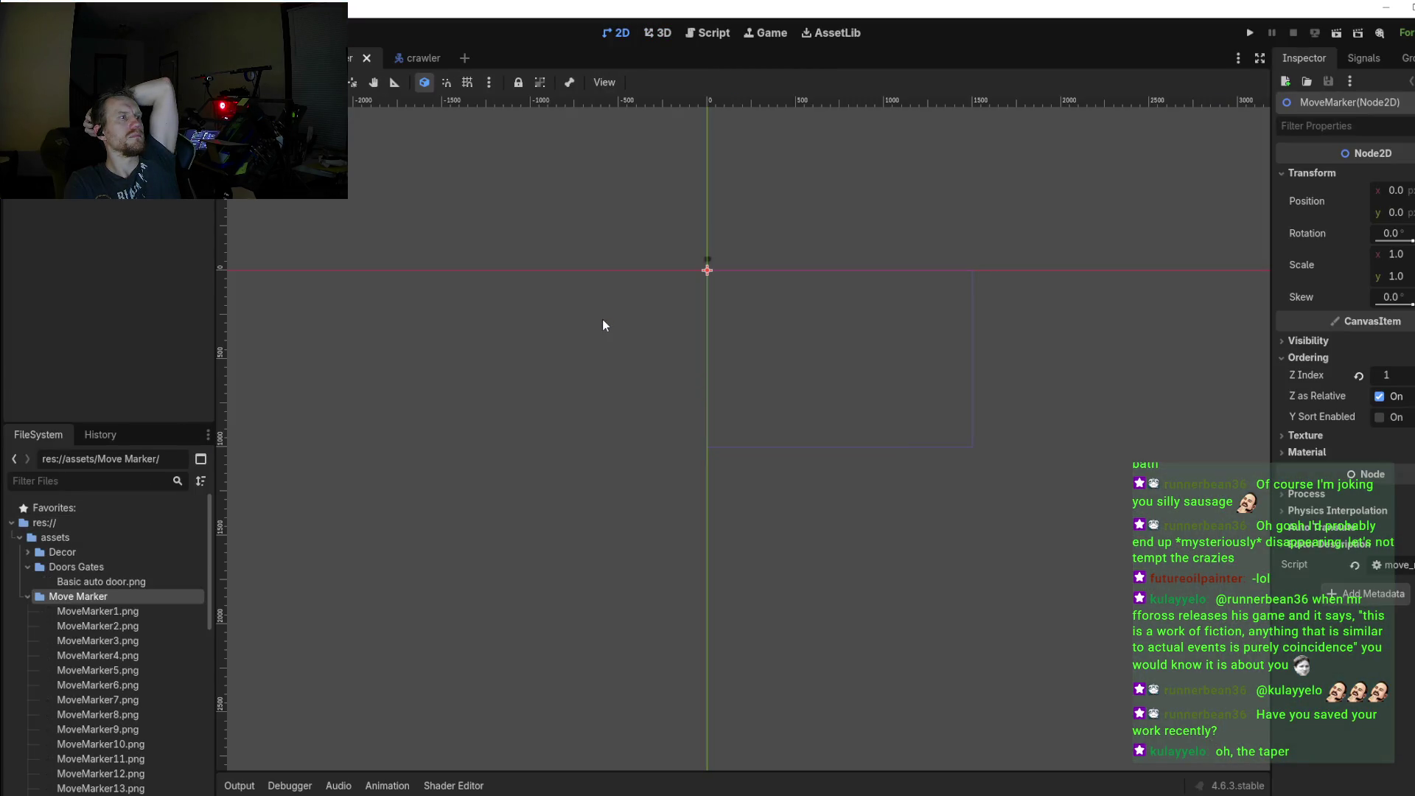
scroll(704, 284, up, 6)
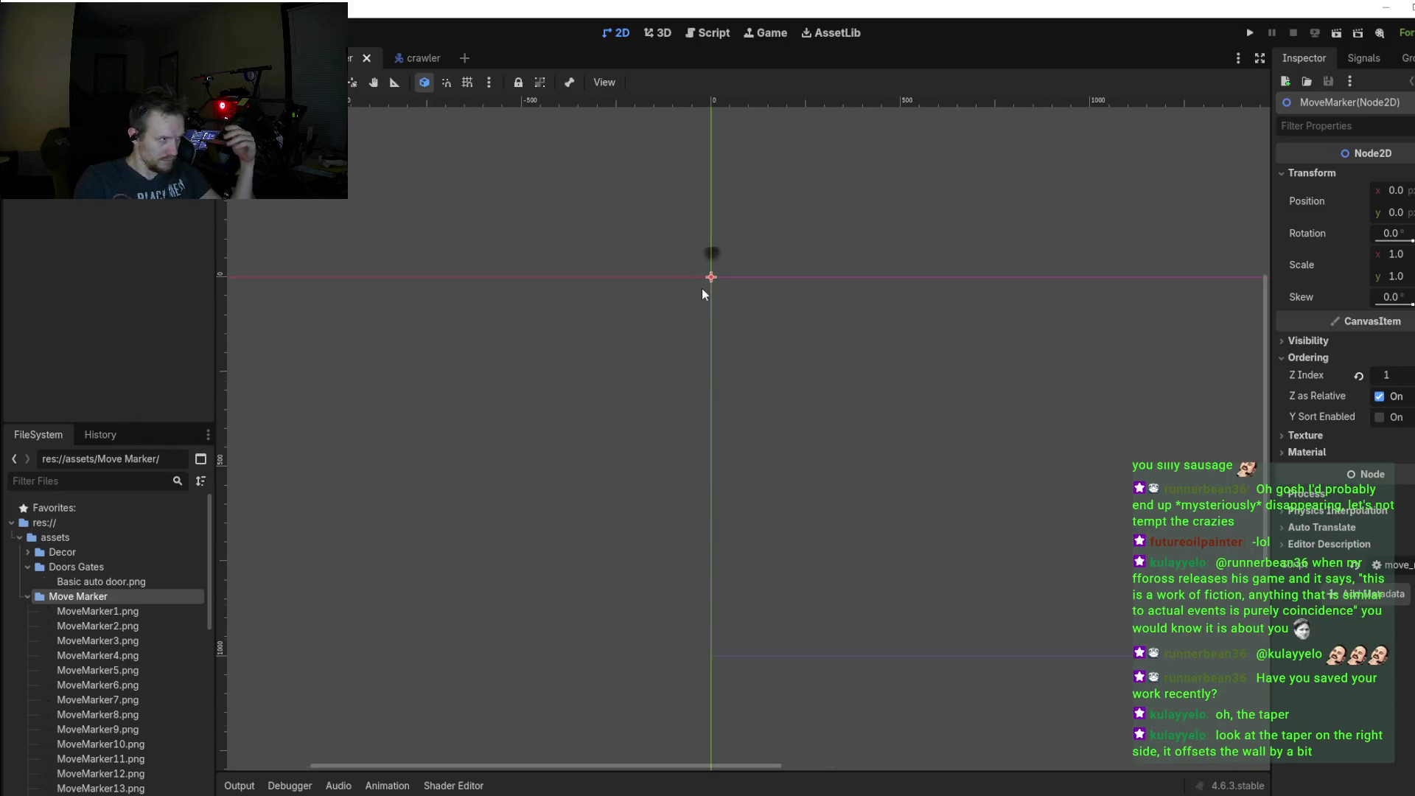
scroll(702, 293, down, 6)
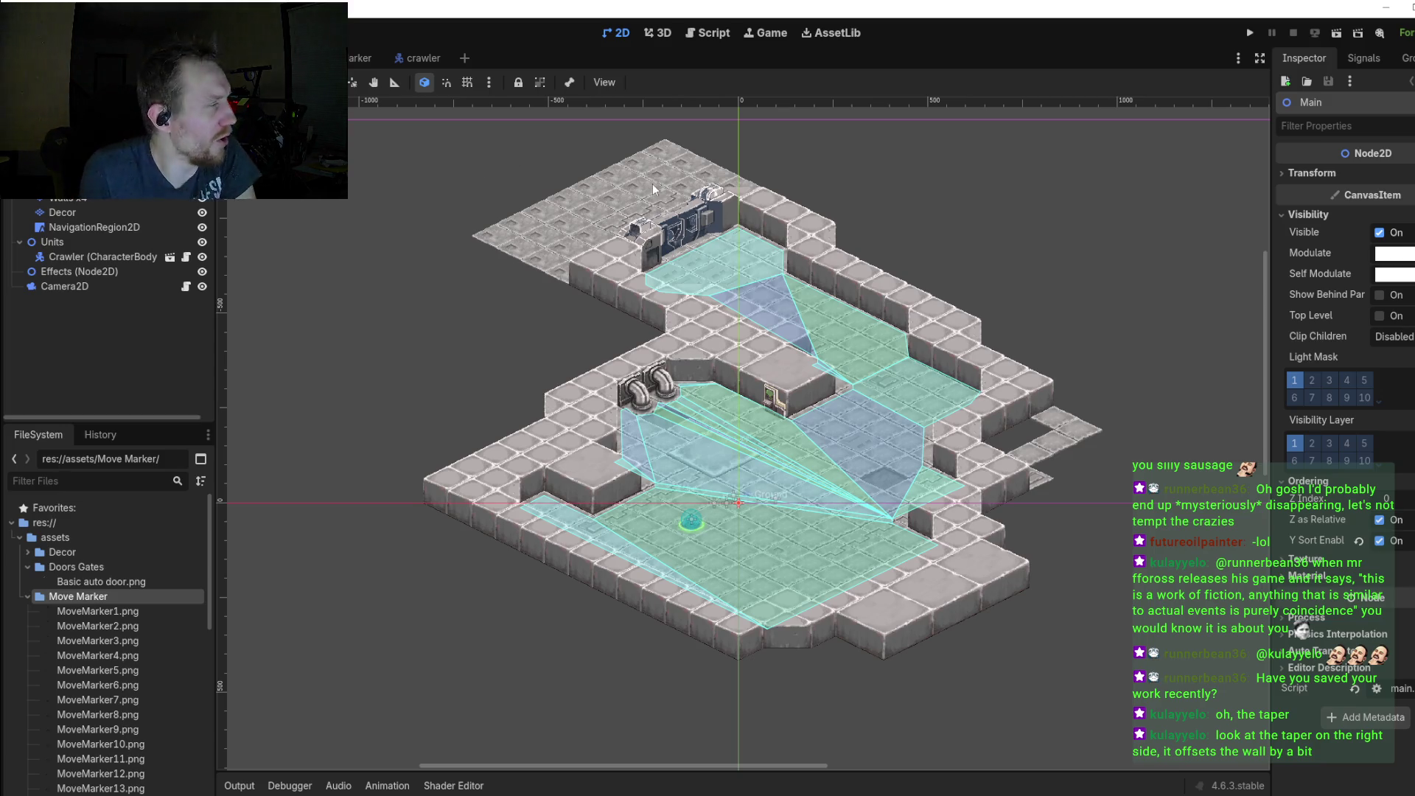
Step: Zoom and pan the Main scene to inspect the auto door on the upper wall
drag(621, 233, 646, 337)
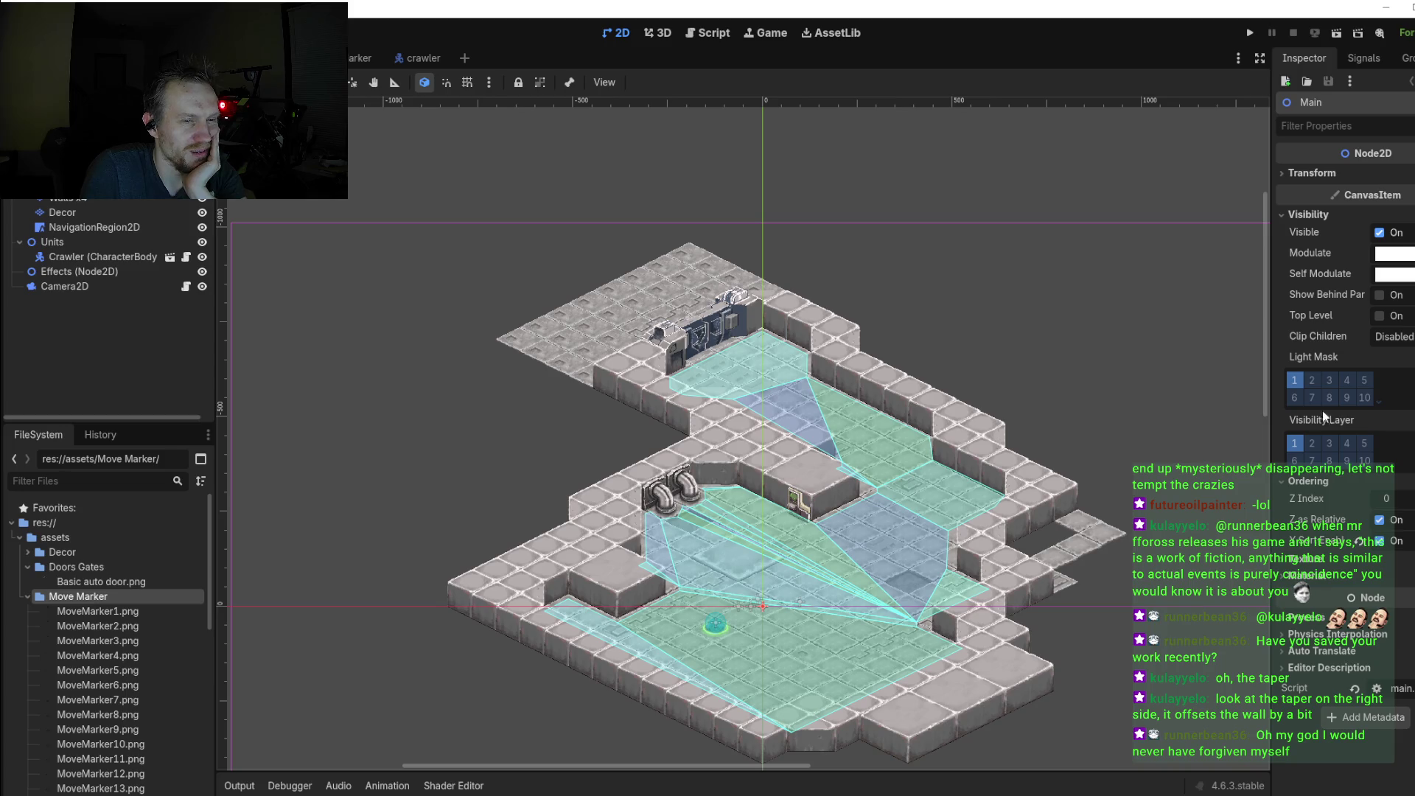
scroll(767, 332, up, 1)
scroll(810, 333, up, 2)
scroll(825, 333, up, 2)
scroll(825, 334, up, 1)
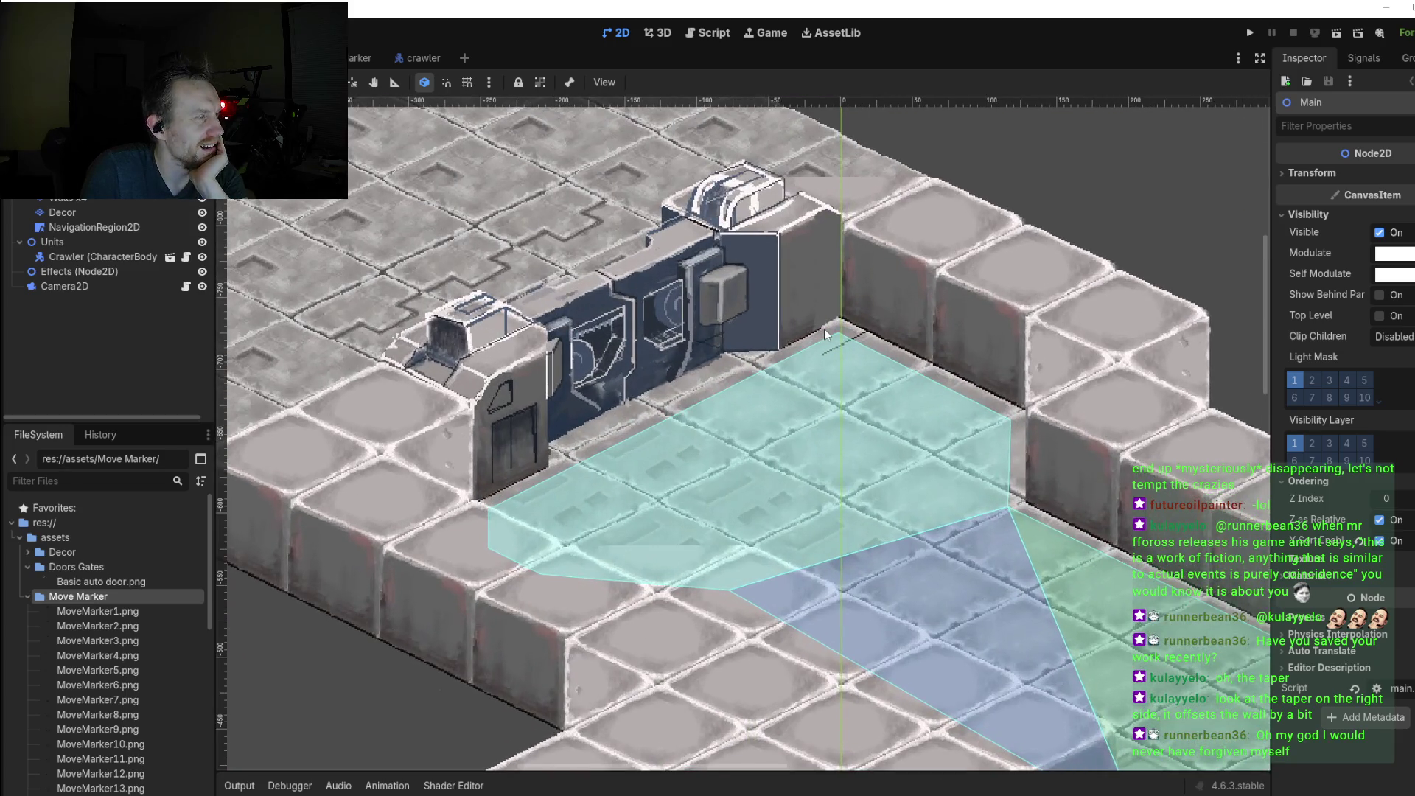
drag(656, 444, 657, 472)
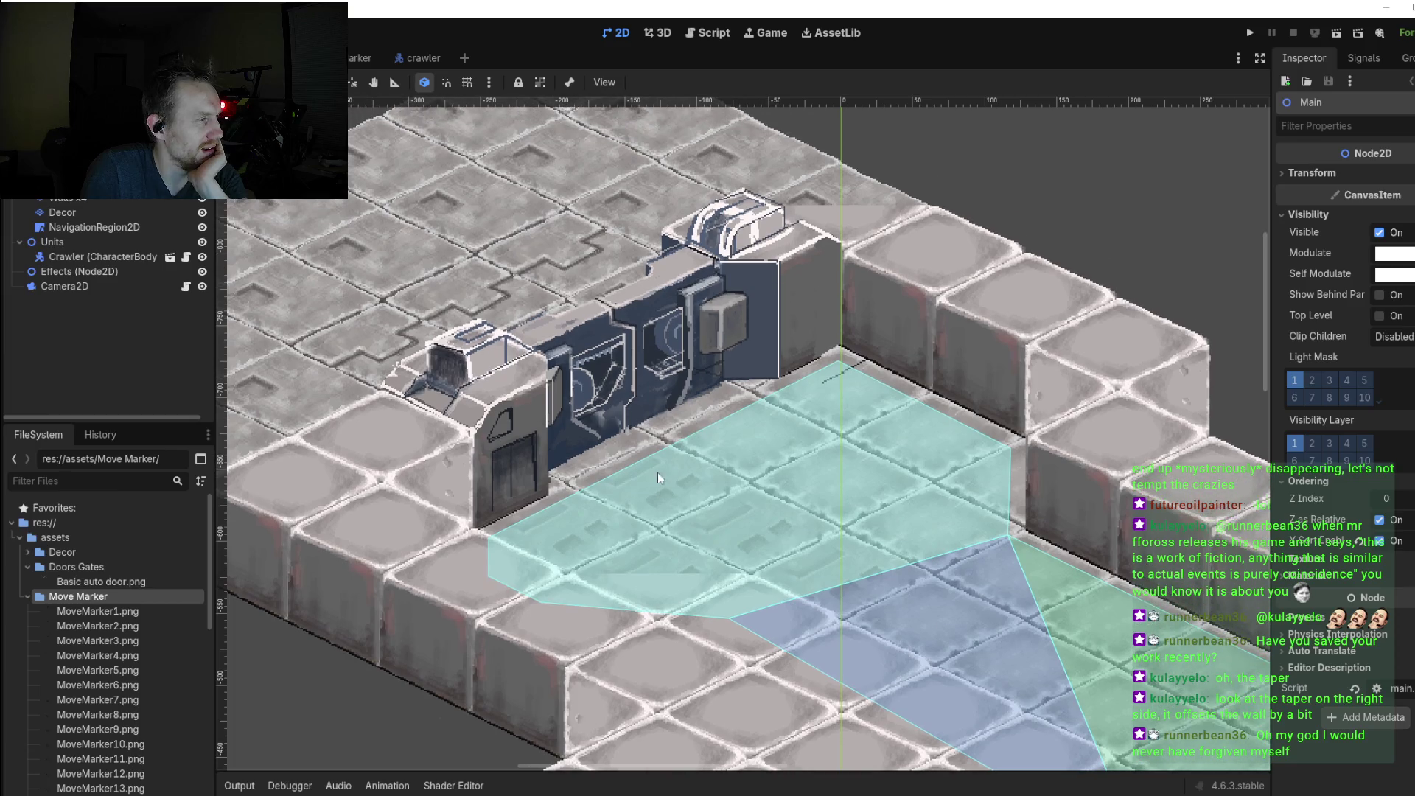
scroll(834, 368, down, 3)
scroll(1018, 428, down, 2)
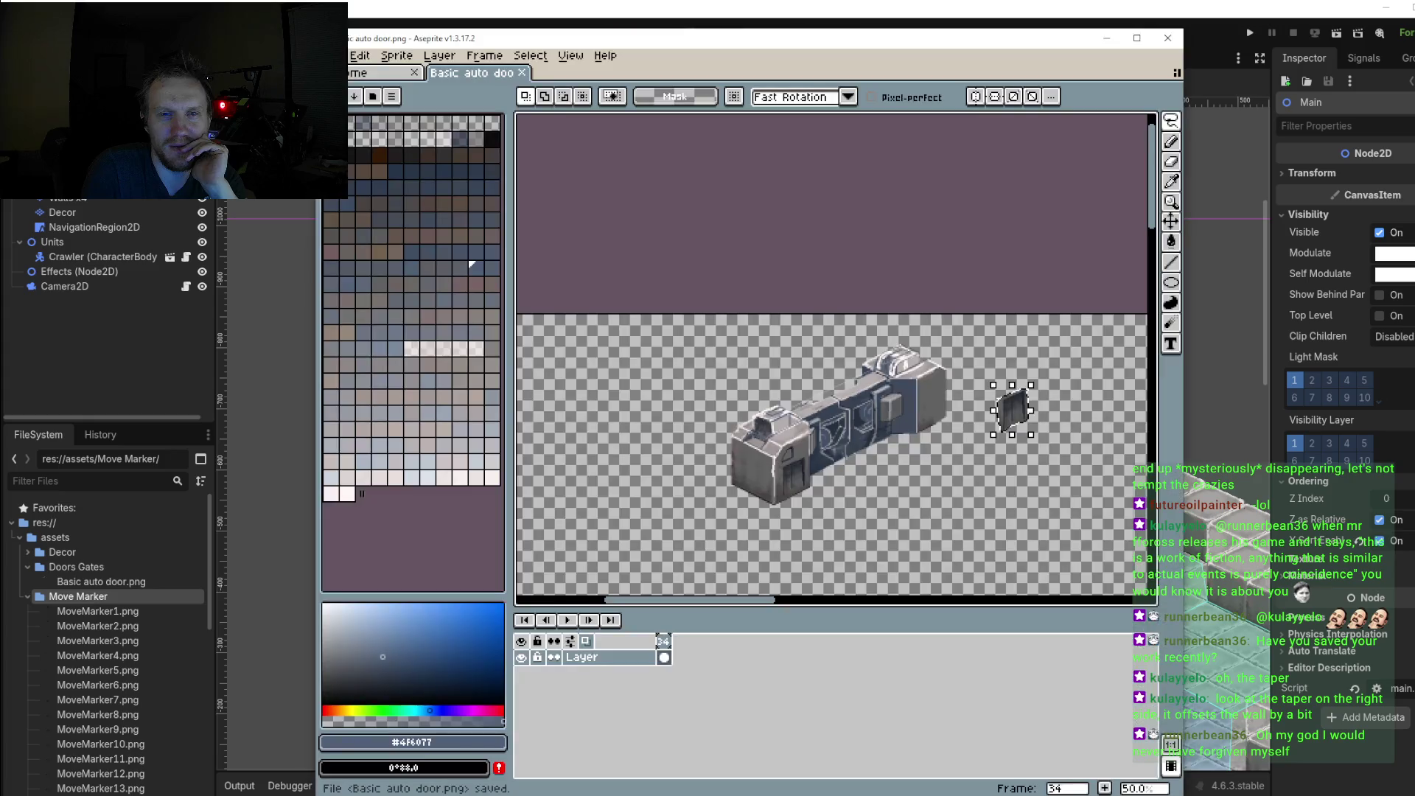
Step: In Aseprite, commit the moved door piece, save Basic auto door.png and return to Godot
key(alt+Tab)
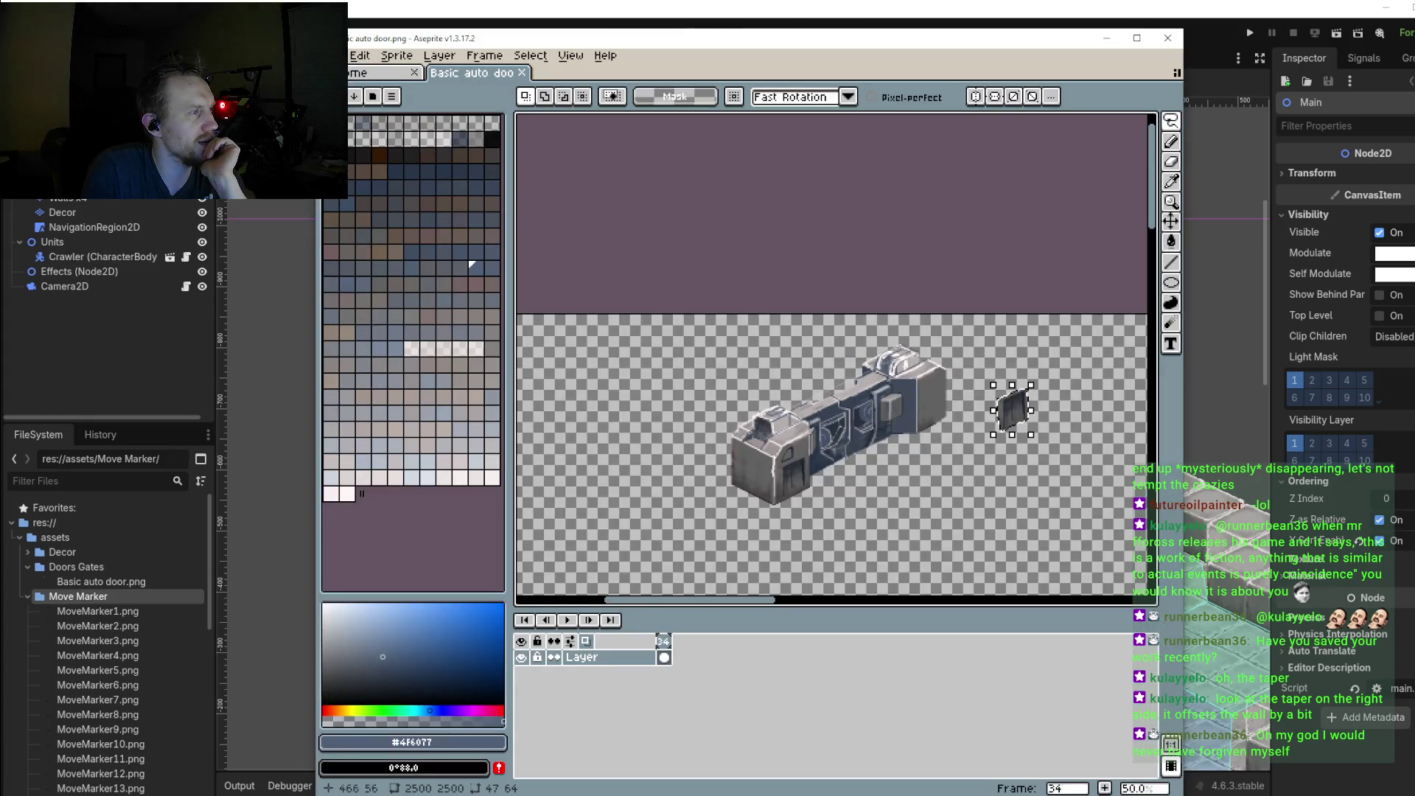
scroll(1032, 415, up, 1)
key(alt+f)
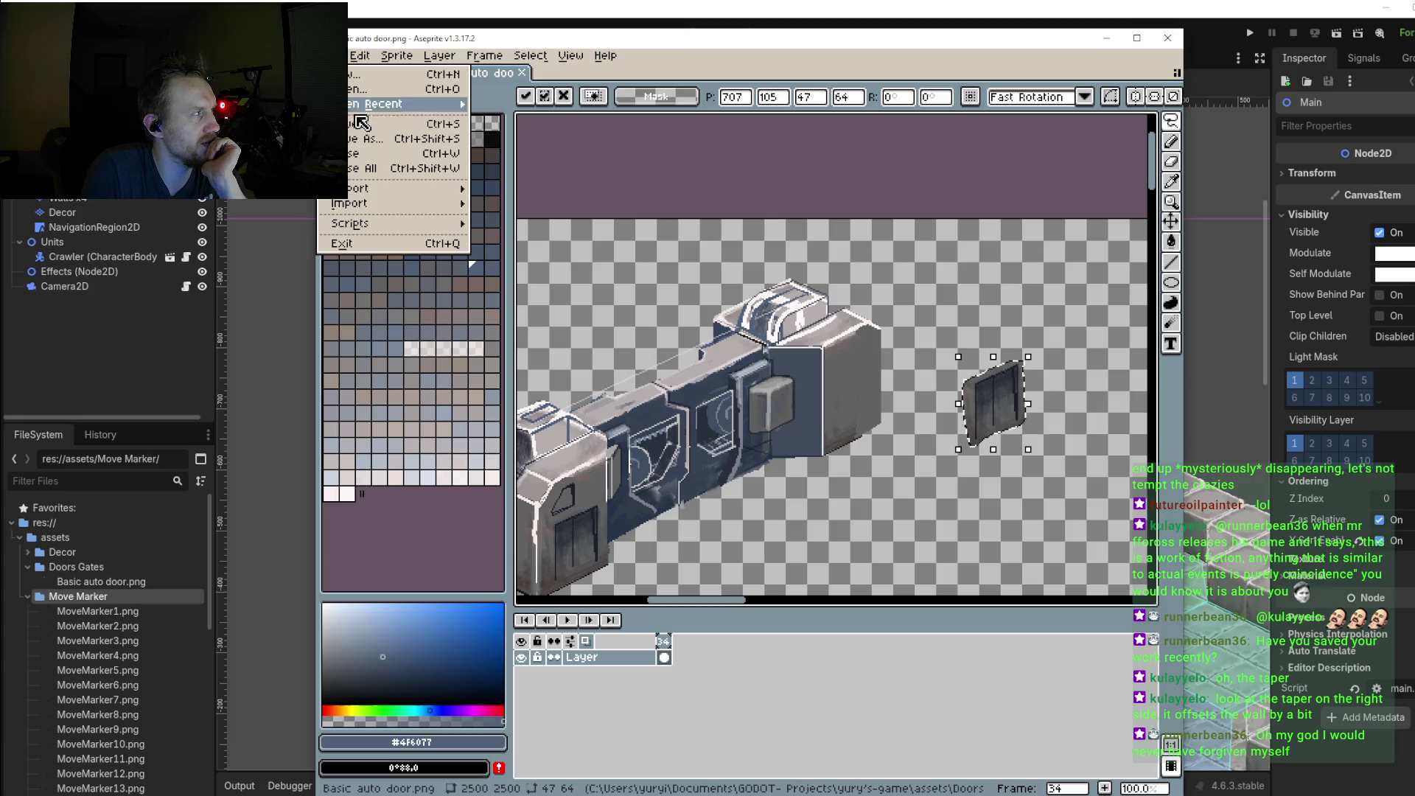
key(s)
key(Return)
key(alt+Tab)
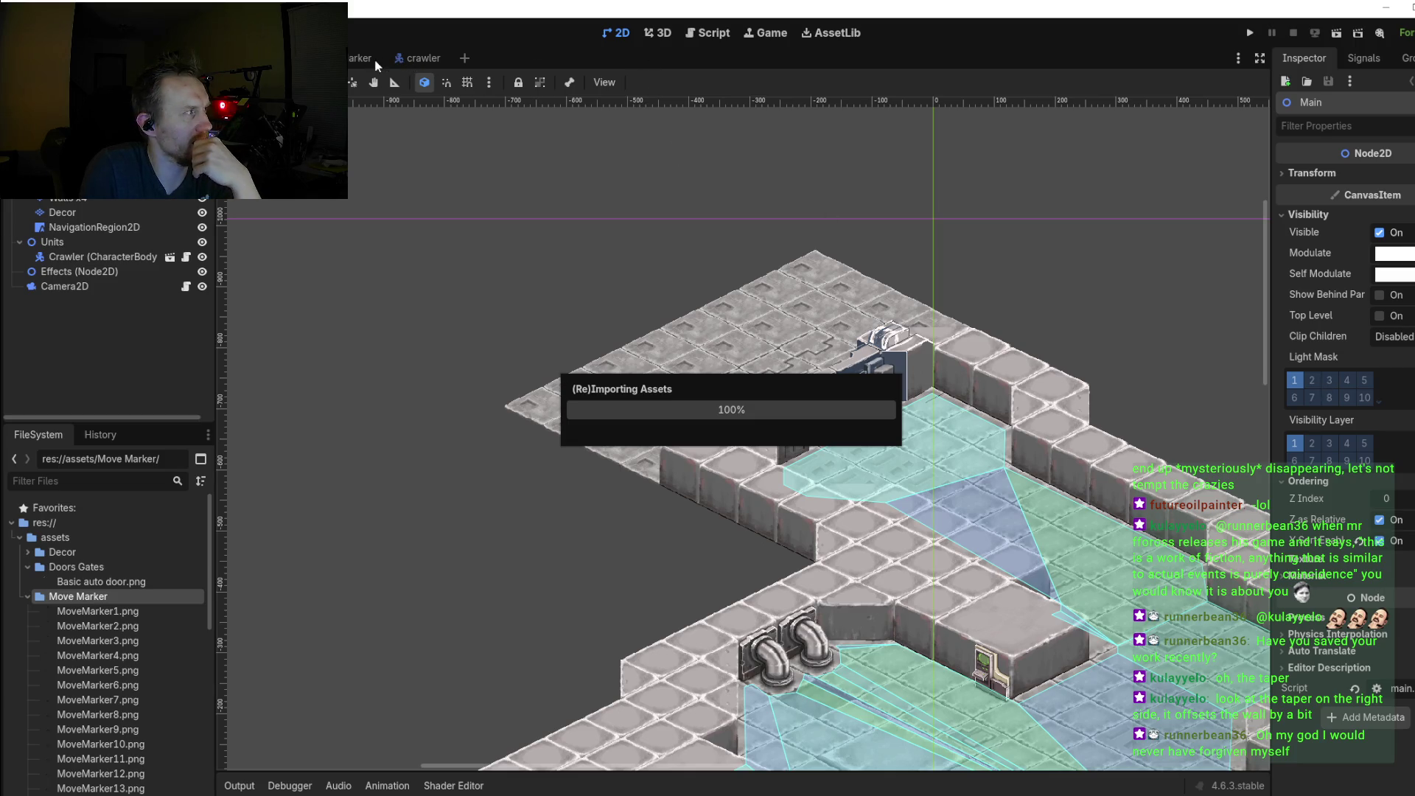
Step: Run the game to check the door, then stop it
click(1249, 34)
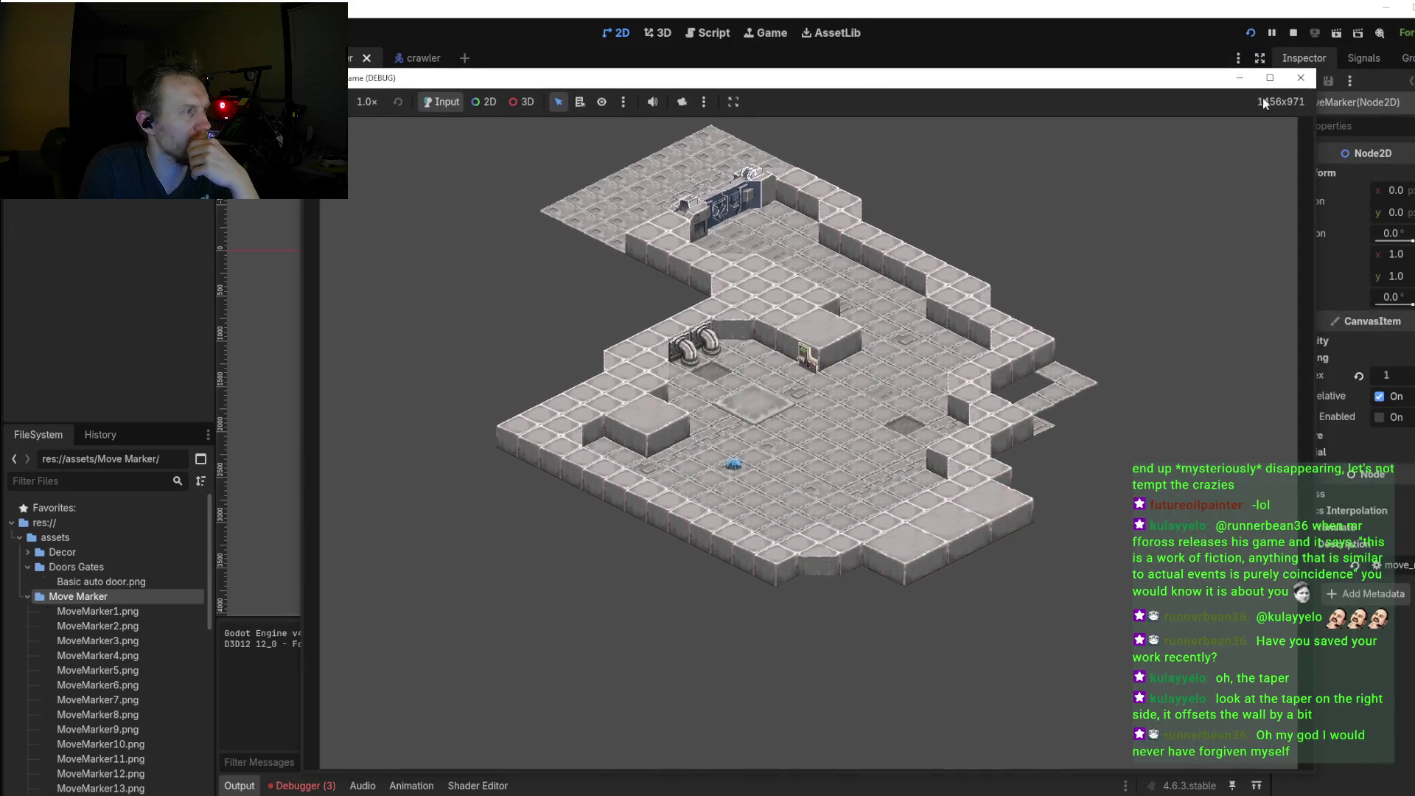
click(1301, 78)
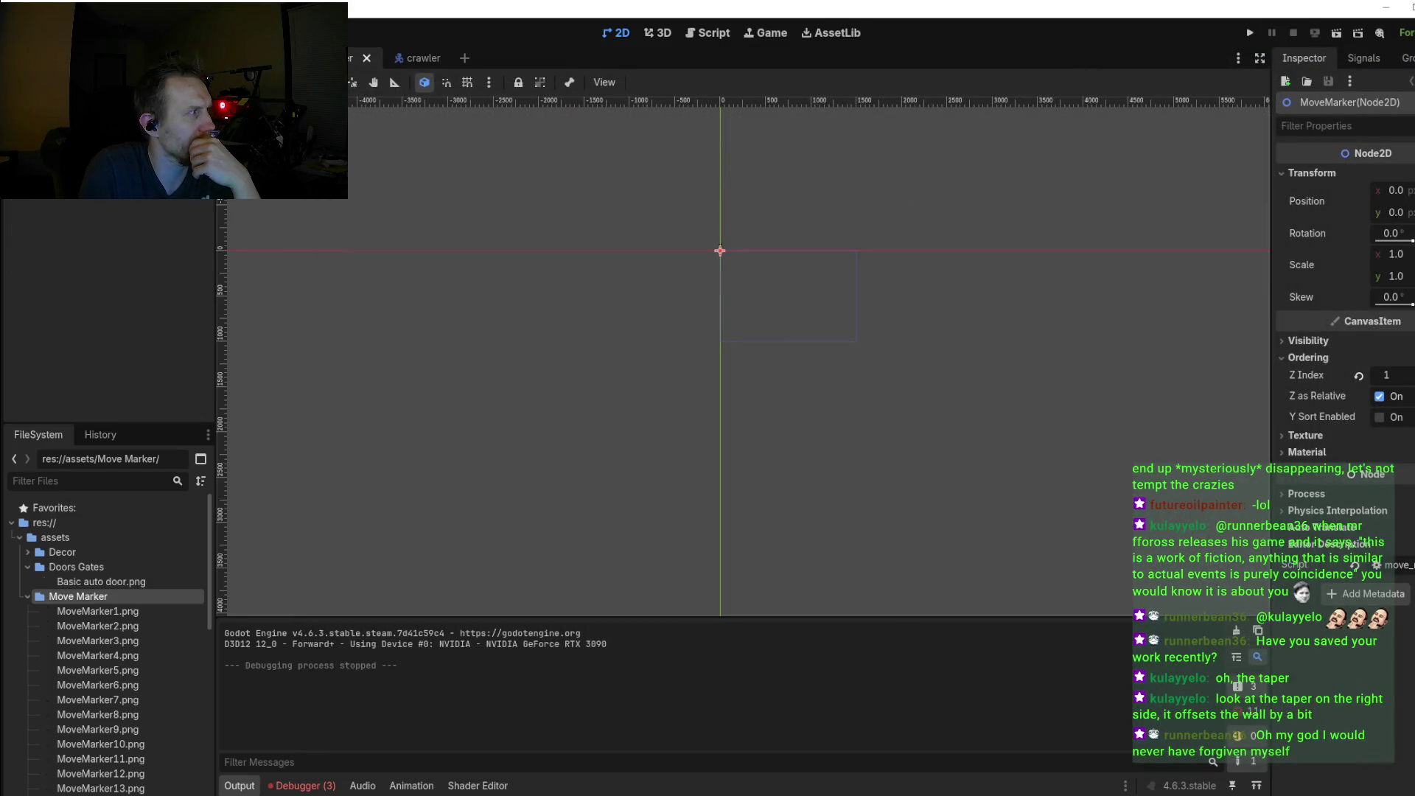
scroll(670, 373, up, 2)
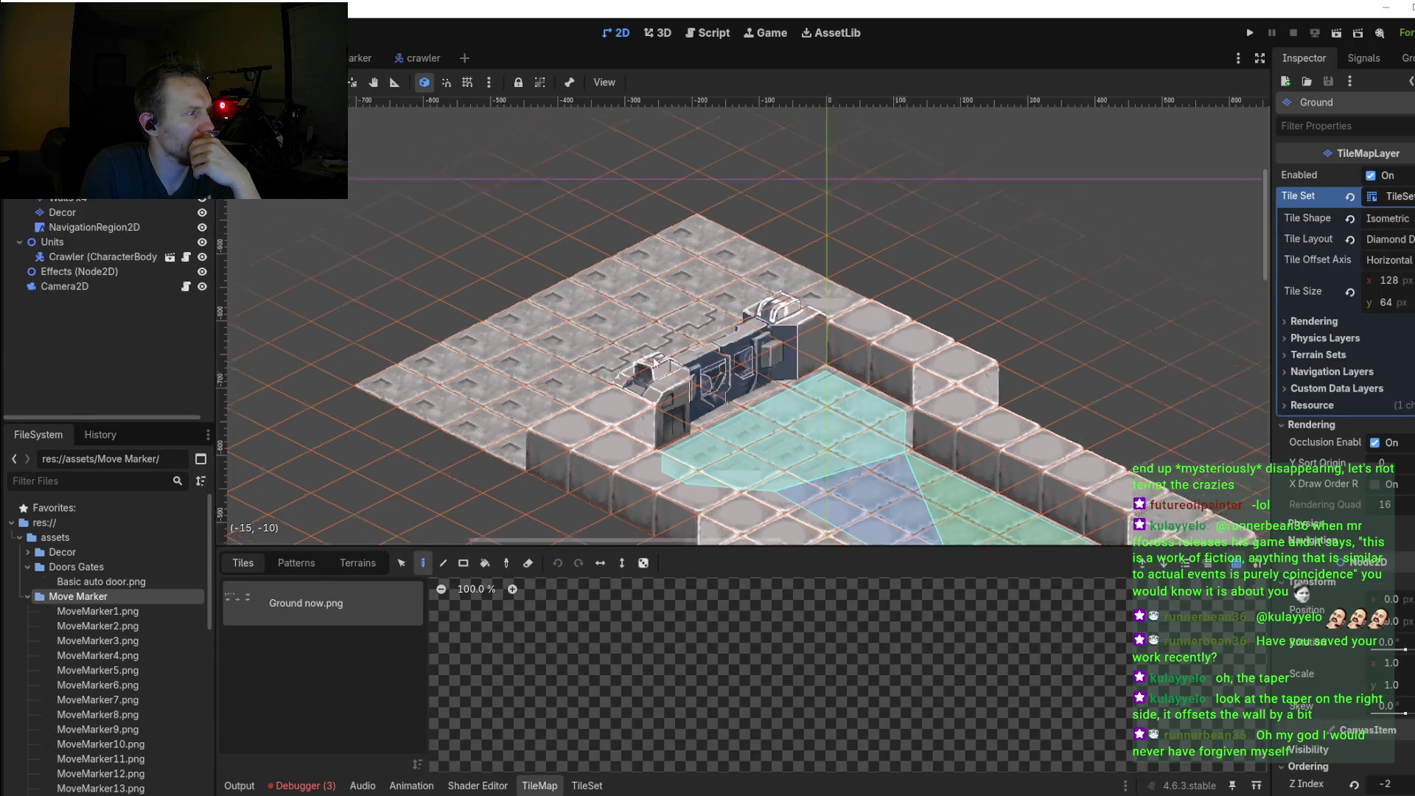
scroll(670, 372, up, 3)
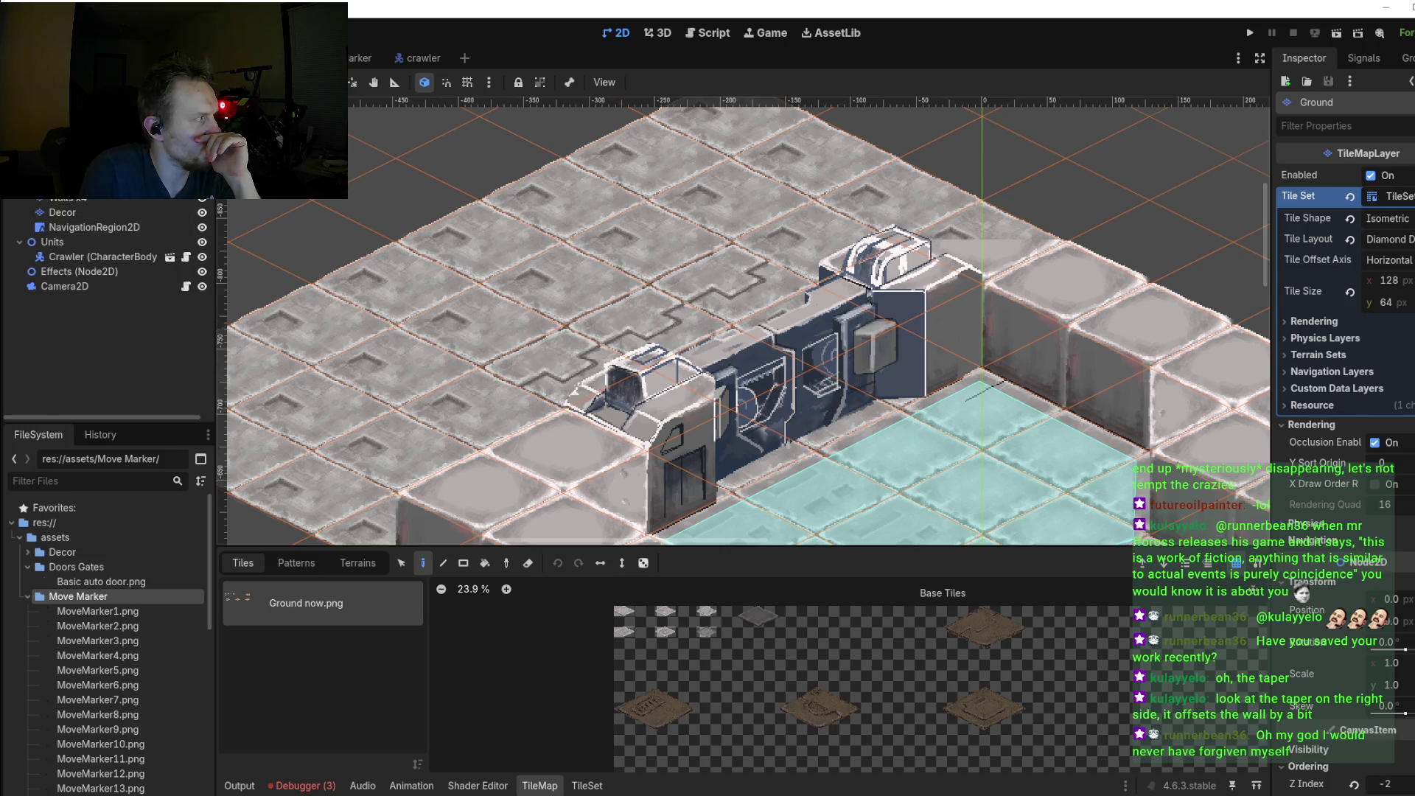
Step: Paint an auto door tile on the Doors Gates layer near the lower room
click(74, 183)
click(820, 603)
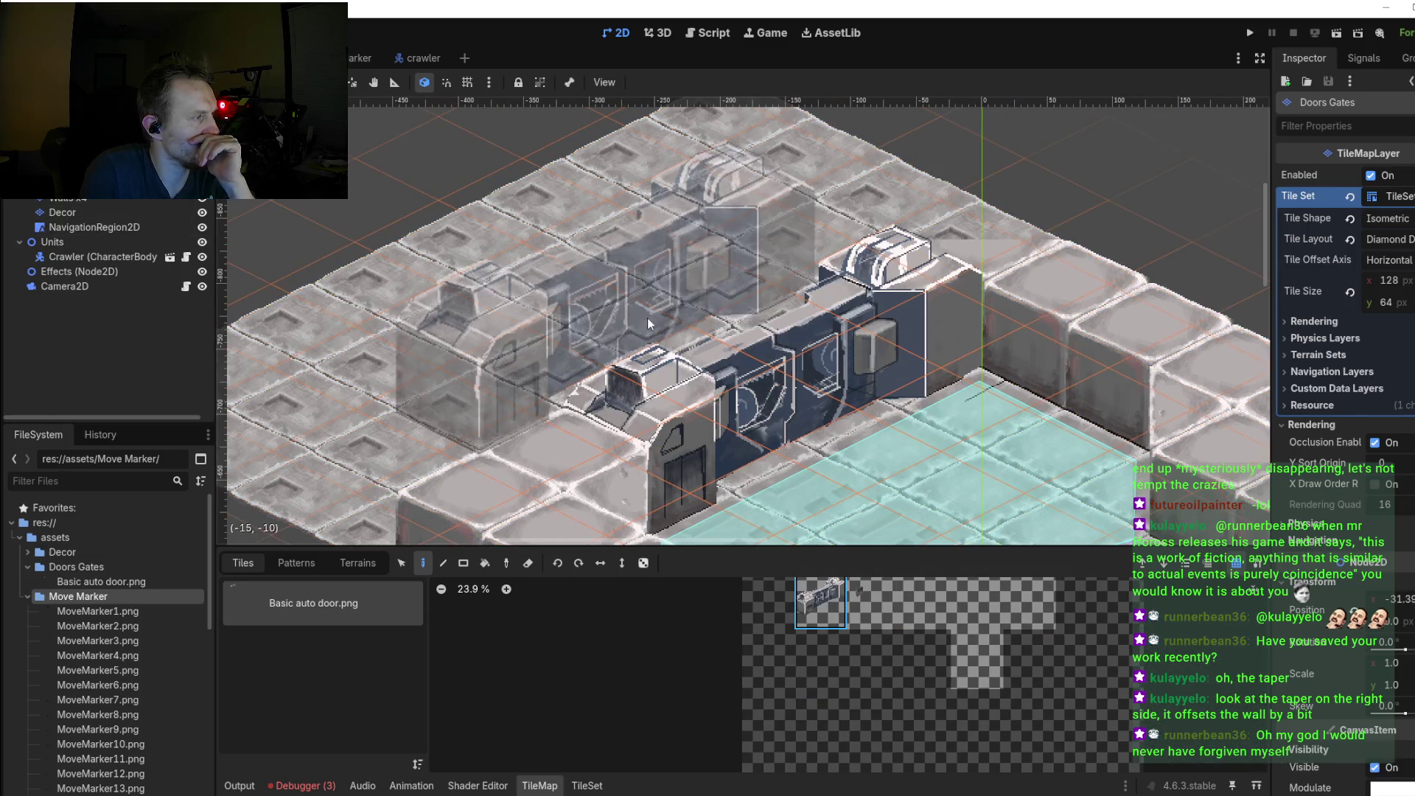
scroll(596, 286, right, 8)
scroll(776, 317, down, 5)
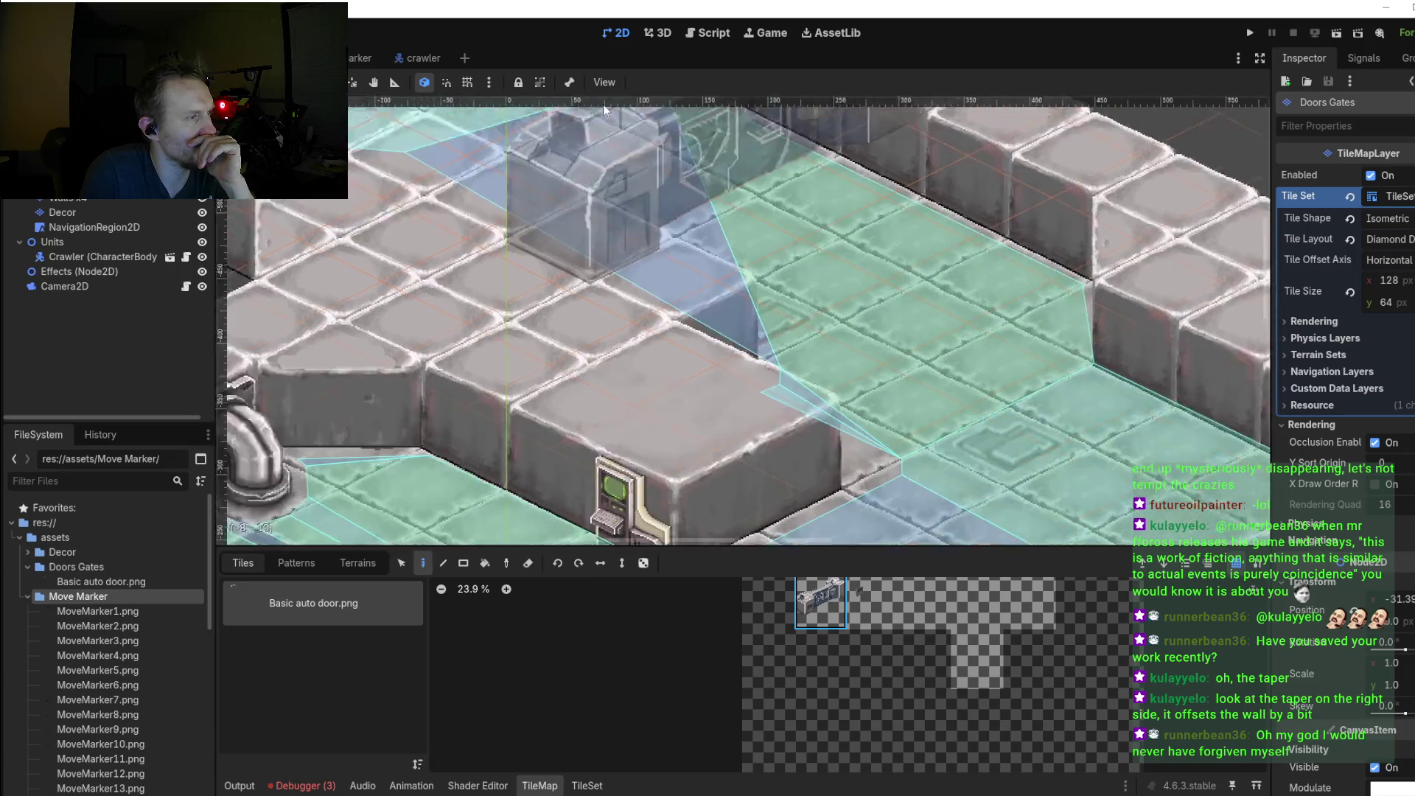
drag(924, 372, 638, 208)
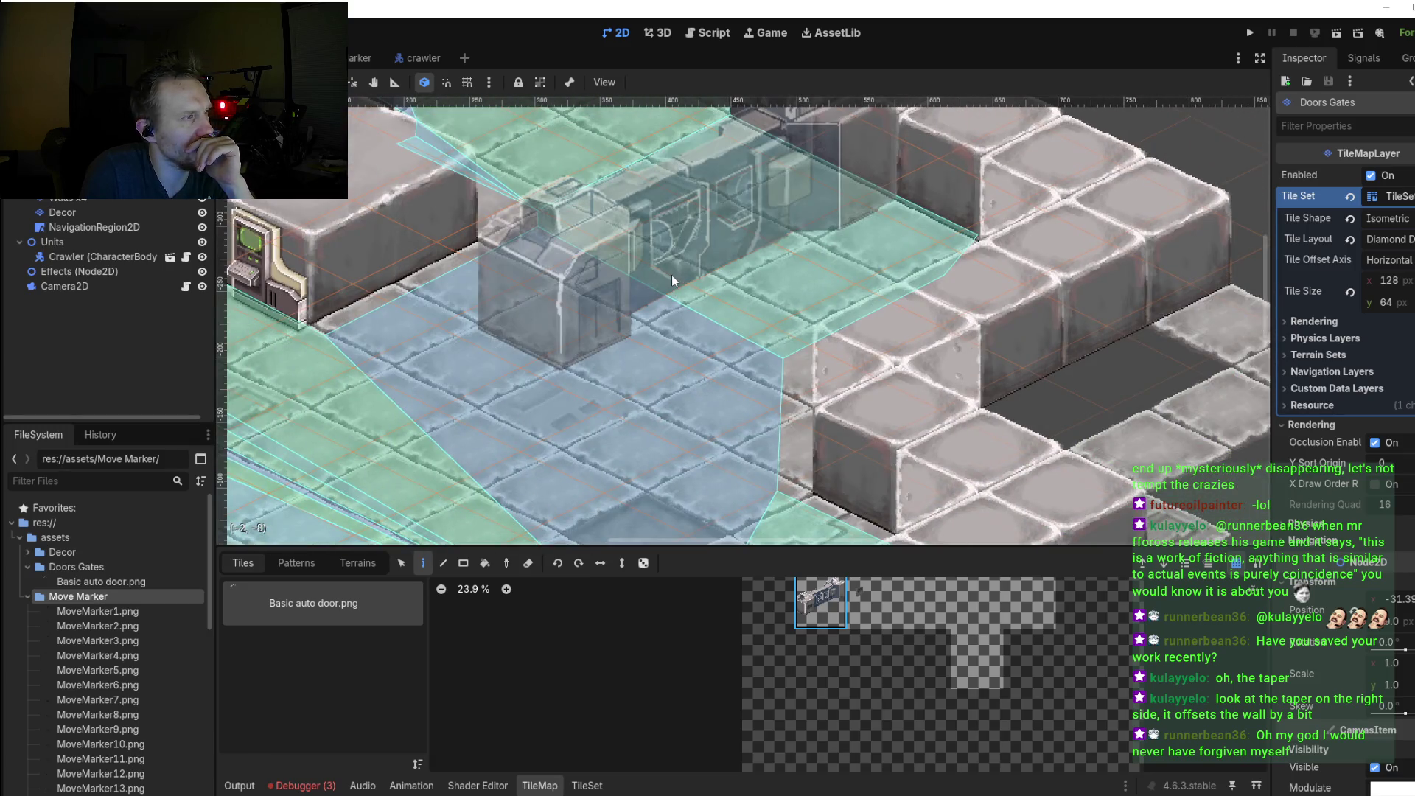
drag(671, 276, 671, 405)
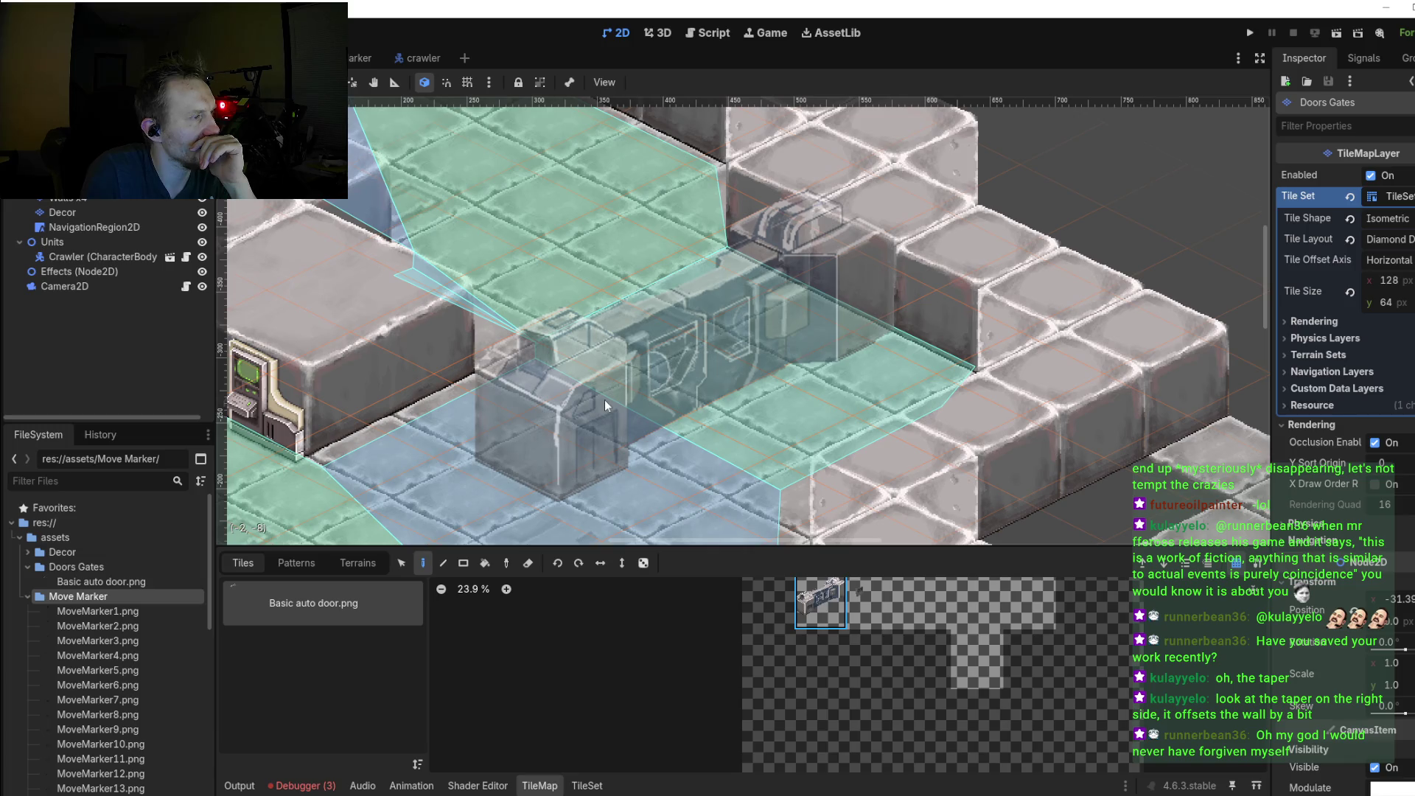
click(657, 365)
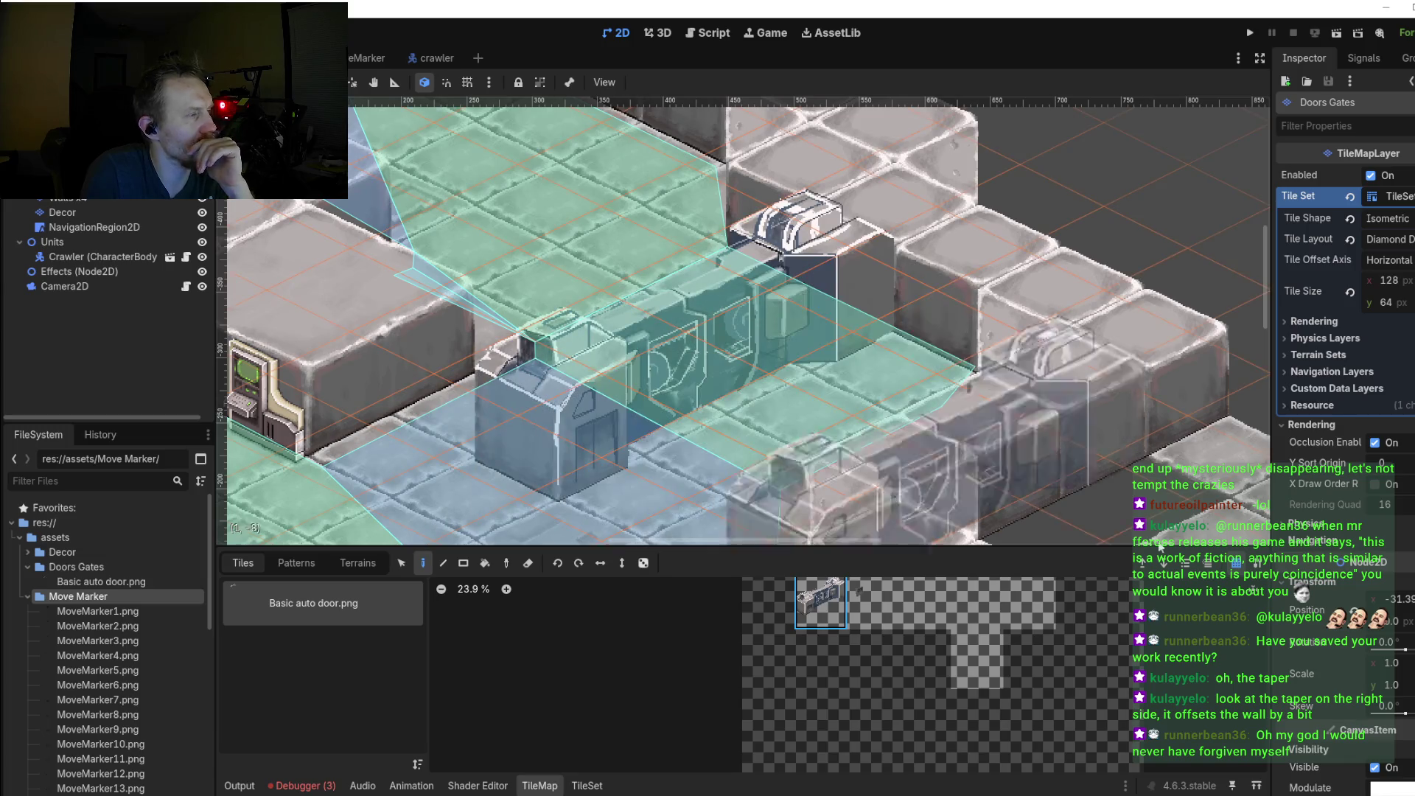
Step: Run the game to test the new door, select the crawler unit, then stop with F8
click(1249, 33)
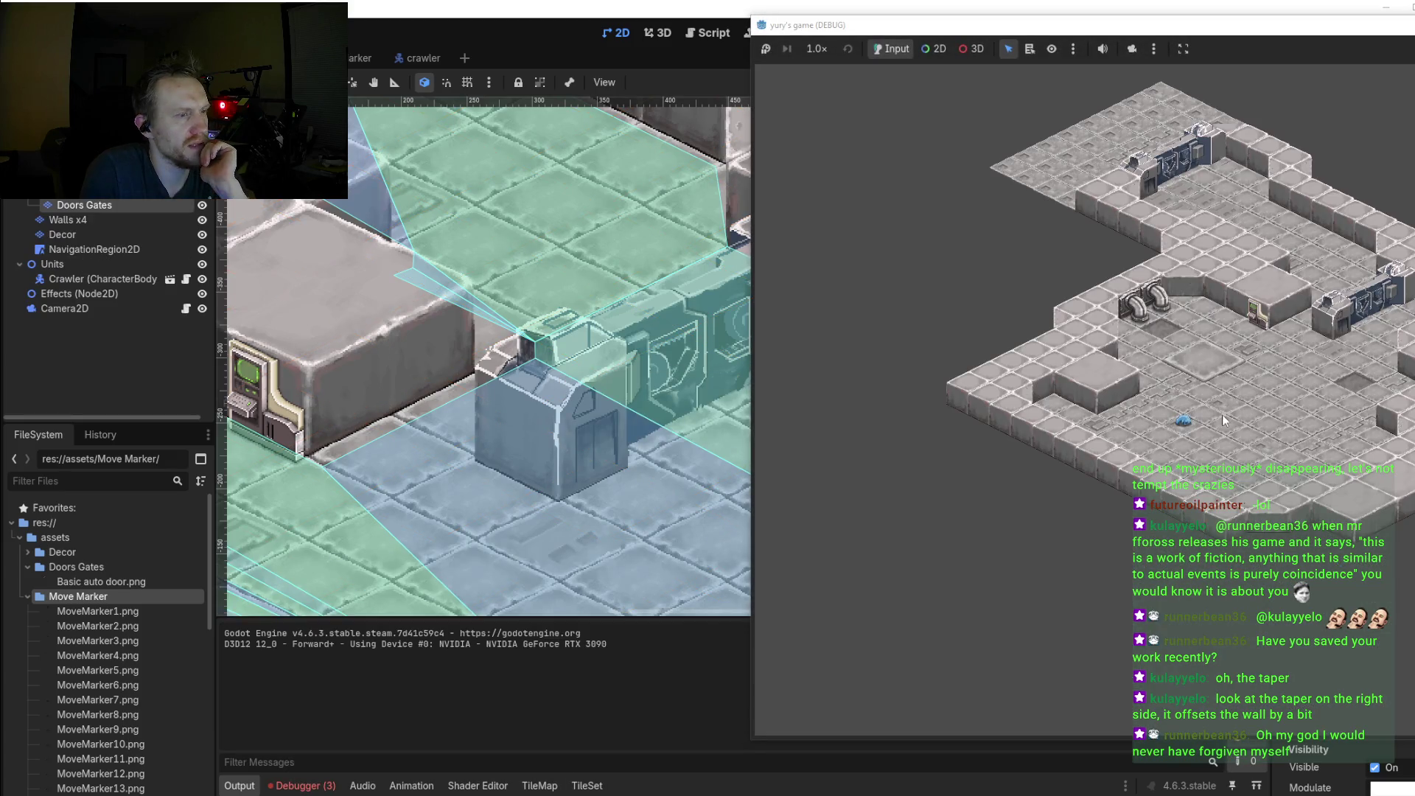
click(1183, 420)
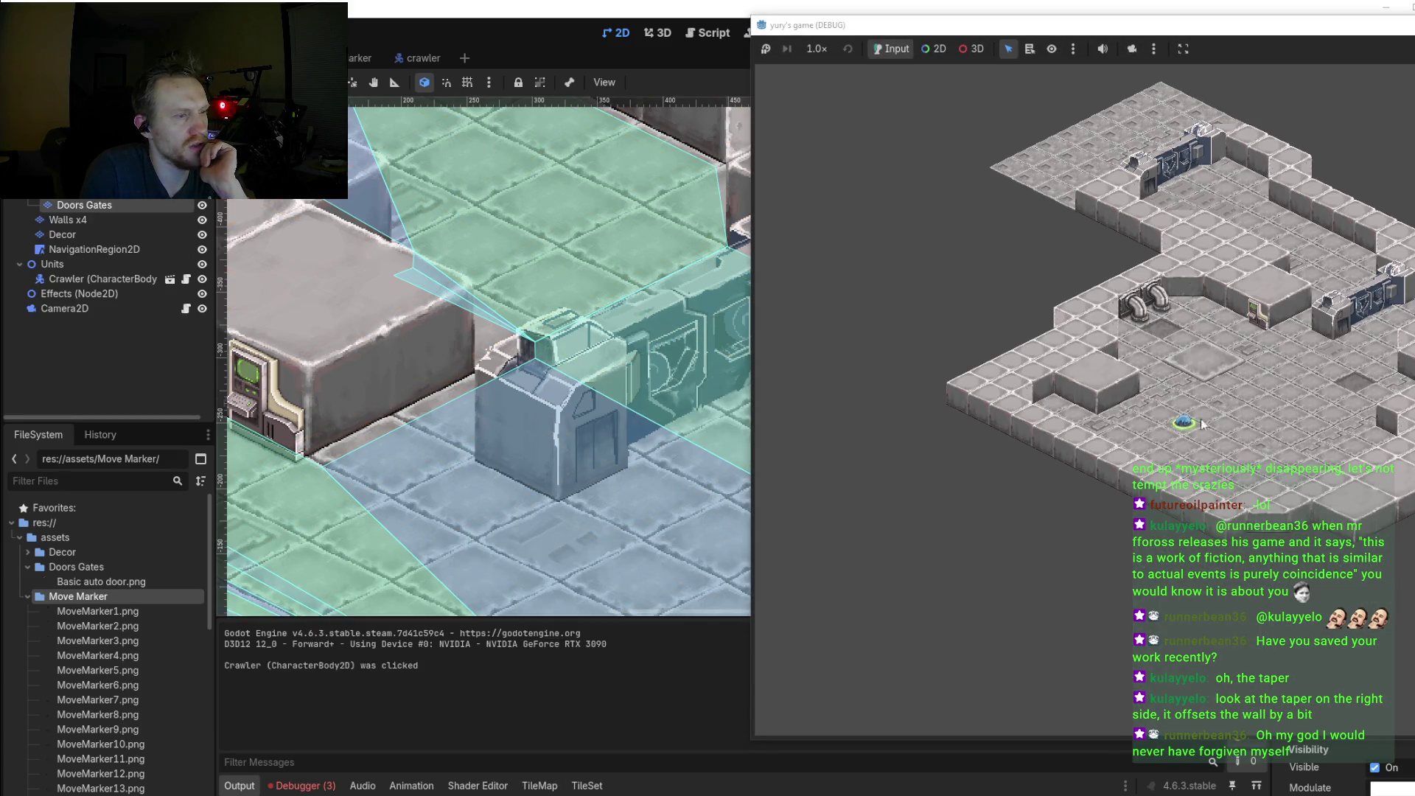
scroll(1261, 394, up, 2)
scroll(1081, 553, up, 3)
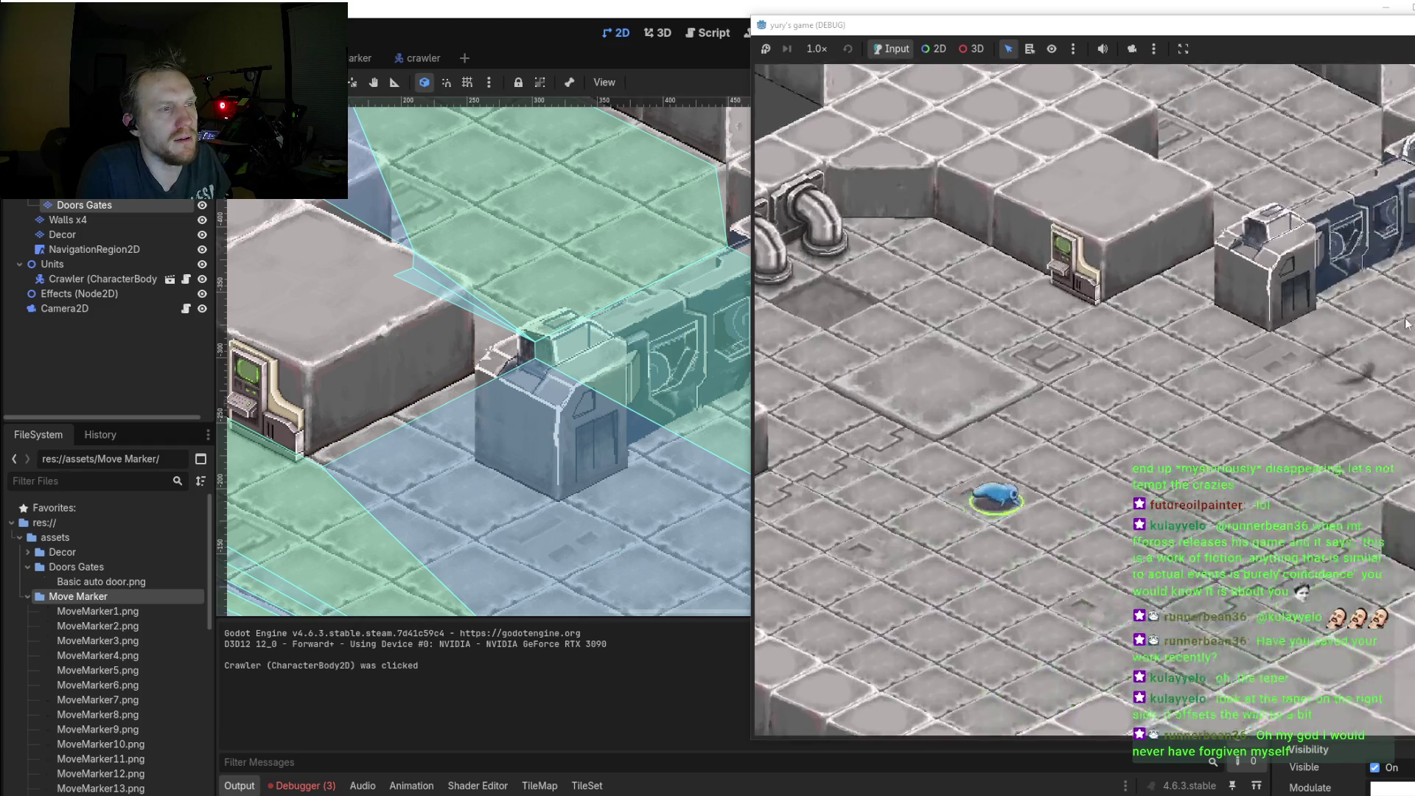
scroll(1081, 553, up, 2)
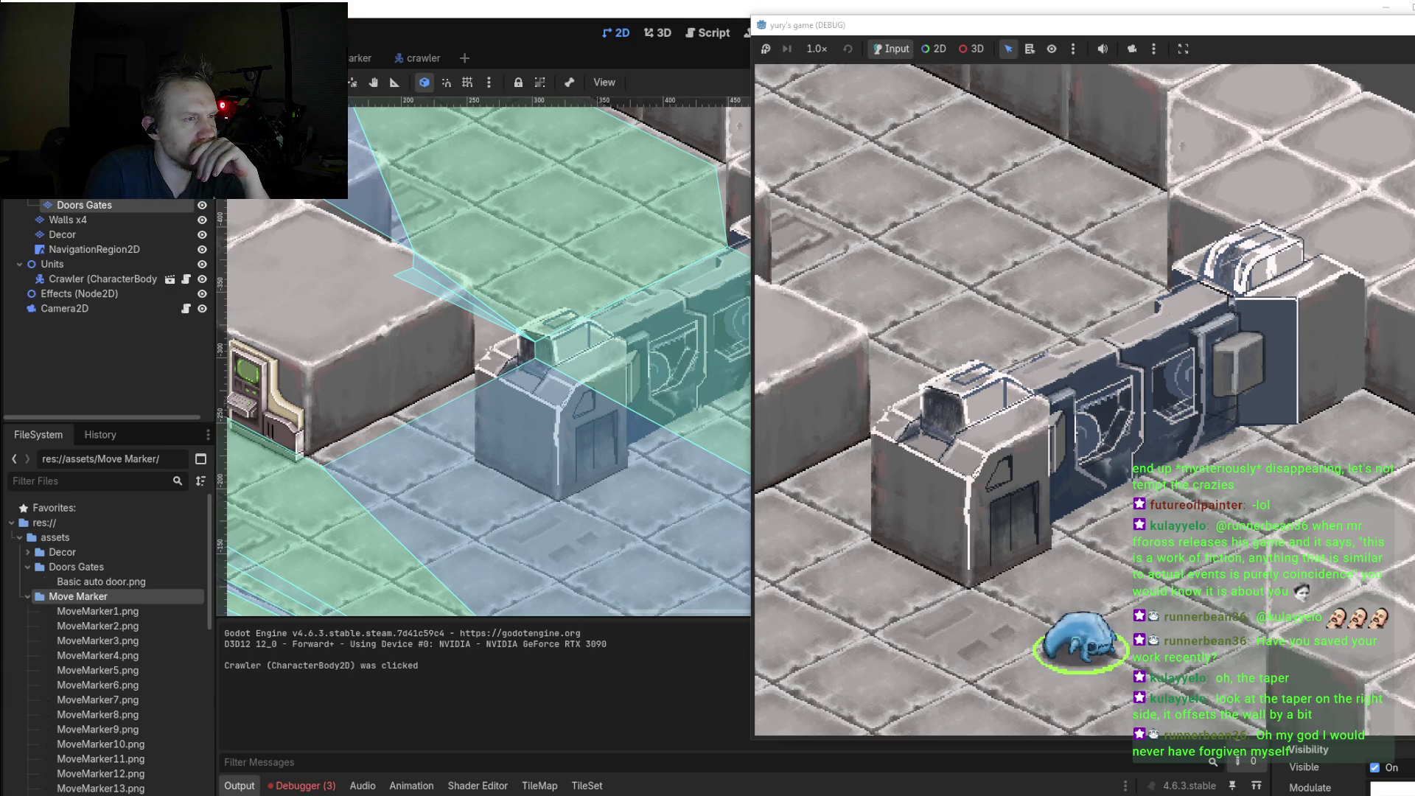
key(F8)
Step: Open tile painting for the Doors Gates layer with the Basic auto door.png tile selected
right_click(787, 290)
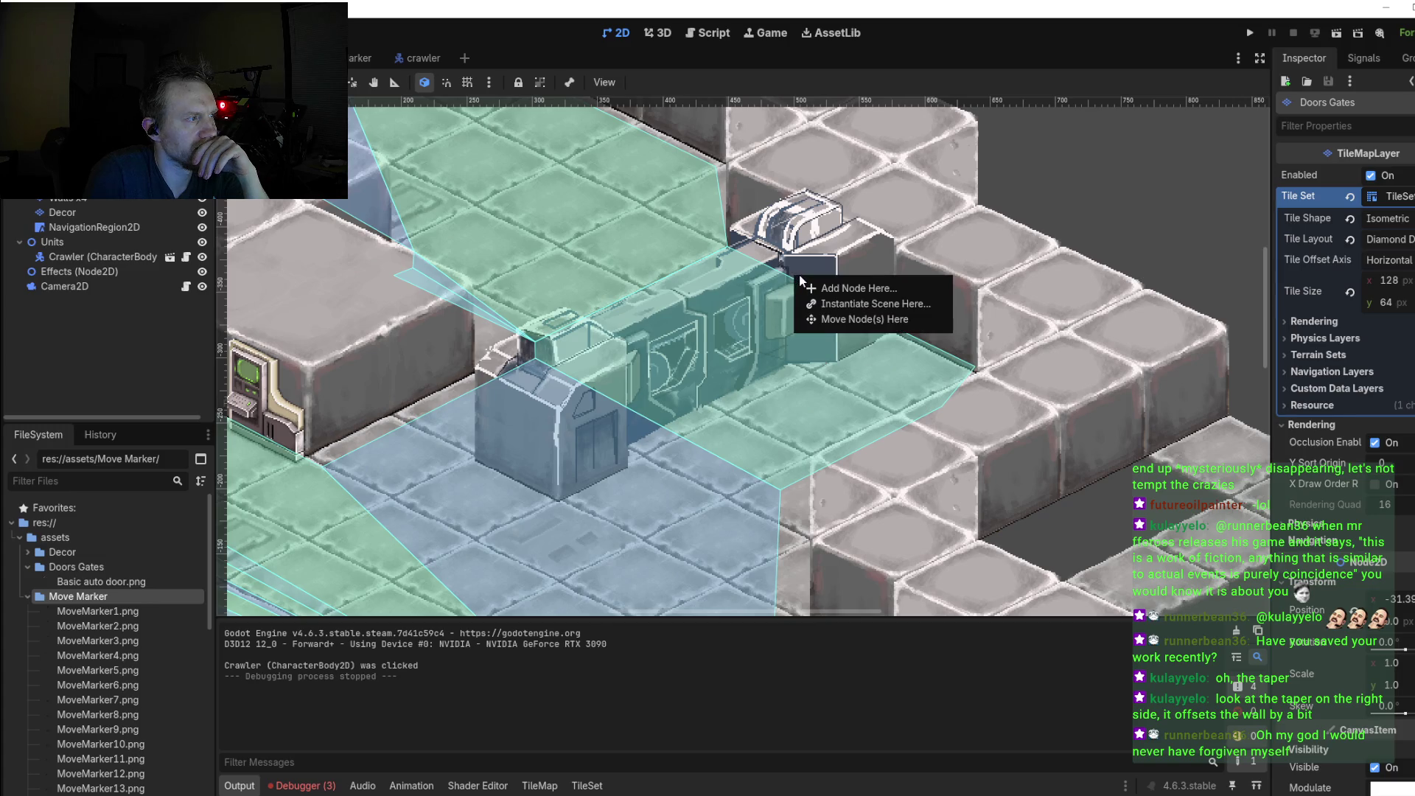
key(Escape)
click(772, 225)
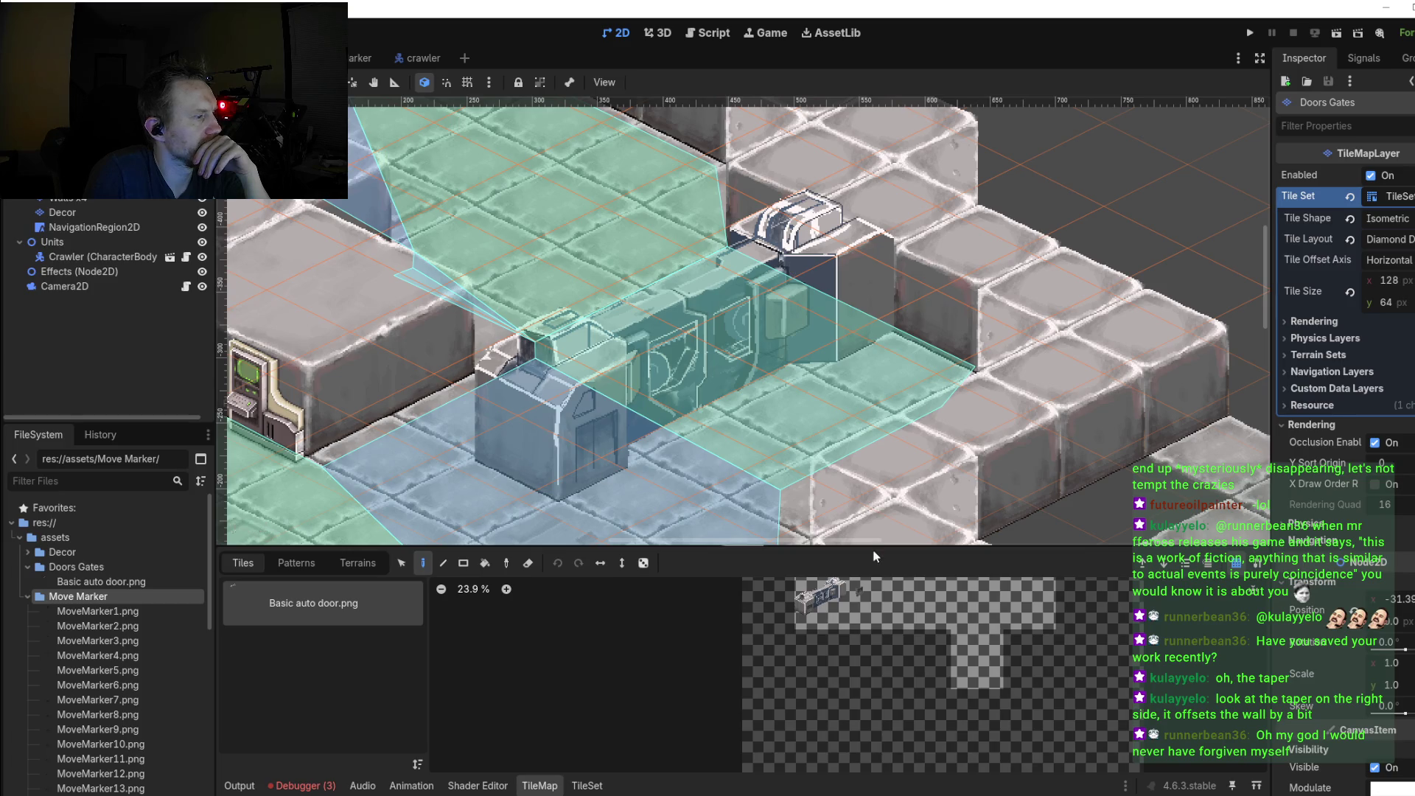
click(590, 783)
right_click(816, 274)
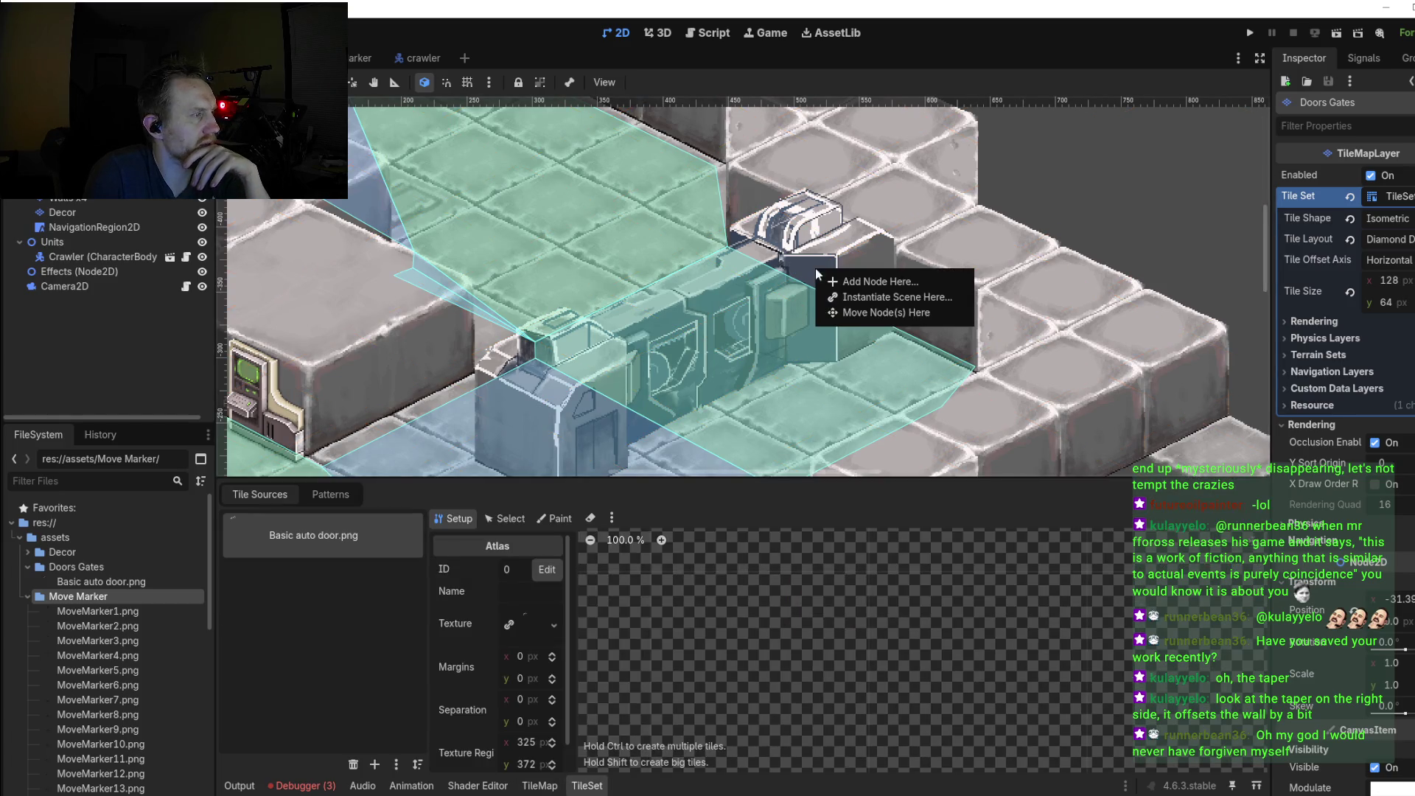
key(Escape)
click(540, 785)
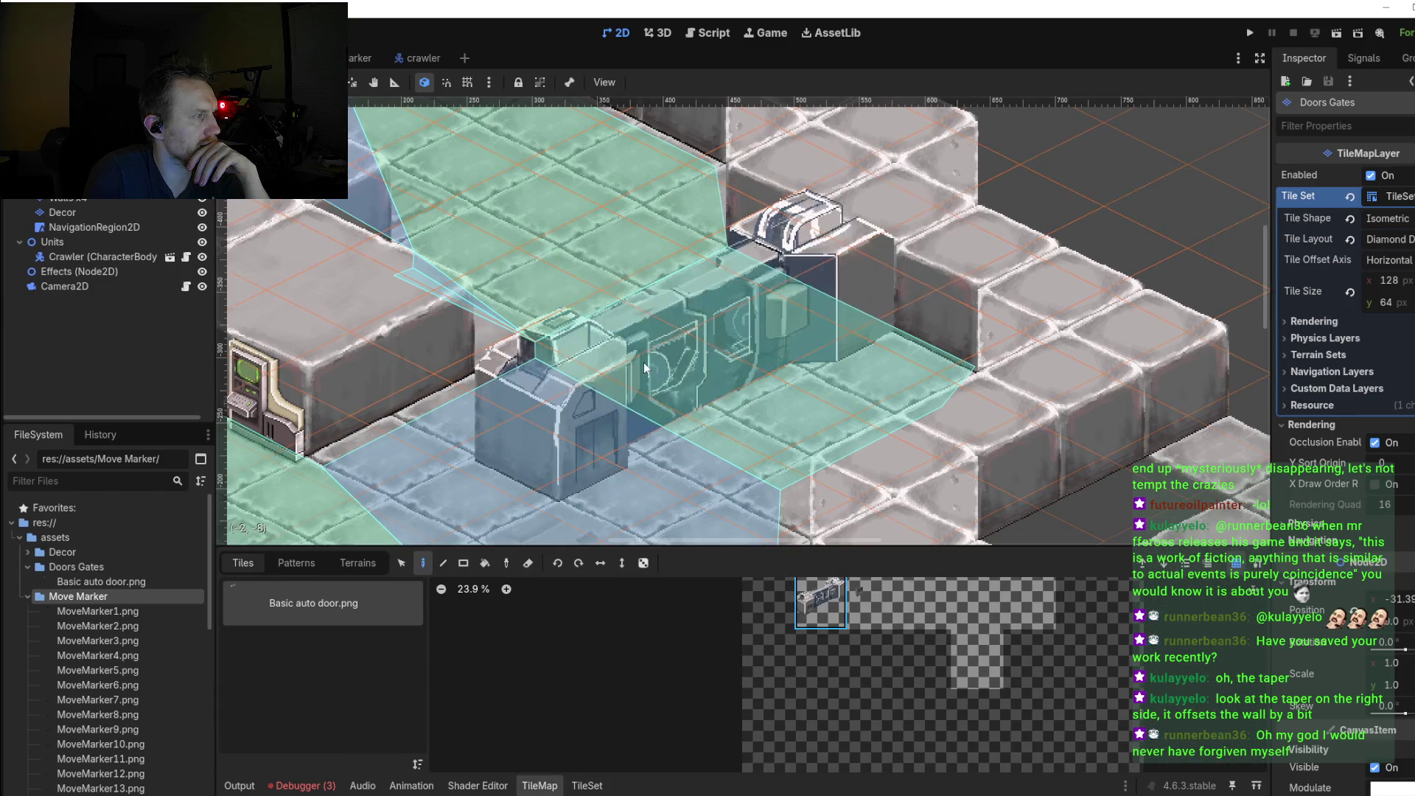
scroll(798, 333, down, 3)
scroll(925, 448, down, 2)
scroll(1007, 378, down, 1)
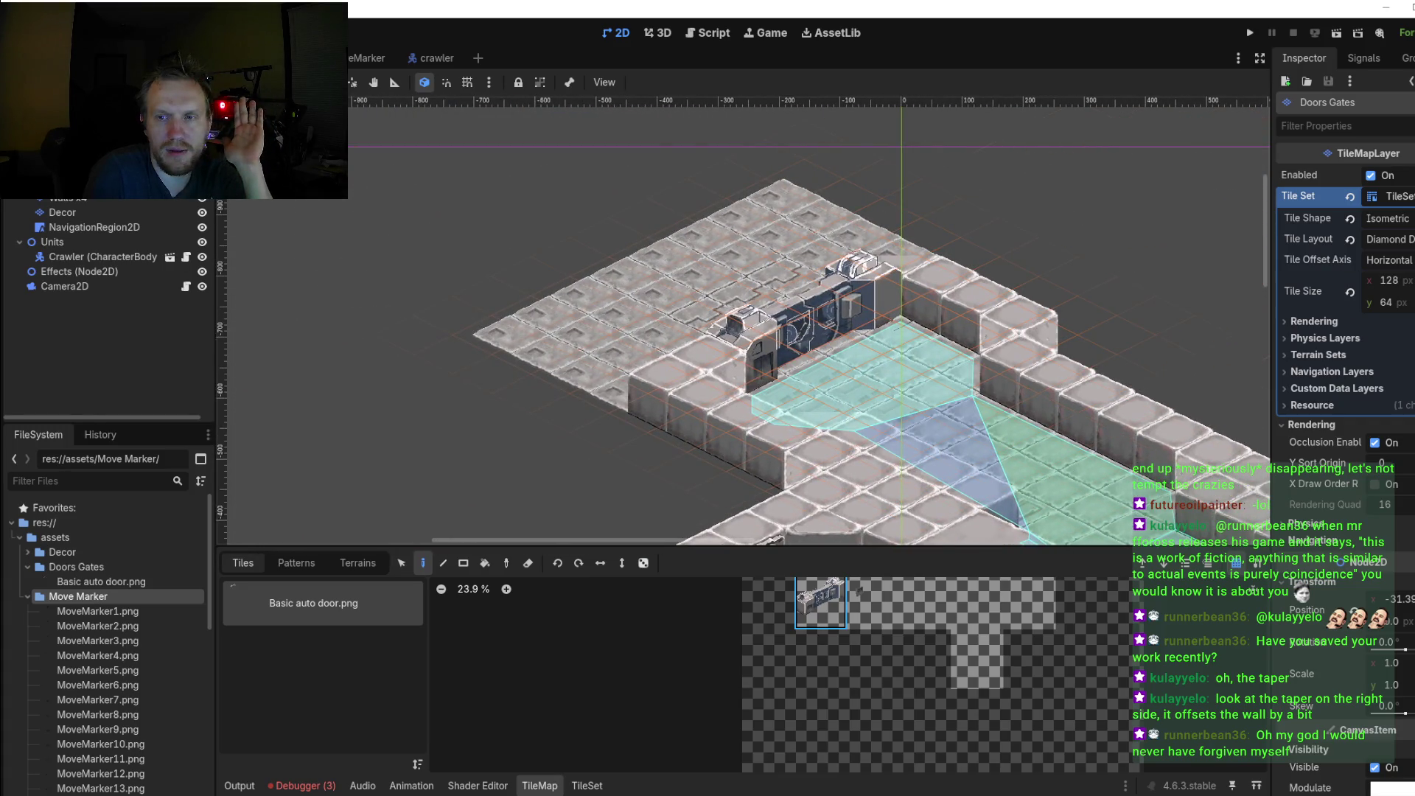
Step: Back in Aseprite, undo the last change and switch to rectangular selection
key(alt+Tab)
scroll(800, 463, down, 1)
scroll(800, 462, down, 1)
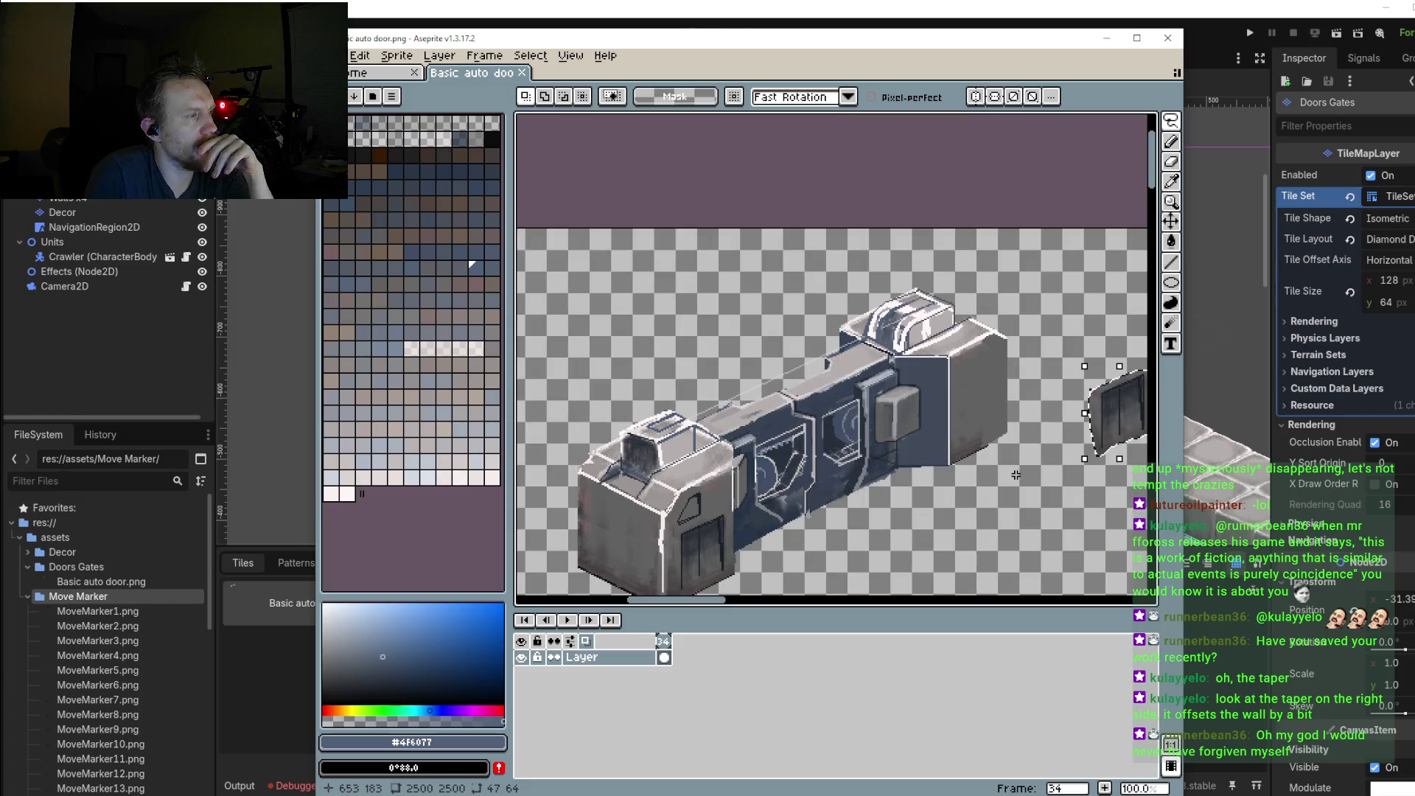
key(ctrl+z)
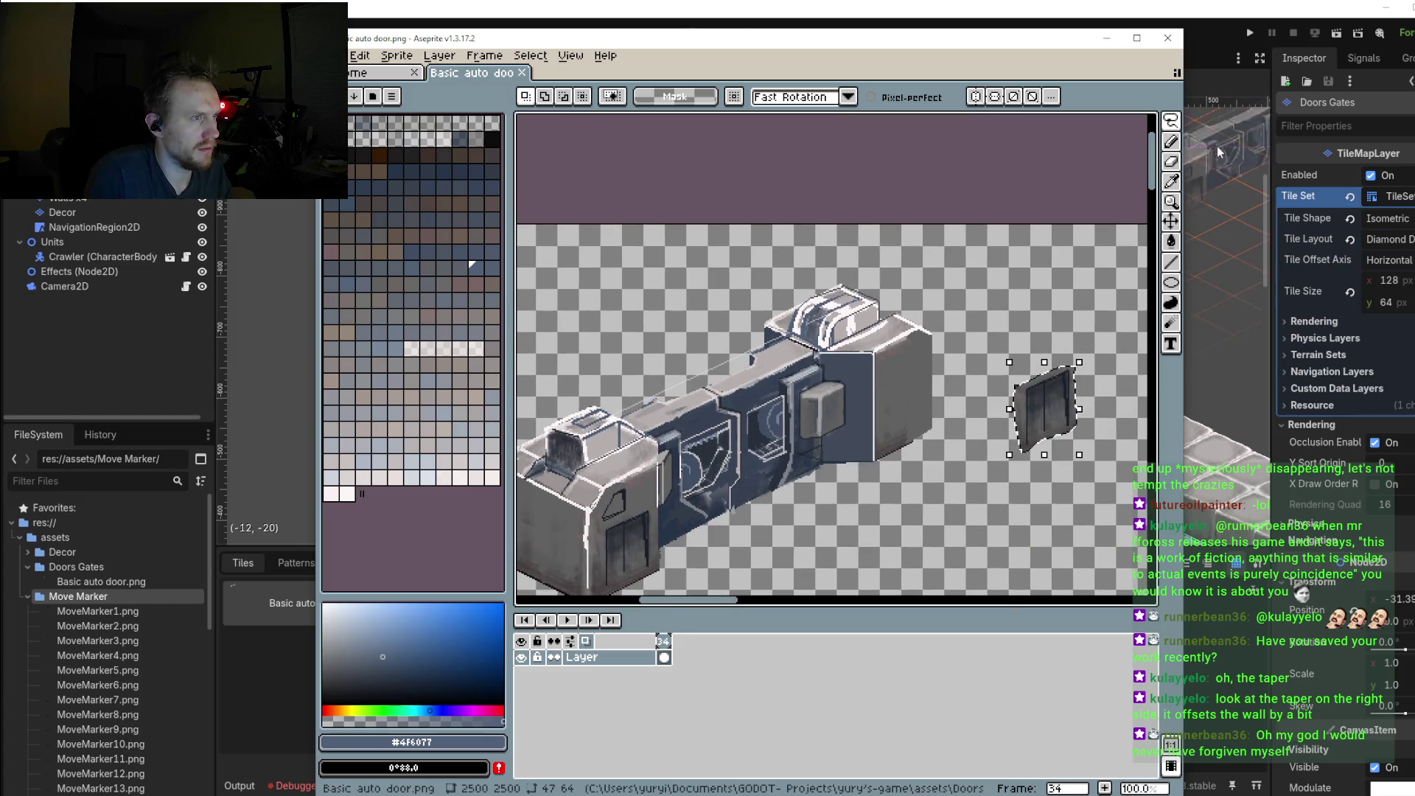
click(1171, 141)
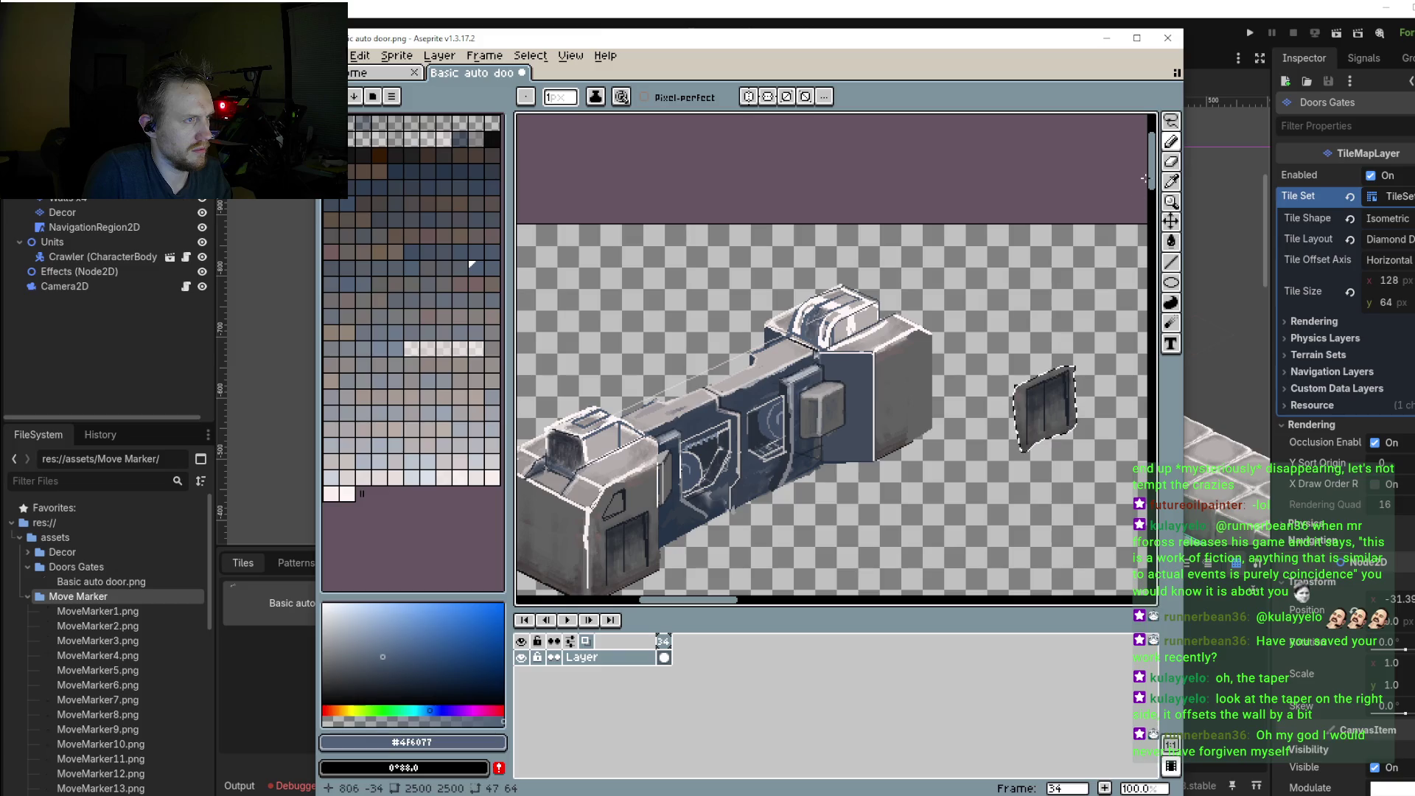
click(1171, 121)
click(1070, 121)
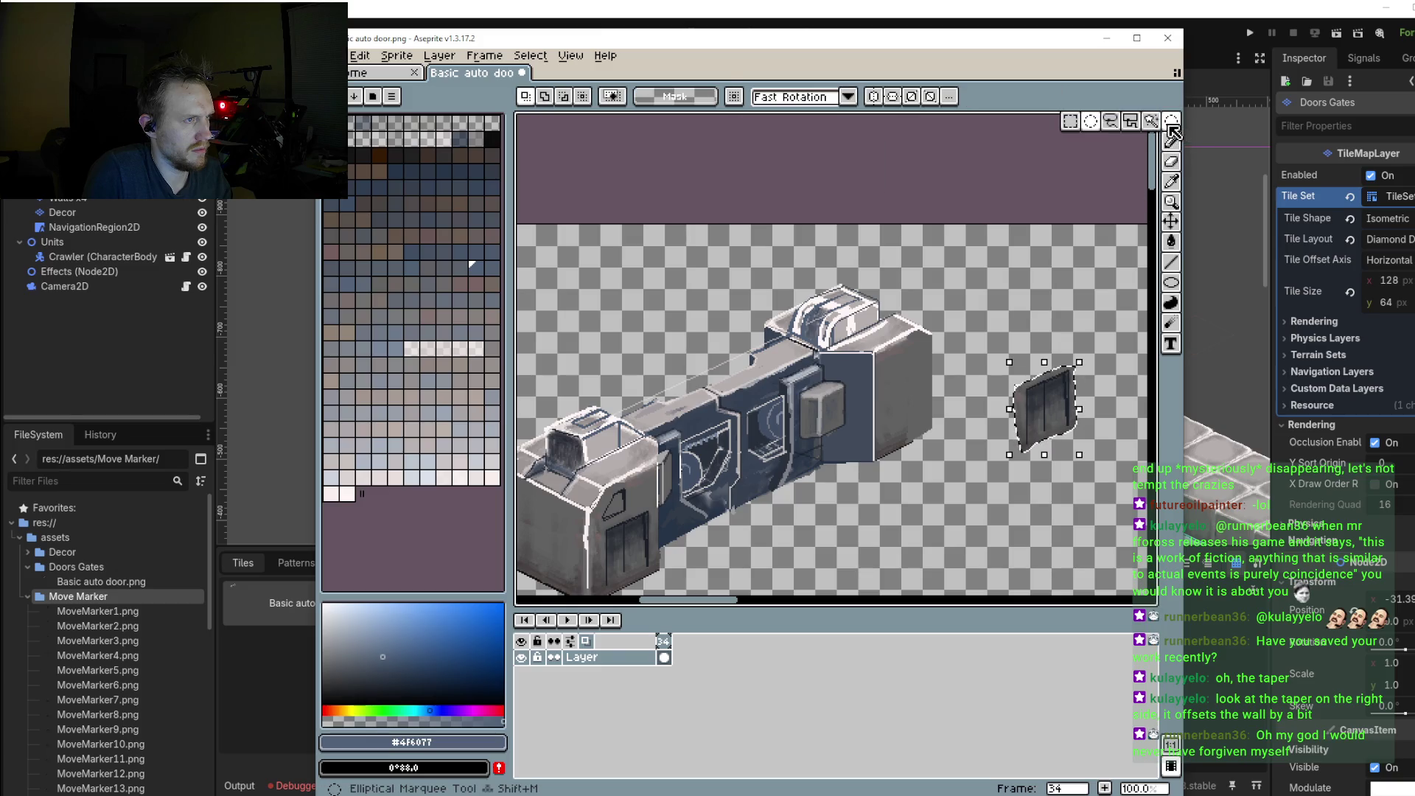
scroll(987, 325, up, 1)
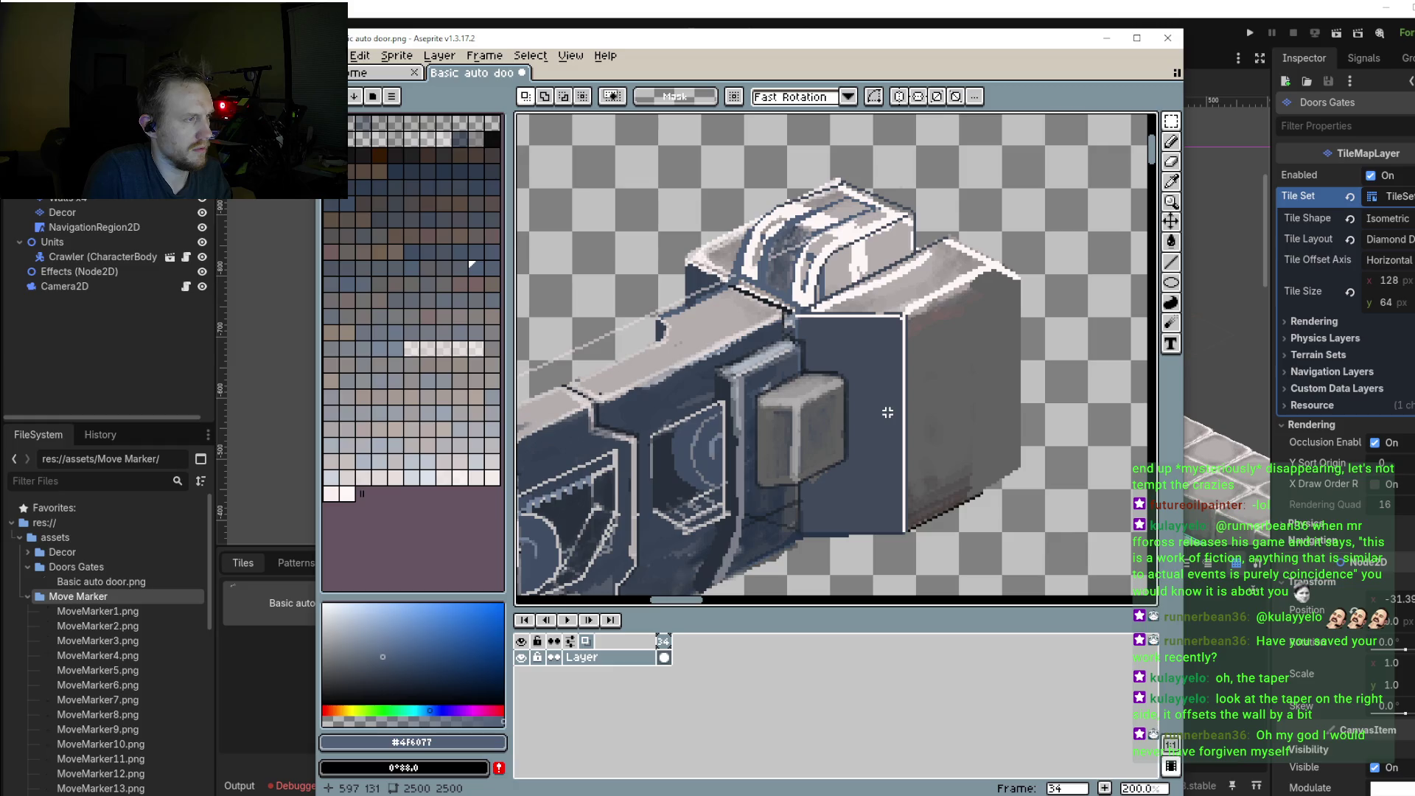
scroll(944, 369, up, 1)
Step: Set up the pencil with the wall's grey #626262 and a 5-pixel brush
key(b)
alt+click(944, 369)
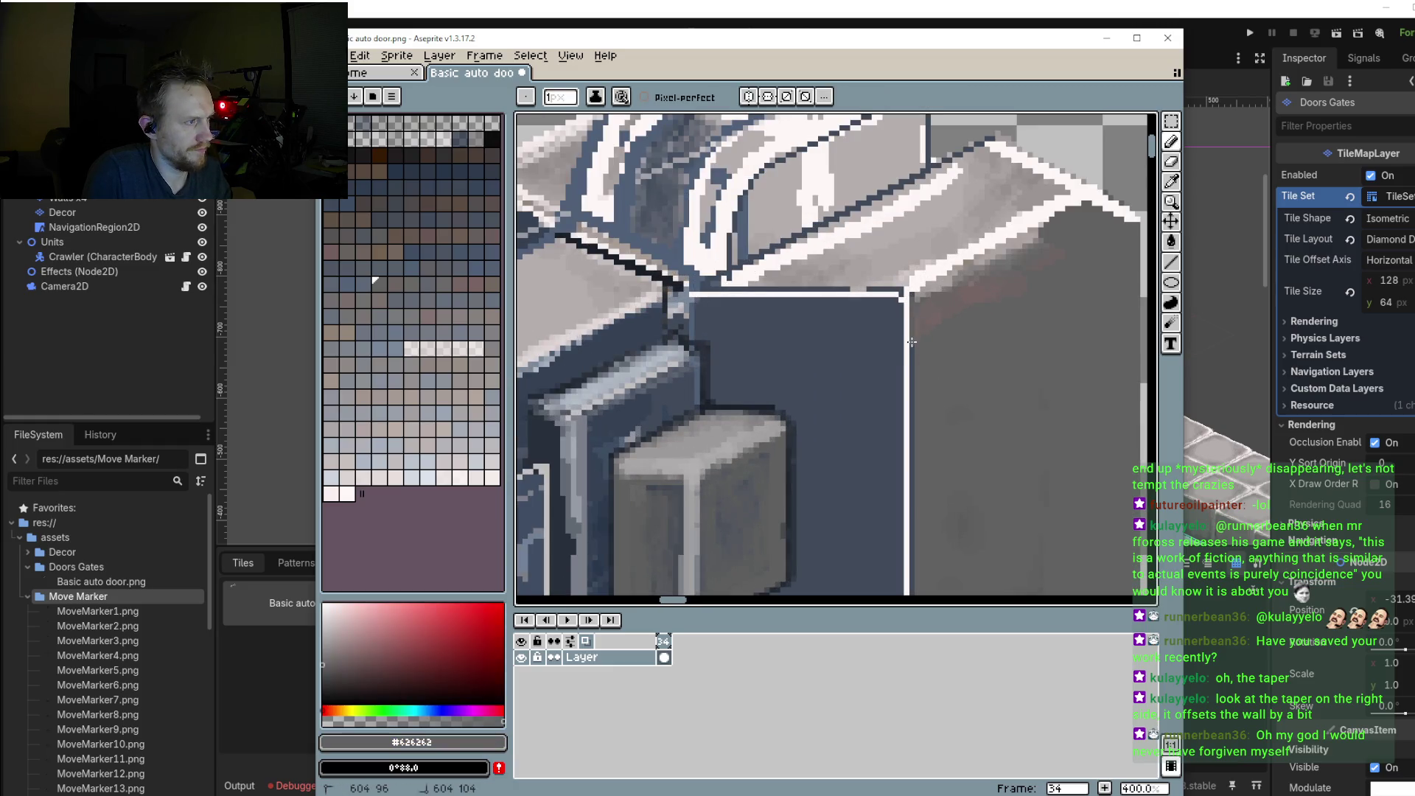
key(l)
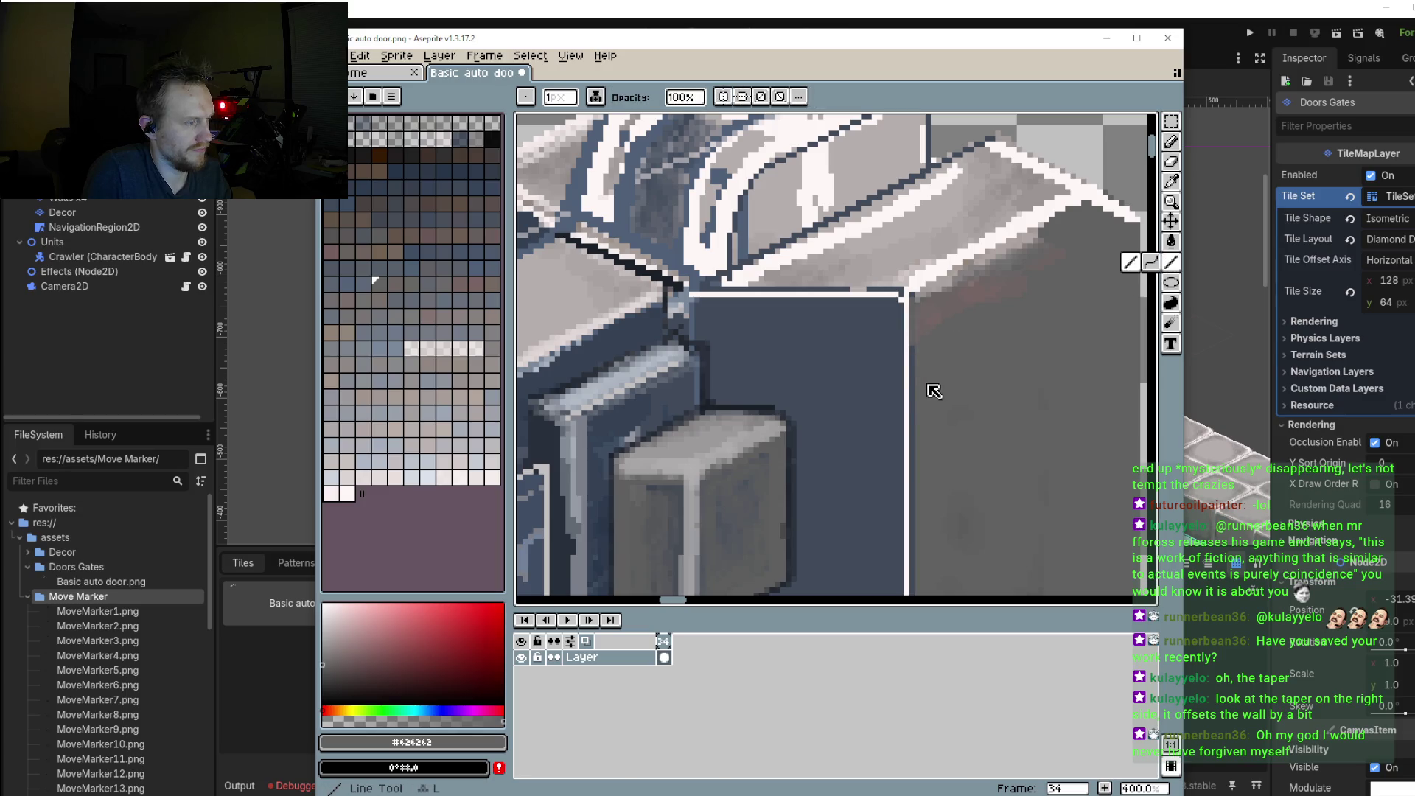
key(b)
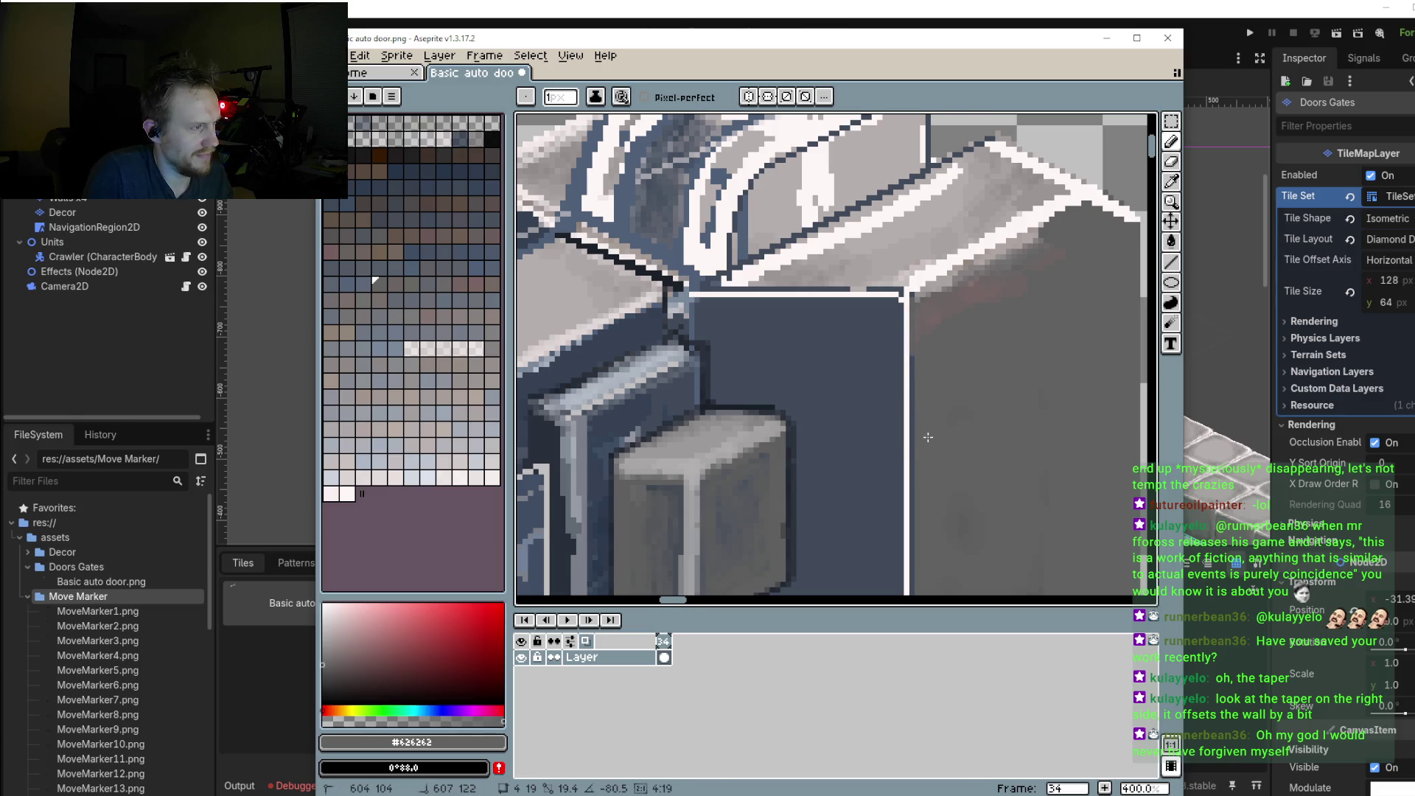
scroll(936, 445, left, 3)
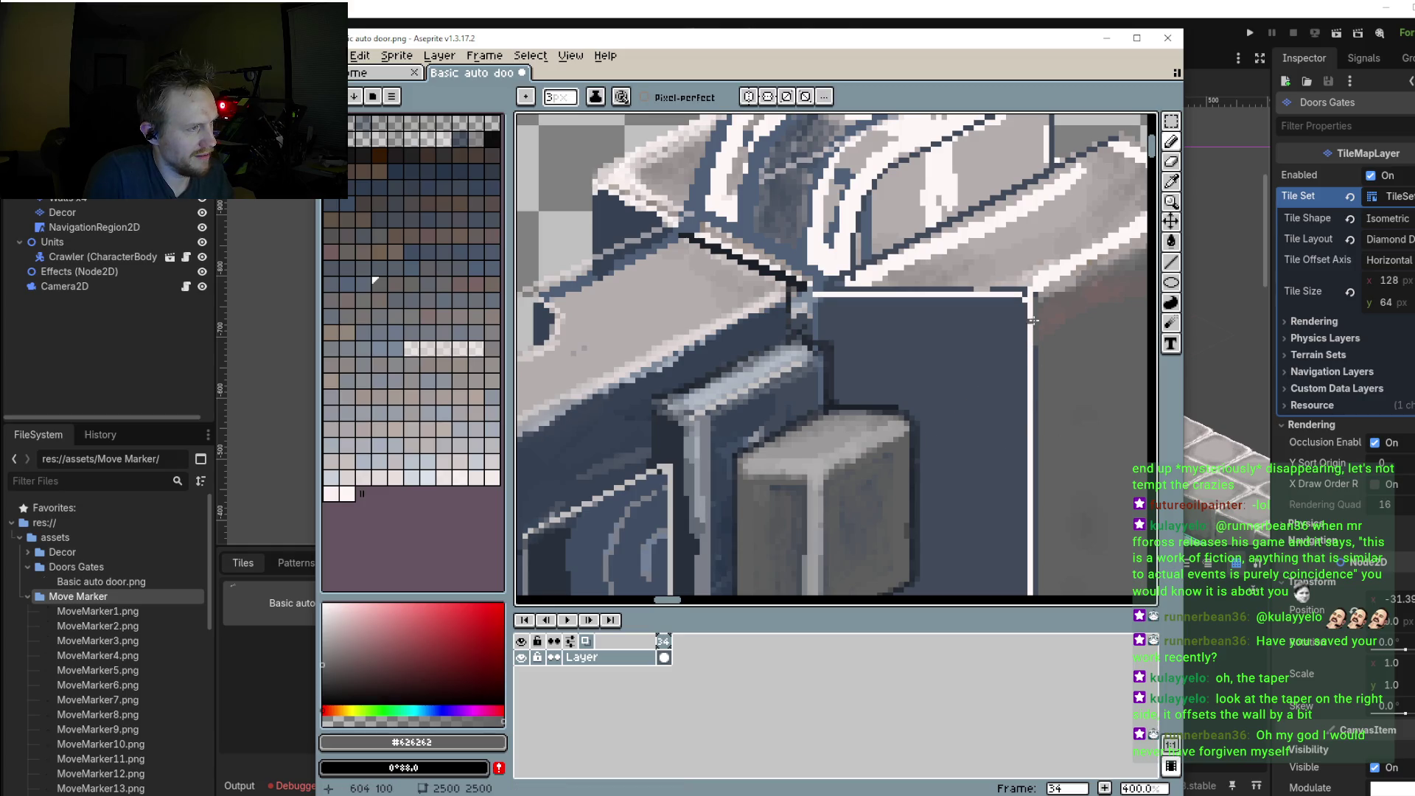
key(plus)
key(plus)
key(plus)
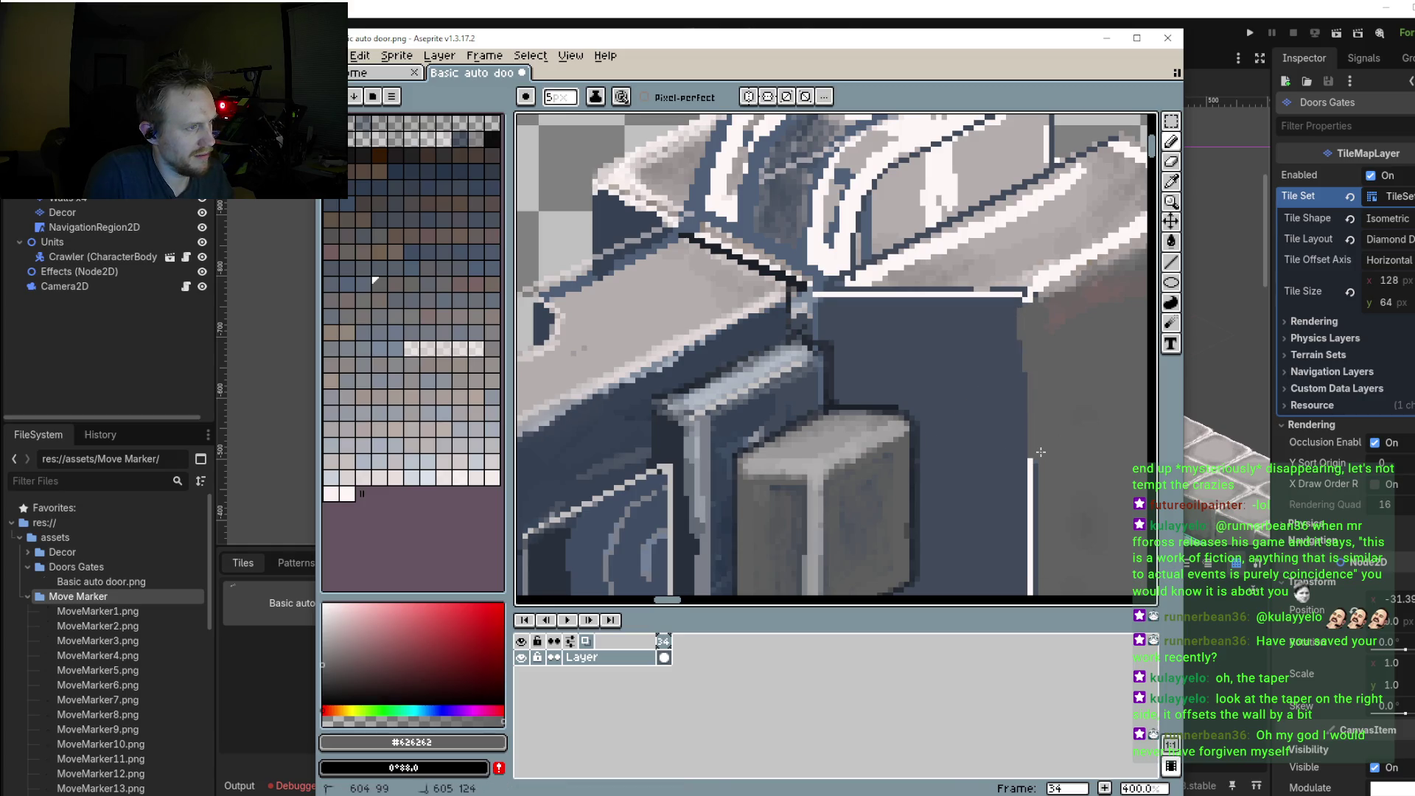
Step: Paint the blue strip along the wall's right edge grey
mouse_move(1034, 316)
mouse_down()
mouse_move(1013, 233)
mouse_move(1001, 578)
mouse_up()
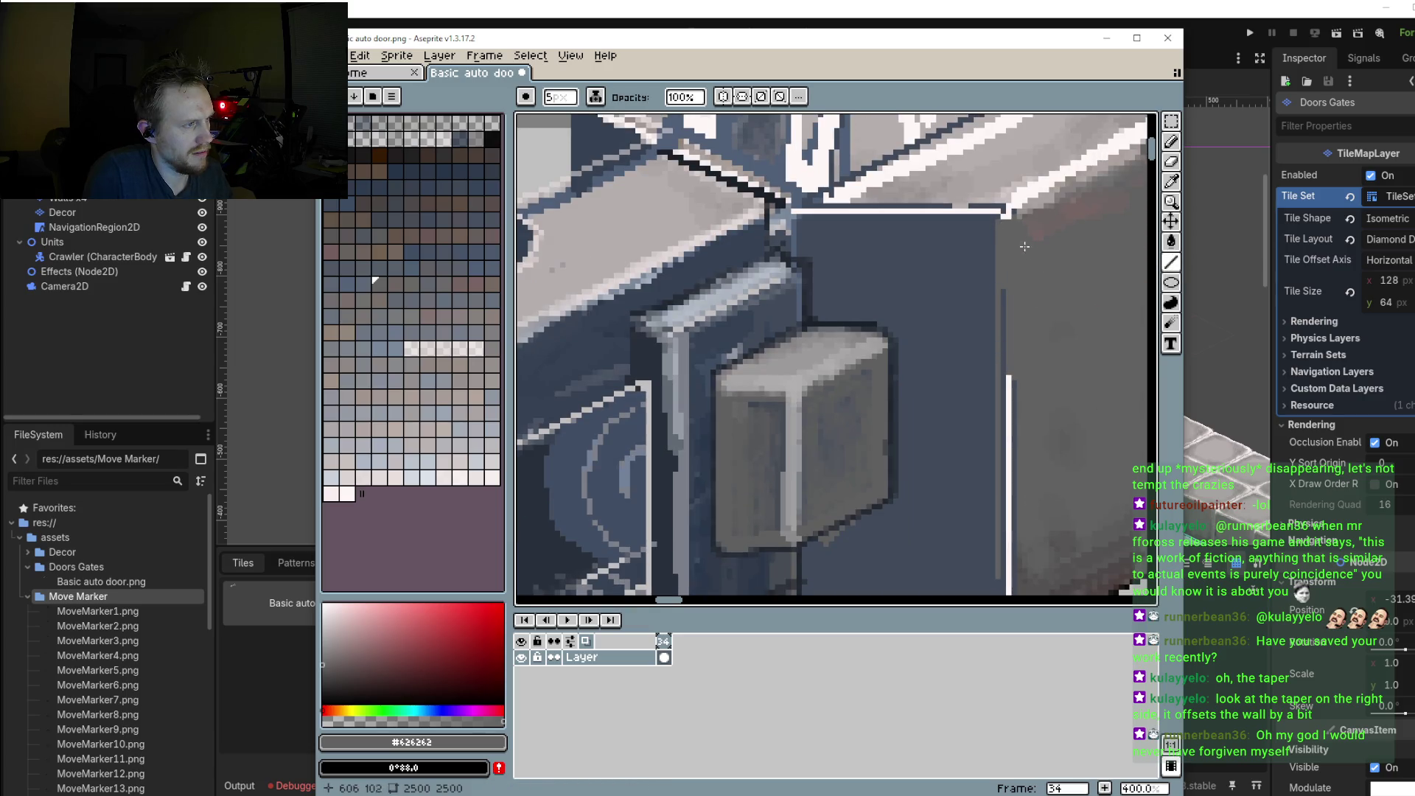
drag(999, 226, 1001, 575)
scroll(1001, 369, down, 2)
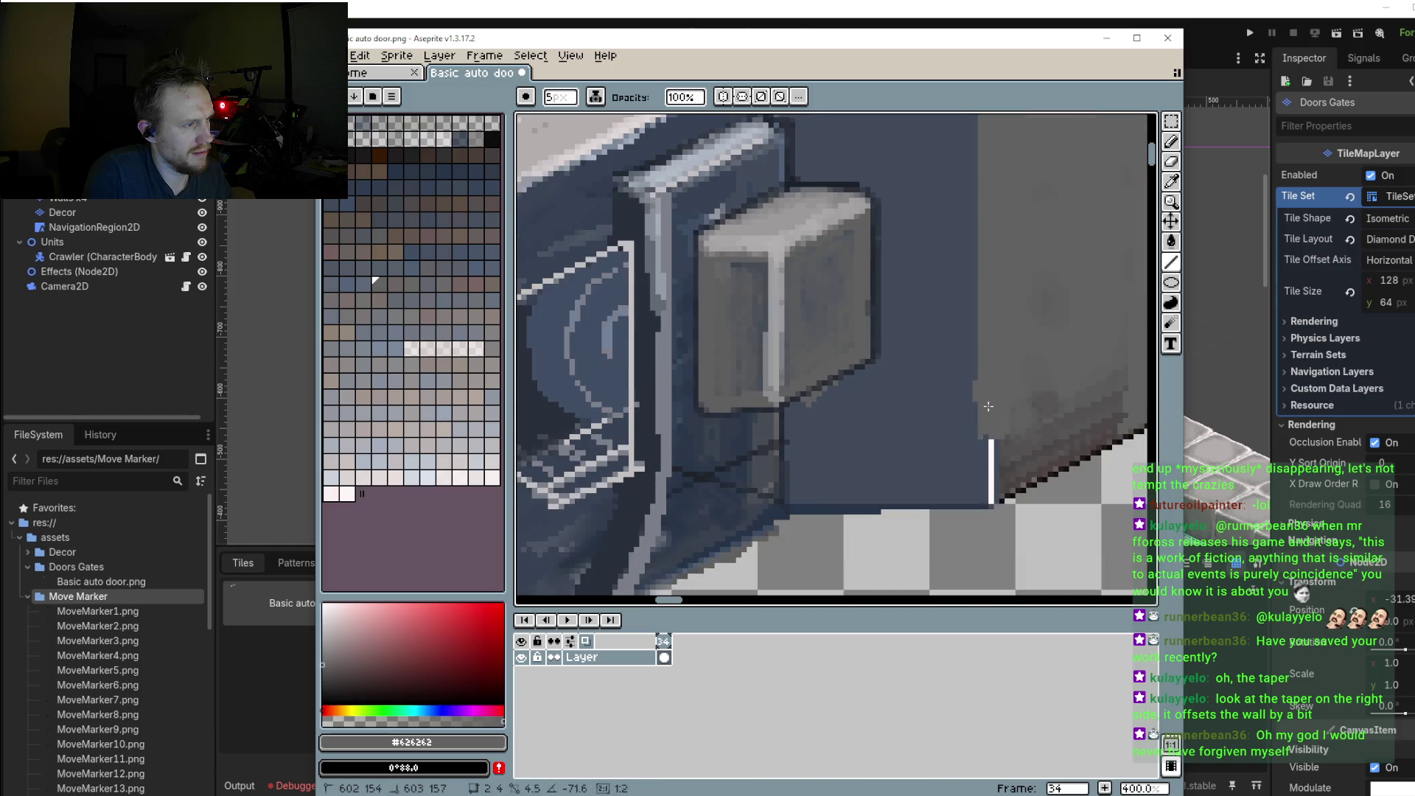
mouse_move(990, 434)
mouse_down()
mouse_move(993, 503)
mouse_move(983, 199)
mouse_up()
drag(971, 343, 984, 188)
scroll(982, 216, down, 1)
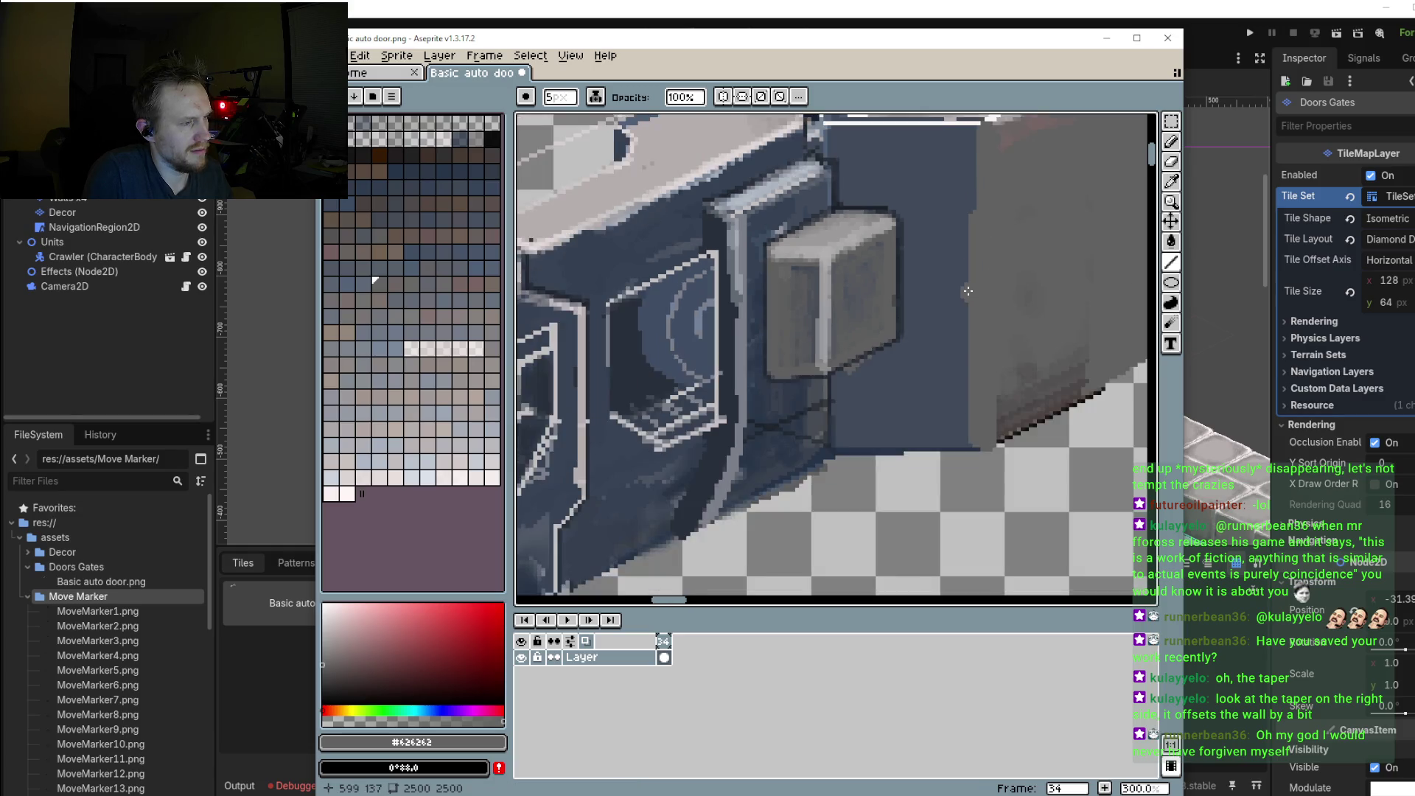
drag(949, 258, 951, 391)
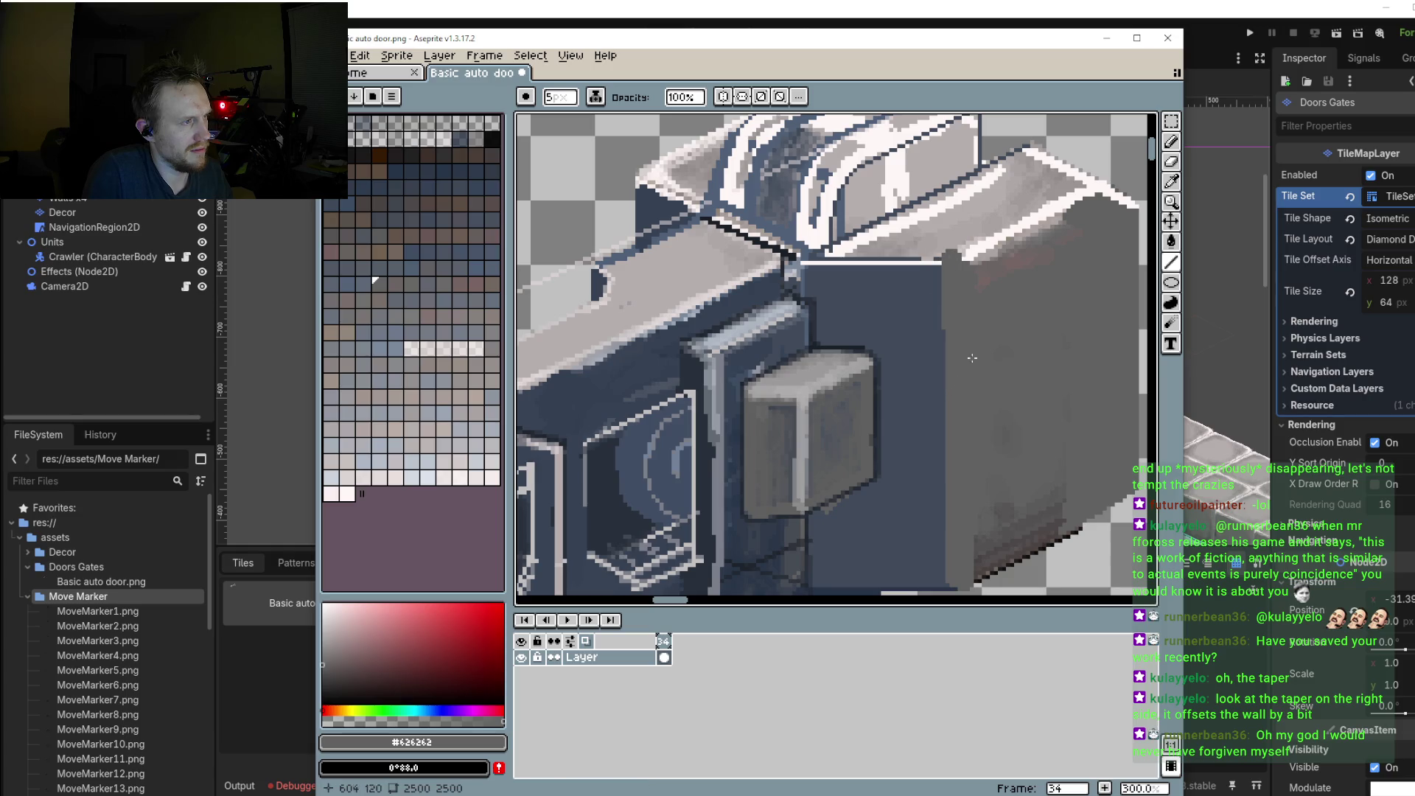
drag(1051, 229, 1020, 249)
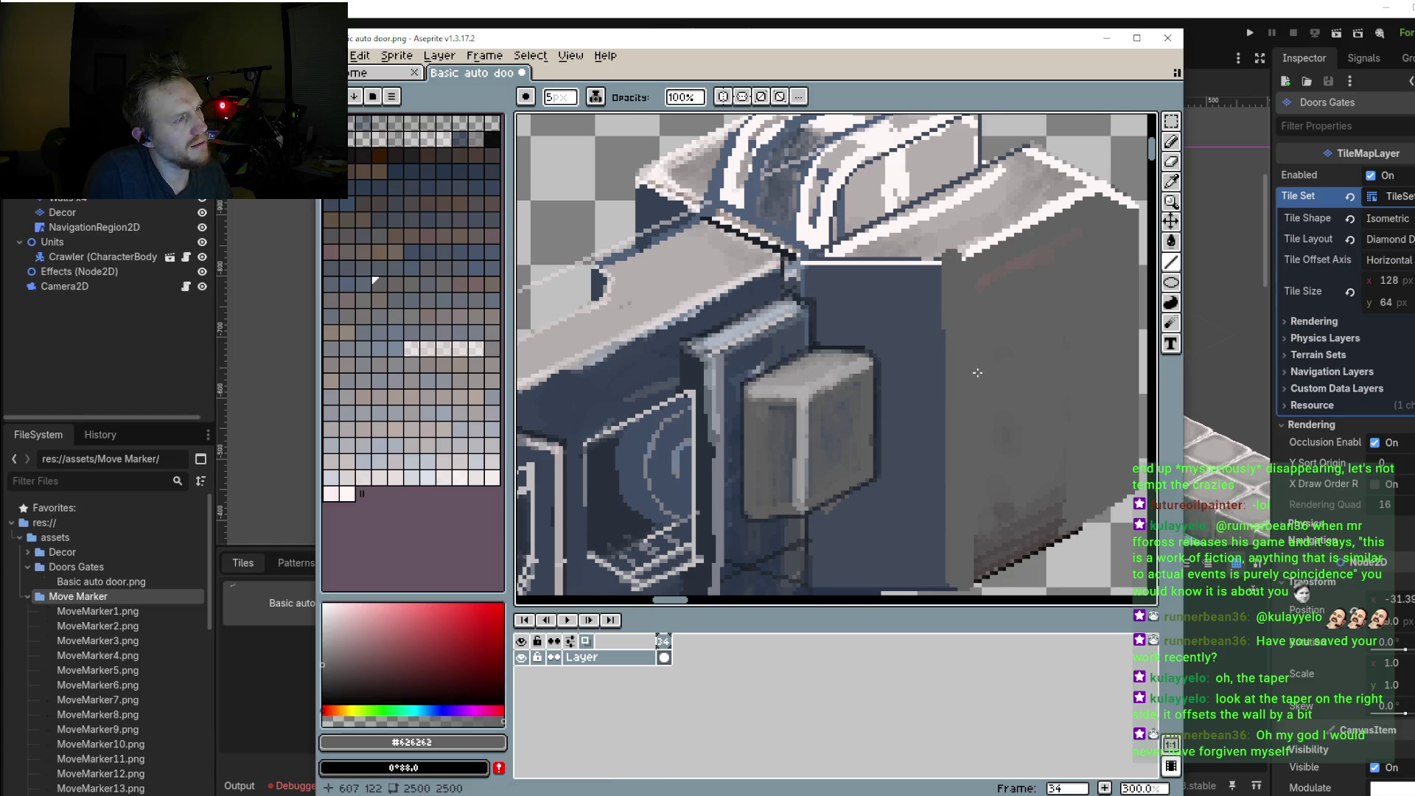
scroll(978, 364, down, 1)
drag(969, 379, 984, 308)
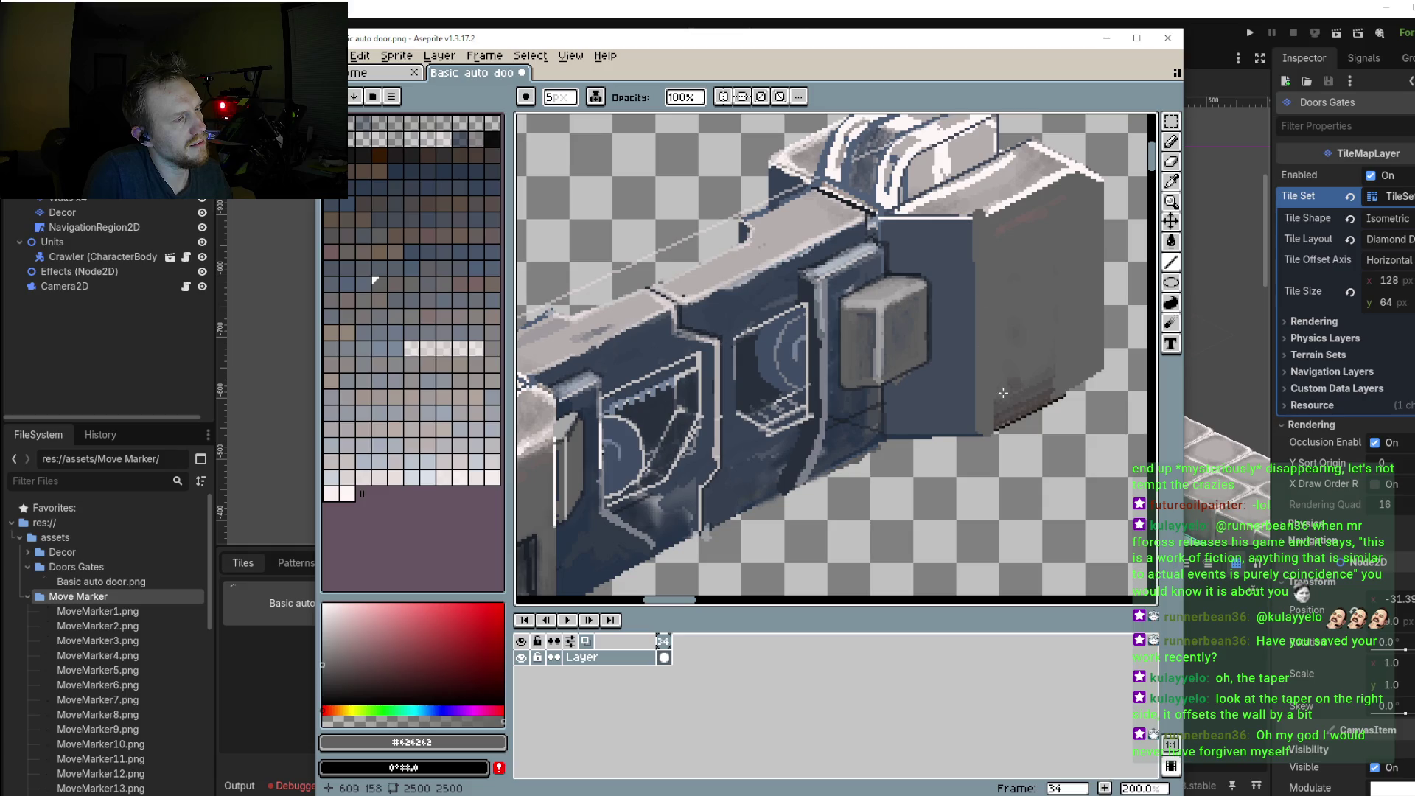
scroll(1041, 386, up, 1)
scroll(1050, 391, up, 1)
scroll(1051, 347, up, 1)
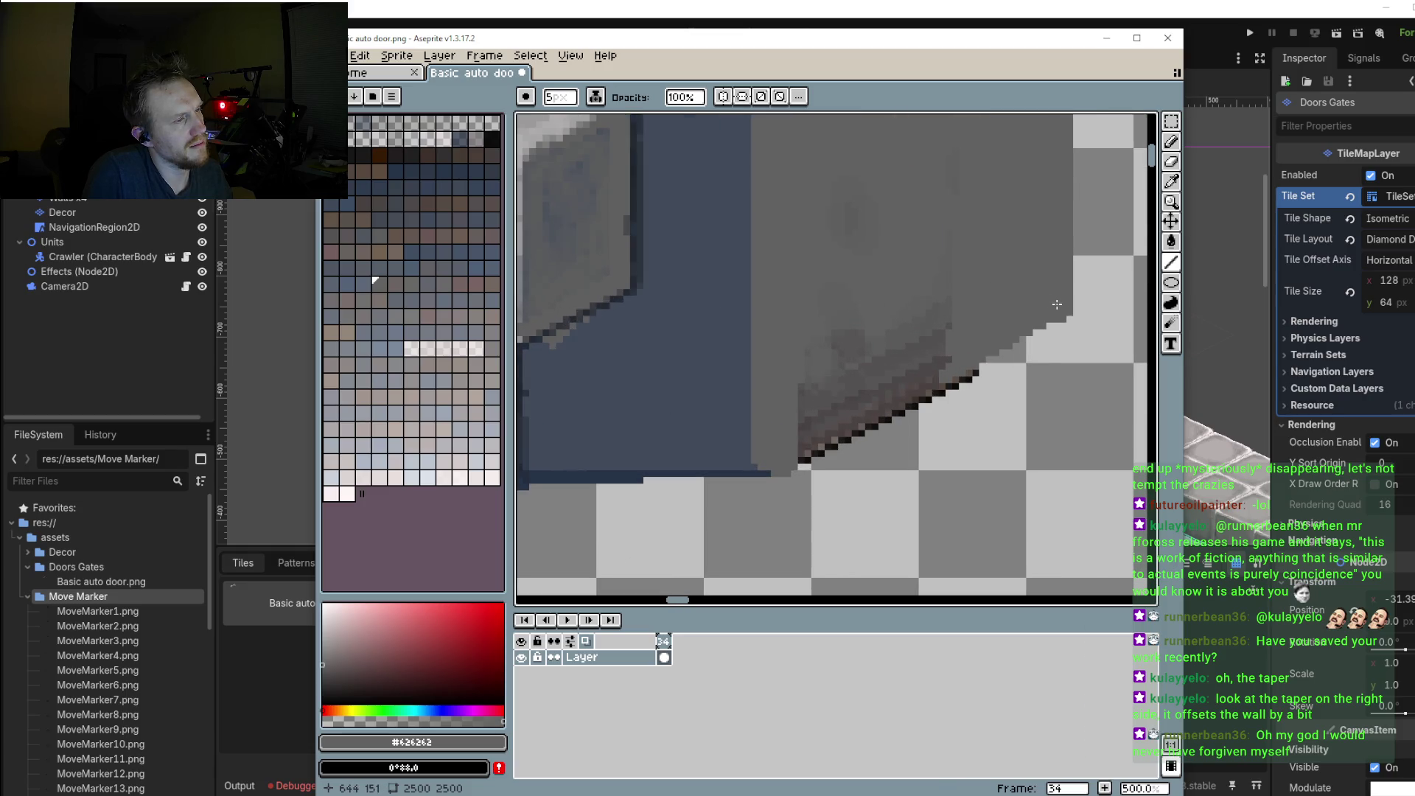
Step: Paint over the dark outline on the wall's lower edge and the white highlight along its top
drag(930, 382, 760, 472)
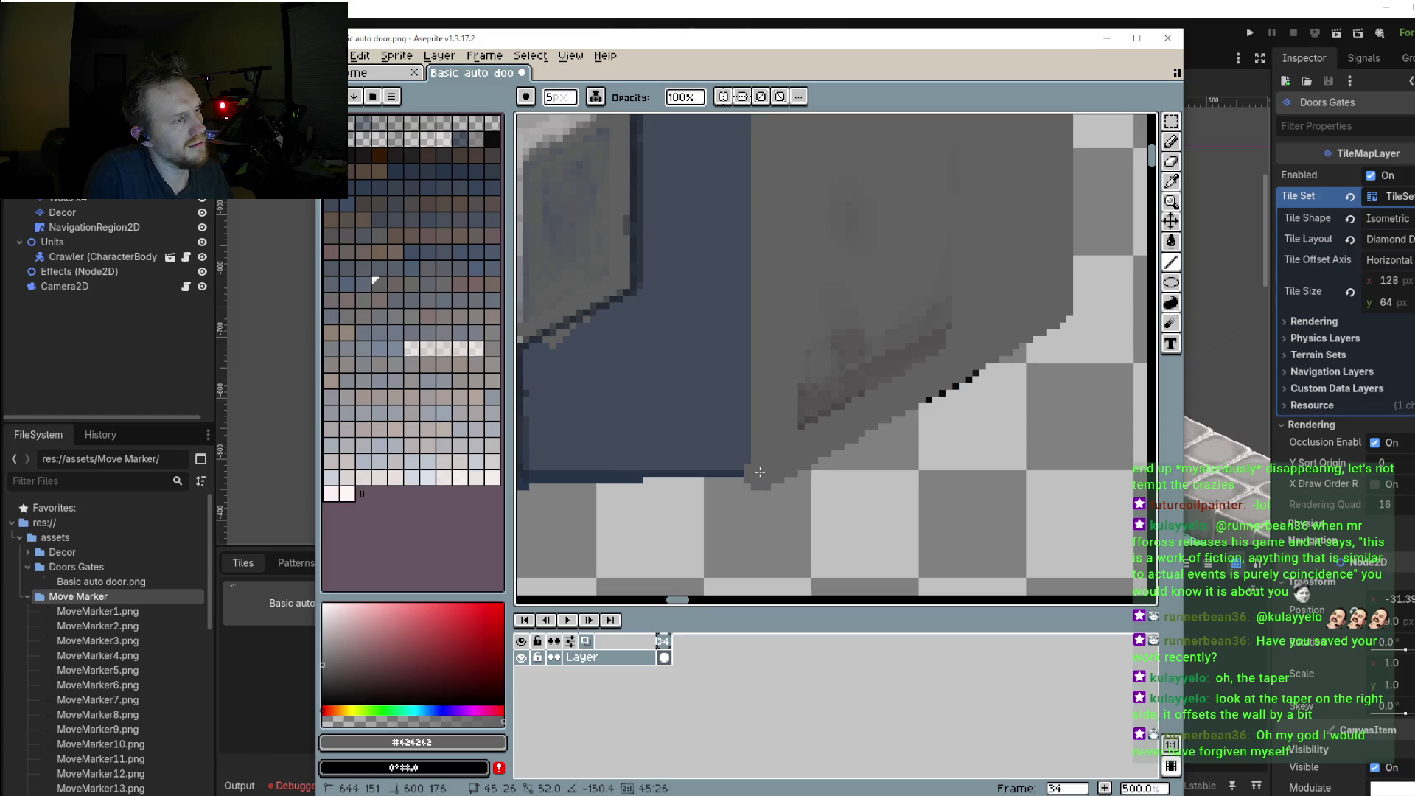
scroll(760, 457, down, 4)
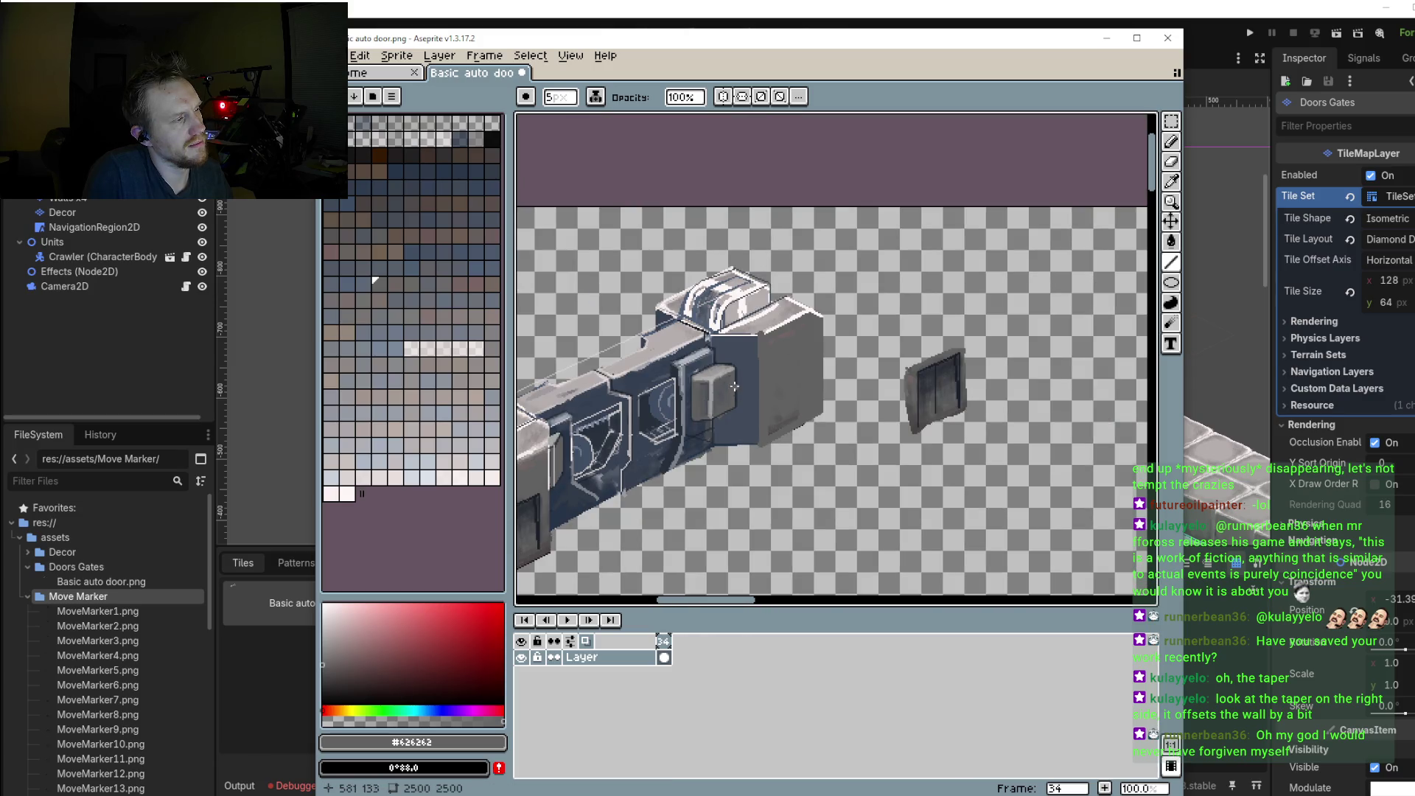
scroll(737, 376, up, 1)
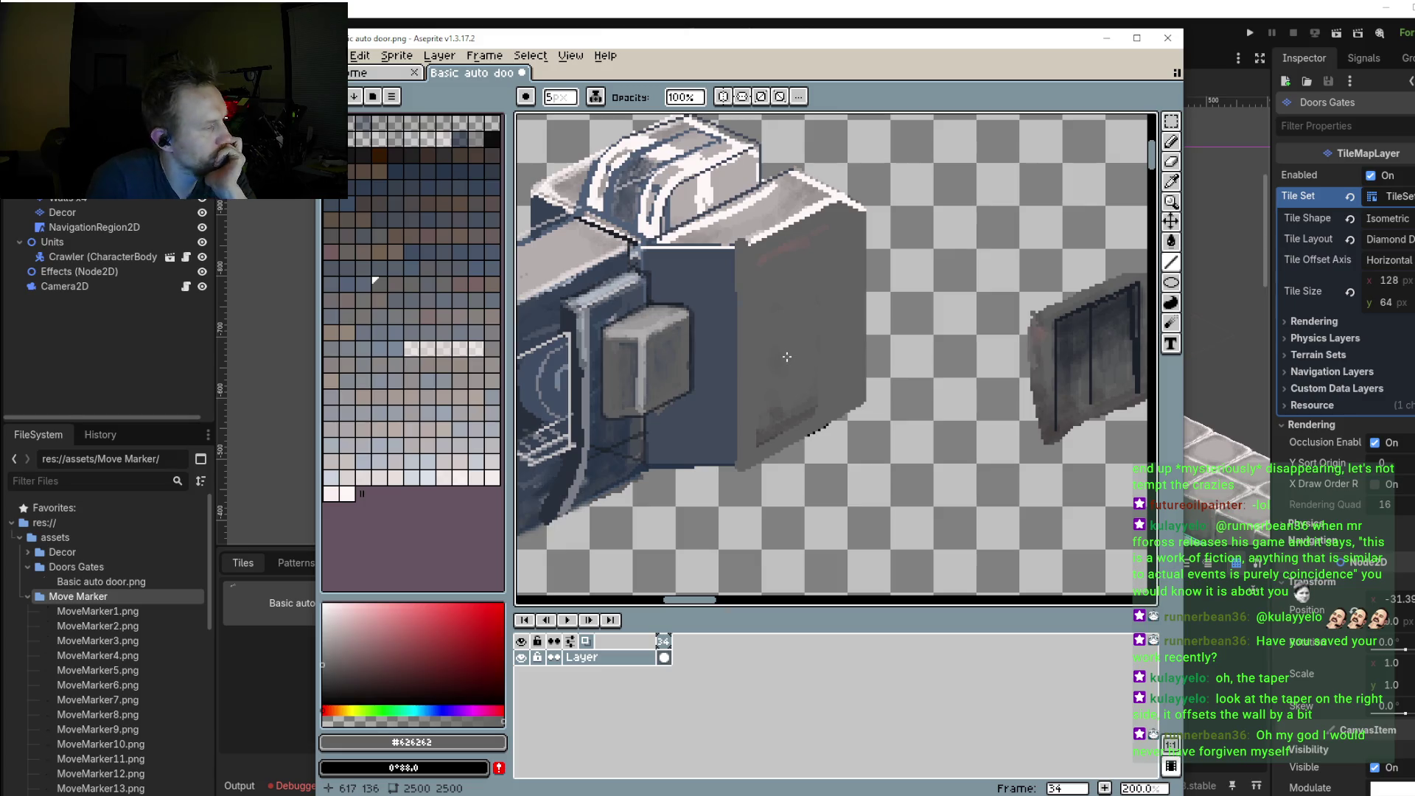
scroll(870, 199, up, 1)
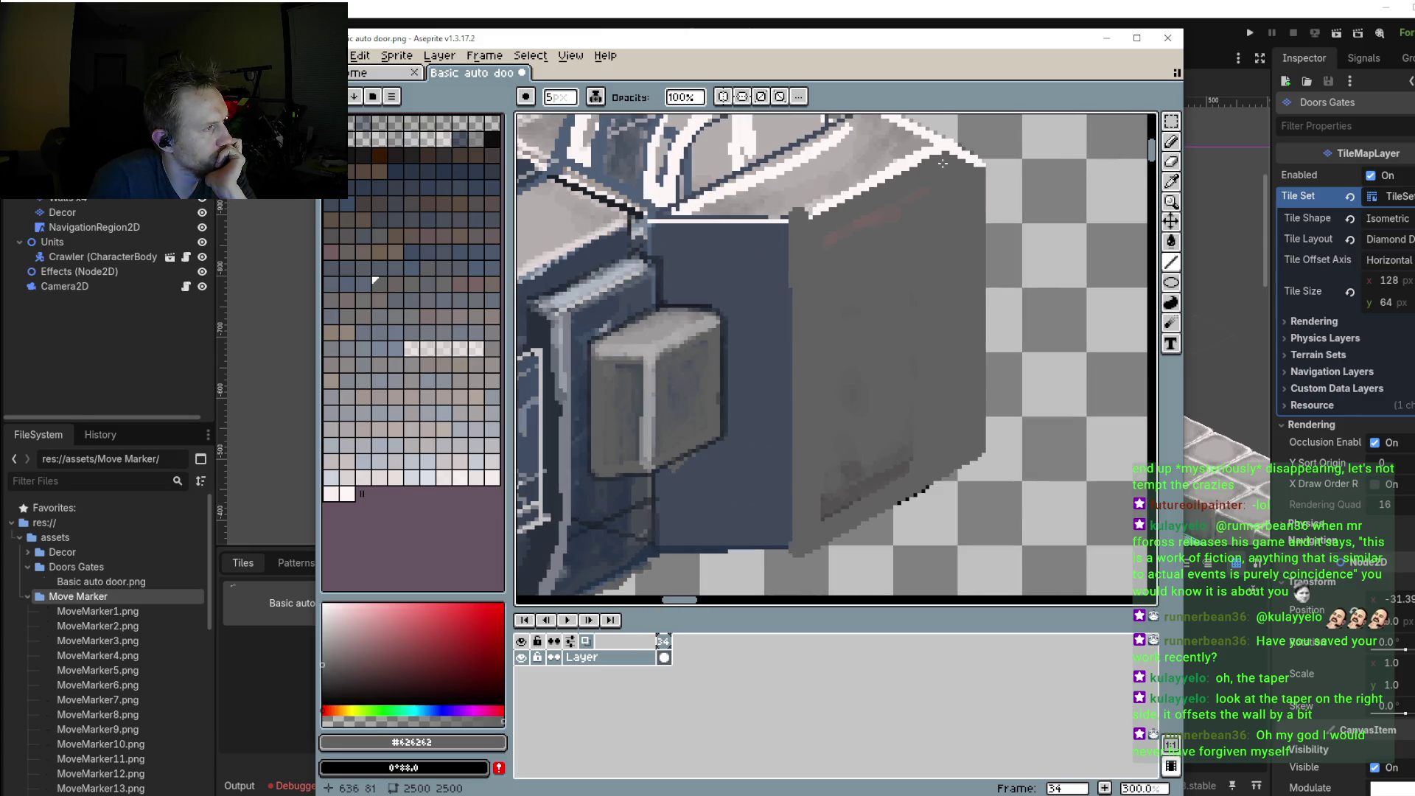
mouse_move(942, 163)
mouse_down()
mouse_move(807, 212)
mouse_move(791, 521)
mouse_move(791, 249)
mouse_up()
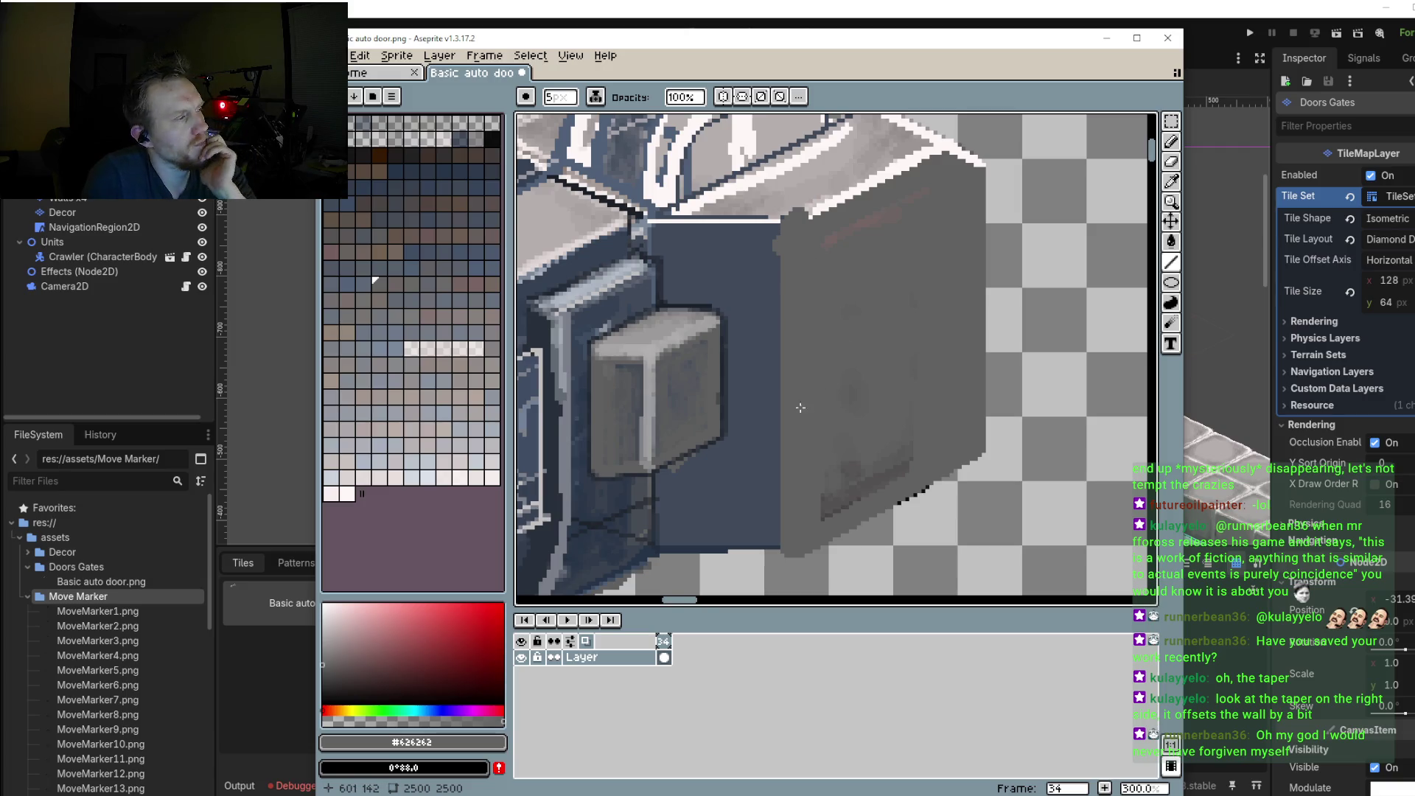
scroll(798, 360, down, 1)
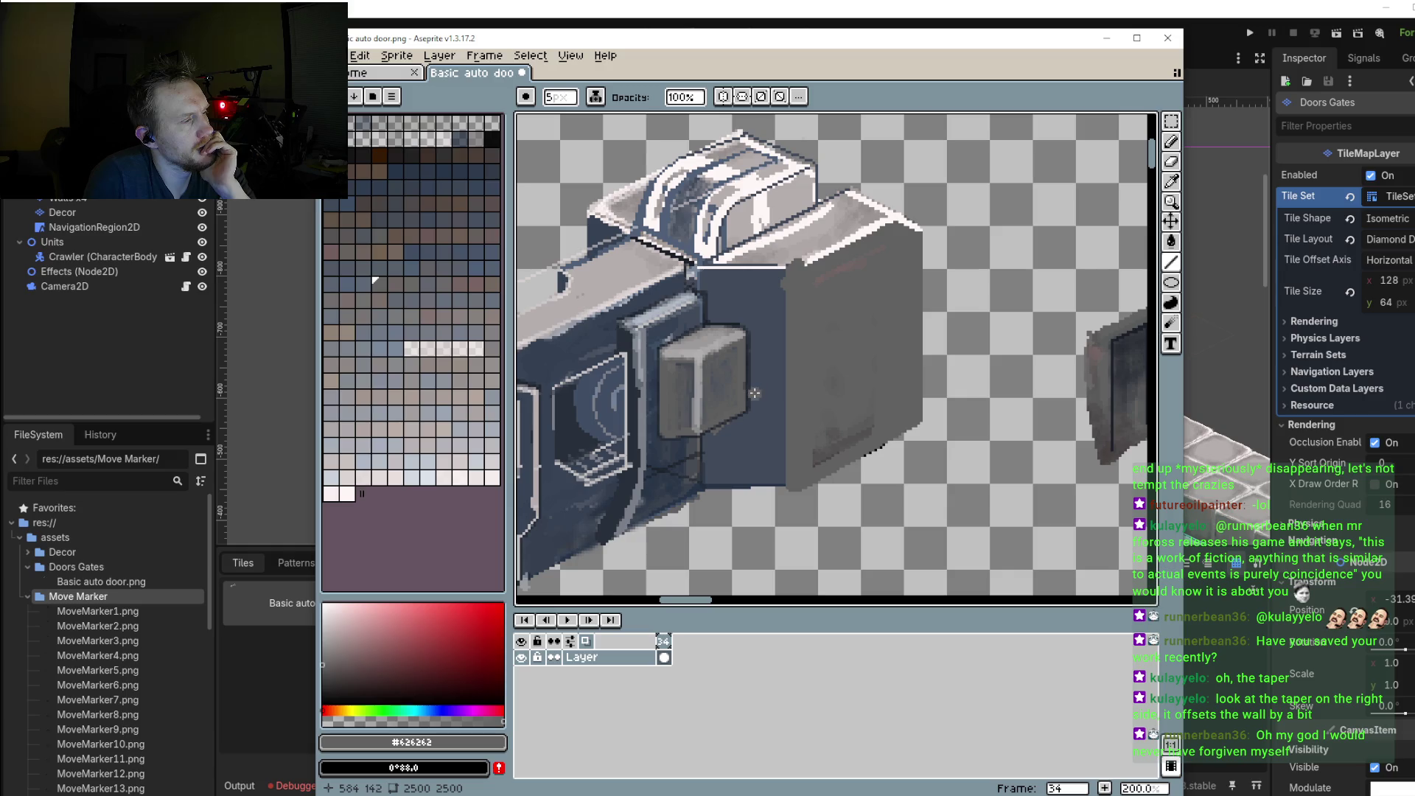
drag(763, 410, 1040, 337)
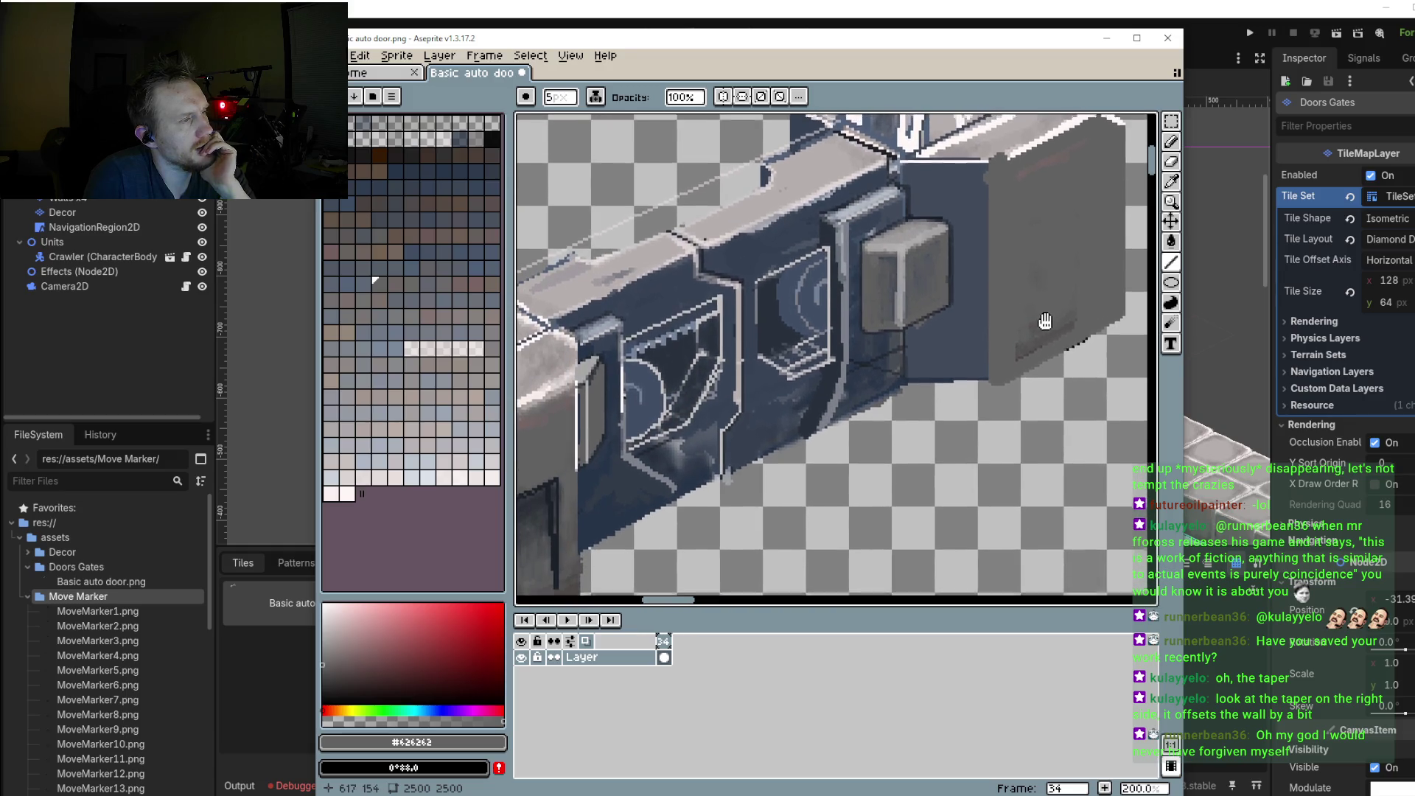
scroll(1021, 301, down, 1)
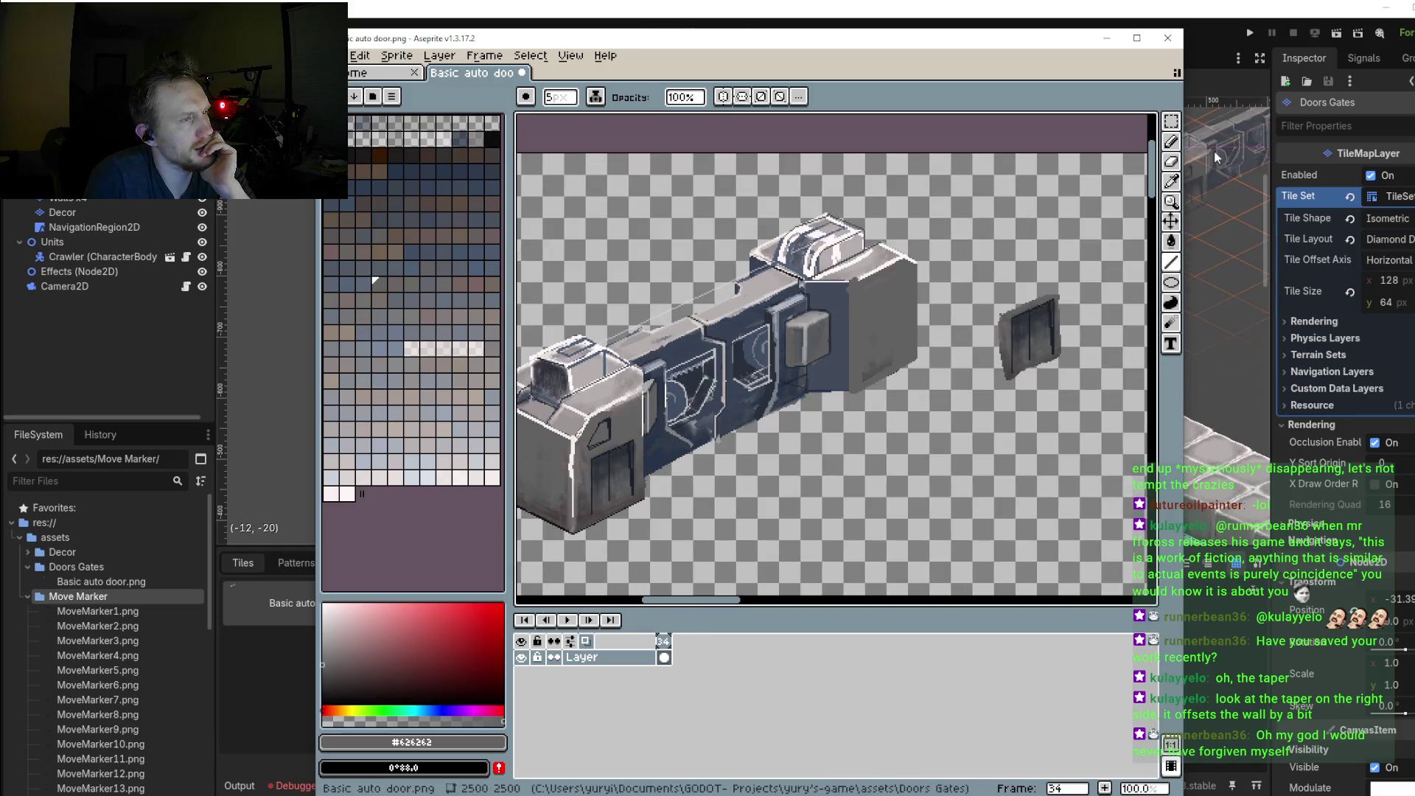
Step: Marquee-select the loose door panel, try it on the left end block, then move it back right
key(m)
drag(971, 259, 1082, 400)
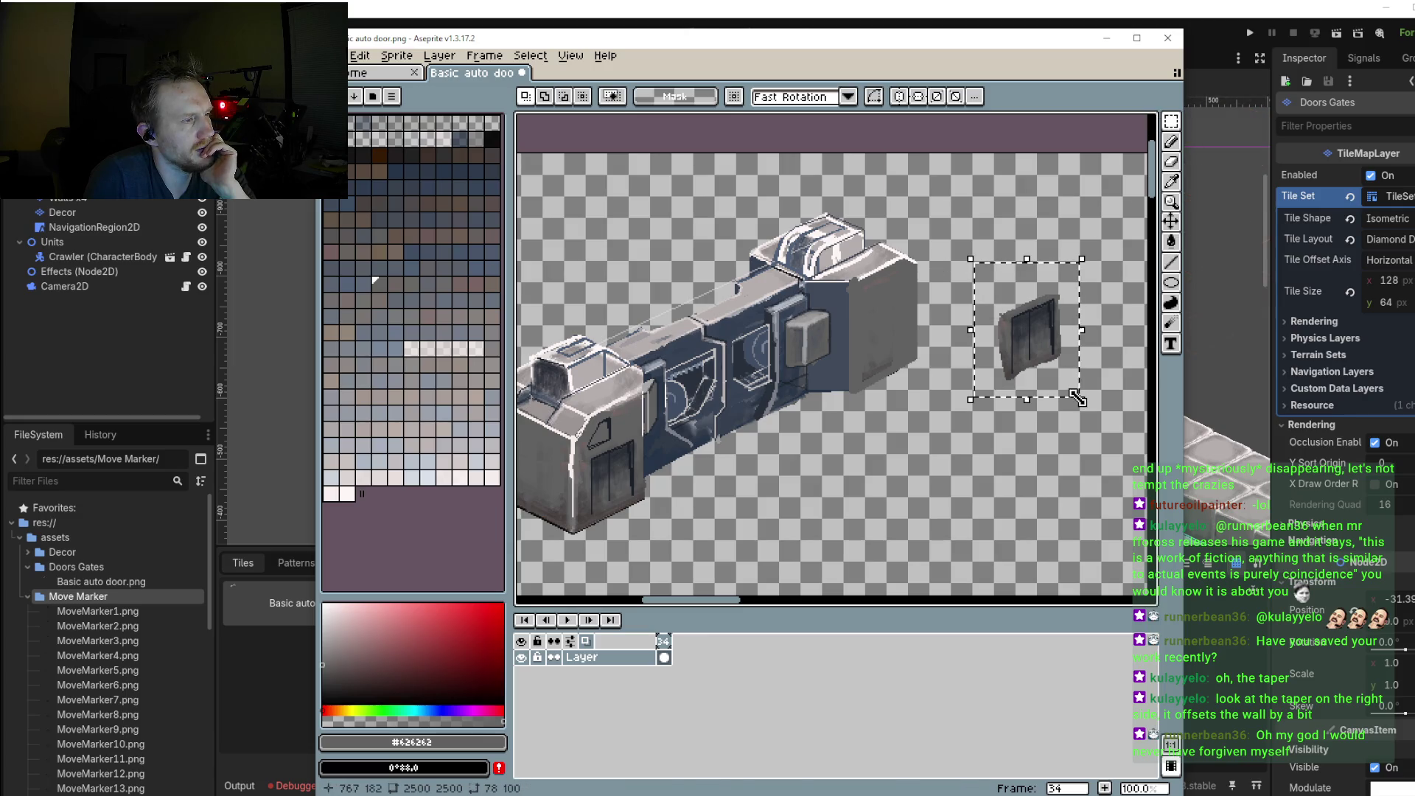
mouse_move(1028, 44)
mouse_down()
mouse_move(1007, 252)
mouse_move(1014, 49)
mouse_up()
mouse_move(1030, 319)
mouse_down()
mouse_move(883, 343)
mouse_move(608, 496)
mouse_up()
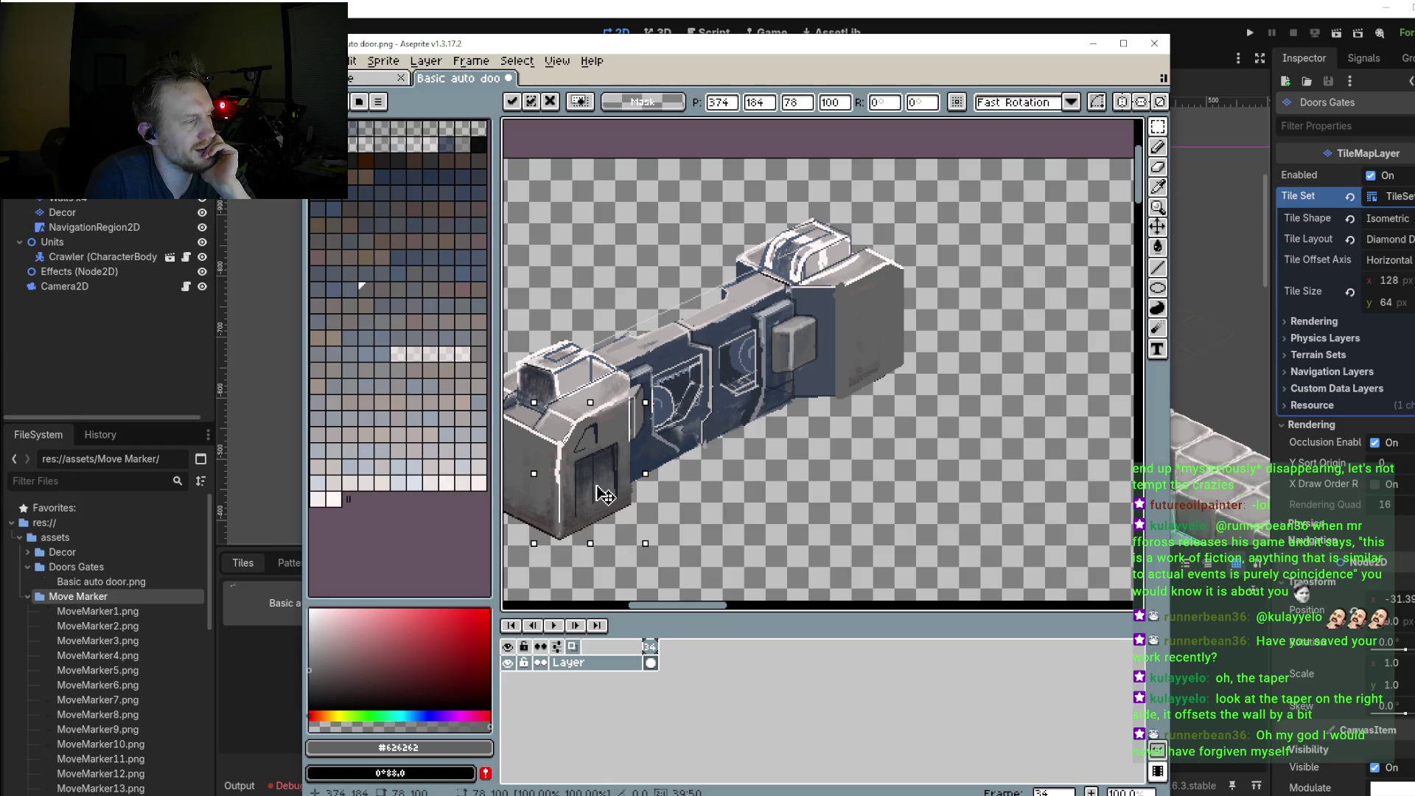
mouse_move(600, 486)
mouse_down()
mouse_move(885, 349)
mouse_move(946, 476)
mouse_up()
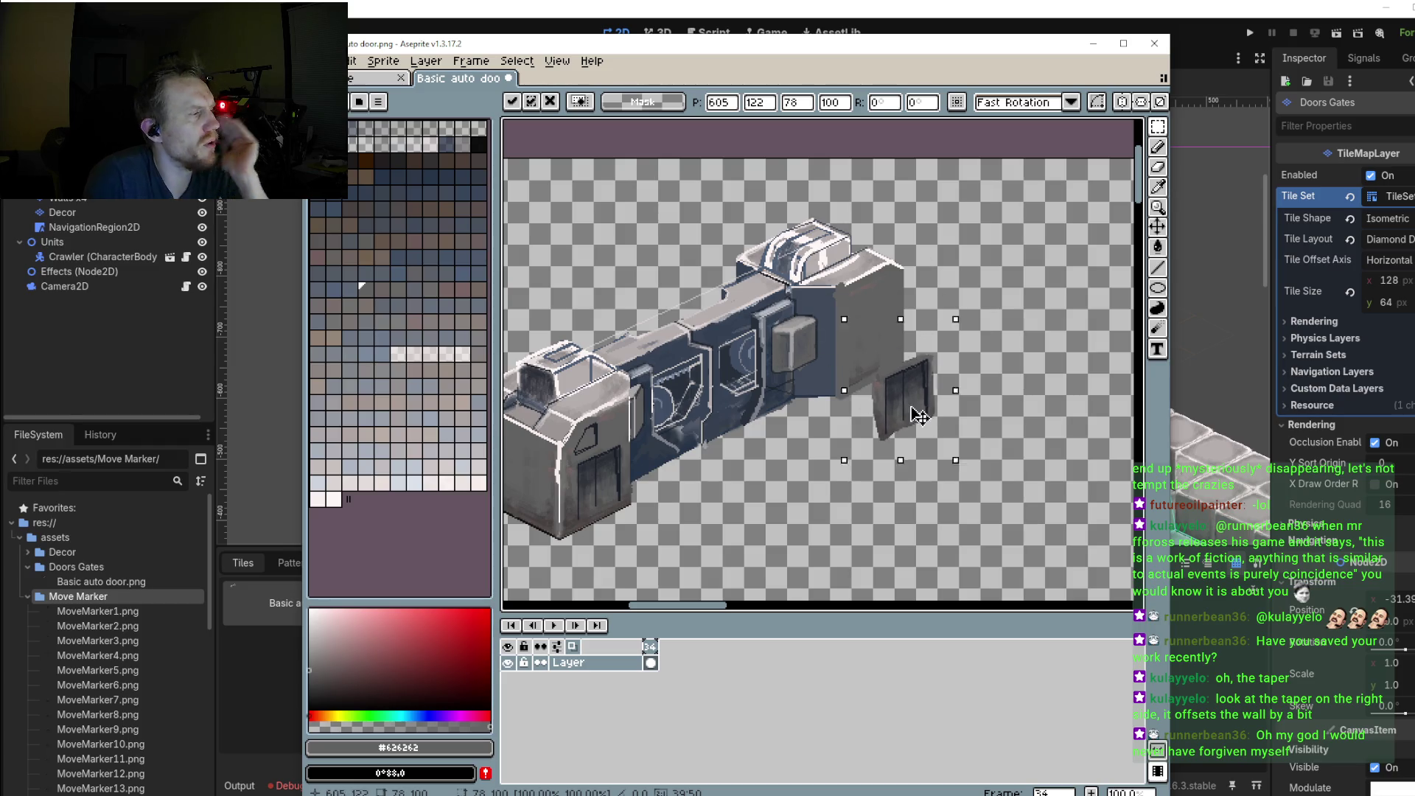
Step: Switch to the Lasso tool and deselect to drop the panel in place
click(1158, 127)
click(1098, 127)
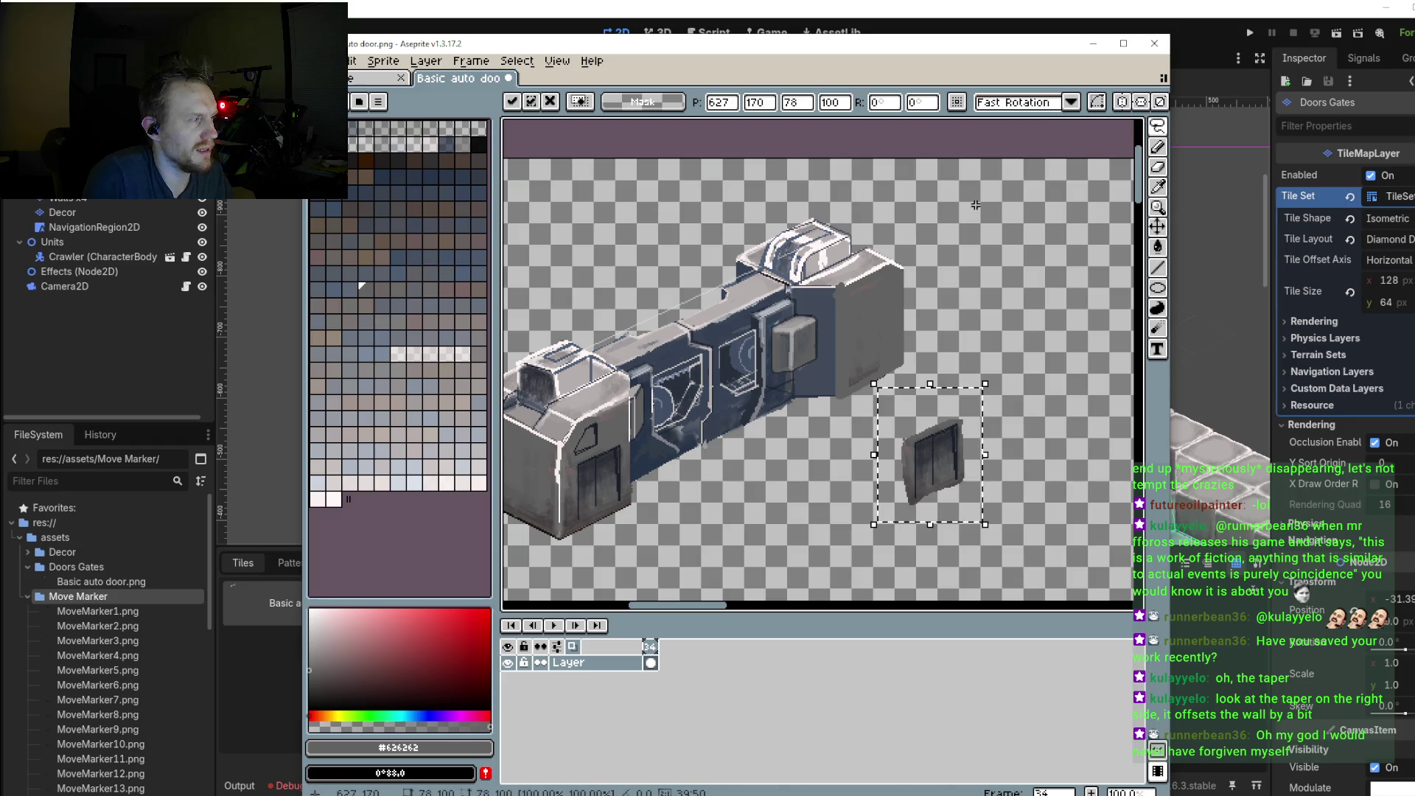
scroll(975, 205, down, 2)
scroll(975, 205, left, 3)
click(701, 372)
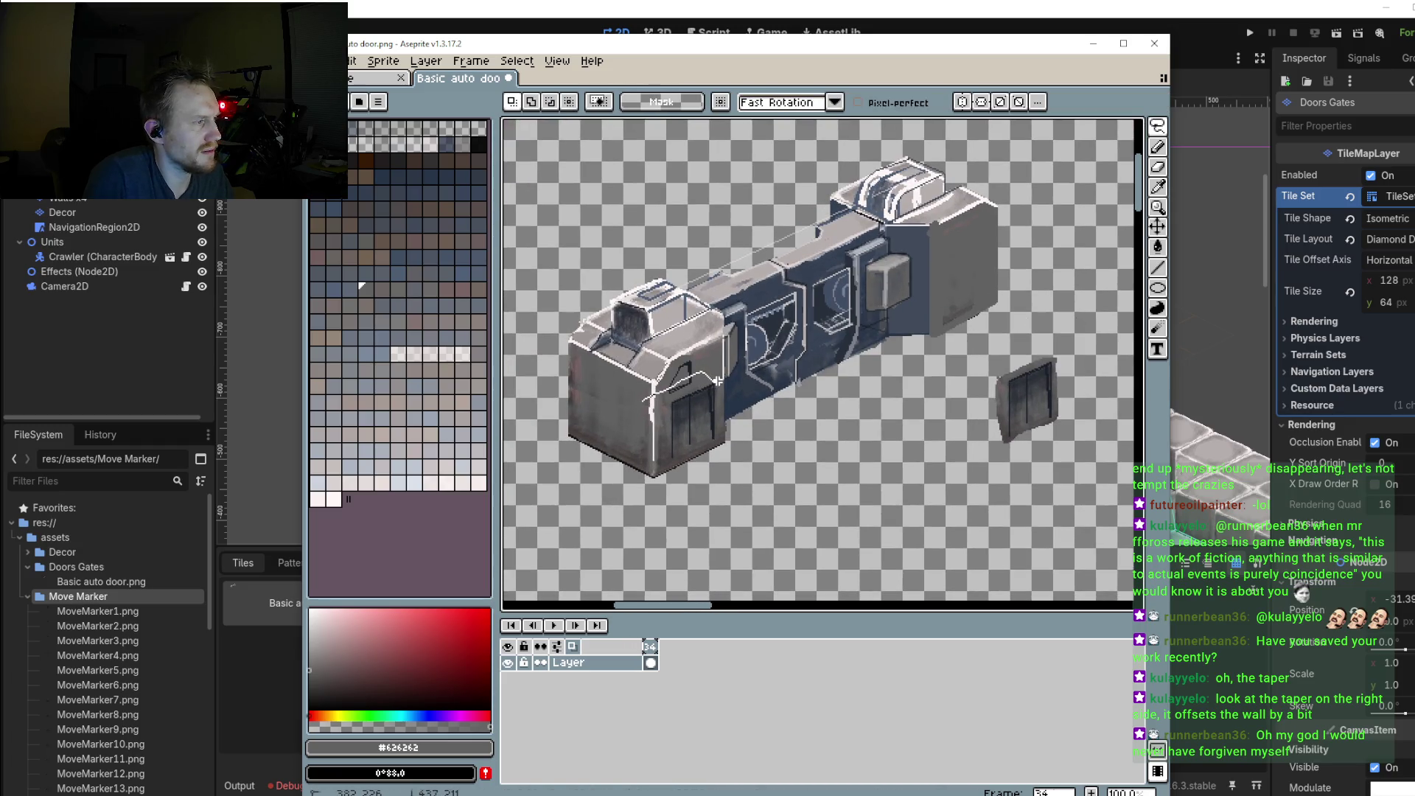
Step: Lasso the left block's door, drag a copy onto the right block's front face, nudge and commit it
drag(662, 410, 656, 405)
click(593, 484)
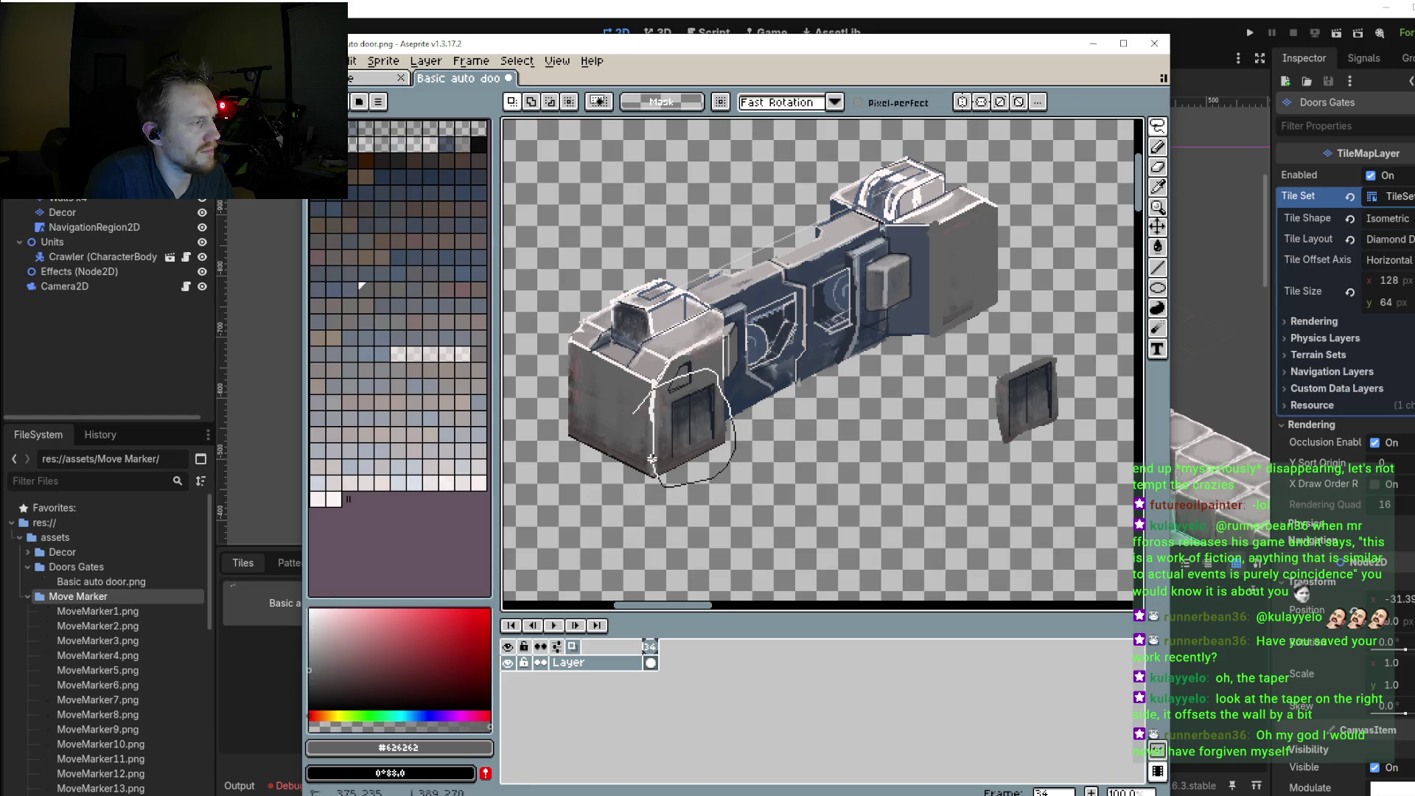
mouse_move(645, 398)
mouse_down()
mouse_move(958, 304)
mouse_move(973, 285)
mouse_up()
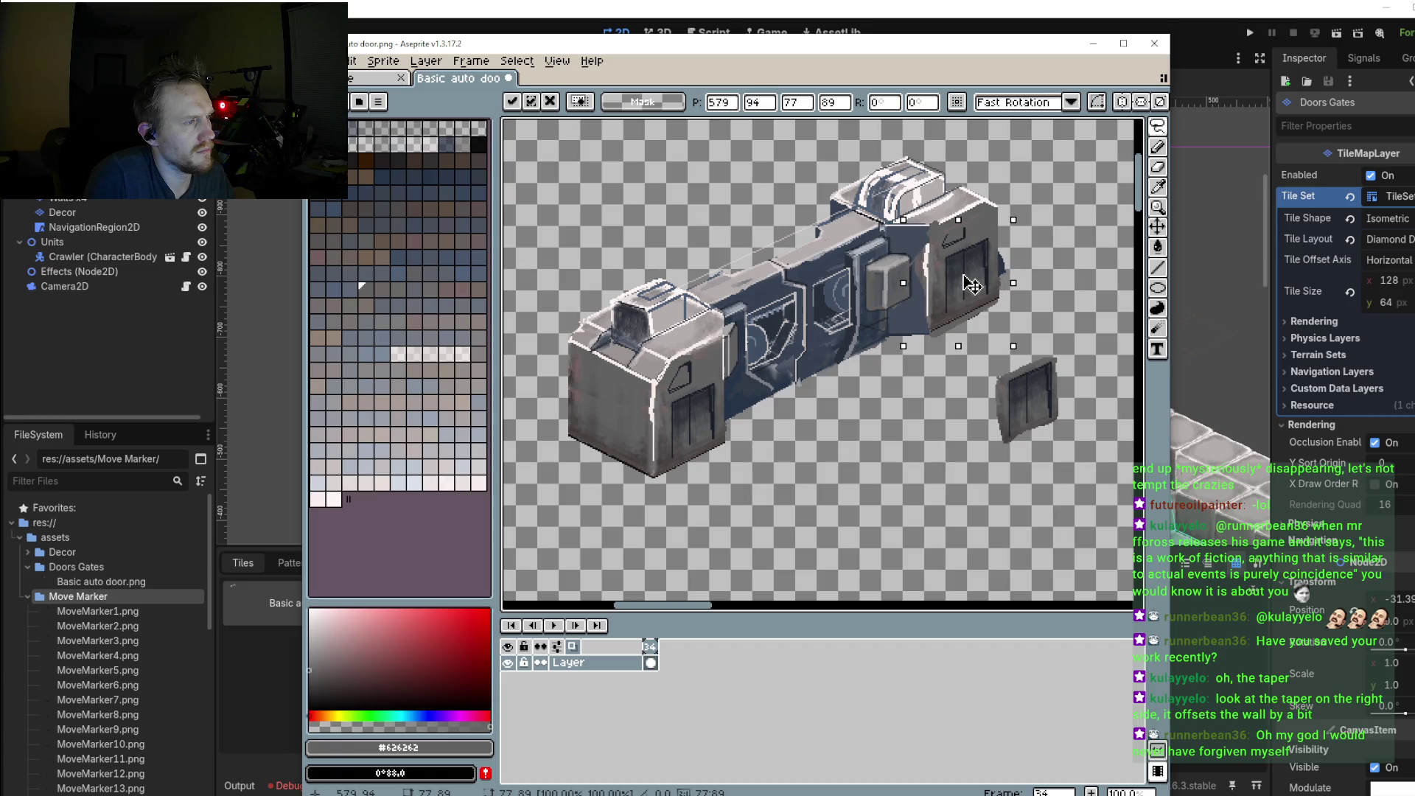
drag(973, 285, 973, 282)
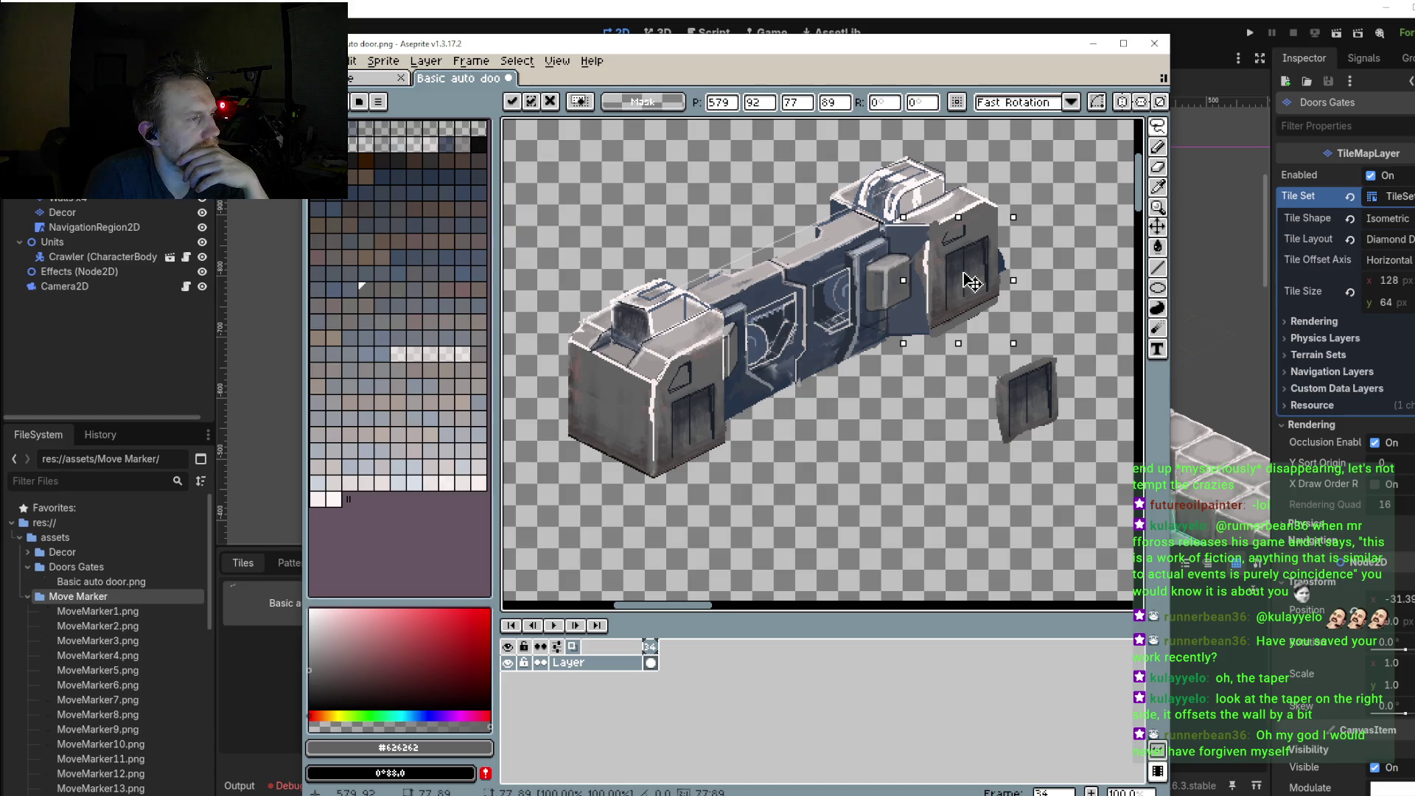
drag(972, 282, 972, 291)
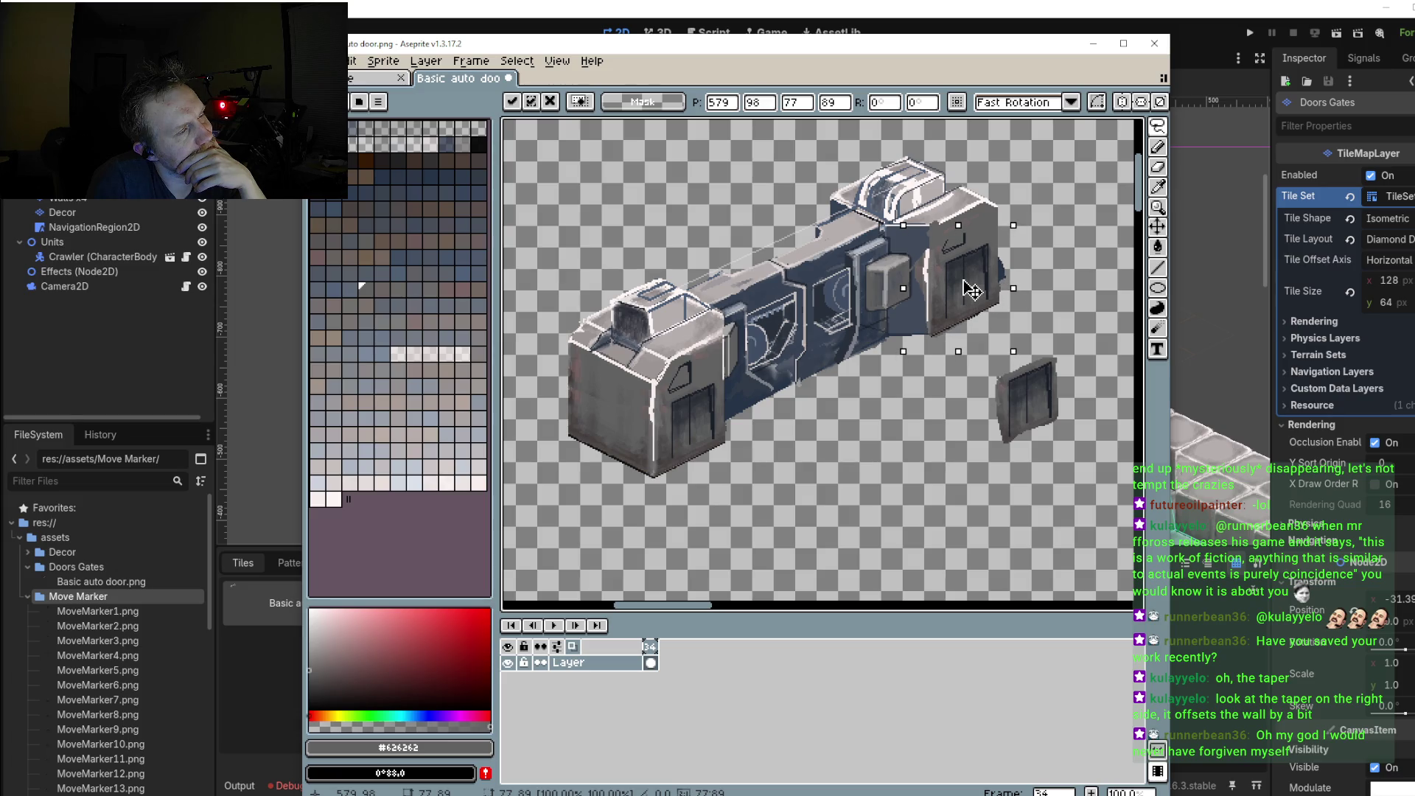
key(Return)
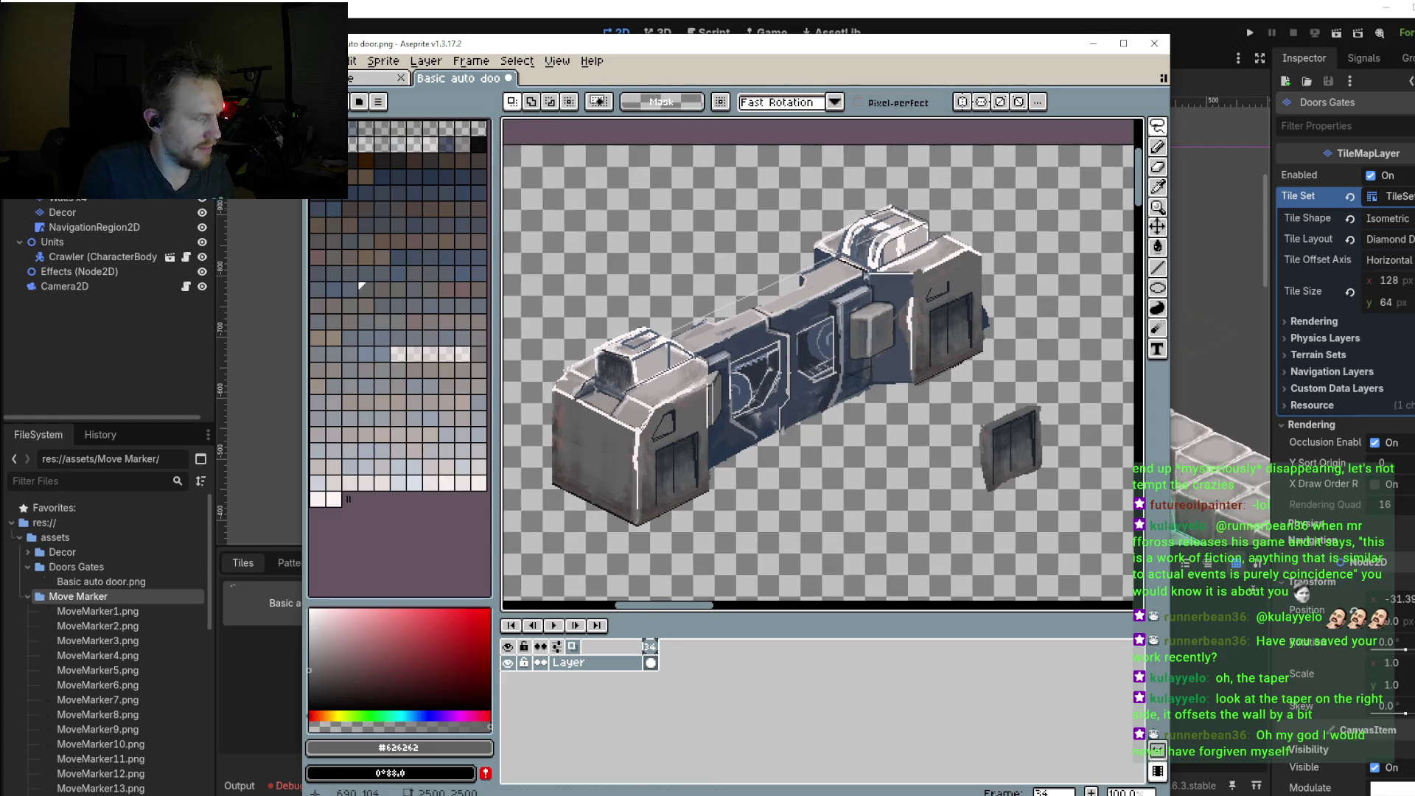
Step: Zoom in and erase stray dark pixels beside the copied door's edge with the pencil
scroll(1032, 335, up, 2)
scroll(1061, 479, up, 3)
key(b)
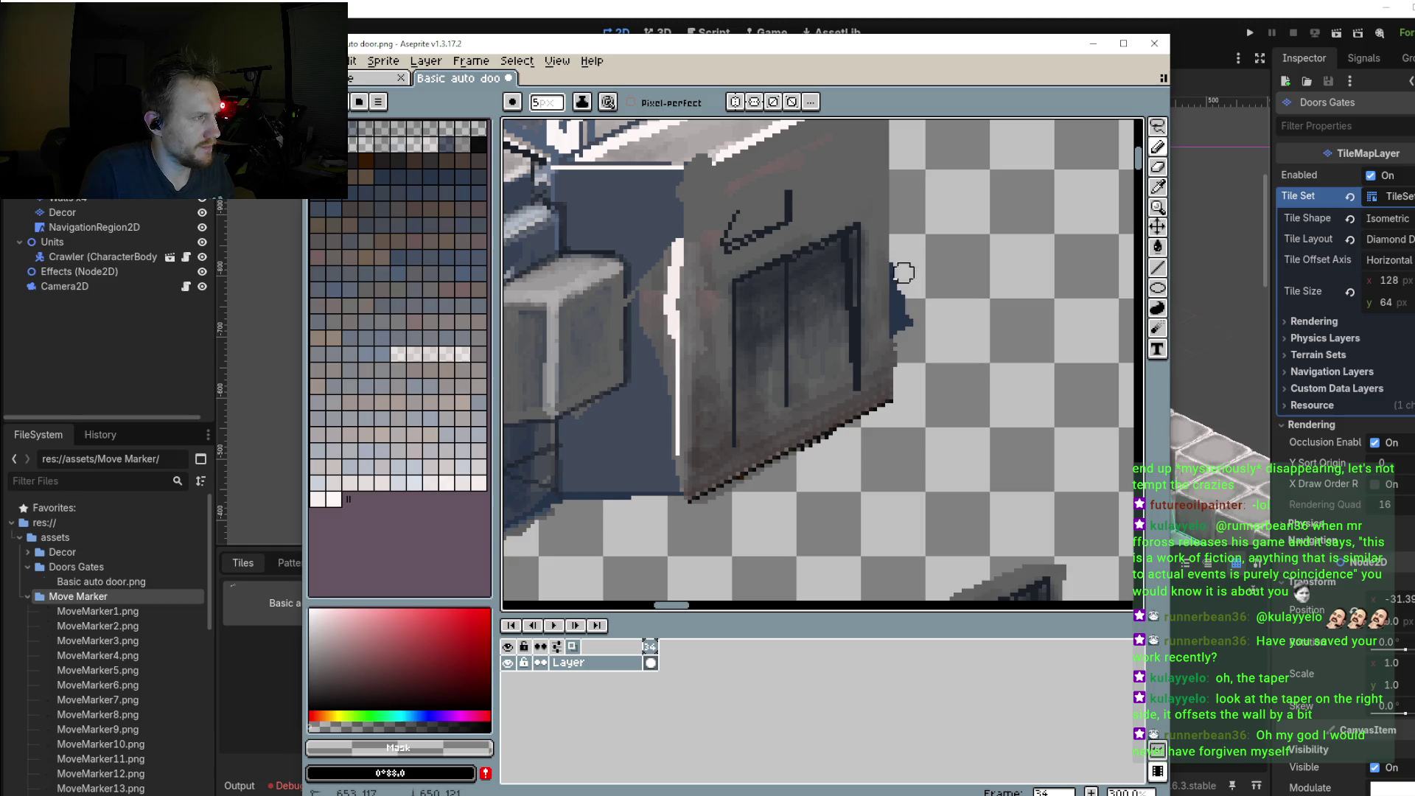
drag(903, 273, 908, 317)
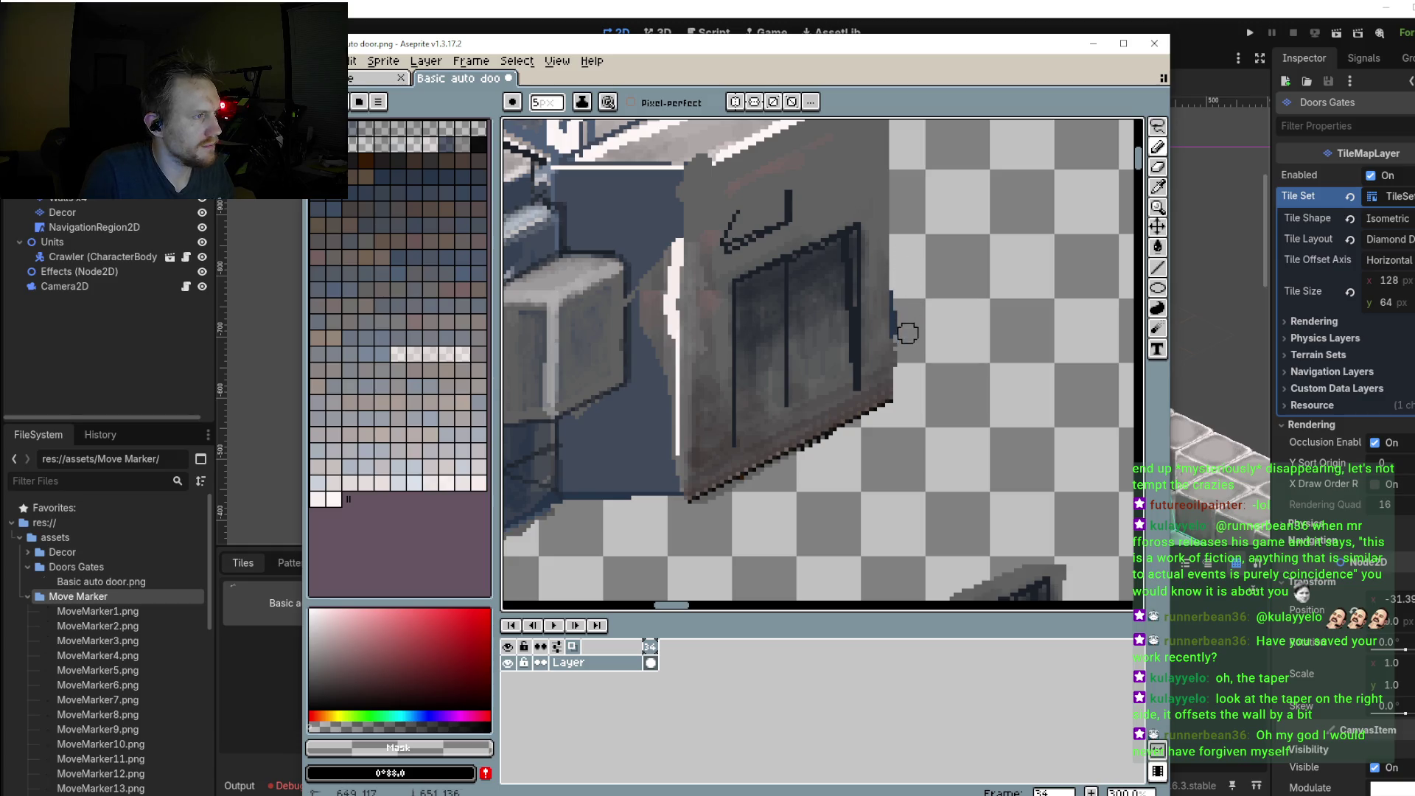
Step: Repaint the block's right edge in dark blue #404a5a, then pick light grey #afa7a7
scroll(811, 372, up, 1)
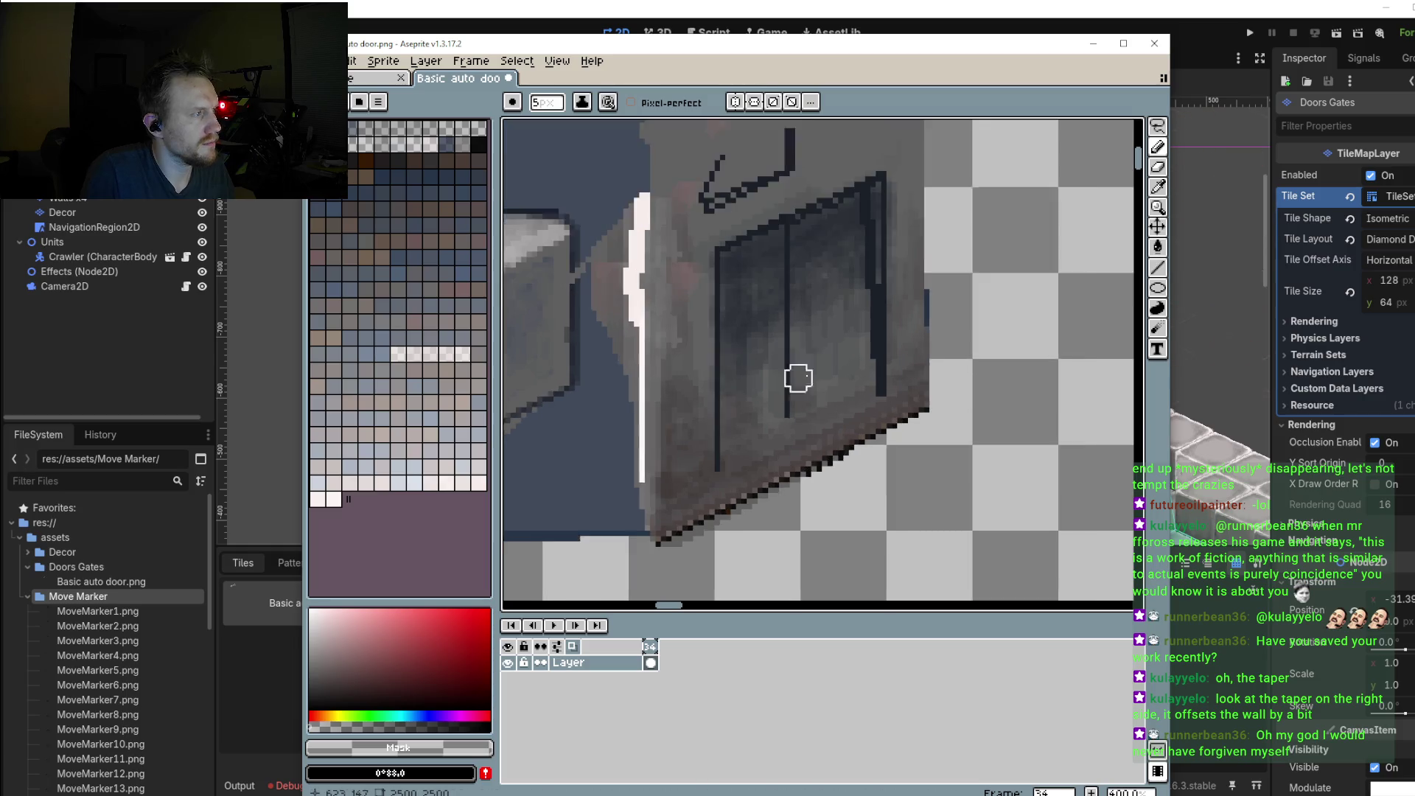
scroll(737, 332, up, 1)
alt+click(769, 226)
drag(777, 259, 779, 357)
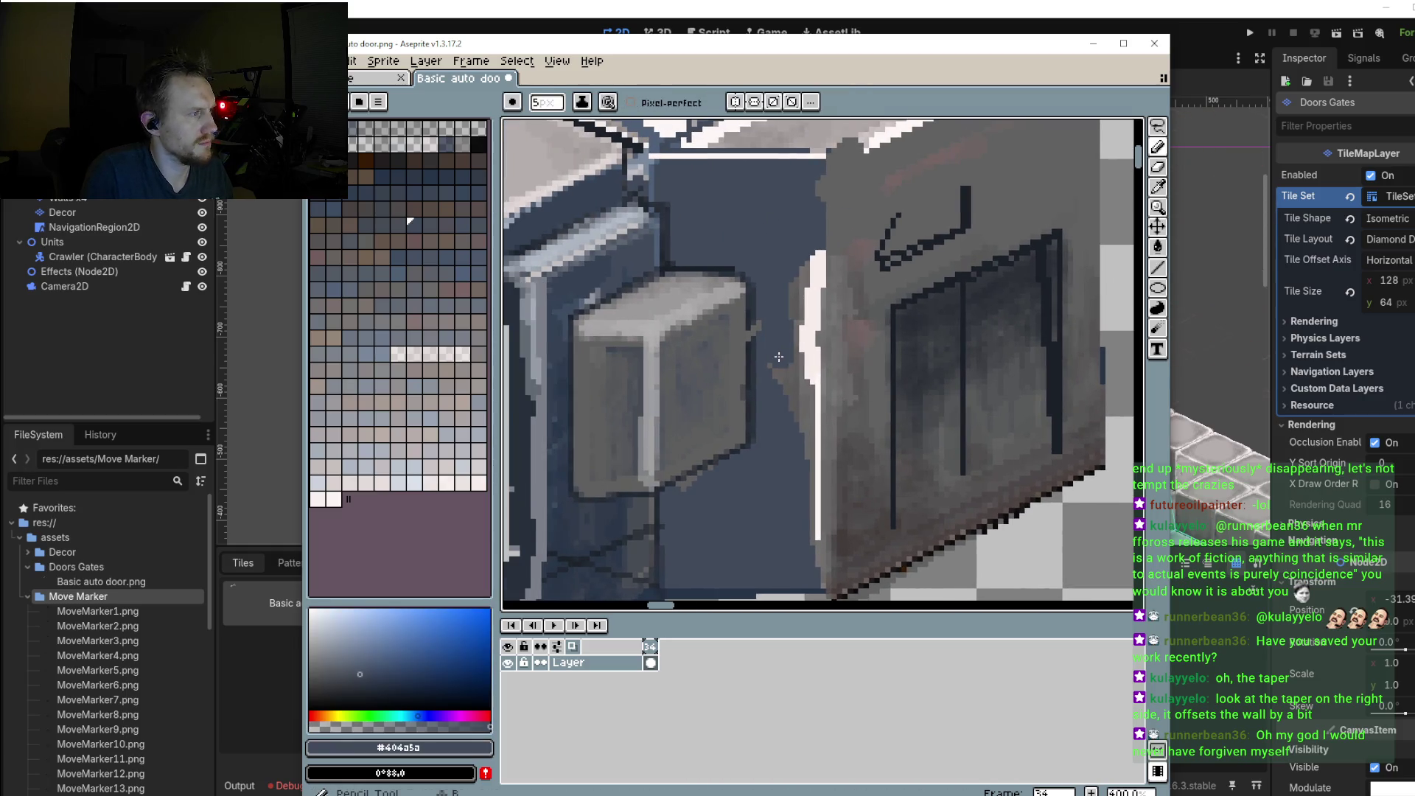
mouse_move(799, 276)
mouse_down()
mouse_move(783, 362)
mouse_move(828, 491)
mouse_up()
alt+click(884, 264)
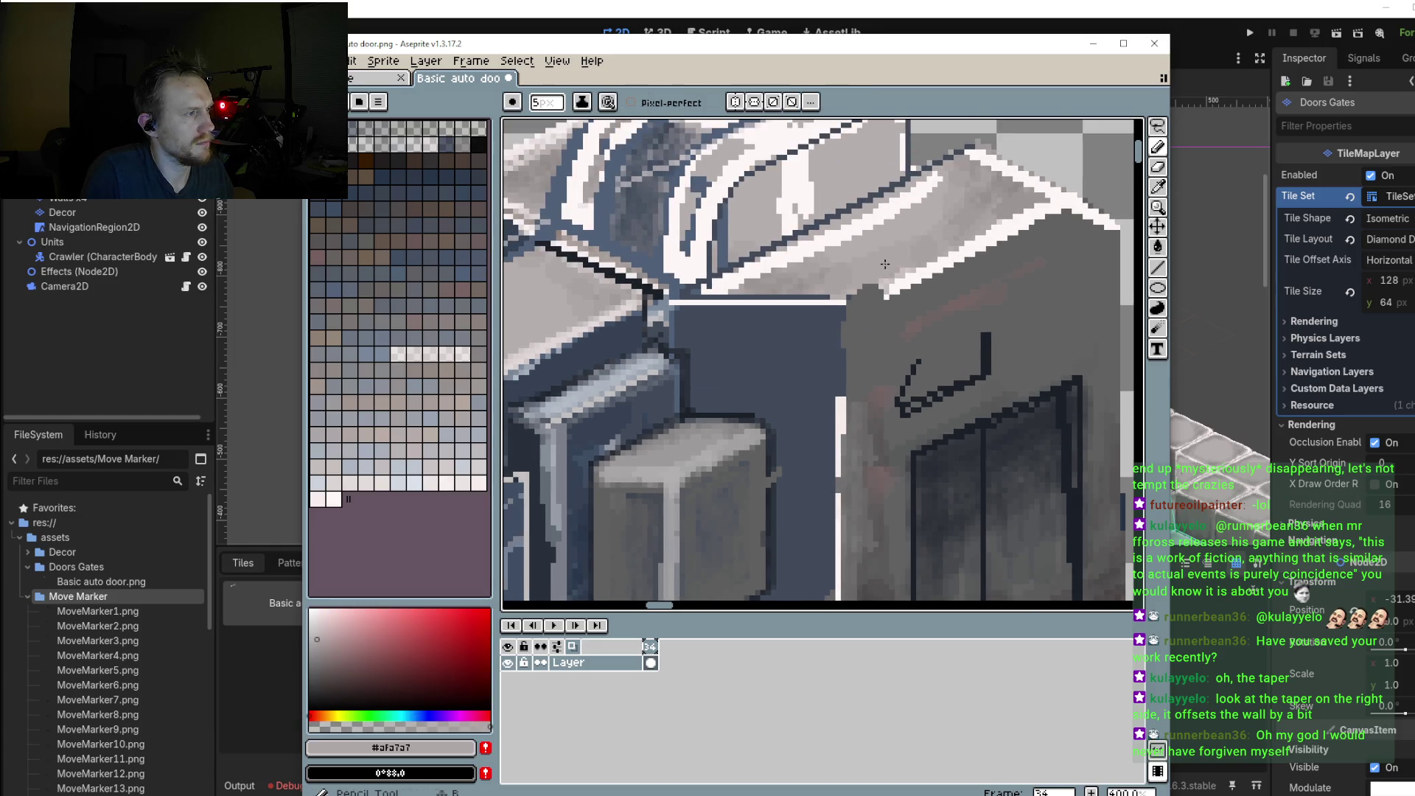
scroll(857, 283, down, 5)
scroll(859, 309, up, 1)
scroll(859, 328, down, 1)
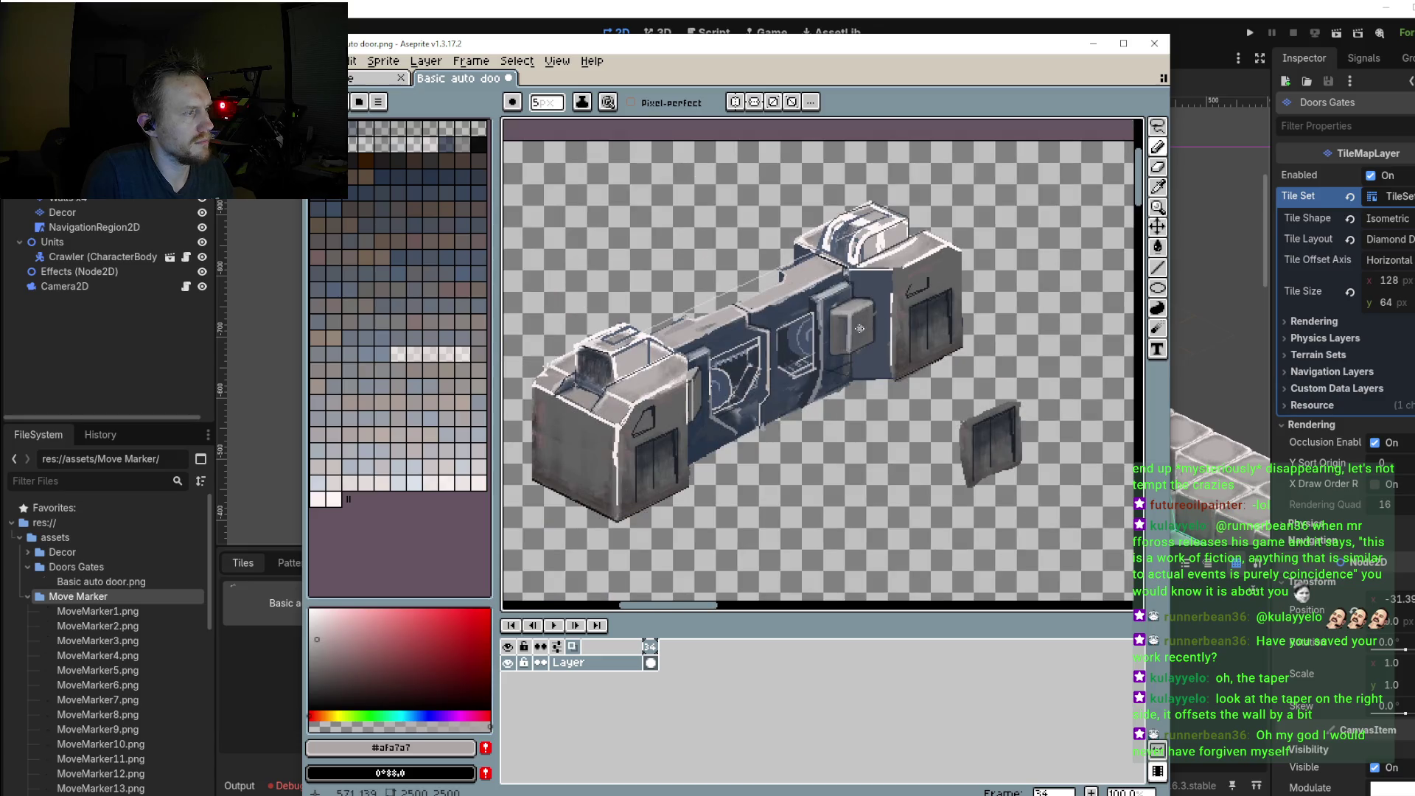
scroll(645, 415, up, 2)
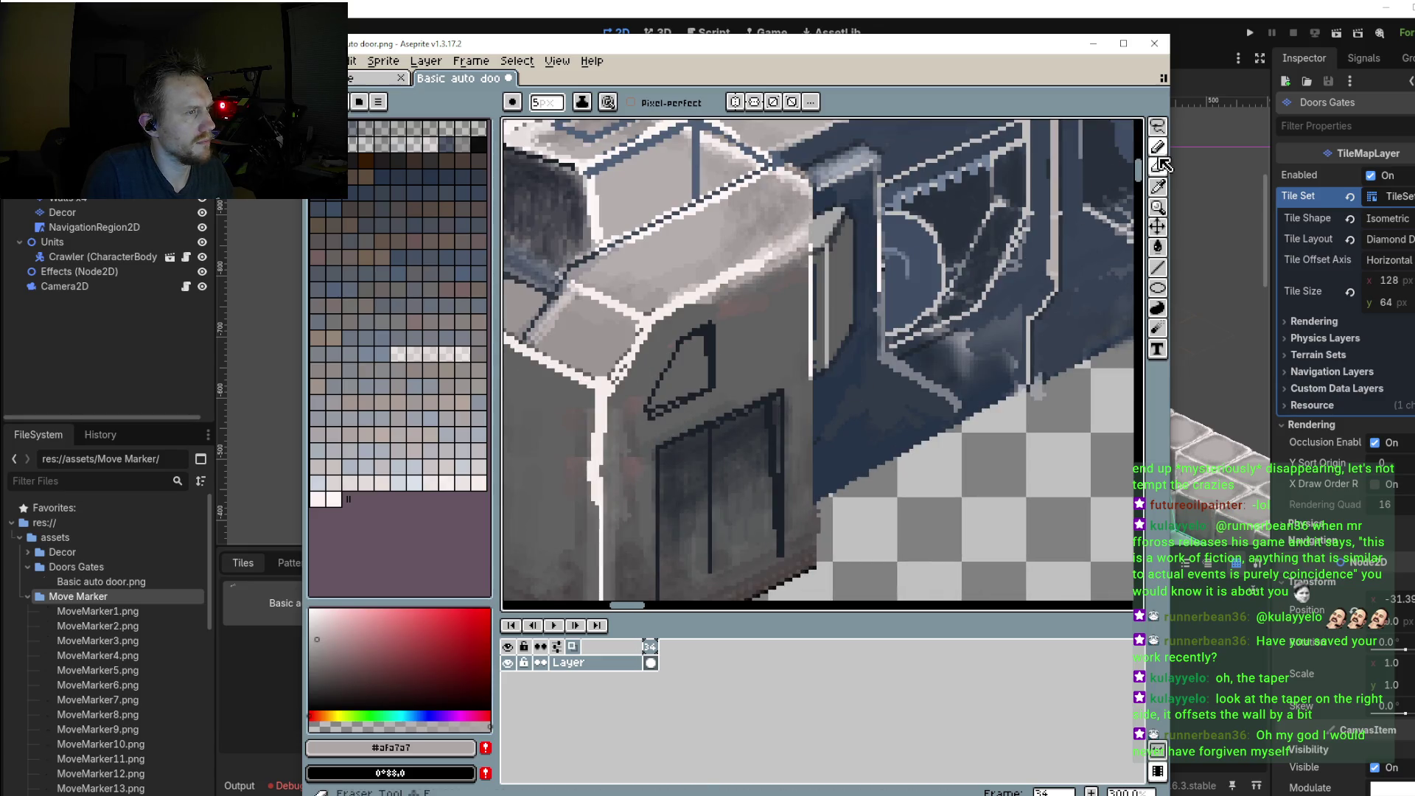
Step: Lasso-copy the left block's window shape, mirror it horizontally, then undo that placement
key(q)
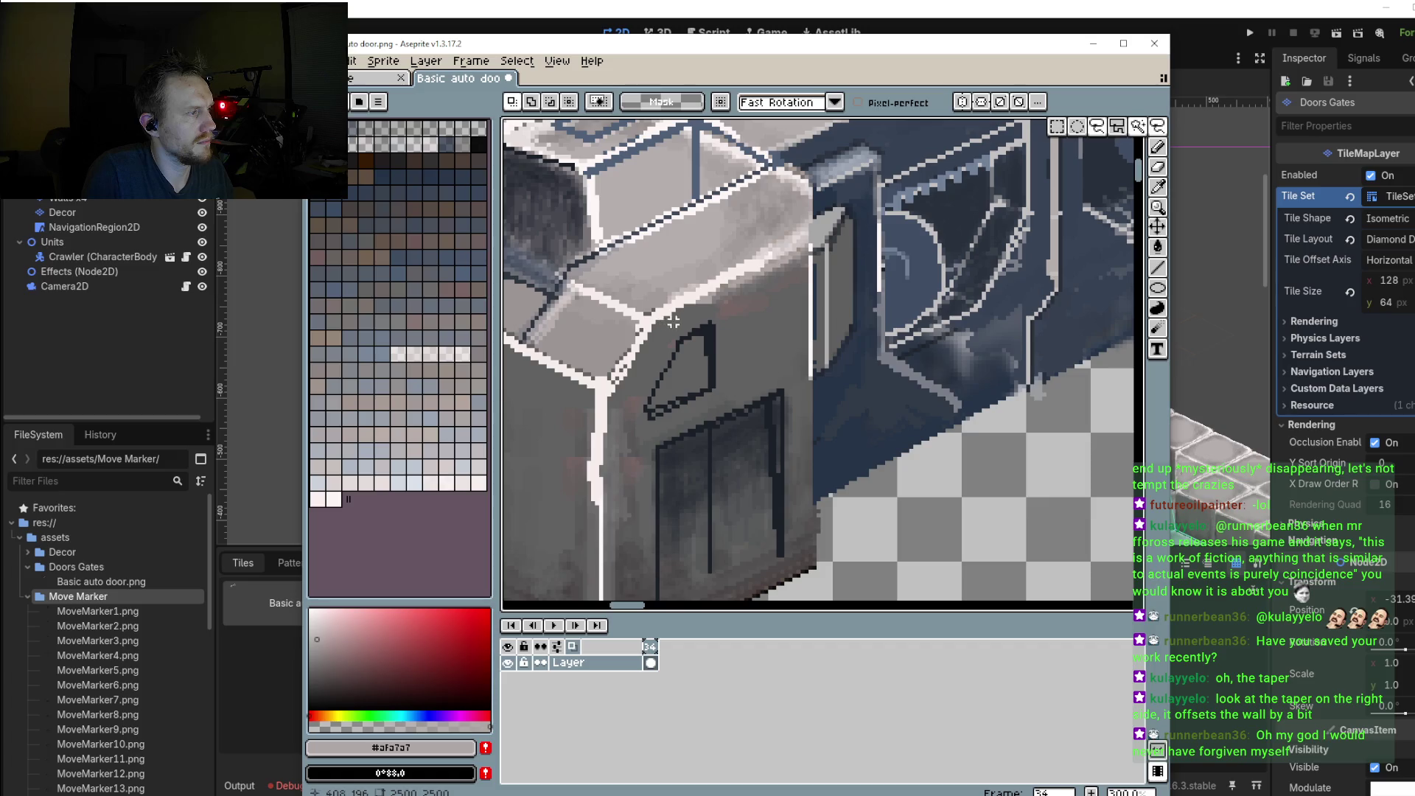
drag(673, 322, 722, 387)
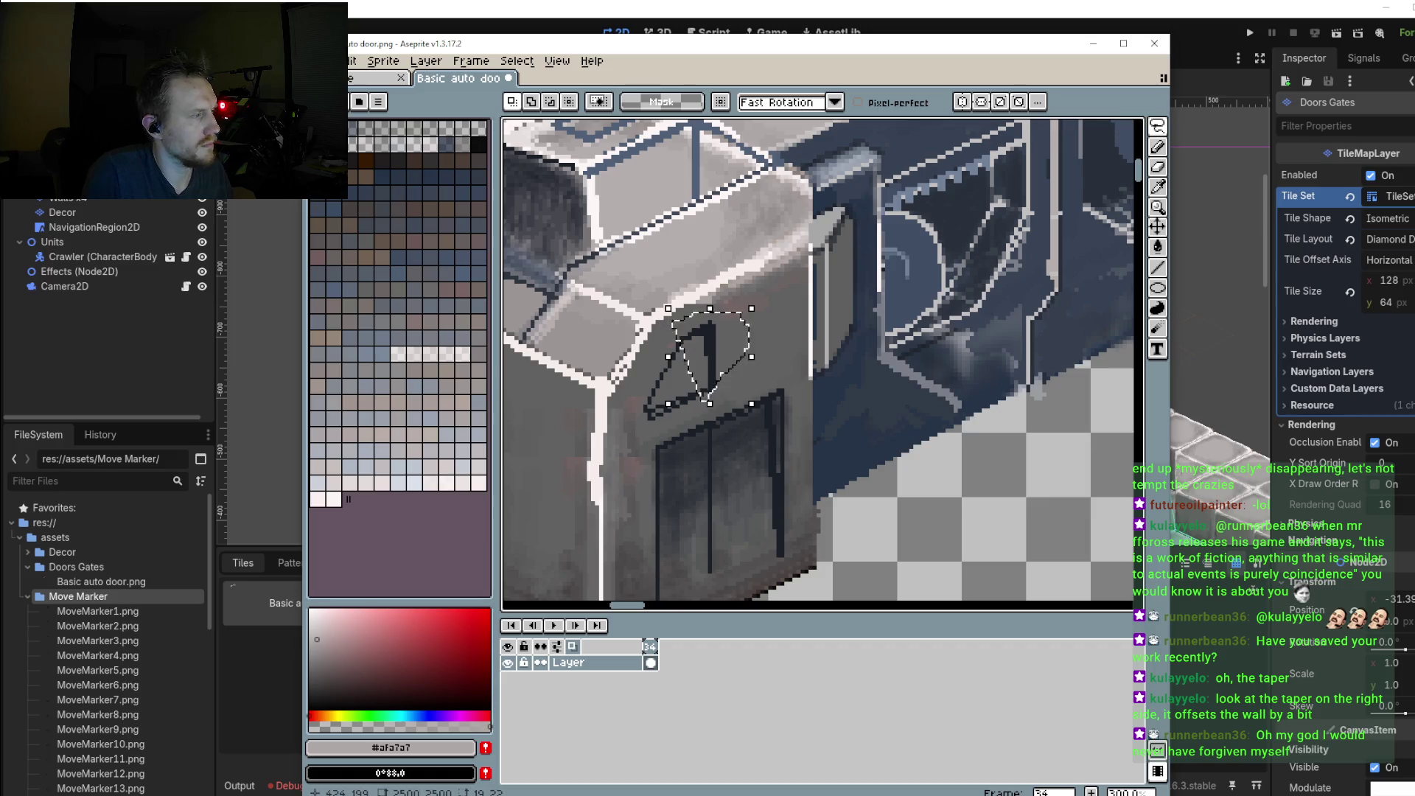
mouse_move(674, 324)
mouse_down()
mouse_move(721, 305)
mouse_move(674, 324)
mouse_up()
mouse_move(722, 390)
mouse_down()
mouse_move(994, 513)
mouse_move(1031, 552)
mouse_up()
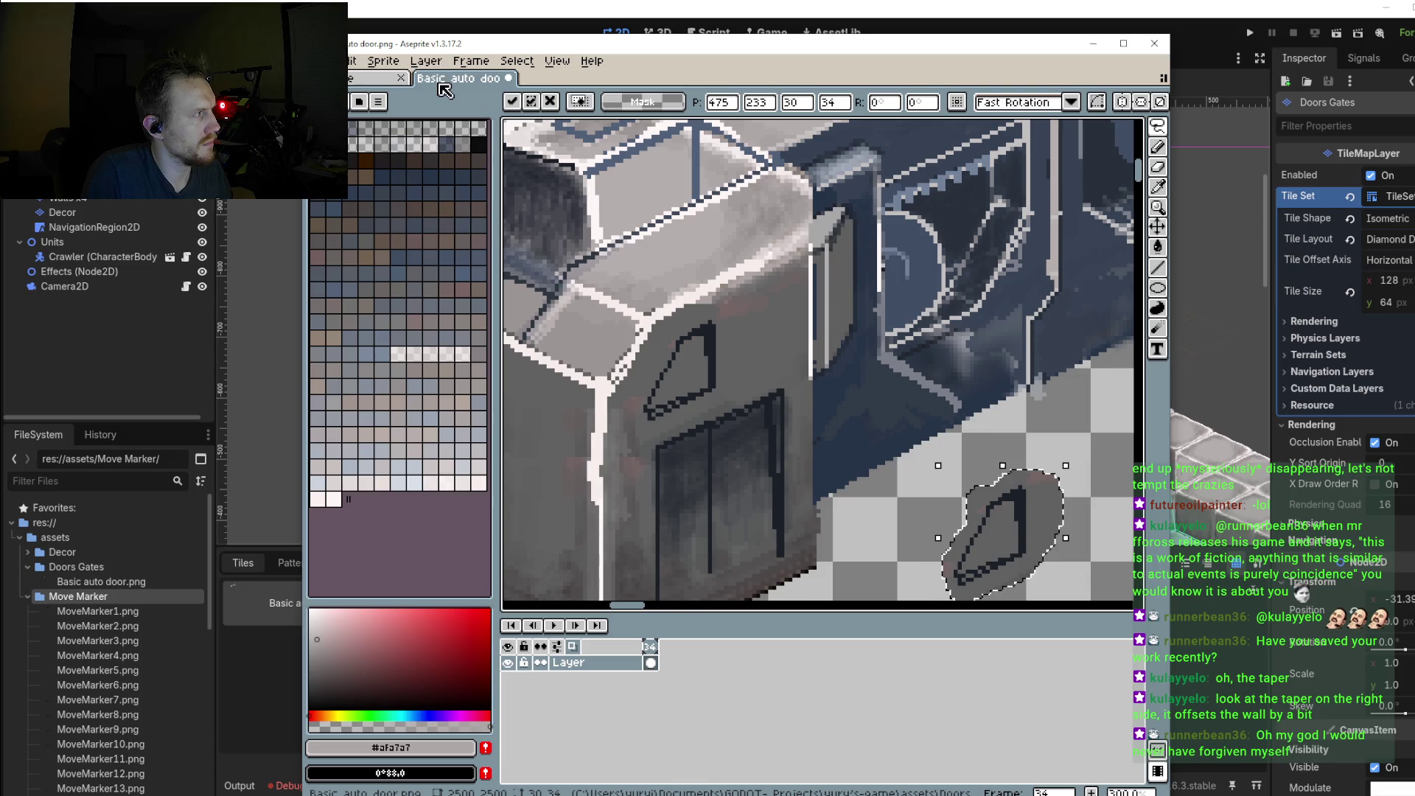
click(385, 61)
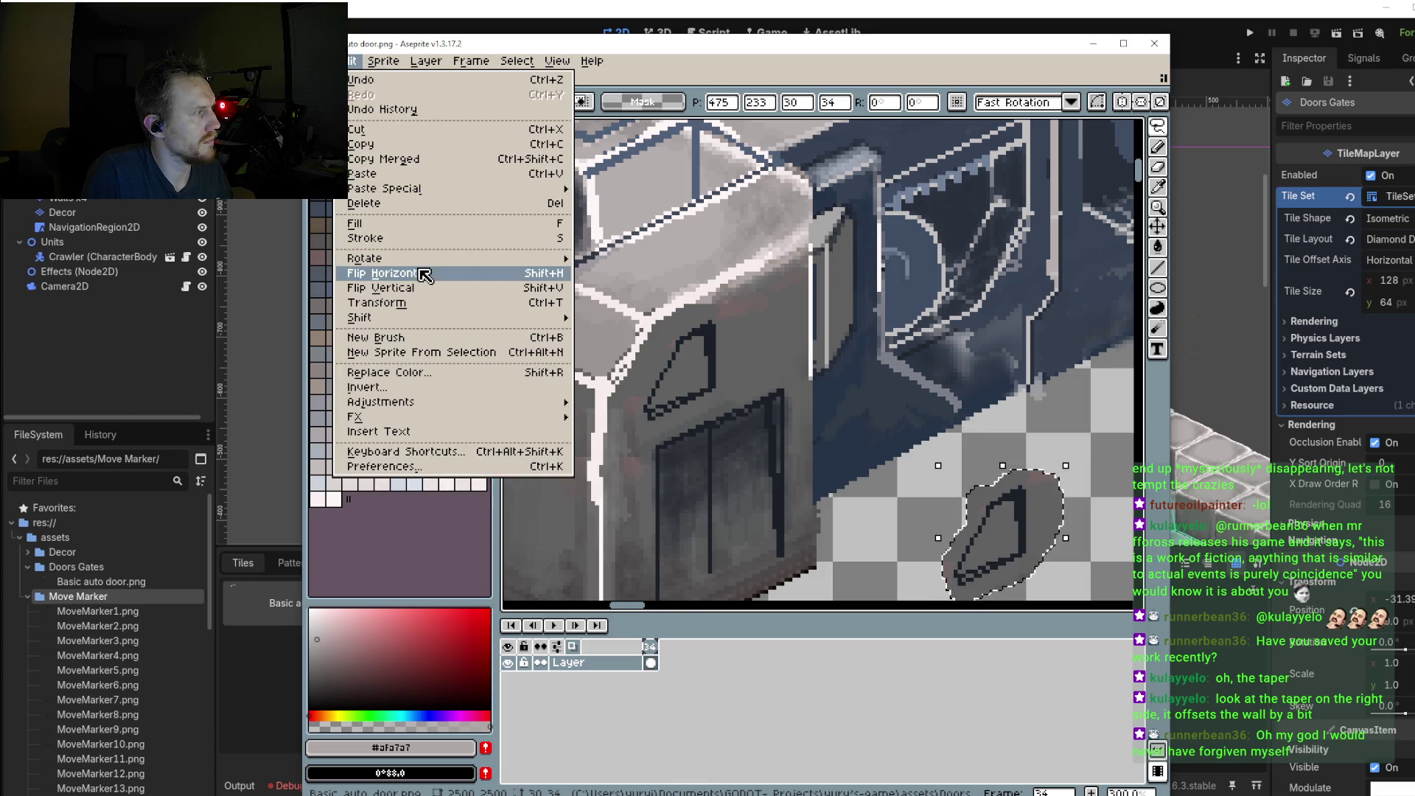
click(383, 273)
scroll(886, 436, down, 1)
scroll(886, 436, down, 1)
drag(938, 435, 1096, 244)
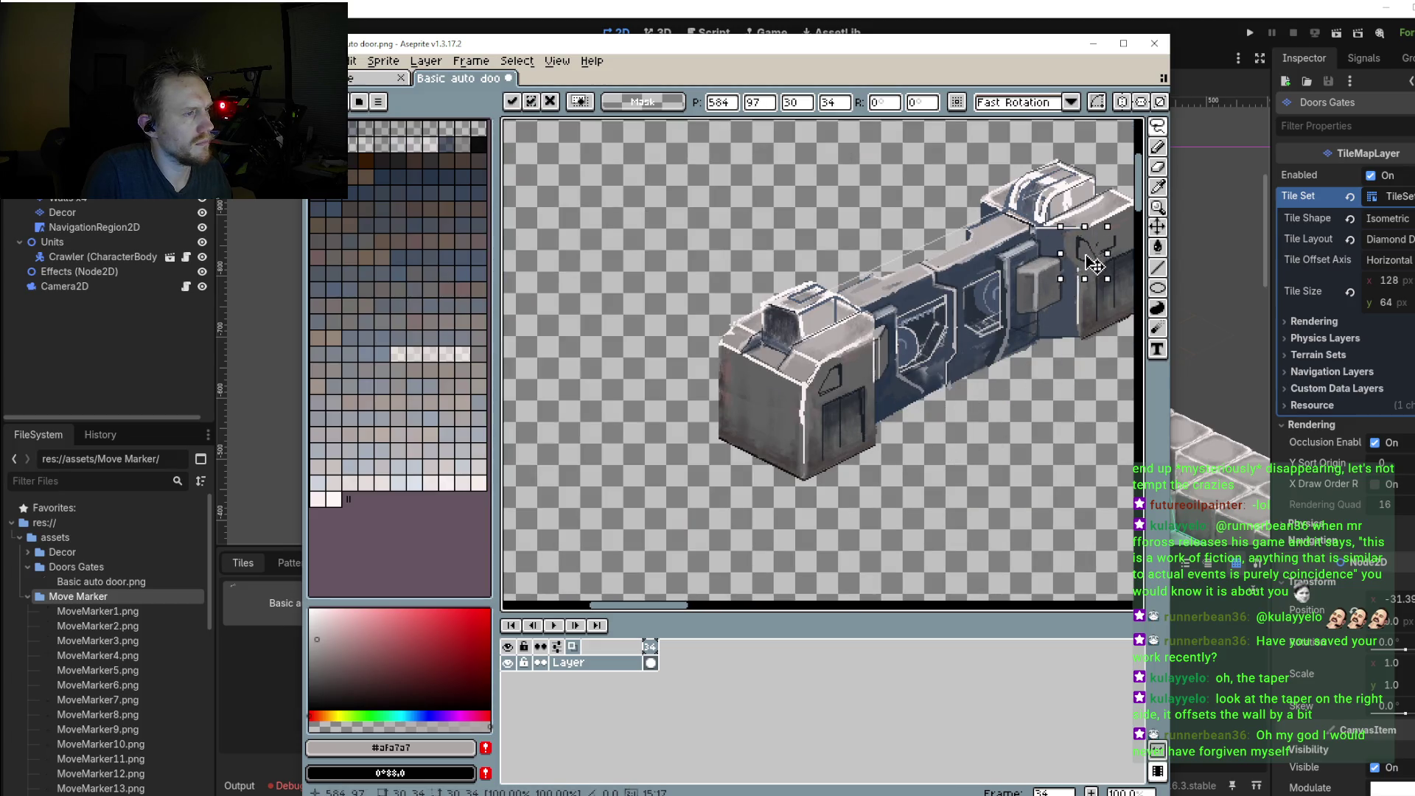
click(352, 61)
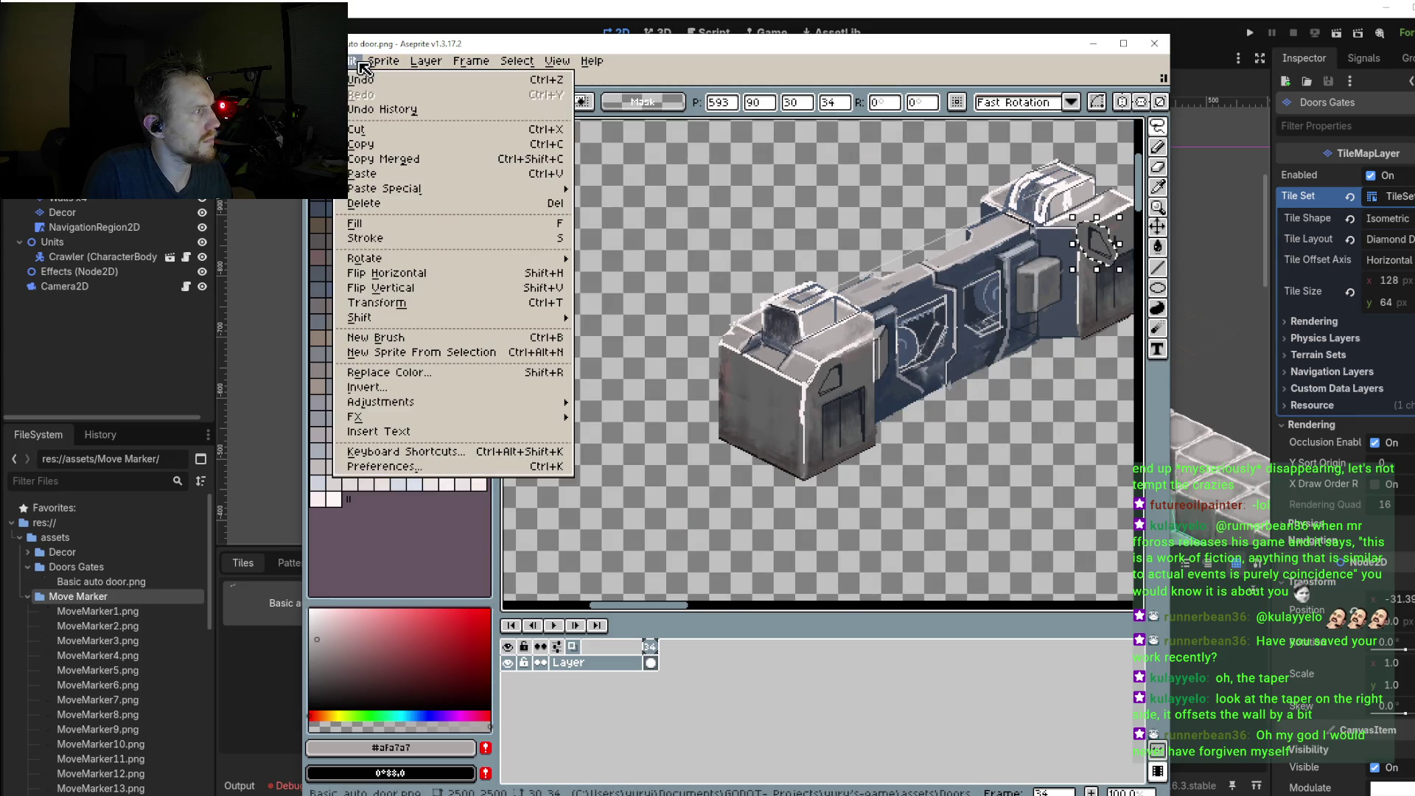
key(Escape)
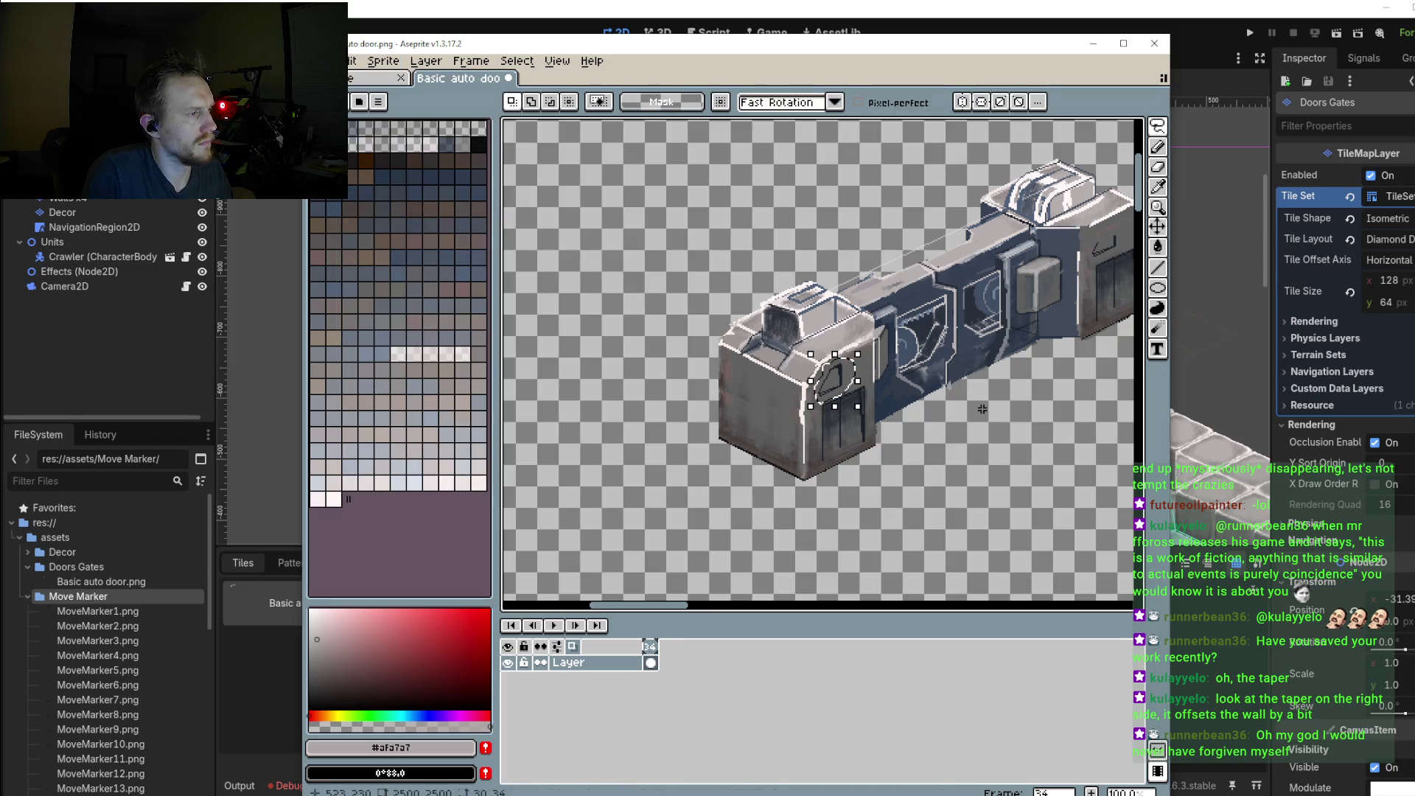
key(ctrl+z)
scroll(843, 387, up, 4)
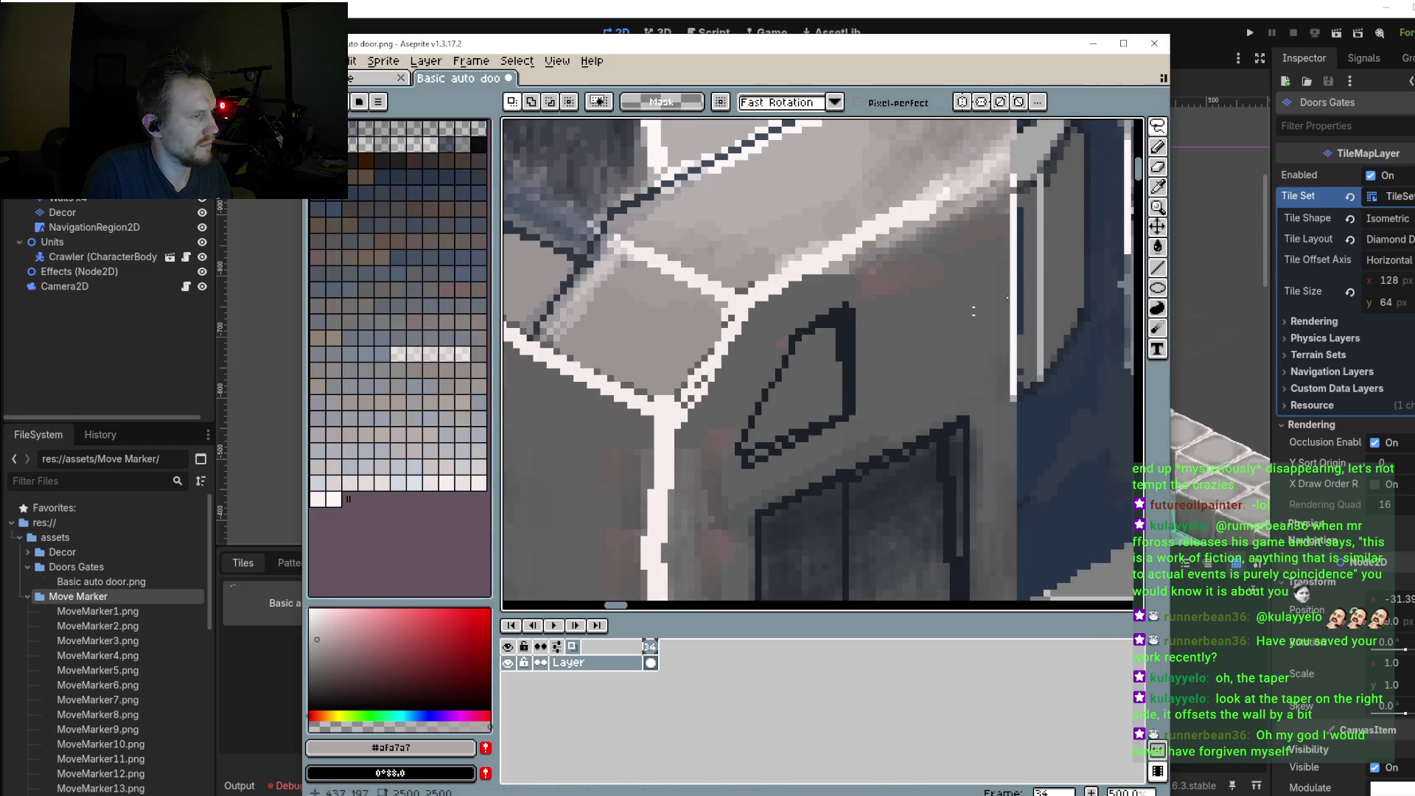
Step: Reselect the left window outline and try horizontal and vertical flips, undoing both
click(1159, 127)
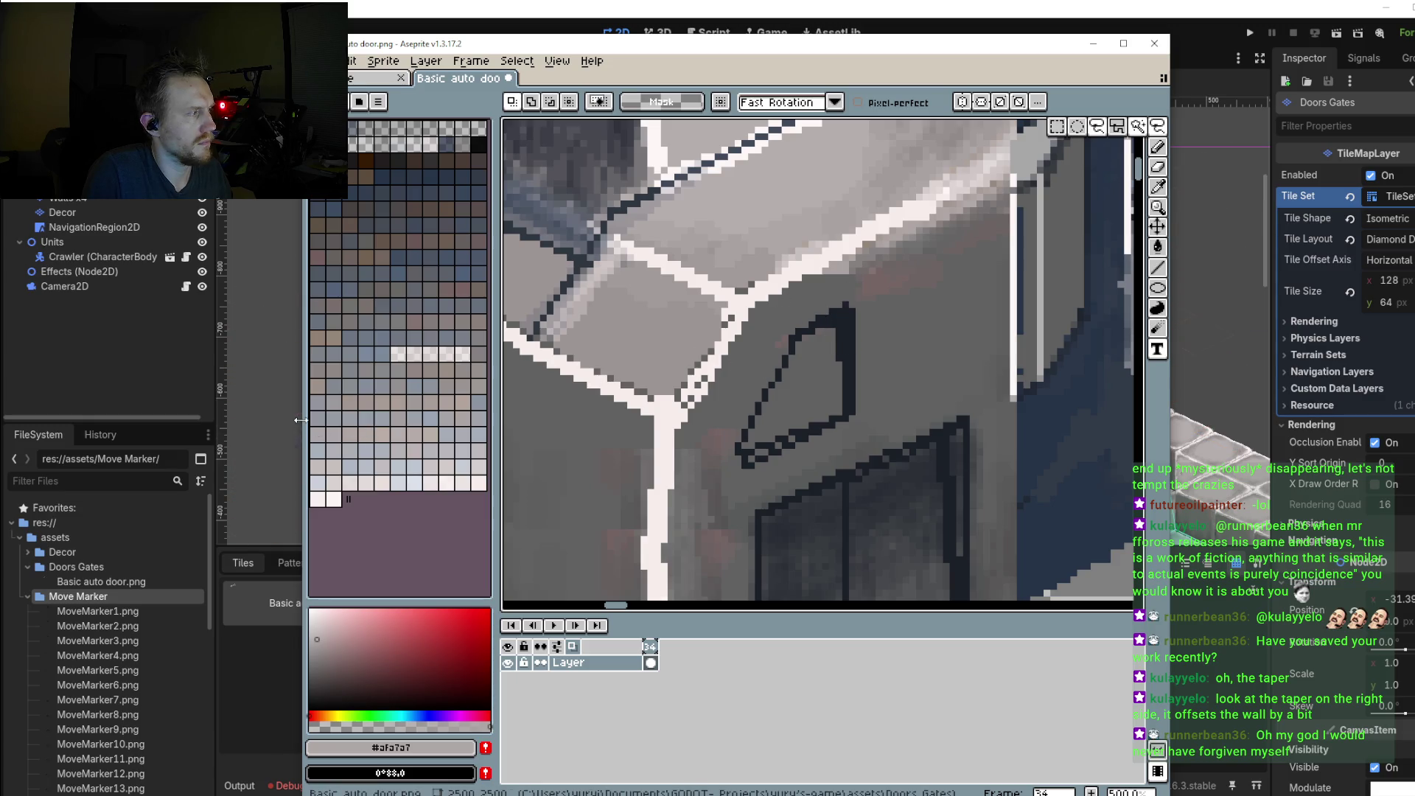
mouse_move(784, 311)
mouse_down()
mouse_move(743, 315)
mouse_move(786, 307)
mouse_up()
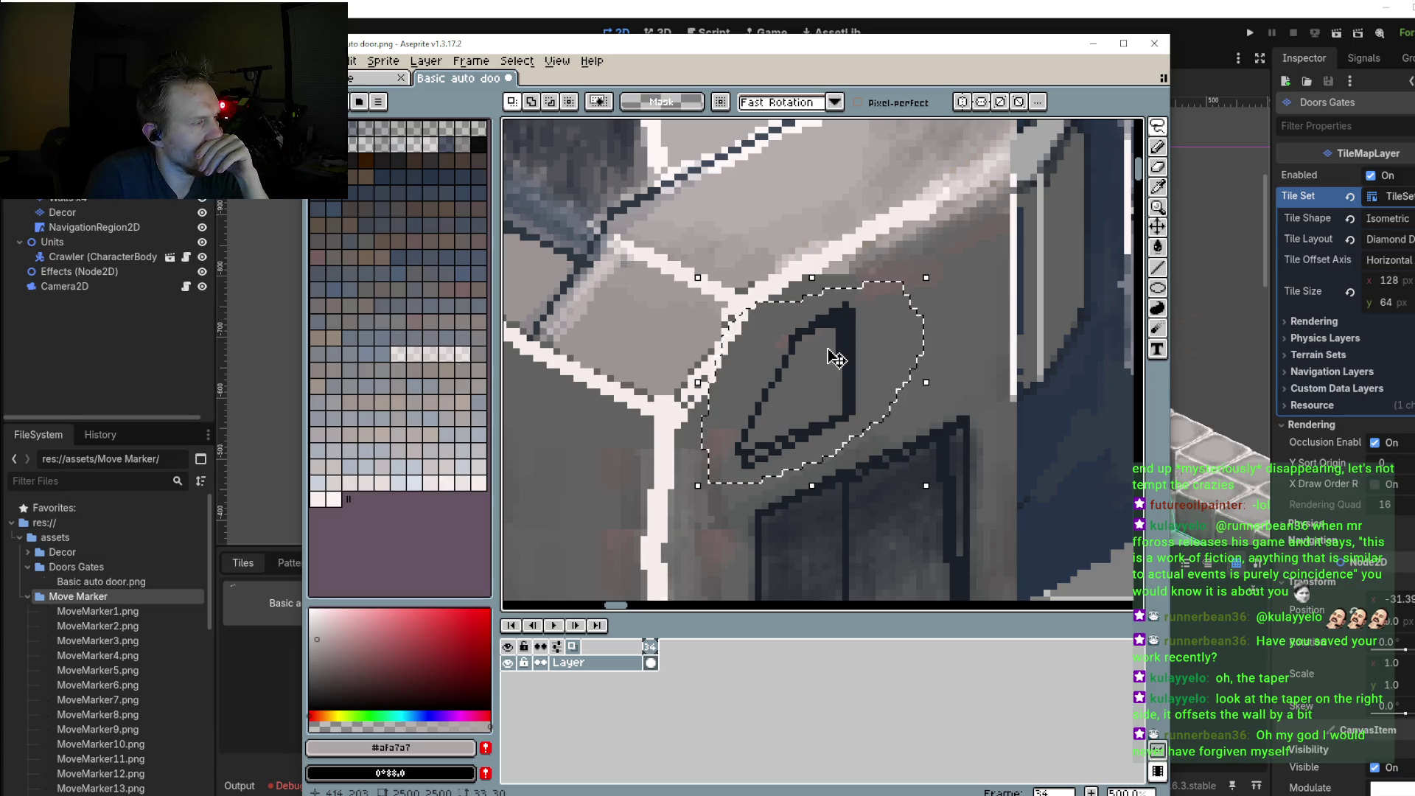
click(384, 62)
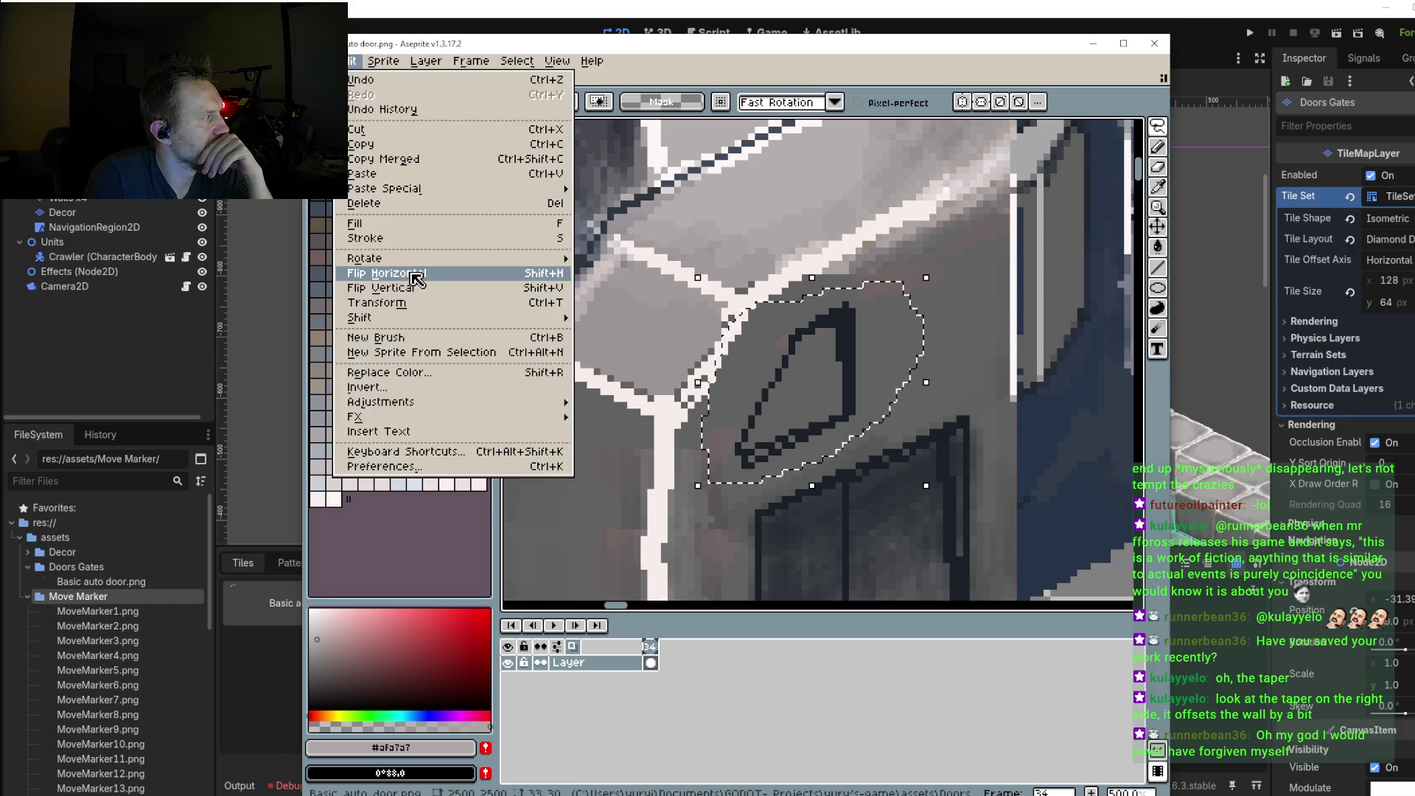
click(415, 278)
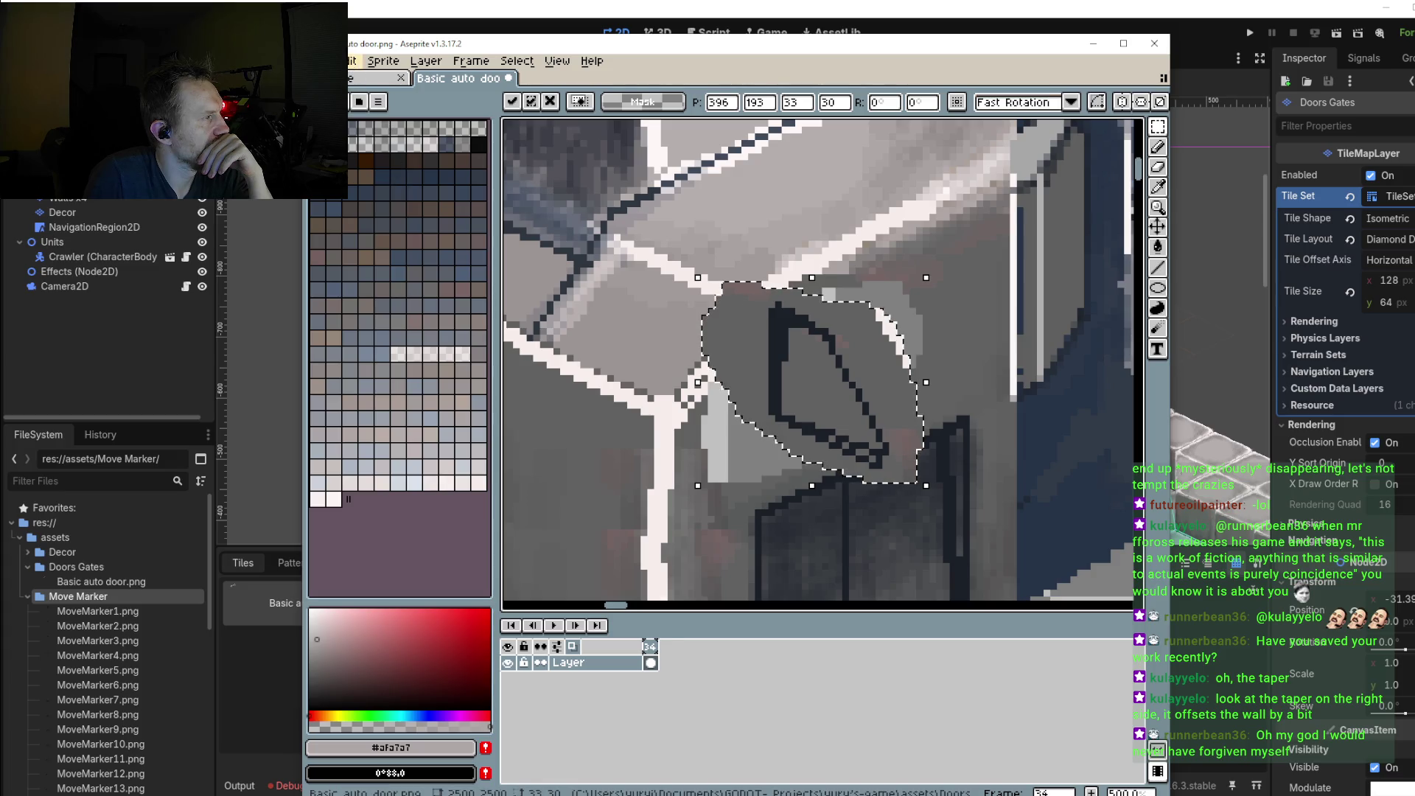
key(ctrl+z)
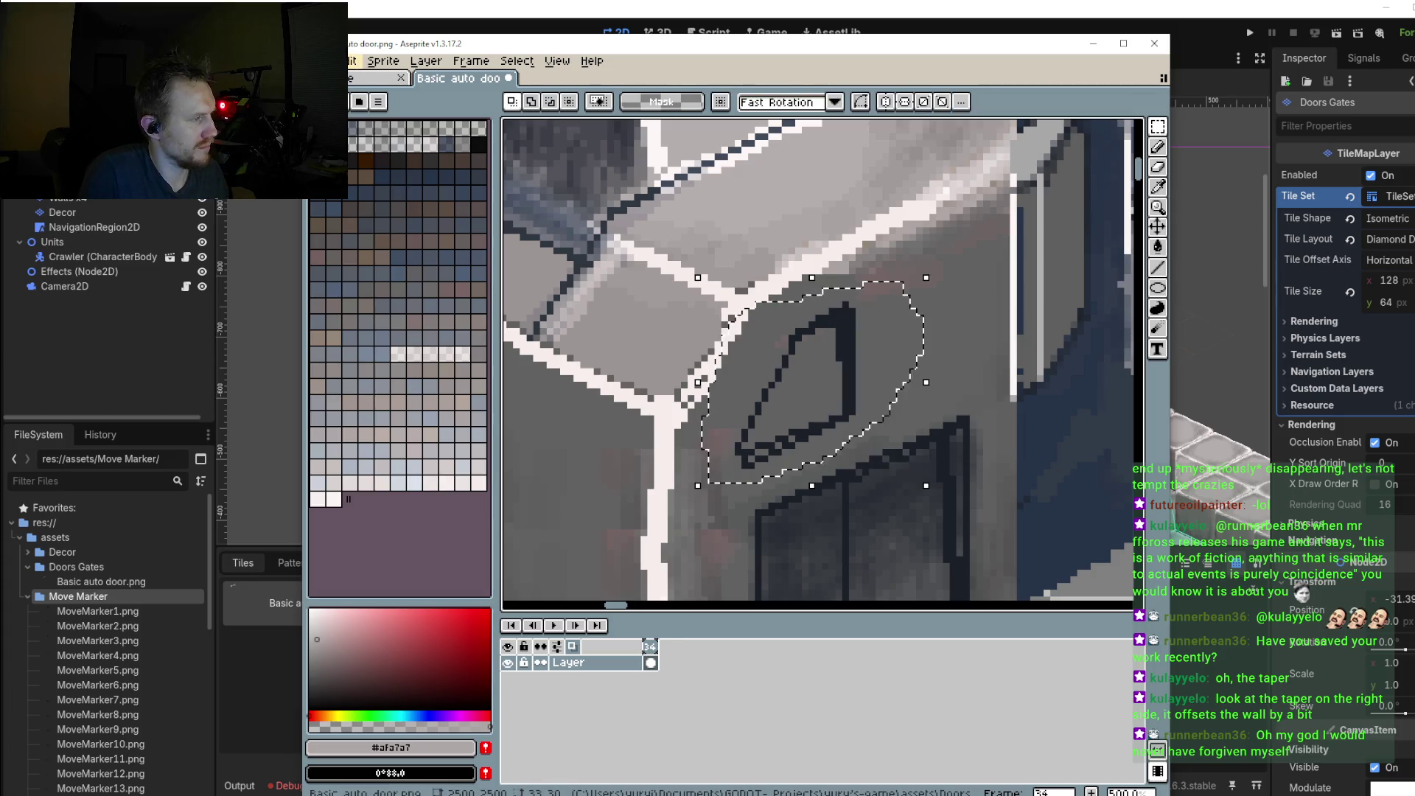
click(352, 61)
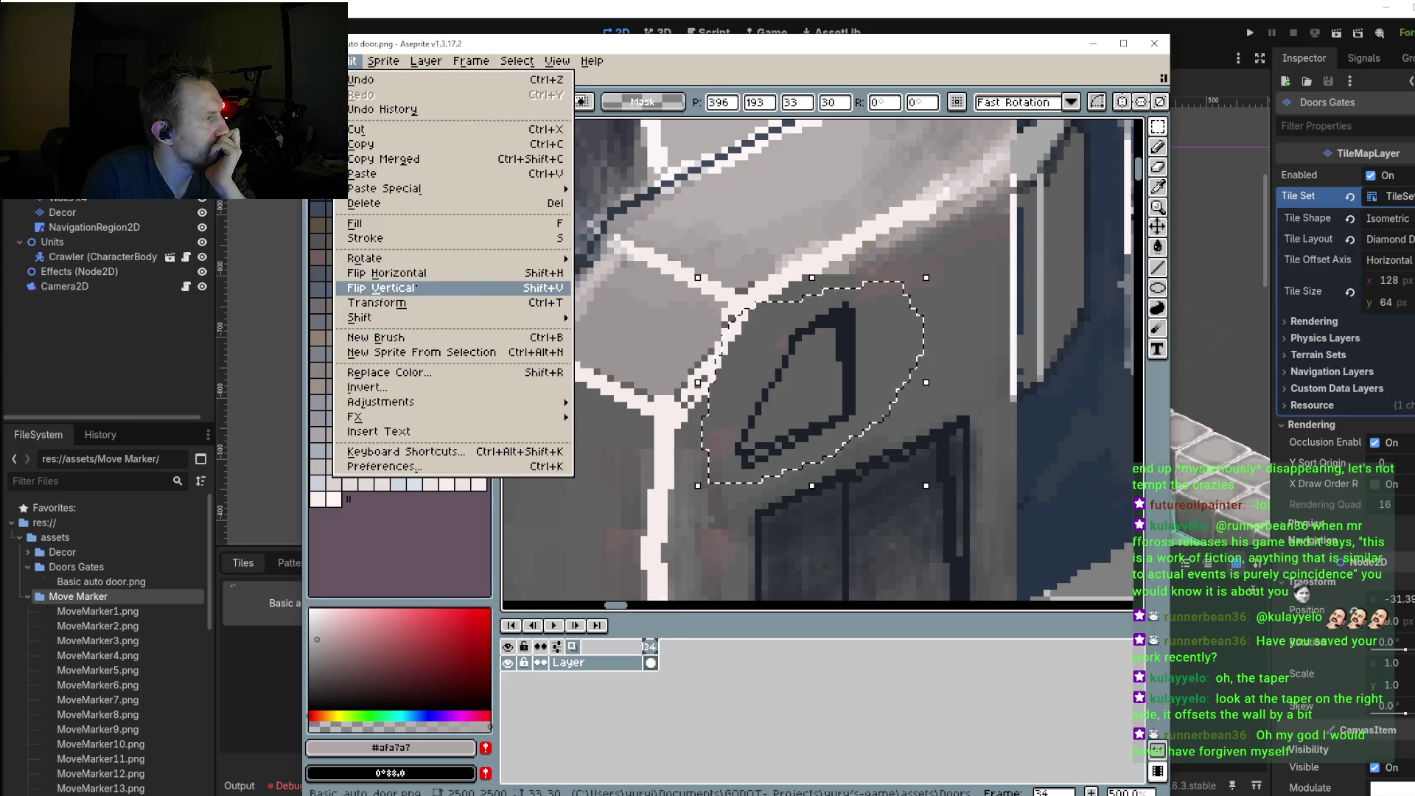
click(417, 288)
key(ctrl+z)
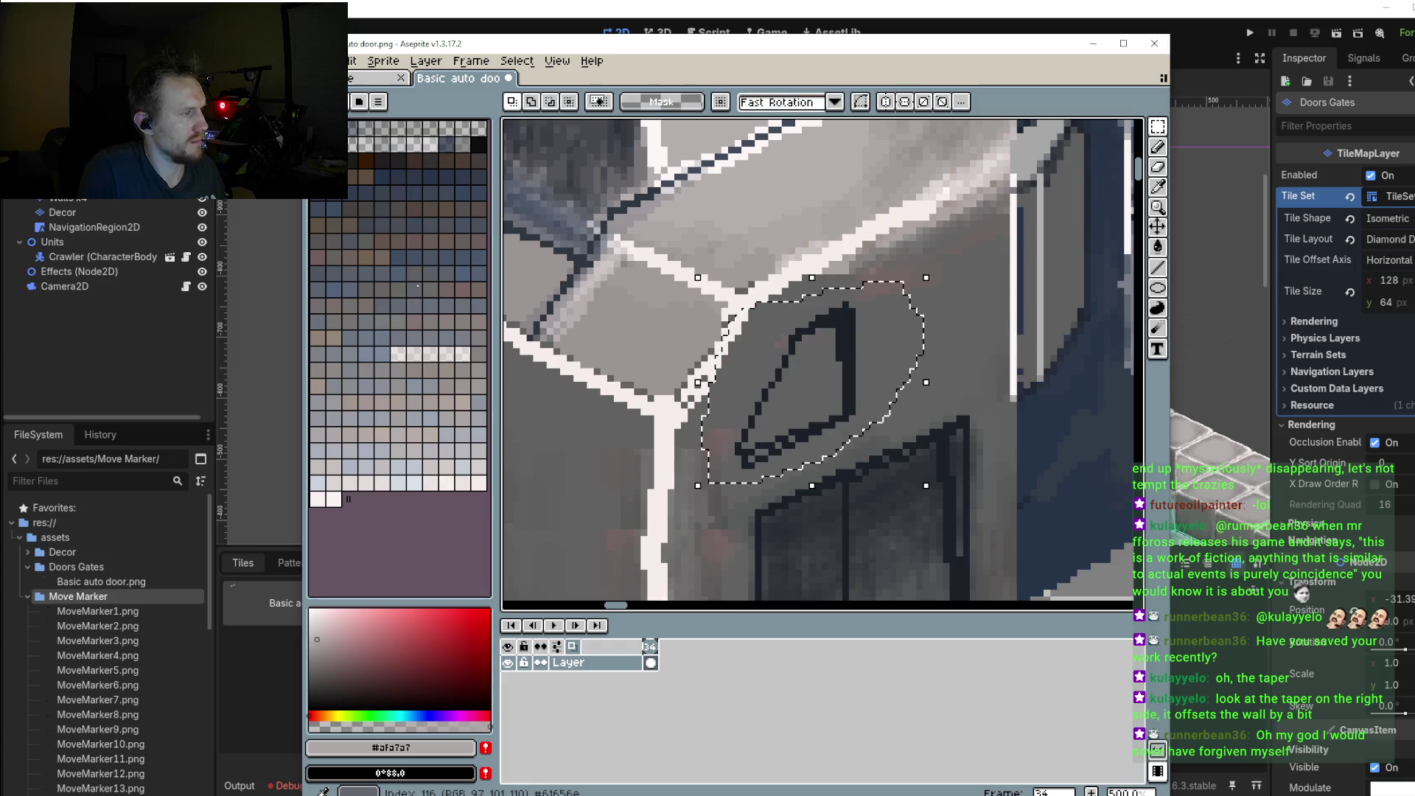
scroll(828, 395, down, 3)
scroll(656, 347, up, 1)
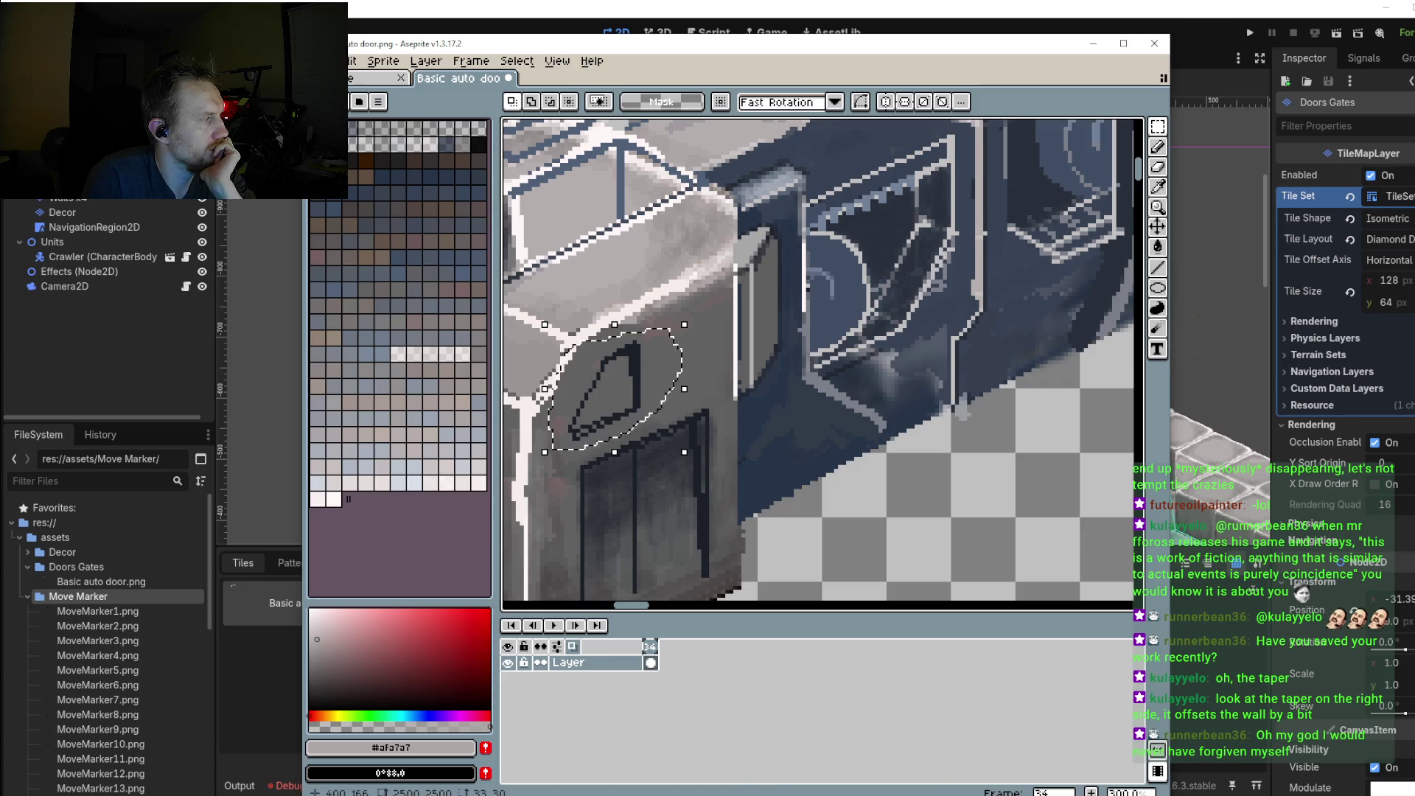
Step: Place a copy of the window outline on the right module, mirrored to fit its face
drag(620, 387, 695, 401)
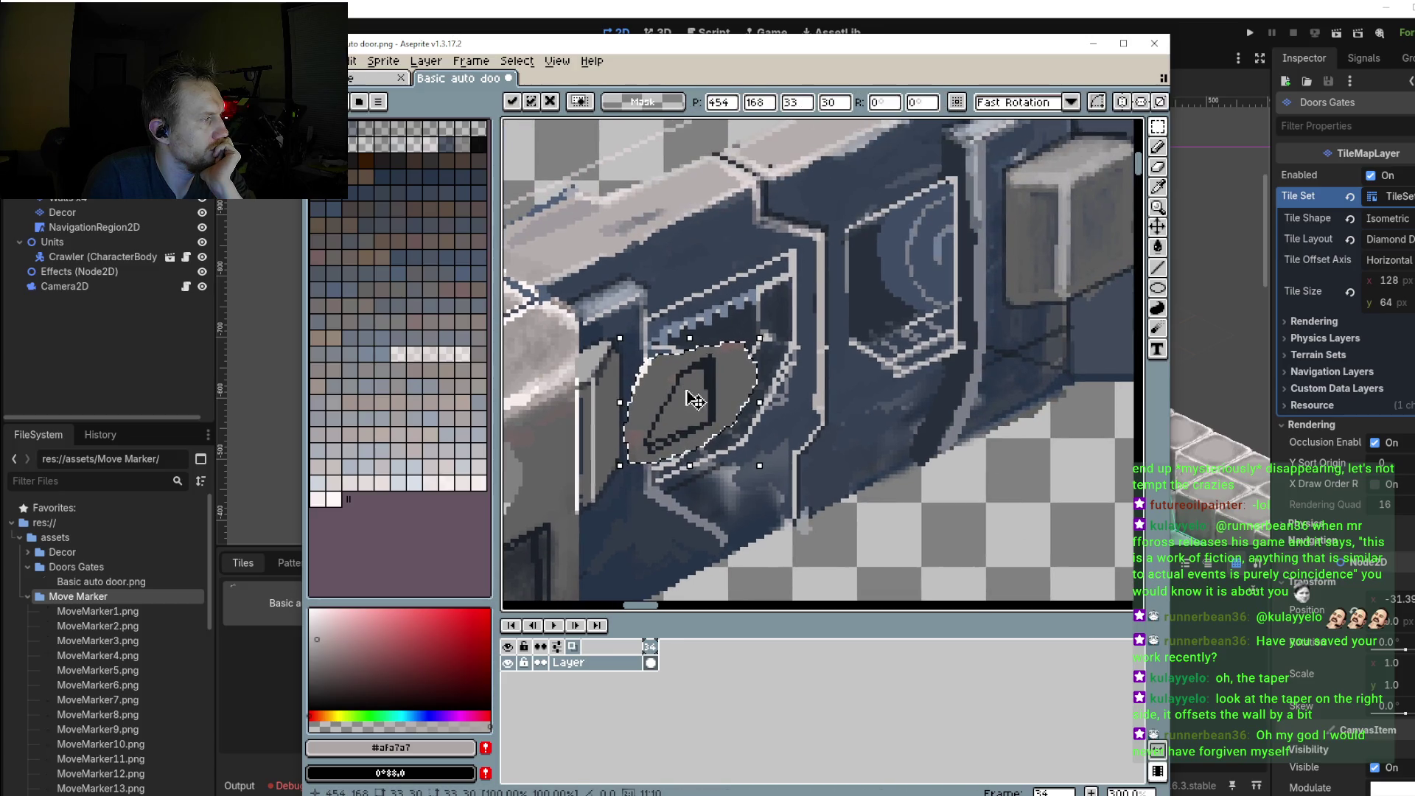
key(Return)
drag(991, 270, 867, 313)
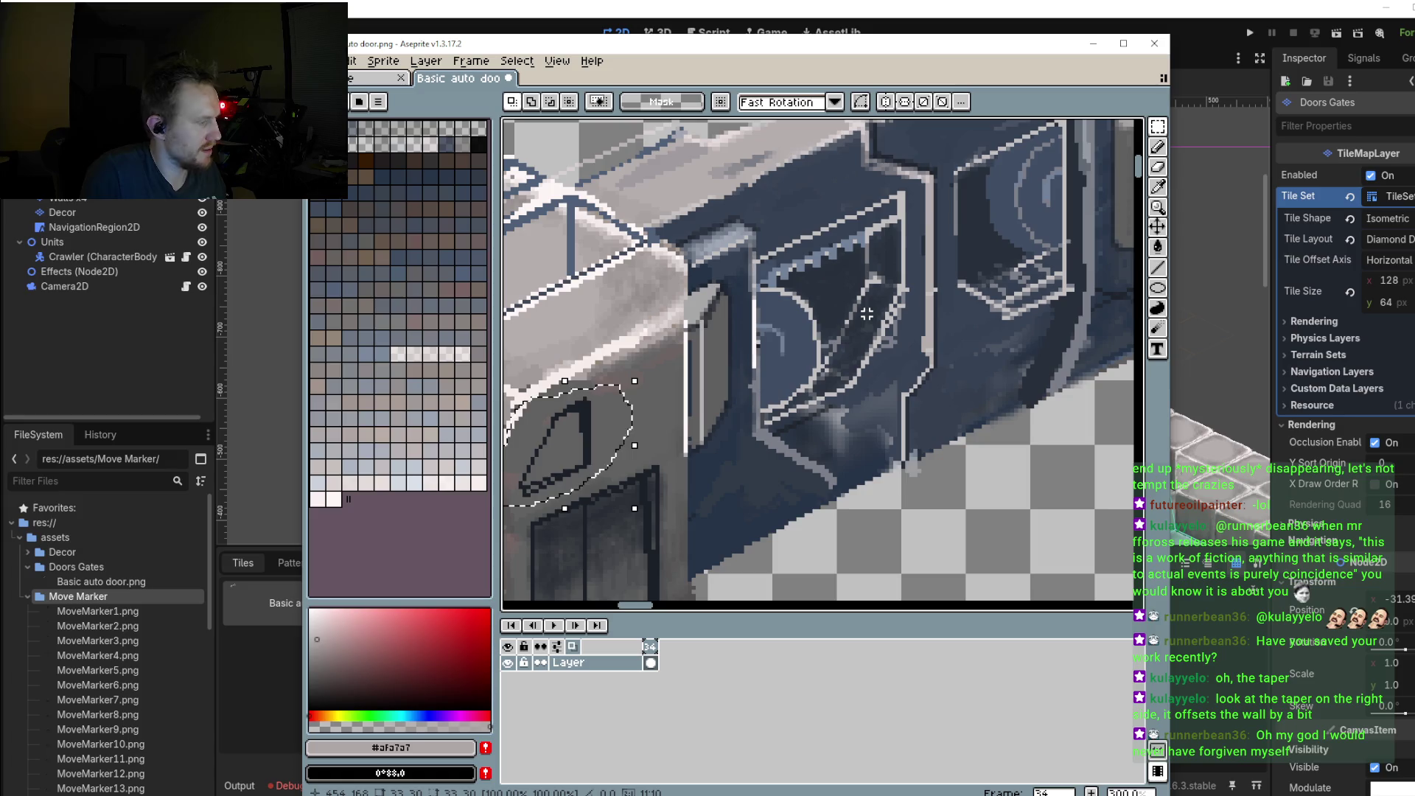
mouse_move(602, 446)
mouse_down()
mouse_move(1045, 272)
mouse_move(980, 298)
mouse_up()
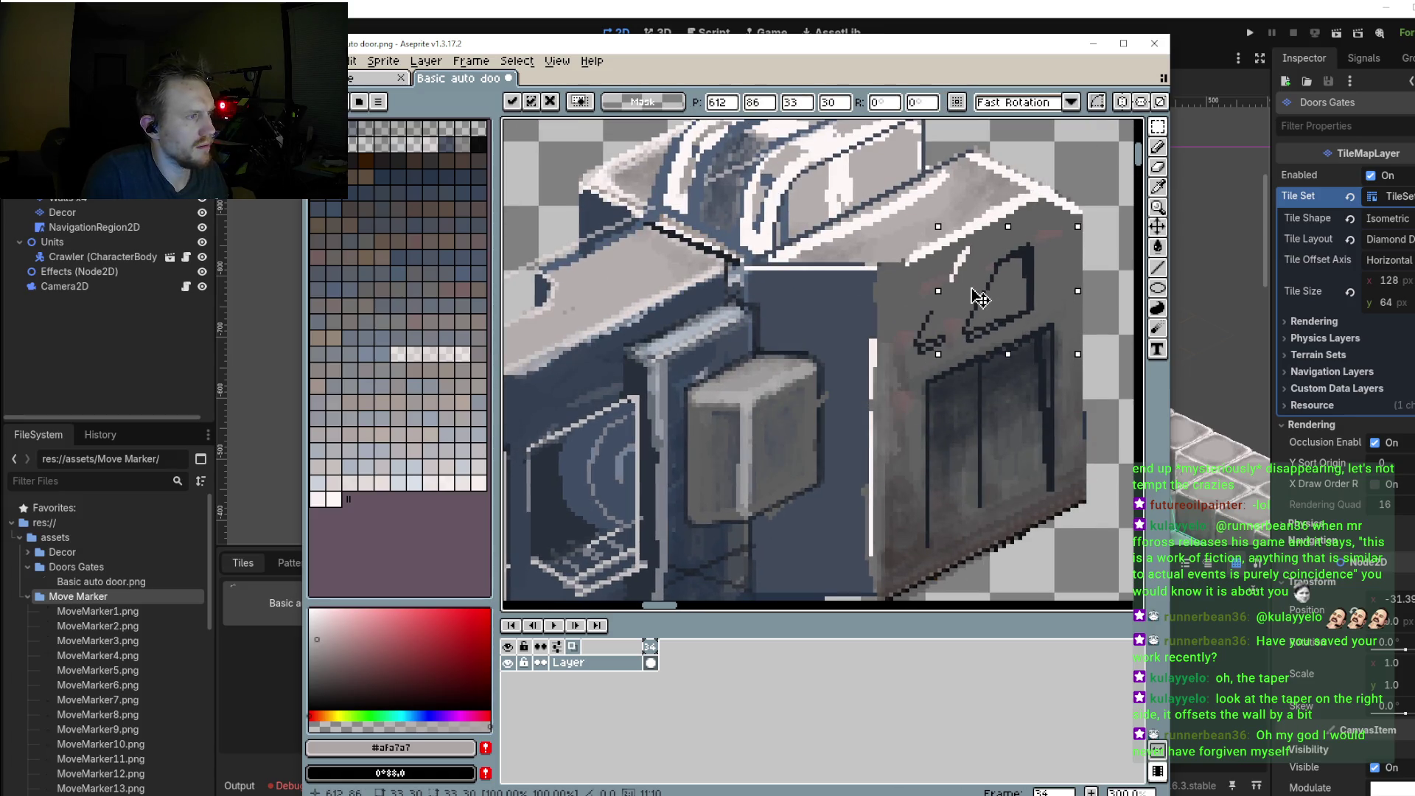
key(Up)
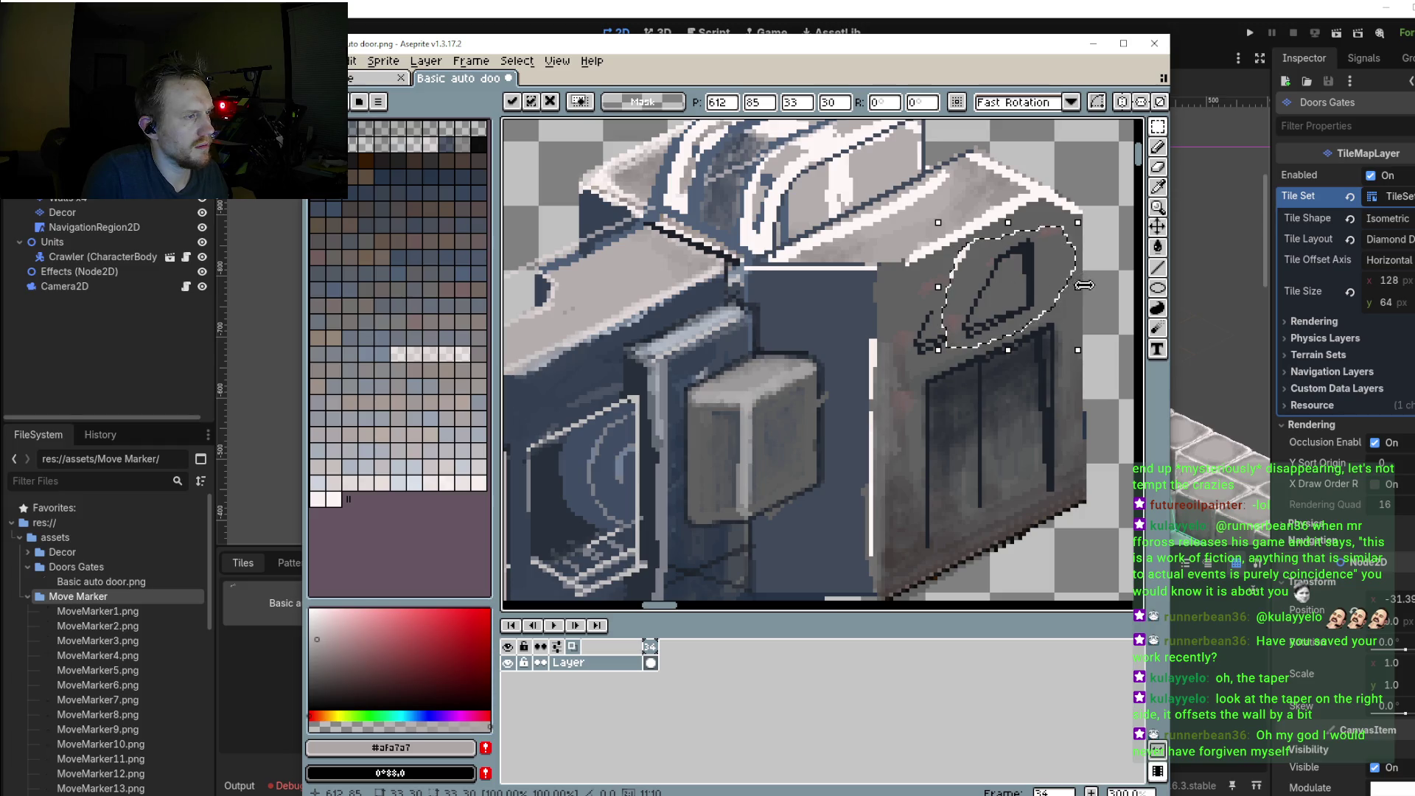
mouse_move(1078, 287)
mouse_down()
mouse_move(832, 382)
mouse_move(992, 299)
mouse_move(1070, 295)
mouse_move(1034, 339)
mouse_up()
scroll(1019, 317, down, 2)
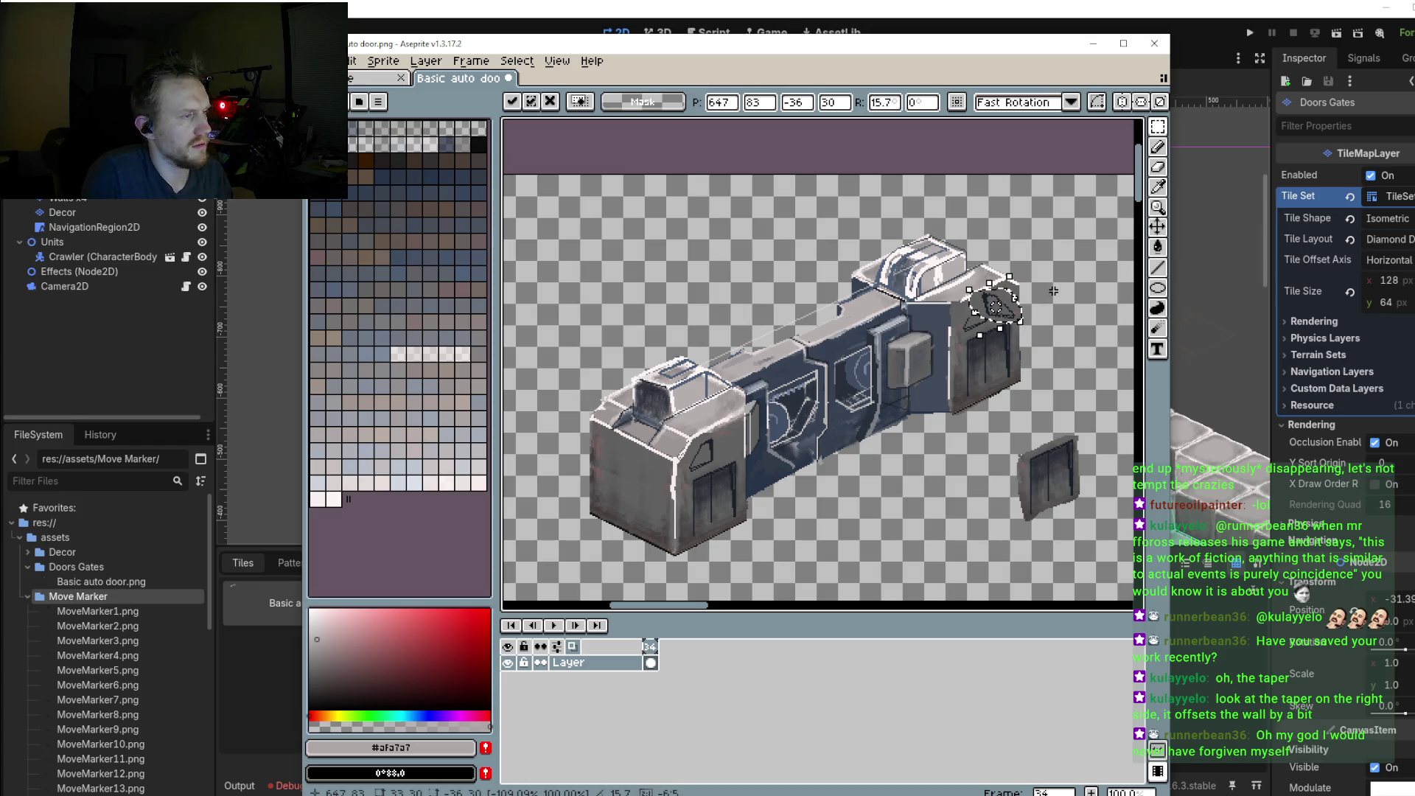
key(Return)
scroll(1039, 292, up, 2)
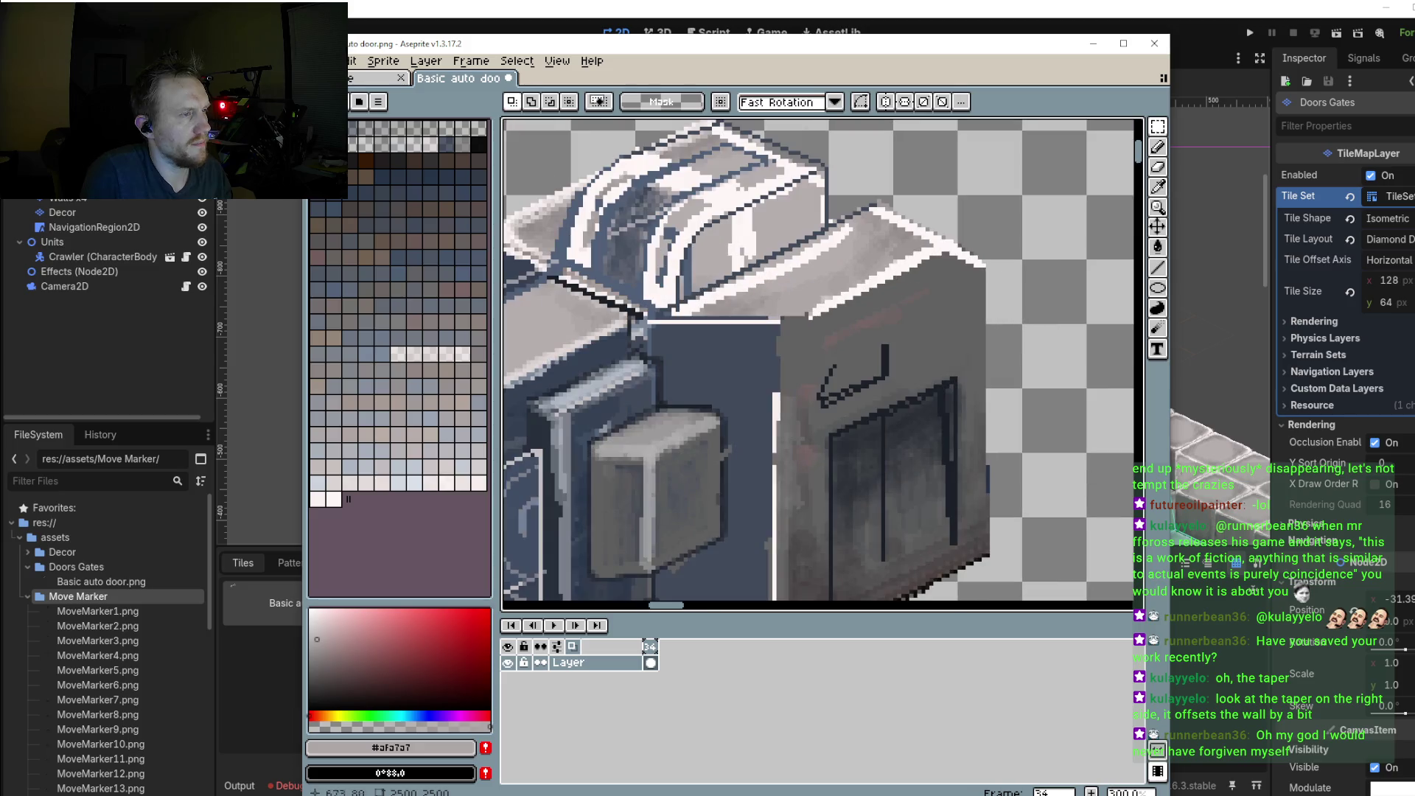
Step: Paint over the copied window outline on the right block in the wall's grey
click(1157, 147)
scroll(833, 351, up, 3)
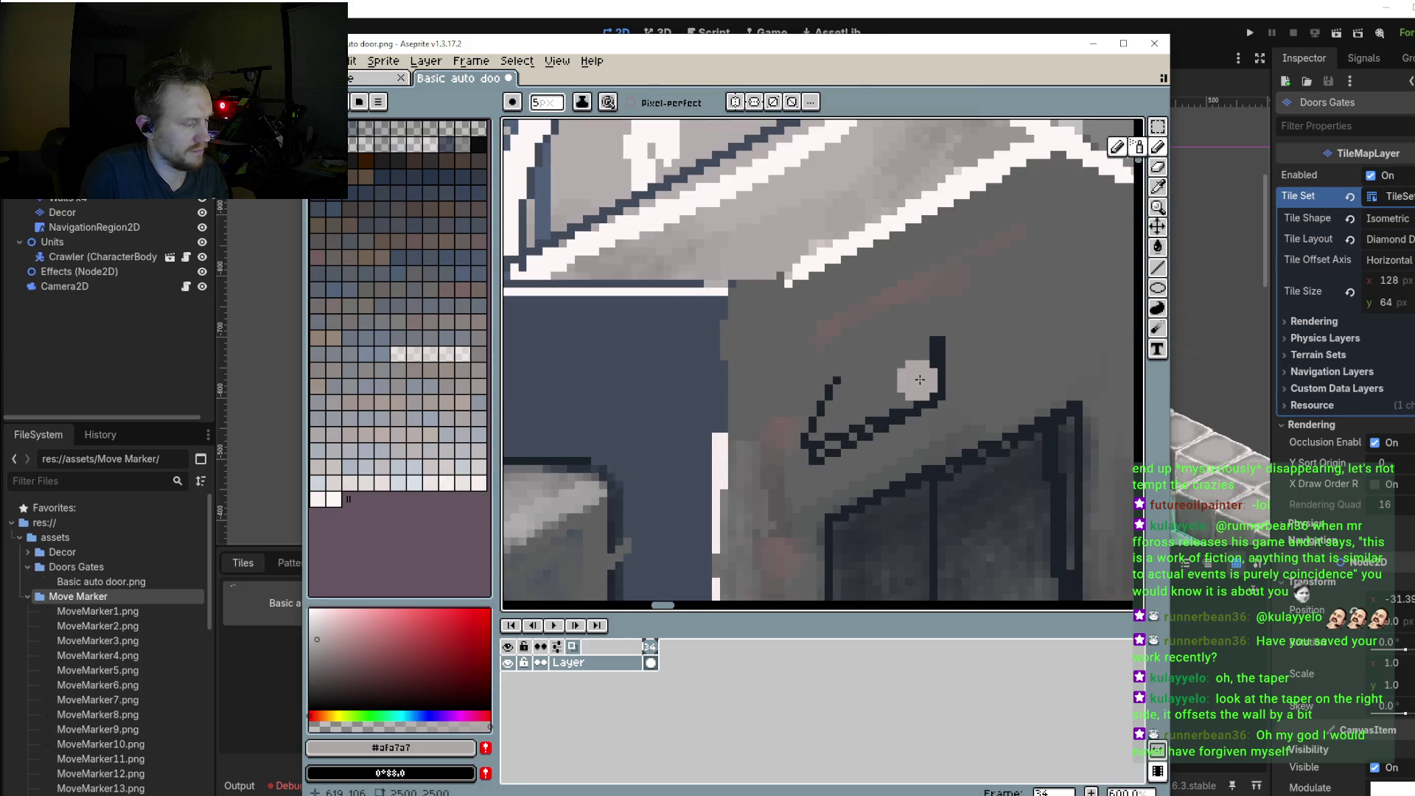
alt+click(986, 336)
drag(941, 369, 820, 406)
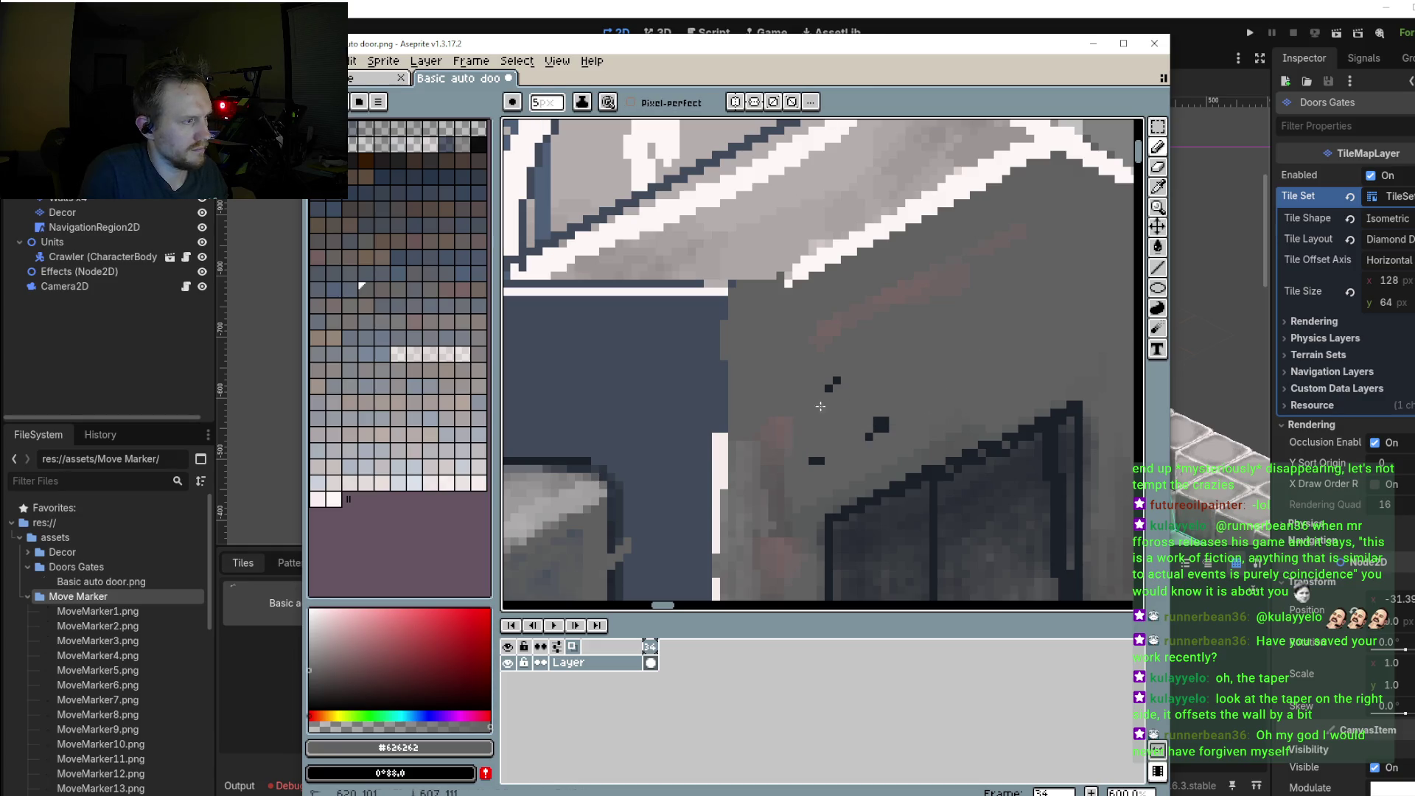
click(833, 384)
click(879, 426)
click(817, 460)
Step: Sample the dark outline colour and draw a short dark stroke near the right face's upper edge
key(alt)
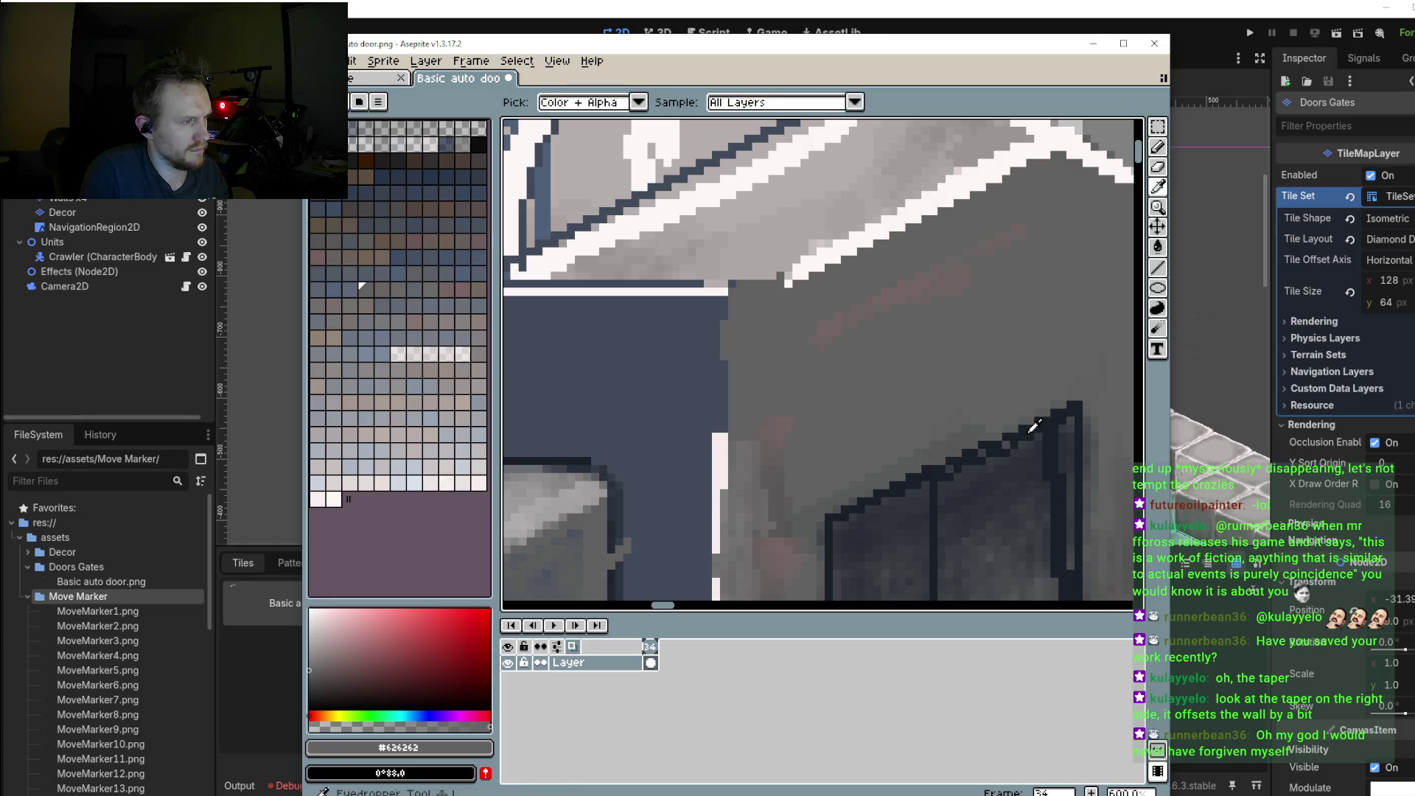
alt+click(1031, 432)
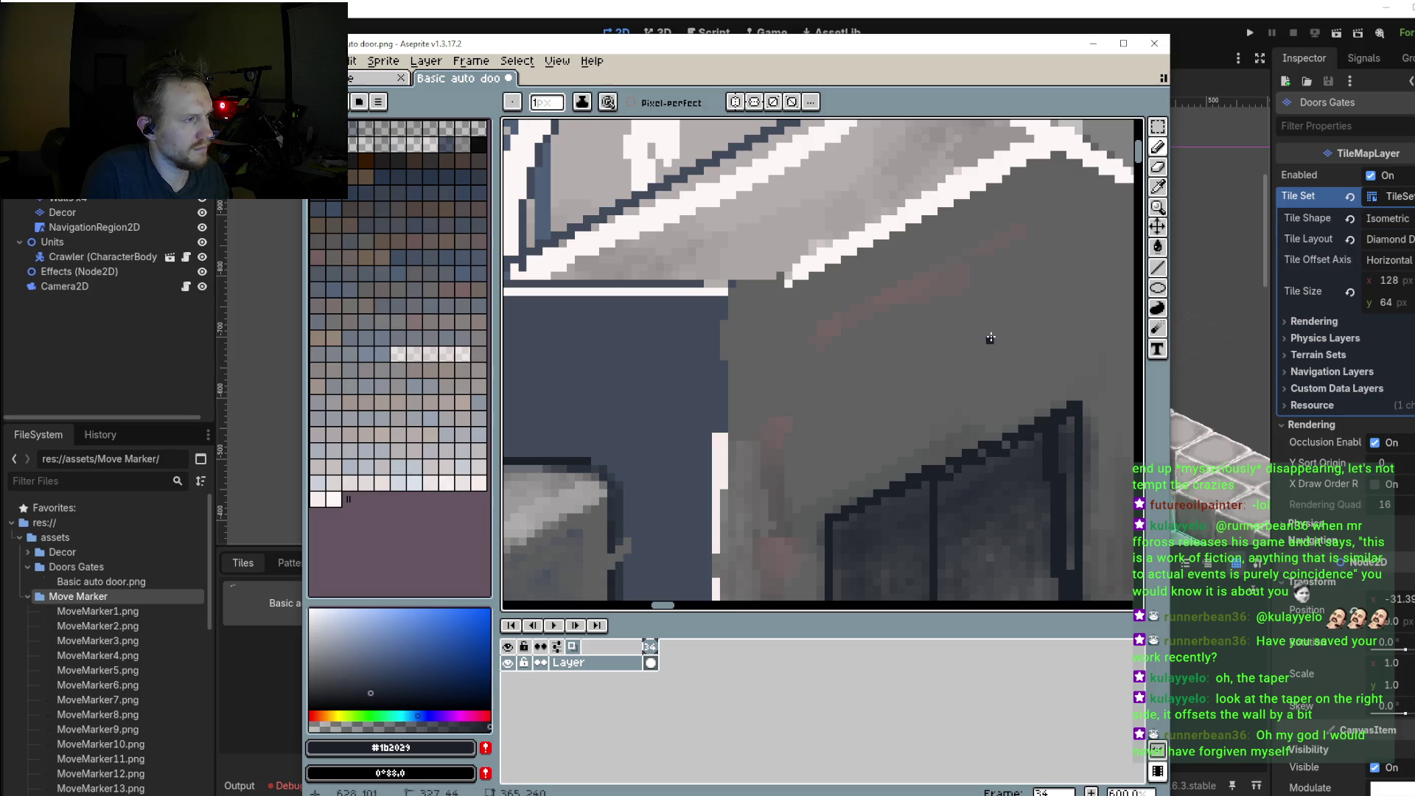
scroll(989, 339, down, 2)
scroll(990, 338, down, 2)
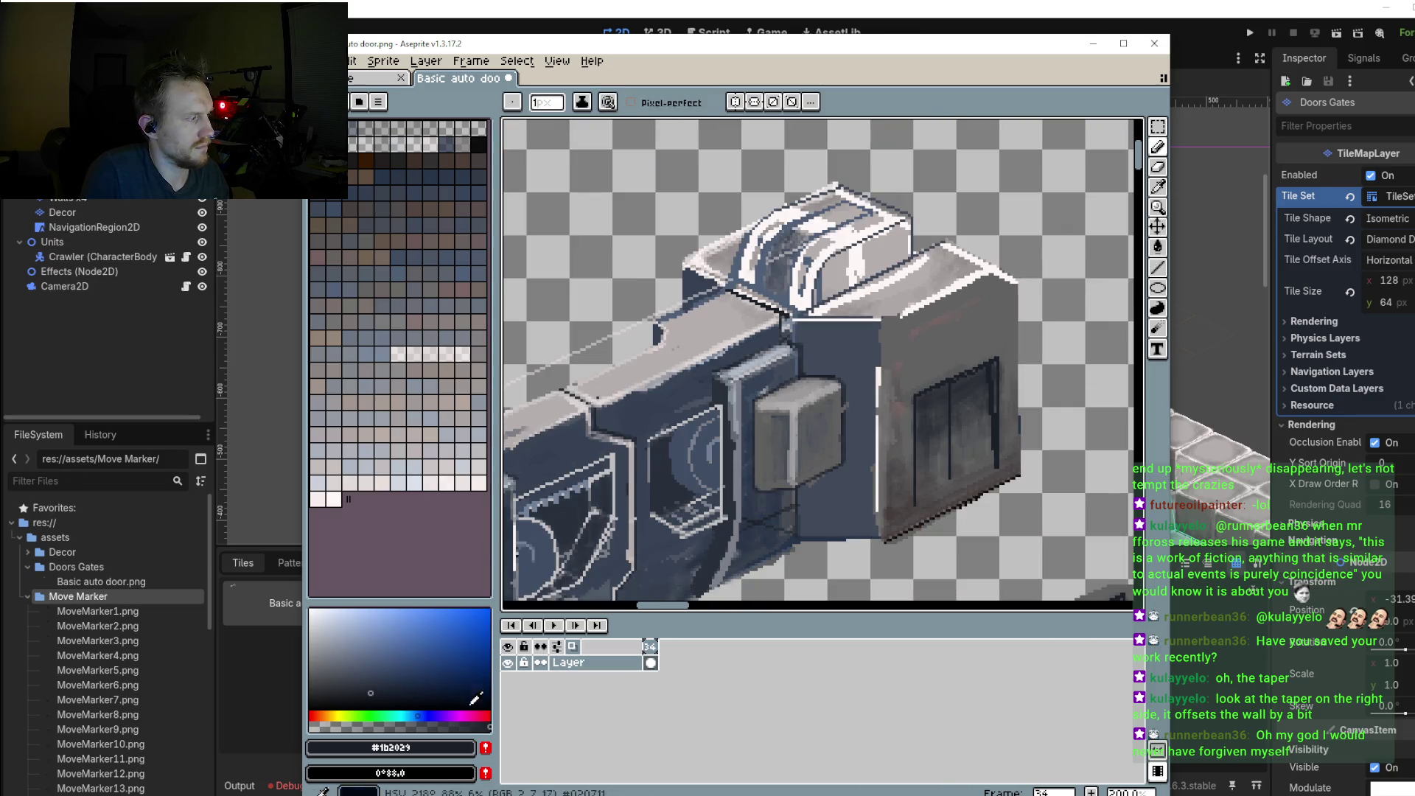
mouse_move(661, 458)
mouse_down()
mouse_move(872, 348)
mouse_move(858, 278)
mouse_up()
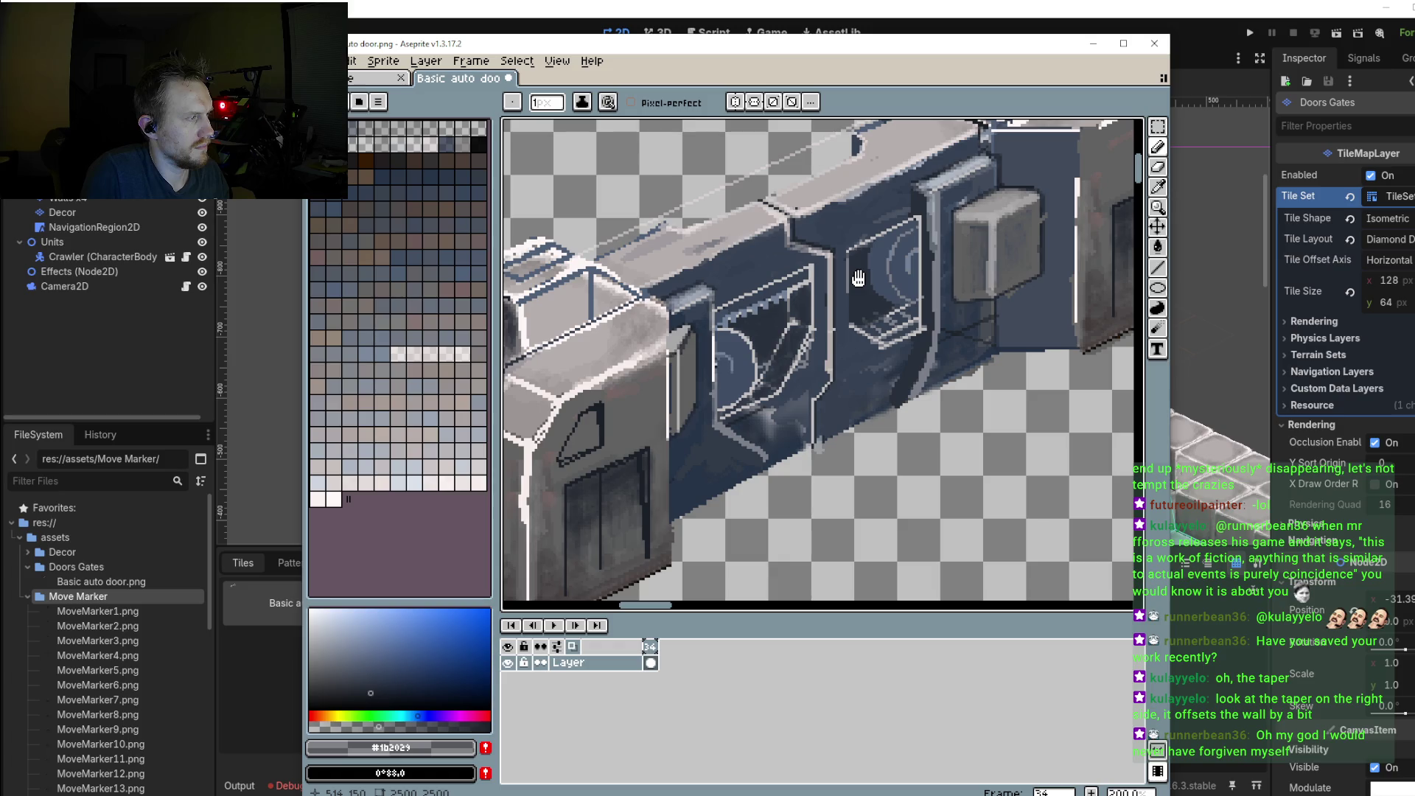
drag(858, 278, 920, 232)
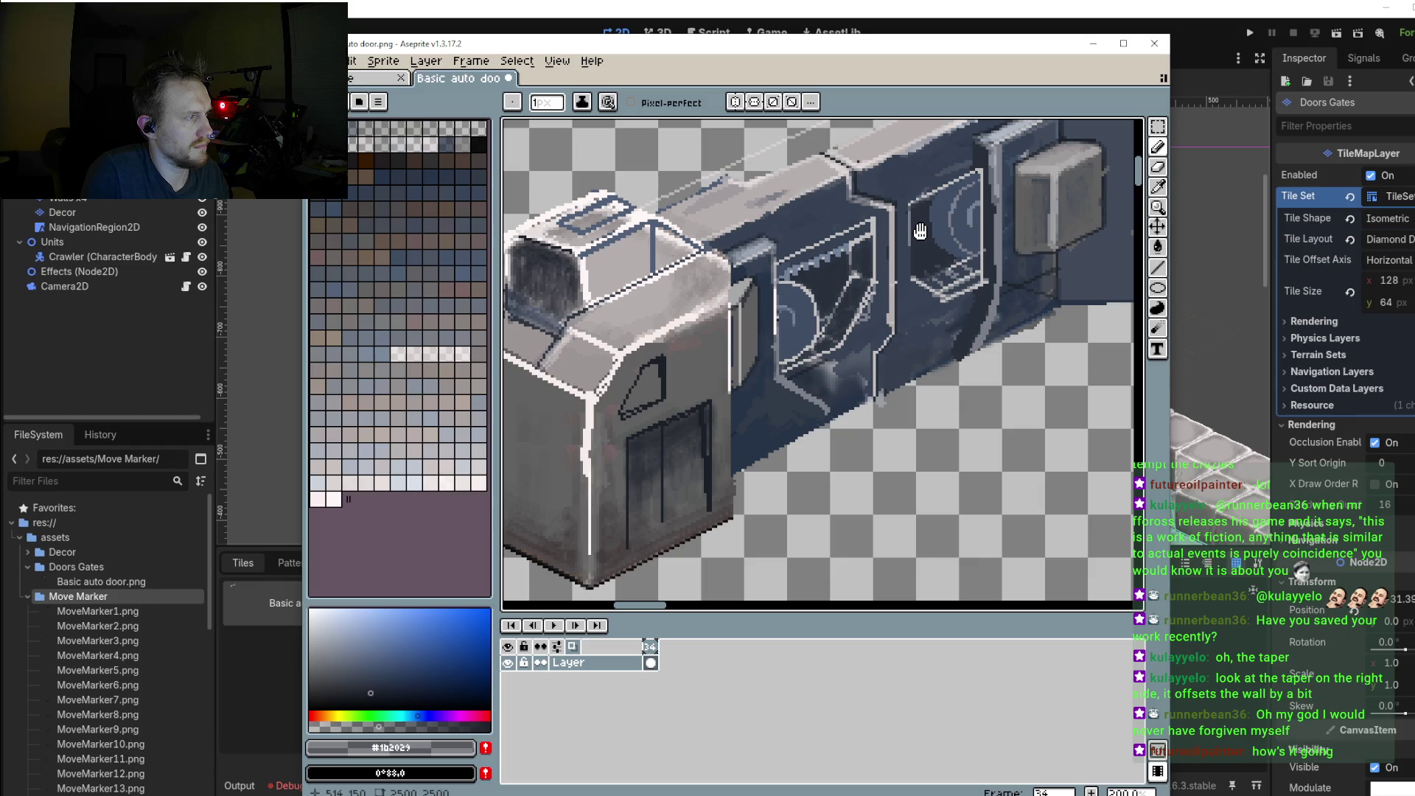
drag(920, 231, 853, 231)
scroll(853, 231, up, 2)
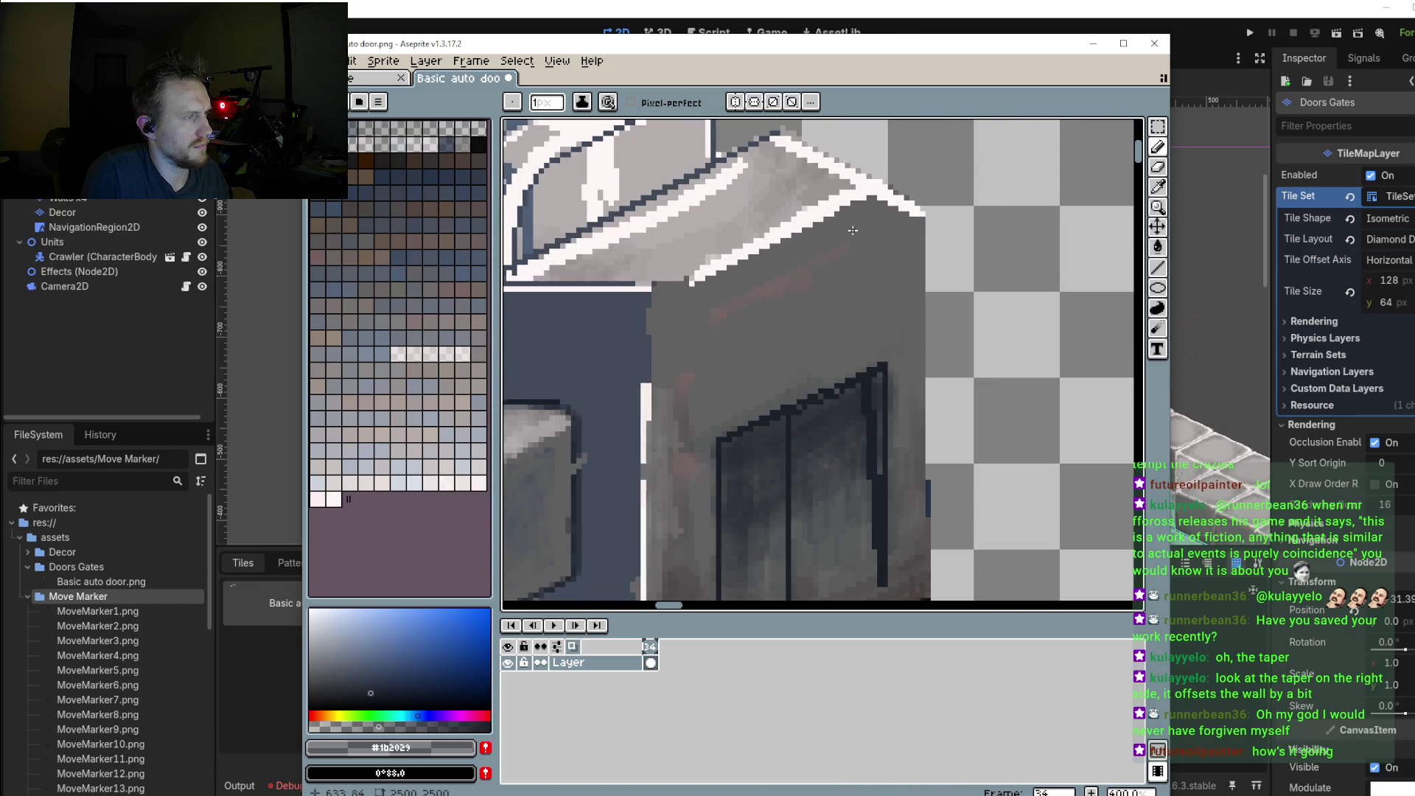
scroll(813, 273, down, 2)
scroll(821, 284, down, 1)
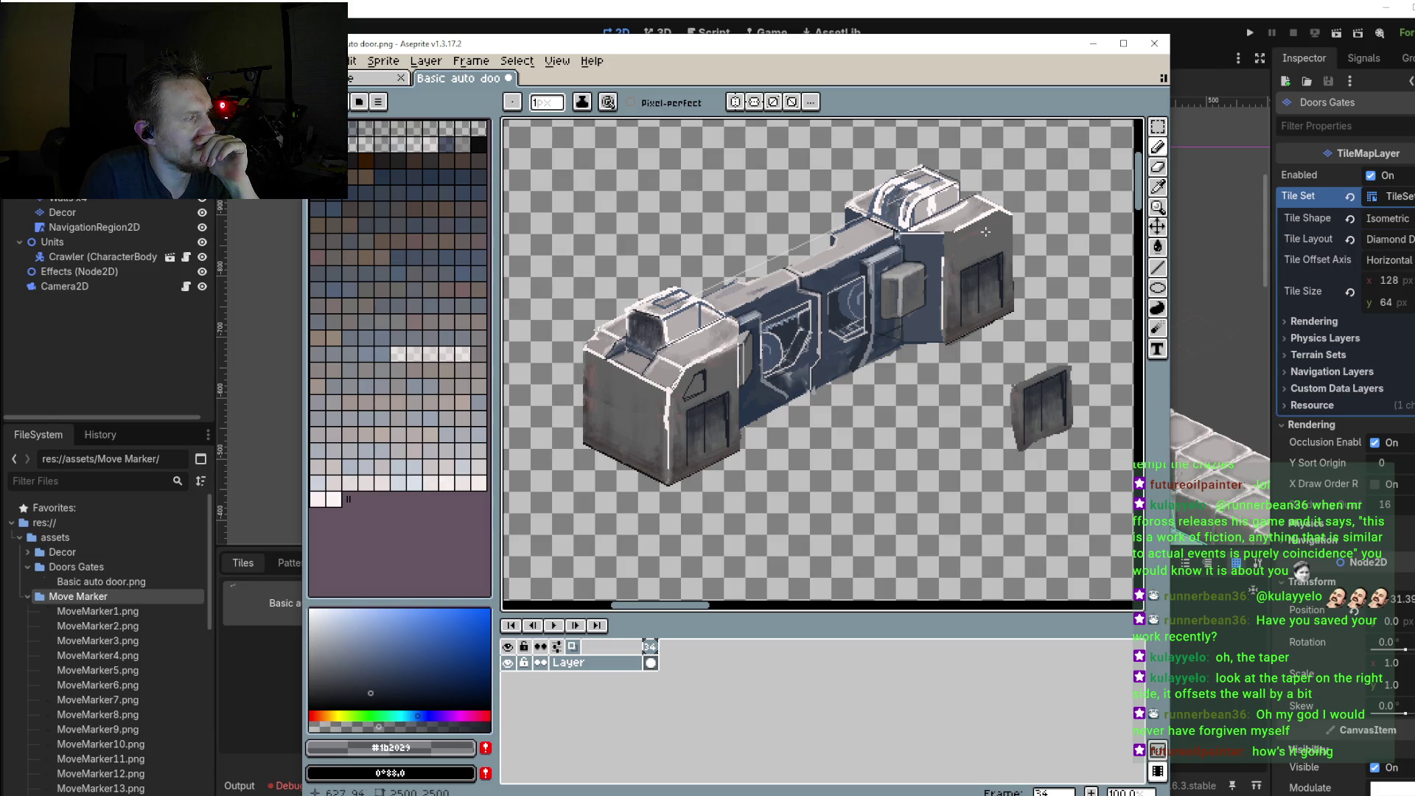
scroll(986, 231, up, 3)
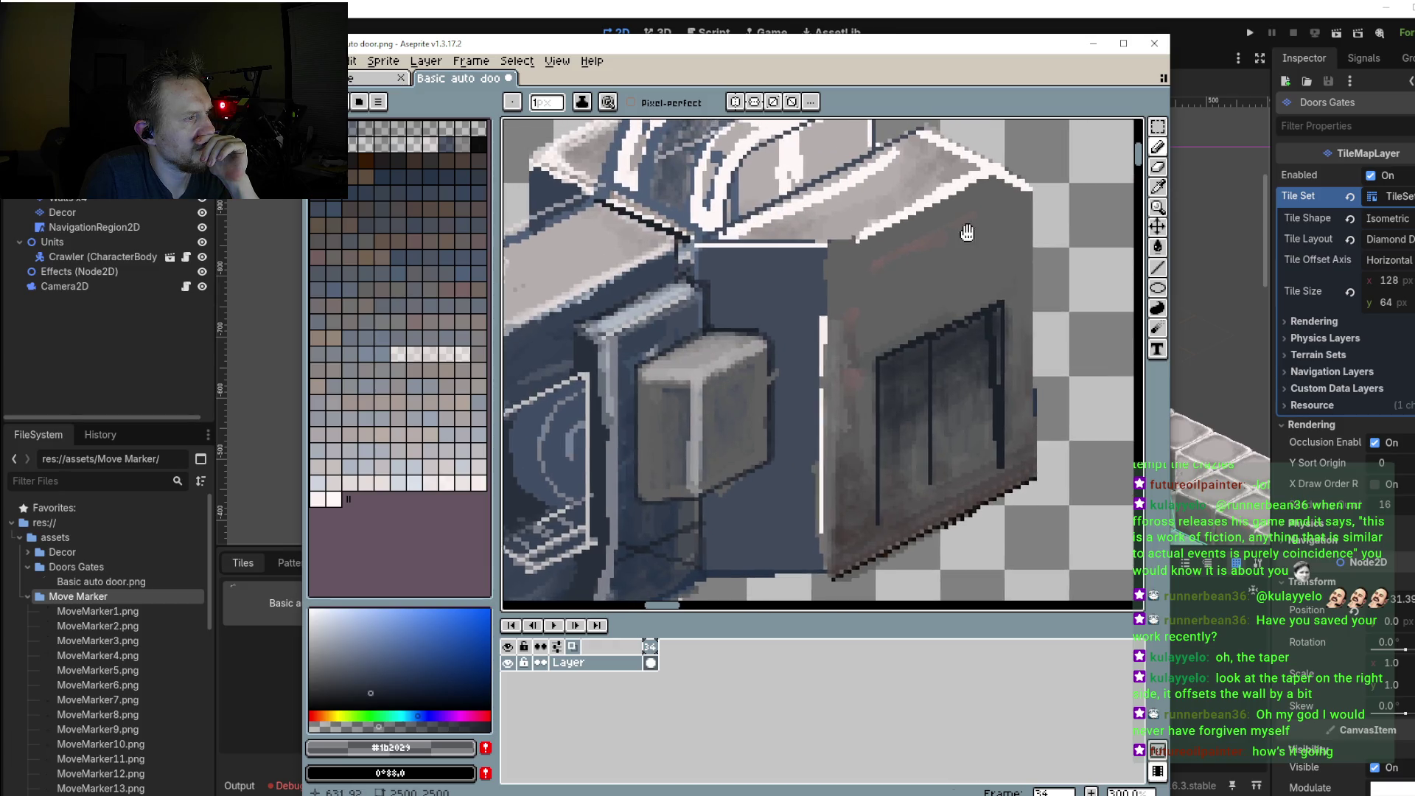
scroll(958, 251, down, 4)
drag(1069, 265, 913, 308)
scroll(918, 313, up, 1)
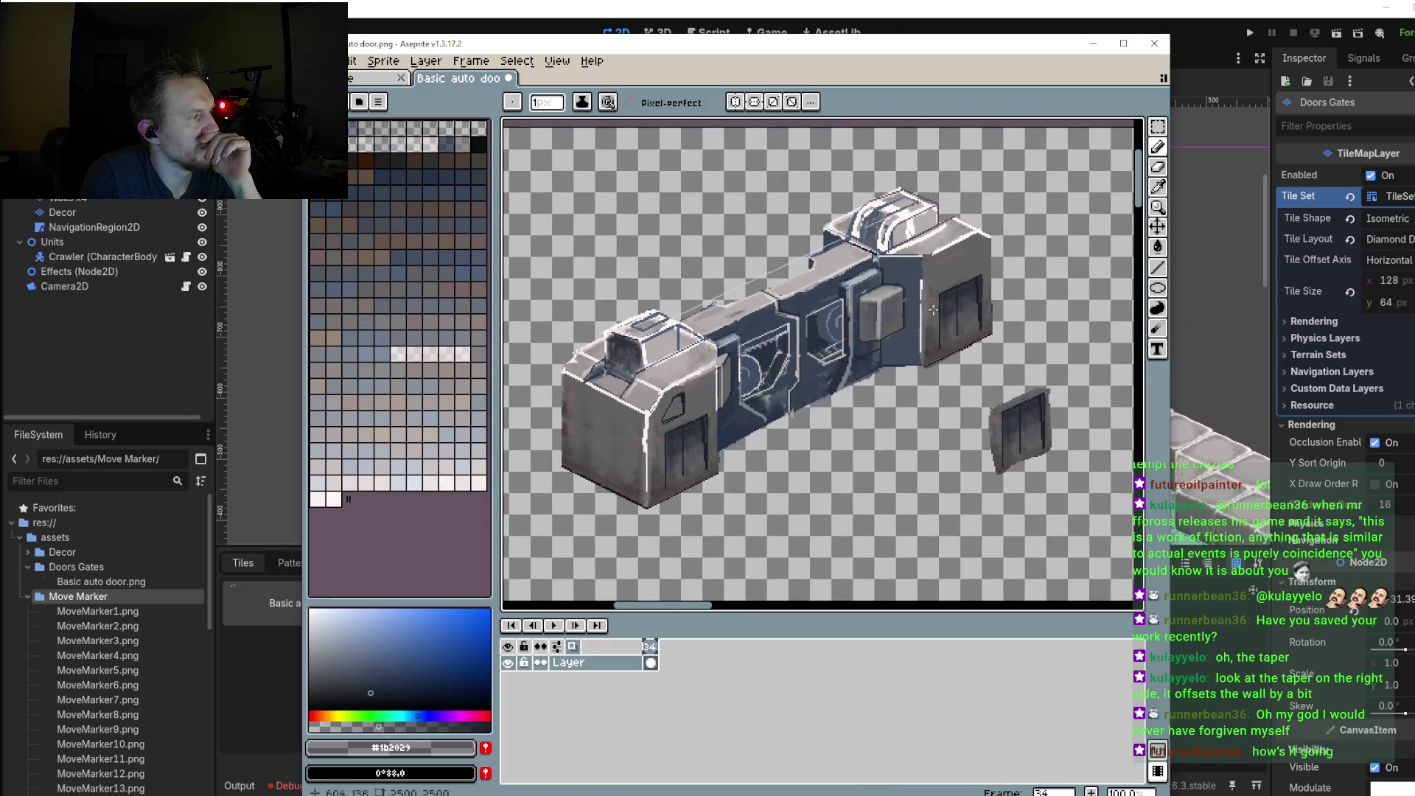
scroll(925, 320, up, 1)
scroll(928, 324, up, 1)
scroll(927, 273, up, 2)
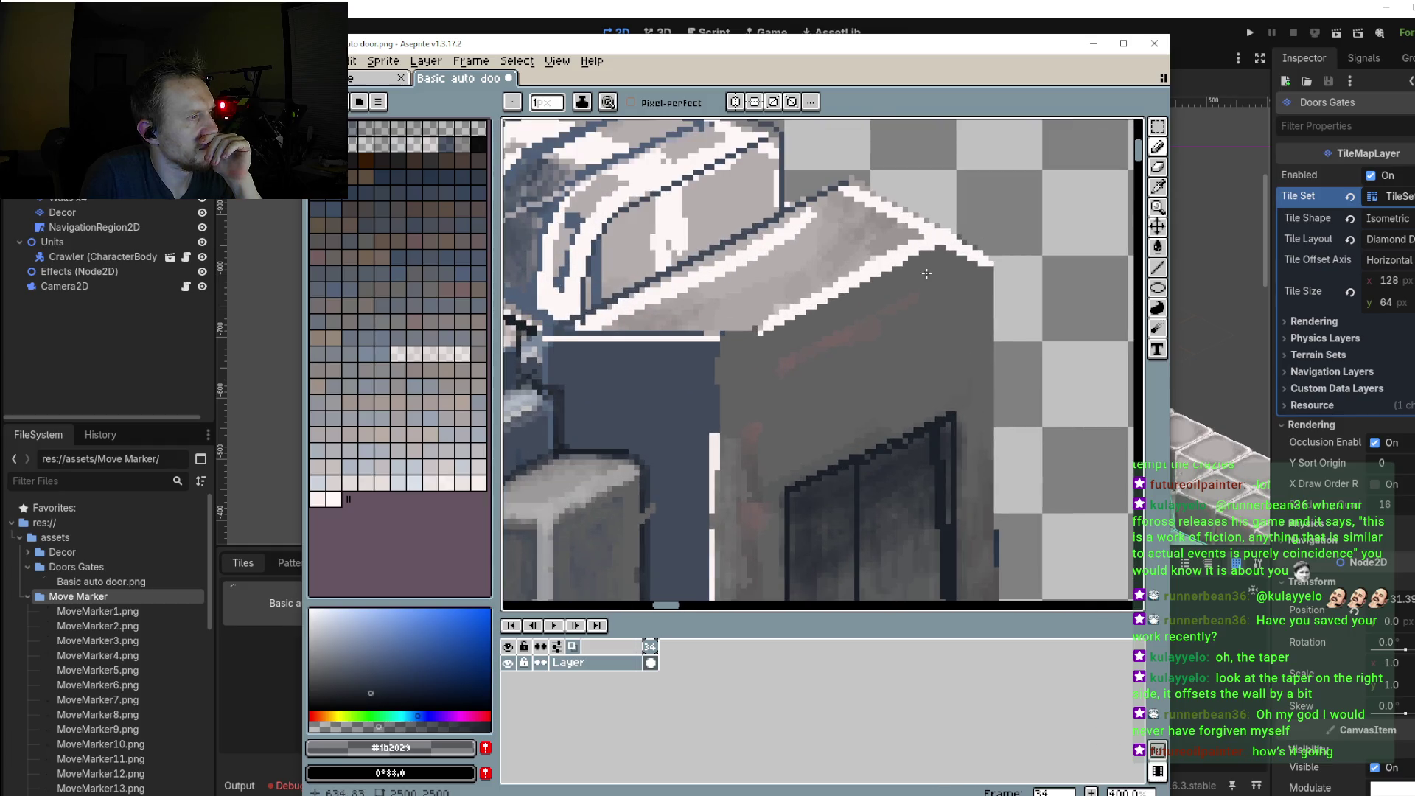
mouse_move(926, 286)
mouse_down()
mouse_move(968, 297)
mouse_move(895, 308)
mouse_up()
Step: Draw the window's curved edge and a 2px vertical side joined to it on the right module
key(shift+l)
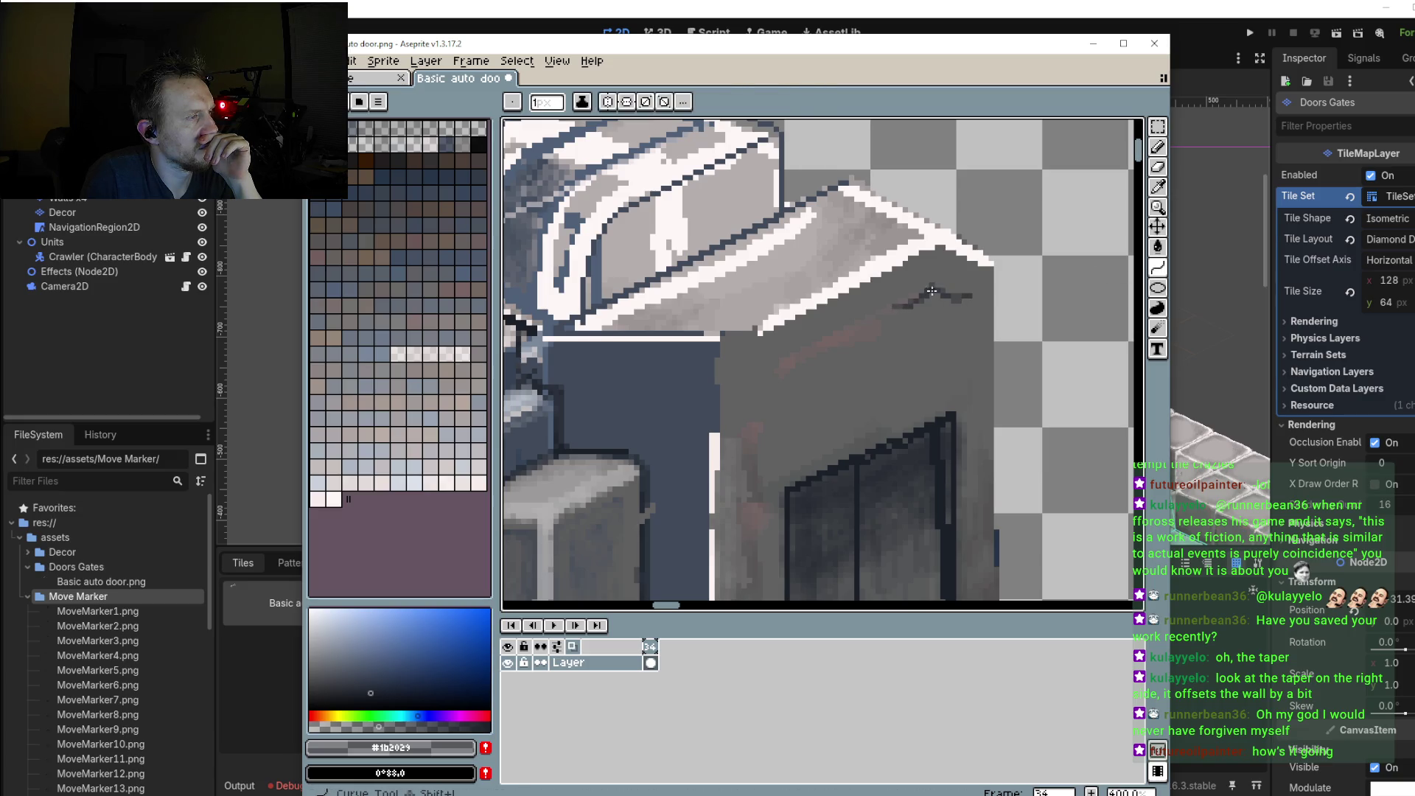
mouse_move(931, 289)
mouse_down()
mouse_move(890, 305)
mouse_move(967, 303)
mouse_up()
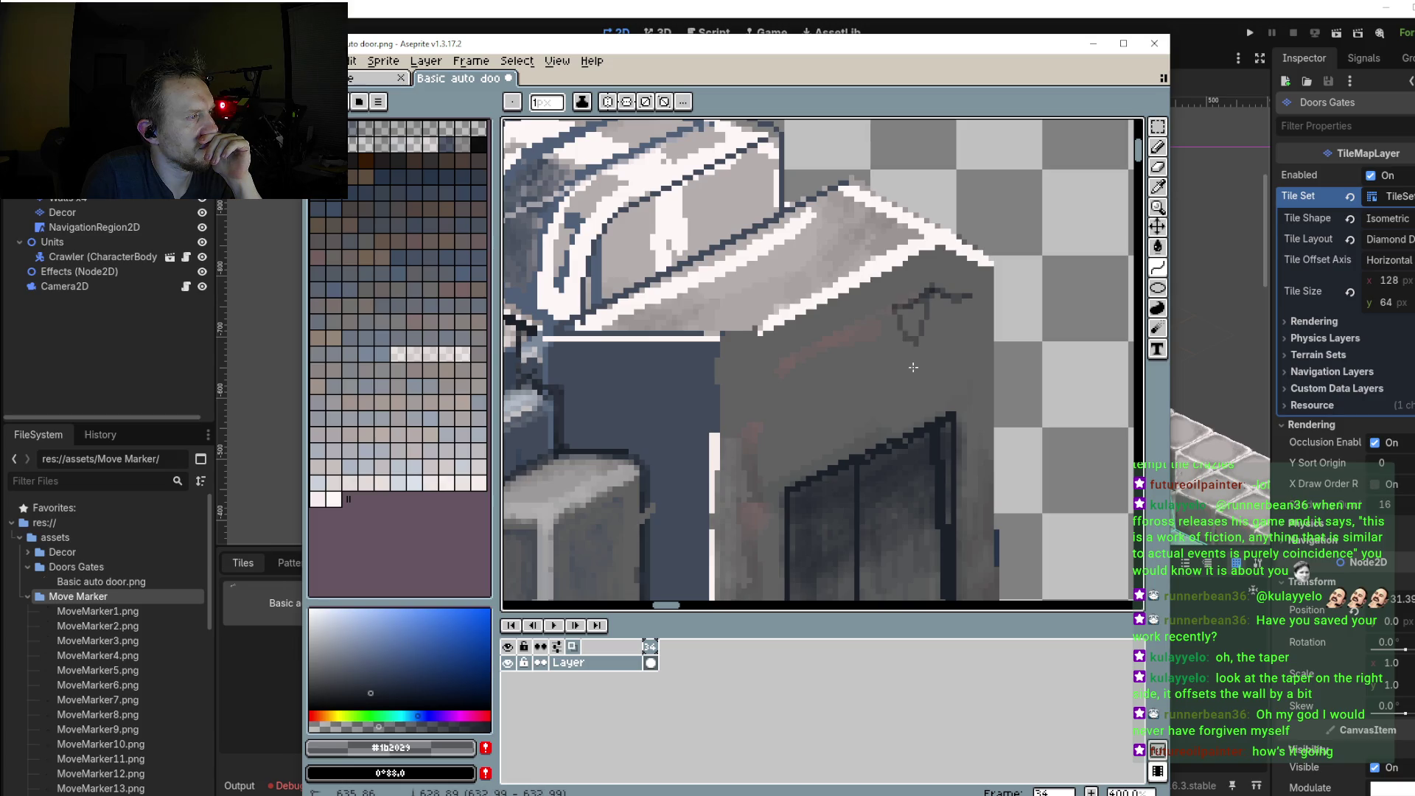
click(1158, 267)
click(1120, 268)
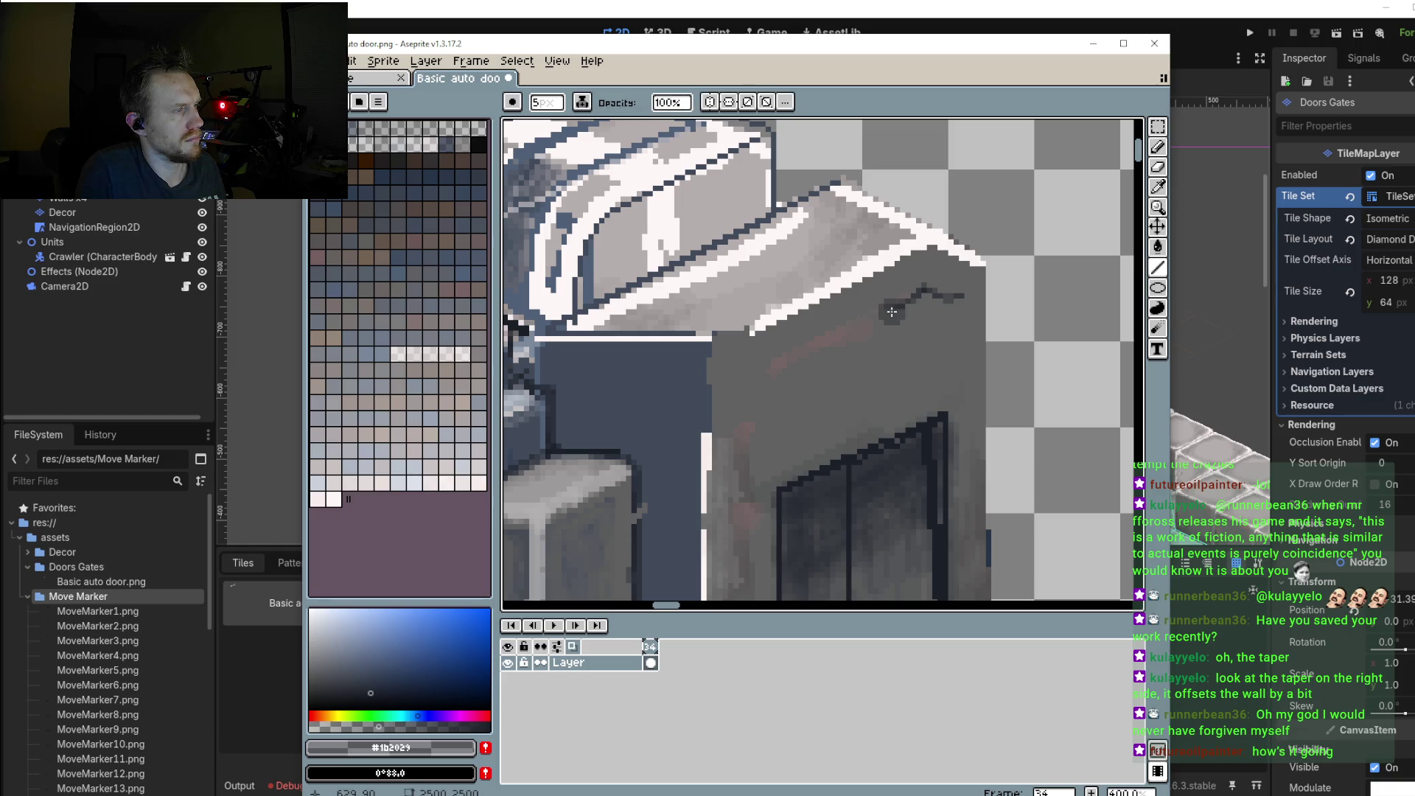
mouse_move(891, 308)
mouse_down()
mouse_move(892, 391)
mouse_move(891, 368)
mouse_up()
mouse_move(891, 310)
mouse_down()
mouse_move(917, 290)
mouse_move(955, 347)
mouse_move(953, 302)
mouse_move(891, 381)
mouse_up()
scroll(866, 403, down, 4)
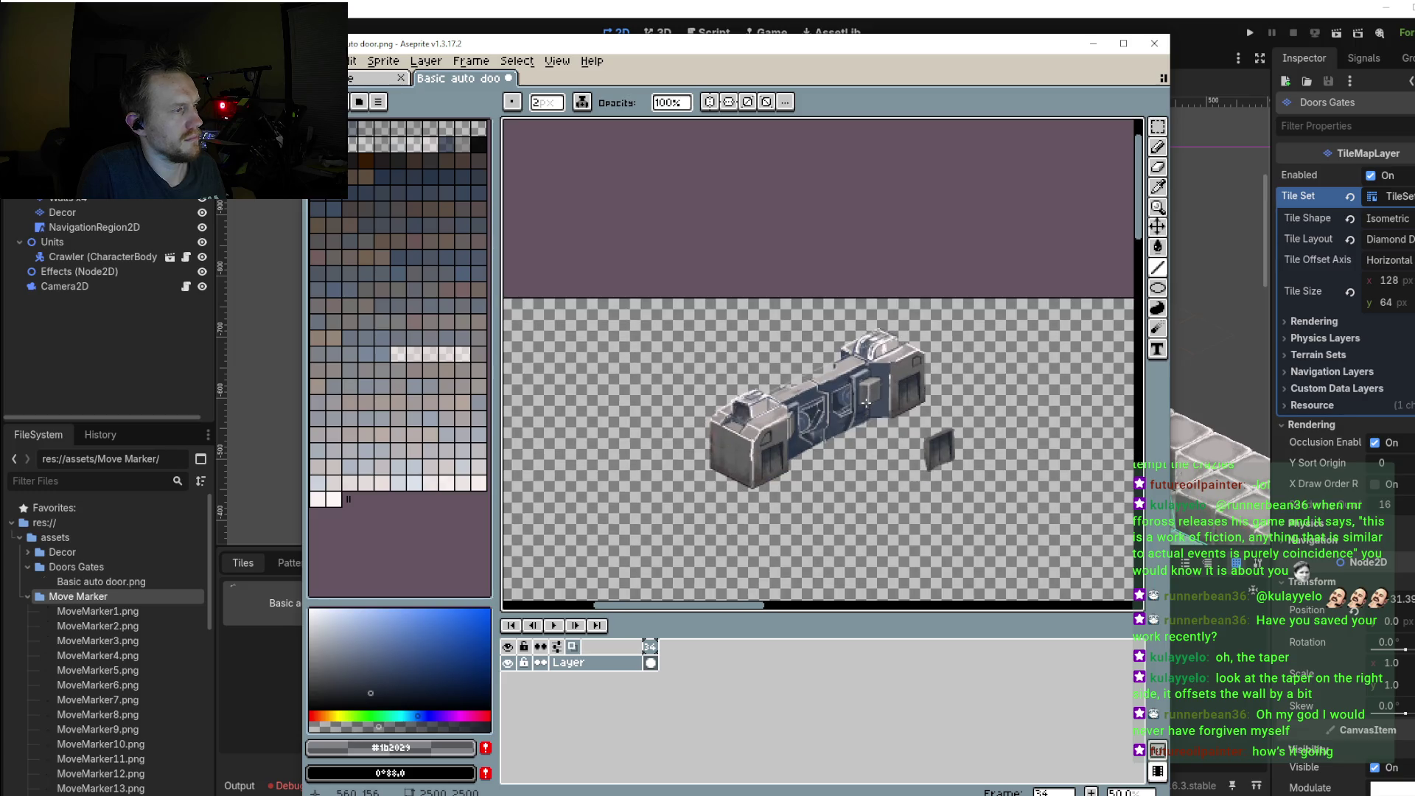
scroll(866, 403, up, 2)
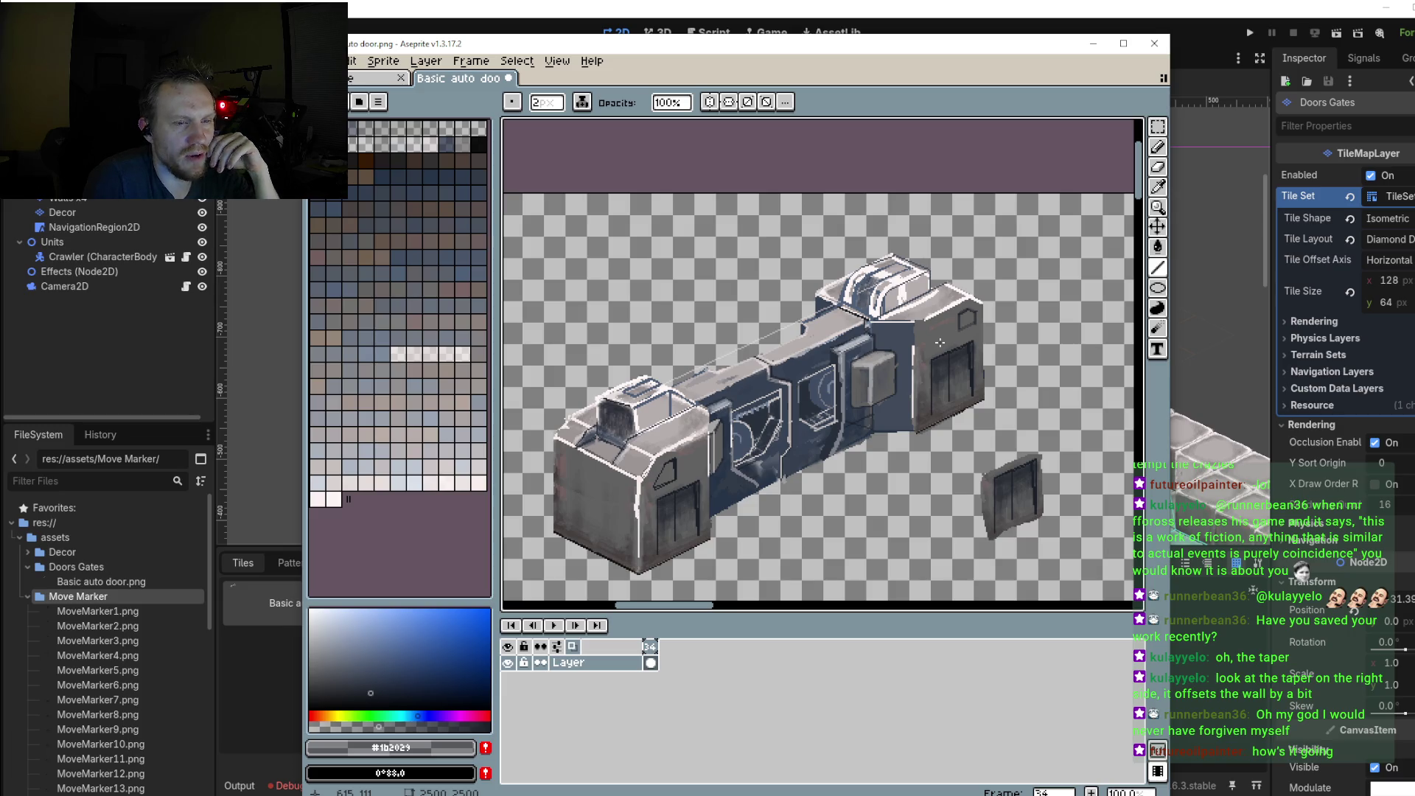
Step: Draw the window's lower diagonal edge, undoing a stray line along the wall edge
scroll(965, 338, up, 2)
scroll(966, 337, up, 1)
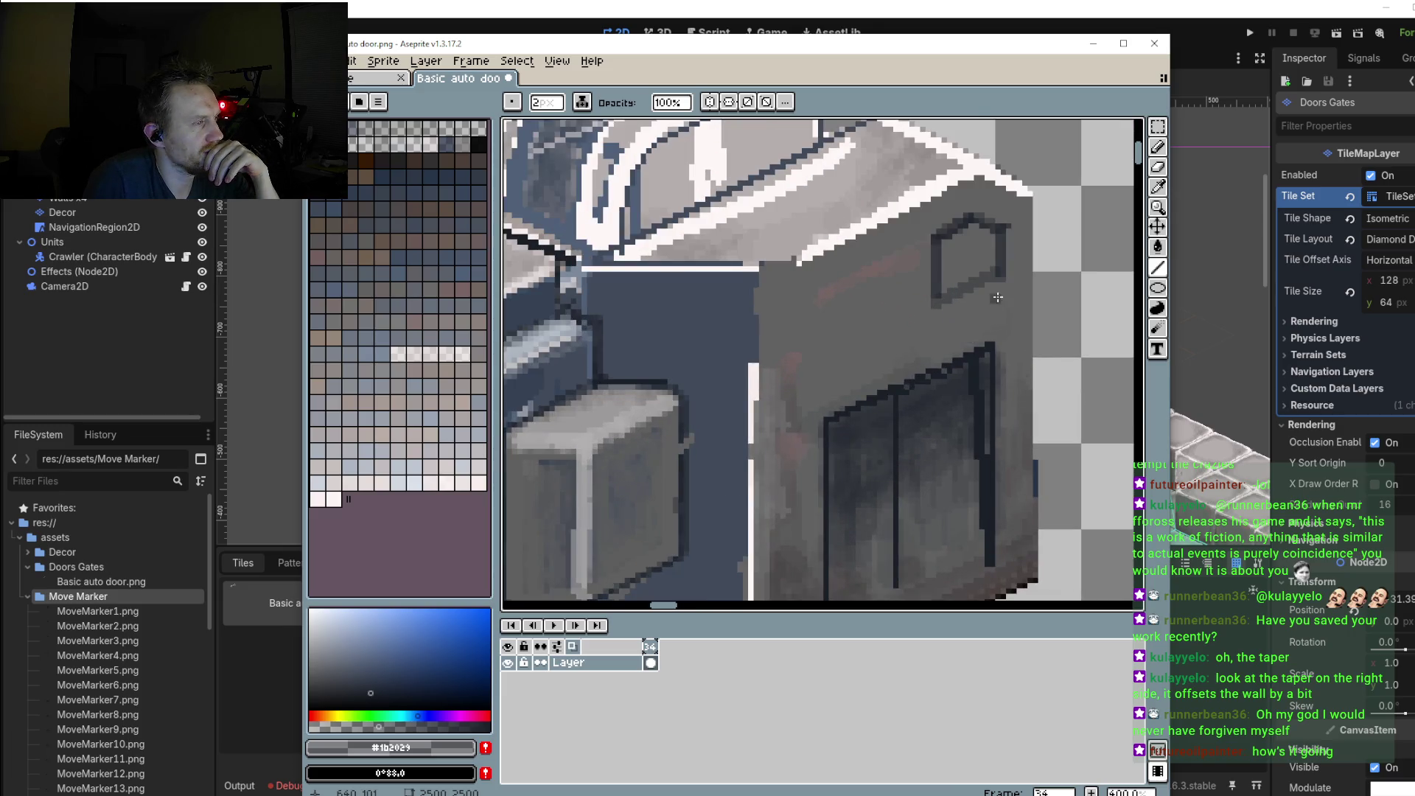
drag(1002, 294, 941, 329)
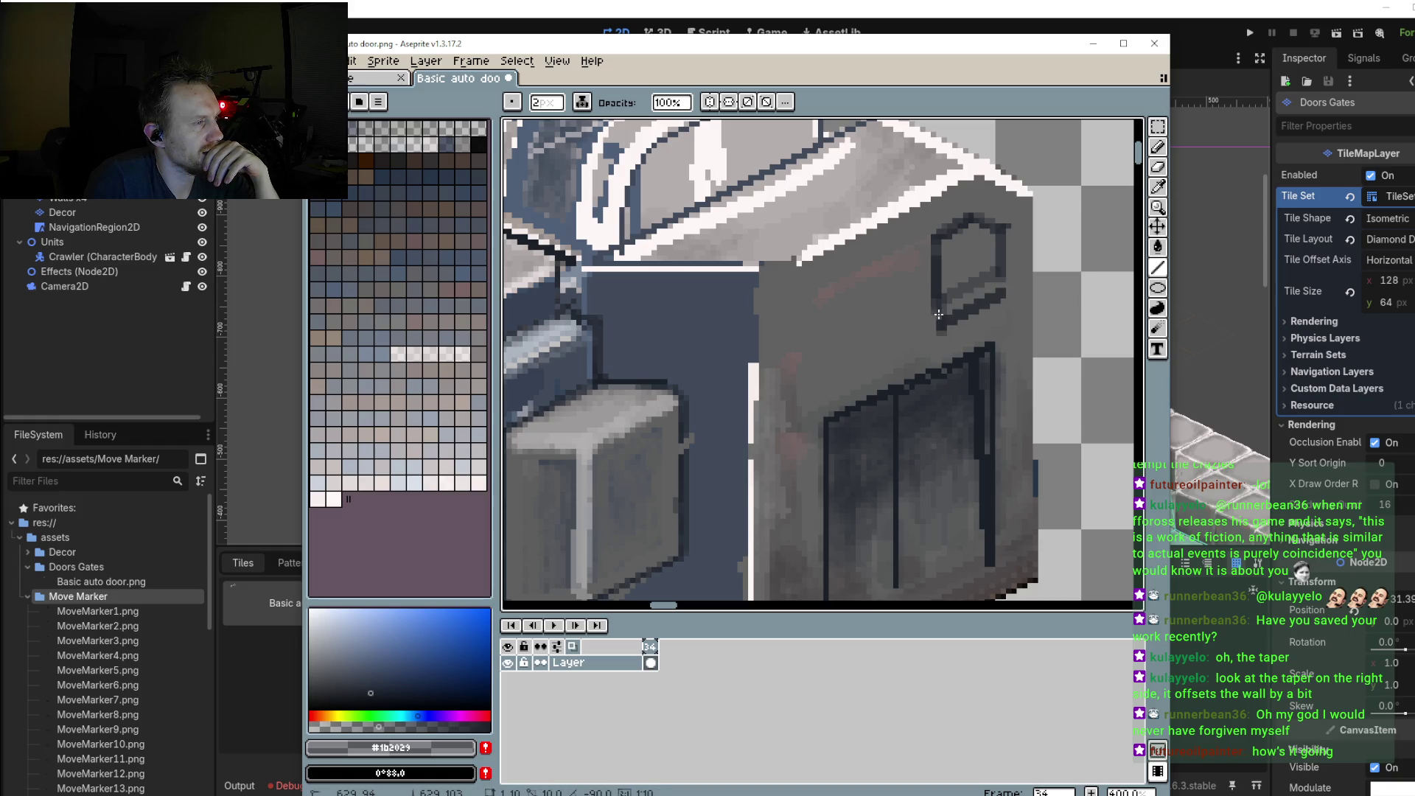
scroll(908, 342, down, 2)
scroll(908, 342, down, 1)
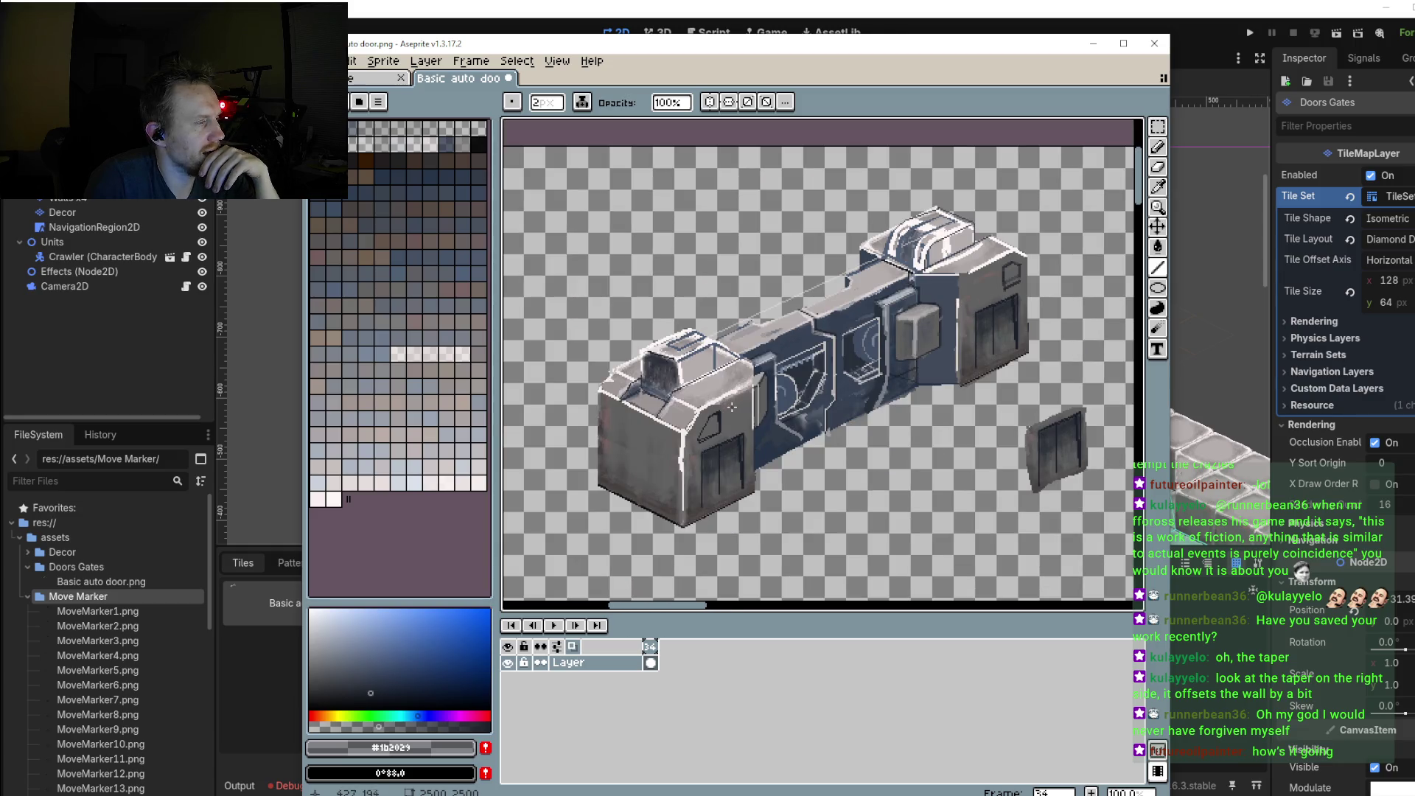
scroll(718, 413, up, 2)
scroll(707, 415, down, 1)
scroll(695, 418, down, 1)
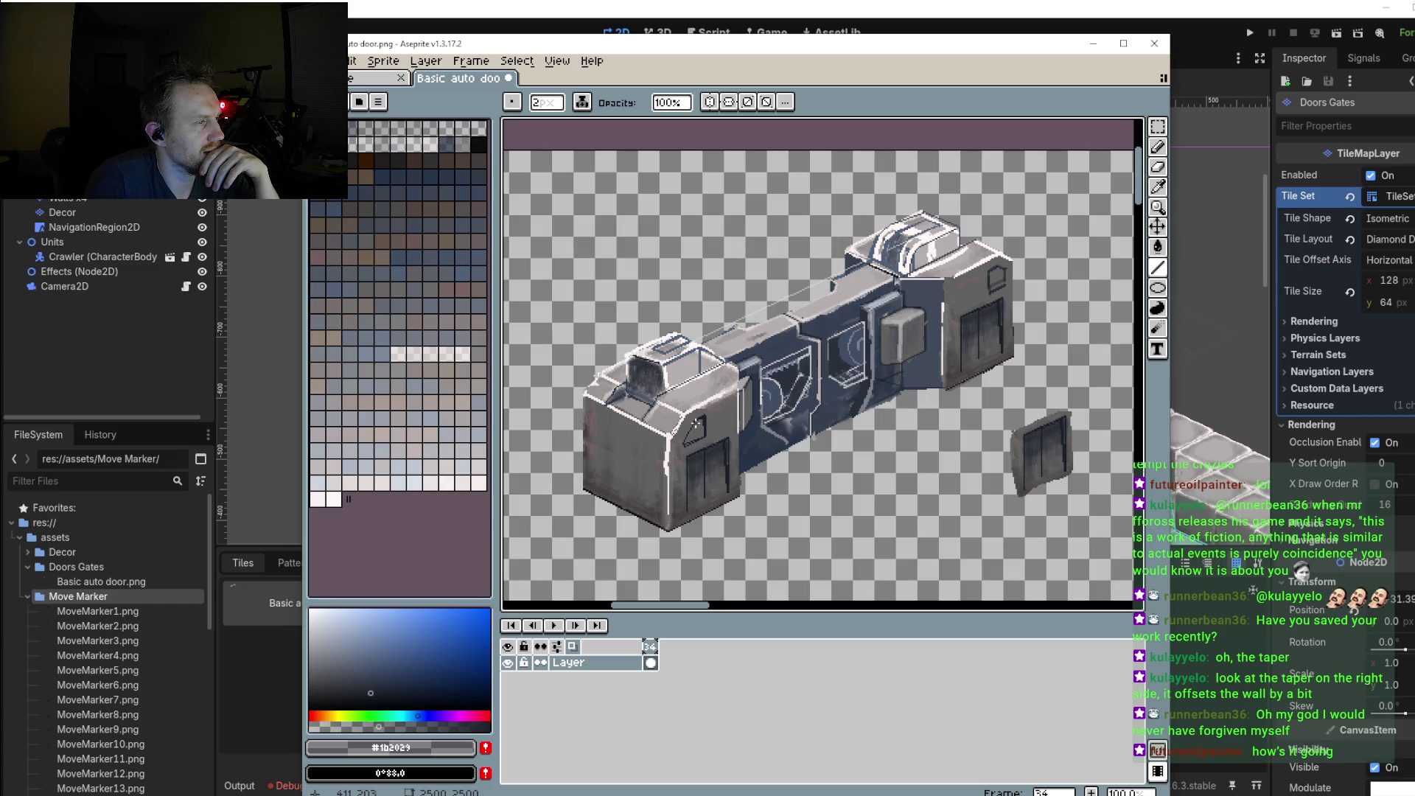
drag(915, 313, 998, 272)
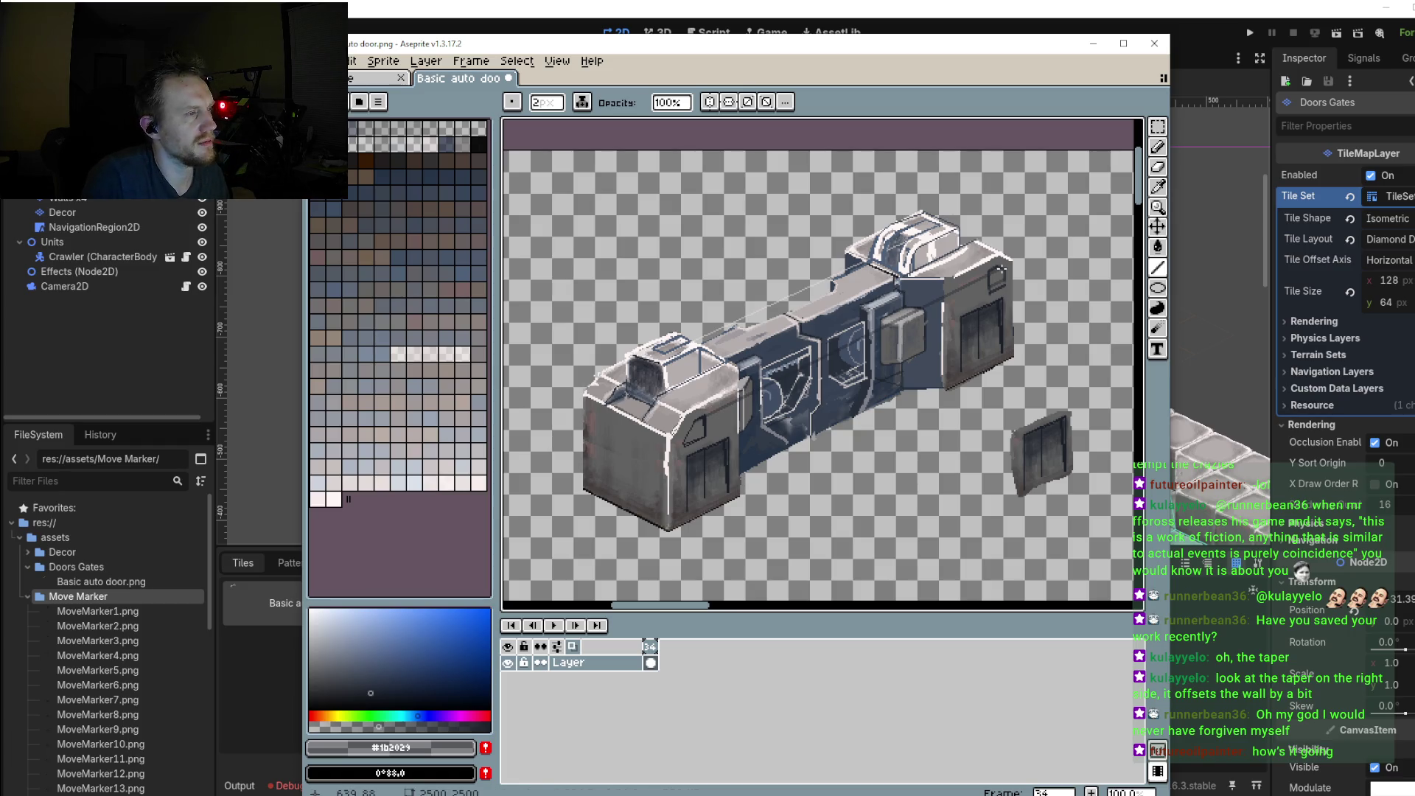
key(ctrl+z)
scroll(937, 307, up, 2)
scroll(937, 307, up, 2)
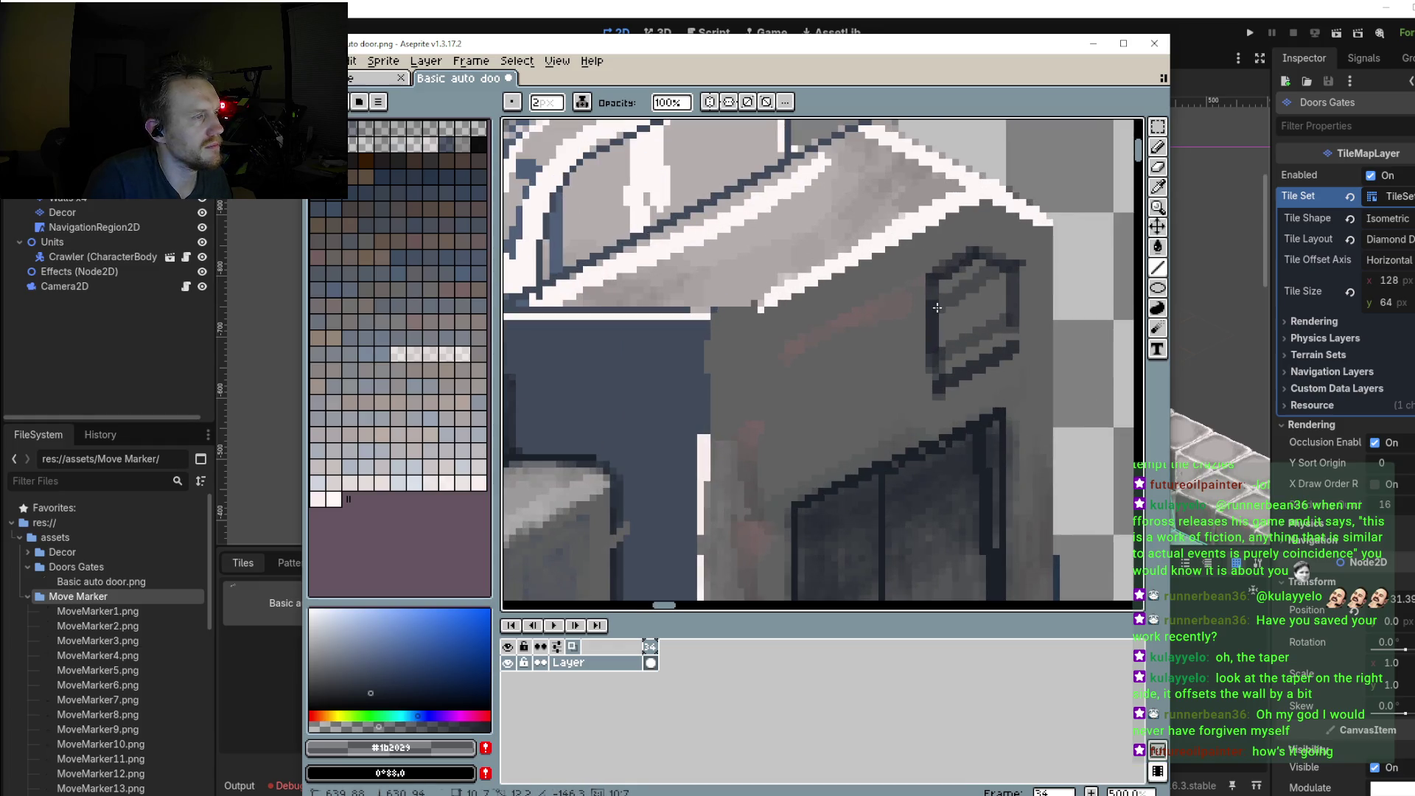
Step: Soften the window's top-left edge with the wall grey using the Pencil
key(b)
alt+click(869, 306)
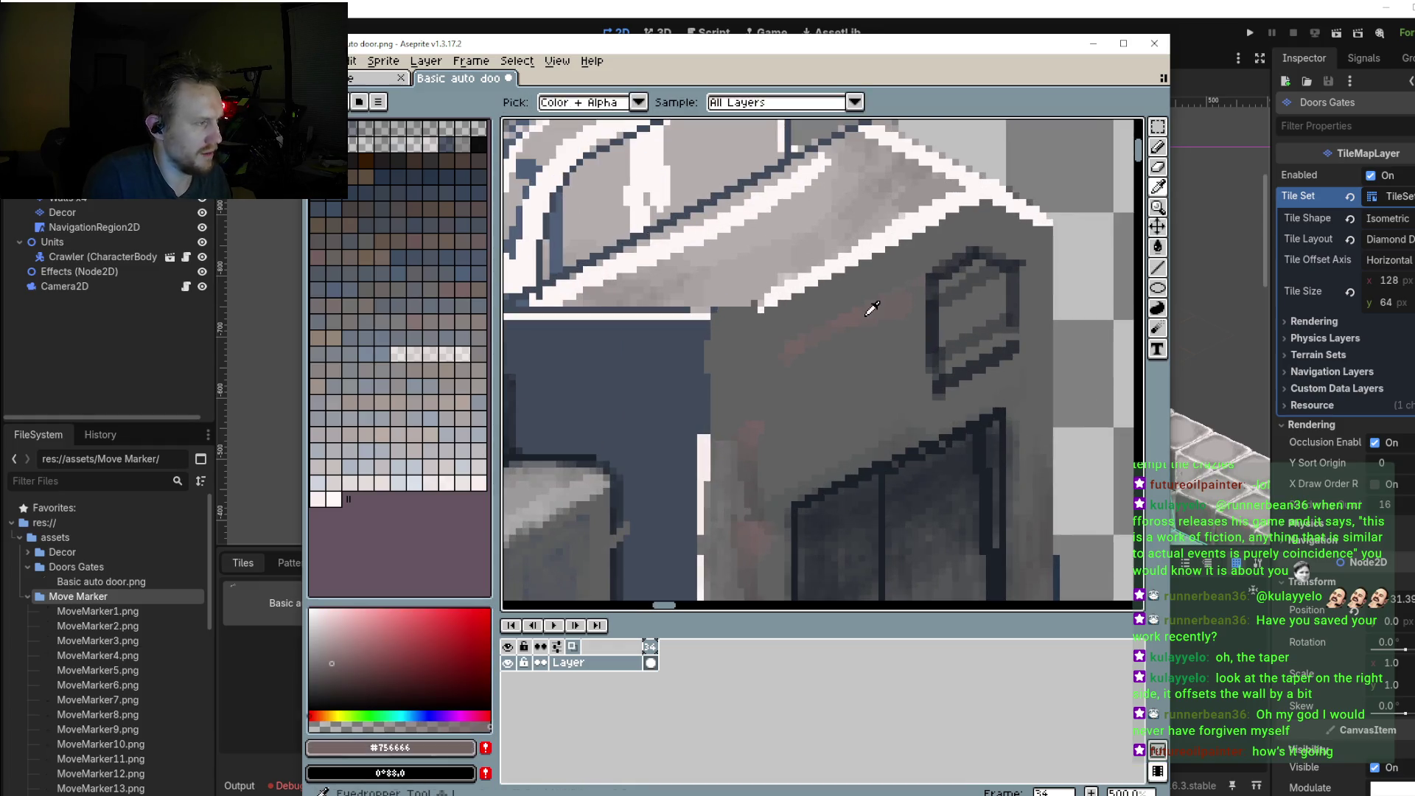
mouse_move(992, 252)
mouse_down()
mouse_move(925, 278)
mouse_move(985, 265)
mouse_up()
scroll(994, 256, down, 4)
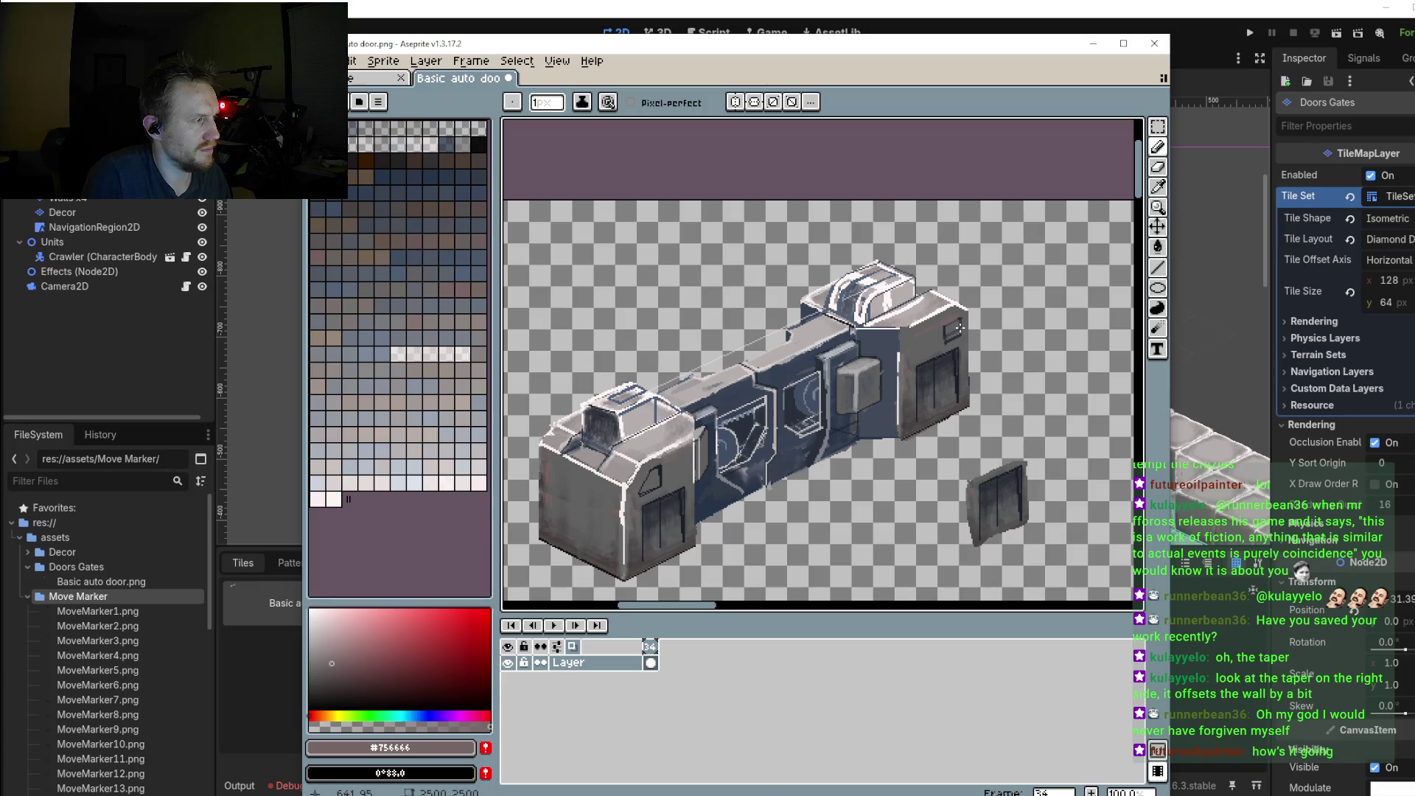
scroll(955, 326, up, 2)
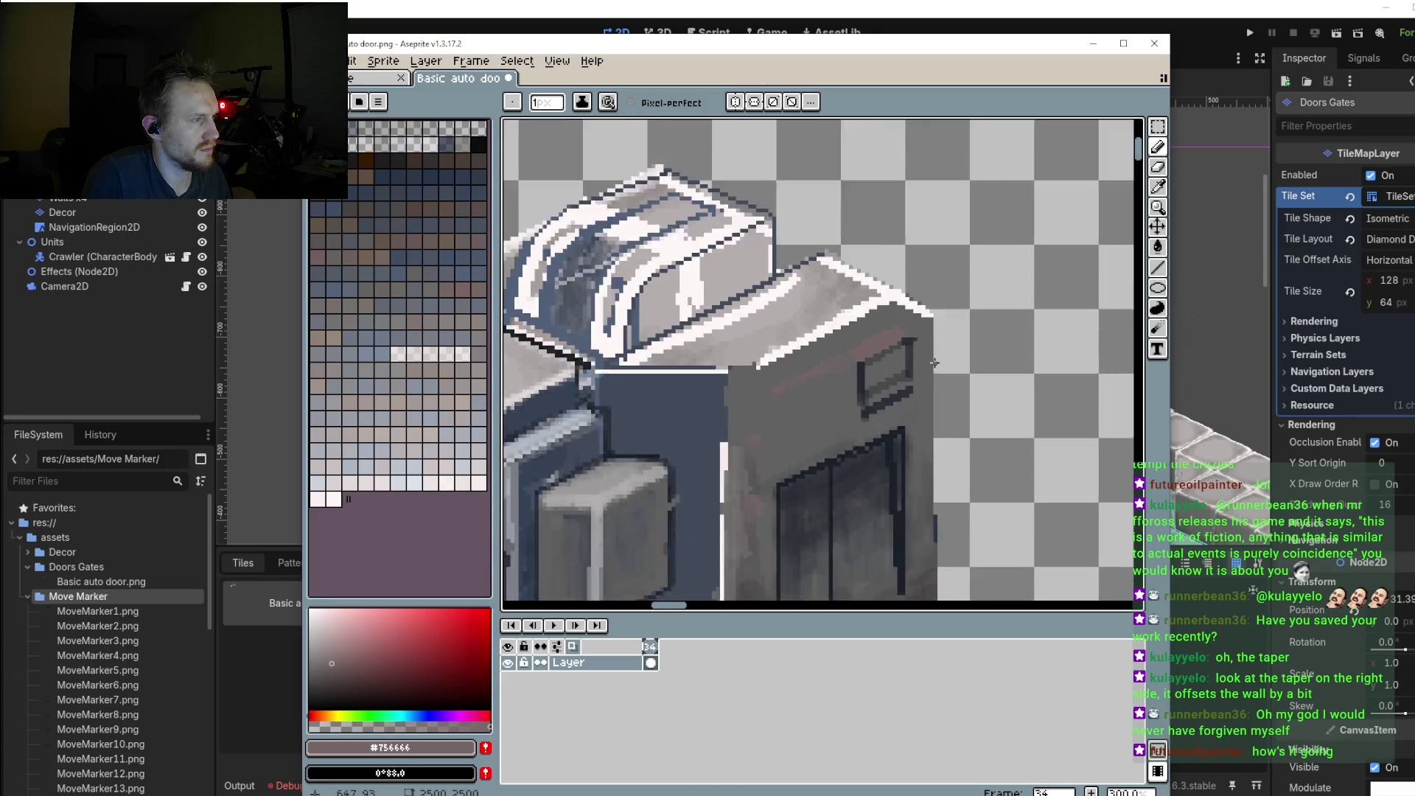
scroll(943, 332, up, 1)
scroll(928, 338, up, 1)
Step: Draw a dark diagonal line across the window symbol, then sample reddish grey #756666
key(alt)
alt+click(908, 348)
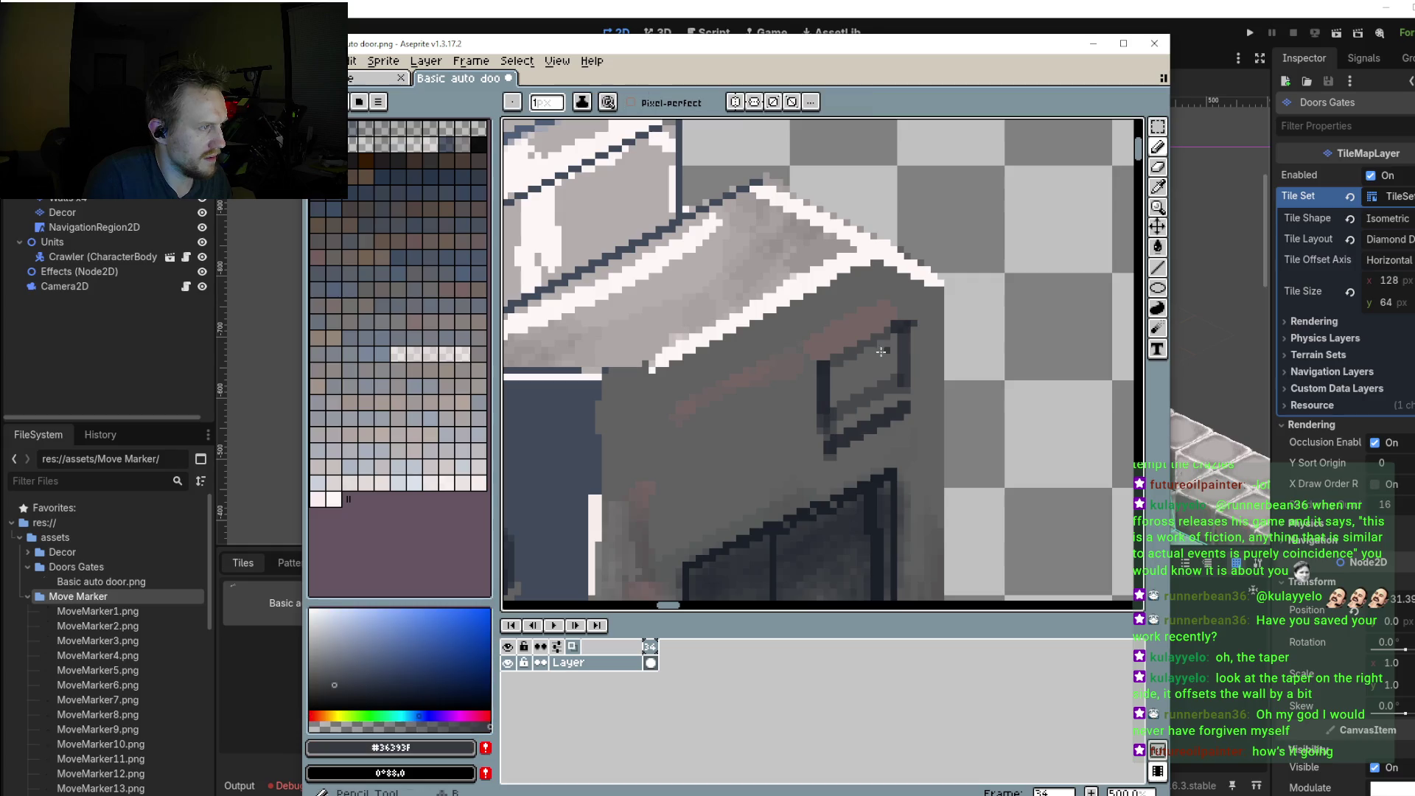
drag(864, 342, 910, 372)
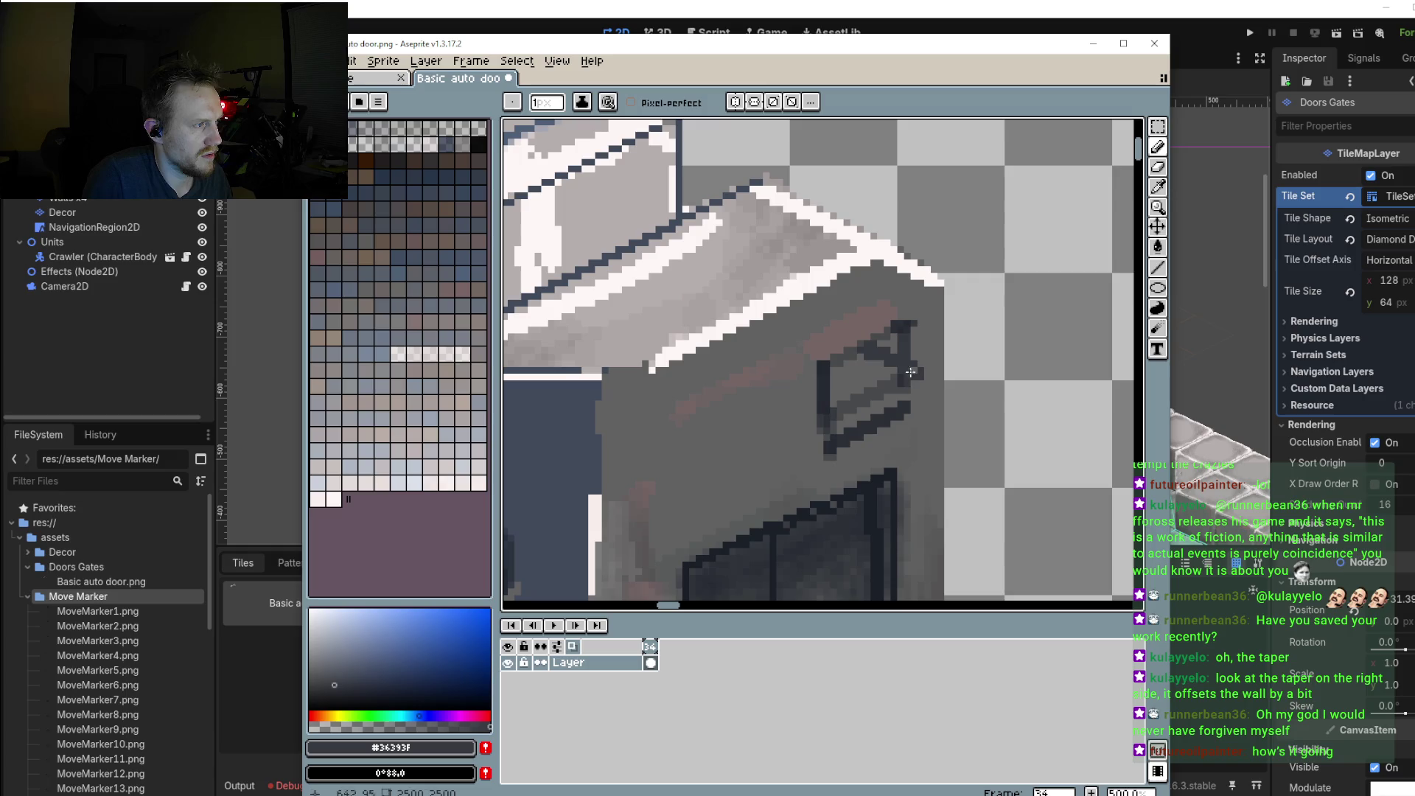
alt+click(878, 327)
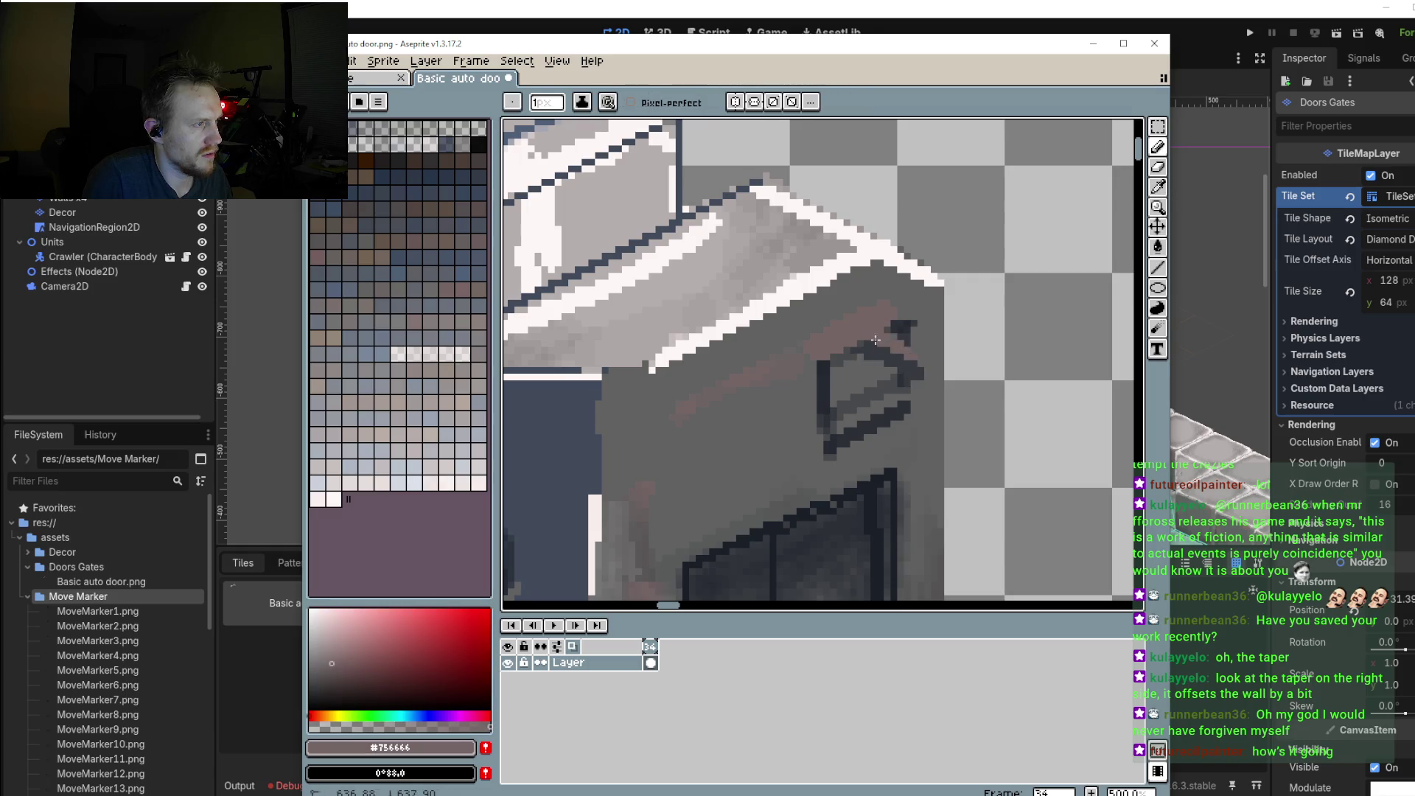
scroll(908, 337, down, 4)
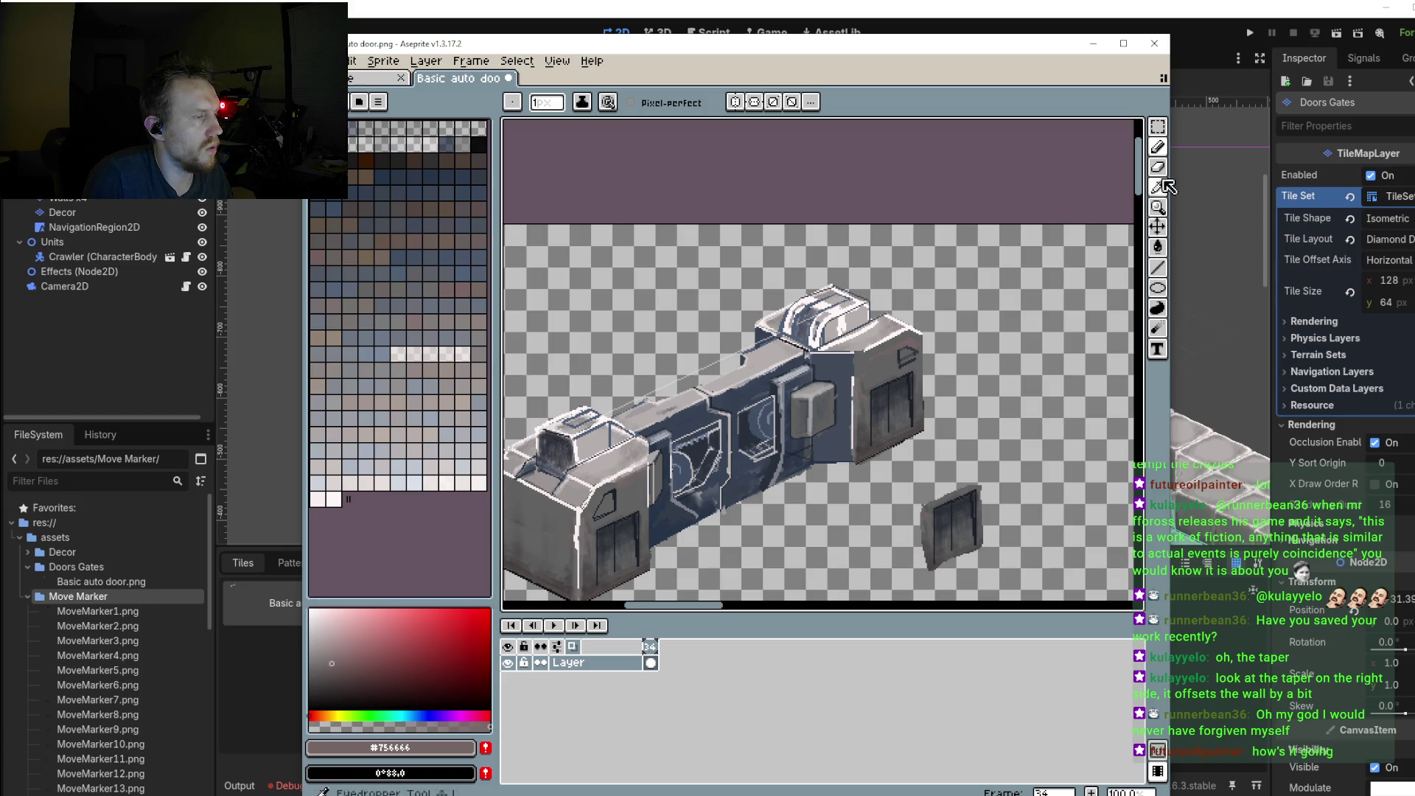
Step: Marquee-select the window symbol and shift it a few pixels left and down
click(1157, 126)
scroll(849, 343, up, 2)
scroll(894, 328, up, 2)
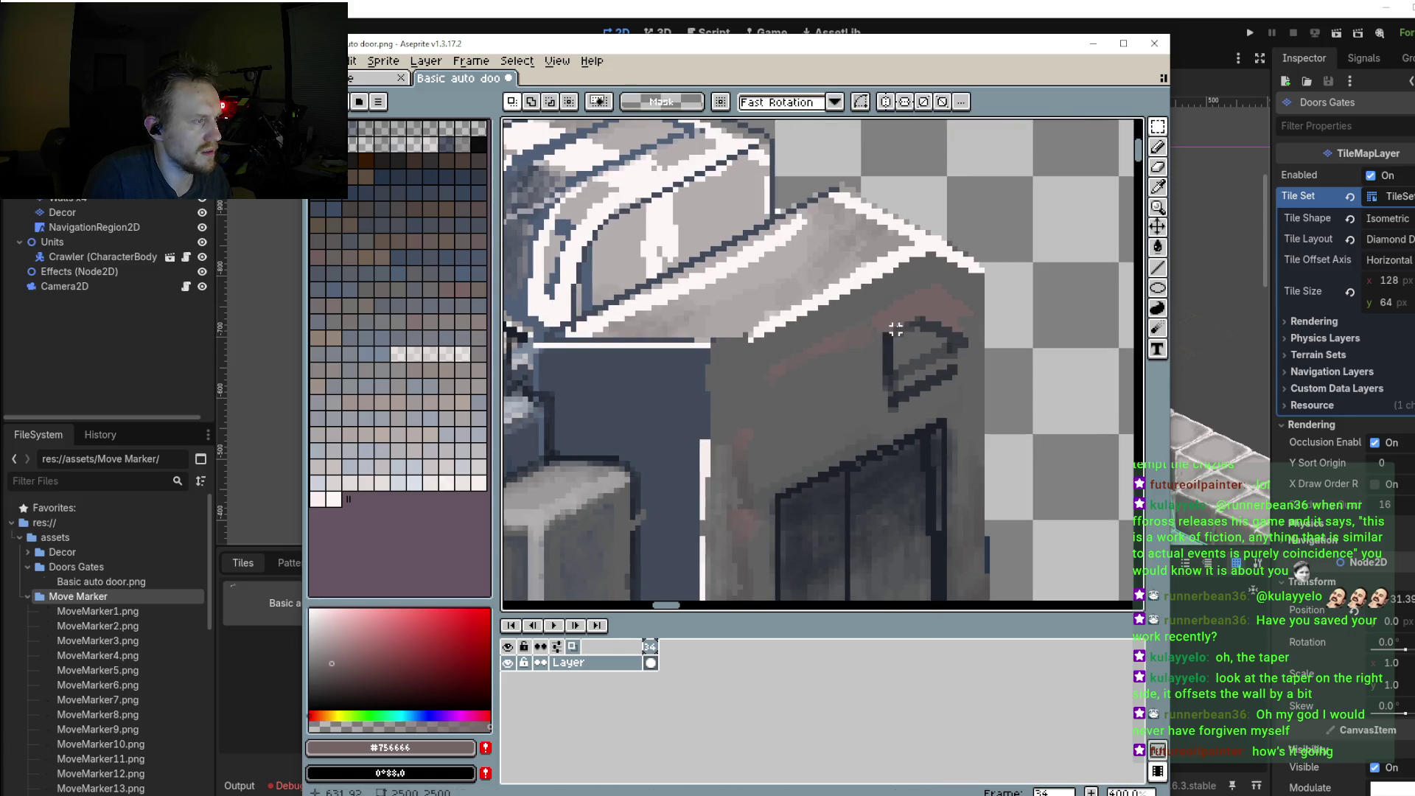
mouse_move(862, 302)
mouse_down()
mouse_move(949, 318)
mouse_move(975, 415)
mouse_up()
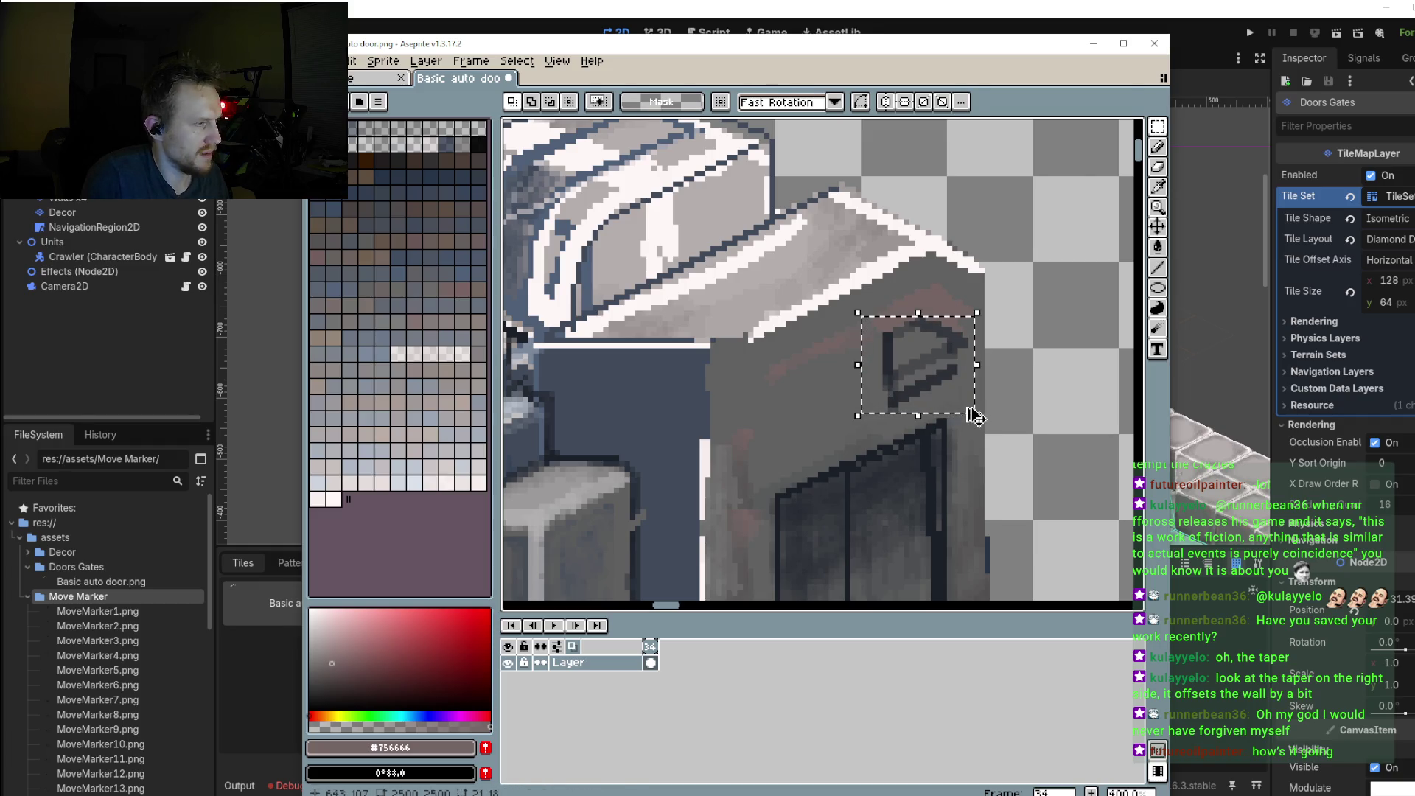
click(953, 406)
key(Left)
key(Down)
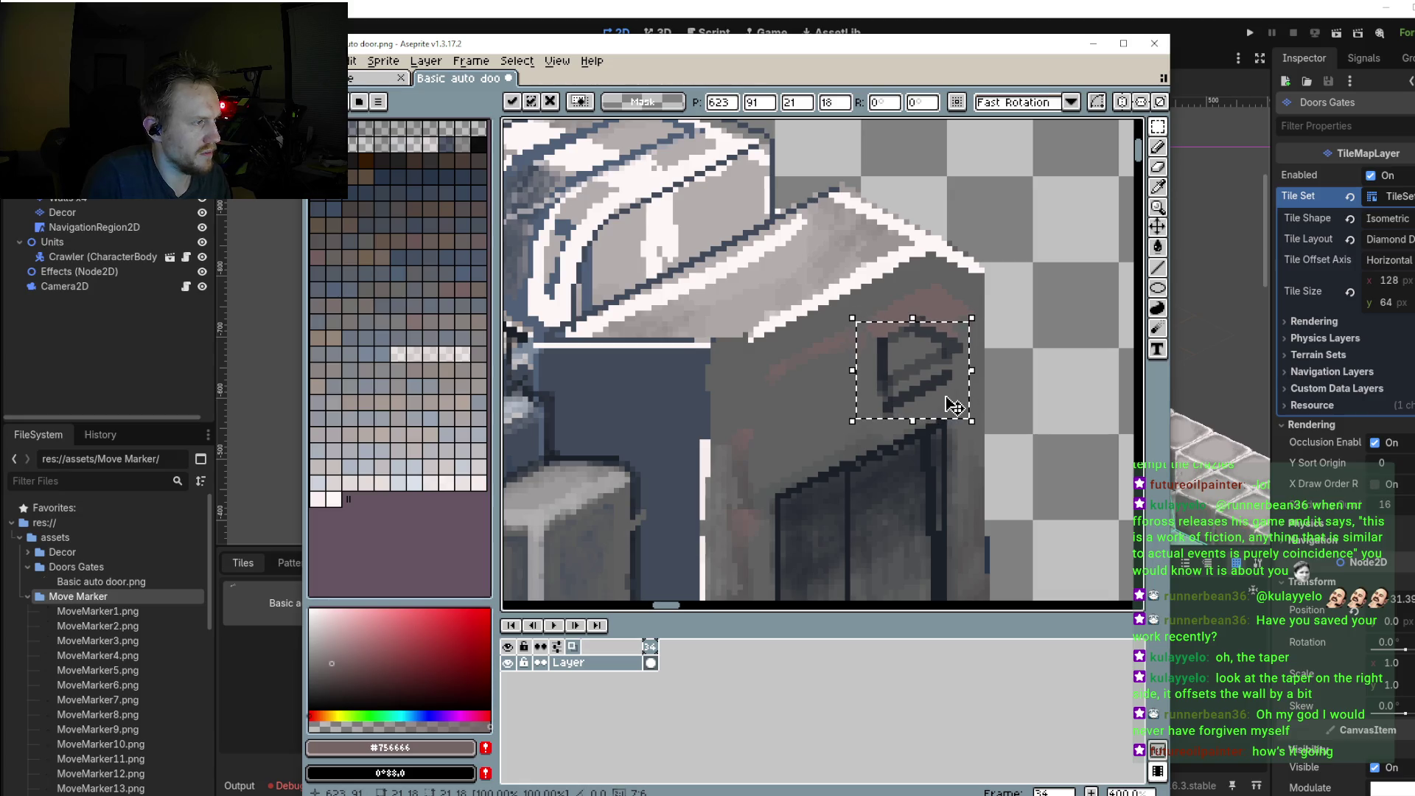
key(Up)
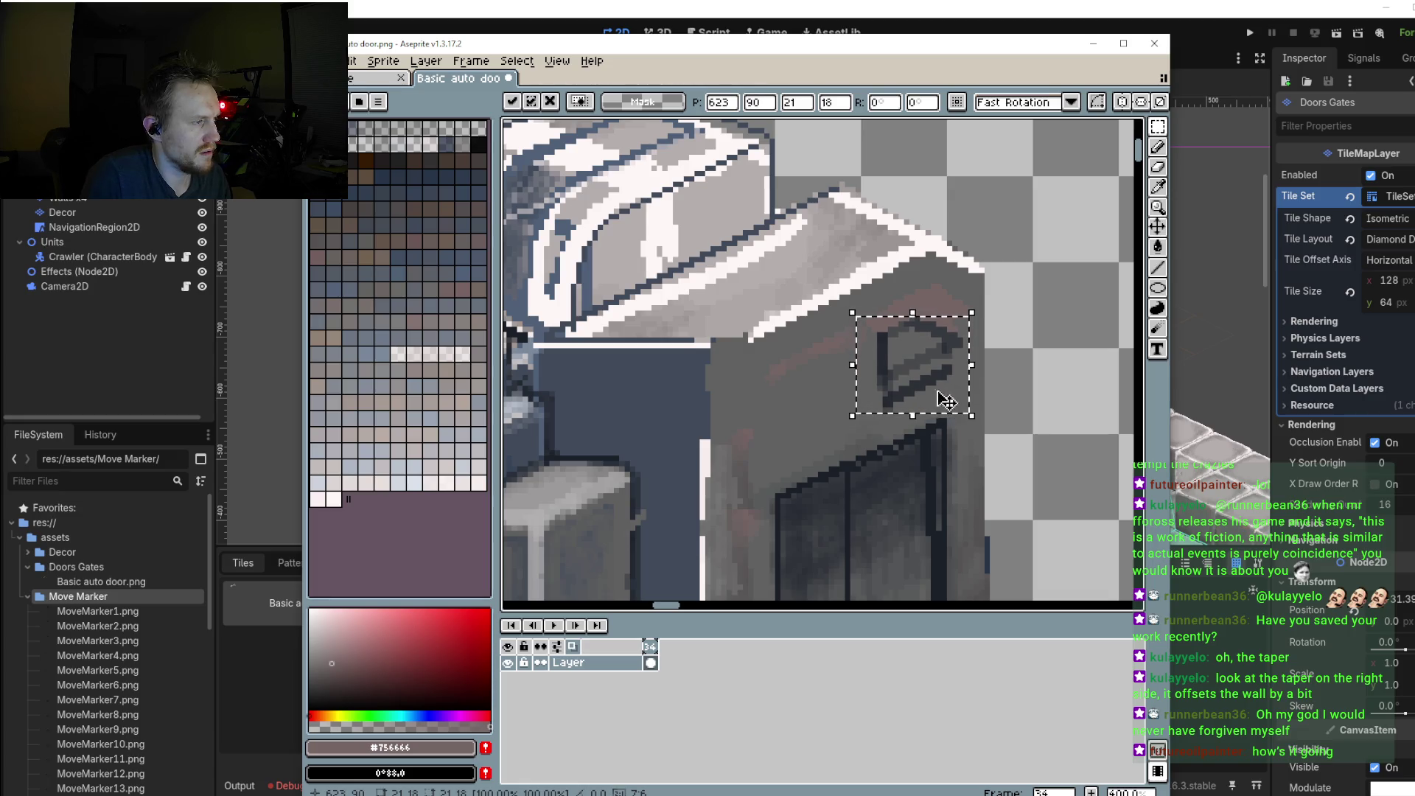
drag(946, 402, 905, 404)
key(Down)
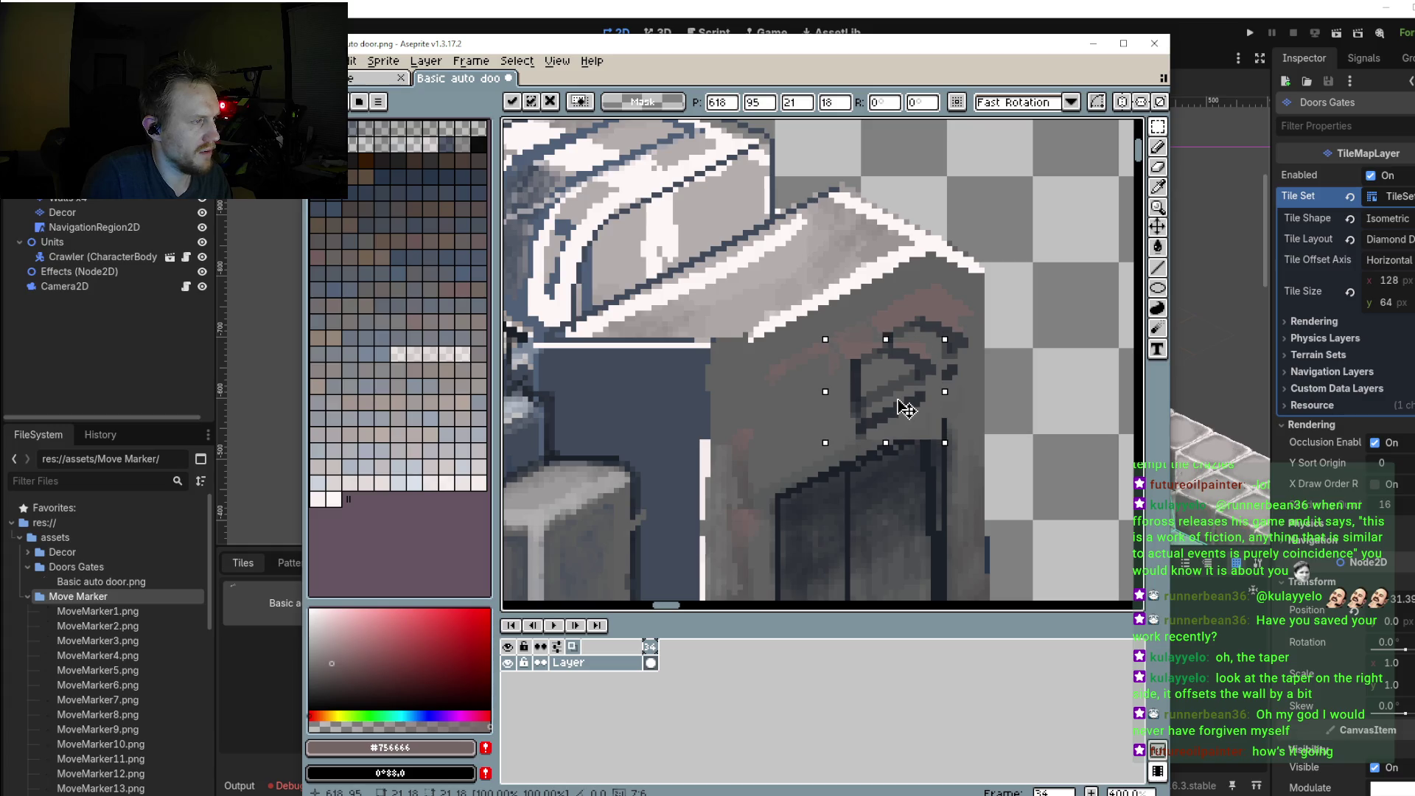
scroll(905, 404, down, 3)
scroll(709, 467, up, 3)
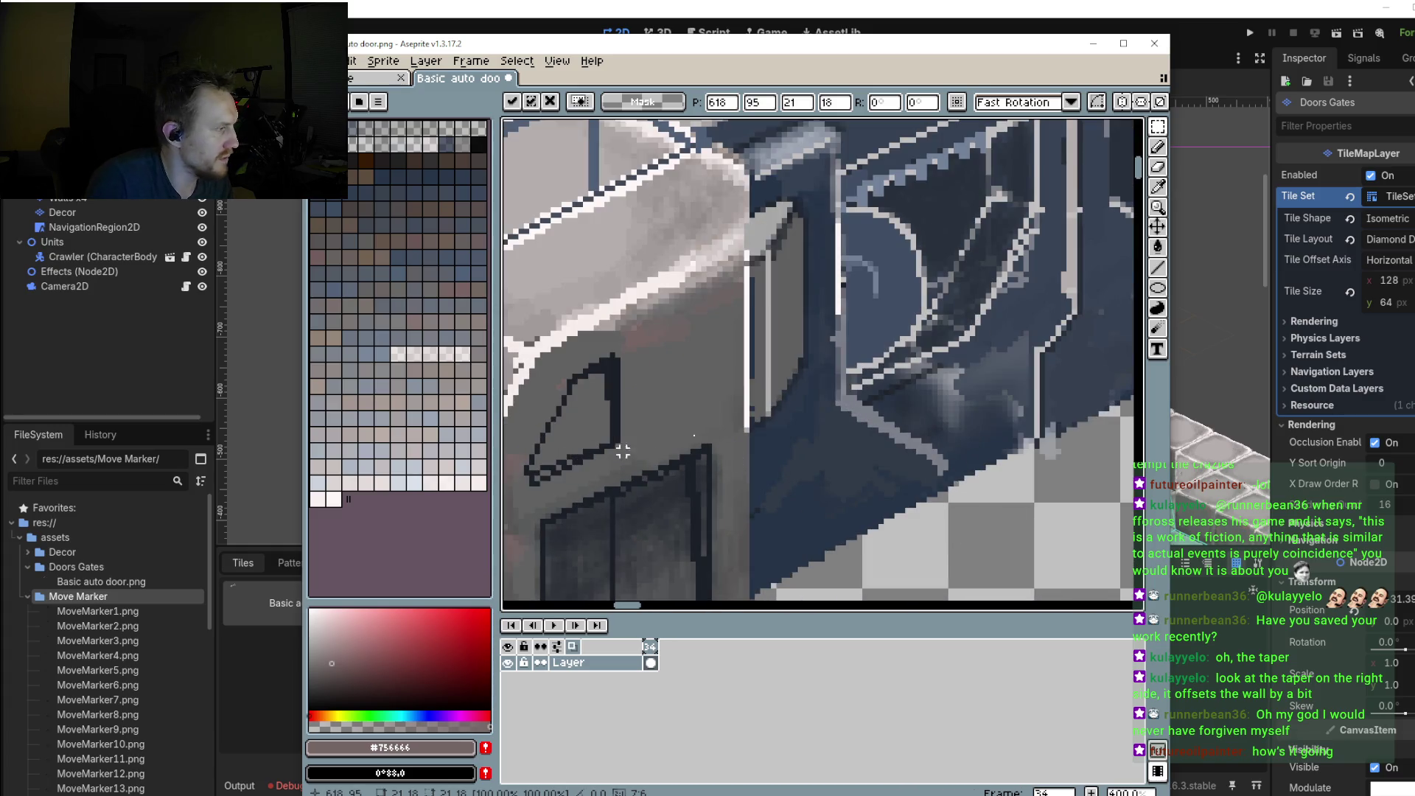
scroll(833, 347, right, 5)
scroll(817, 381, up, 1)
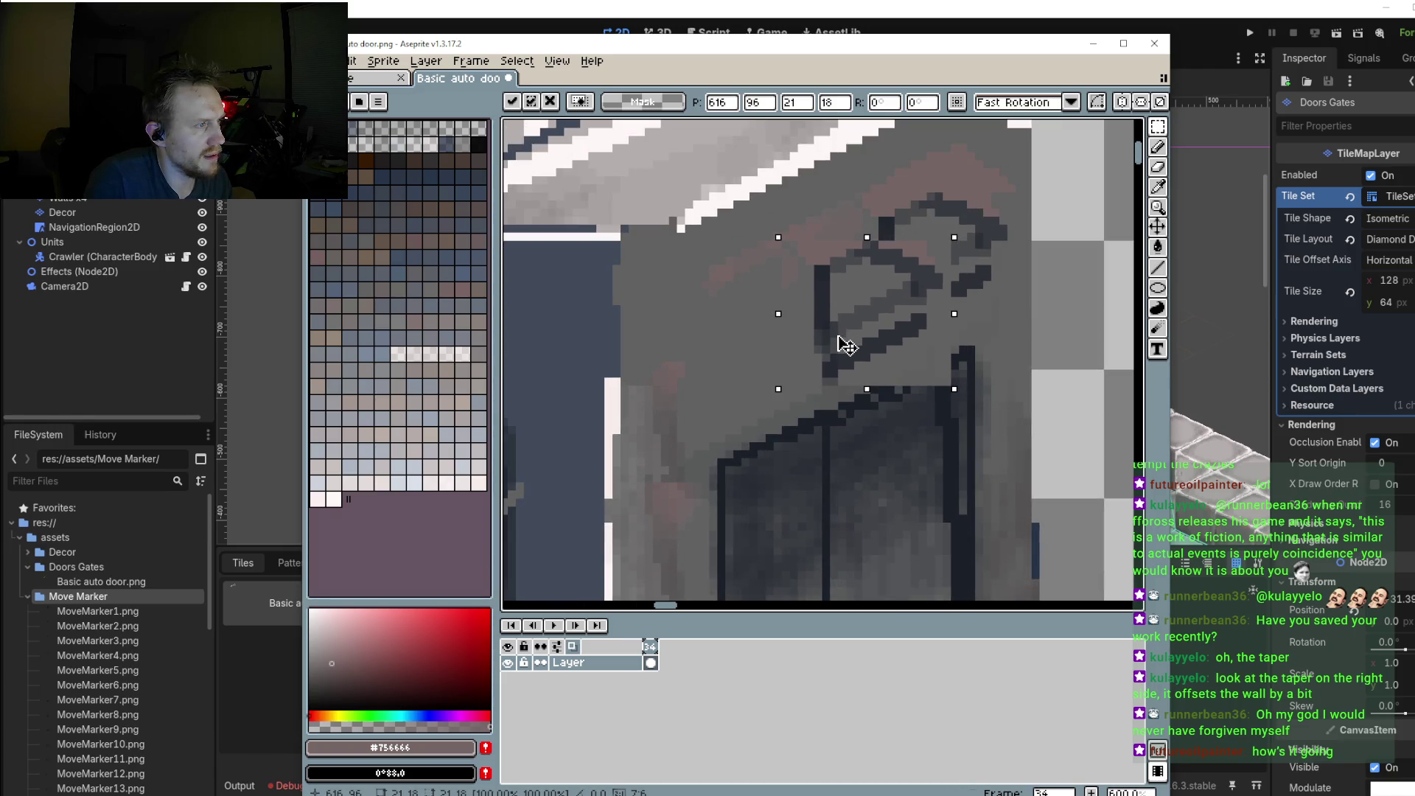
drag(858, 335, 860, 337)
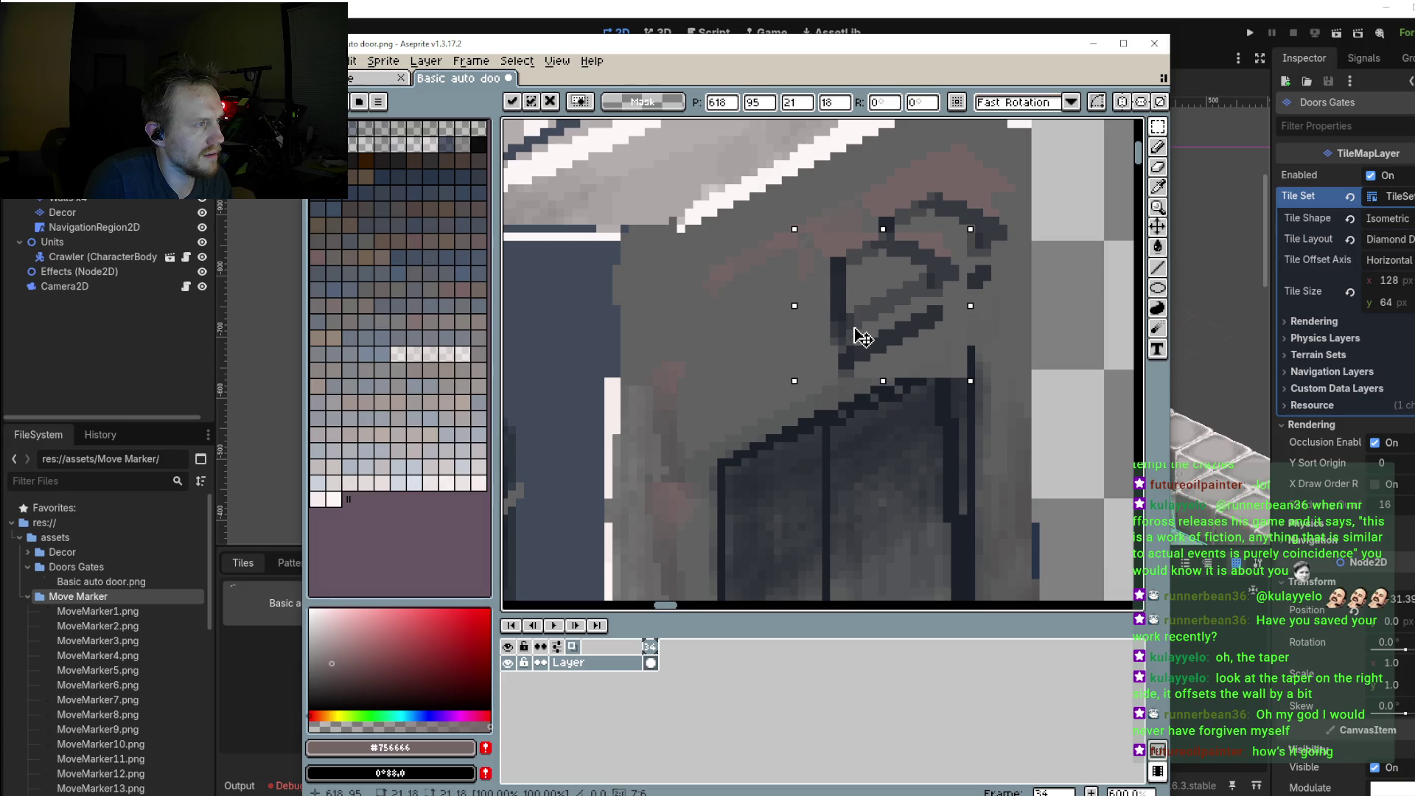
key(Return)
key(ctrl+d)
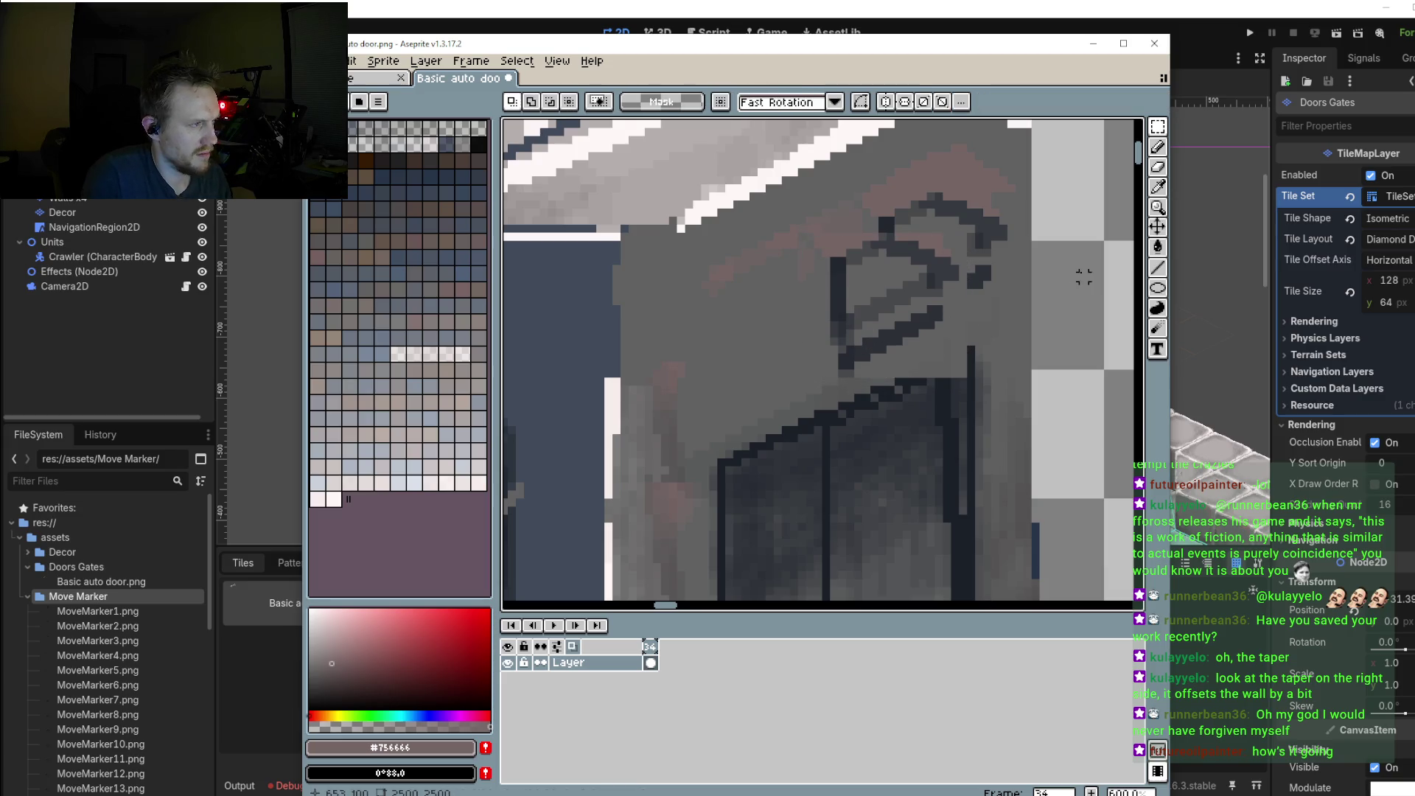
Step: Repaint the symbol's top pixels reddish grey and darken the door's top edge with #1b2029
drag(1075, 269, 1042, 308)
key(b)
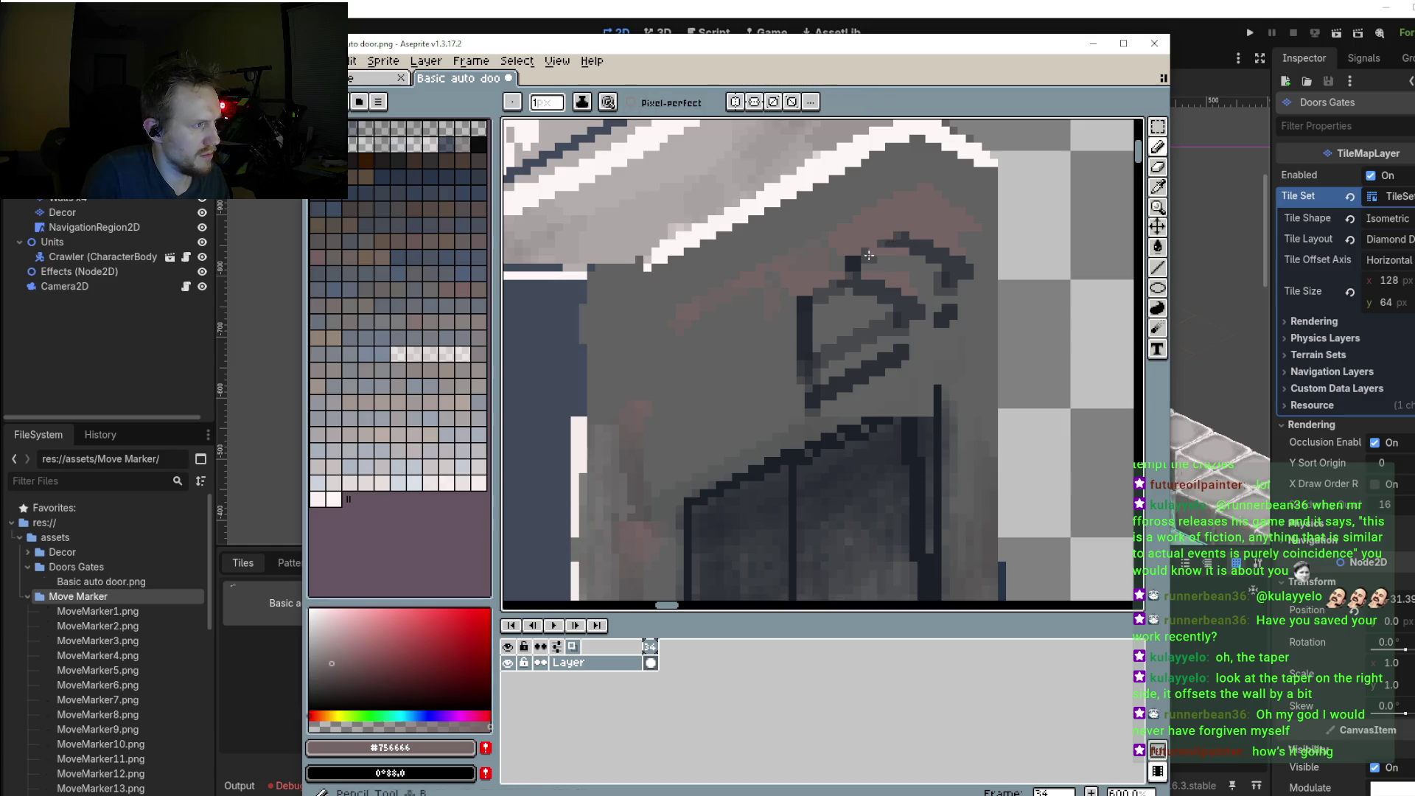
mouse_move(847, 249)
mouse_down()
mouse_move(903, 237)
mouse_move(950, 251)
mouse_move(942, 313)
mouse_move(956, 289)
mouse_up()
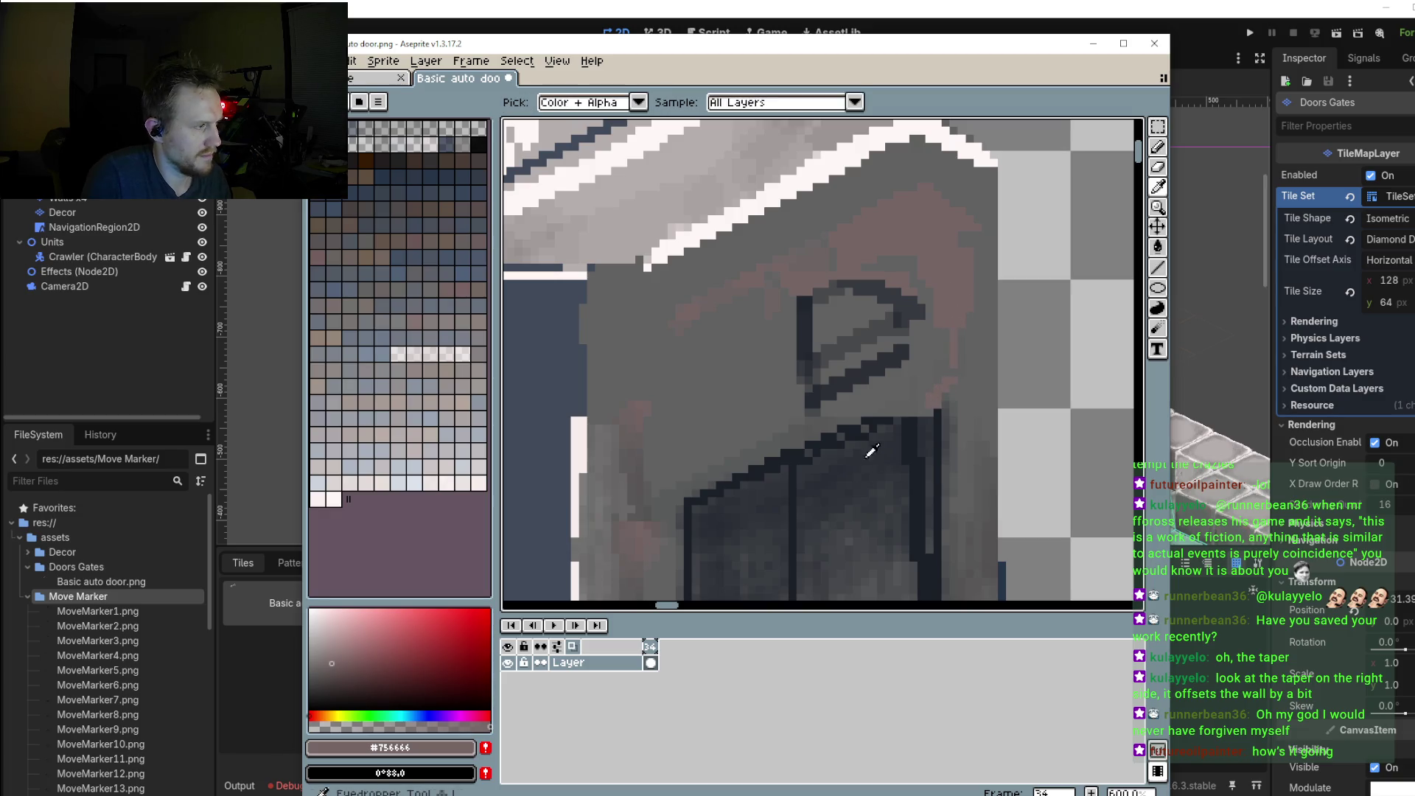
alt+click(852, 431)
mouse_move(852, 431)
mouse_down()
mouse_move(917, 398)
mouse_move(894, 411)
mouse_up()
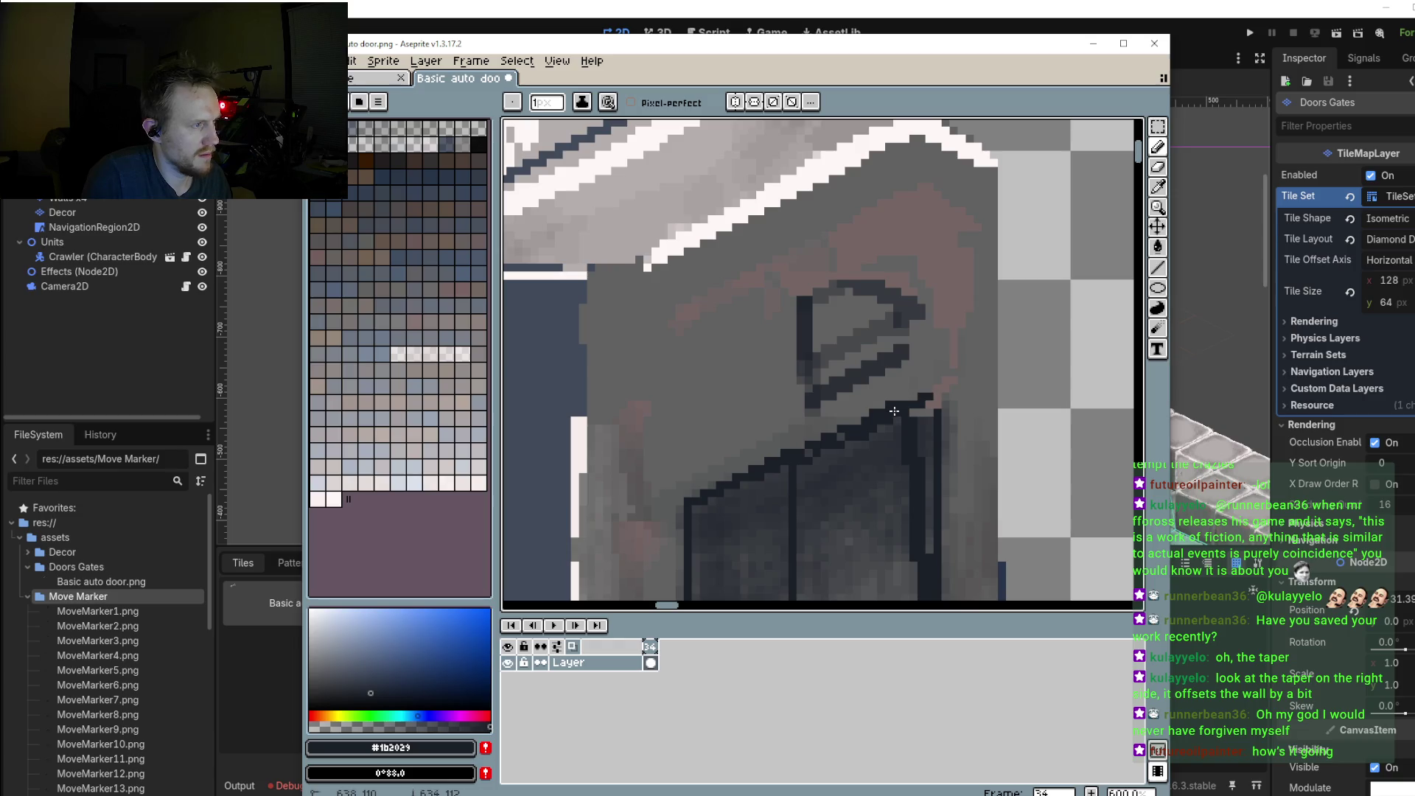
Step: Draw a straight dark line down the window symbol's left side
scroll(921, 395, down, 2)
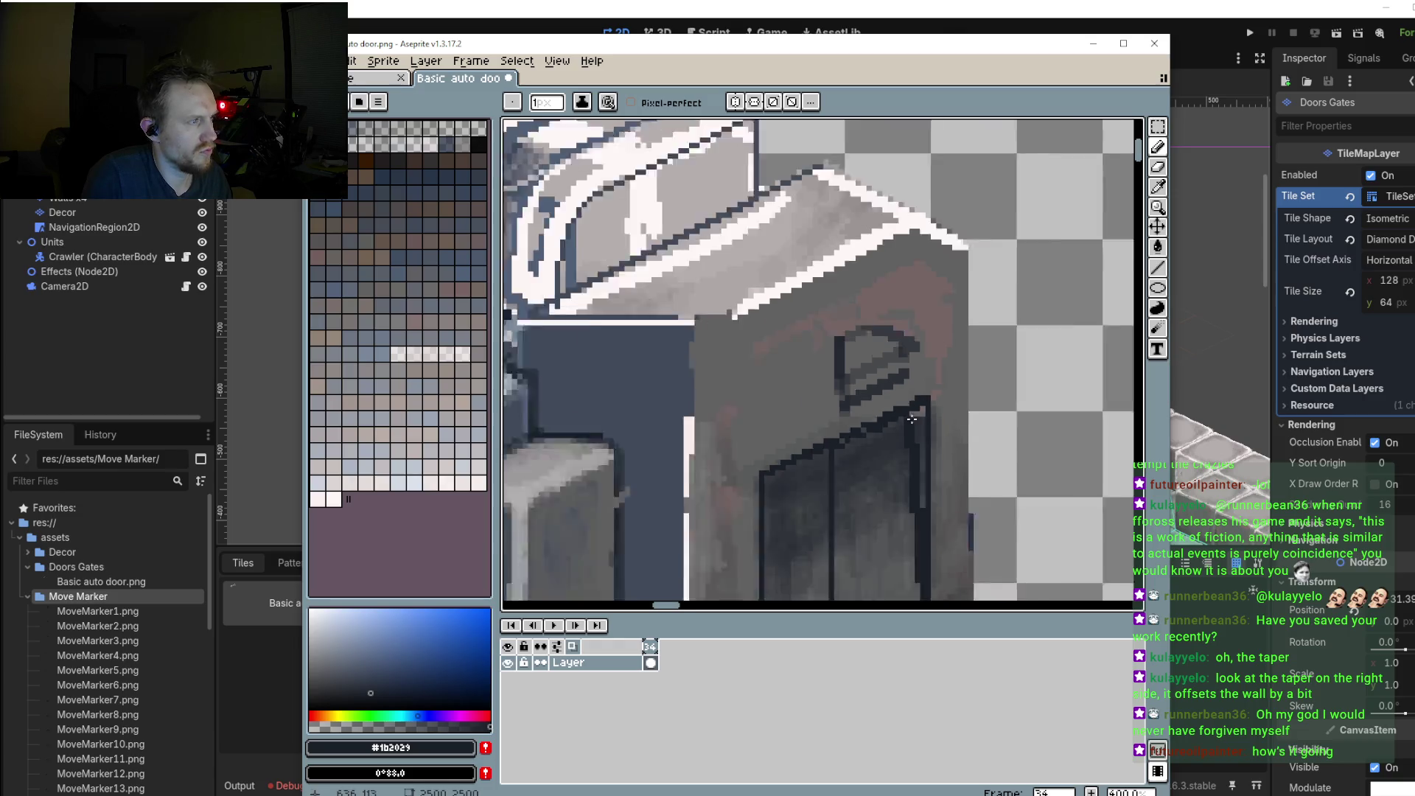
scroll(884, 391, down, 1)
scroll(832, 383, down, 2)
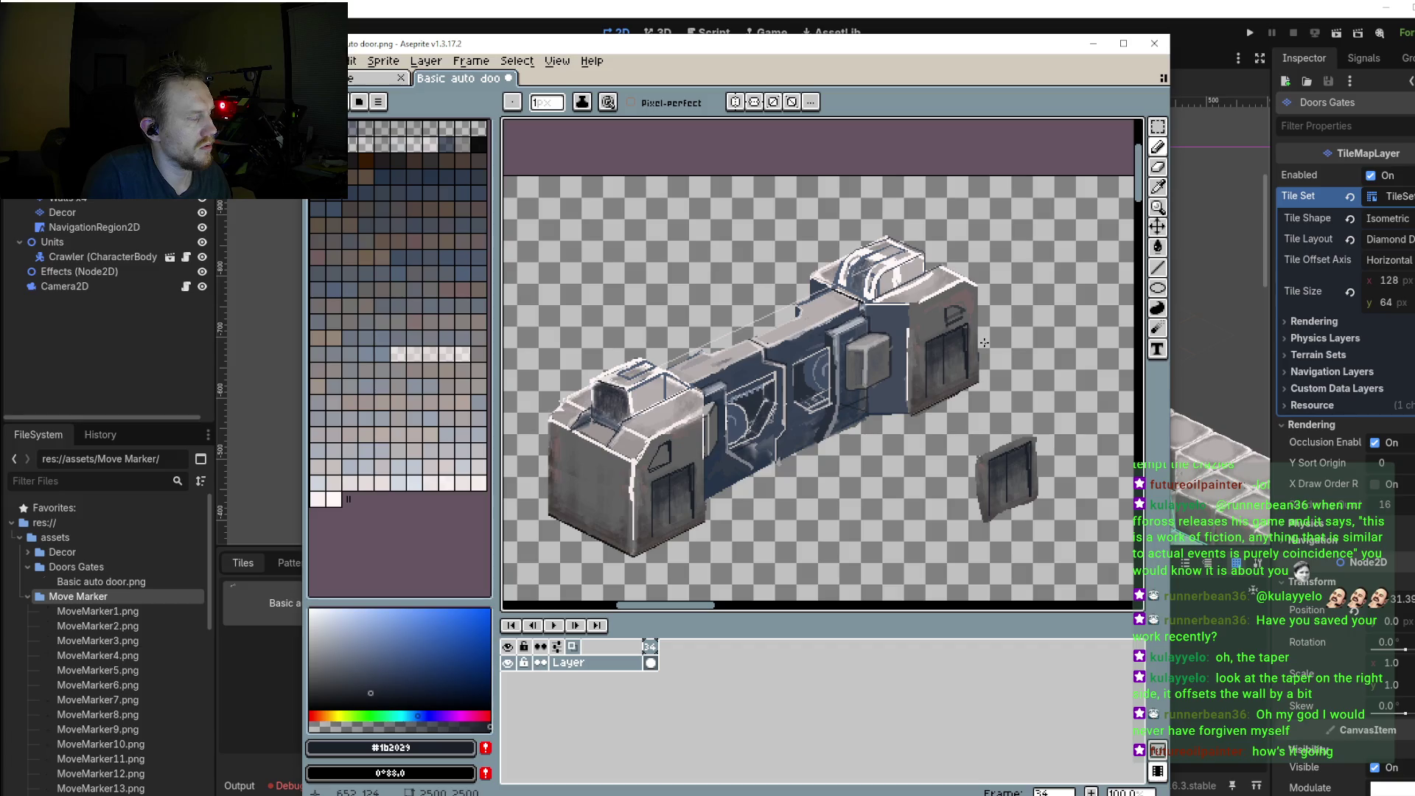
scroll(984, 343, up, 1)
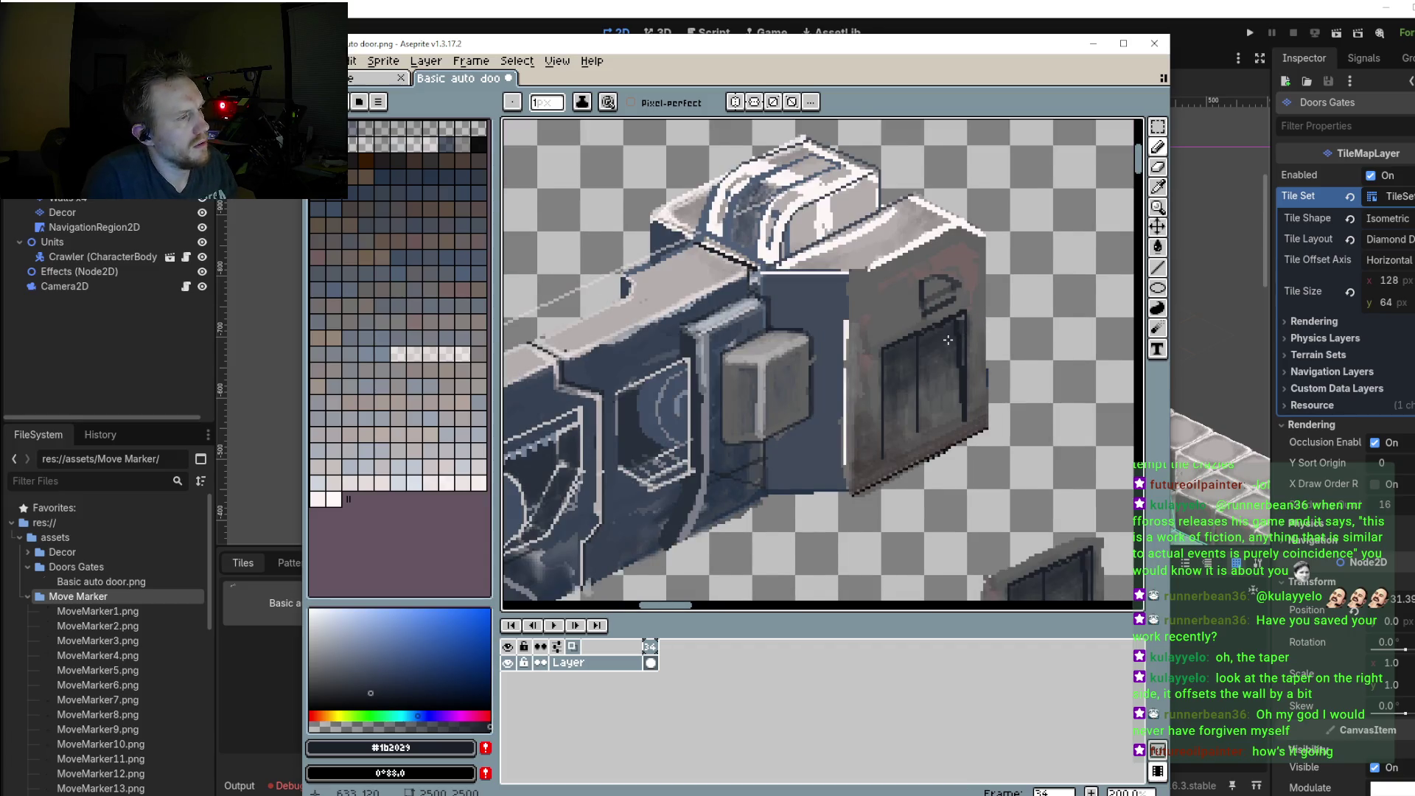
scroll(948, 340, down, 1)
key(l)
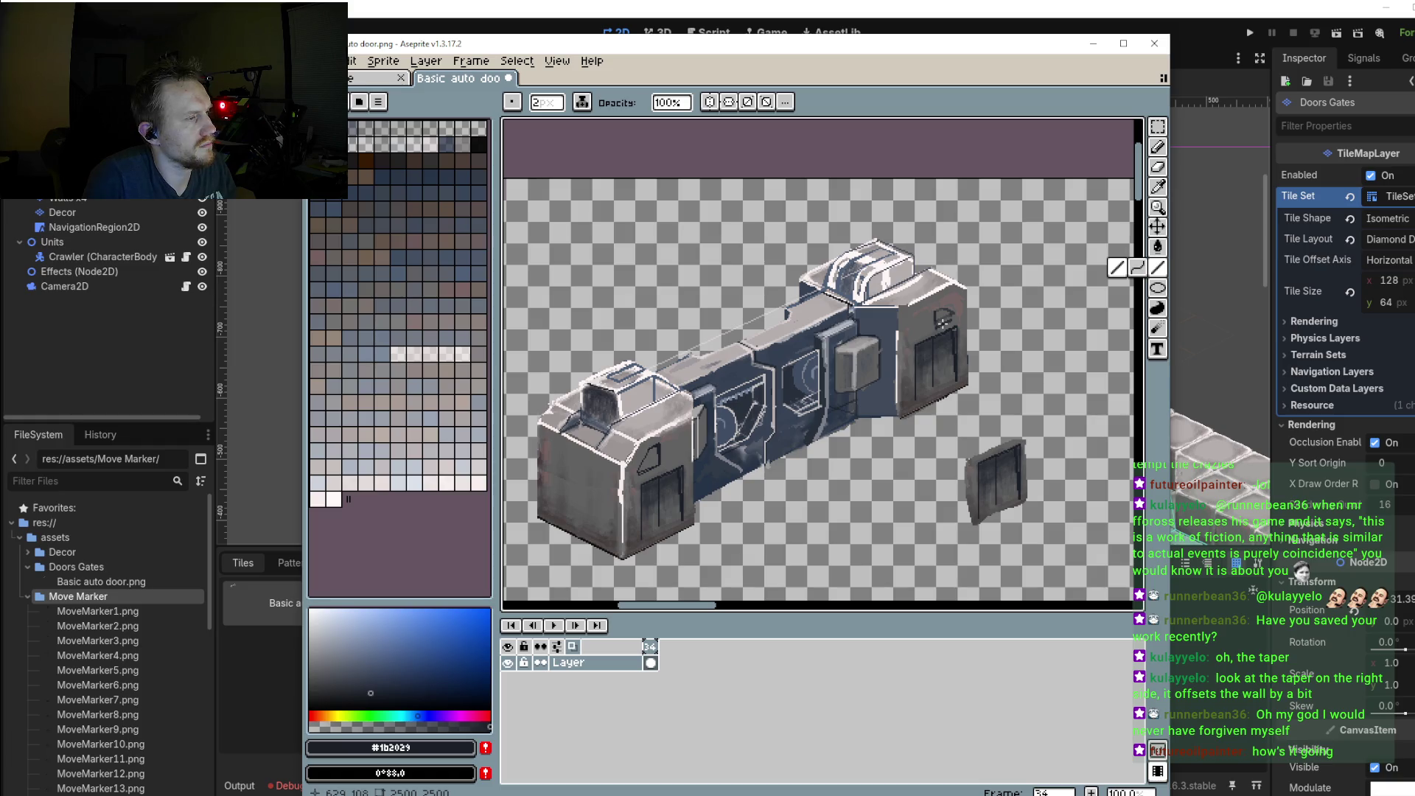
scroll(942, 321, up, 3)
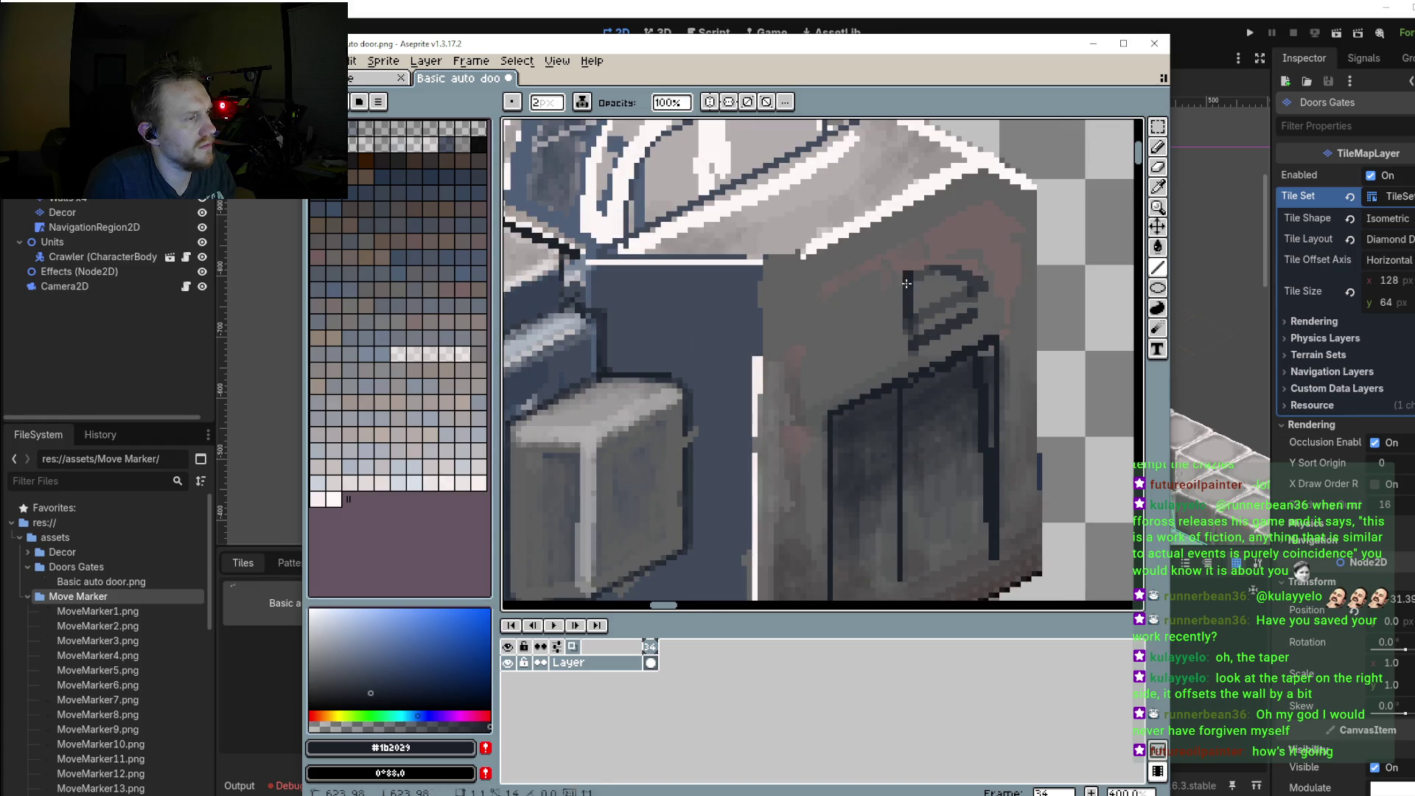
drag(910, 279, 913, 349)
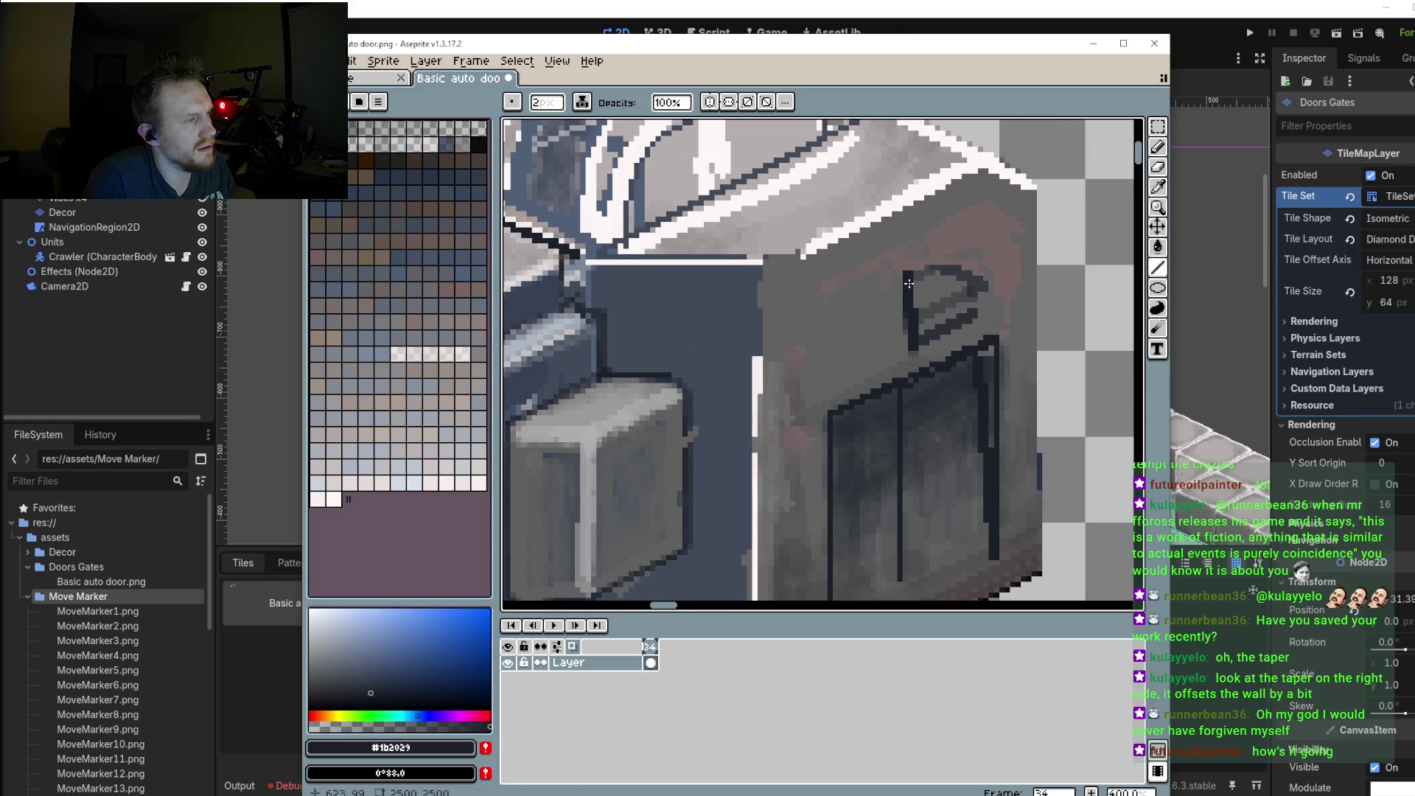
Step: Redraw the window's angled roof line freehand, then sample wall grey #6d6464
key(v)
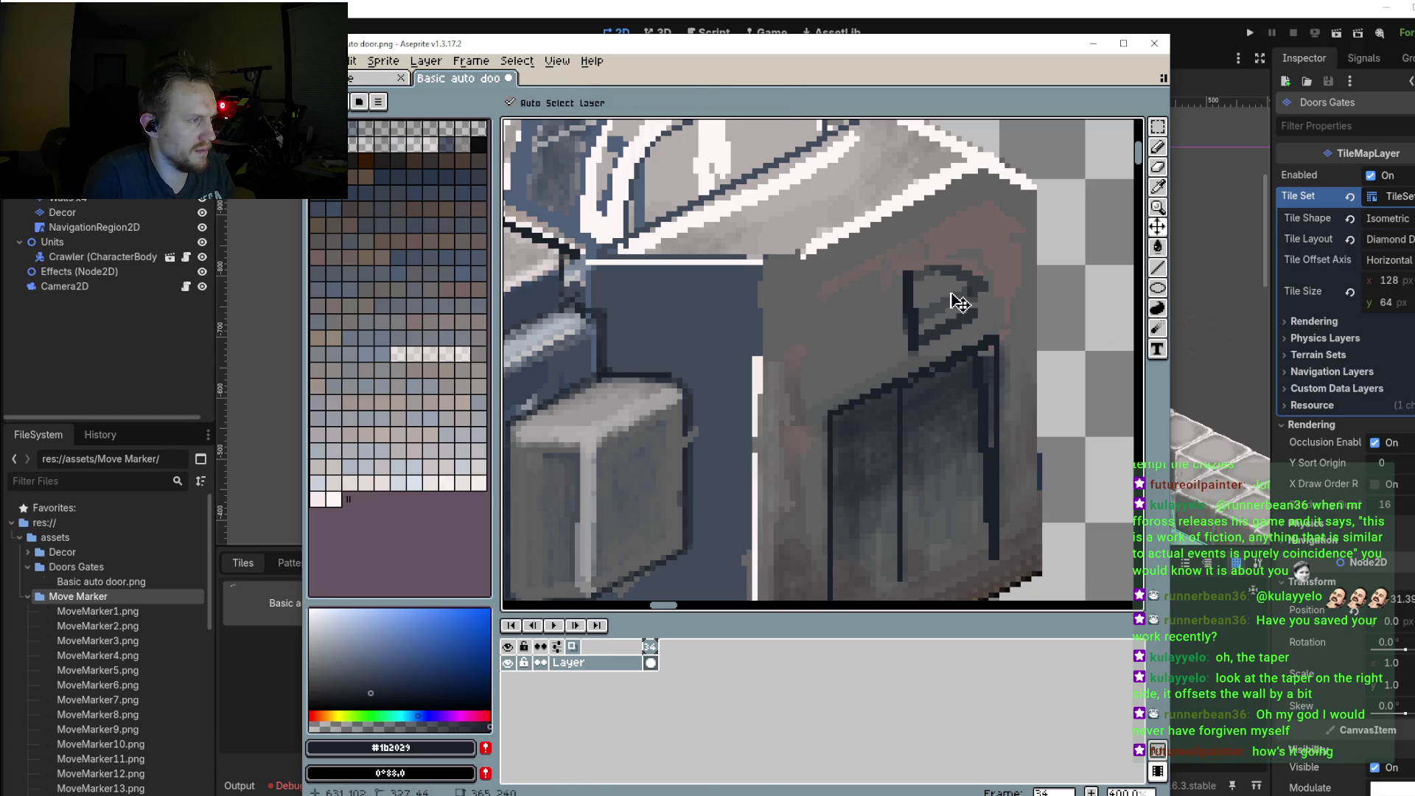
key(b)
scroll(930, 286, up, 1)
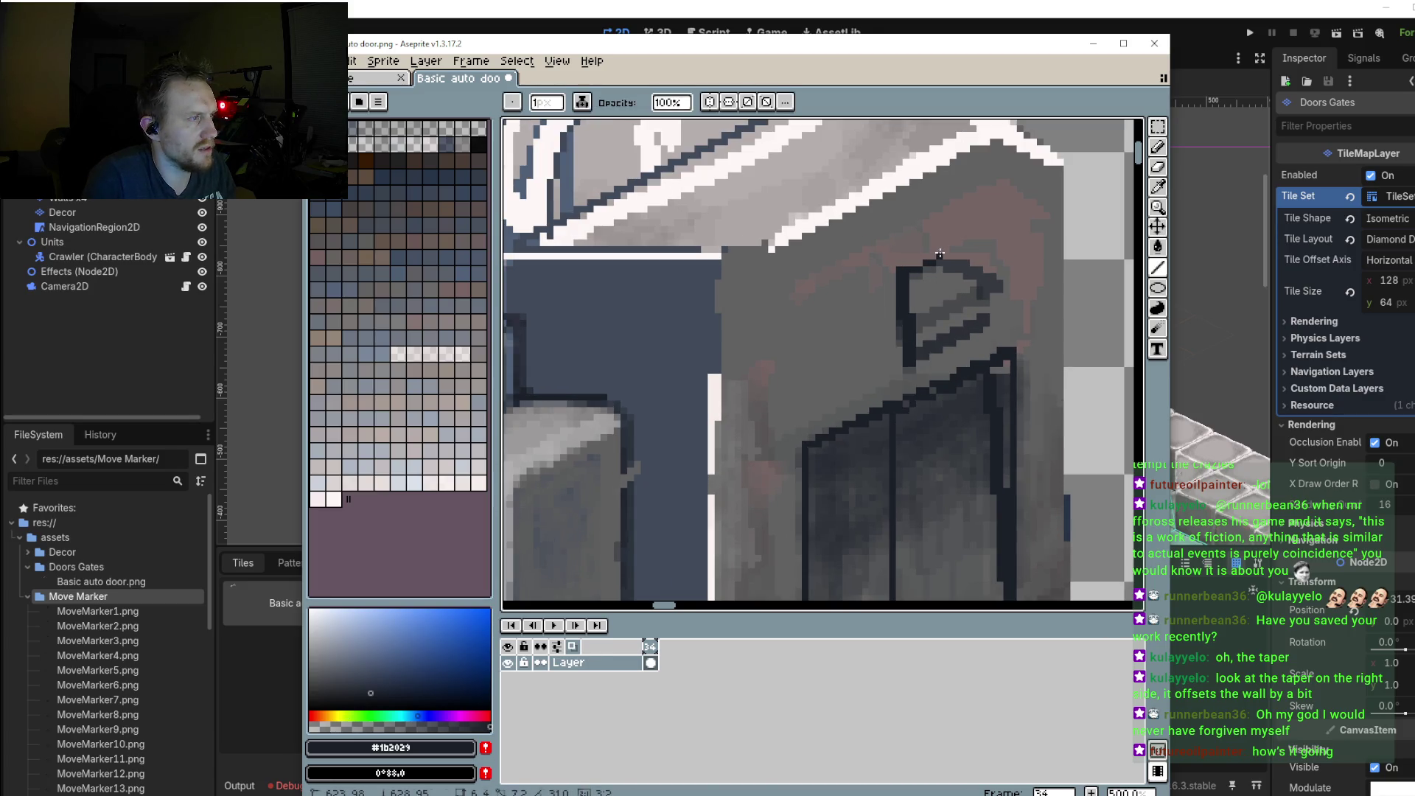
mouse_move(940, 254)
mouse_down()
mouse_move(1009, 282)
mouse_move(1011, 308)
mouse_move(908, 364)
mouse_up()
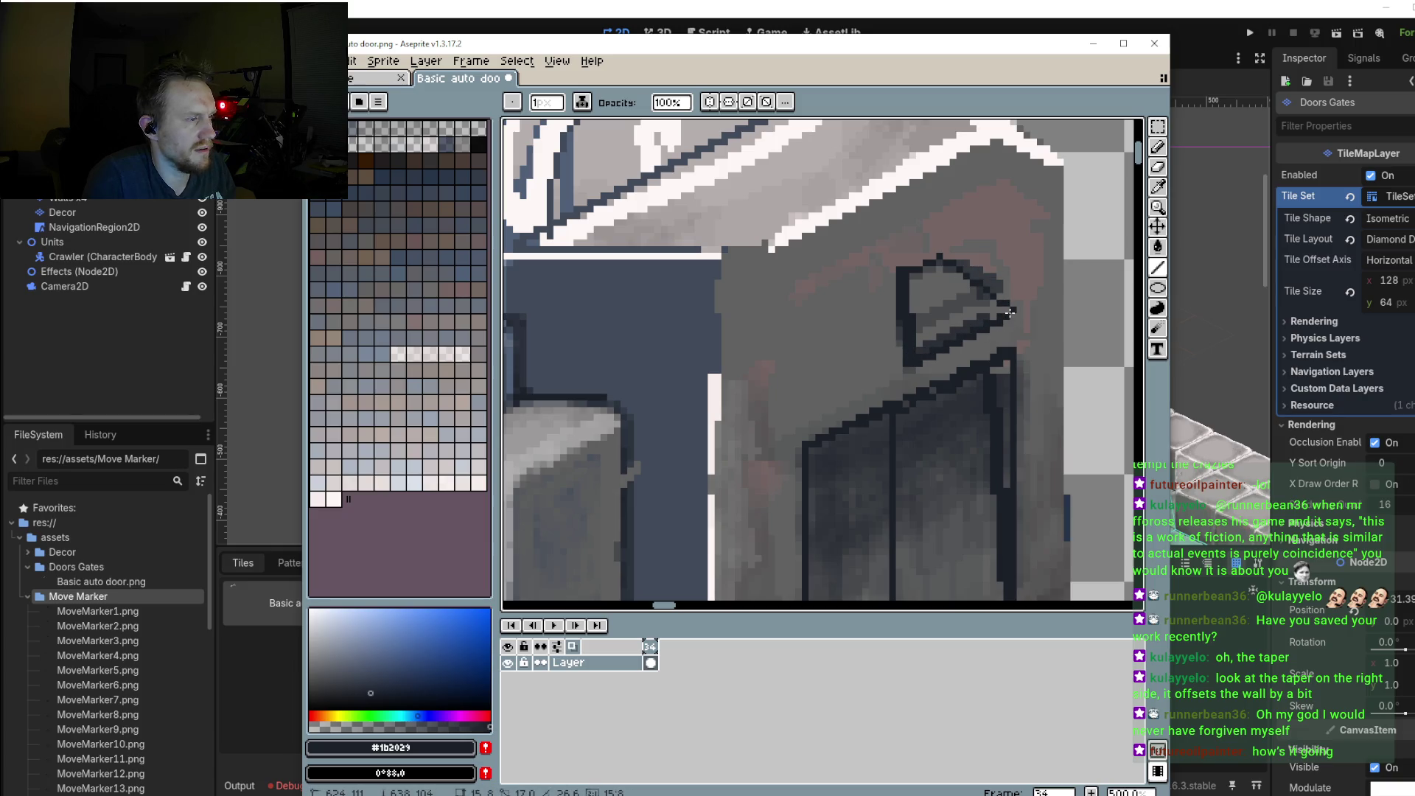
drag(975, 281, 949, 258)
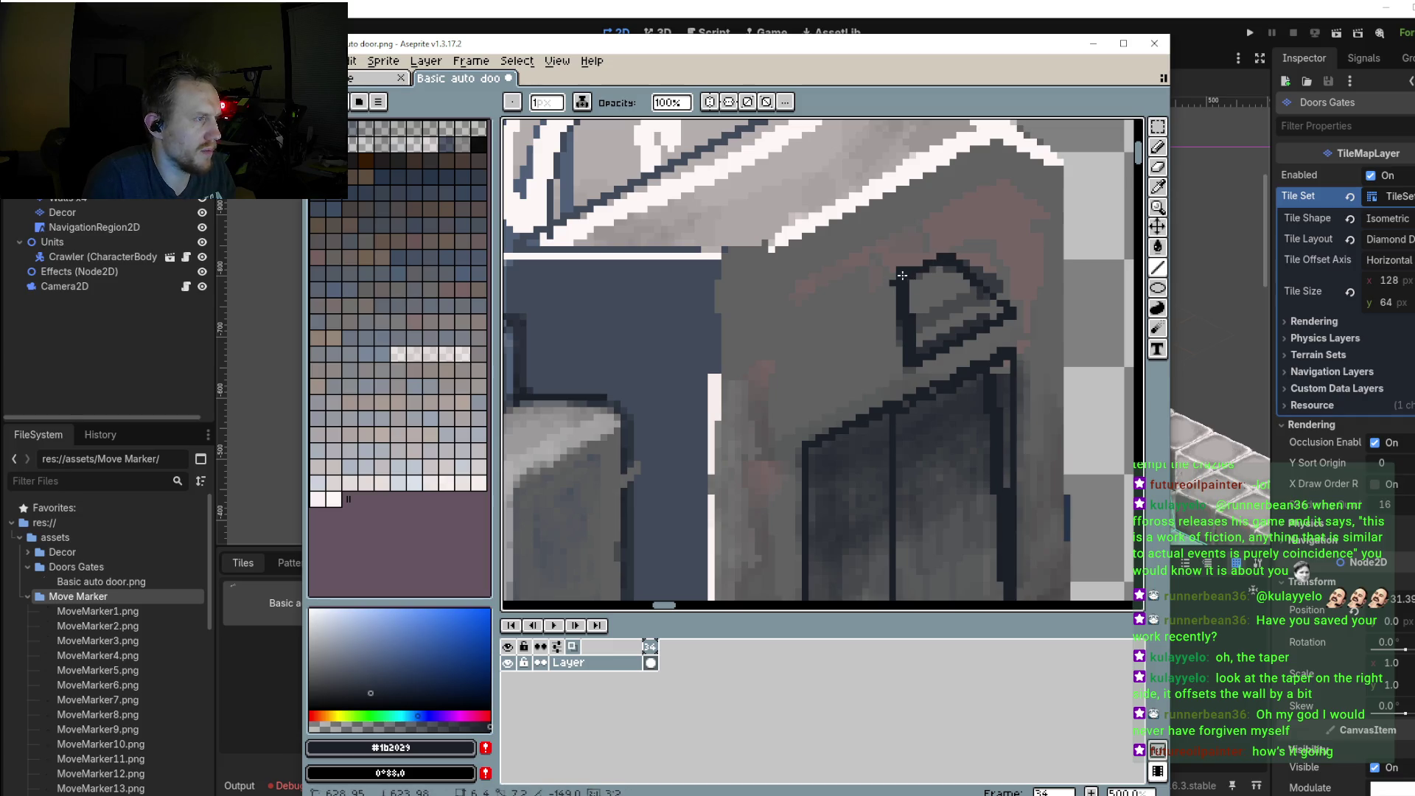
alt+click(917, 270)
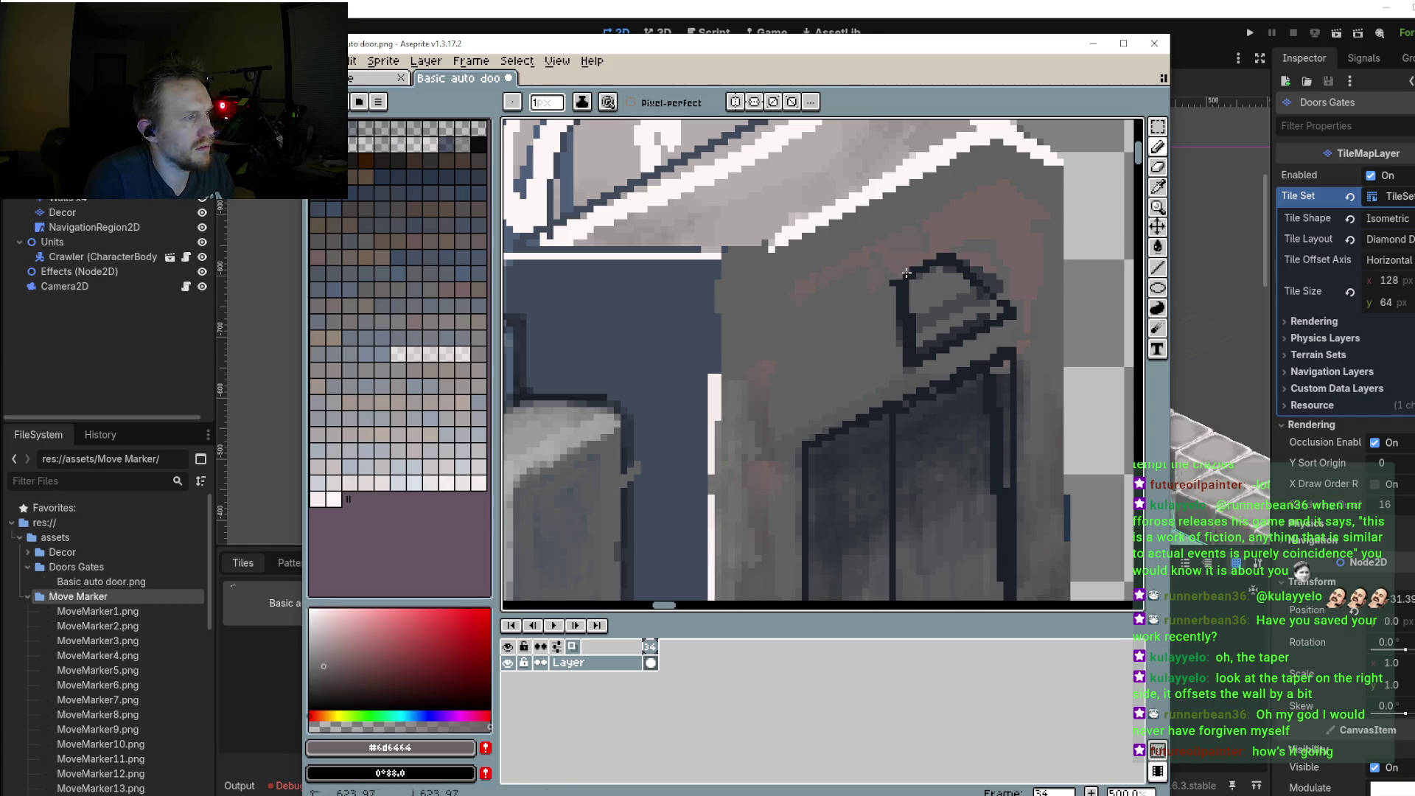
scroll(893, 304, down, 2)
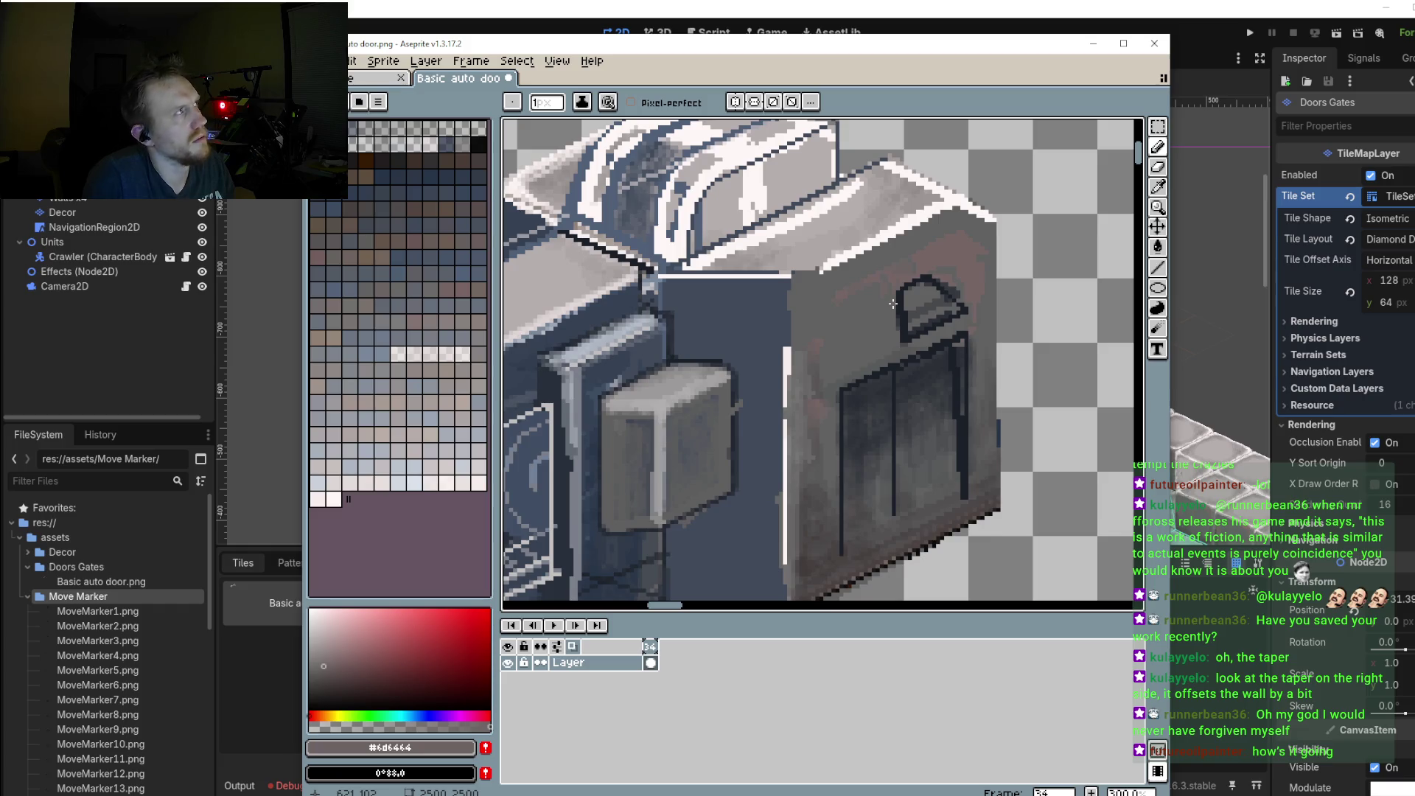
scroll(893, 304, down, 1)
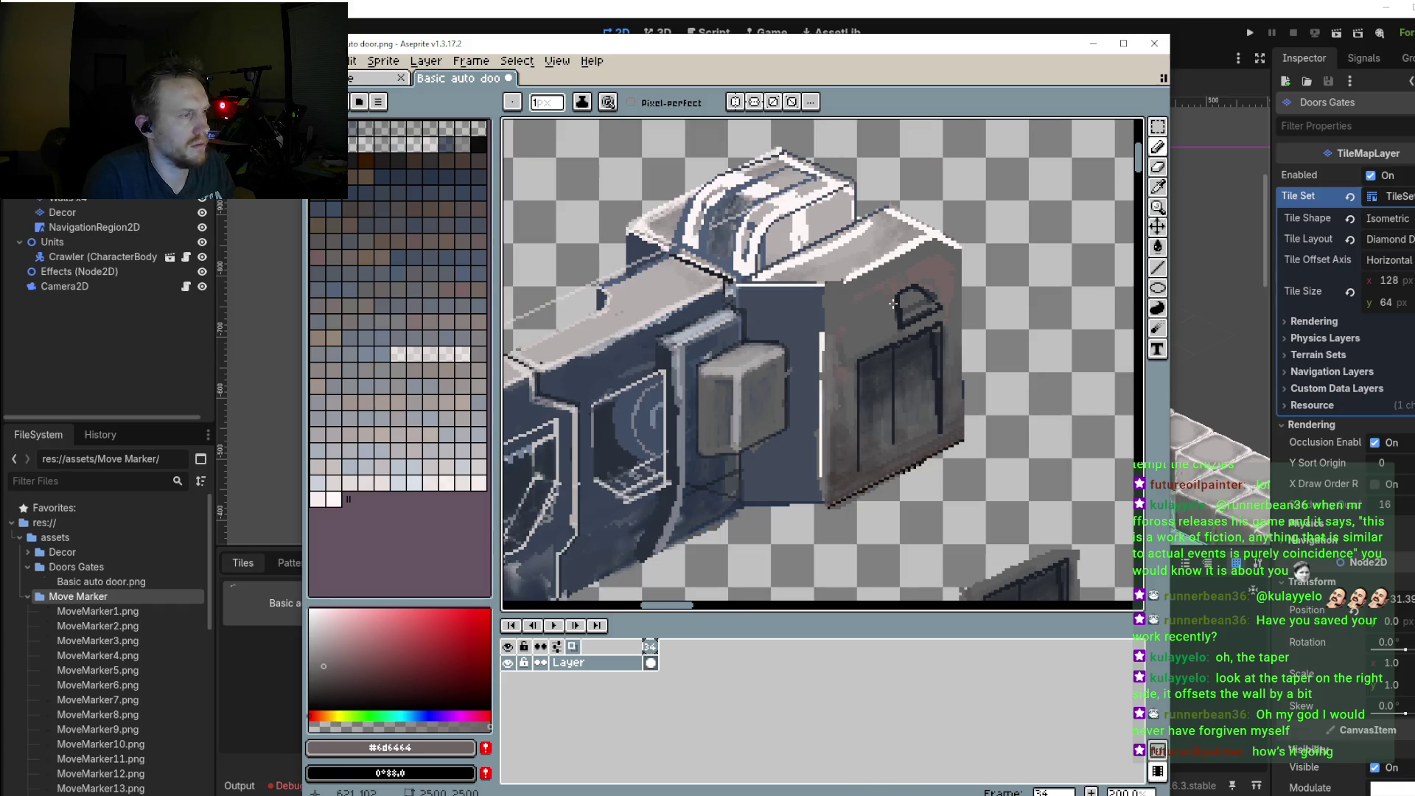
scroll(881, 343, down, 1)
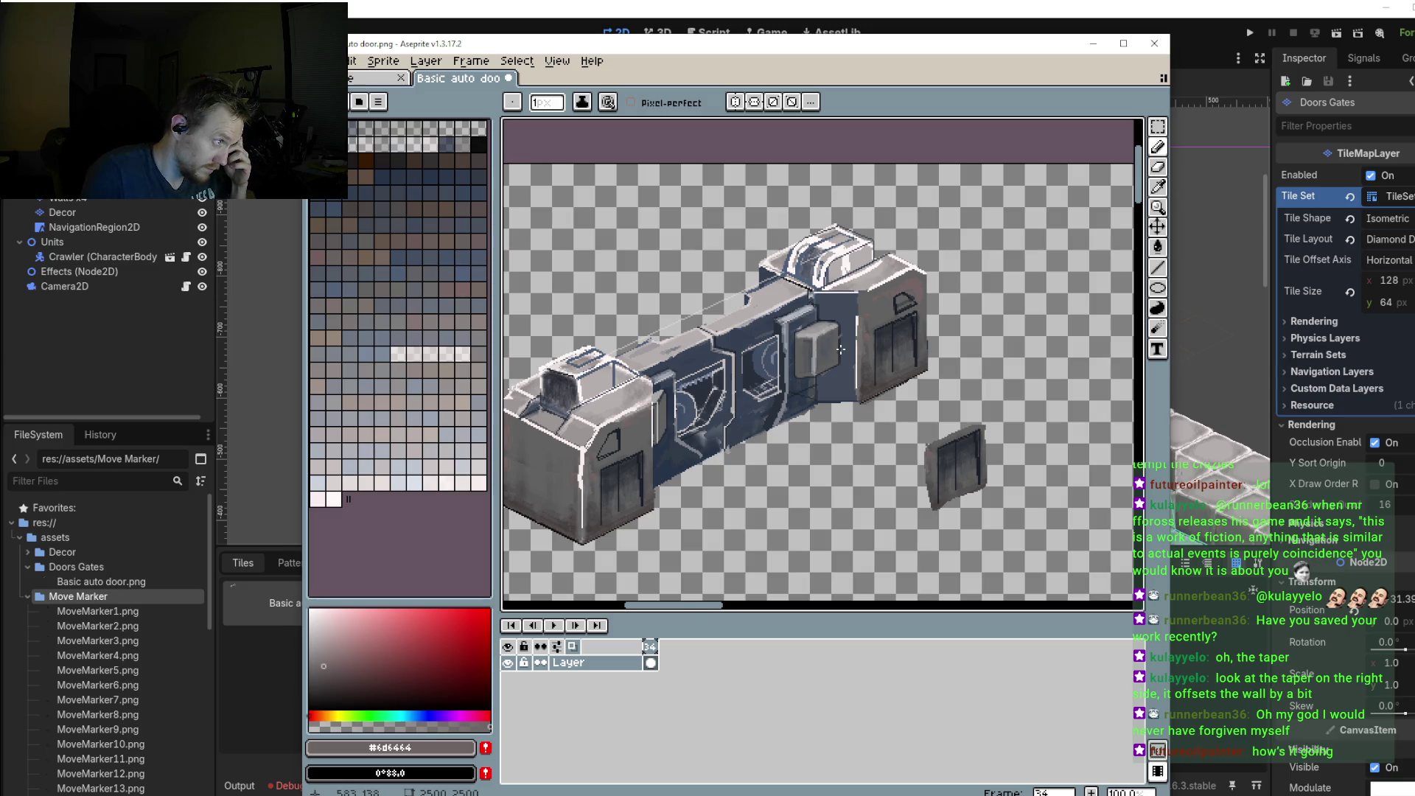
Step: Sample dark blue #1b2029 and draw a diagonal line down-left across the door housing's wall
scroll(827, 347, up, 1)
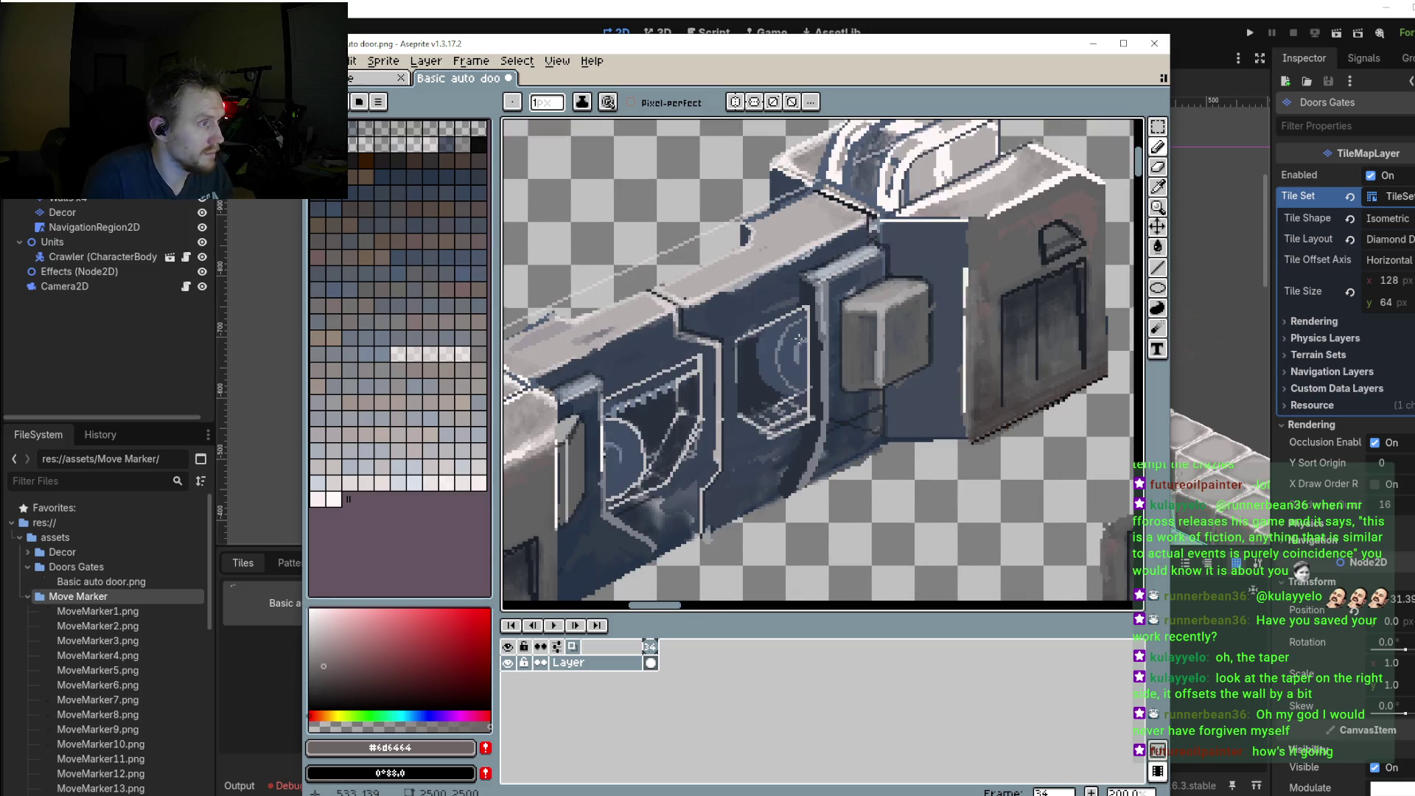
scroll(811, 327, up, 1)
scroll(894, 275, down, 1)
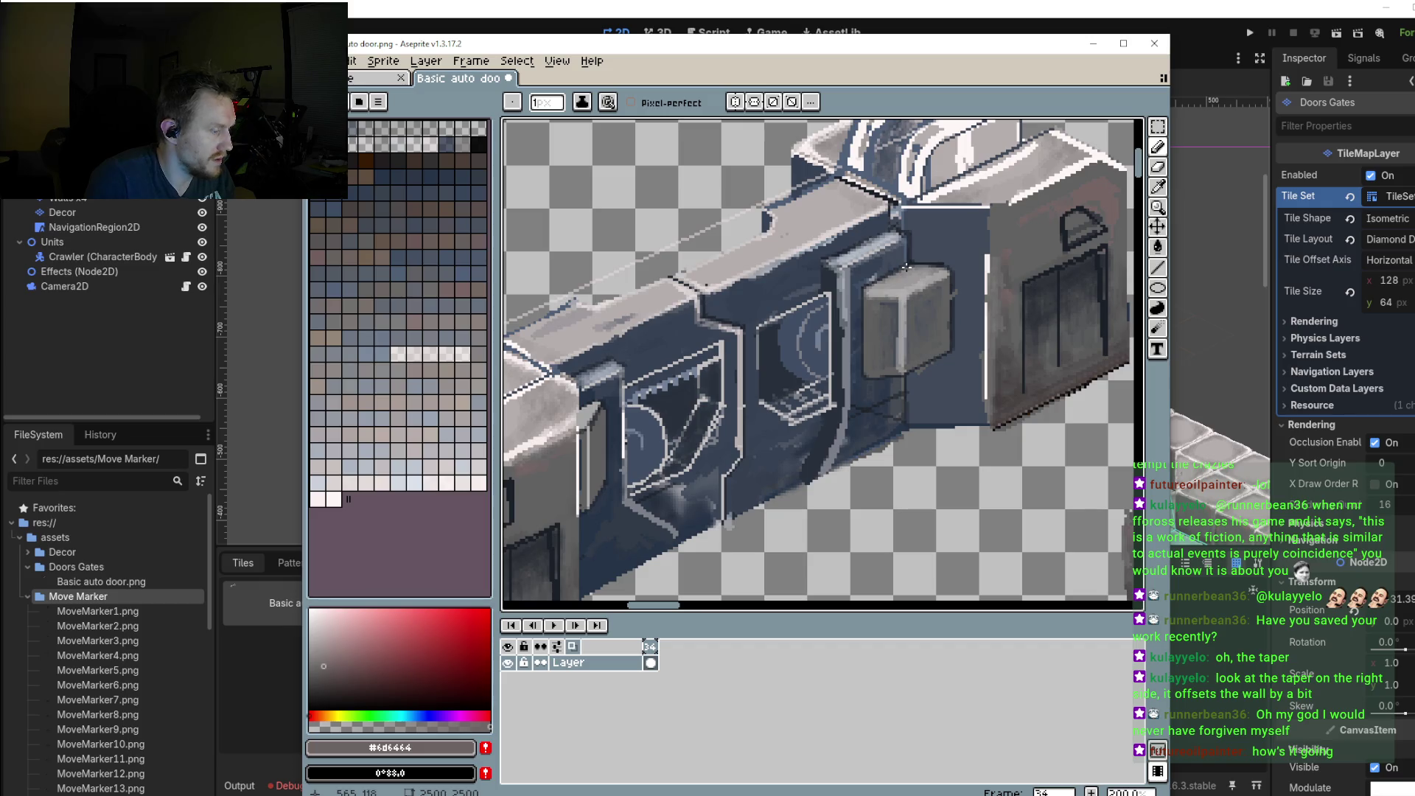
alt+click(921, 255)
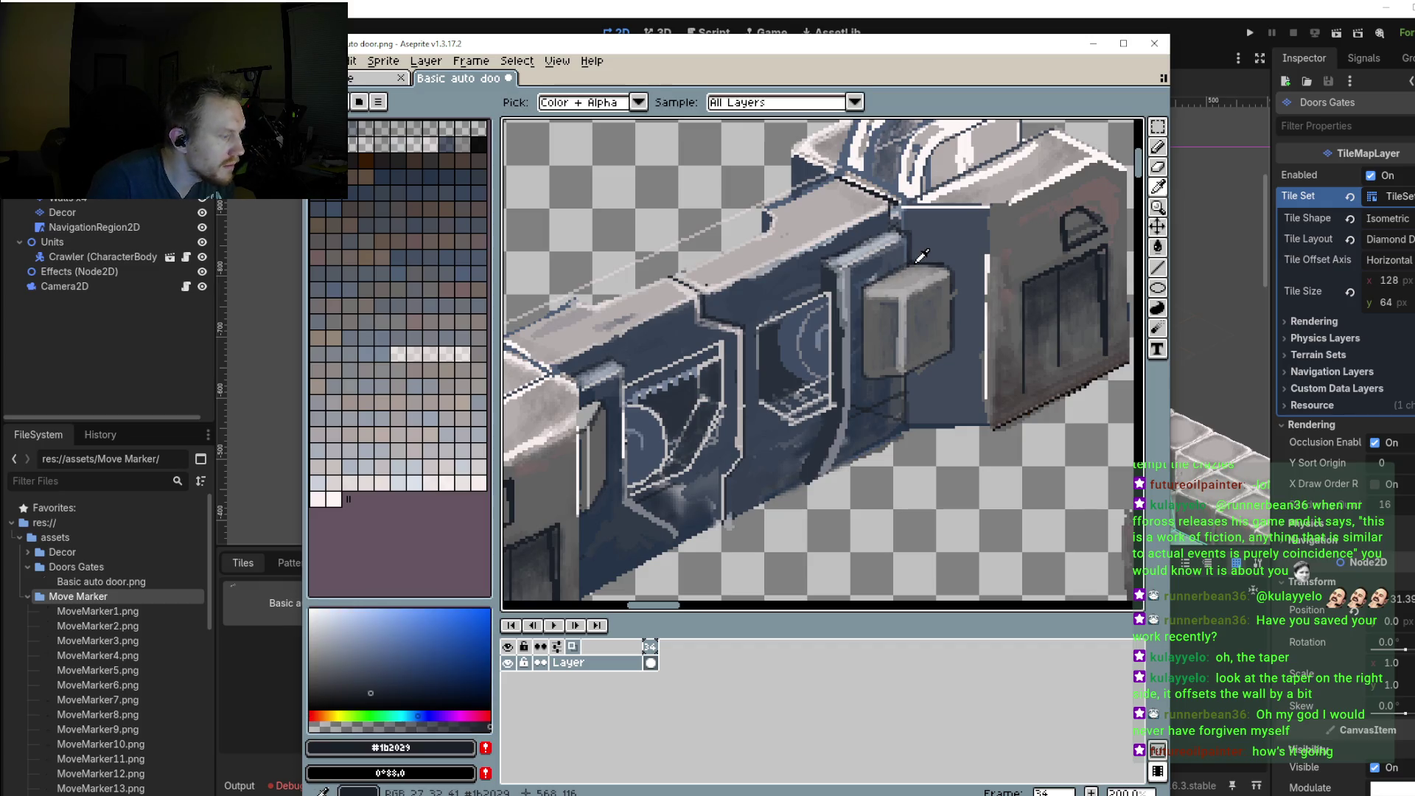
shift+click(643, 375)
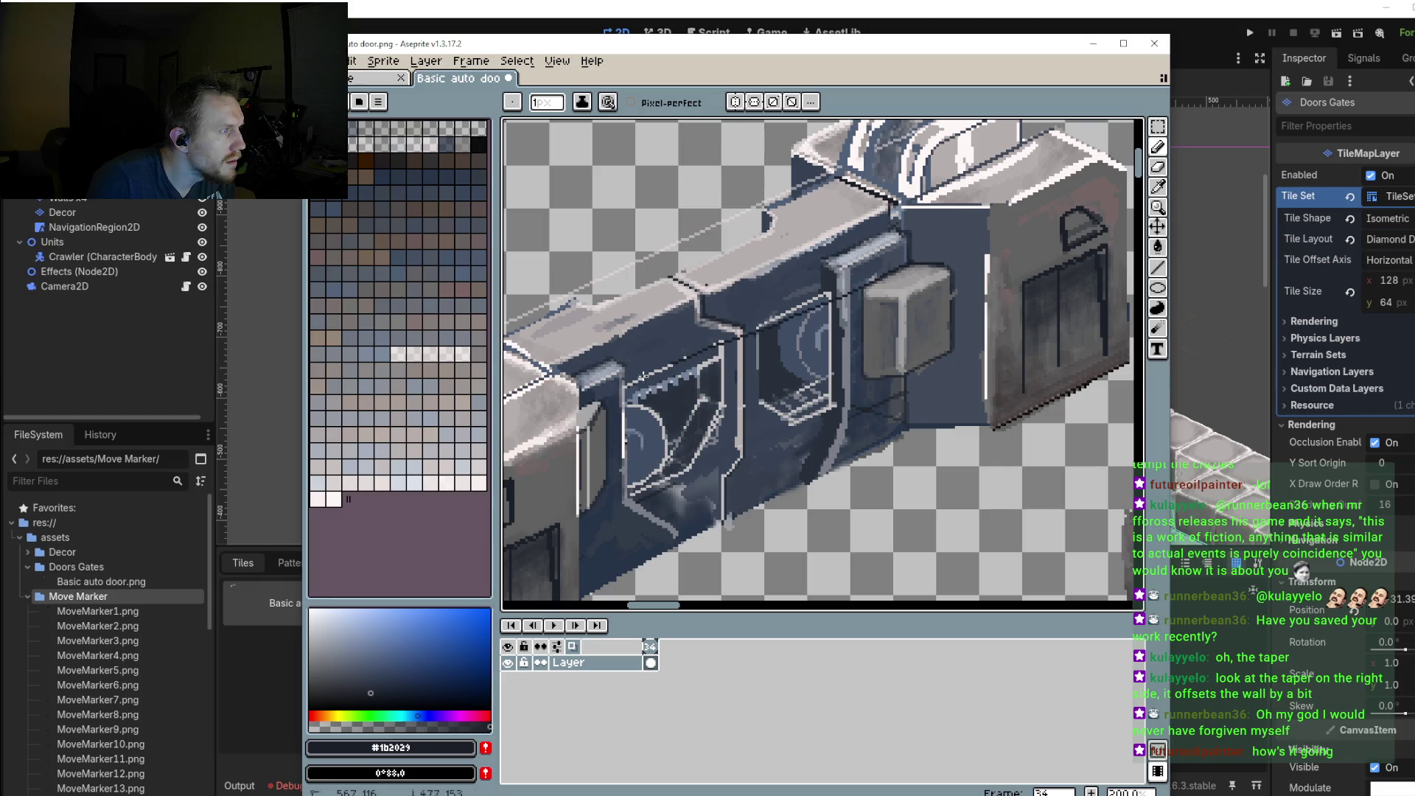
key(l)
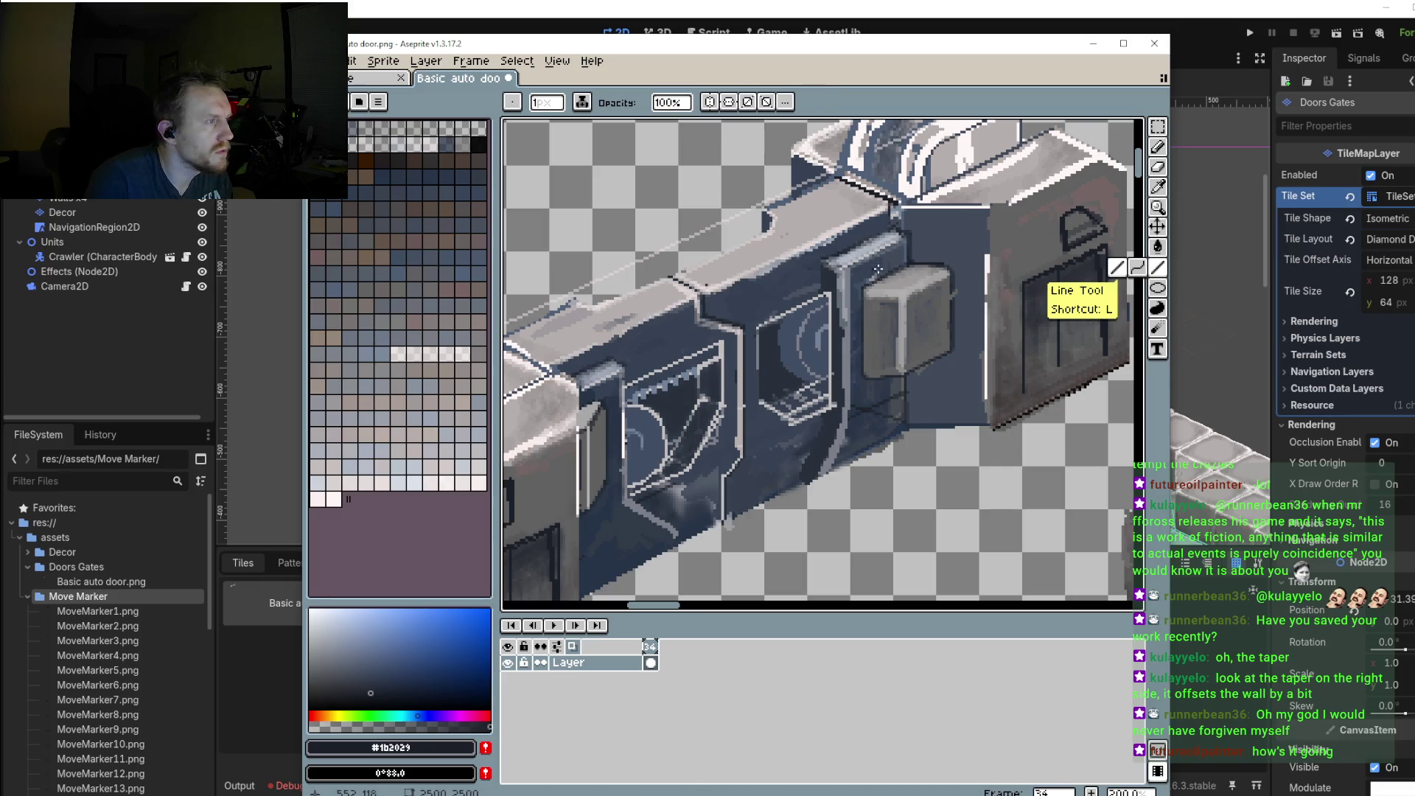
drag(911, 262, 572, 419)
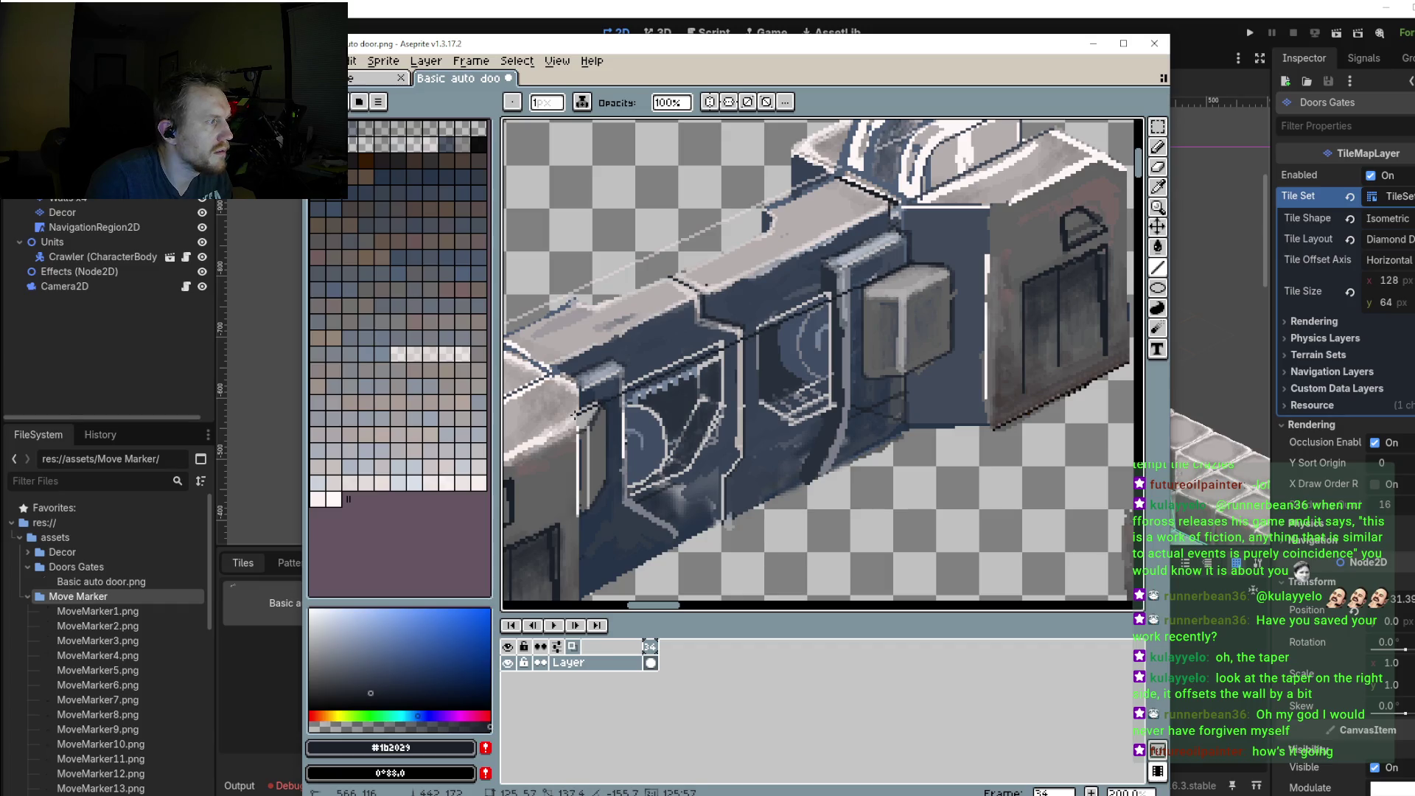
drag(575, 415, 577, 417)
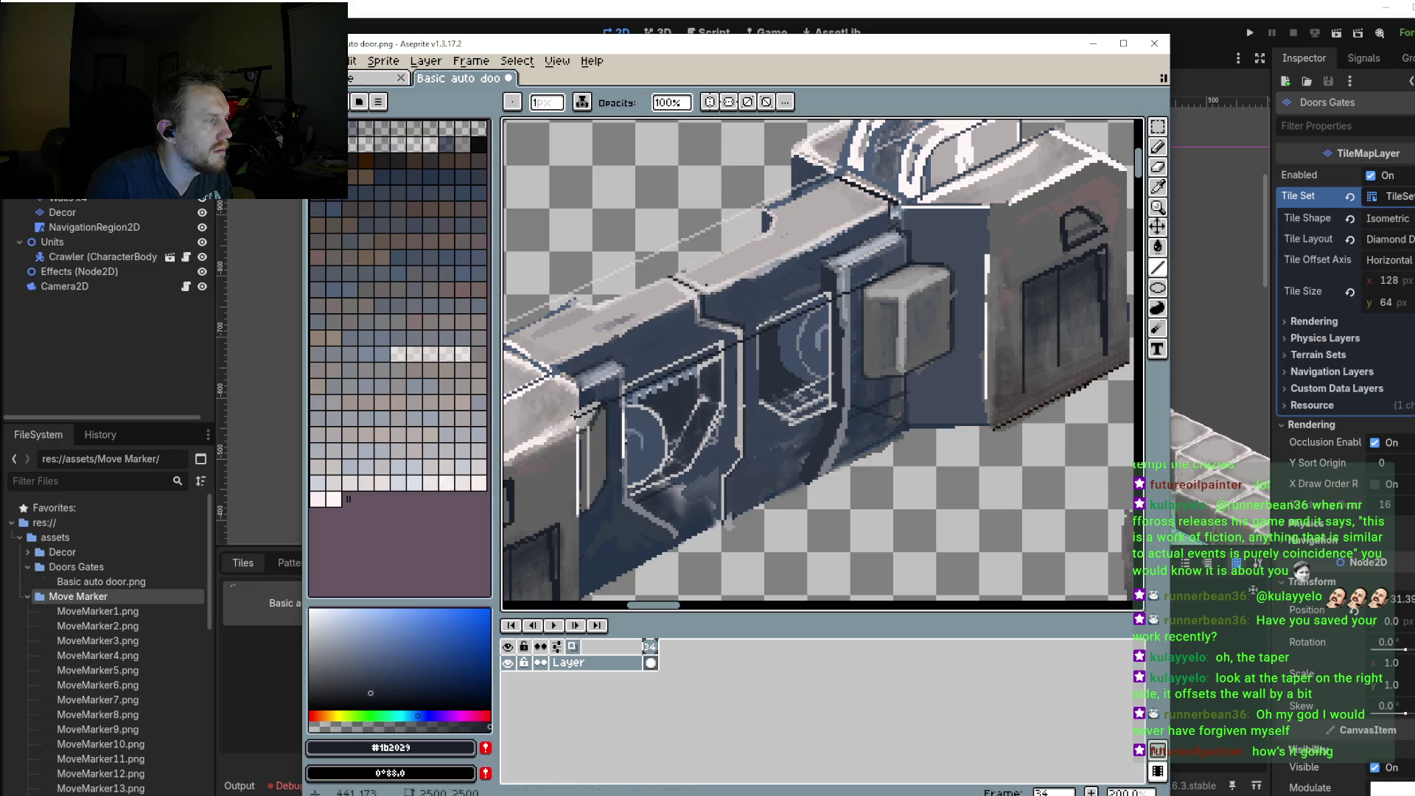
scroll(598, 400, up, 2)
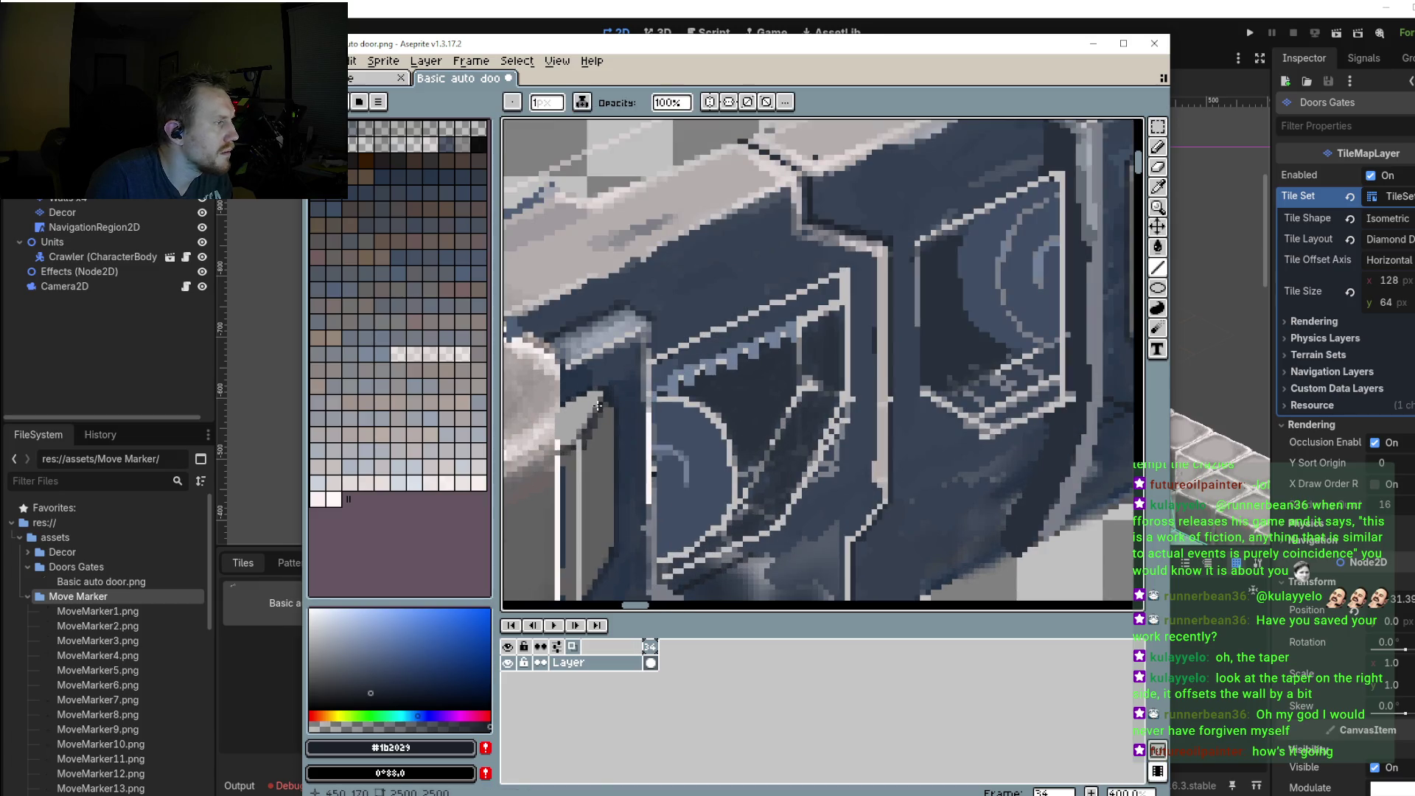
Step: Draw a short dark line along the pillar's top edge, then sample the wall's medium blue
drag(599, 406, 556, 418)
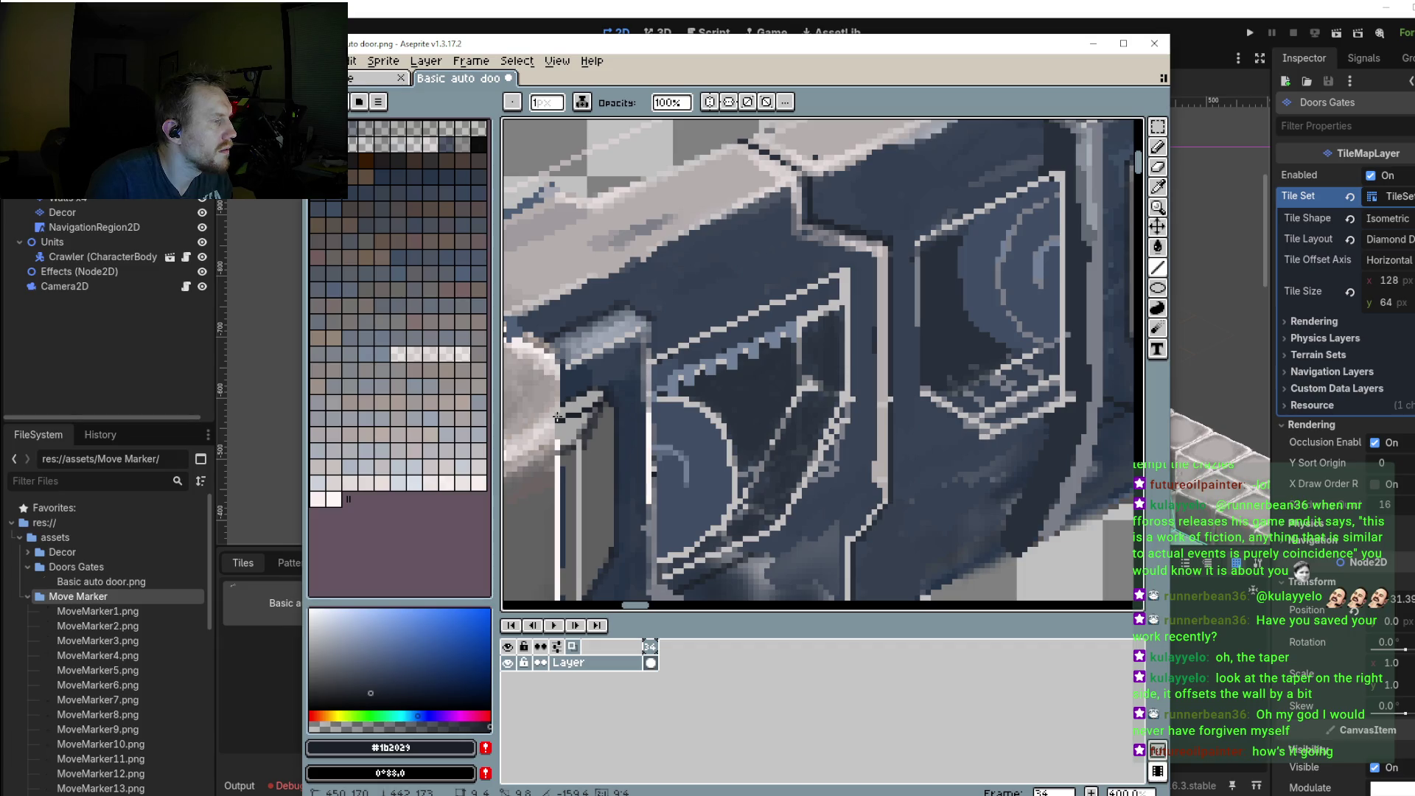
scroll(629, 329, up, 1)
scroll(629, 329, up, 1)
key(i)
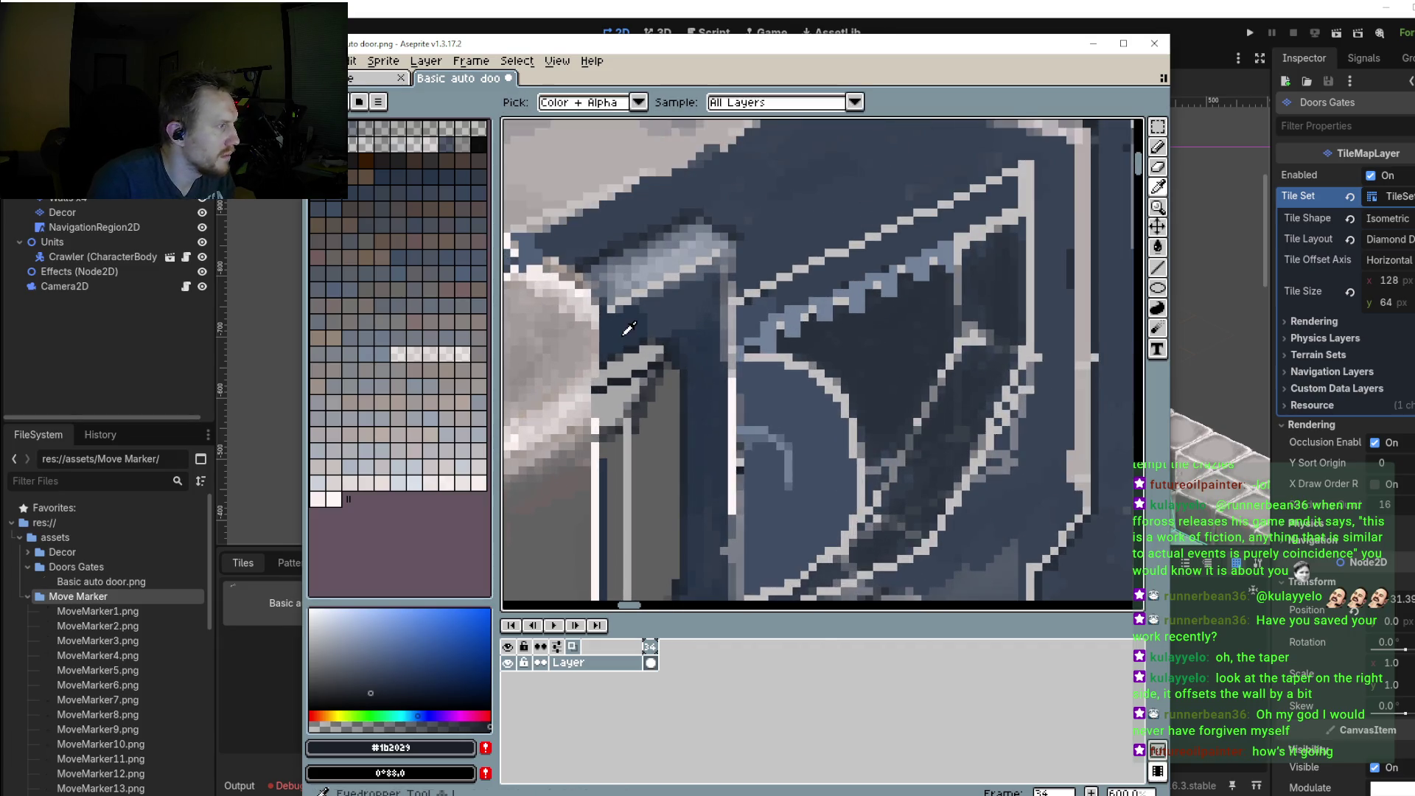
click(629, 328)
key(b)
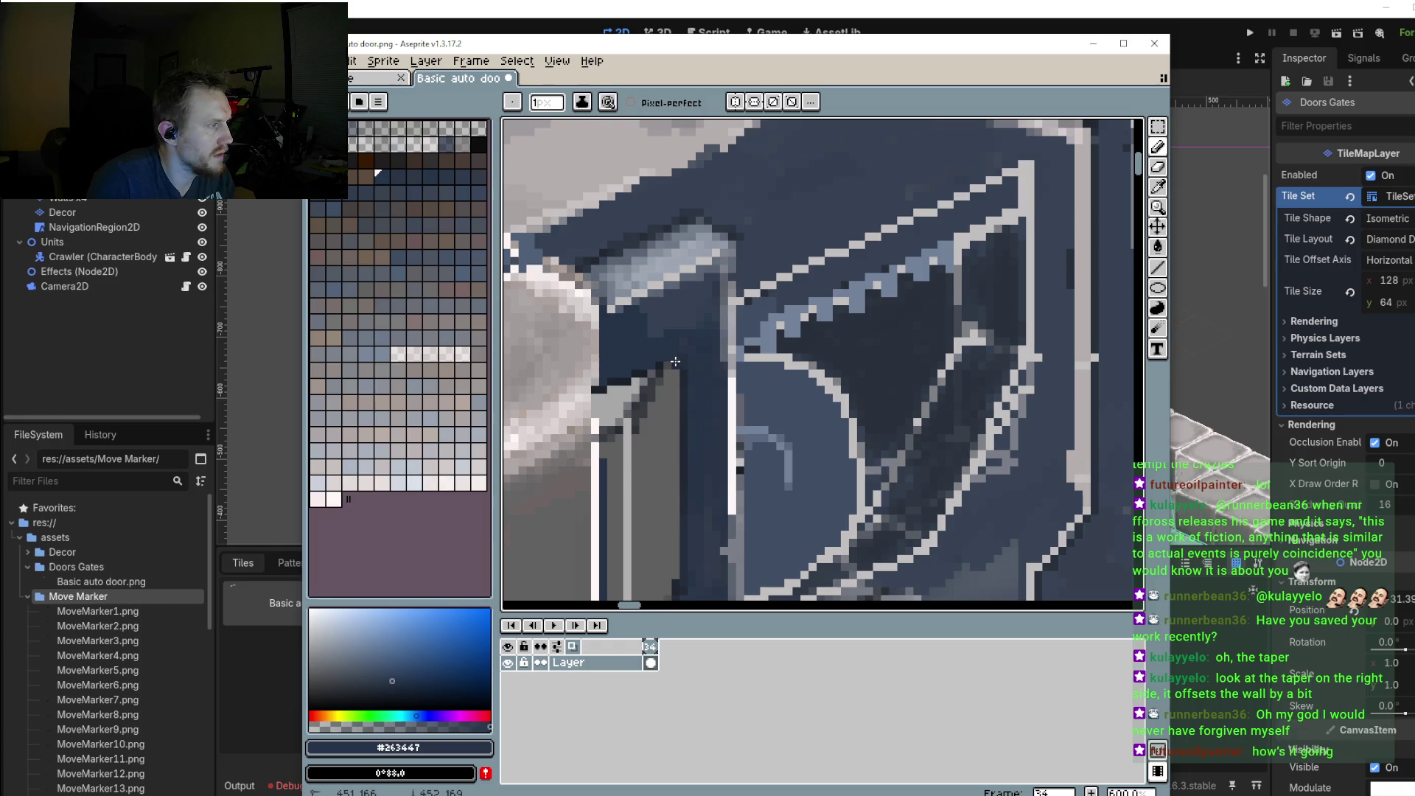
Step: Sample the pillar's grey from the canvas as the drawing colour
scroll(687, 367, down, 2)
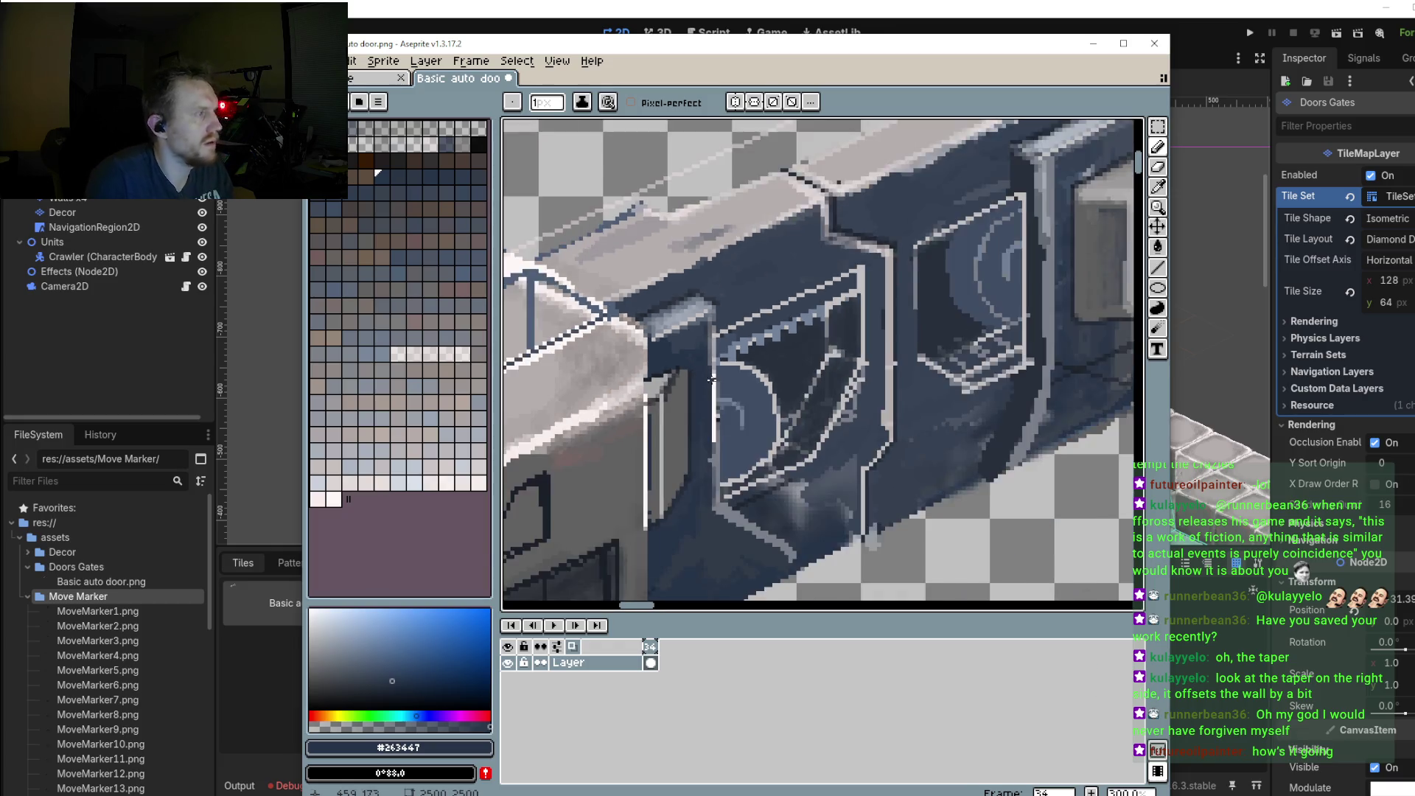
scroll(687, 366, down, 2)
scroll(692, 391, up, 2)
scroll(692, 391, down, 2)
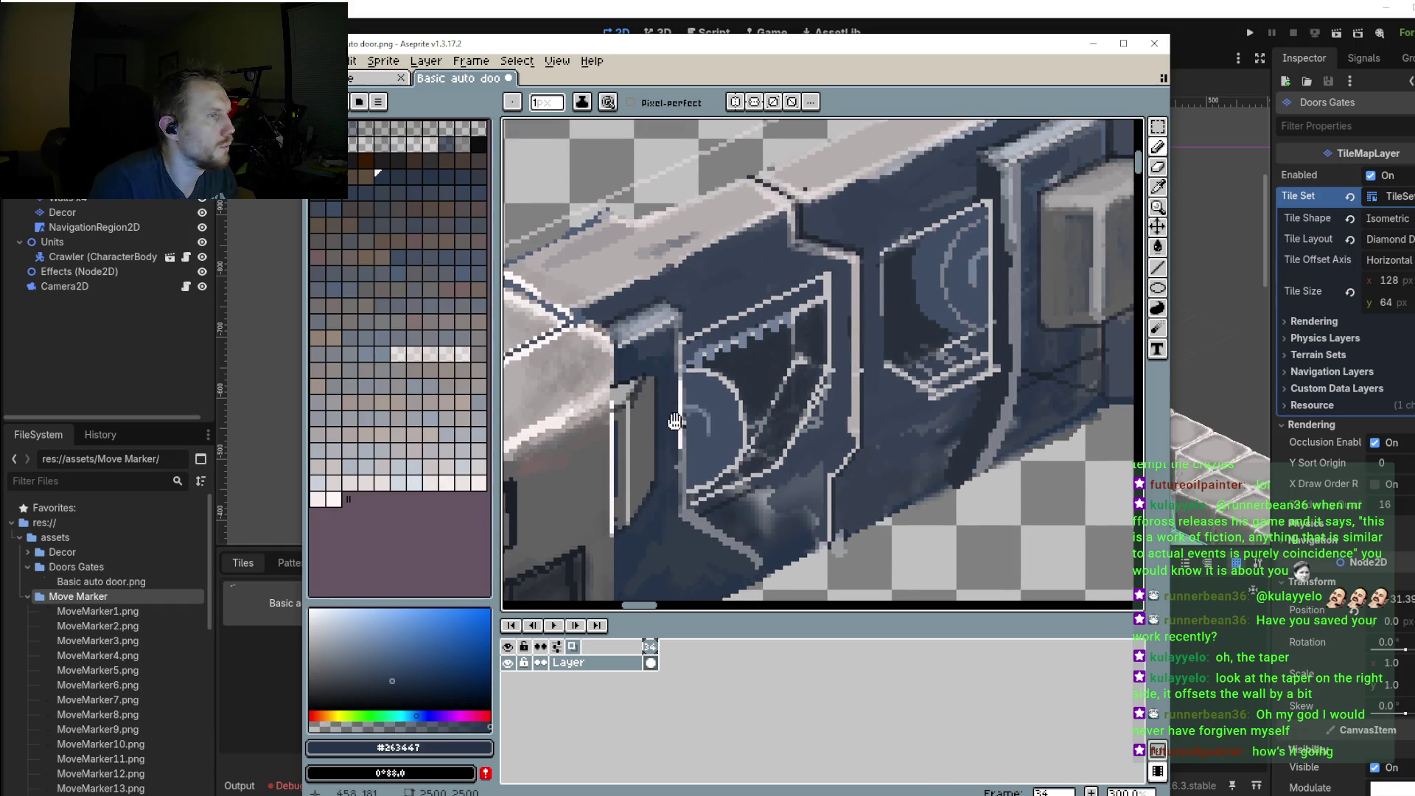
scroll(657, 410, up, 2)
scroll(642, 391, up, 1)
scroll(643, 392, up, 2)
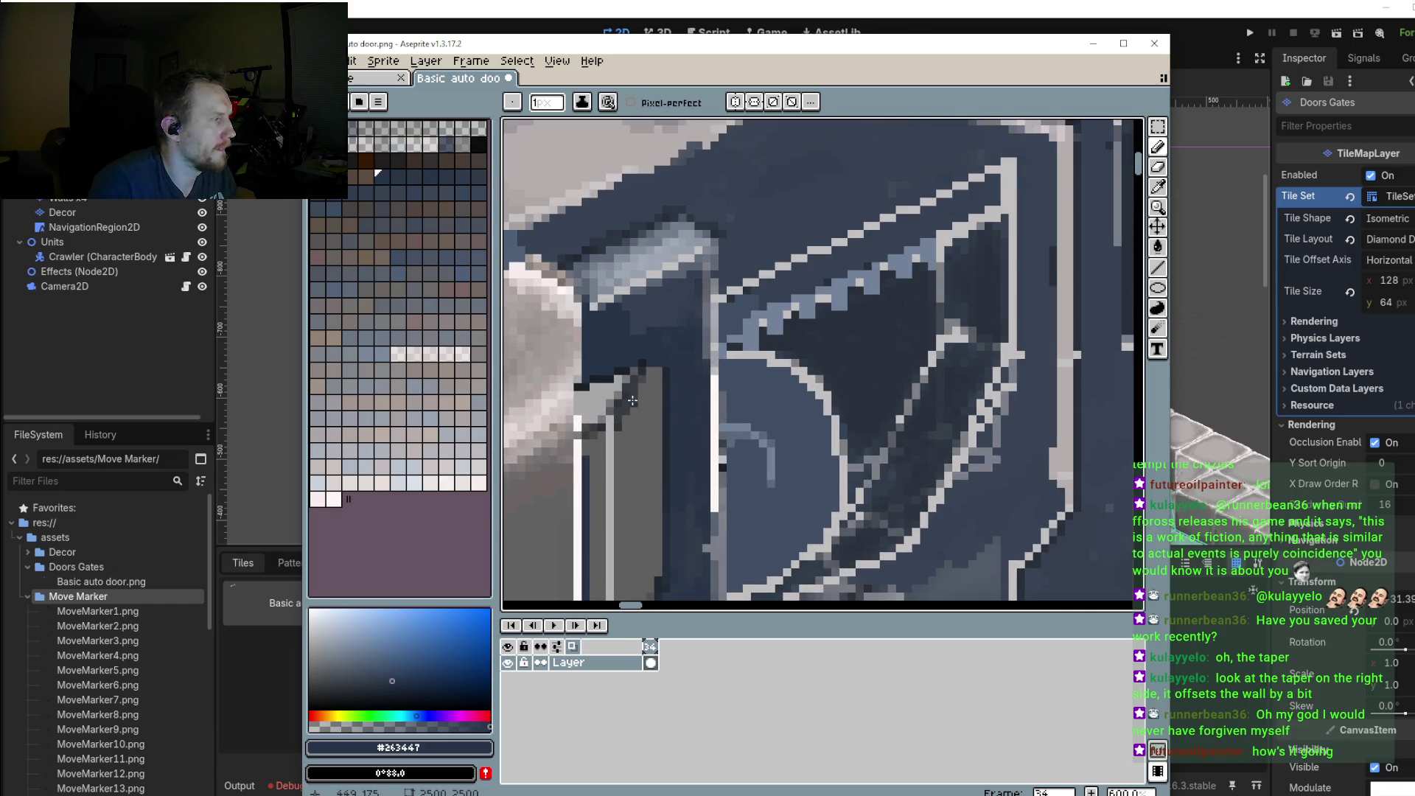
key(alt)
click(616, 384)
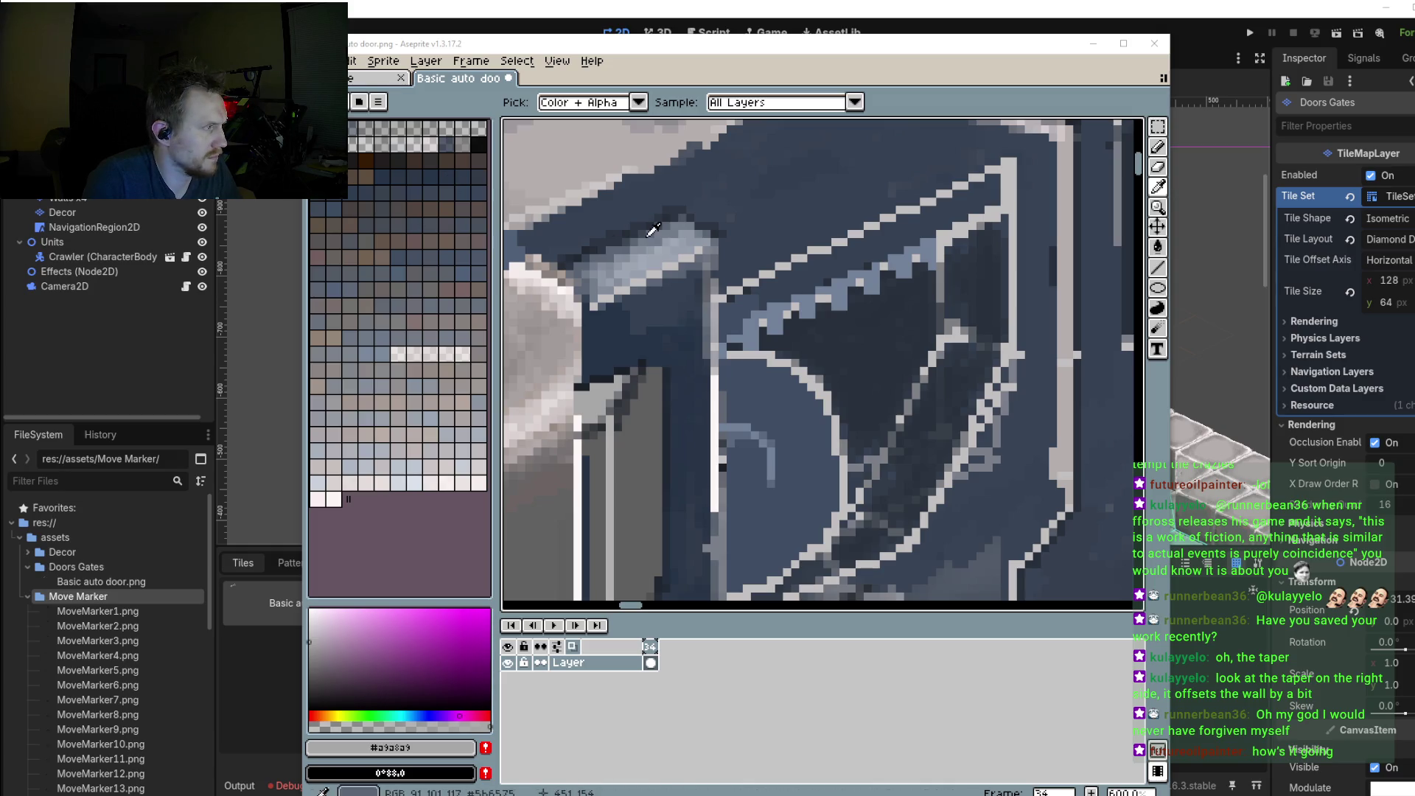
Step: Repaint the pillar's top edge and diagonal edge pixels in grey with the Pencil
drag(842, 42, 838, 25)
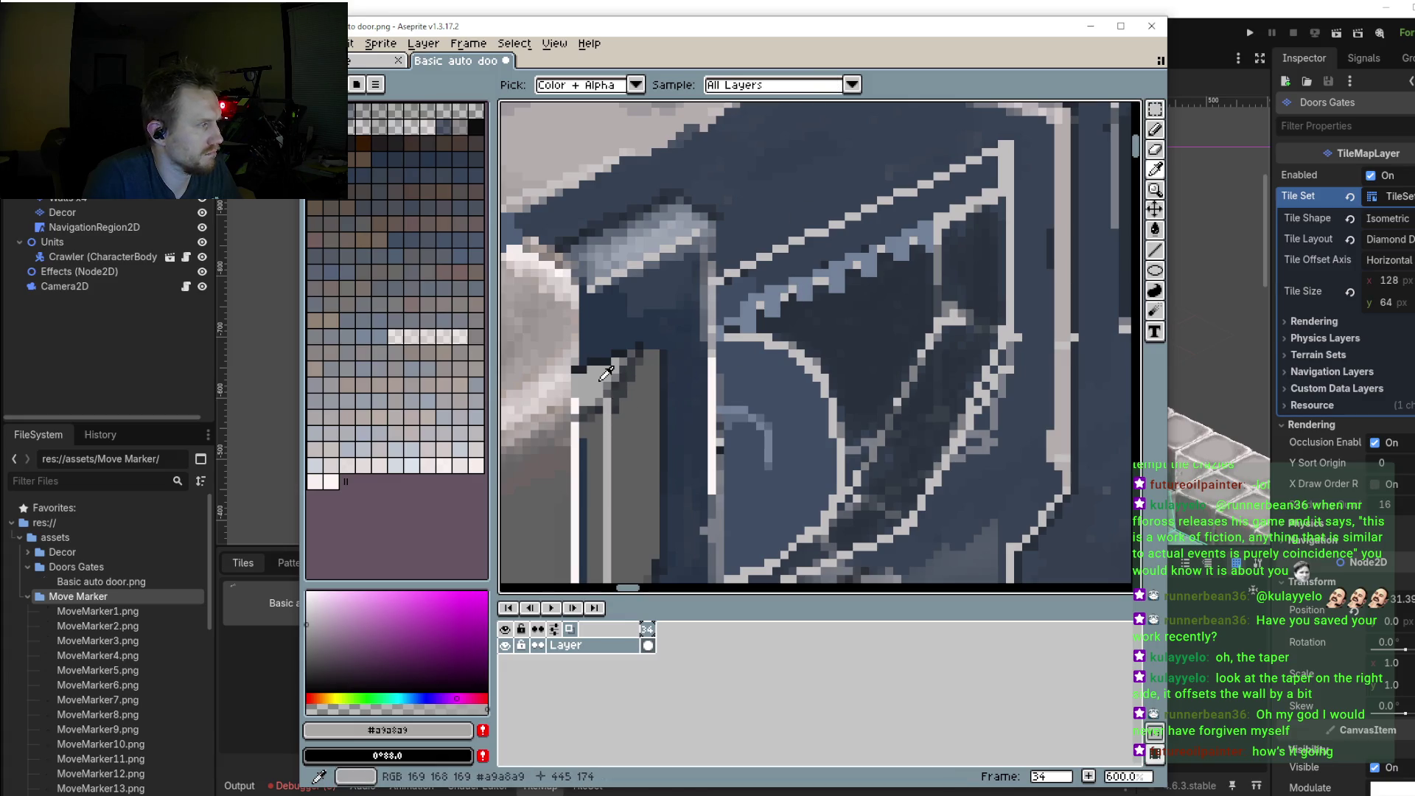
key(b)
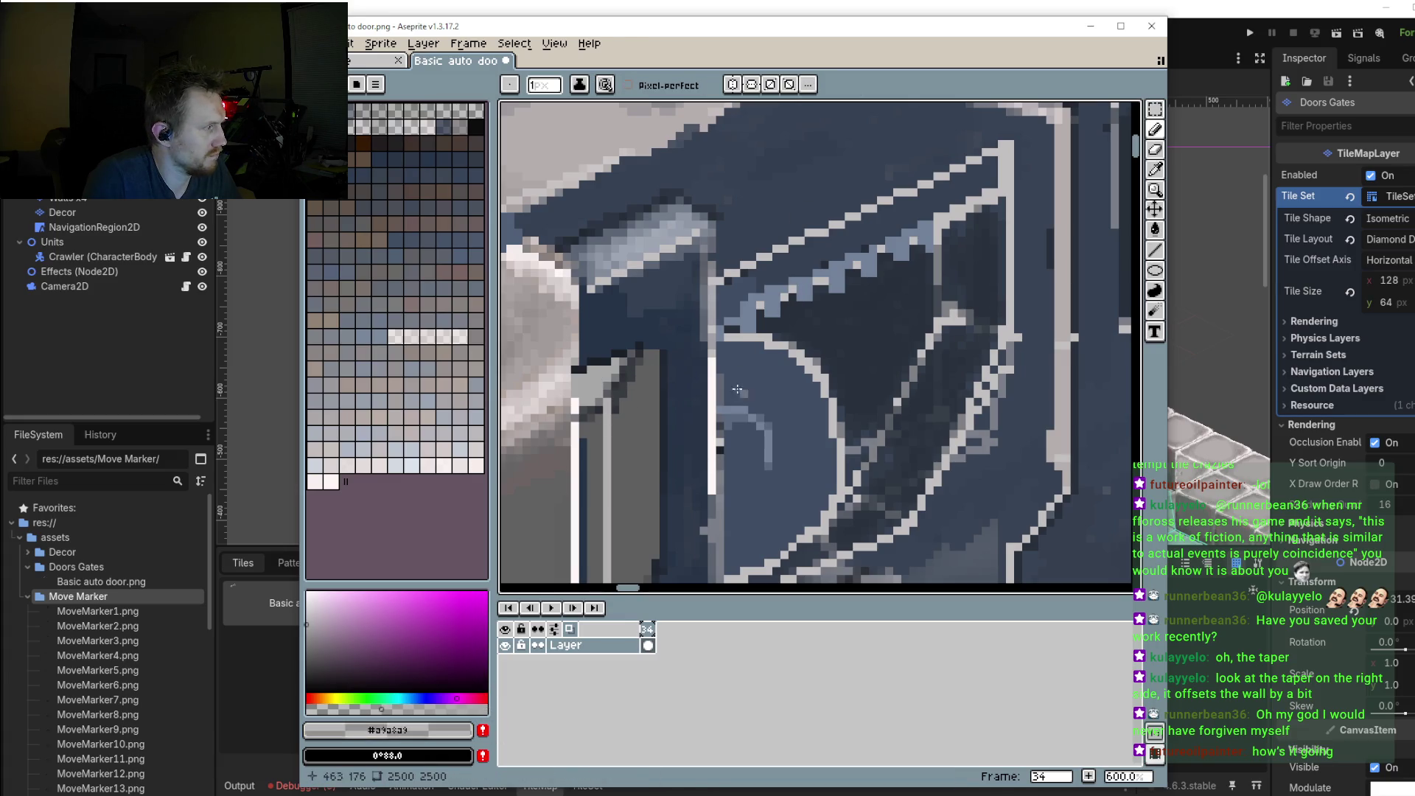
scroll(634, 351, up, 3)
mouse_move(634, 351)
mouse_down()
mouse_move(619, 348)
mouse_move(513, 460)
mouse_up()
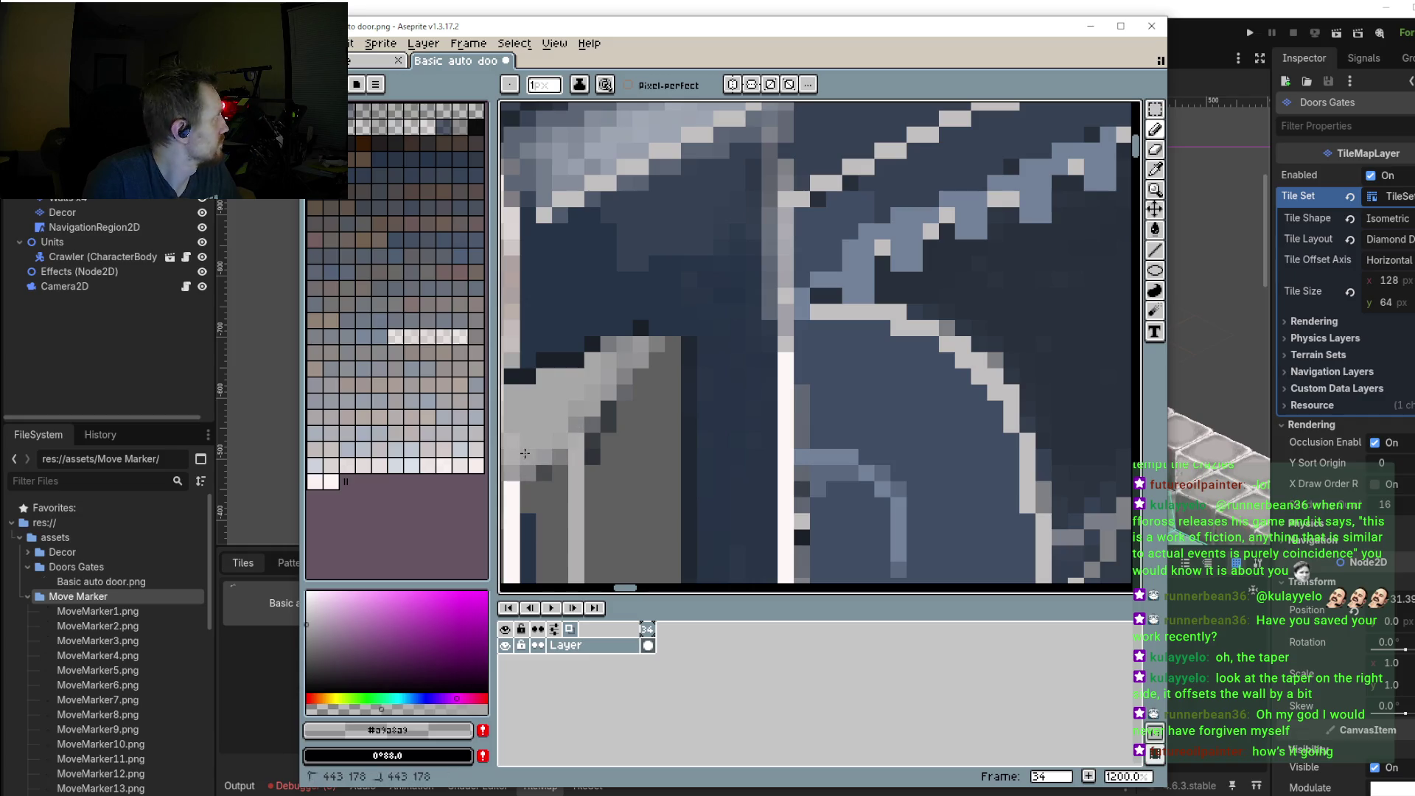
drag(626, 361, 582, 443)
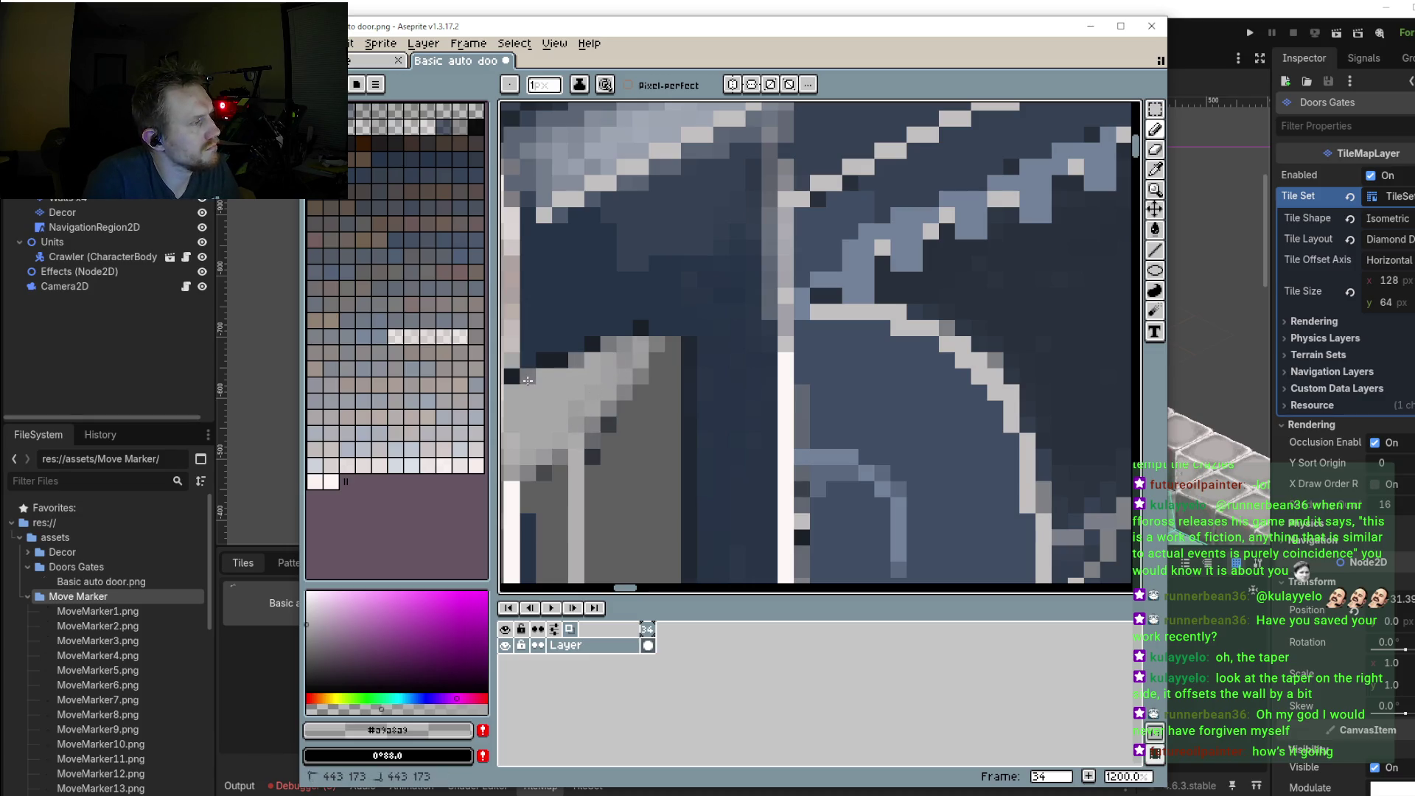
Step: Paint darkest-blue and medium-blue pixels at the pillar's corner
scroll(608, 387, down, 4)
scroll(608, 387, down, 3)
scroll(650, 426, up, 2)
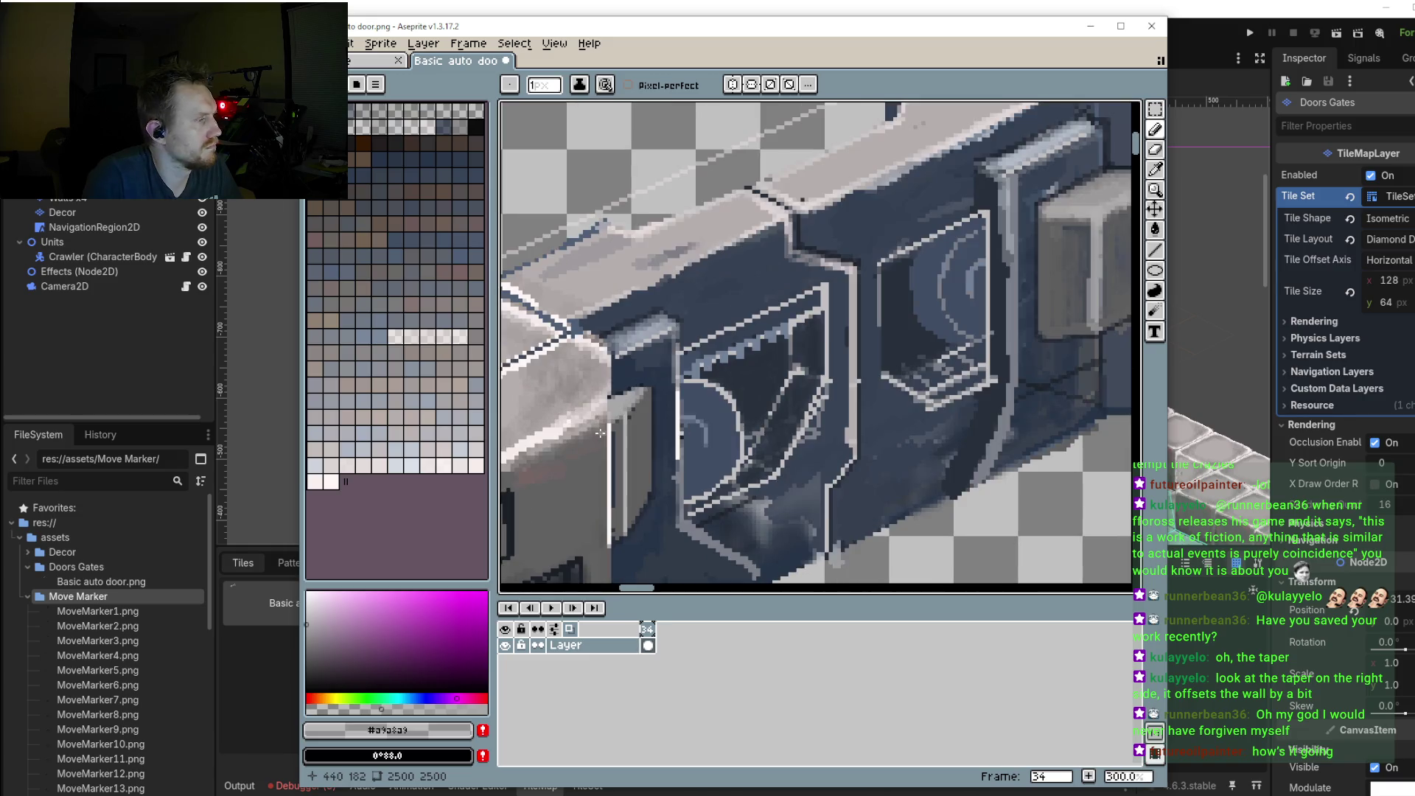
scroll(662, 421, down, 1)
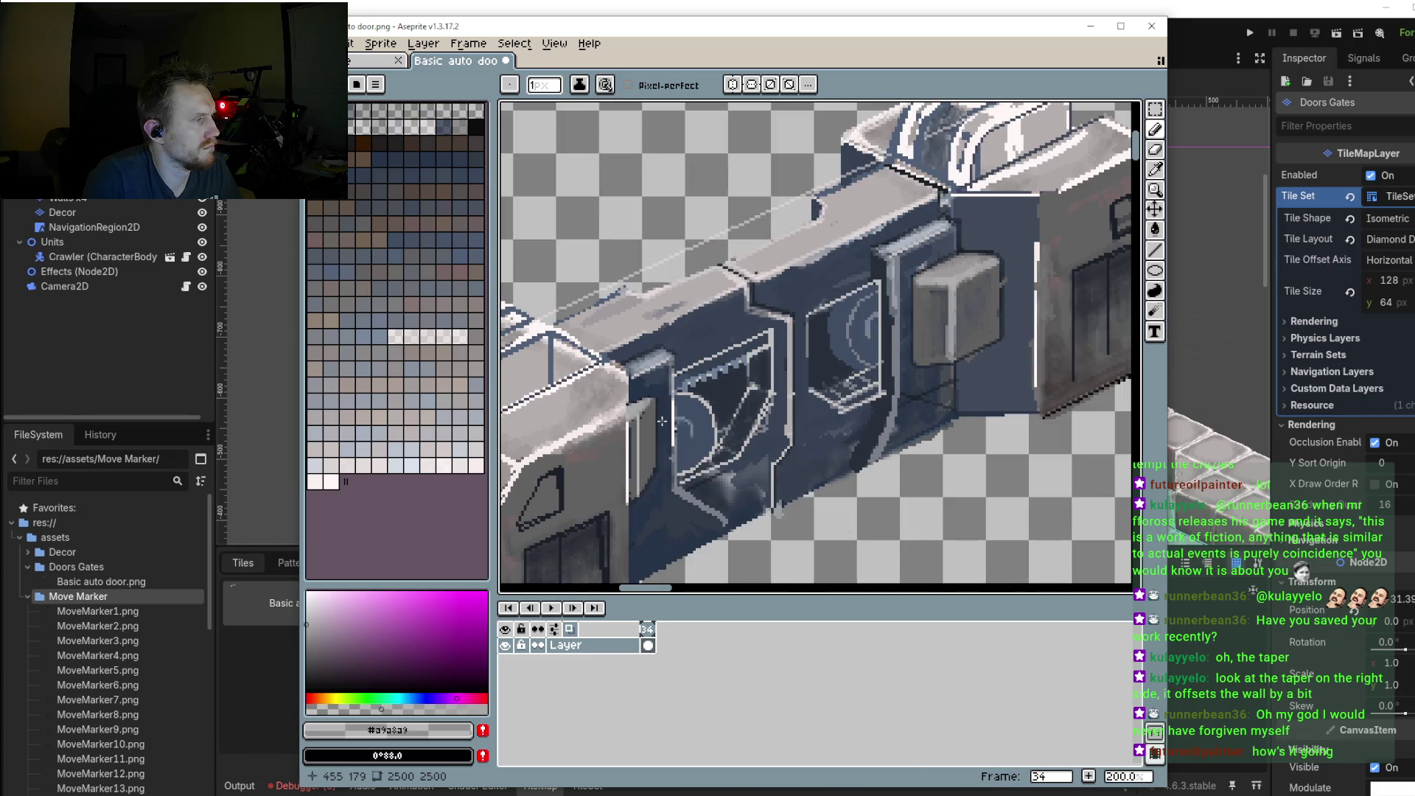
scroll(645, 400, up, 3)
scroll(661, 393, up, 1)
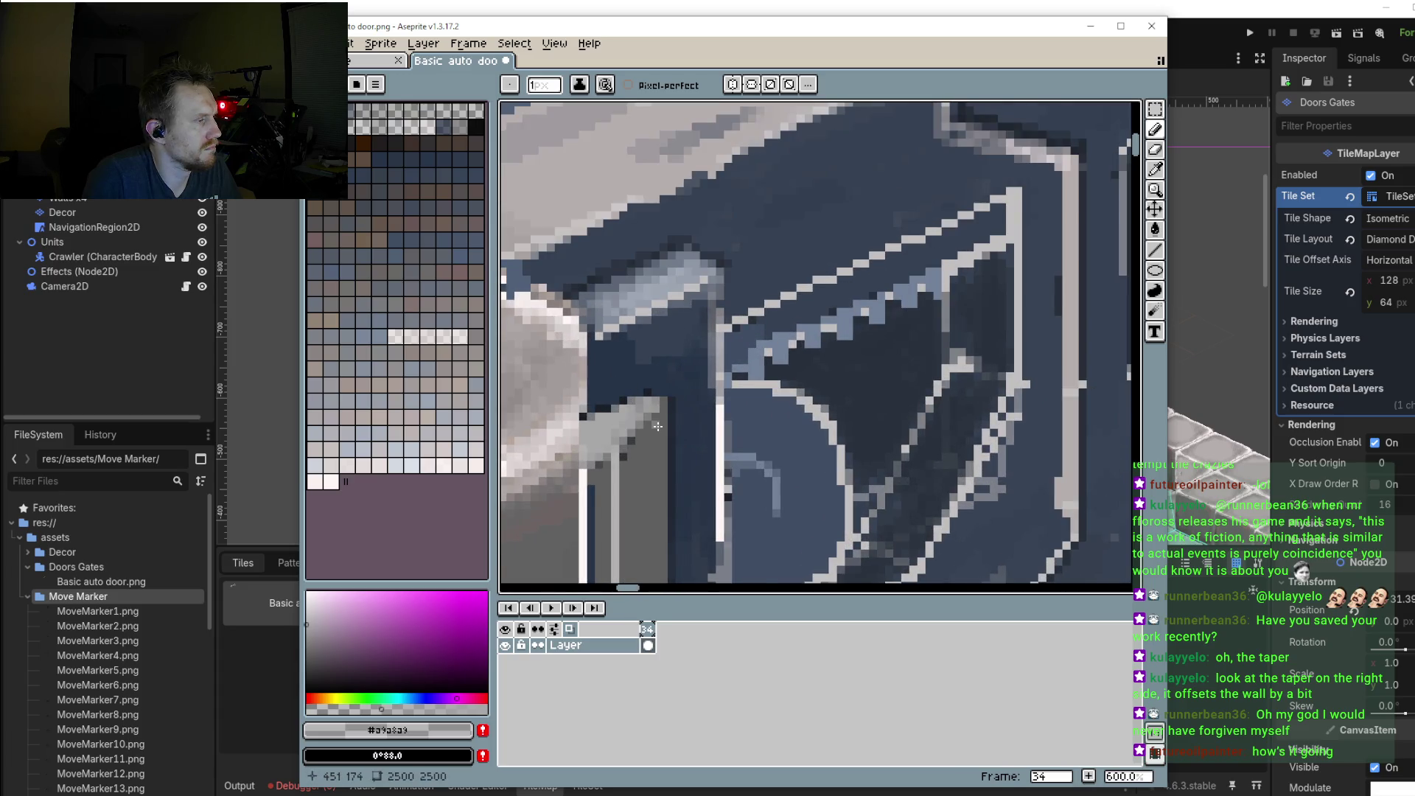
scroll(653, 364, up, 3)
alt+click(652, 361)
click(668, 374)
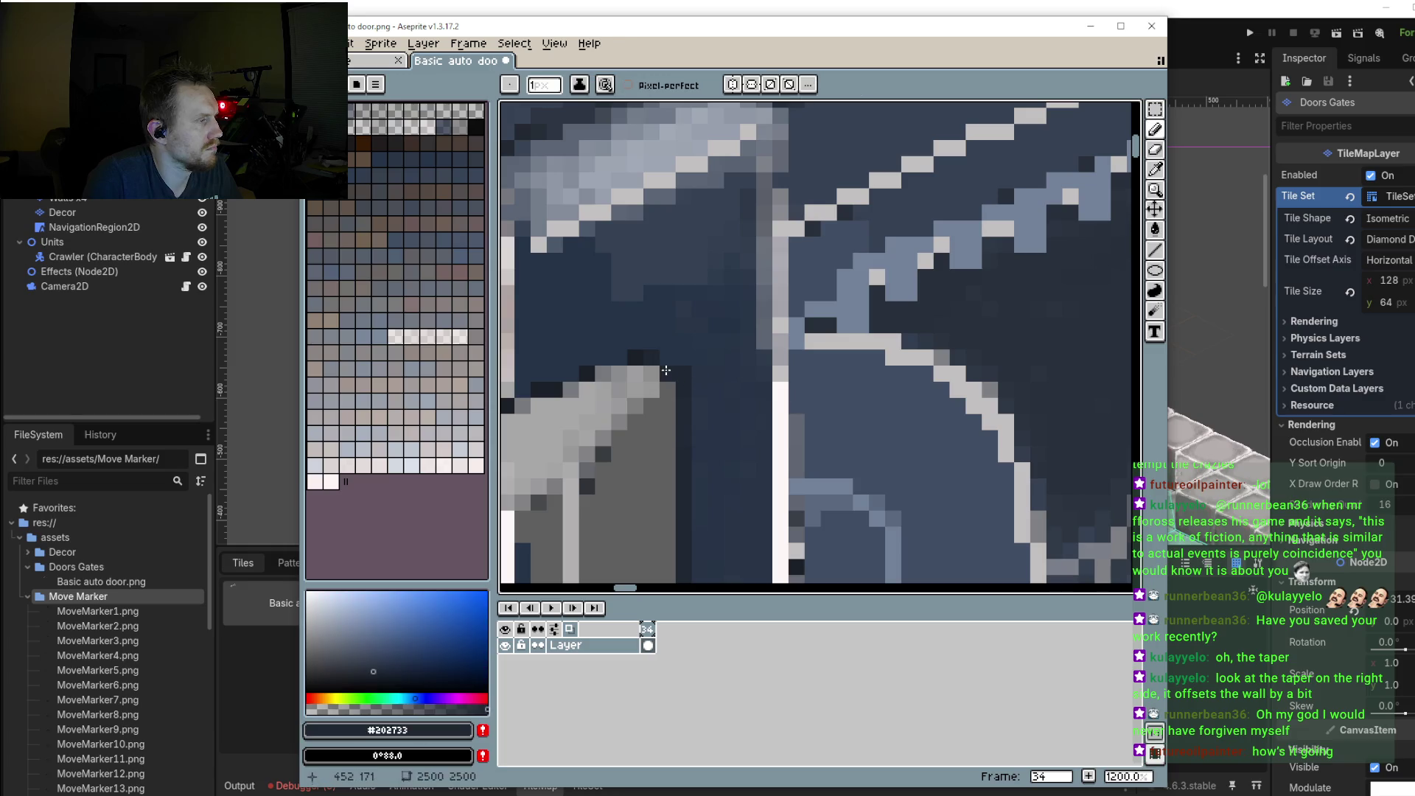
click(667, 391)
alt+click(686, 365)
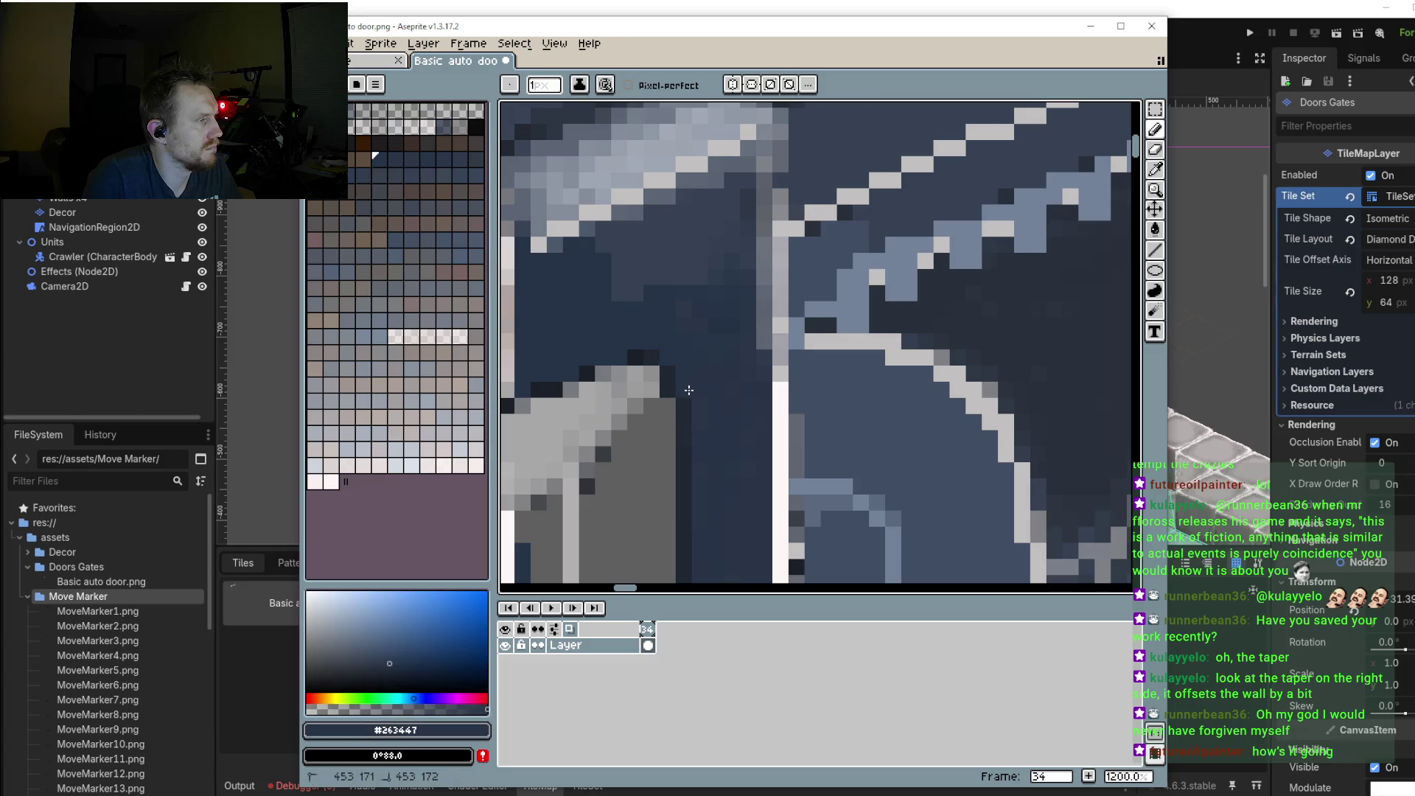
Step: Darken the pillar's corner and upper-right edge with the darkest blue
scroll(663, 361, down, 1)
scroll(657, 355, up, 1)
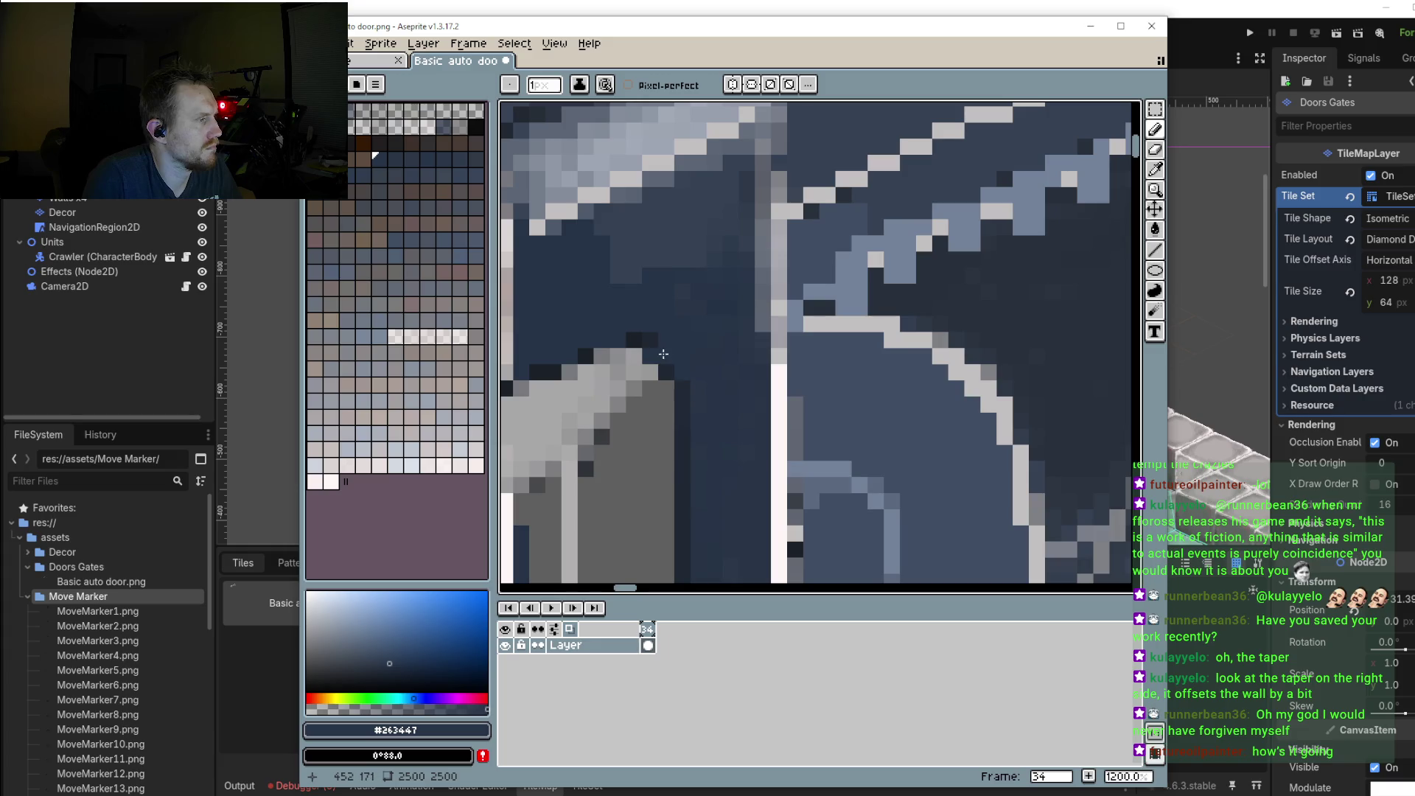
alt+click(640, 344)
click(617, 340)
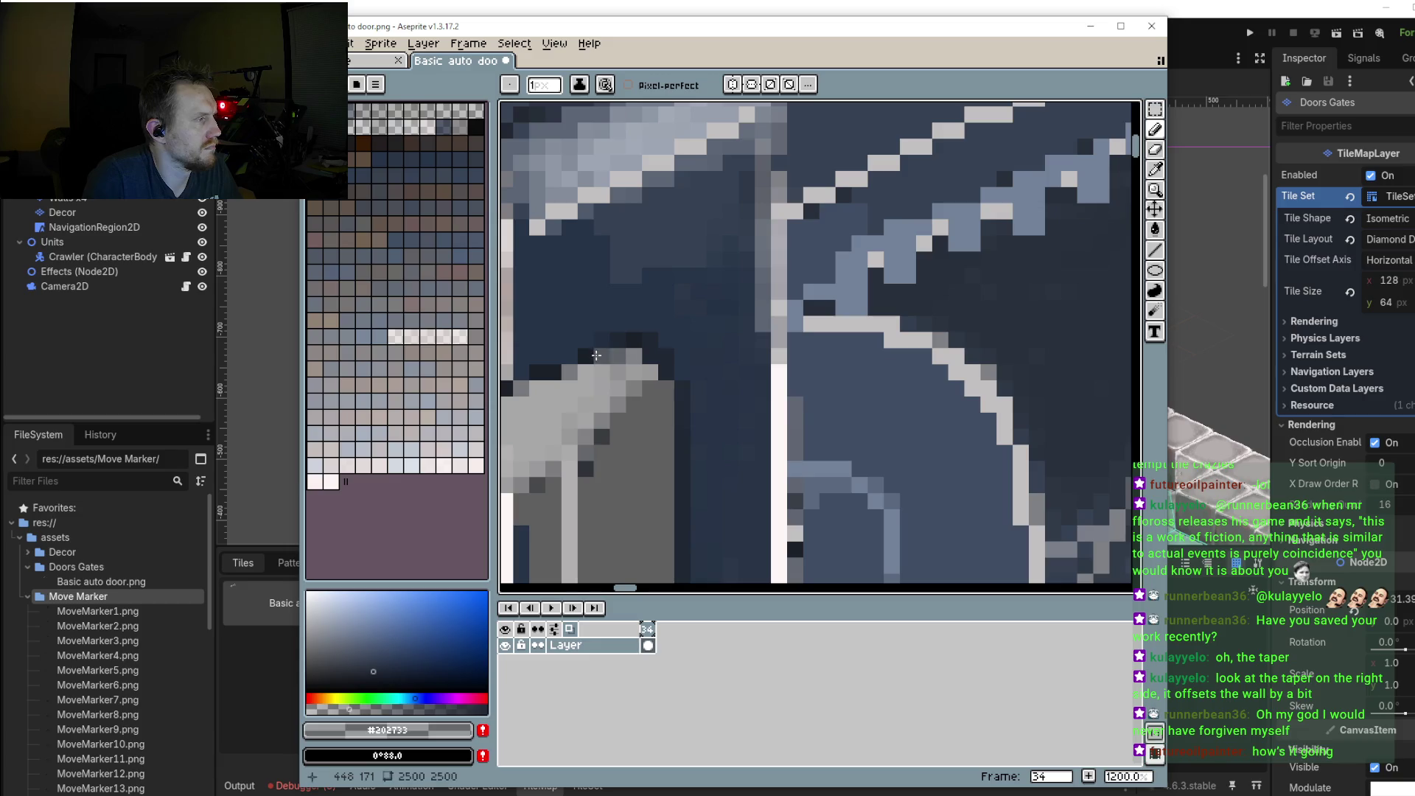
drag(619, 355, 674, 390)
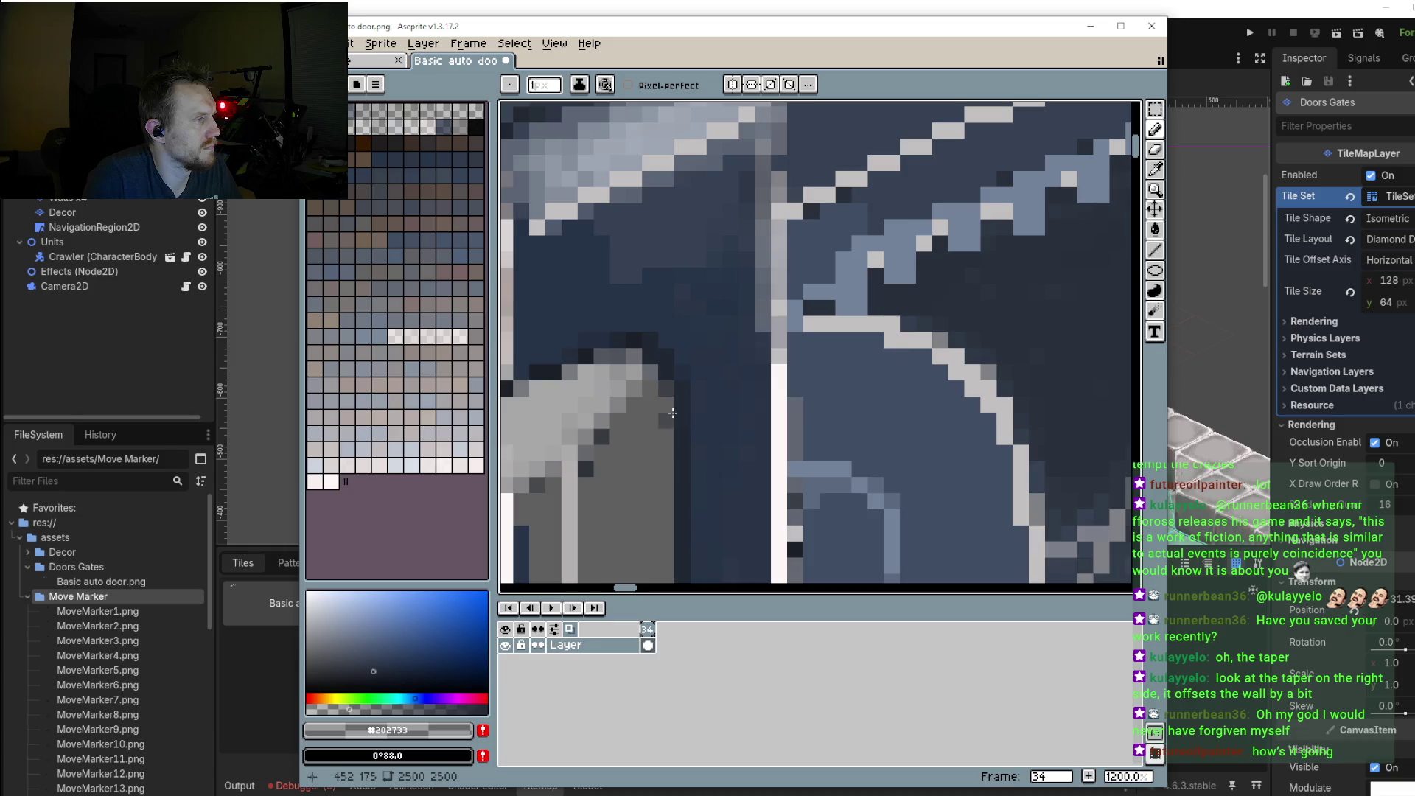
Step: Try a near-white highlight along the pillar top, then undo it
scroll(672, 413, down, 7)
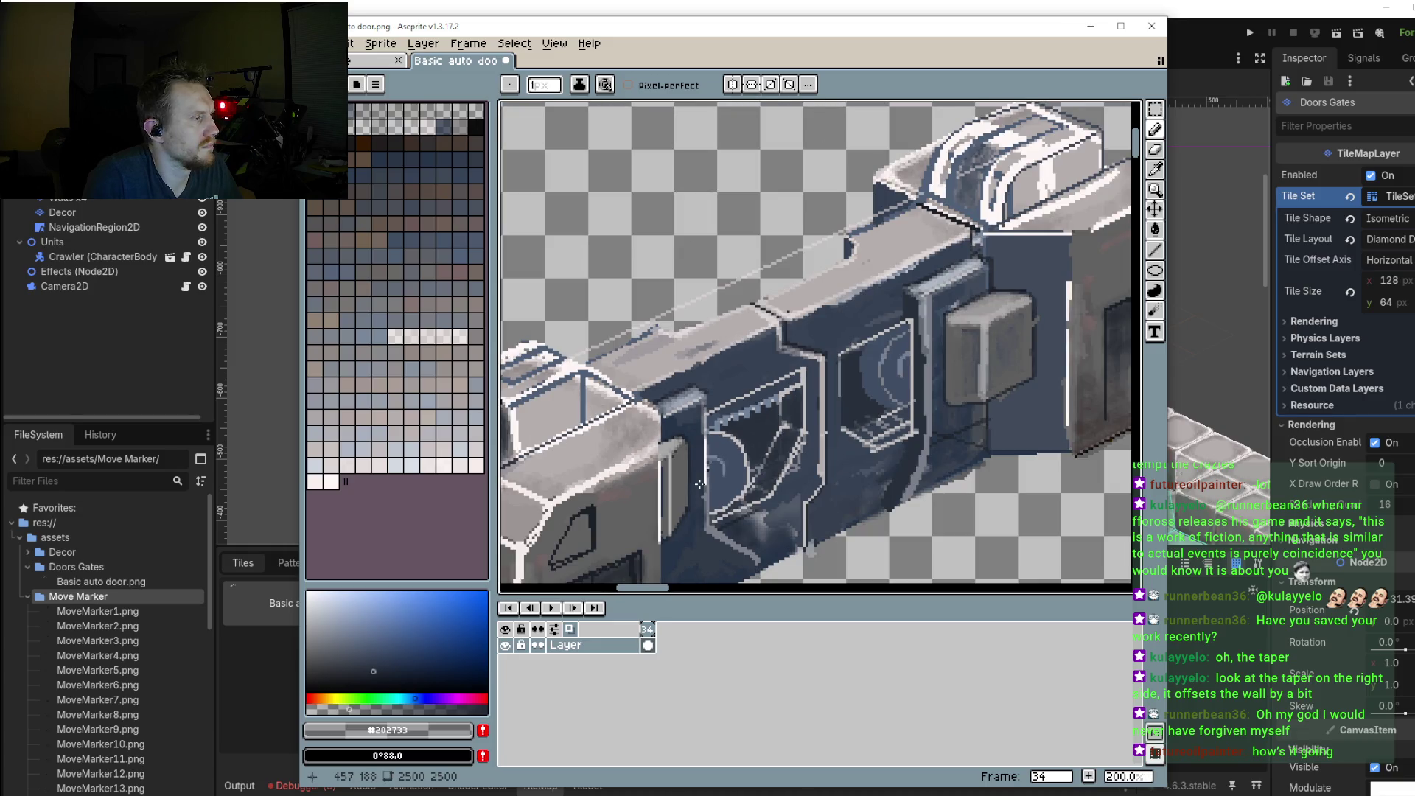
scroll(681, 467, up, 2)
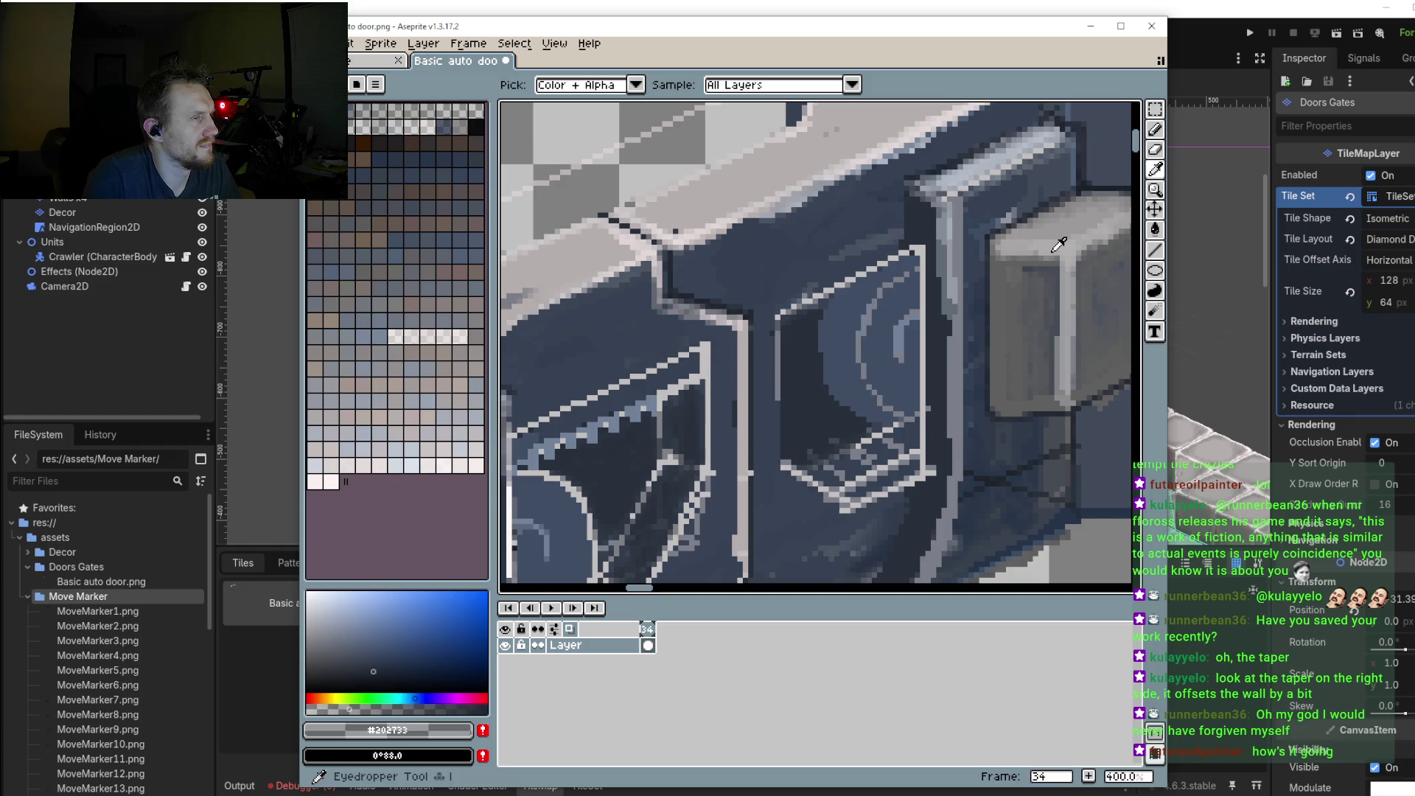
alt+click(663, 472)
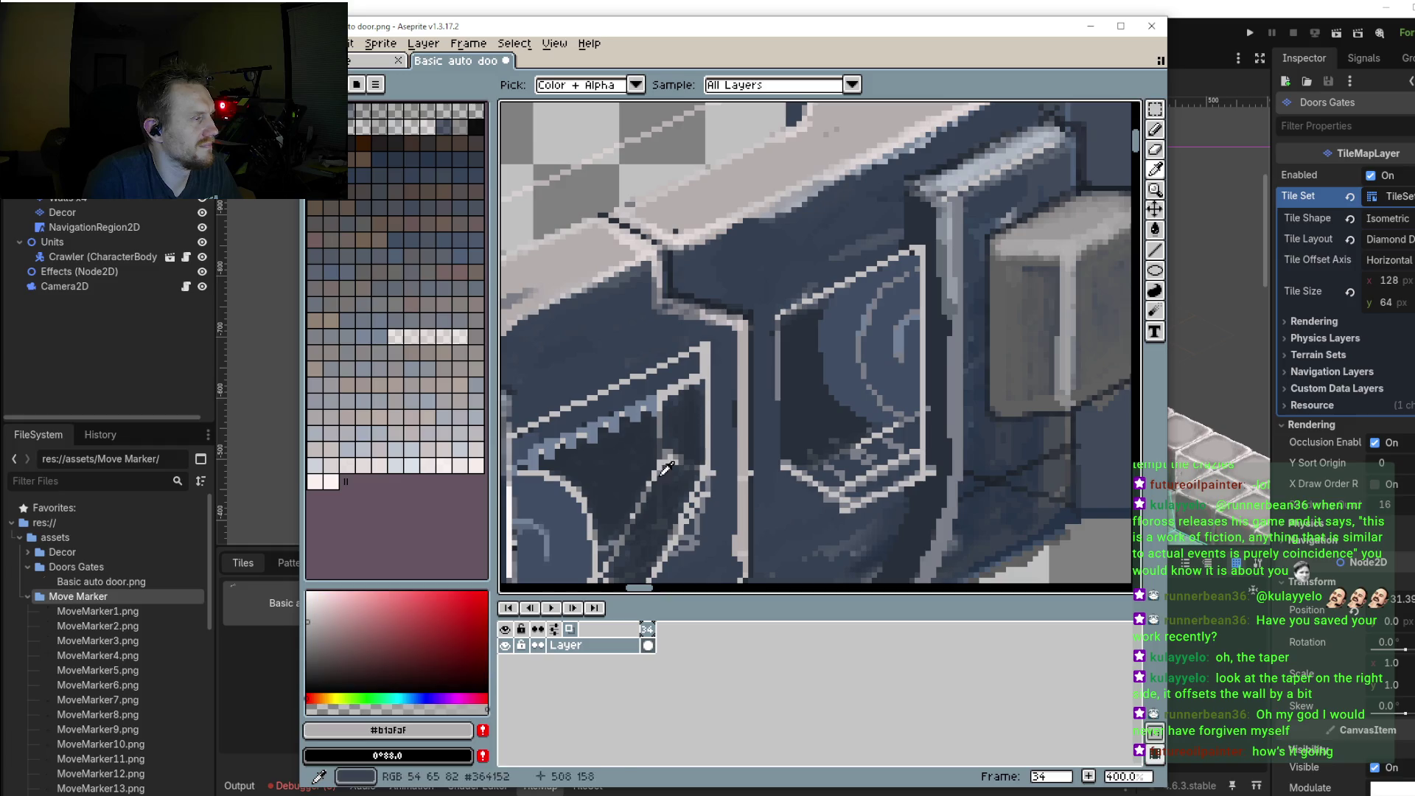
click(310, 600)
scroll(661, 384, up, 1)
scroll(661, 384, up, 1)
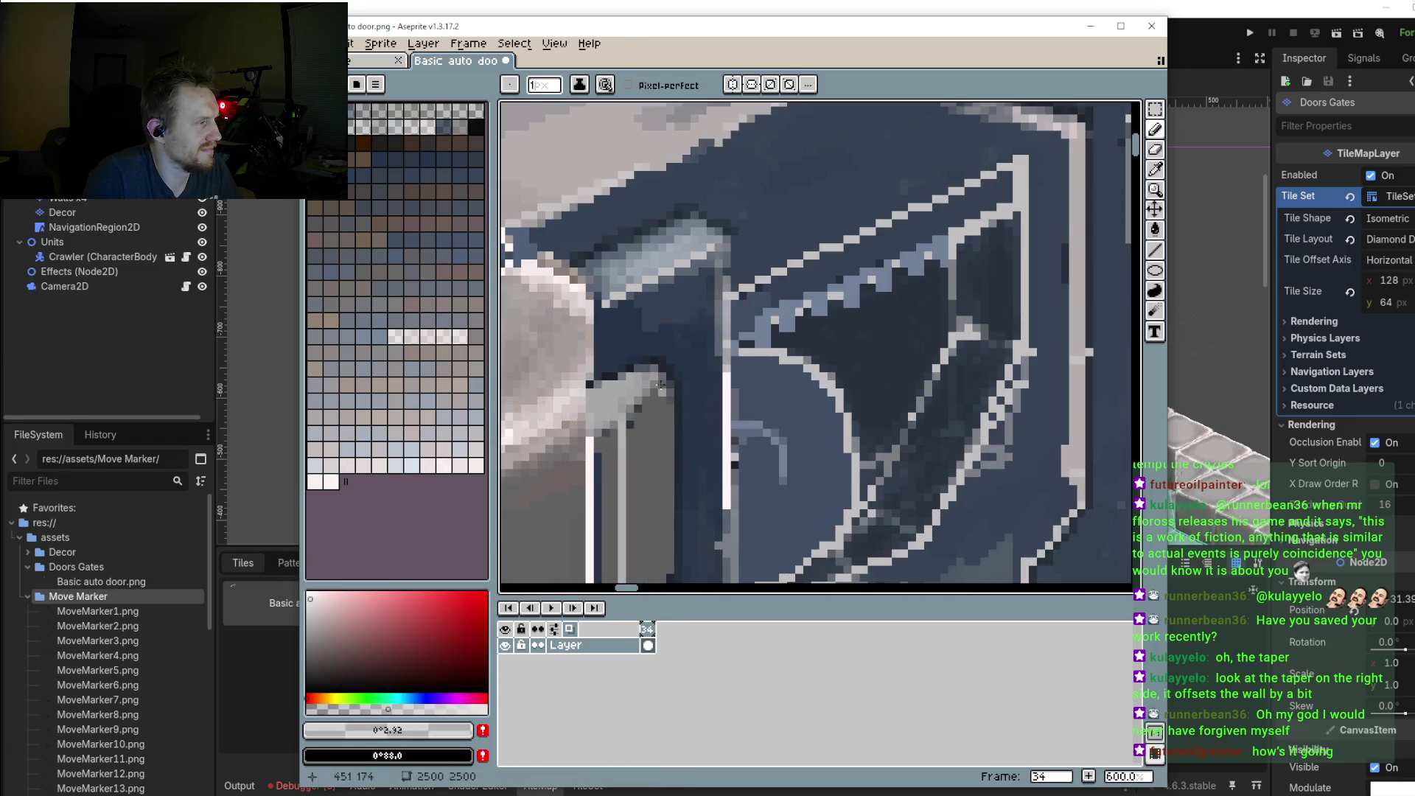
drag(654, 387, 632, 421)
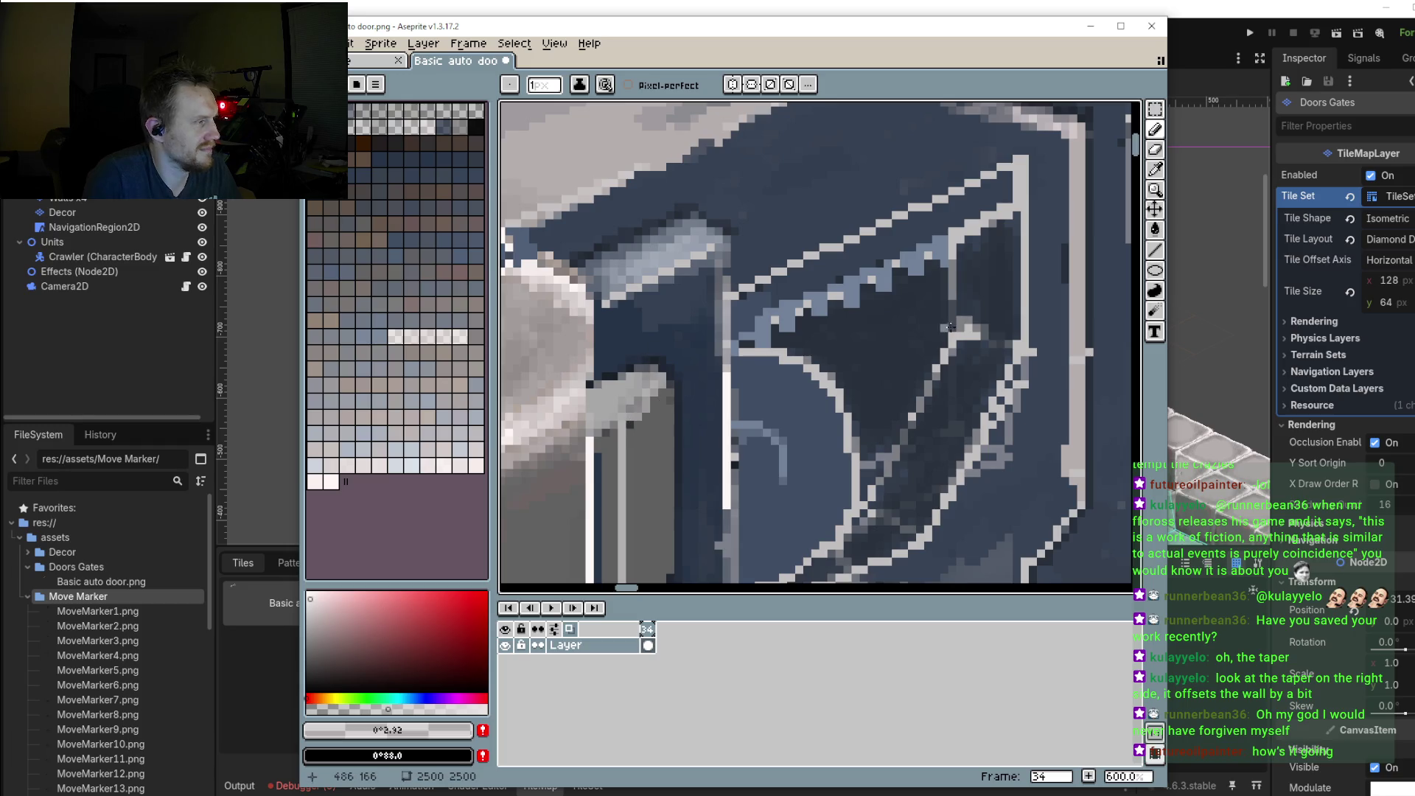
key(ctrl+z)
drag(662, 374, 630, 426)
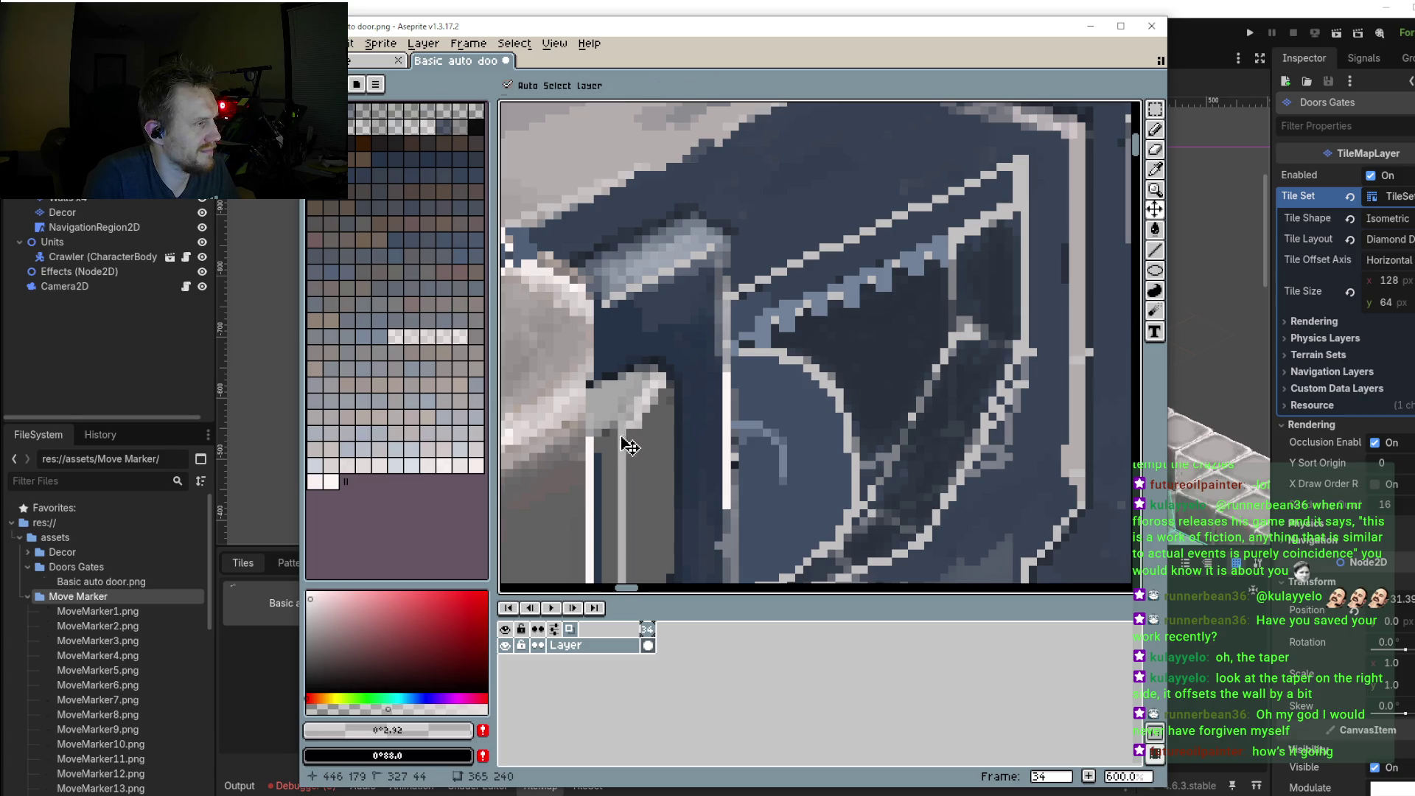
key(ctrl+z)
Step: Re-sample the pillar's light grey as the Pencil colour
click(342, 709)
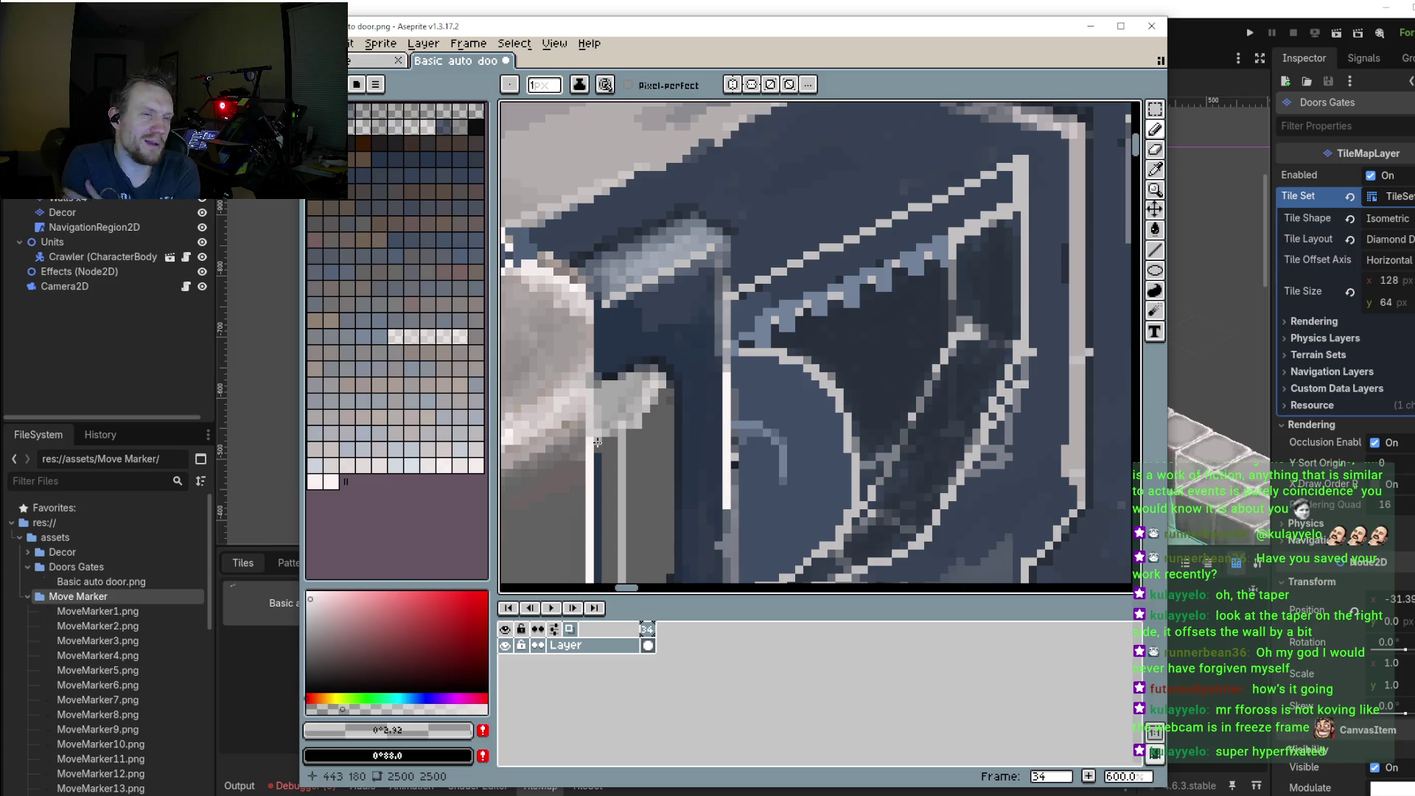
scroll(692, 382, down, 4)
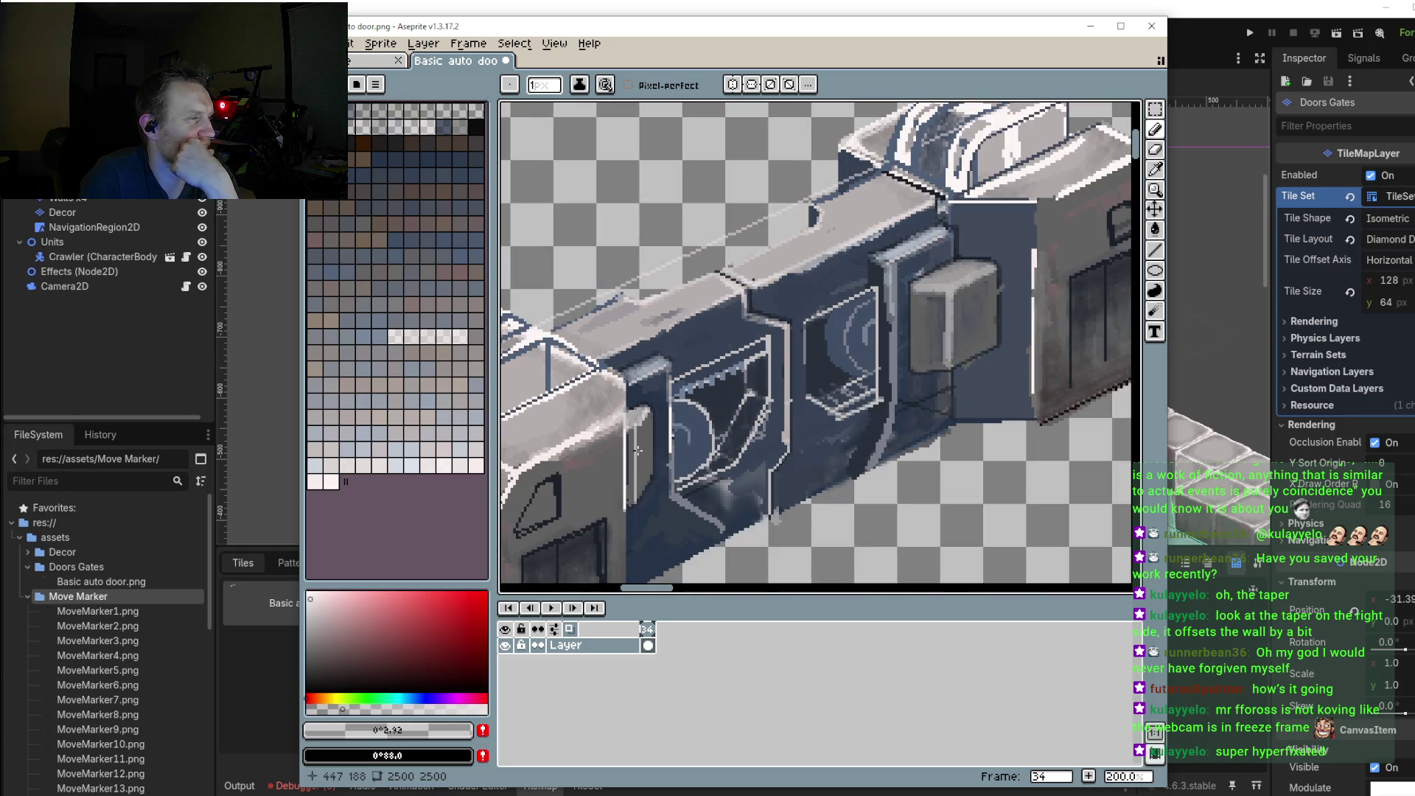
scroll(626, 426, up, 1)
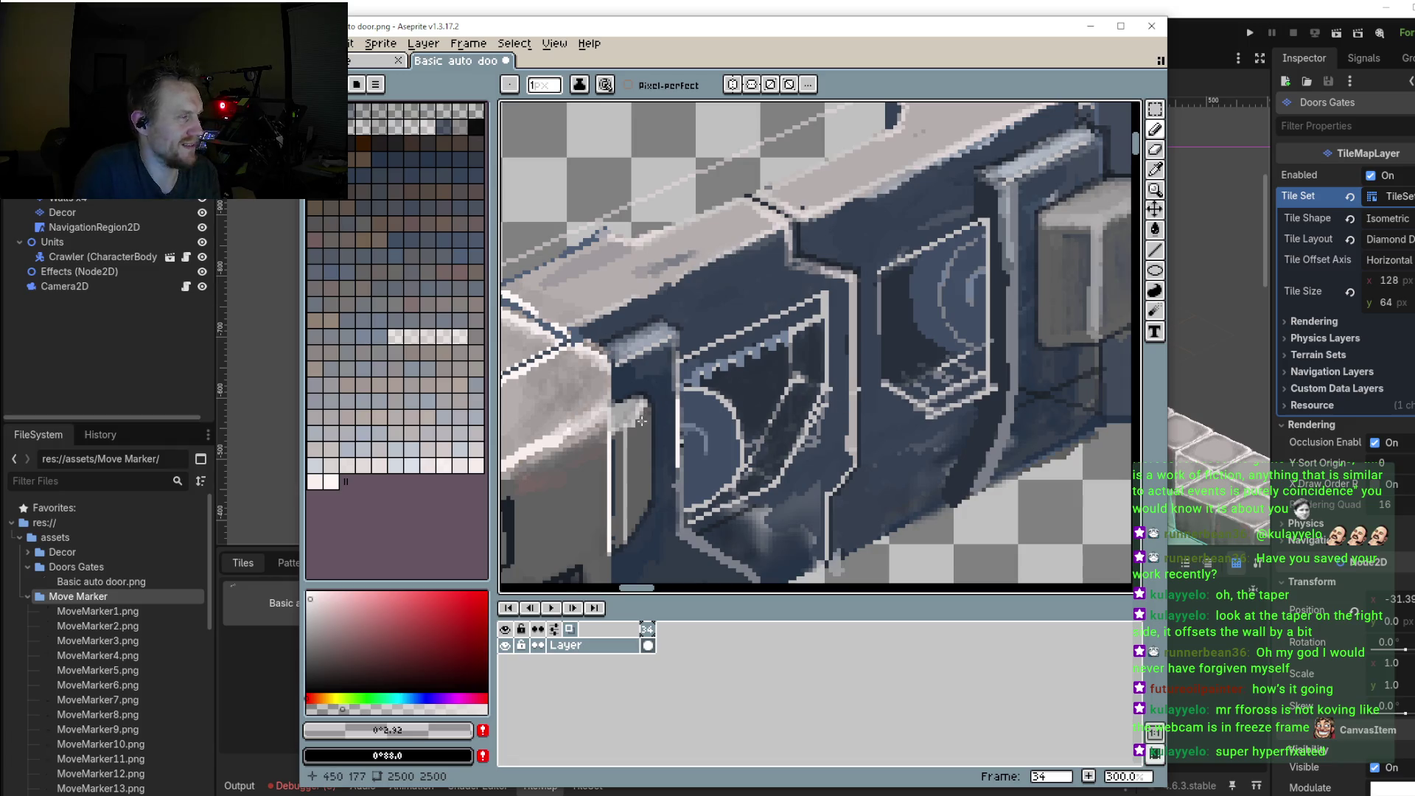
scroll(616, 438, up, 2)
scroll(616, 438, up, 1)
key(i)
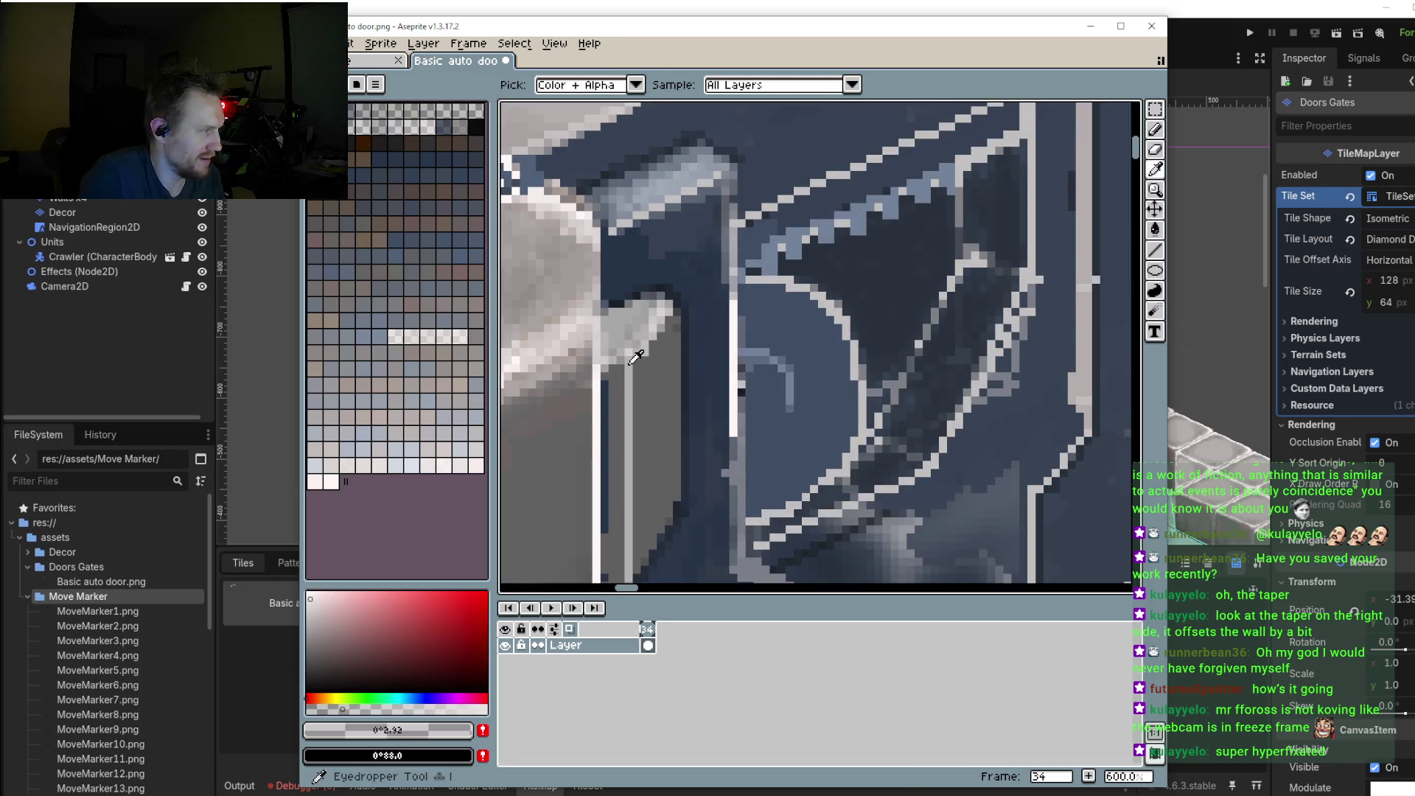
click(640, 358)
key(b)
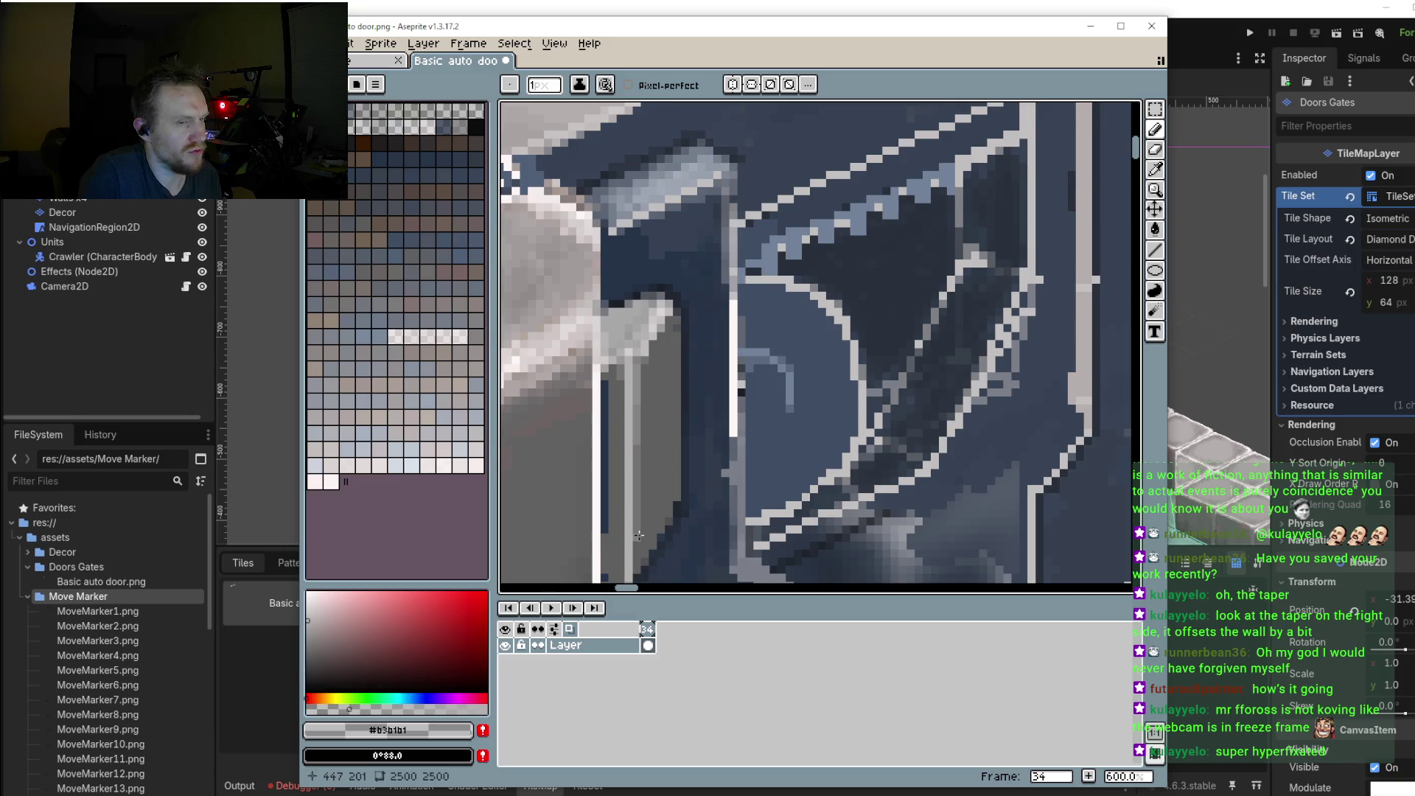
Step: Paint light grey pixels along the pillar's slanted edge and a short vertical line
drag(632, 535, 623, 477)
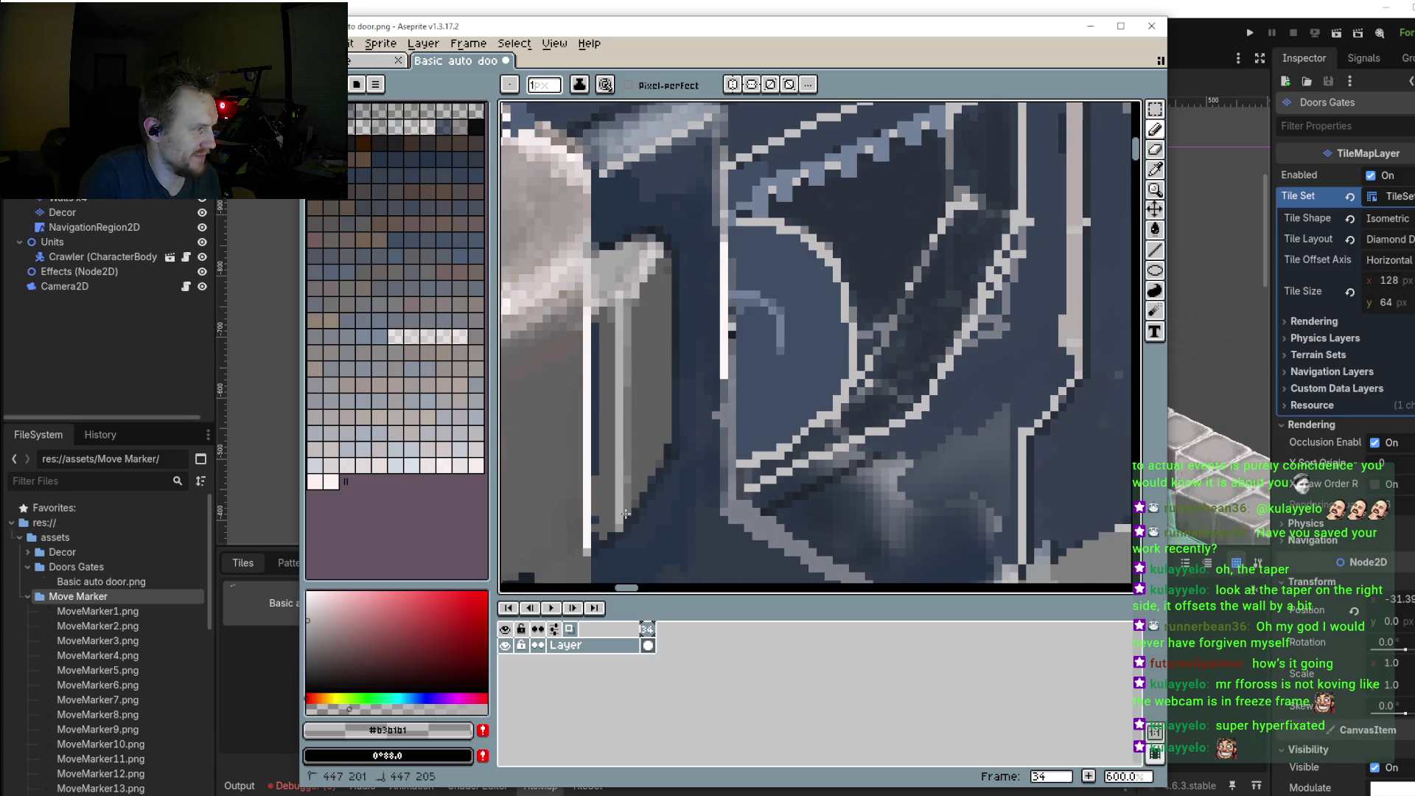
mouse_move(665, 447)
mouse_down()
mouse_move(597, 532)
mouse_move(610, 523)
mouse_up()
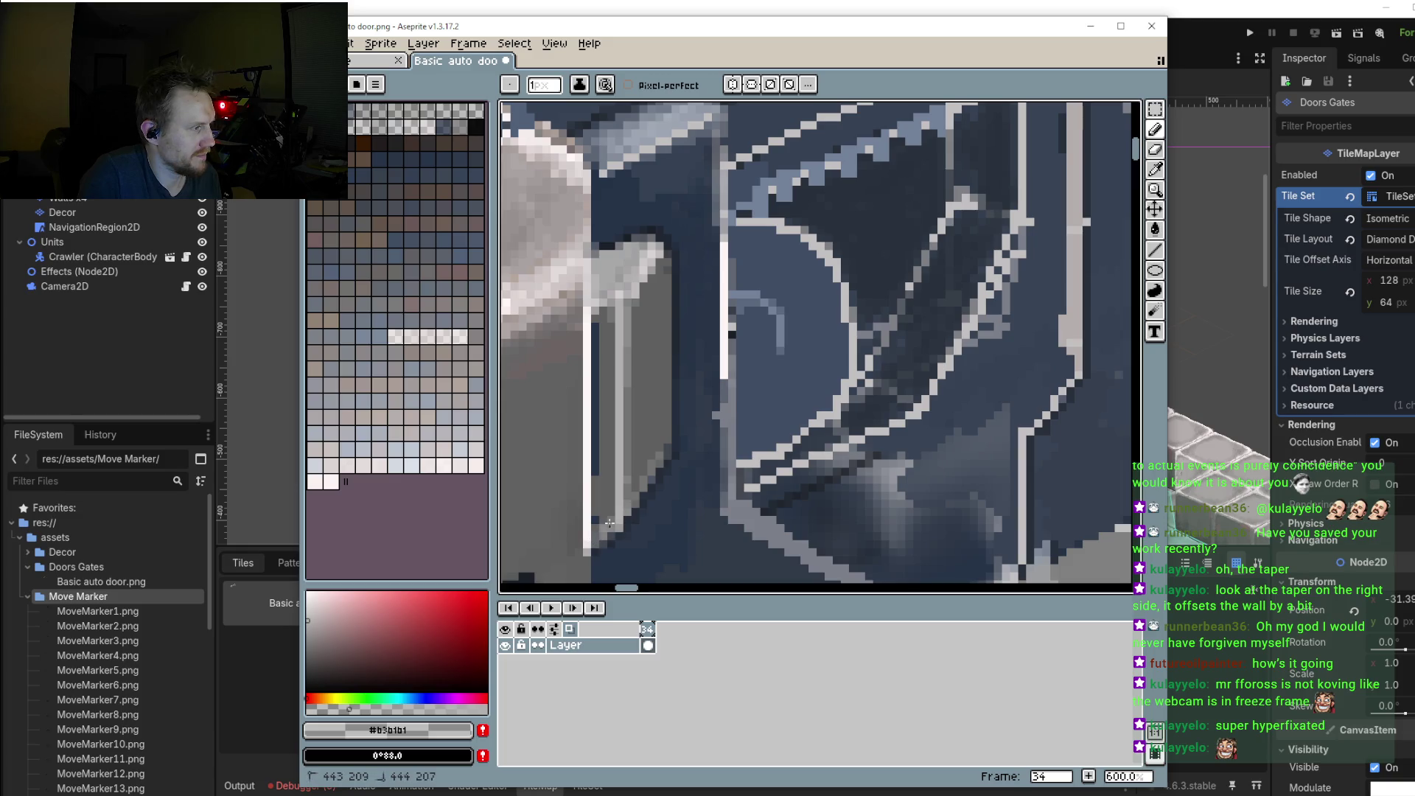
mouse_move(616, 323)
mouse_down()
mouse_move(611, 345)
mouse_move(612, 315)
mouse_up()
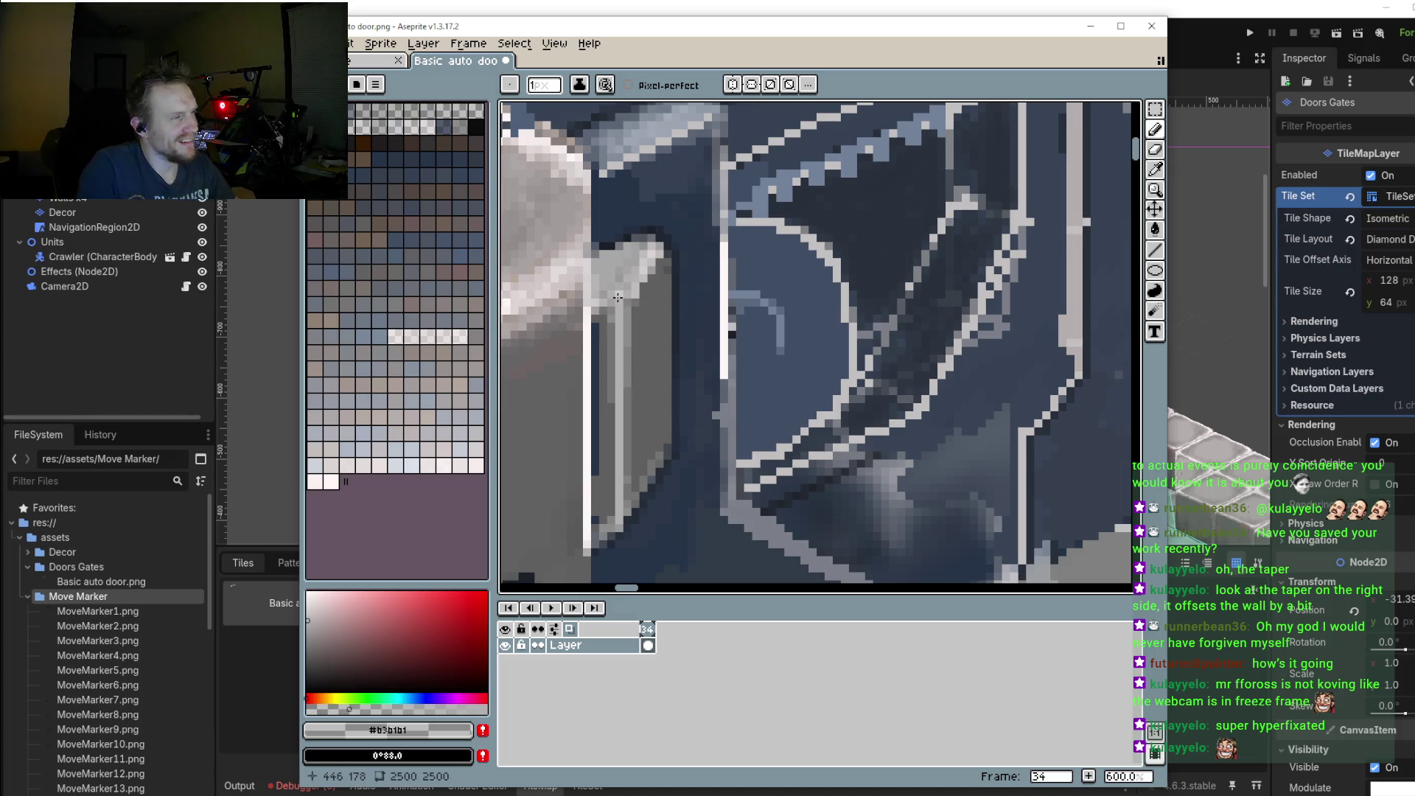
scroll(618, 297, down, 3)
scroll(616, 325, down, 1)
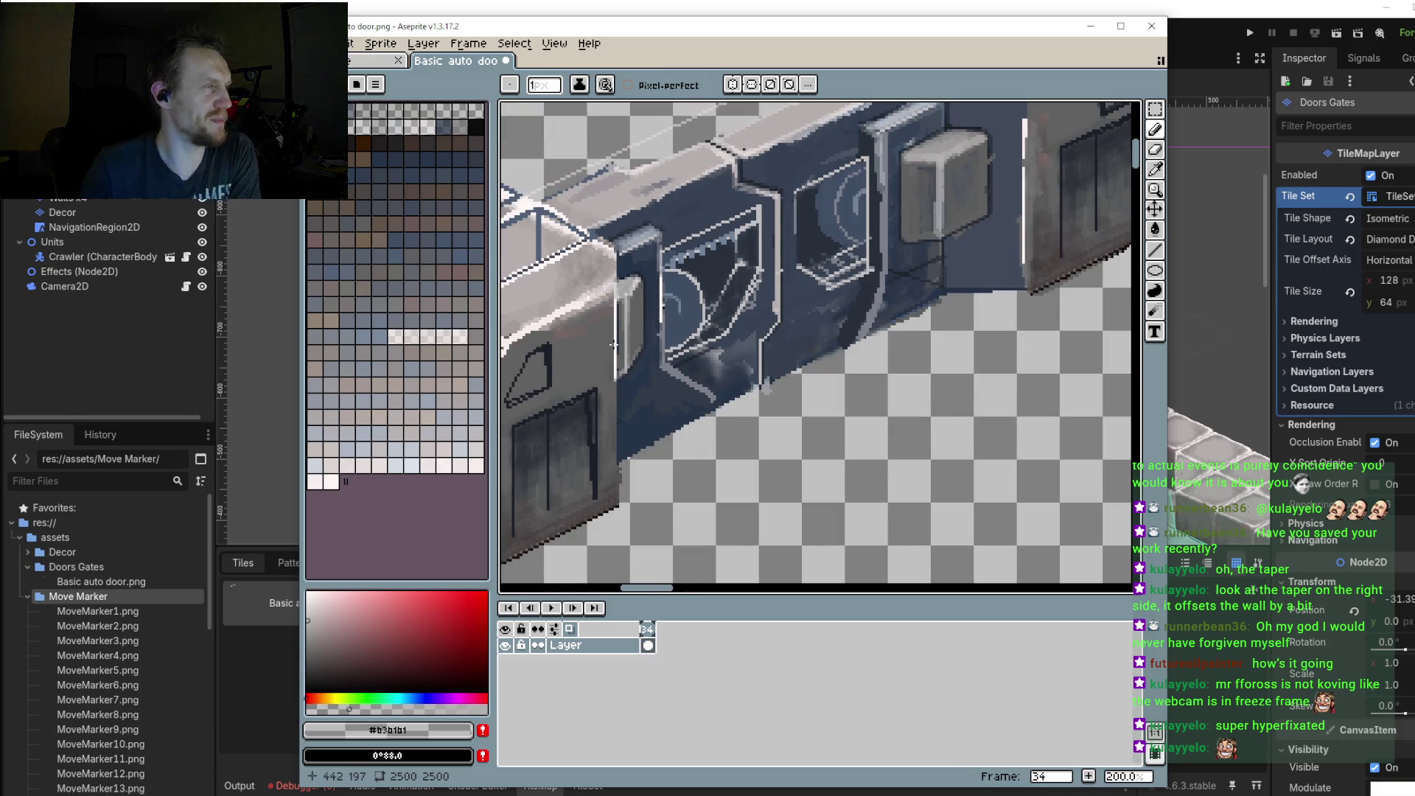
scroll(720, 288, down, 2)
Step: Choose white, then a lighter grey sampled from the pillar, for the edge line
scroll(729, 294, down, 1)
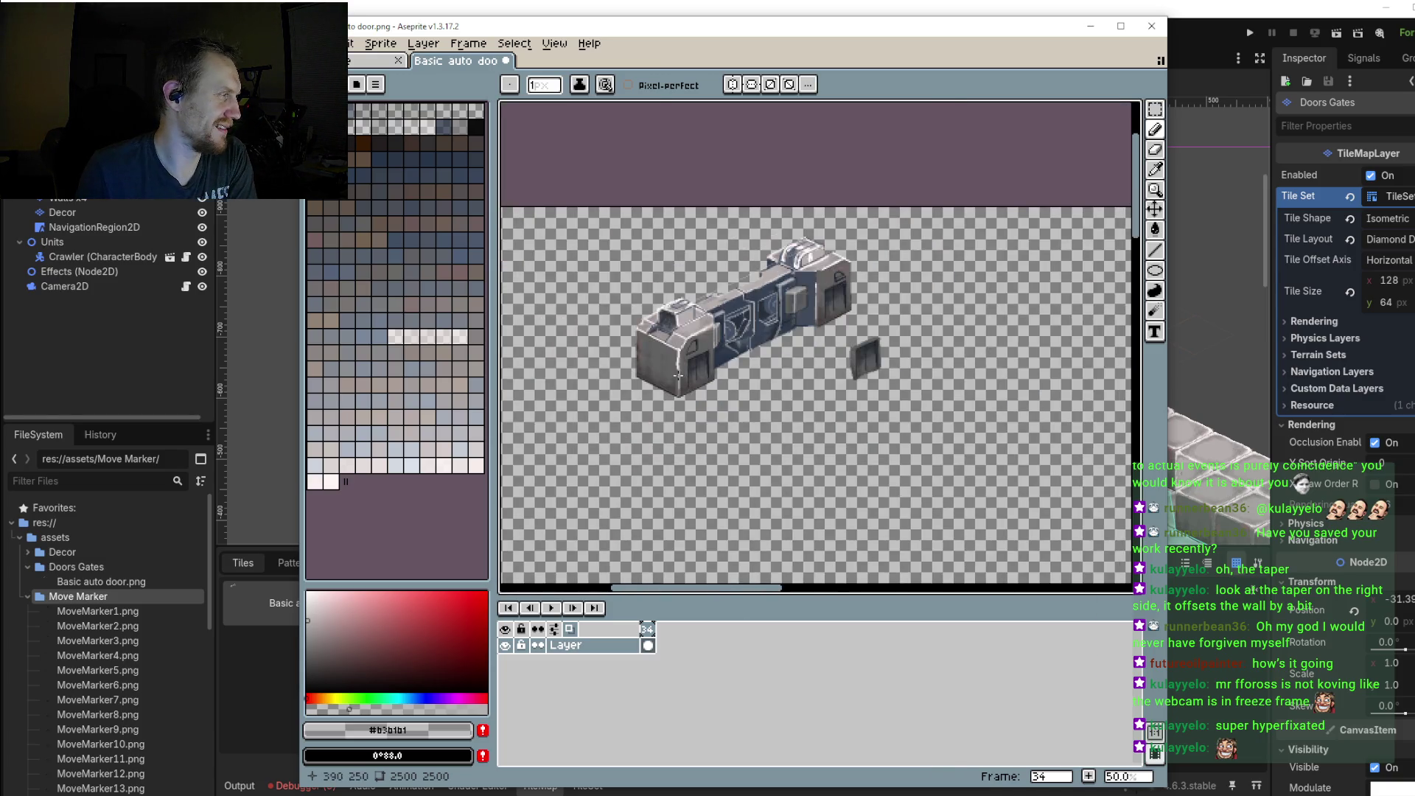
scroll(752, 306, up, 3)
scroll(767, 314, up, 1)
scroll(766, 280, up, 1)
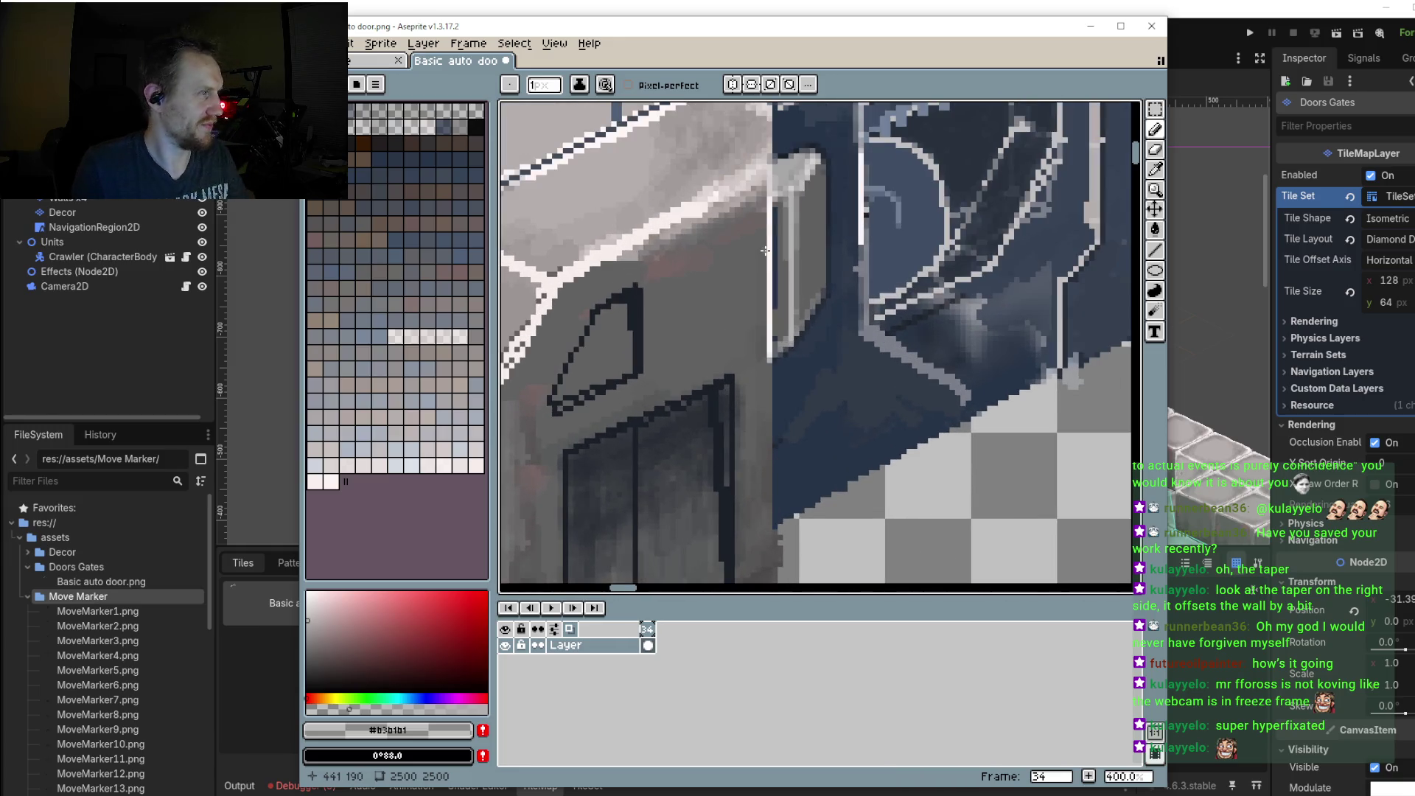
alt+click(772, 214)
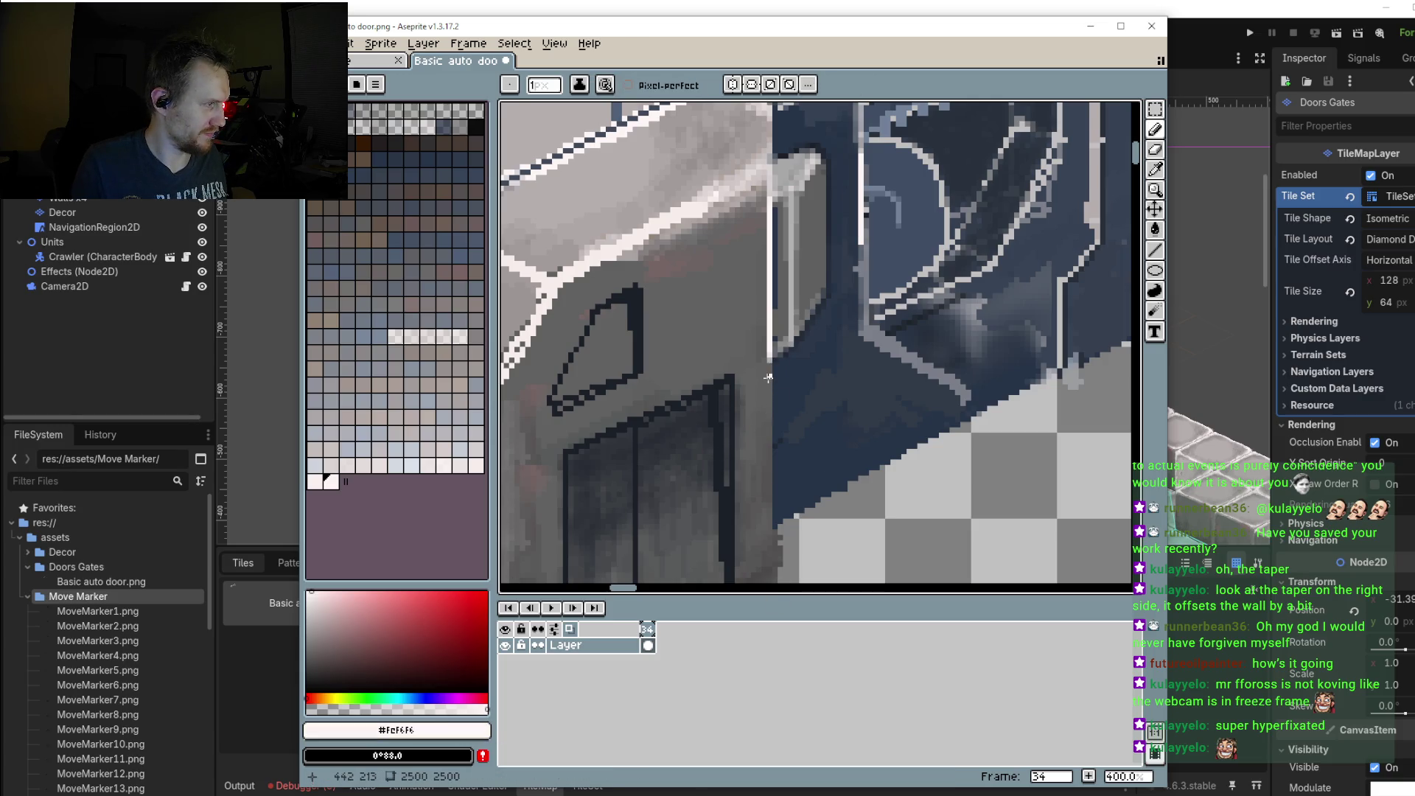
scroll(768, 377, up, 3)
alt+click(720, 411)
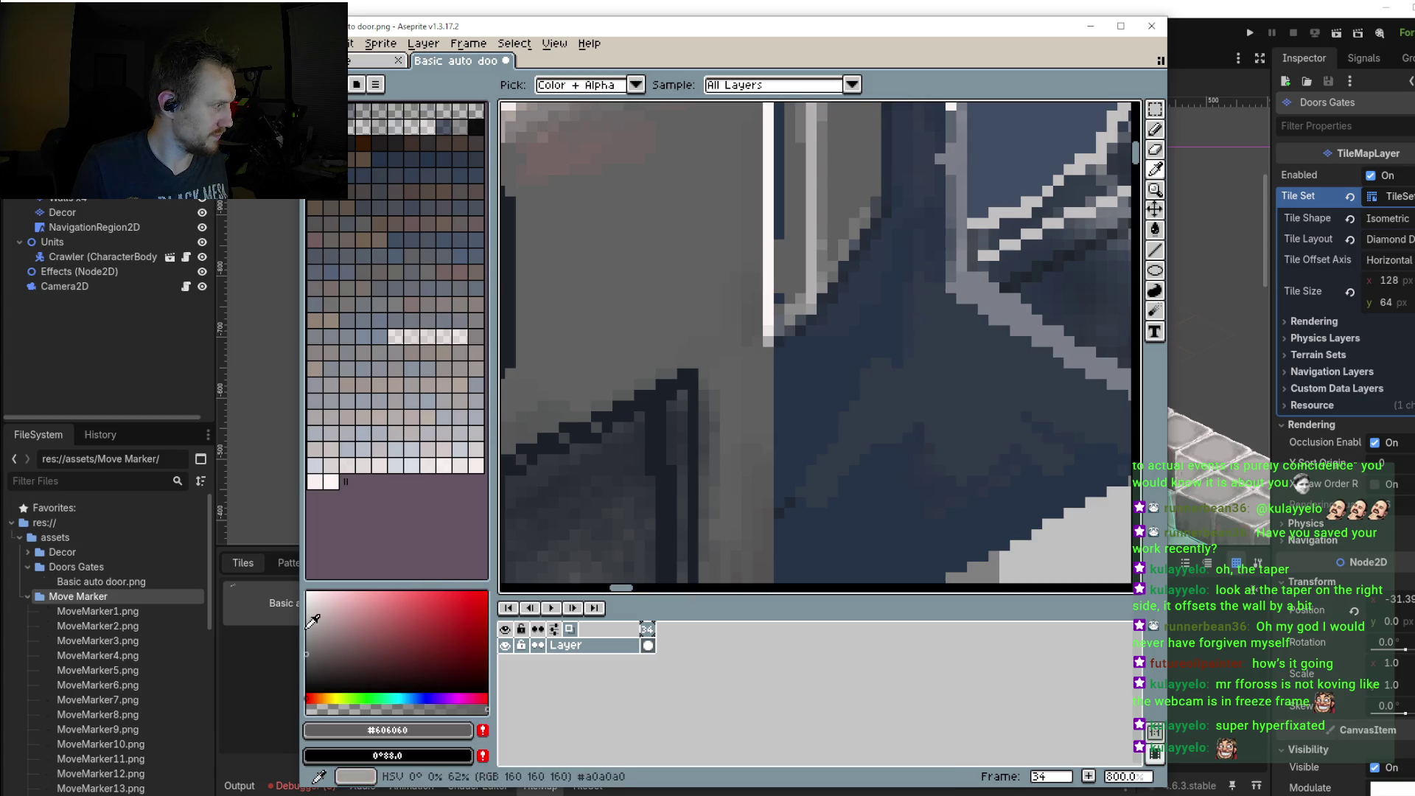
click(312, 625)
Step: Draw the light grey vertical line down the pillar edge to its base
drag(767, 351, 766, 431)
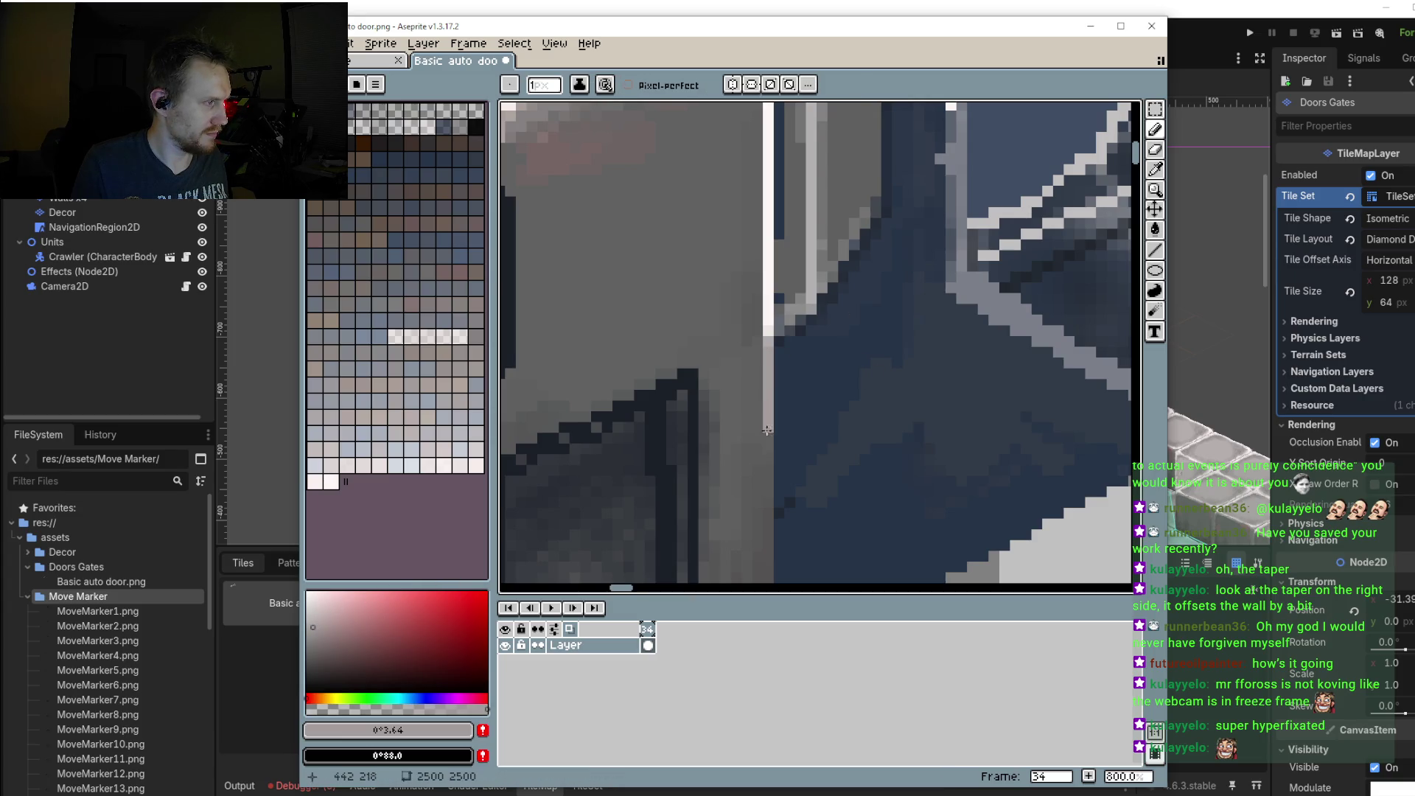
scroll(766, 430, down, 3)
drag(767, 288, 766, 447)
scroll(767, 447, down, 3)
drag(766, 298, 775, 470)
scroll(792, 346, down, 1)
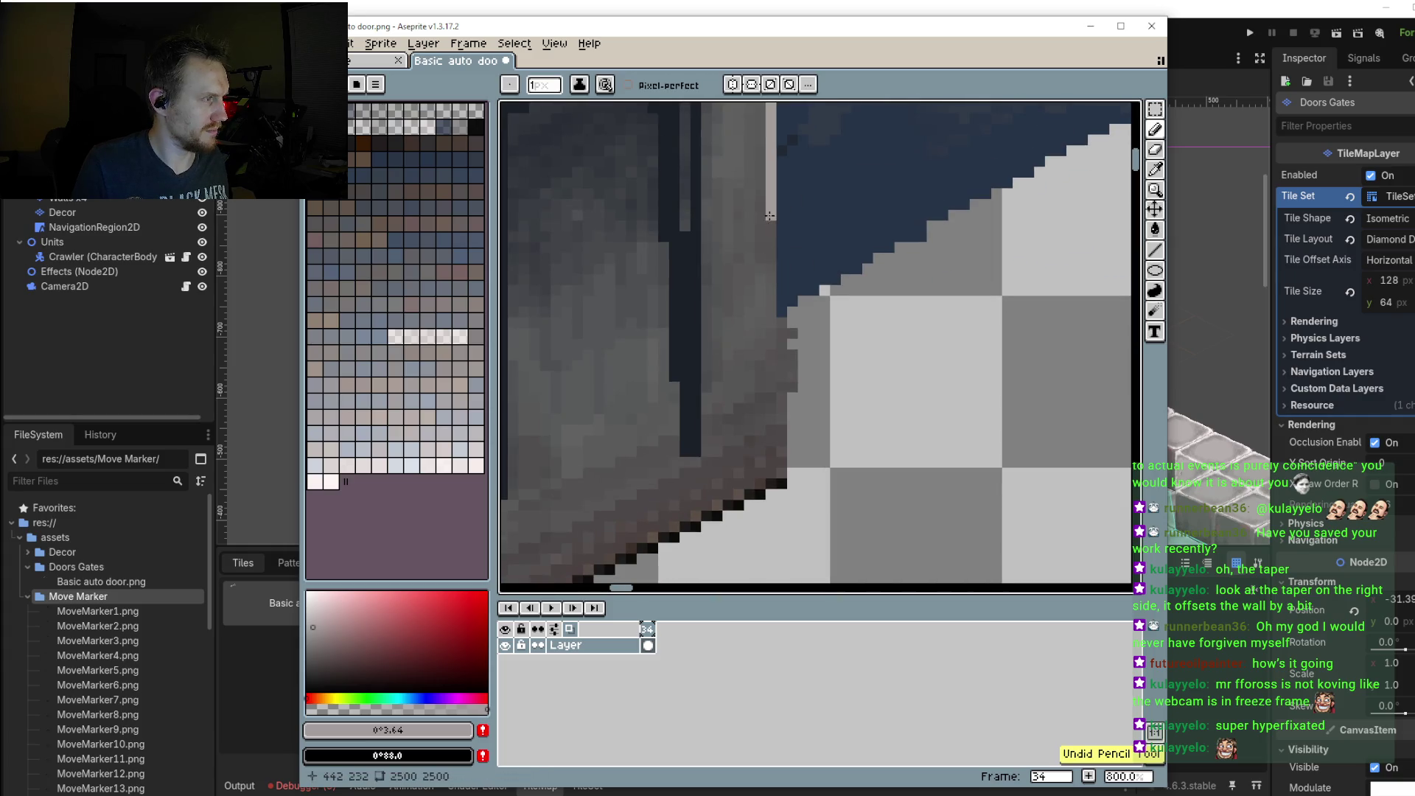
drag(772, 243, 770, 439)
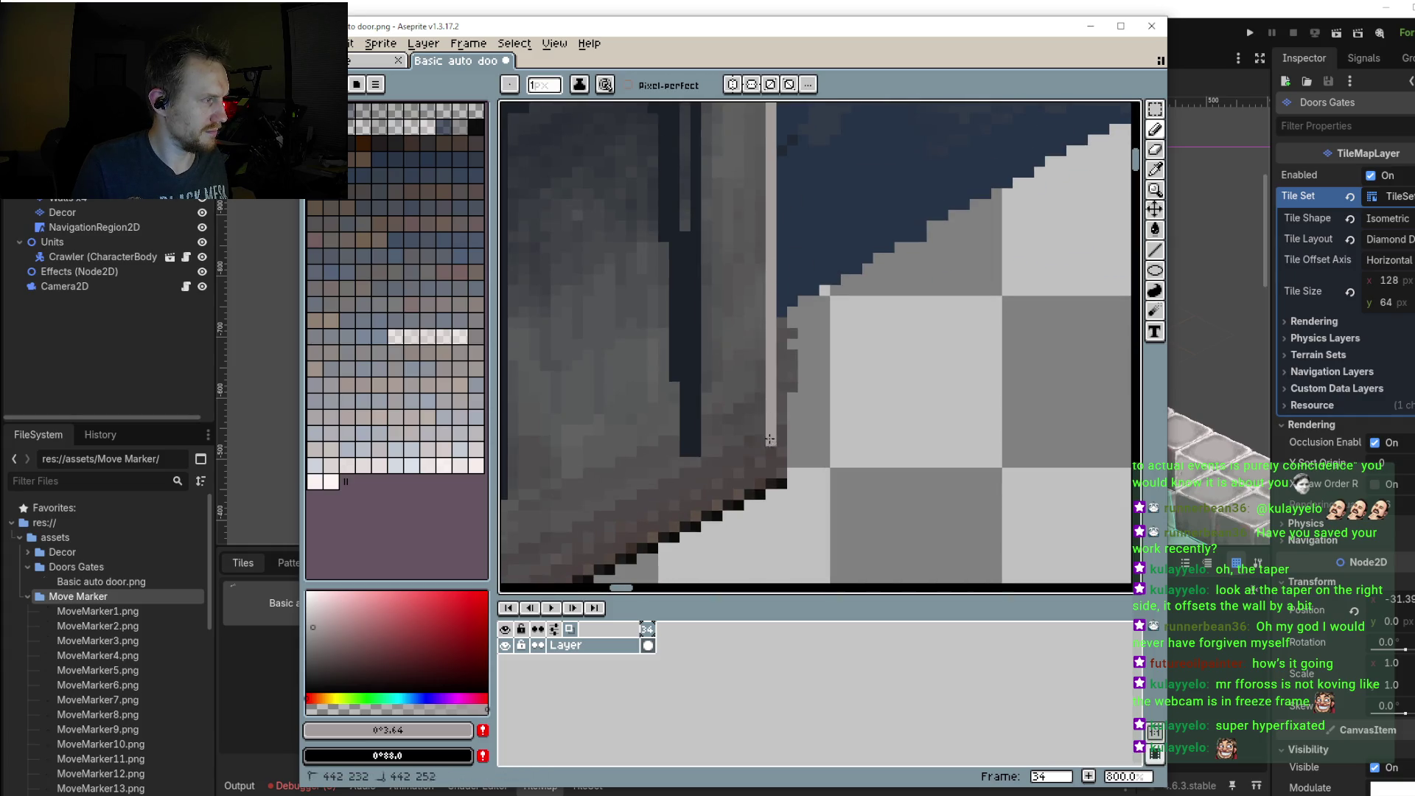
Step: Erase the dark grey strip to transparency and fill navy pixels along the wall edge
alt+click(814, 357)
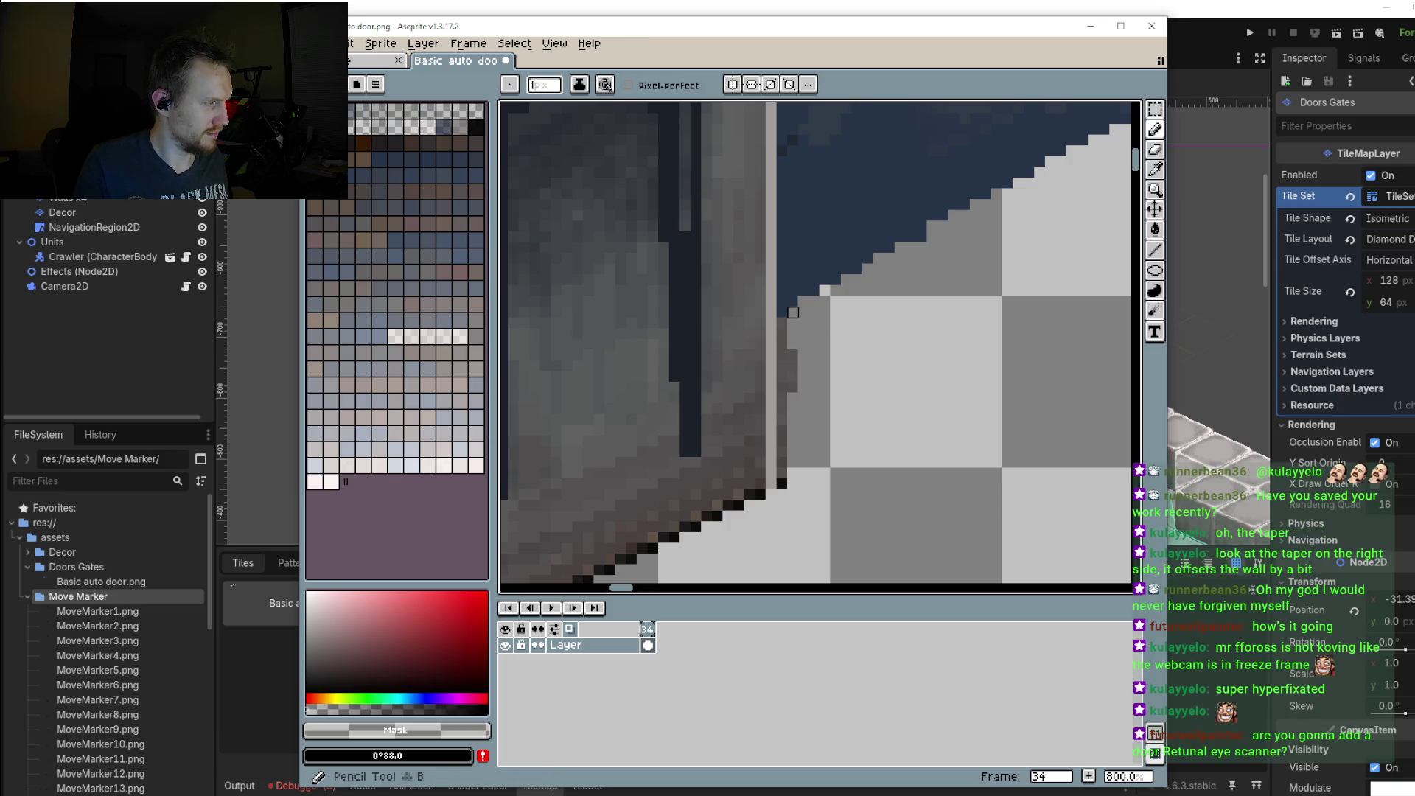
drag(792, 312, 781, 479)
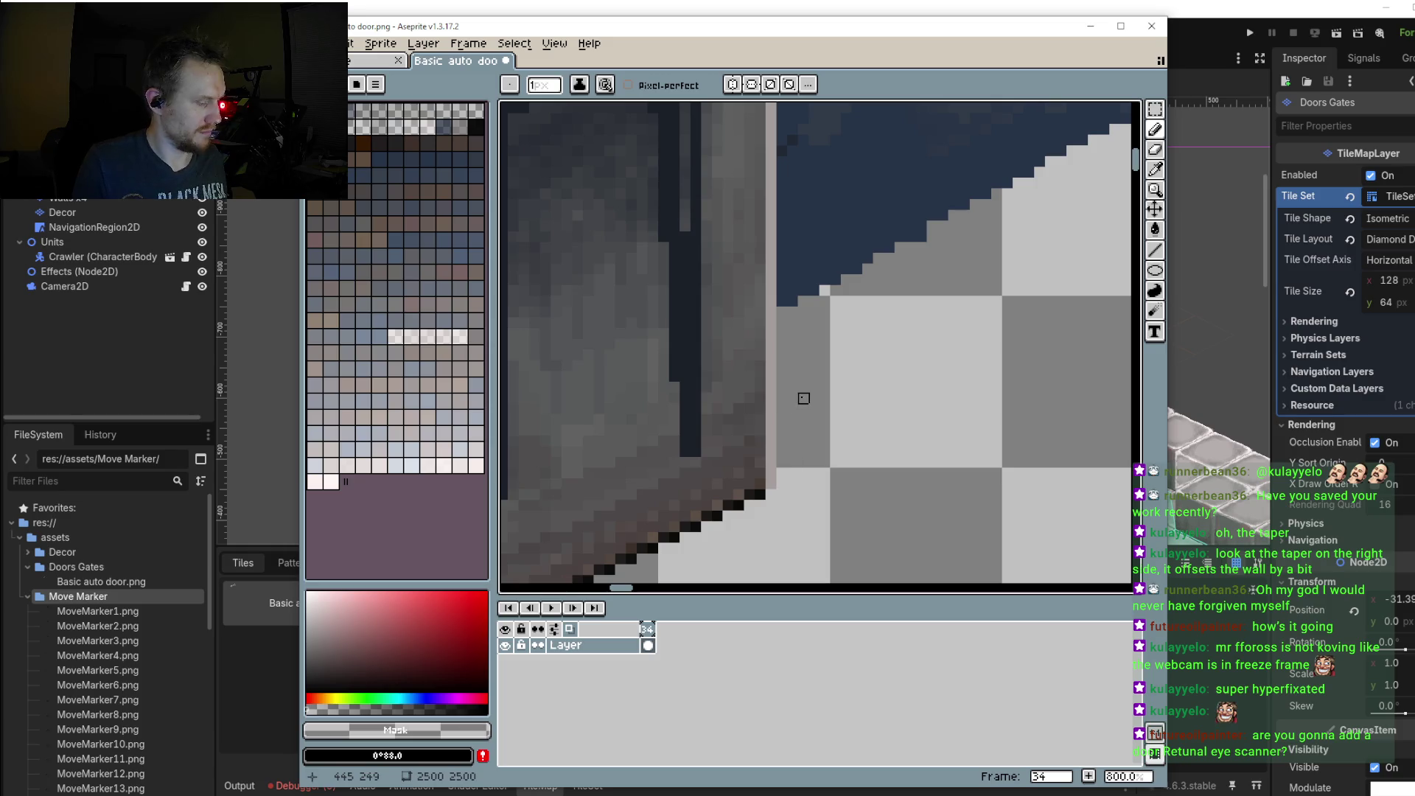
alt+click(790, 298)
drag(785, 311, 799, 296)
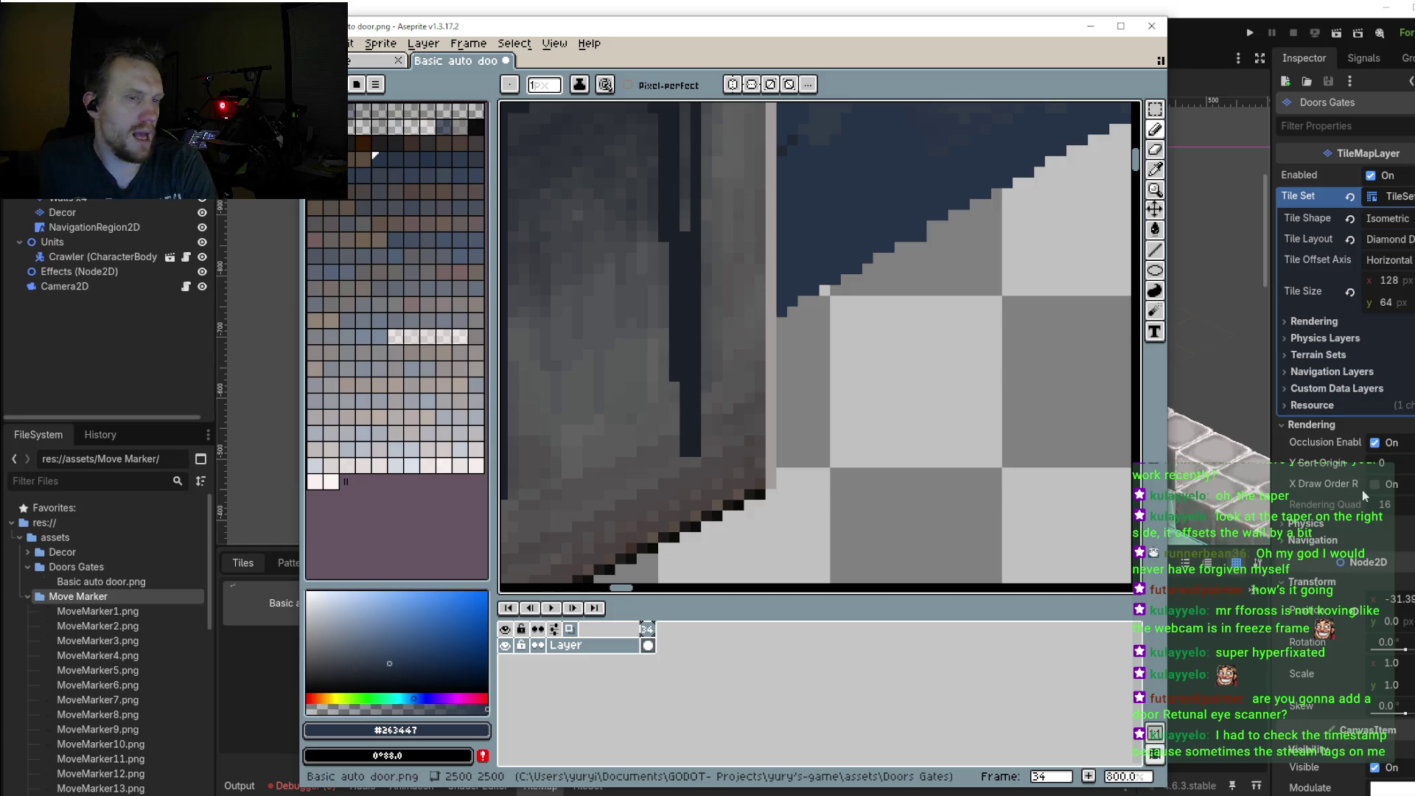
mouse_move(1325, 484)
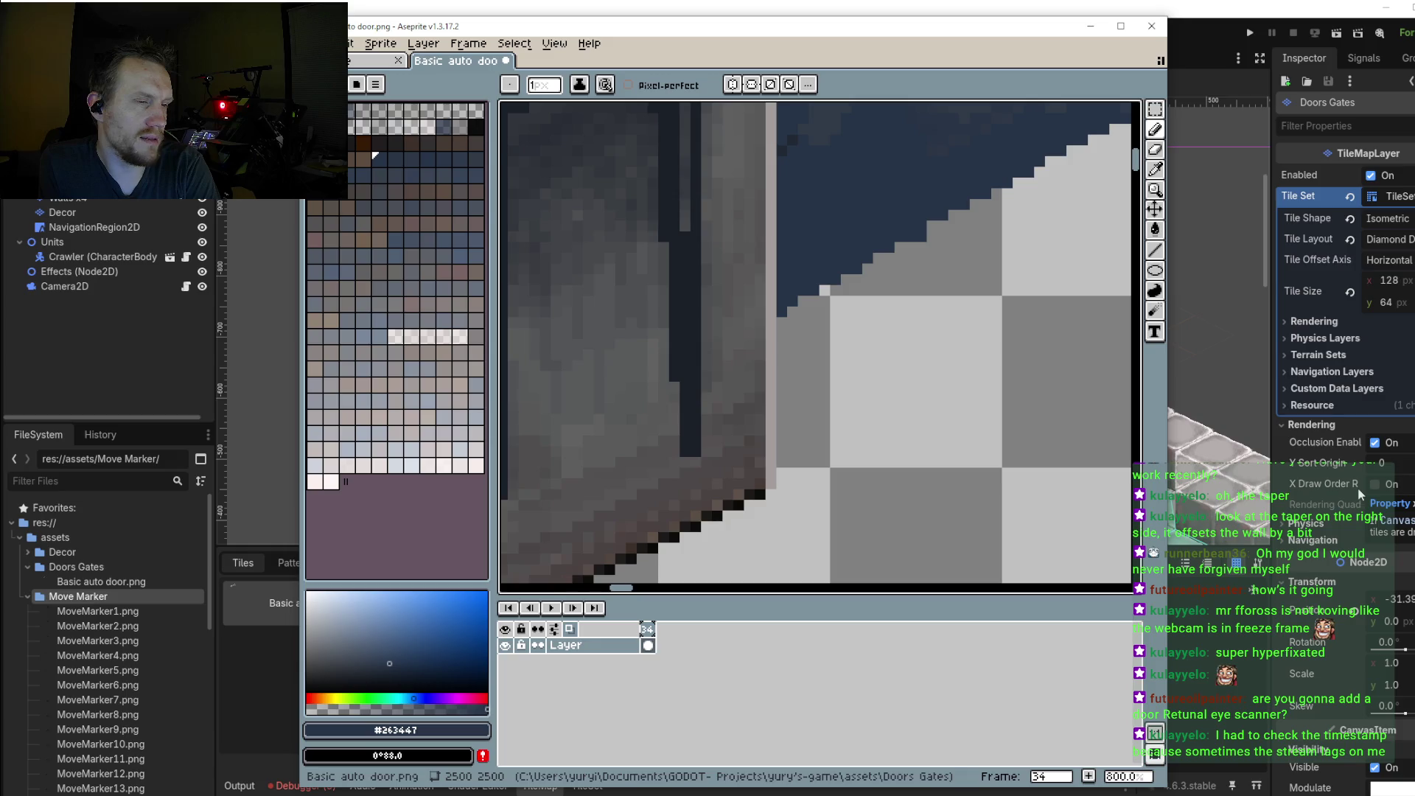
Step: Select the small detached door piece with the Rectangular Marquee and move it away
scroll(979, 411, down, 3)
scroll(836, 458, down, 1)
scroll(840, 446, down, 2)
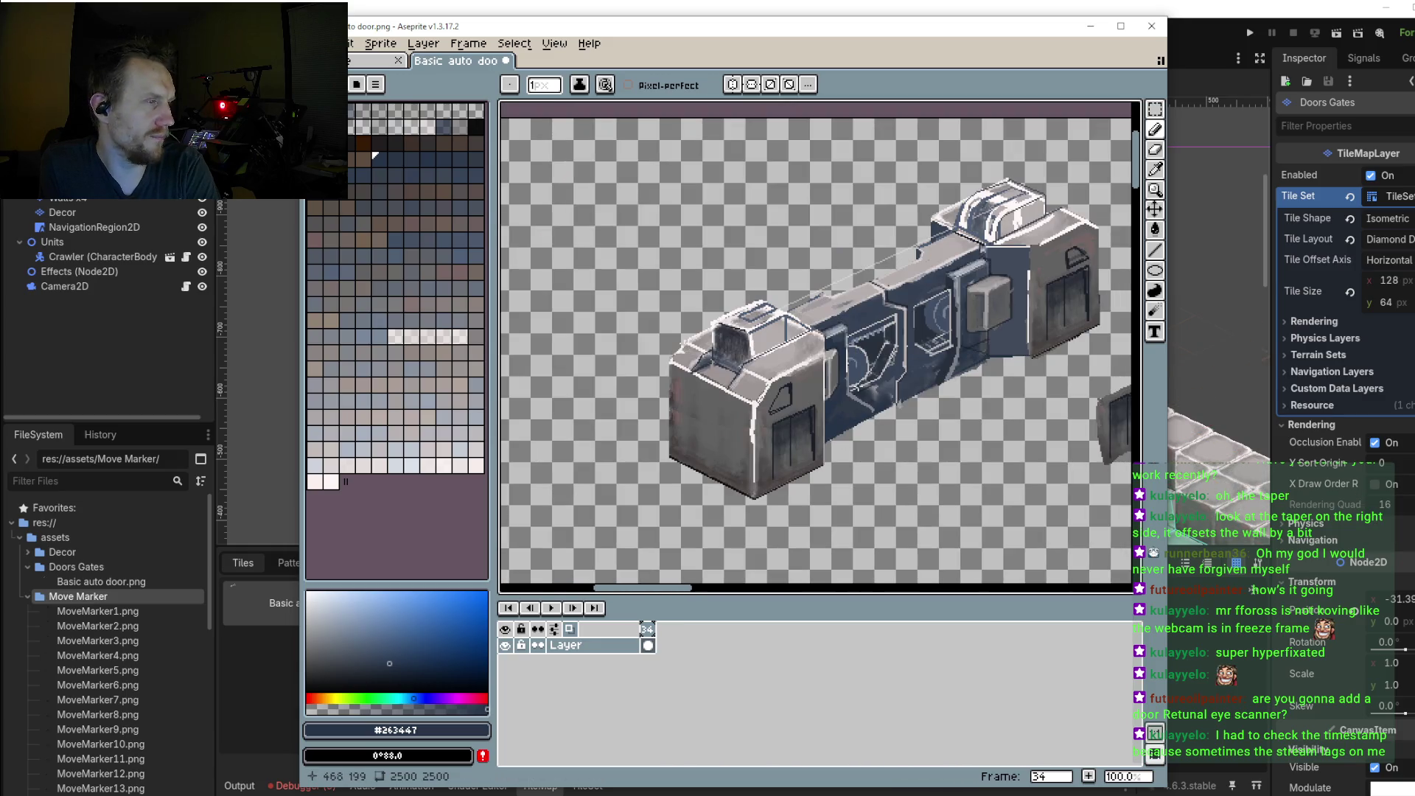
drag(851, 380, 793, 384)
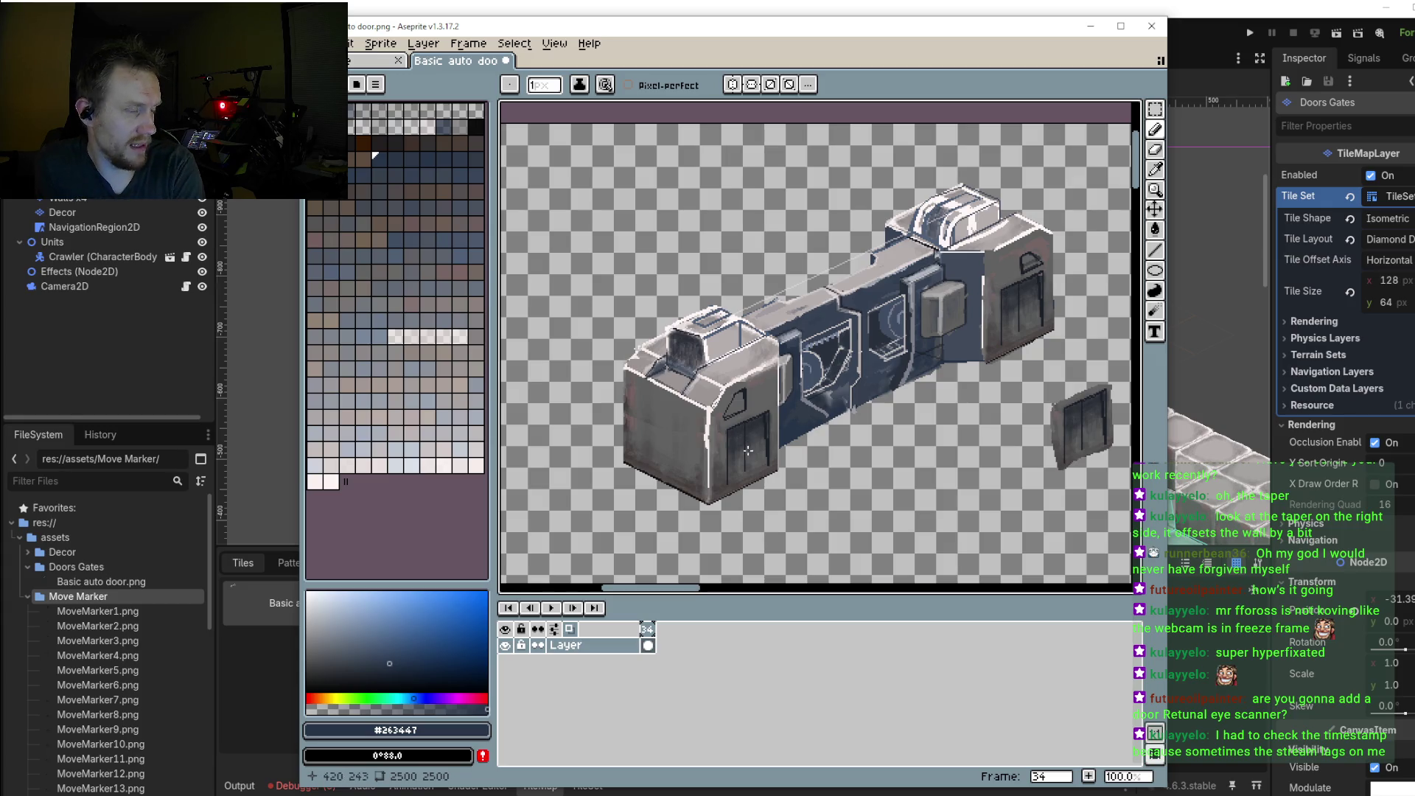
drag(774, 400, 722, 367)
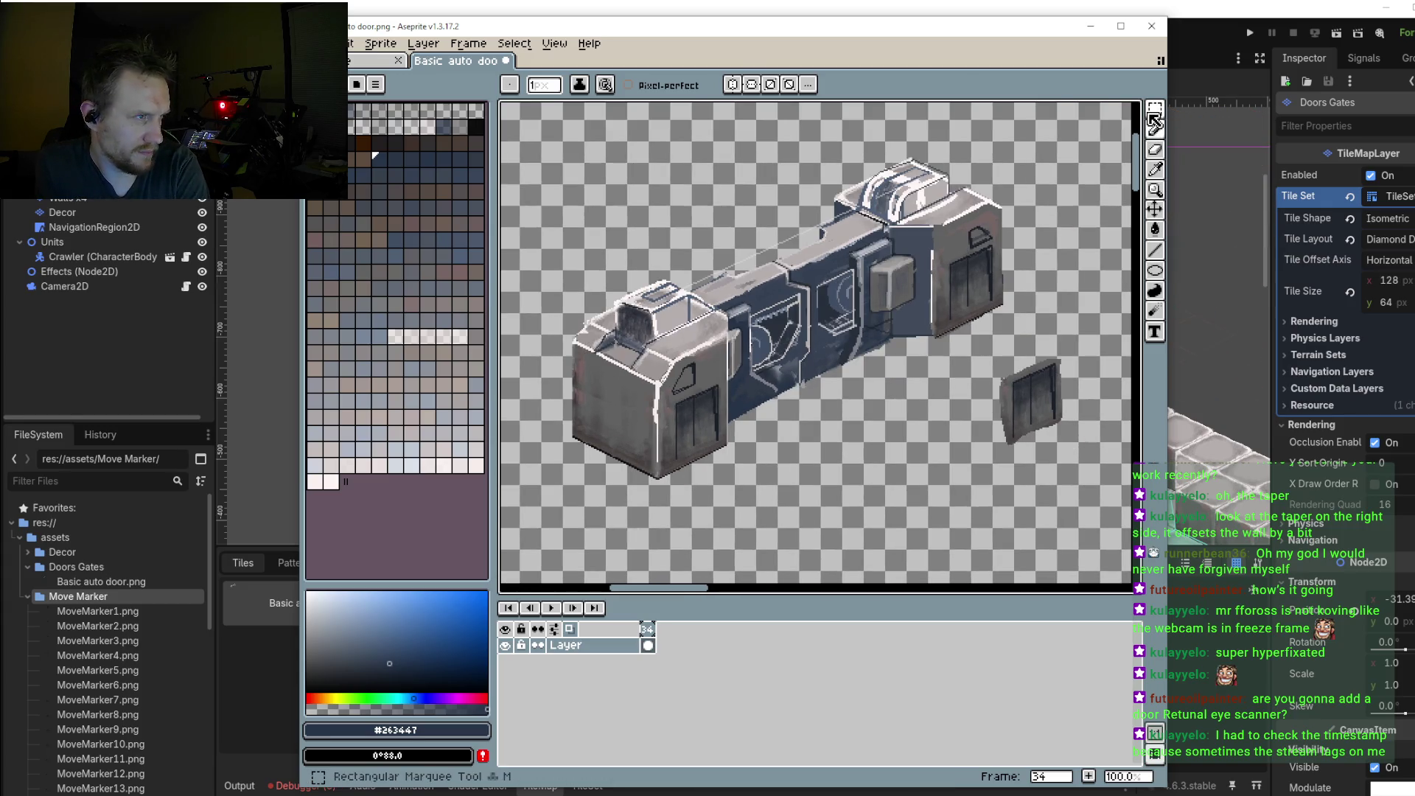
key(m)
drag(956, 381, 1089, 486)
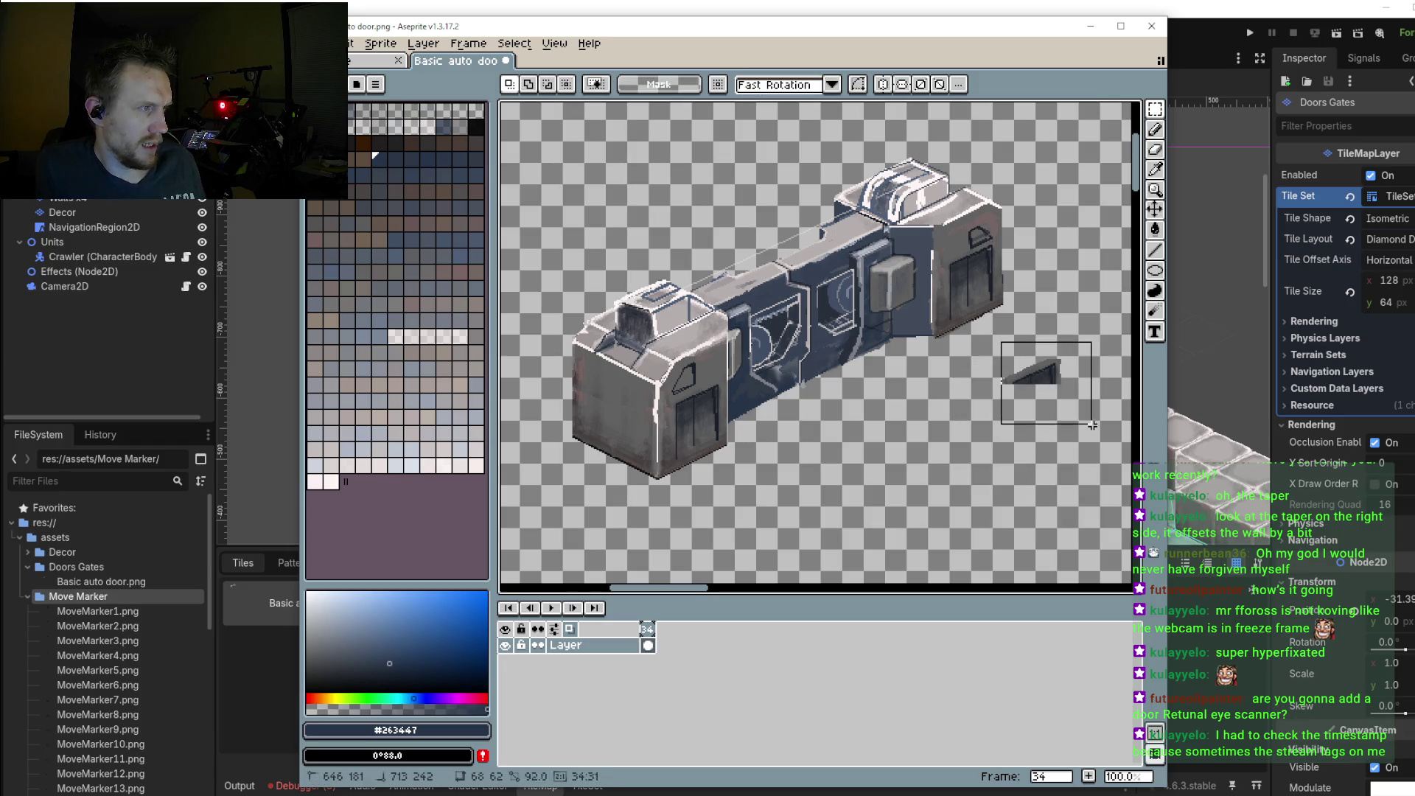
drag(1054, 417, 943, 299)
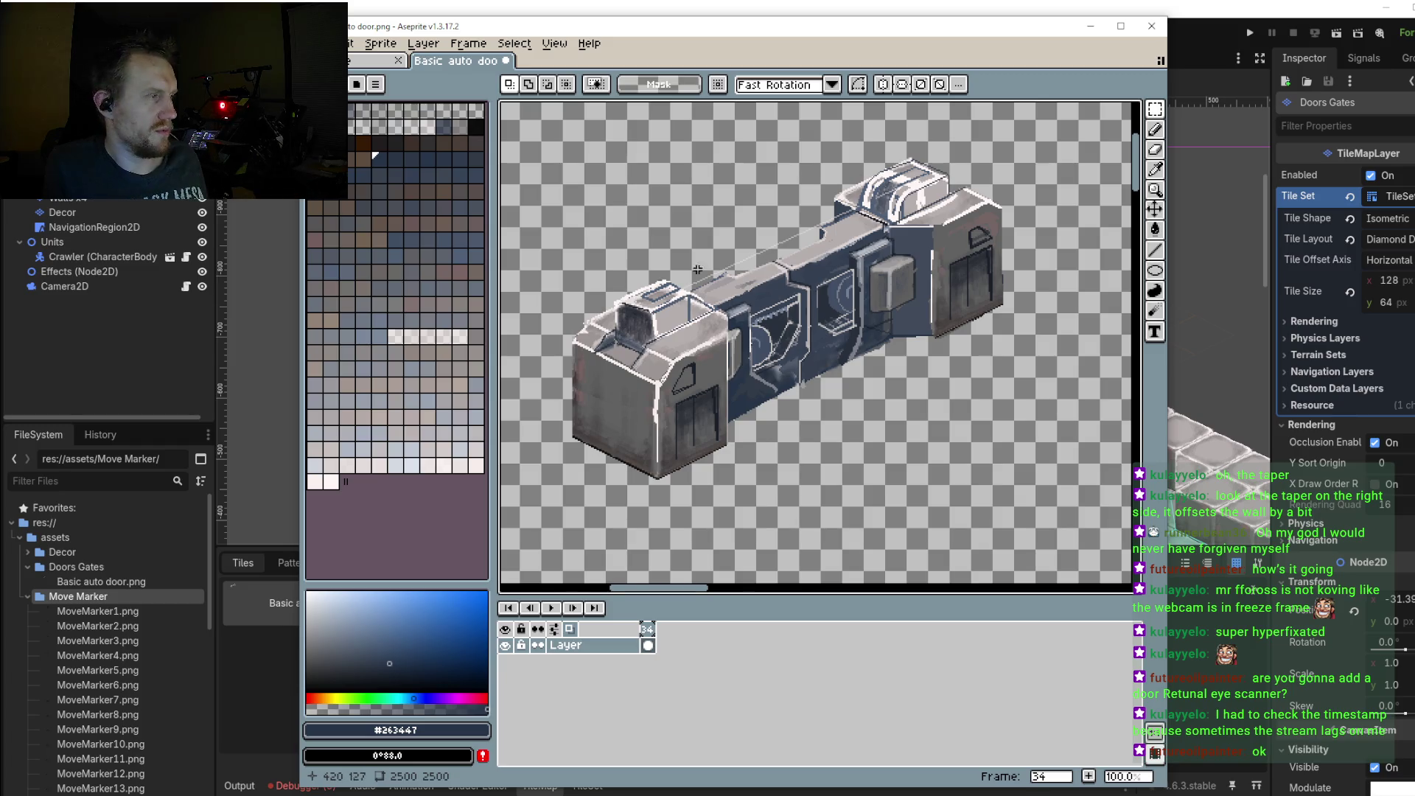
Step: Switch to a transparent 4-pixel brush and bring up the File menu
scroll(708, 287, up, 2)
alt+click(811, 280)
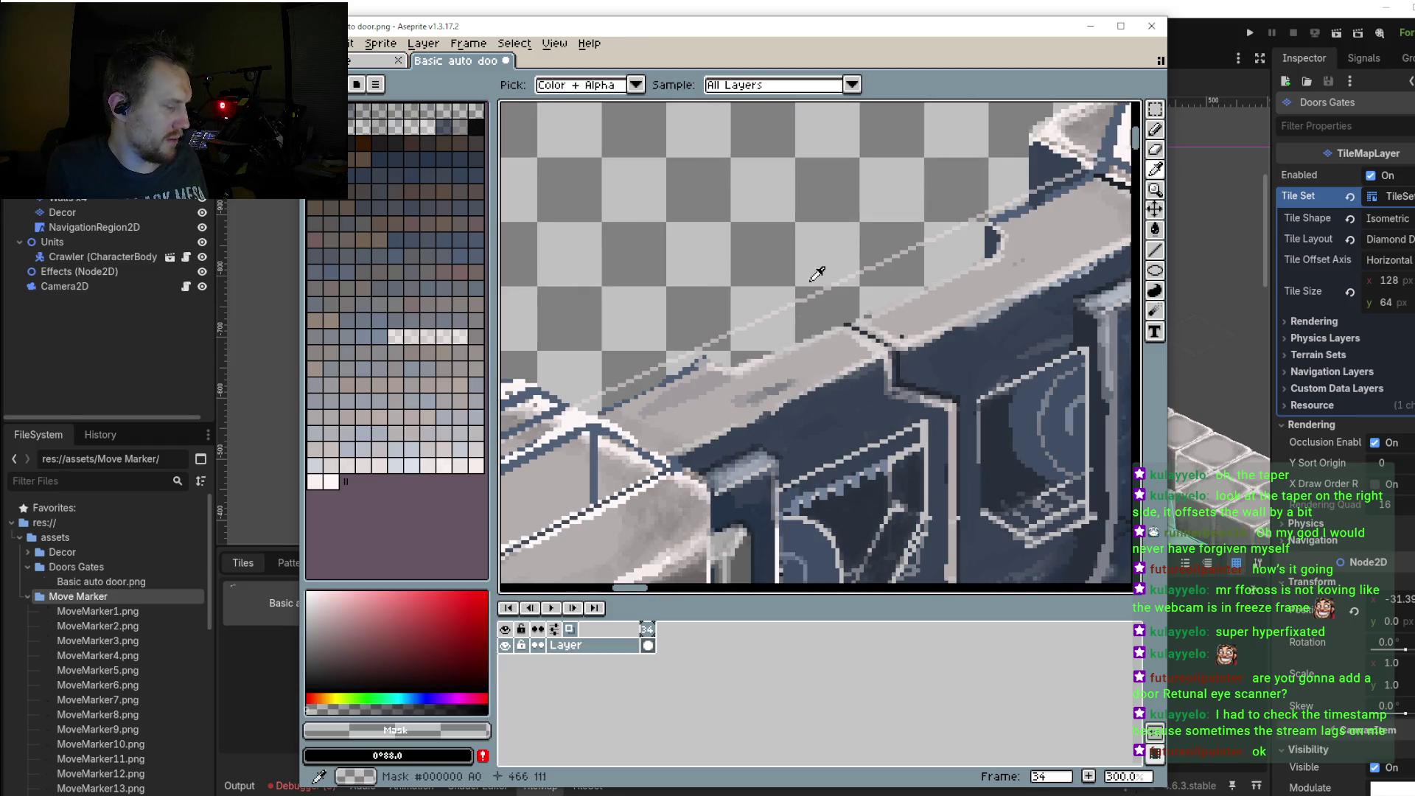
key(plus)
key(plus)
key(plus)
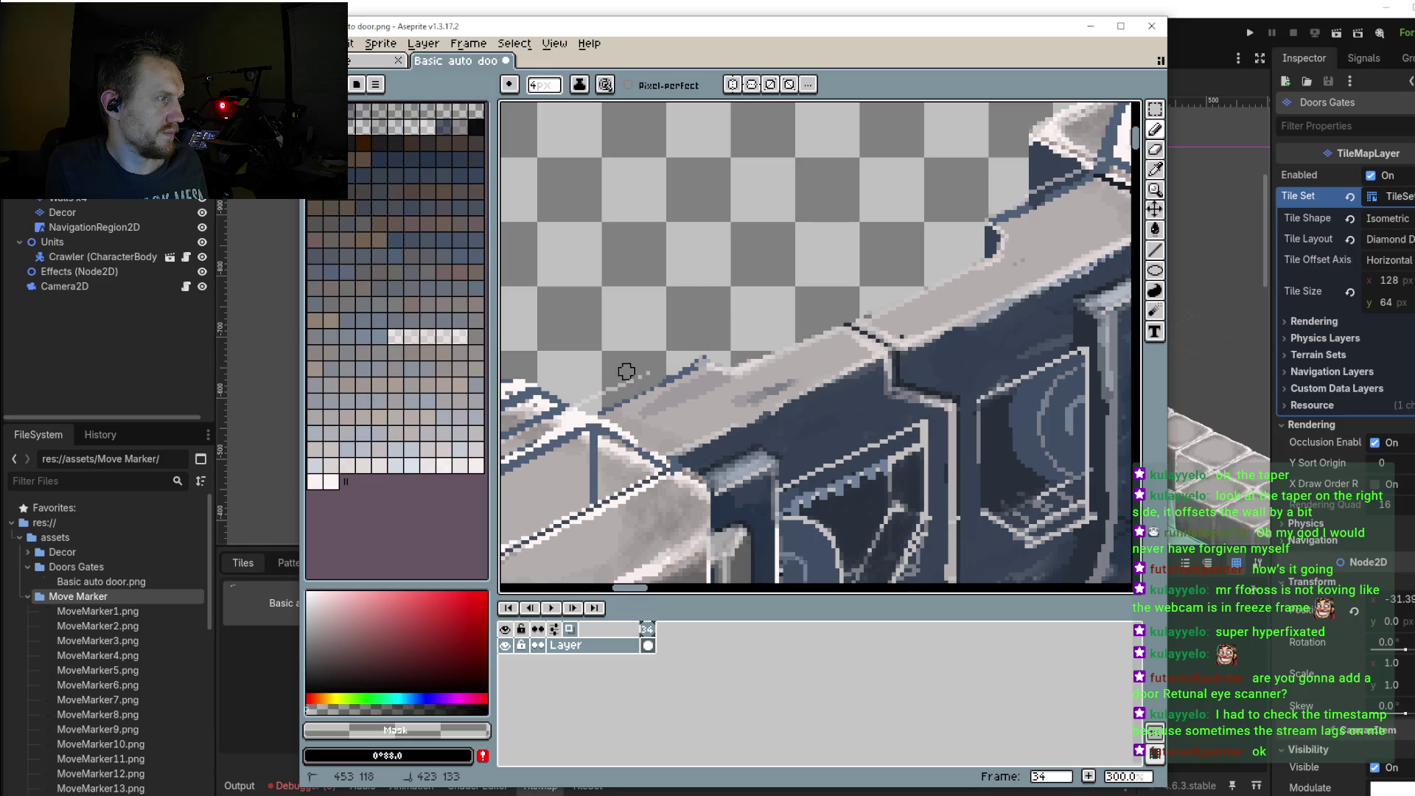
scroll(682, 363, down, 4)
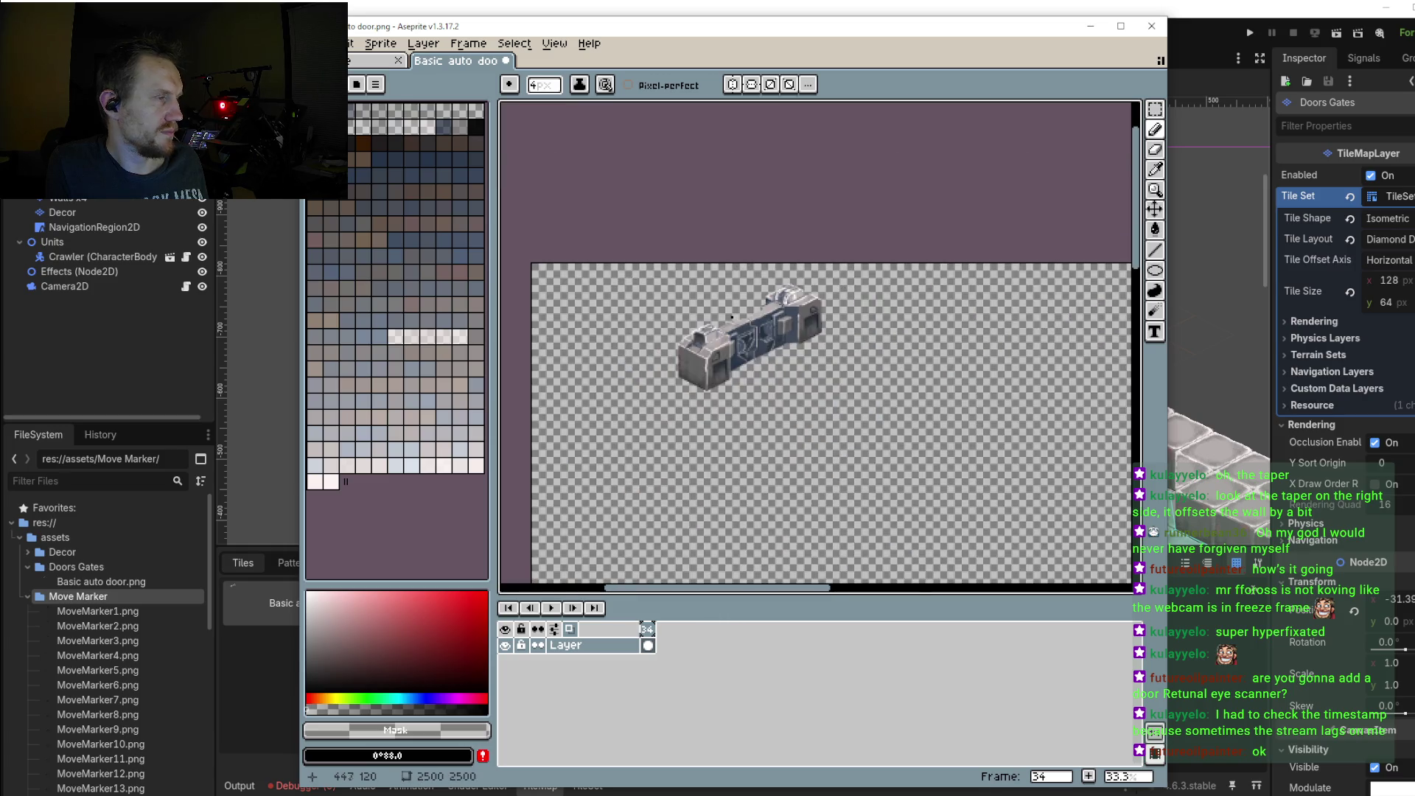
scroll(737, 359, up, 1)
scroll(776, 355, up, 1)
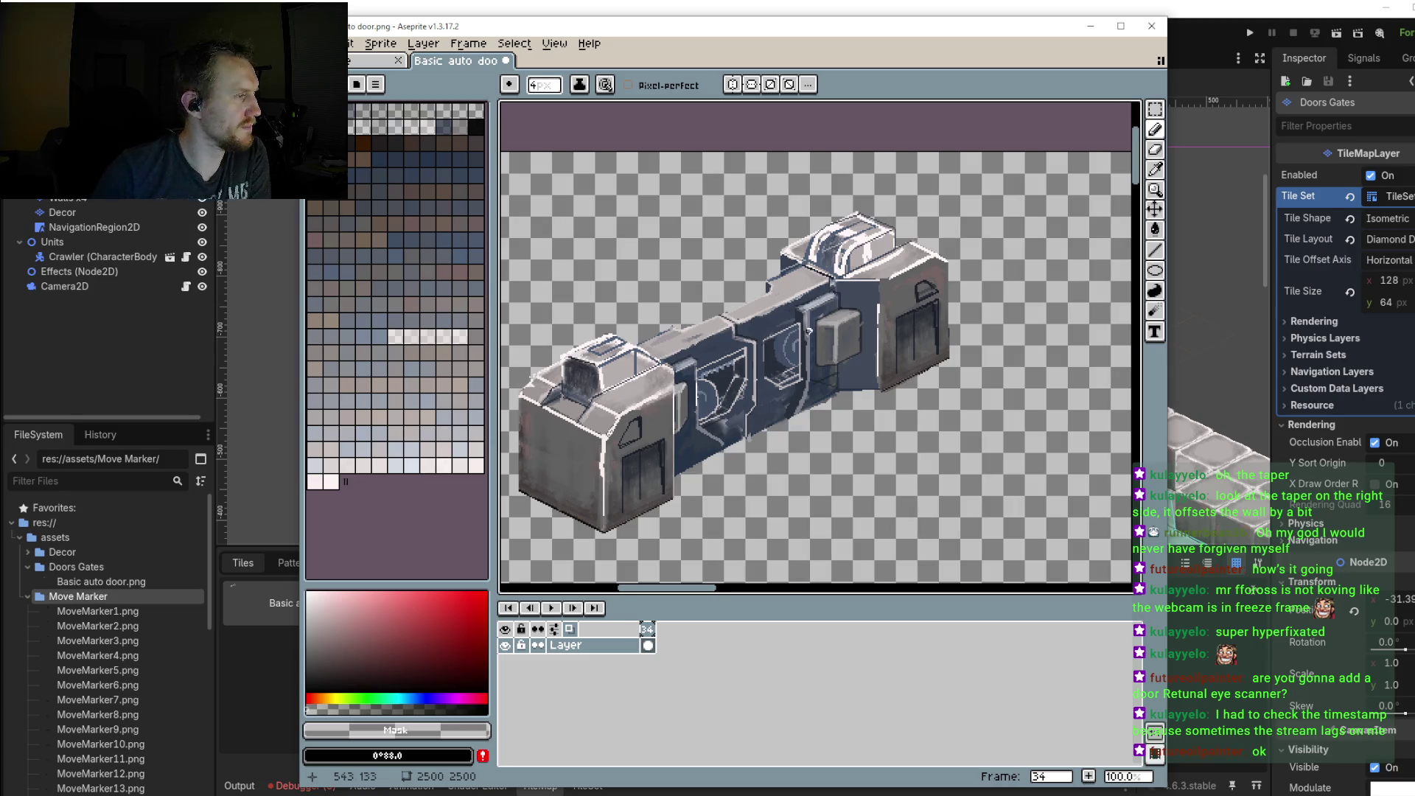
scroll(781, 364, up, 1)
scroll(792, 380, down, 1)
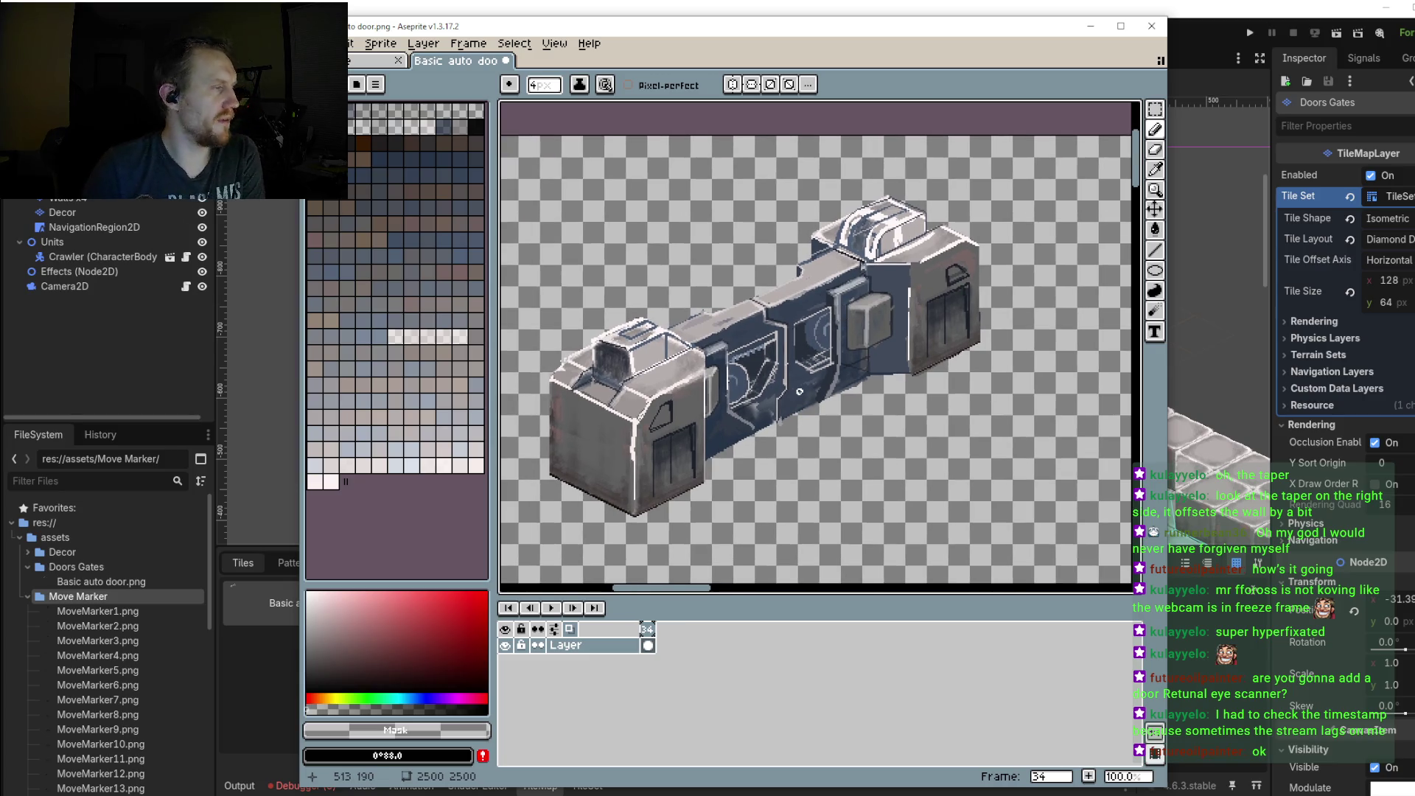
key(alt+f)
Step: Save Basic auto door.png, then run the Godot level to test the door and stop it
key(Down)
key(Down)
key(Down)
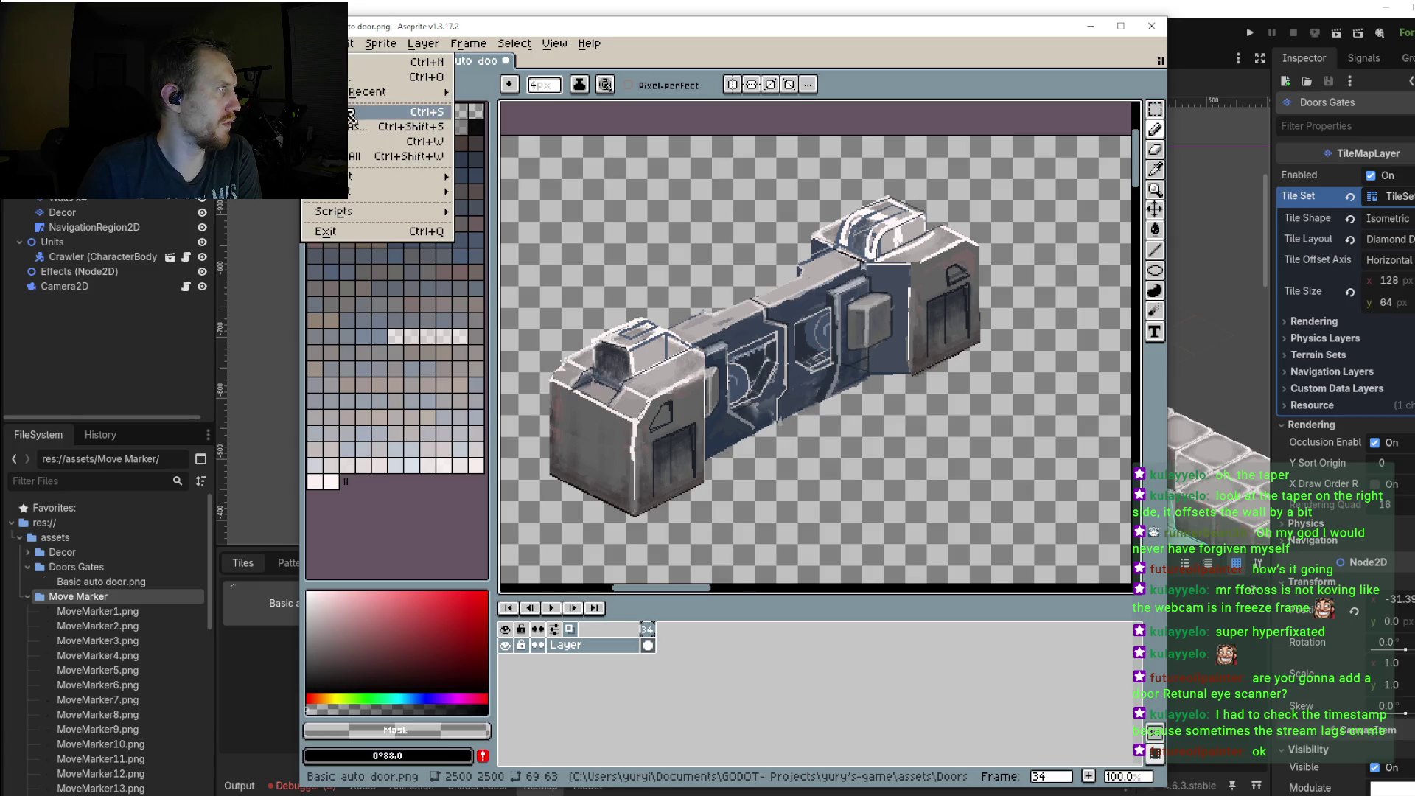
key(Return)
key(Return)
click(660, 10)
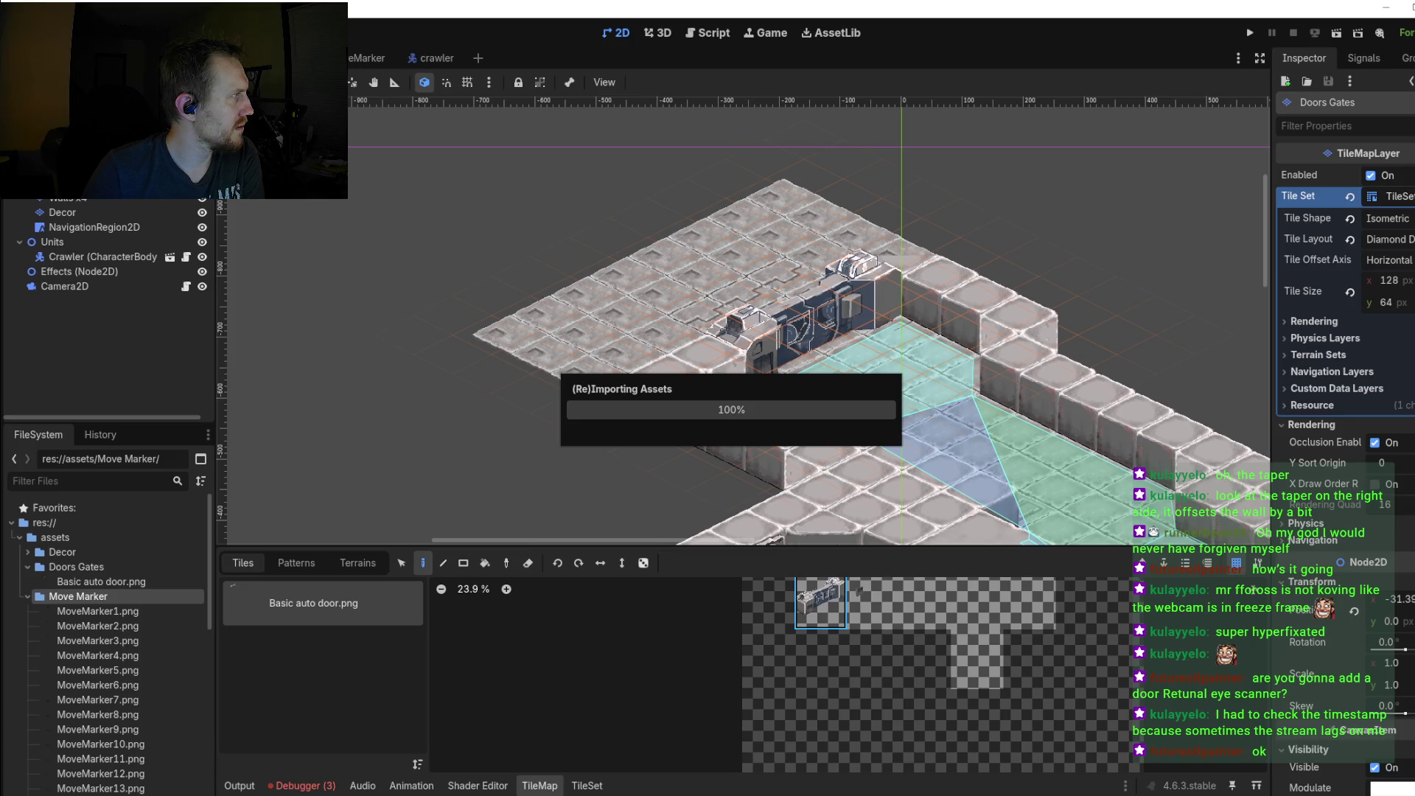
click(1250, 32)
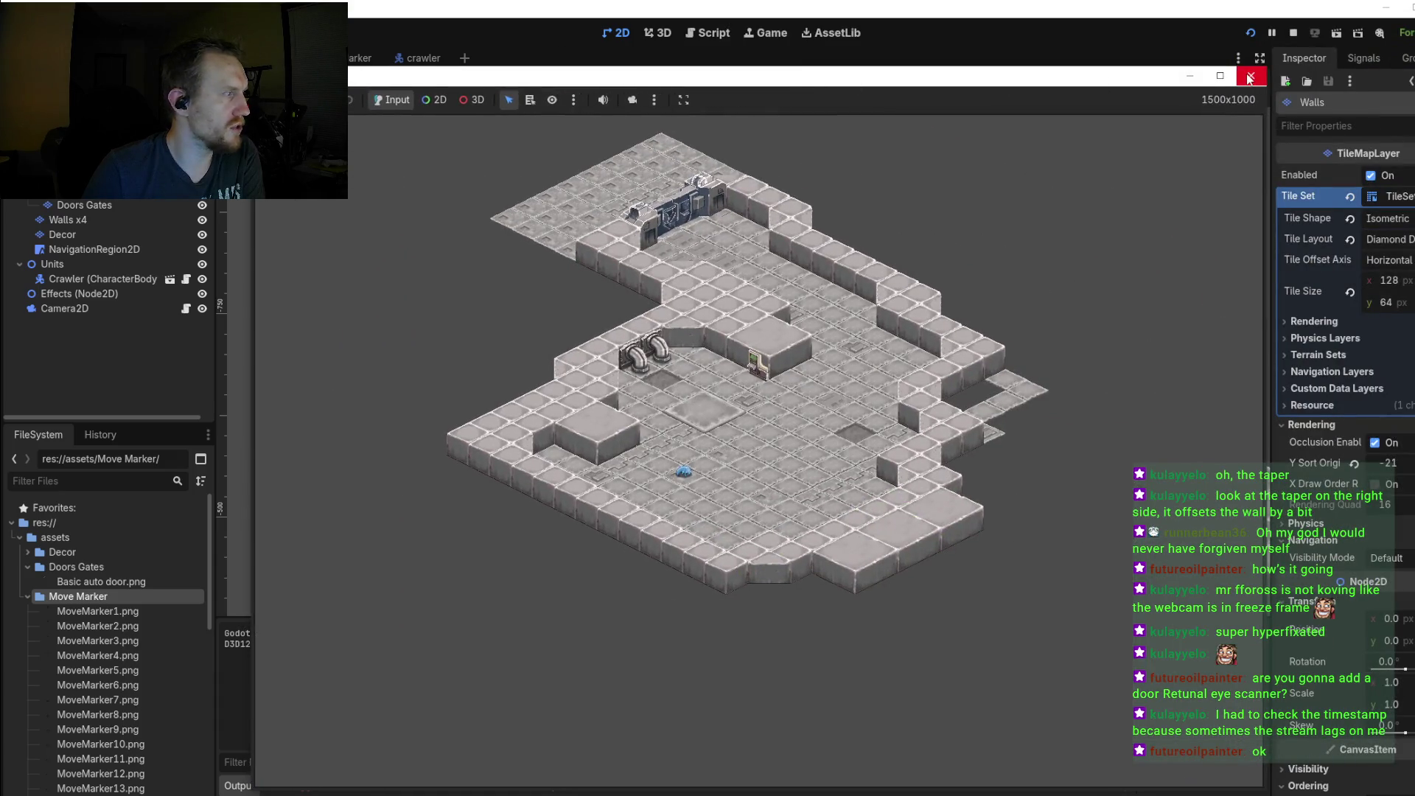
click(1249, 77)
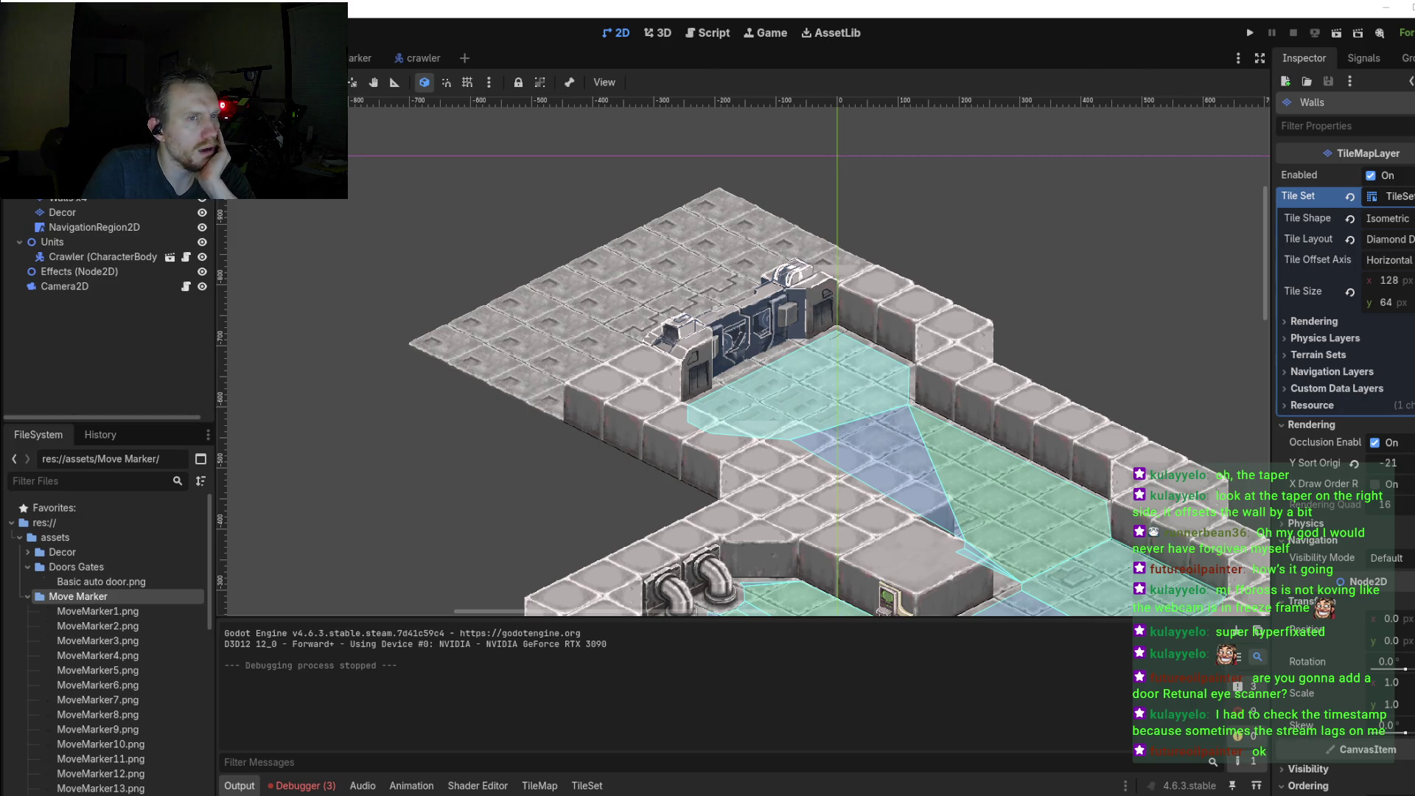
Step: Paint two #756666 reddish strokes below the door's right end
key(alt+Tab)
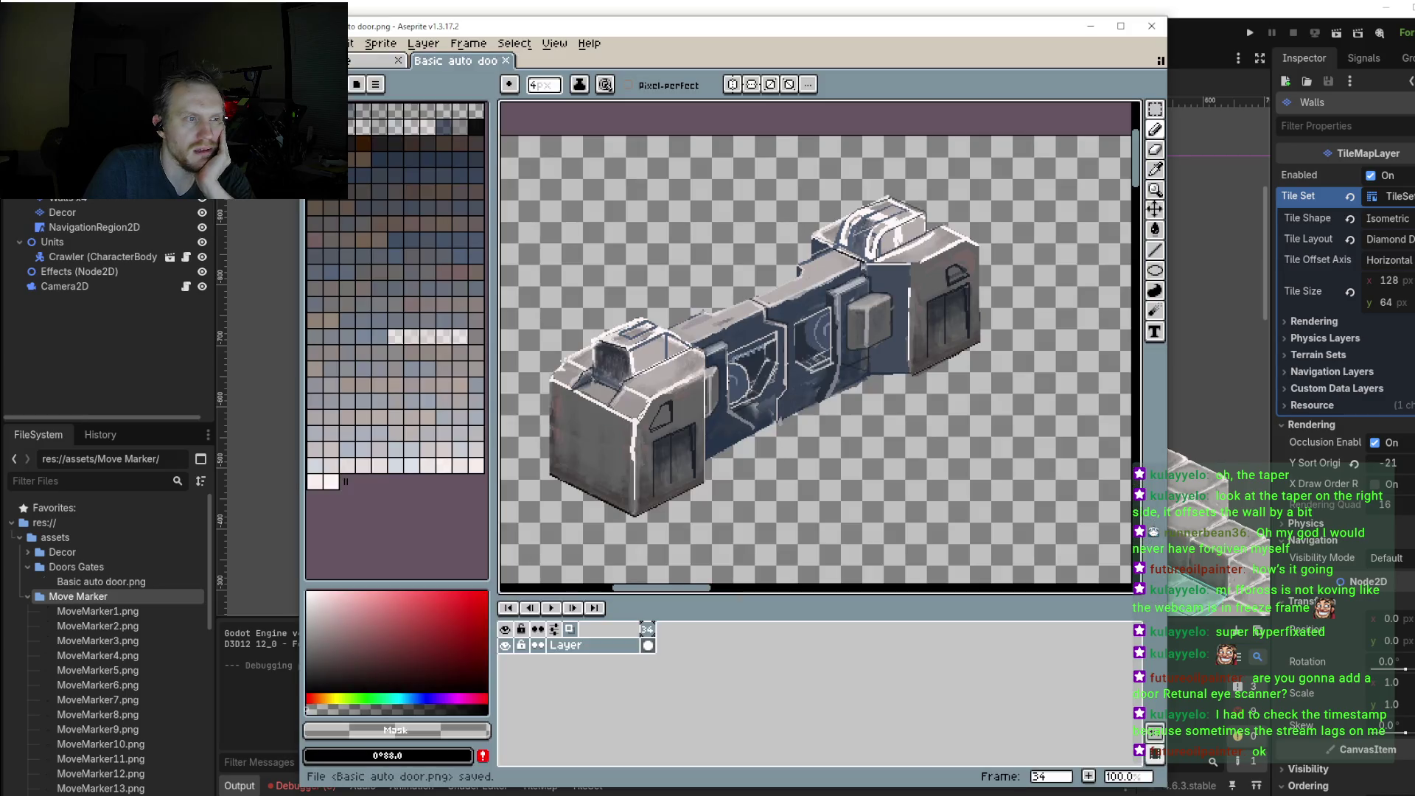
scroll(986, 297, up, 2)
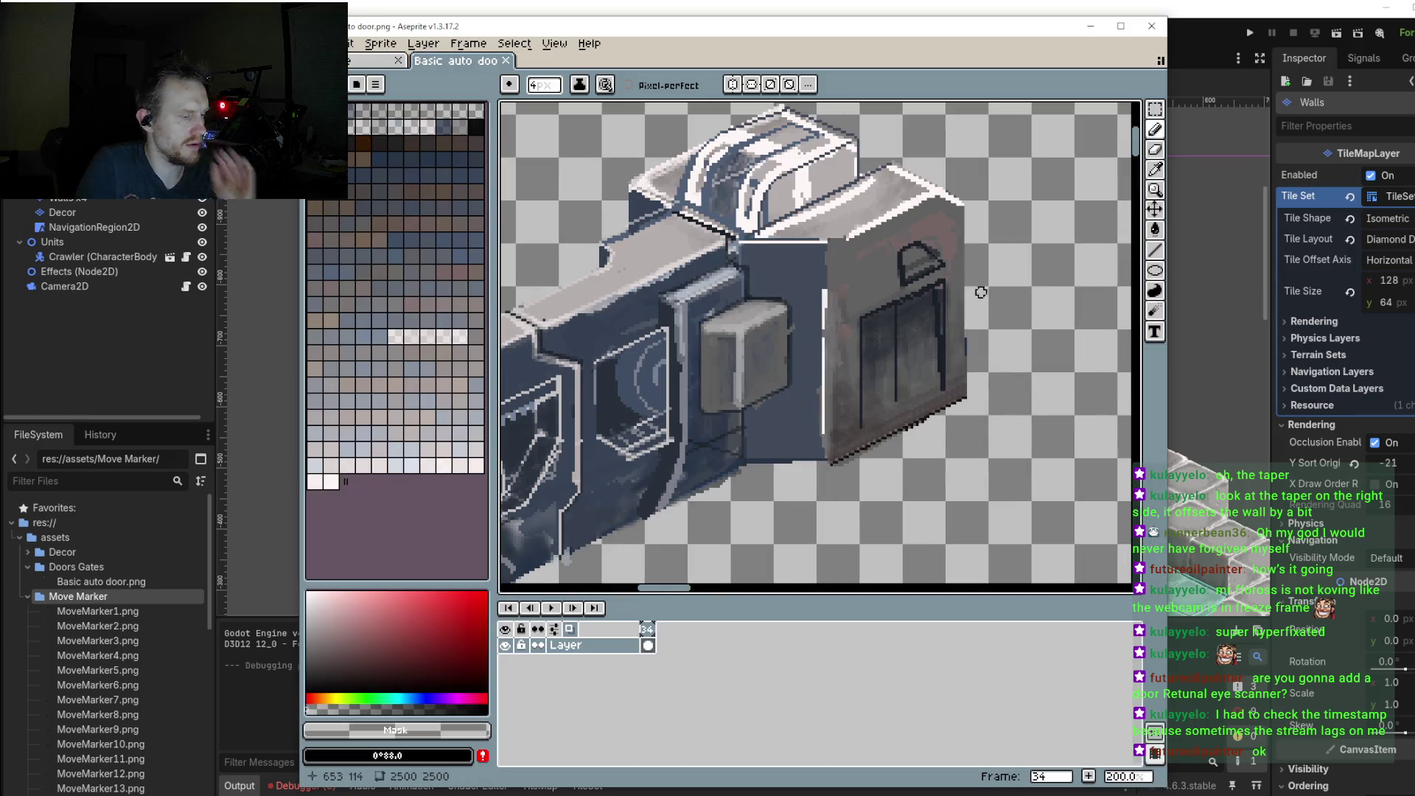
alt+click(950, 209)
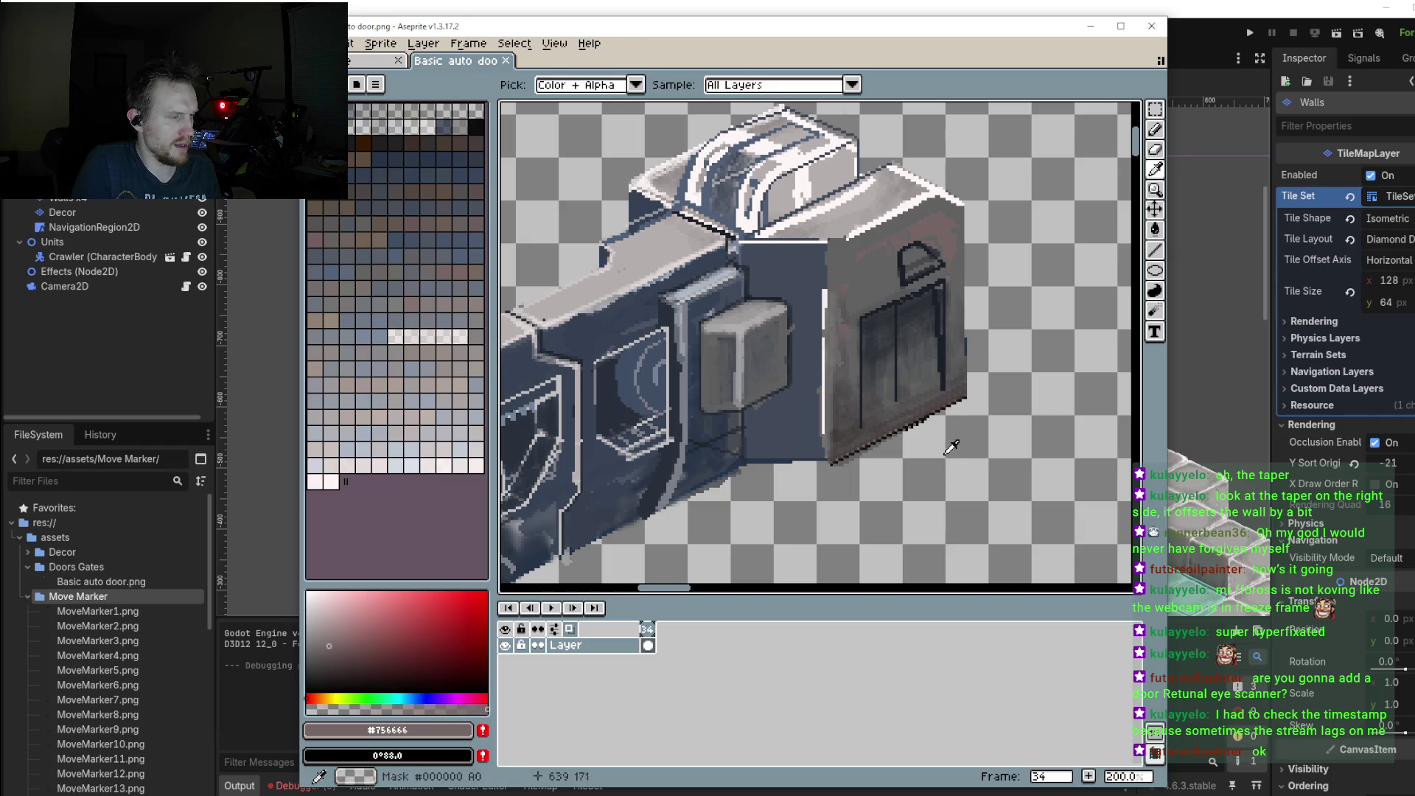
drag(954, 456, 888, 508)
Step: Save Basic auto door.png via File > Save and return to Godot
click(331, 42)
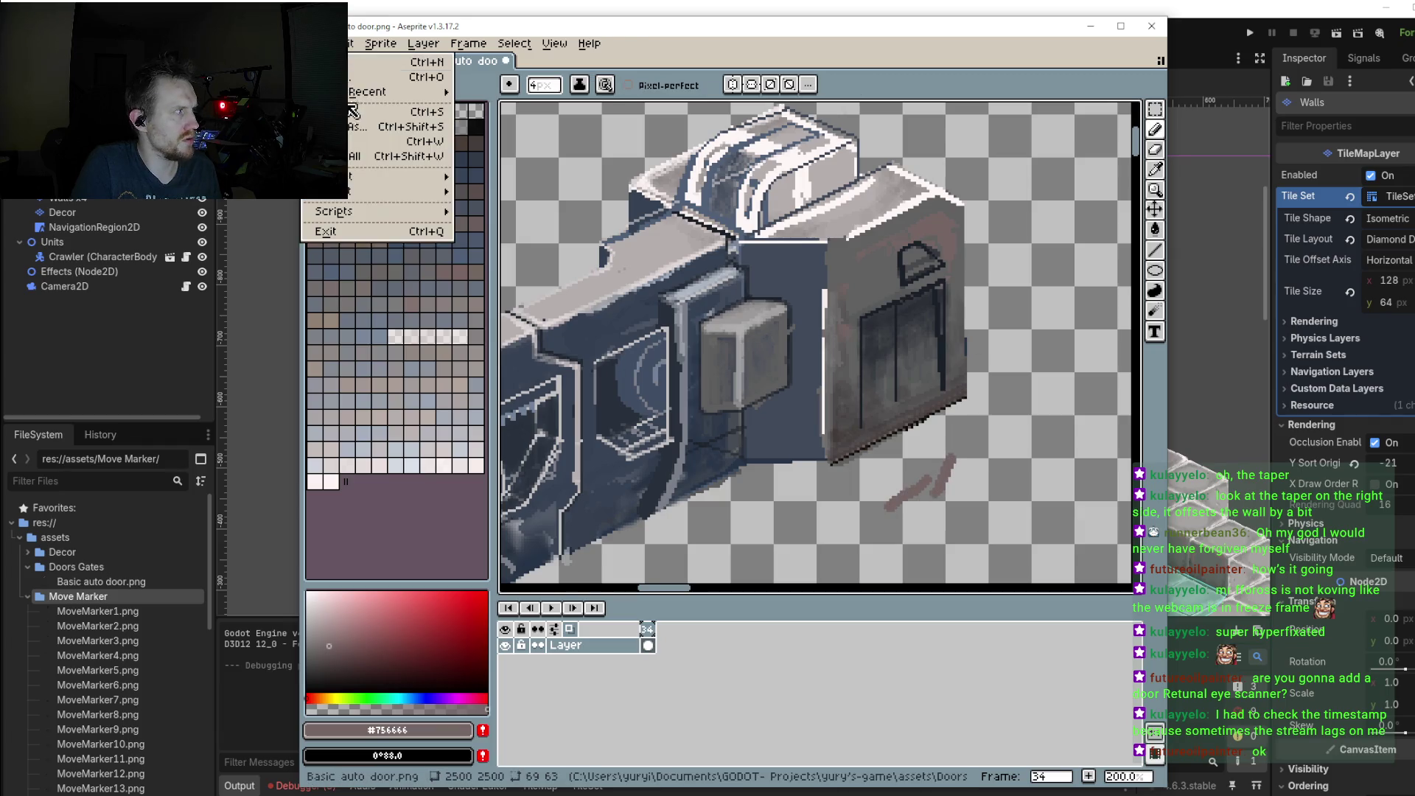
click(354, 124)
key(alt+Tab)
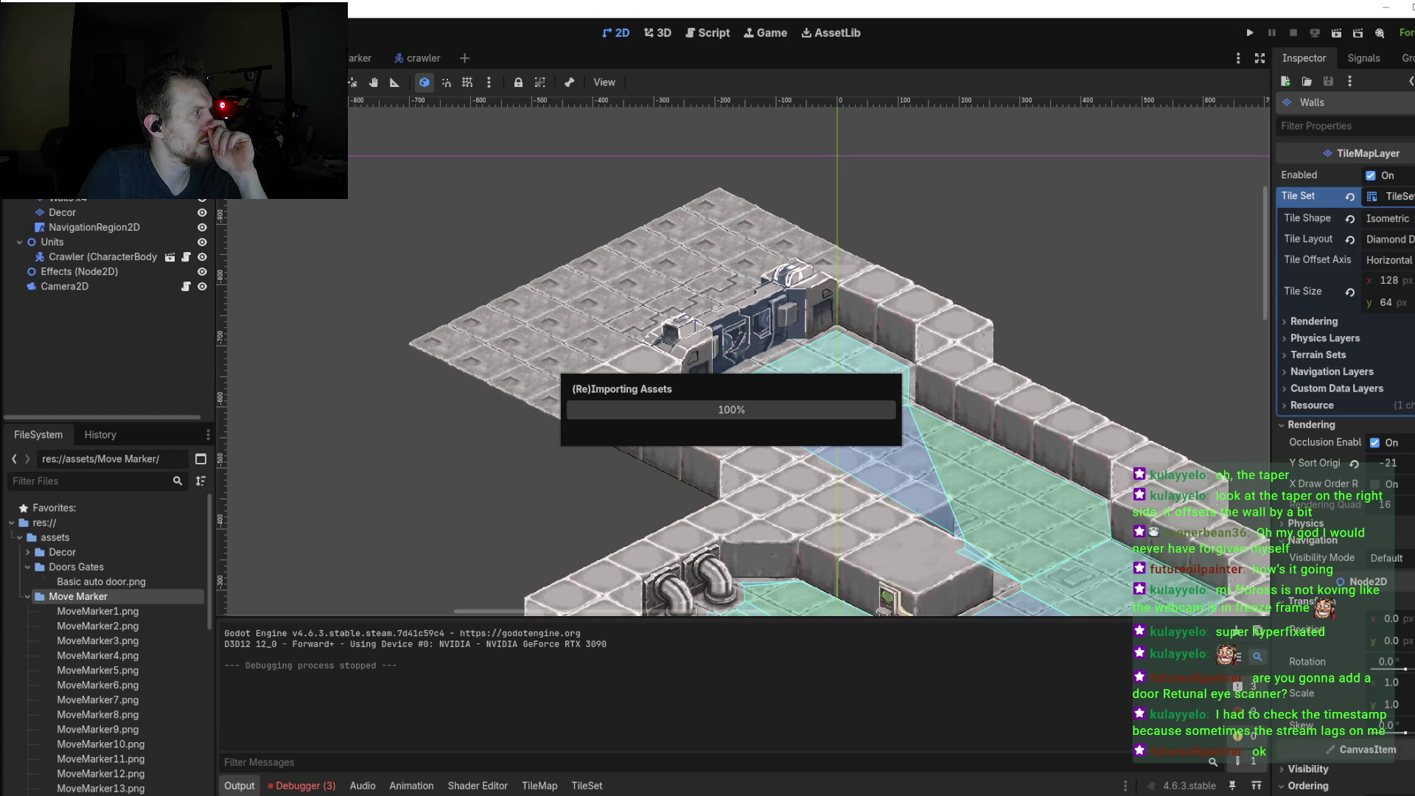
Step: Run the level, drag the game window aside, close it and show the Debugger panel
click(1245, 30)
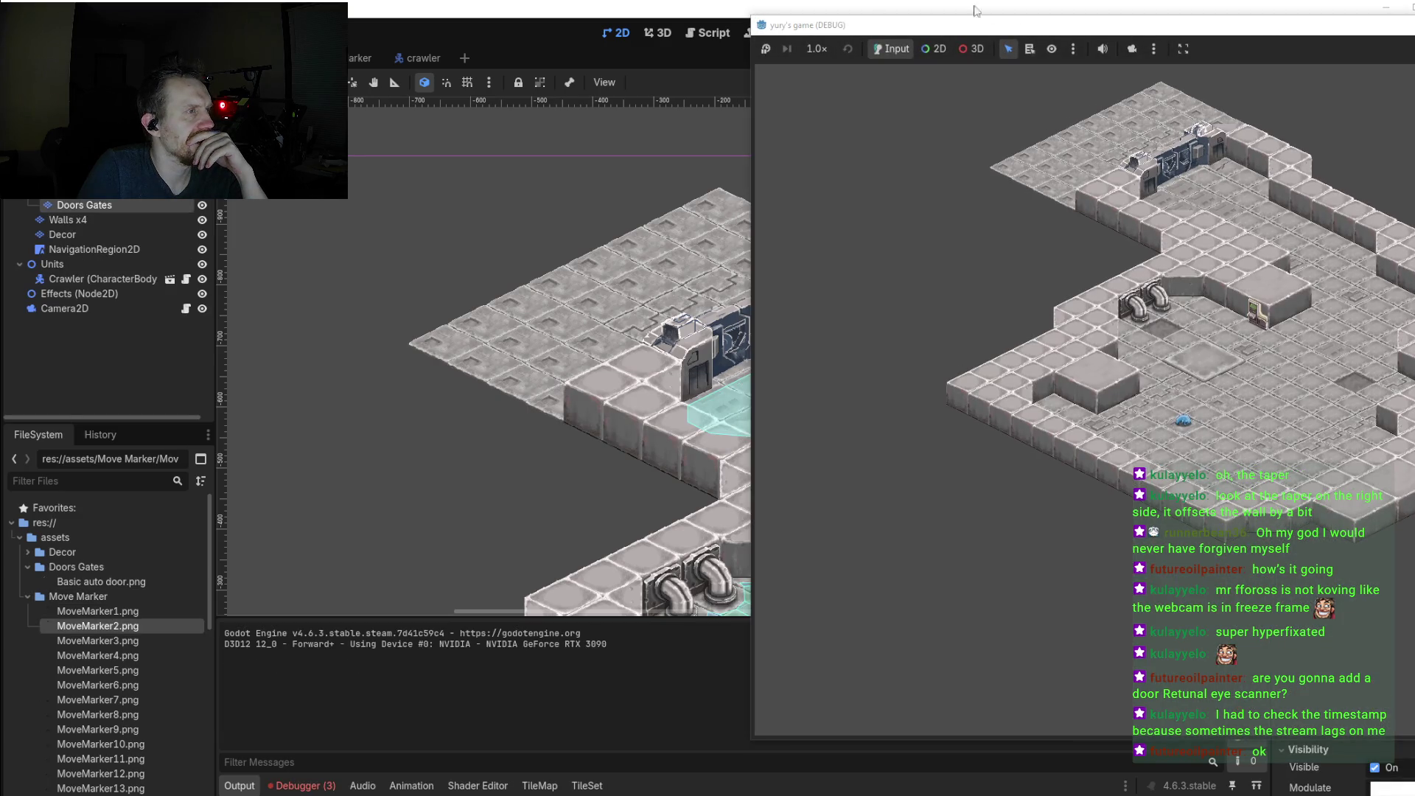
drag(1115, 17, 558, 31)
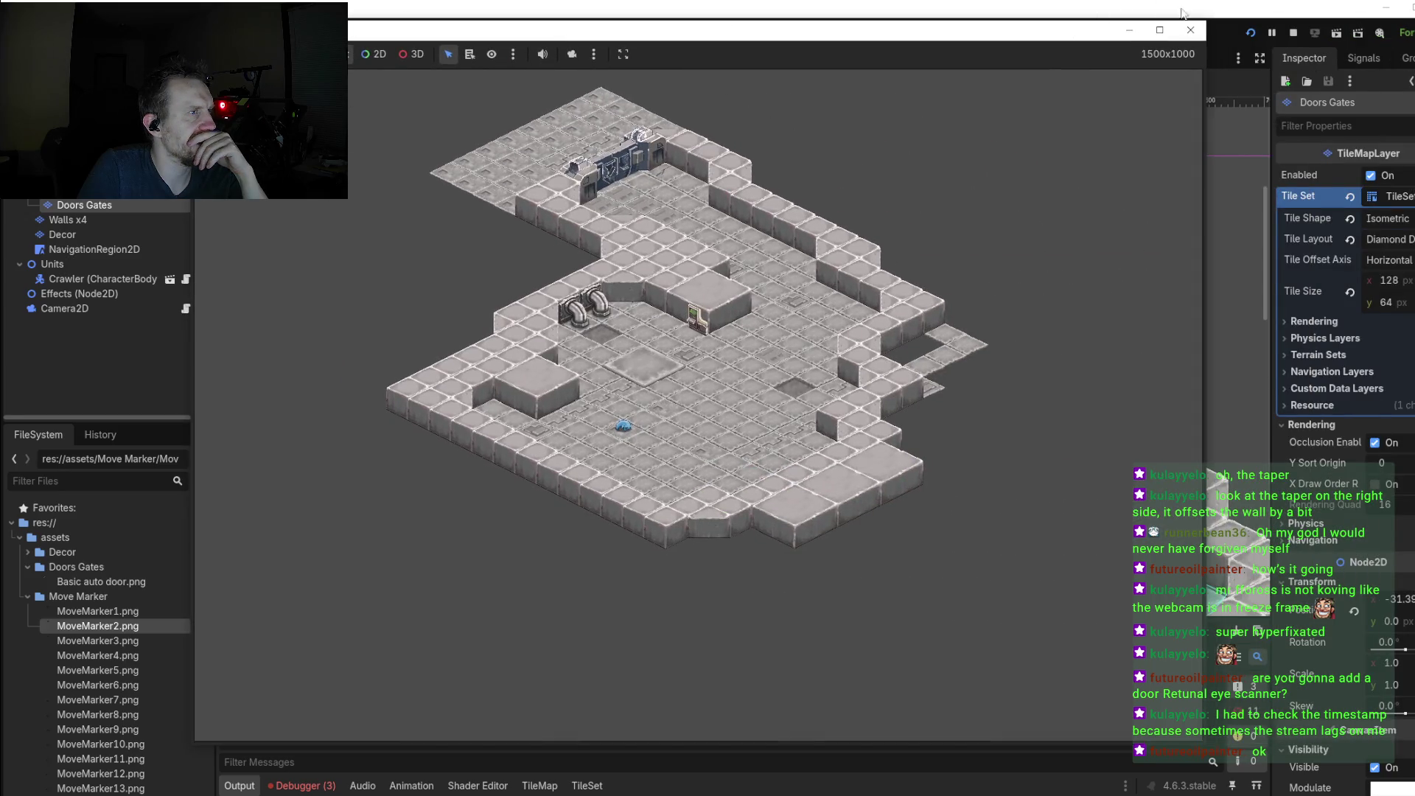
click(1190, 29)
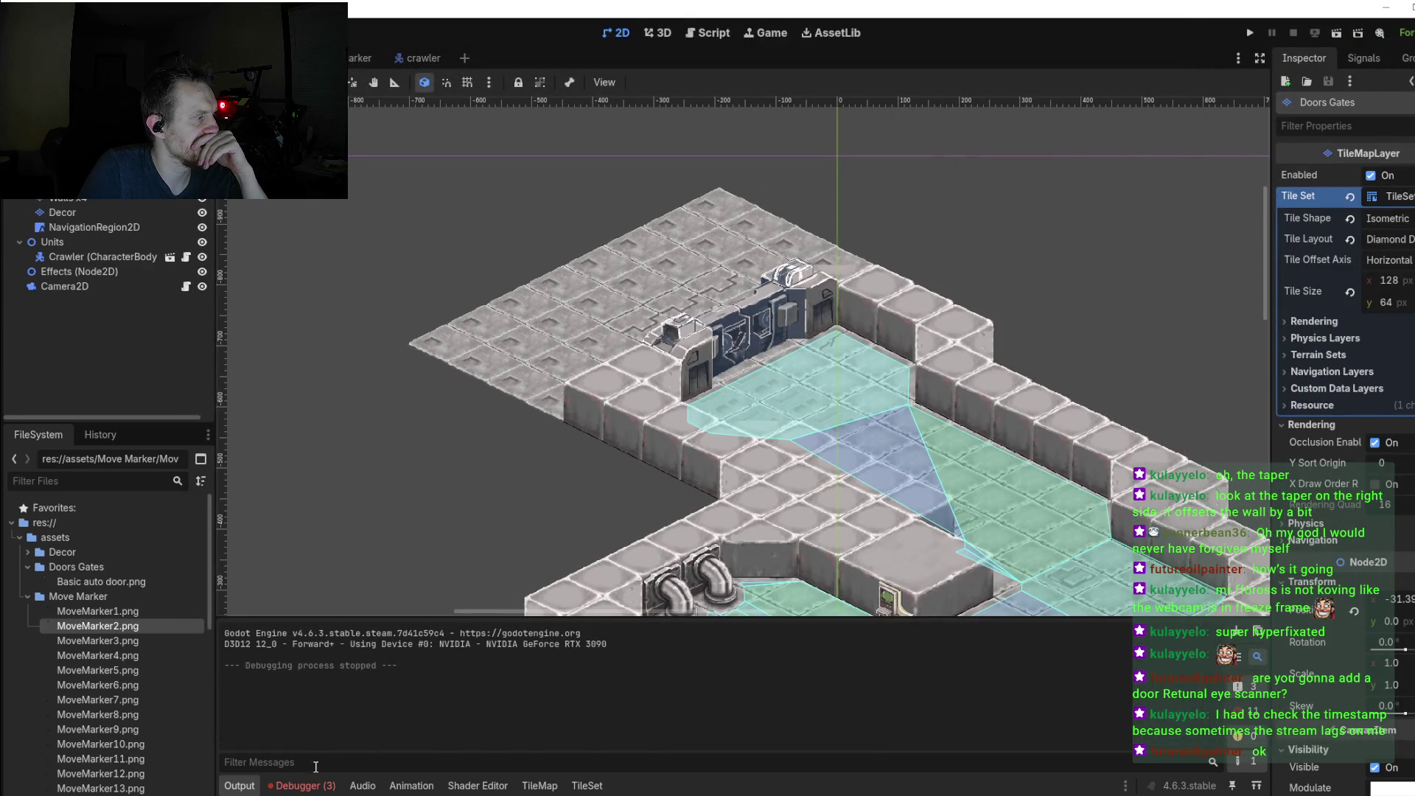
click(302, 785)
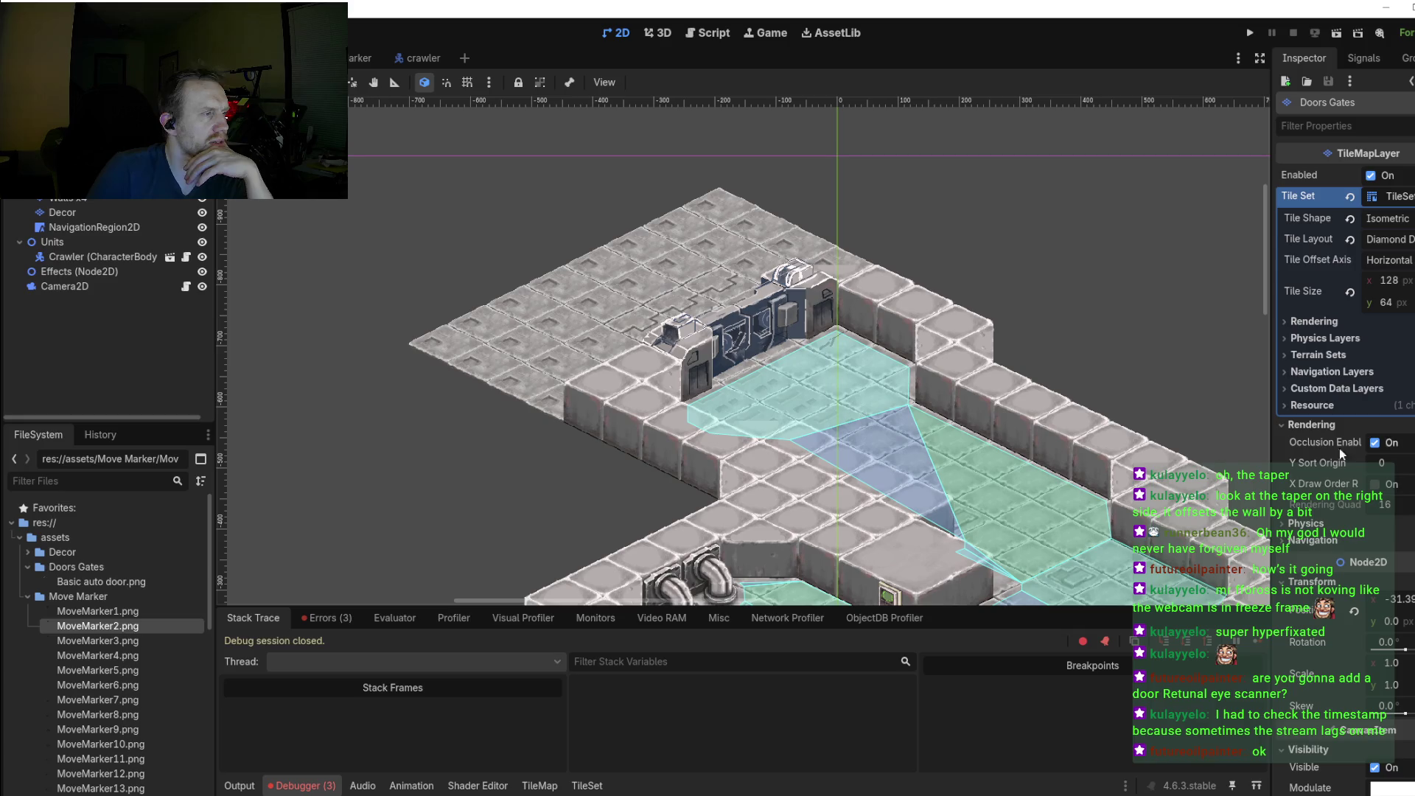
scroll(769, 297, down, 1)
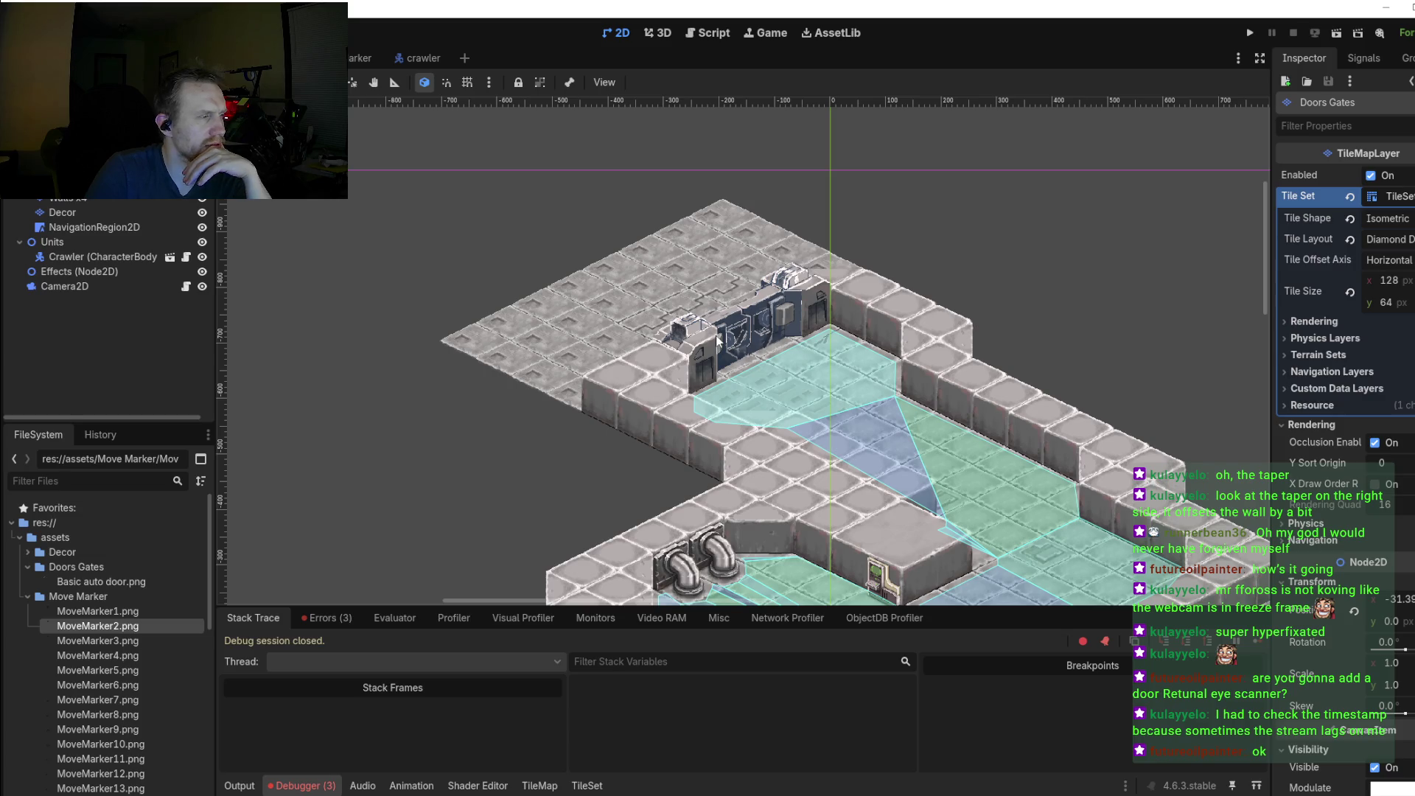
scroll(704, 359, up, 1)
scroll(704, 359, down, 1)
scroll(774, 389, down, 1)
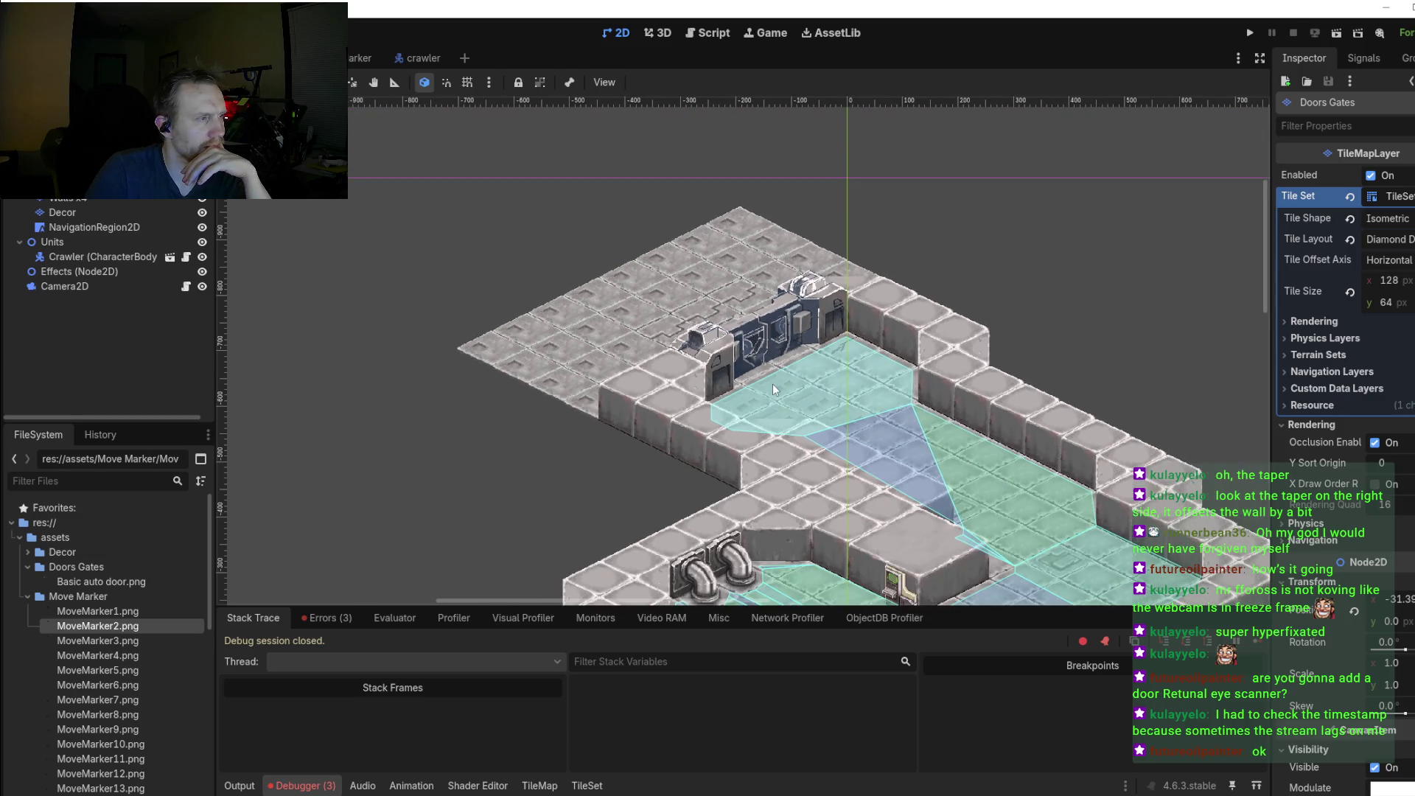
scroll(745, 341, up, 1)
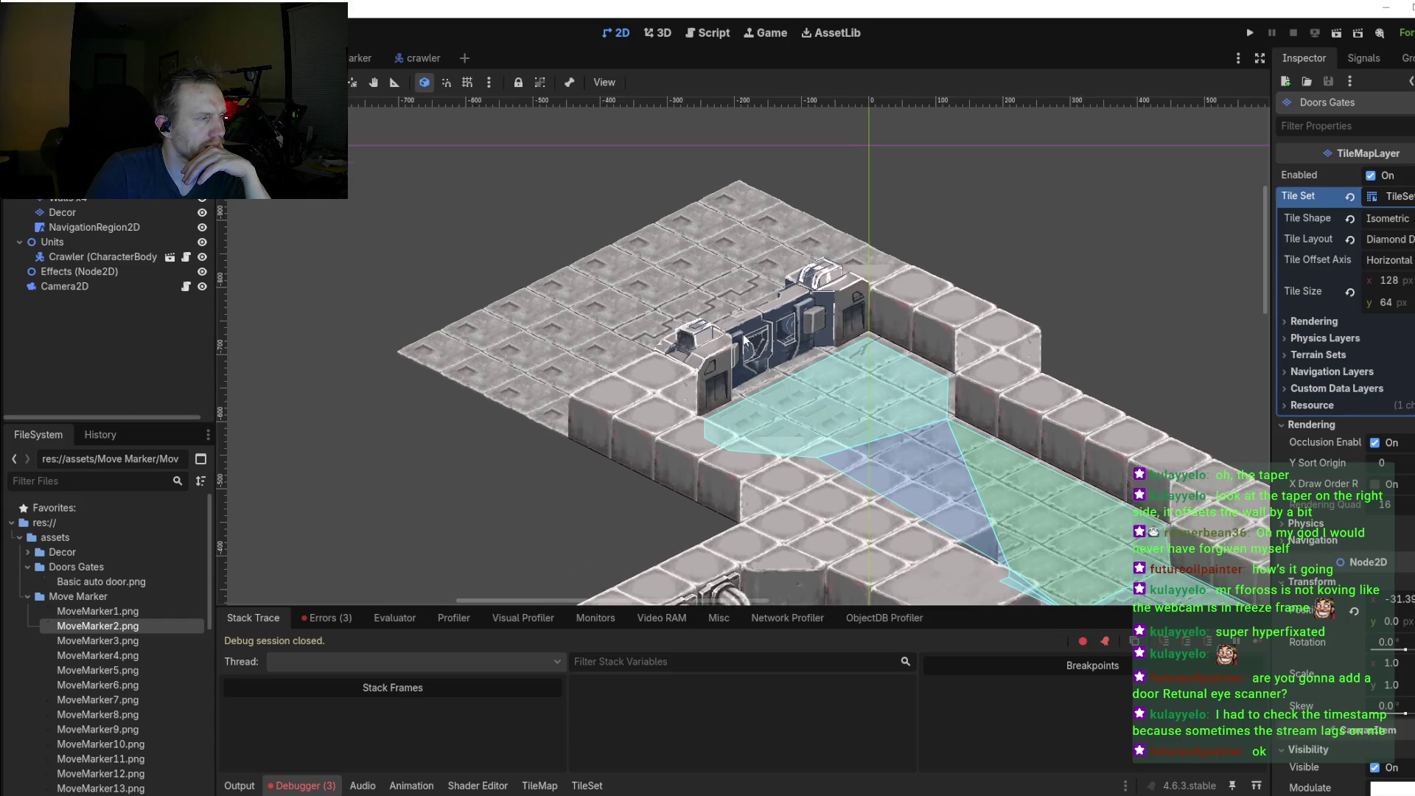
scroll(744, 340, up, 1)
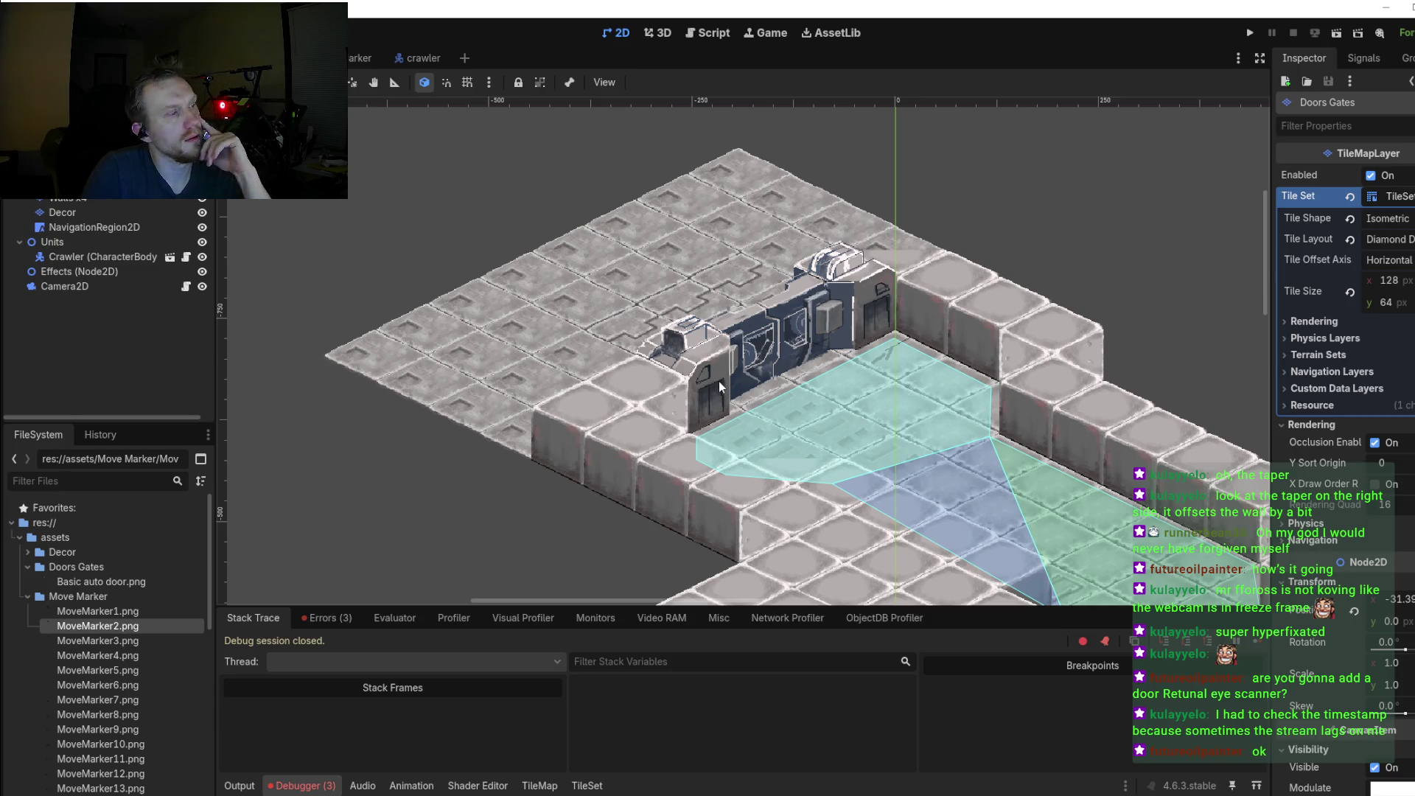
scroll(718, 382, up, 1)
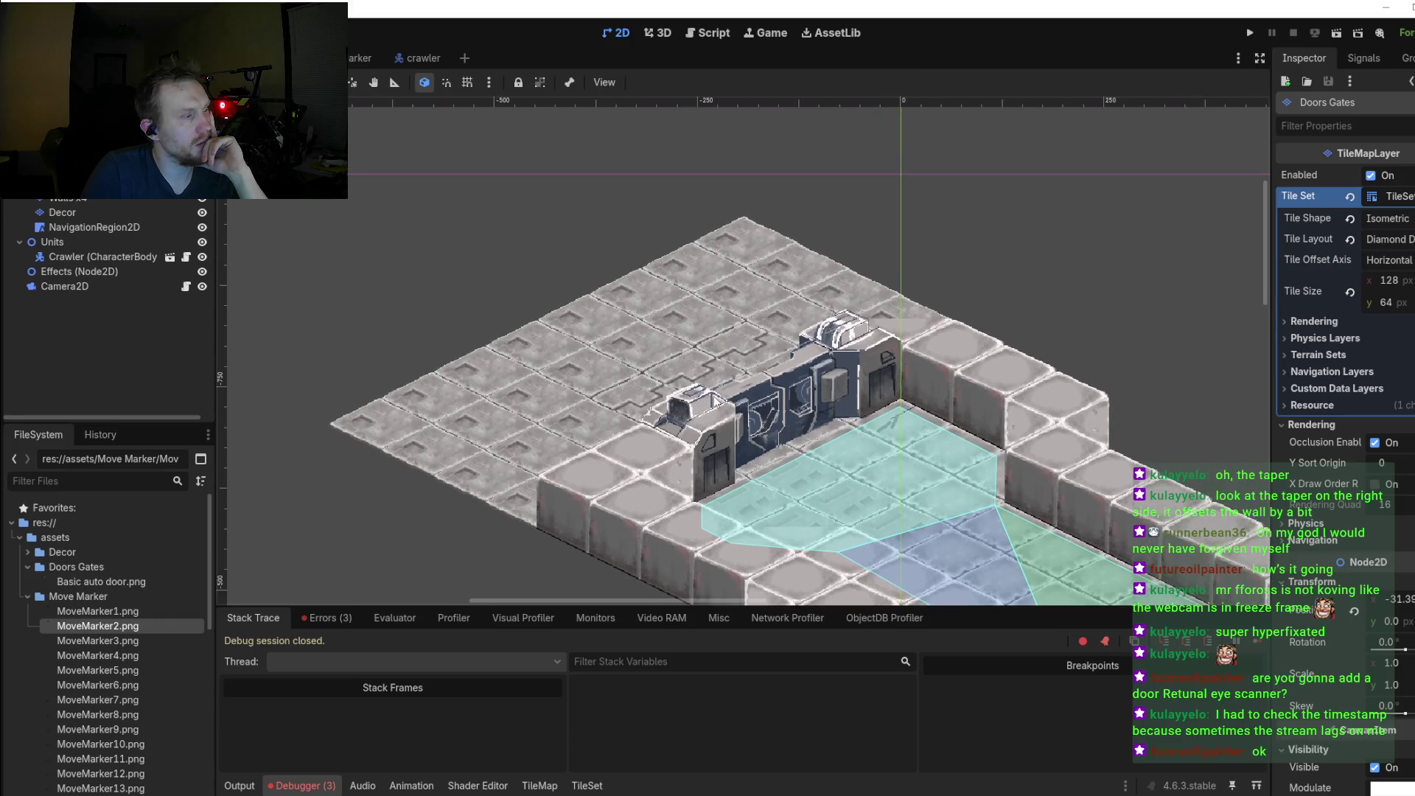
scroll(719, 382, up, 1)
scroll(714, 394, up, 1)
scroll(714, 399, up, 1)
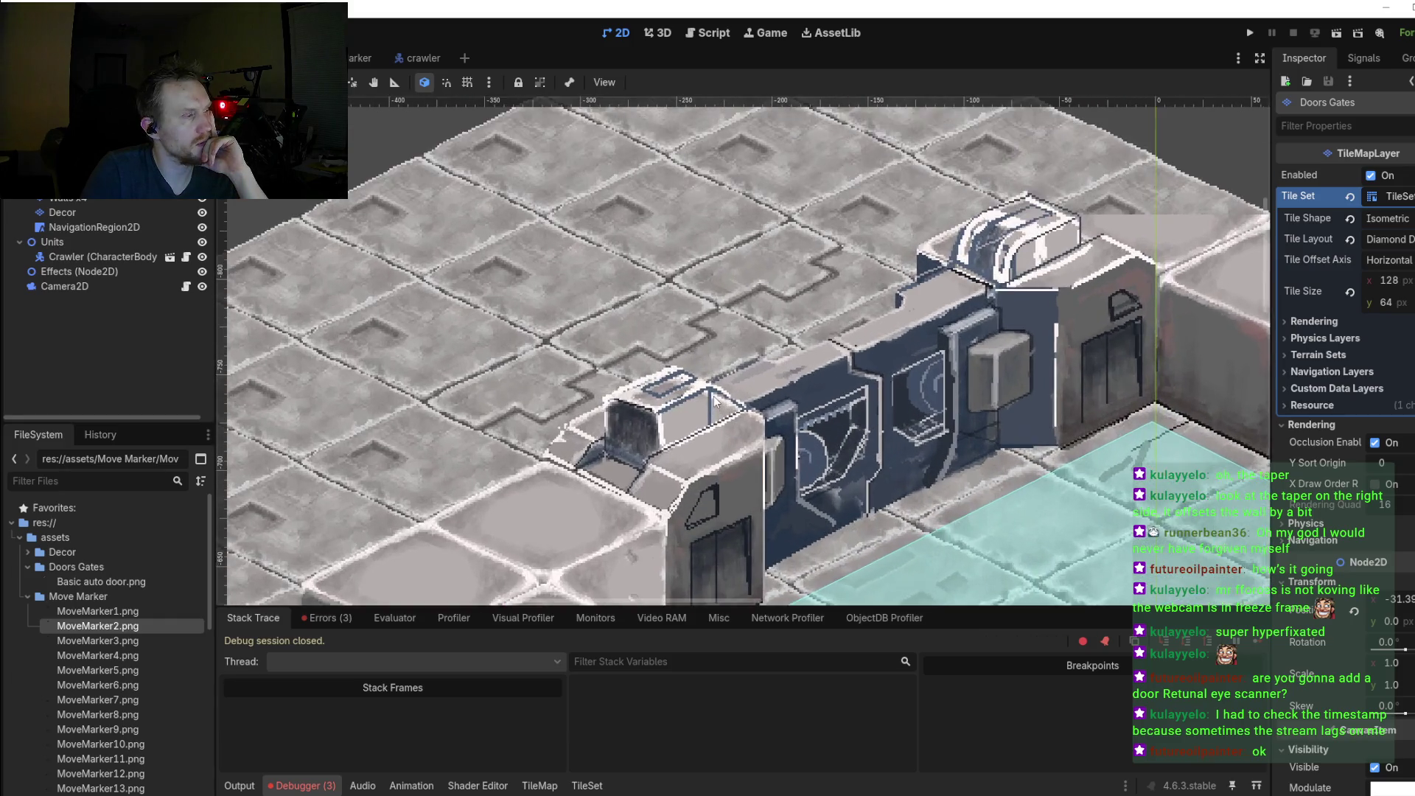
scroll(714, 399, up, 1)
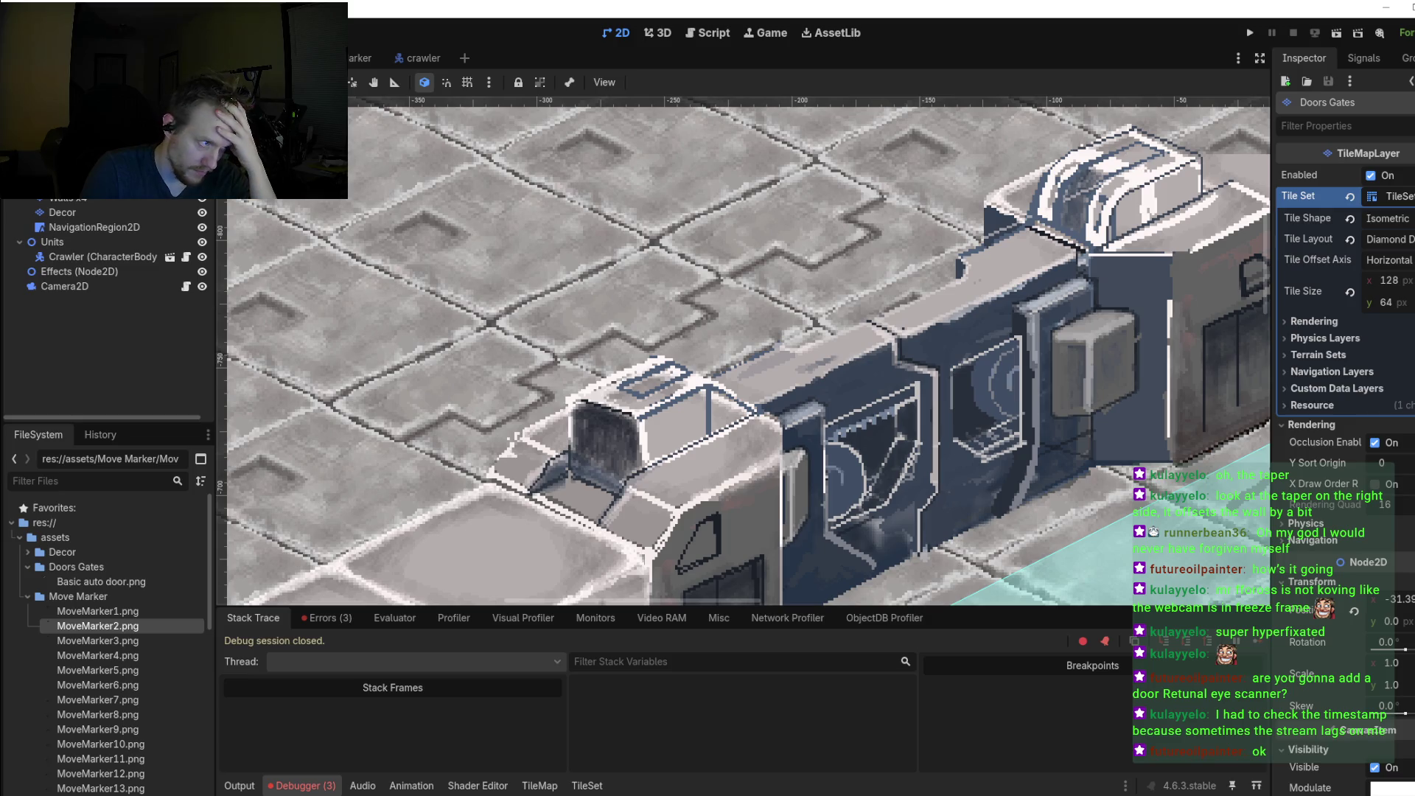
Step: Zoom and pan around the placed door's left end, then switch to Aseprite
scroll(1068, 491, down, 2)
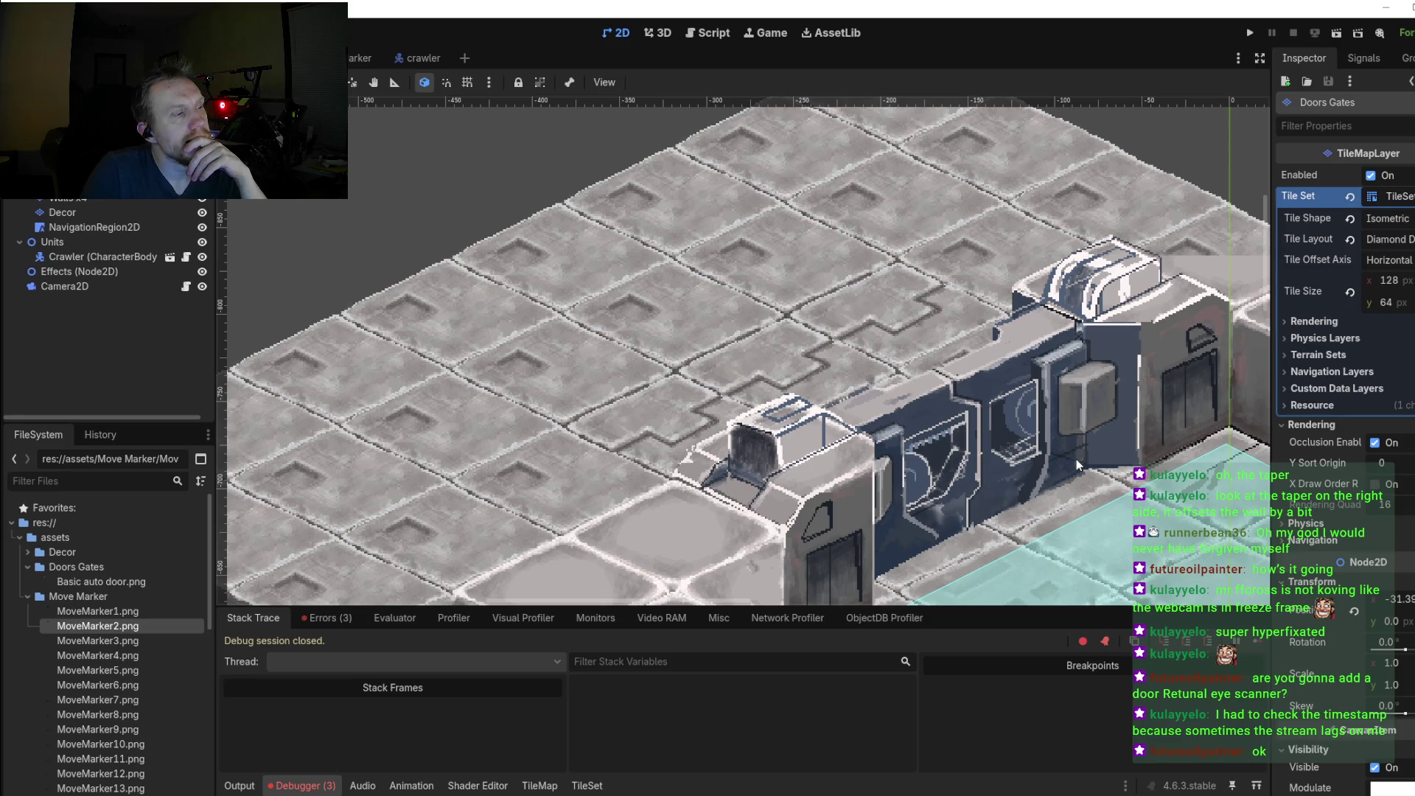
scroll(1075, 458, down, 1)
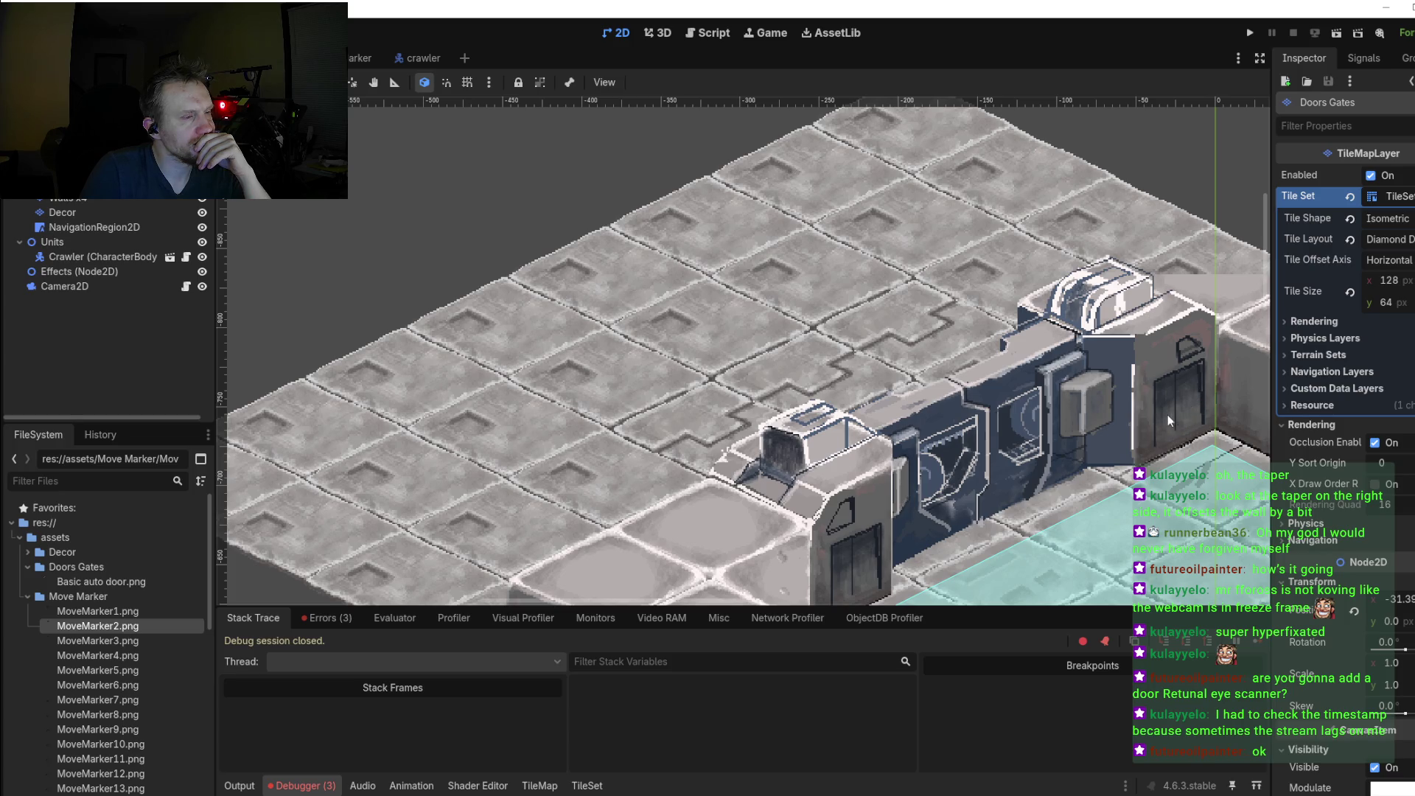
scroll(1183, 417, down, 2)
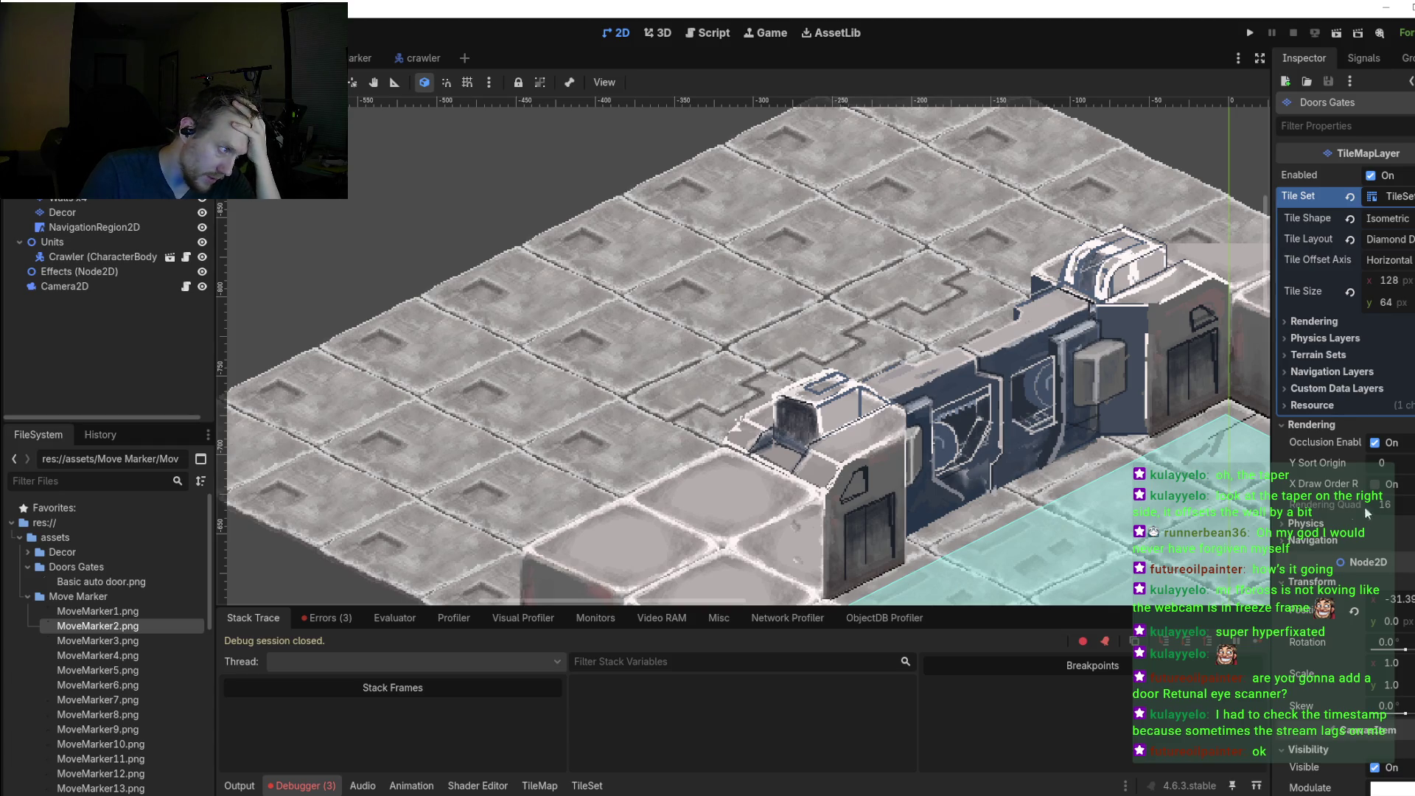
drag(1181, 478, 1124, 482)
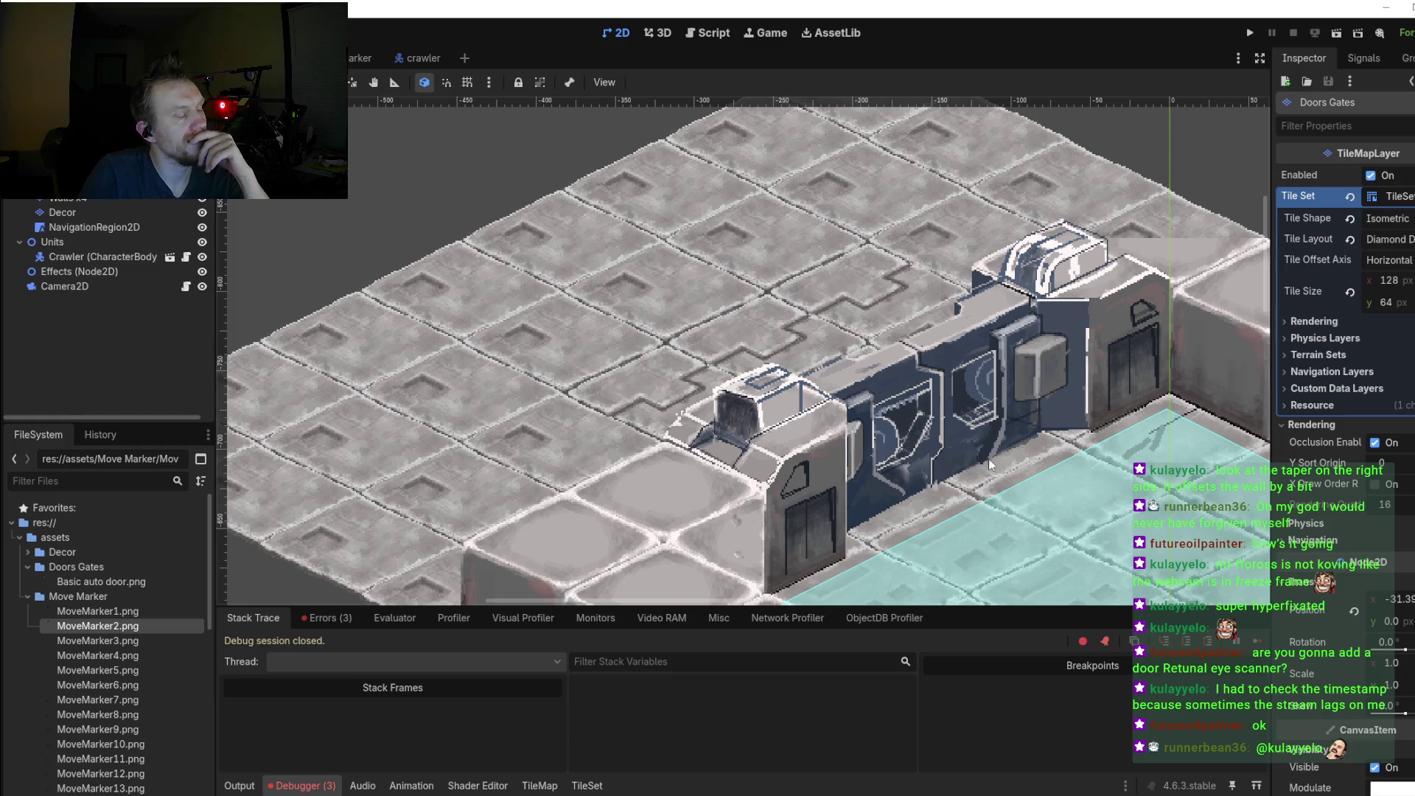
scroll(945, 454, down, 1)
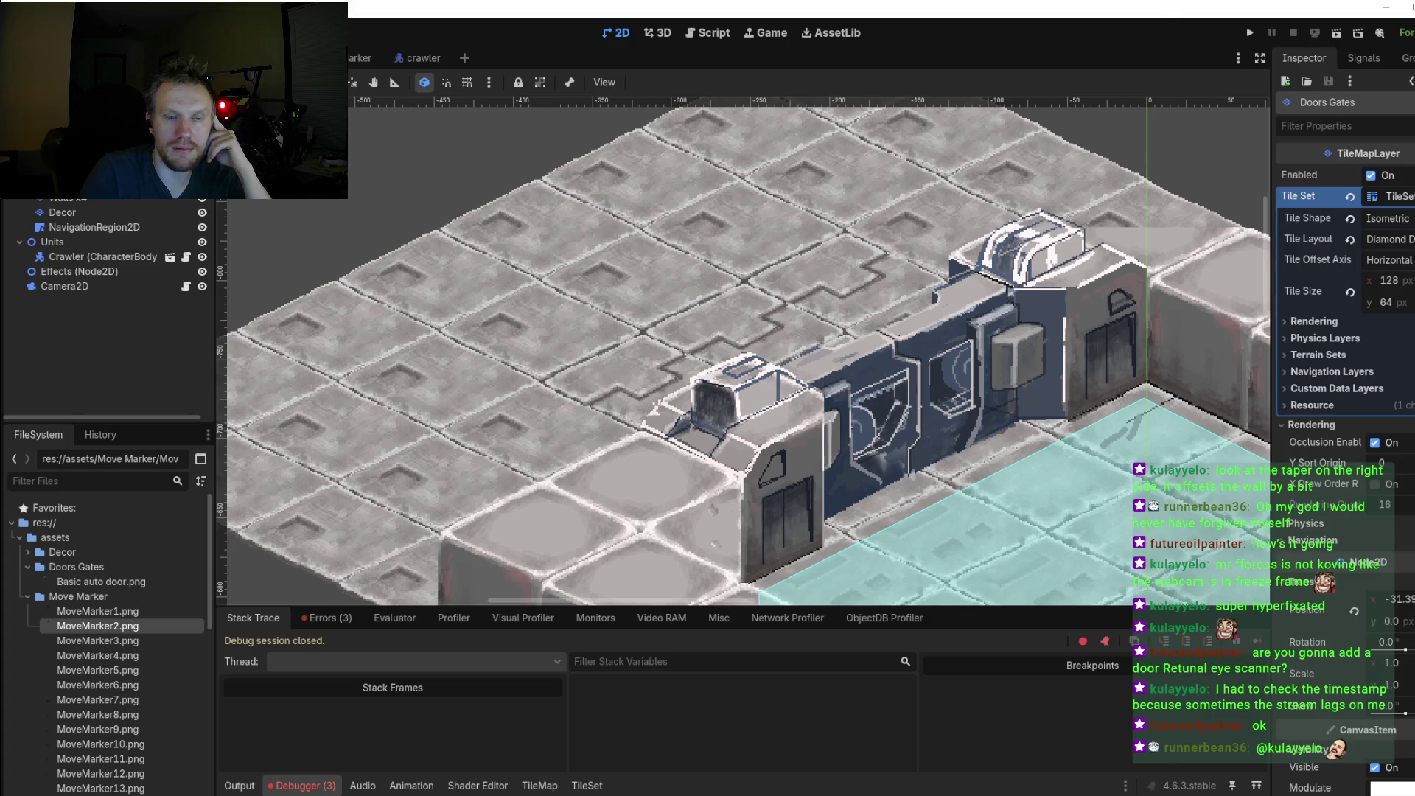
key(alt+Tab)
Step: Erase dark pixels along the door's lower edge with the transparent colour
scroll(809, 372, down, 2)
scroll(808, 372, down, 2)
scroll(808, 372, up, 4)
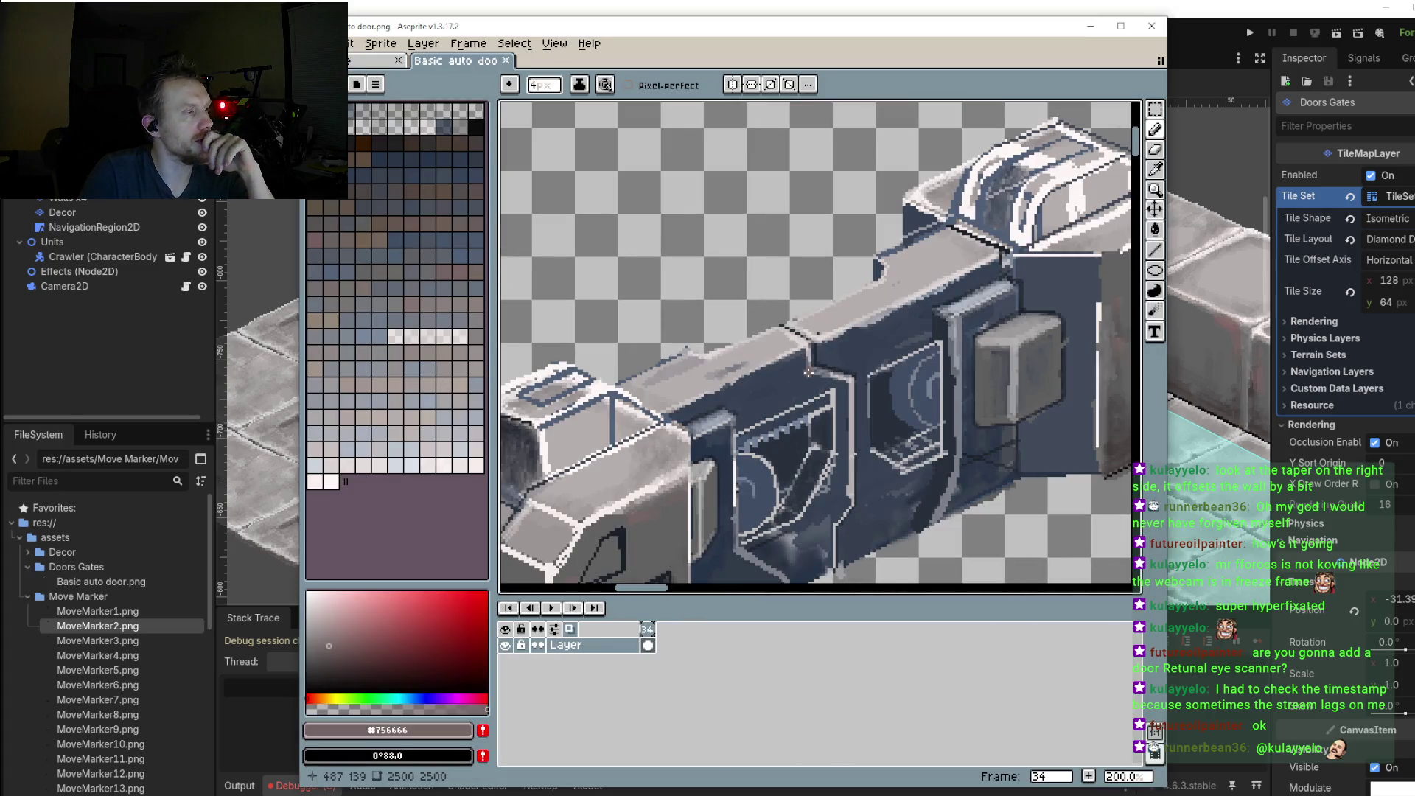
scroll(808, 373, down, 1)
scroll(808, 372, up, 1)
scroll(825, 376, down, 1)
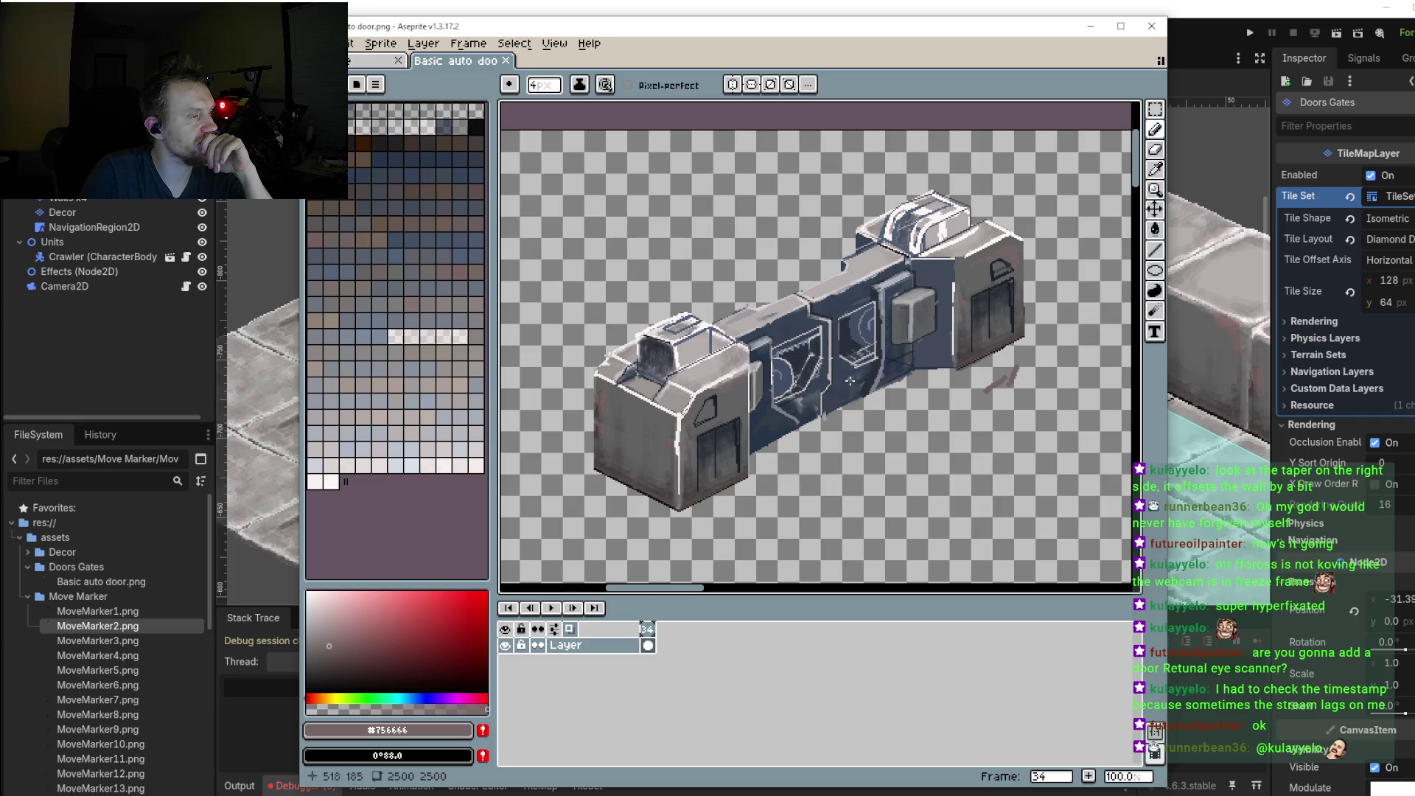
scroll(850, 380, up, 2)
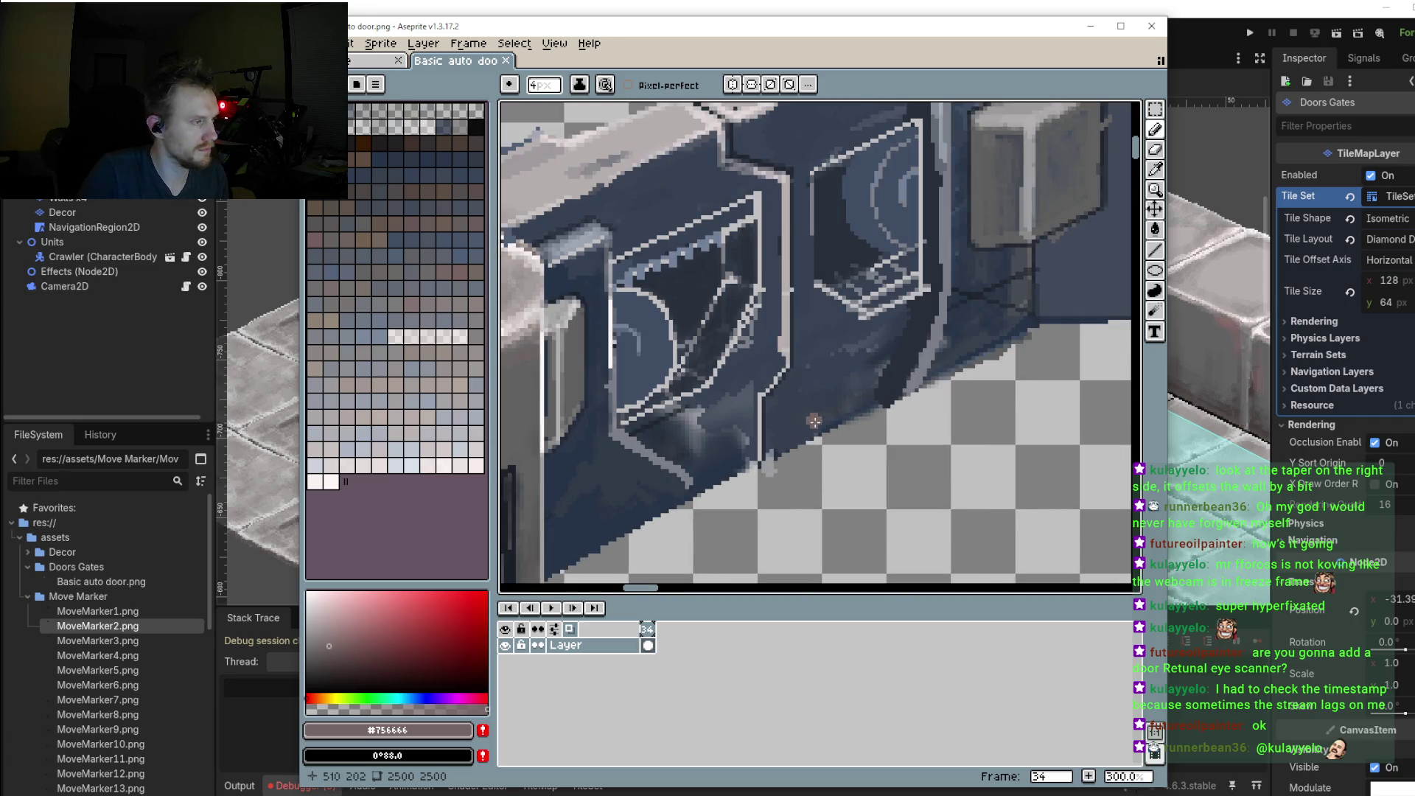
alt+click(848, 423)
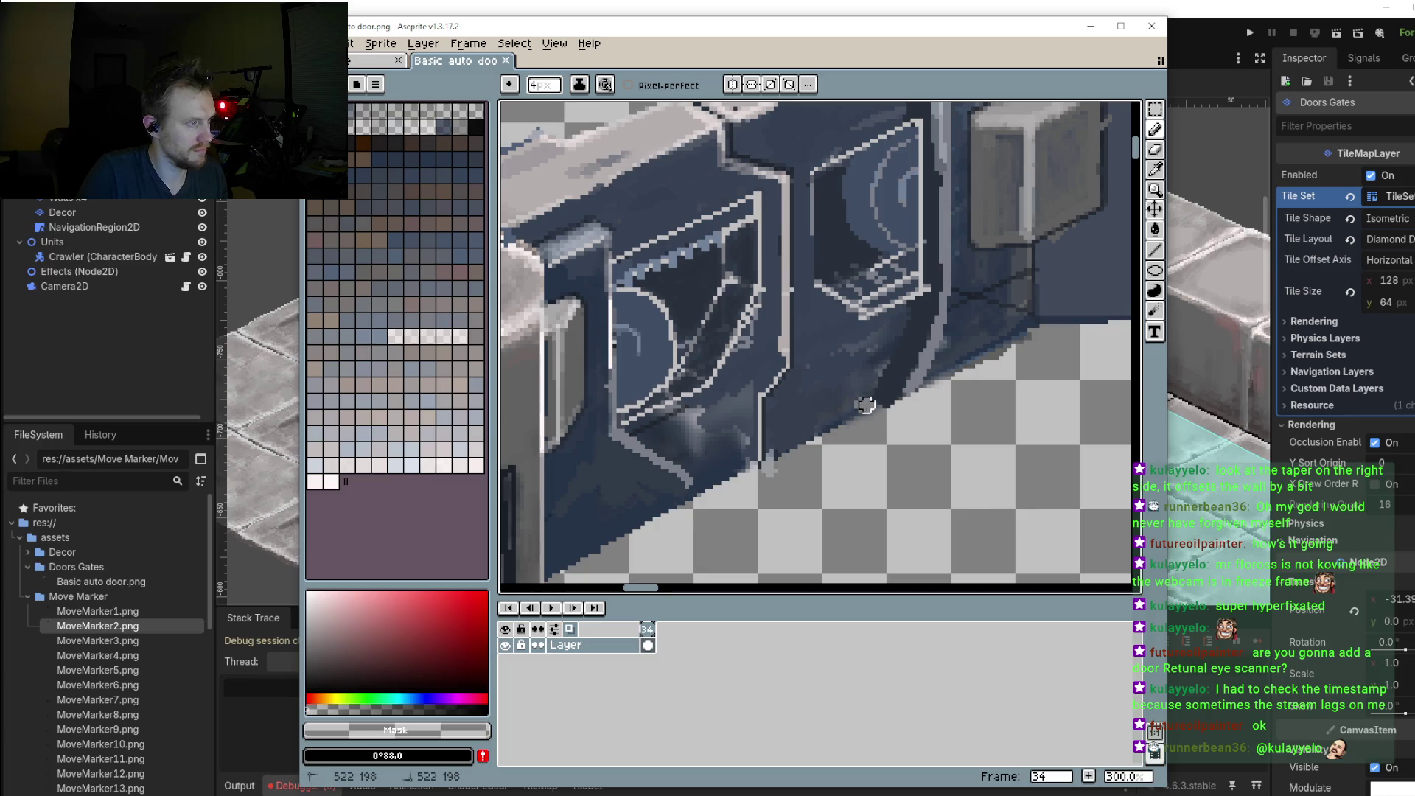
click(866, 405)
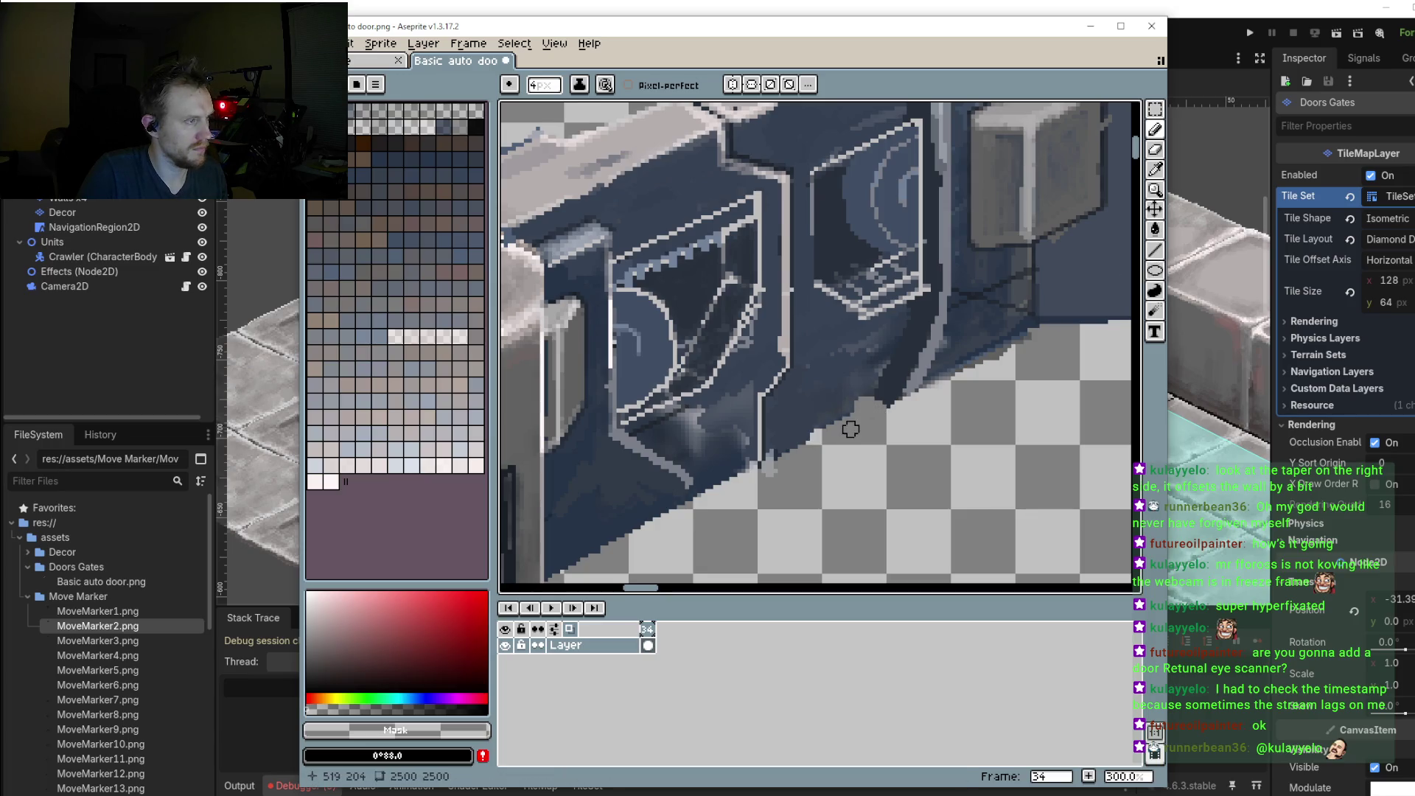
mouse_move(850, 429)
mouse_down()
mouse_move(722, 477)
mouse_move(854, 405)
mouse_up()
Step: Draw a 3px #353F4F line along the door base with the Line tool, then zoom out to 100%
scroll(890, 456, down, 1)
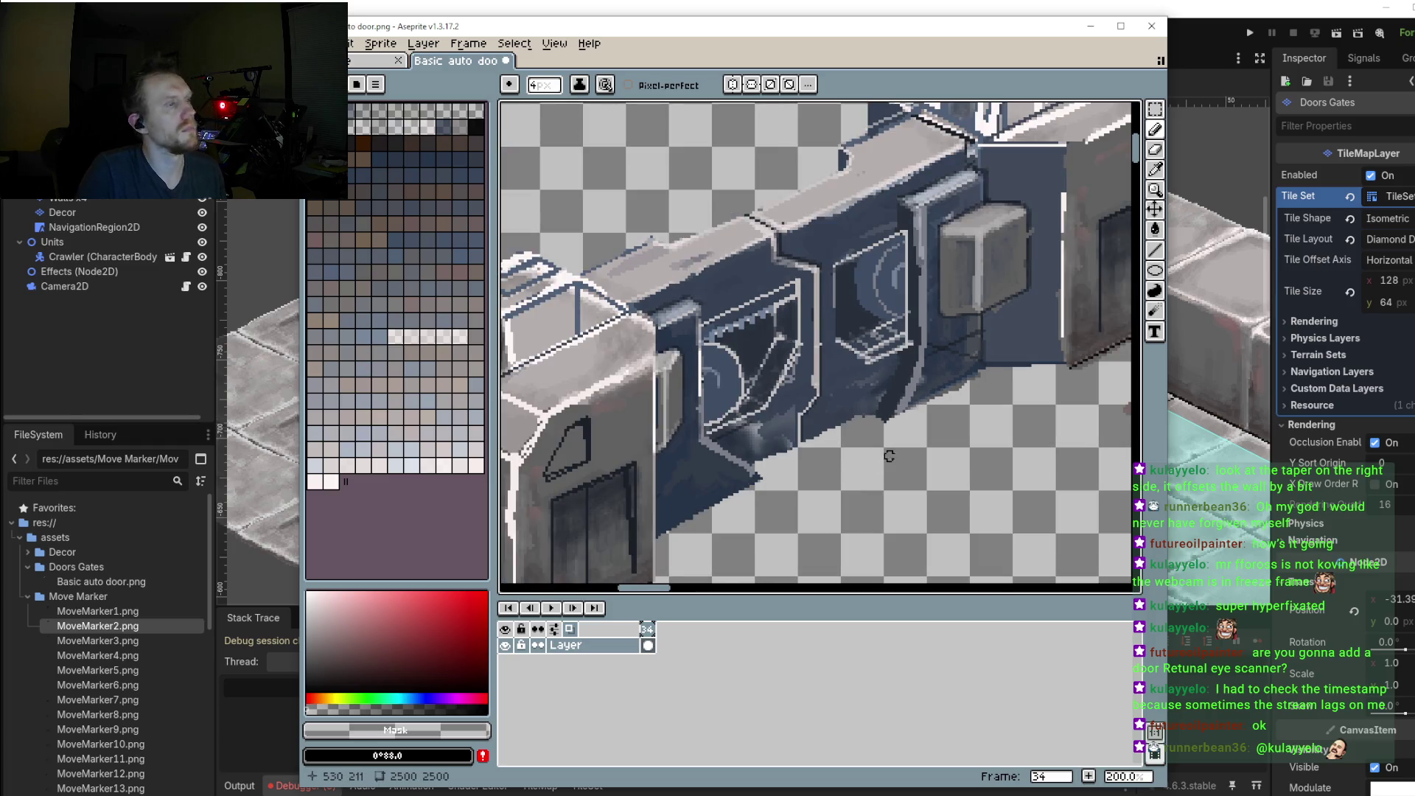
key(i)
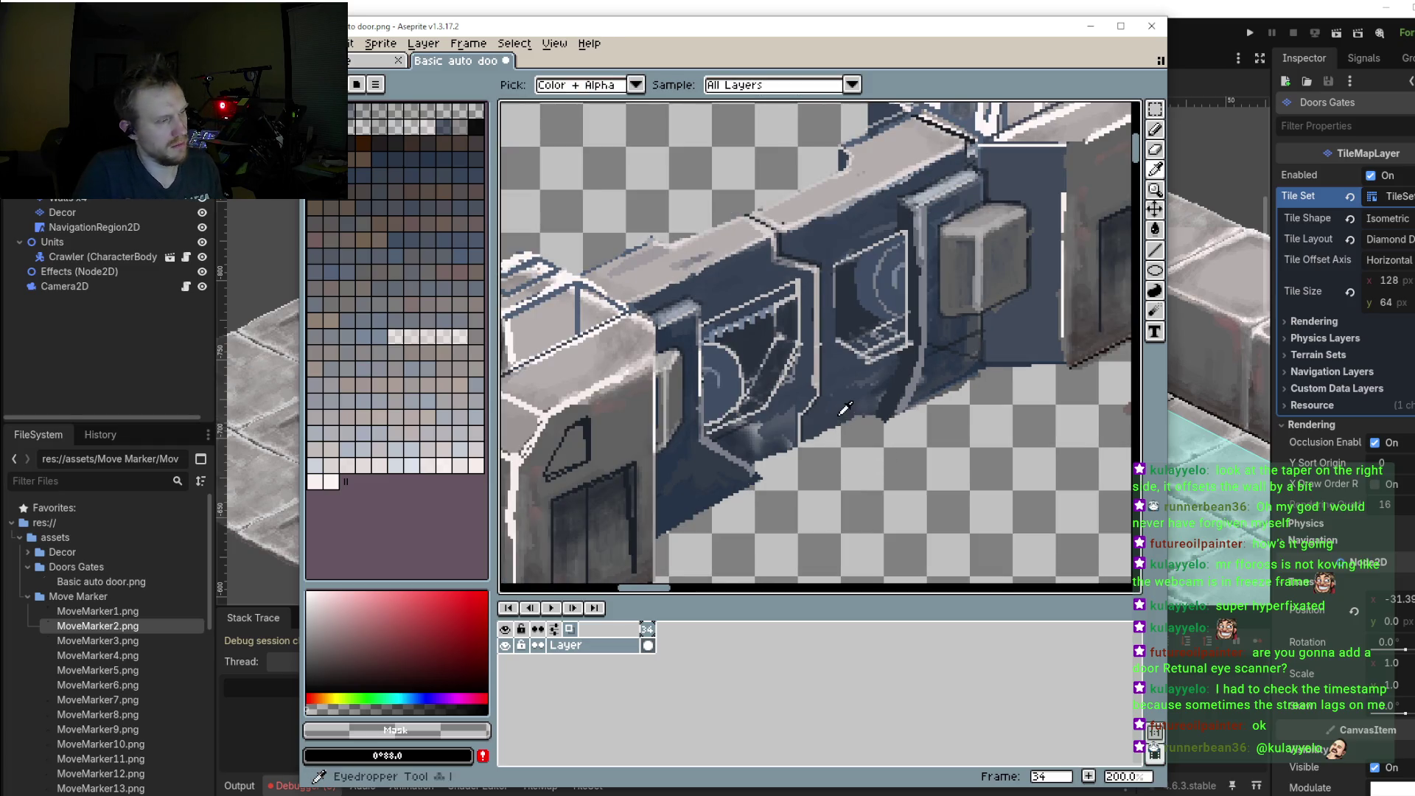
click(845, 410)
key(l)
scroll(844, 413, up, 3)
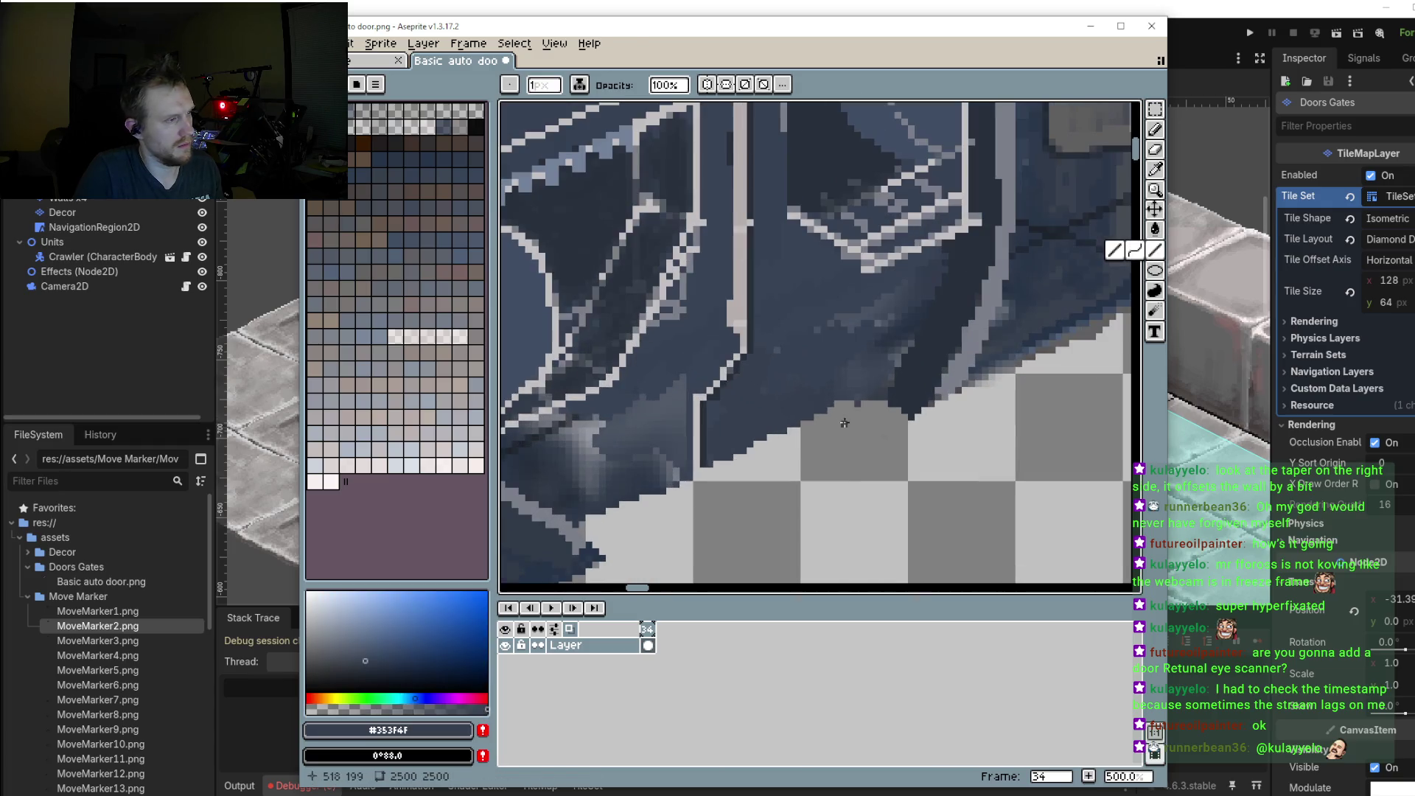
key(plus)
key(plus)
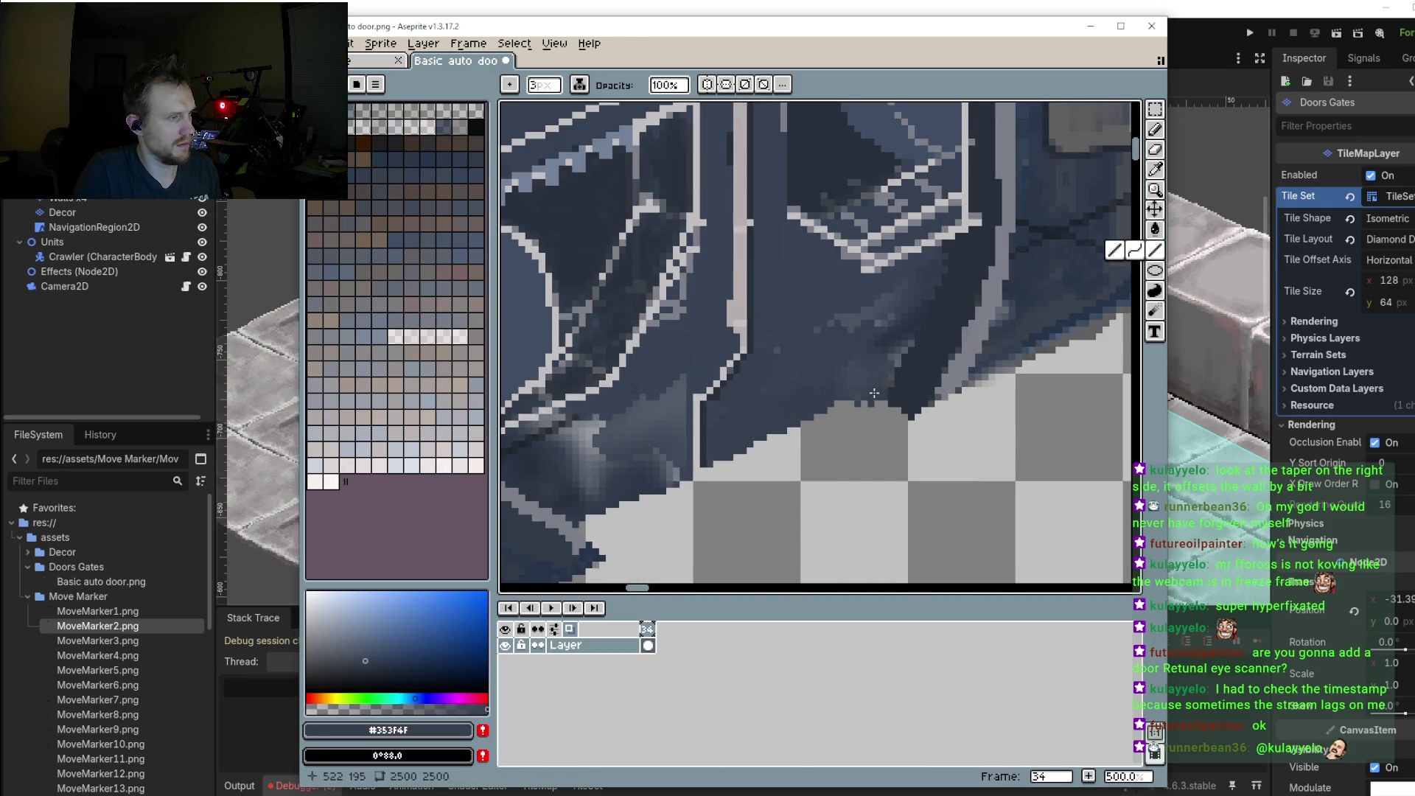
drag(873, 393, 693, 464)
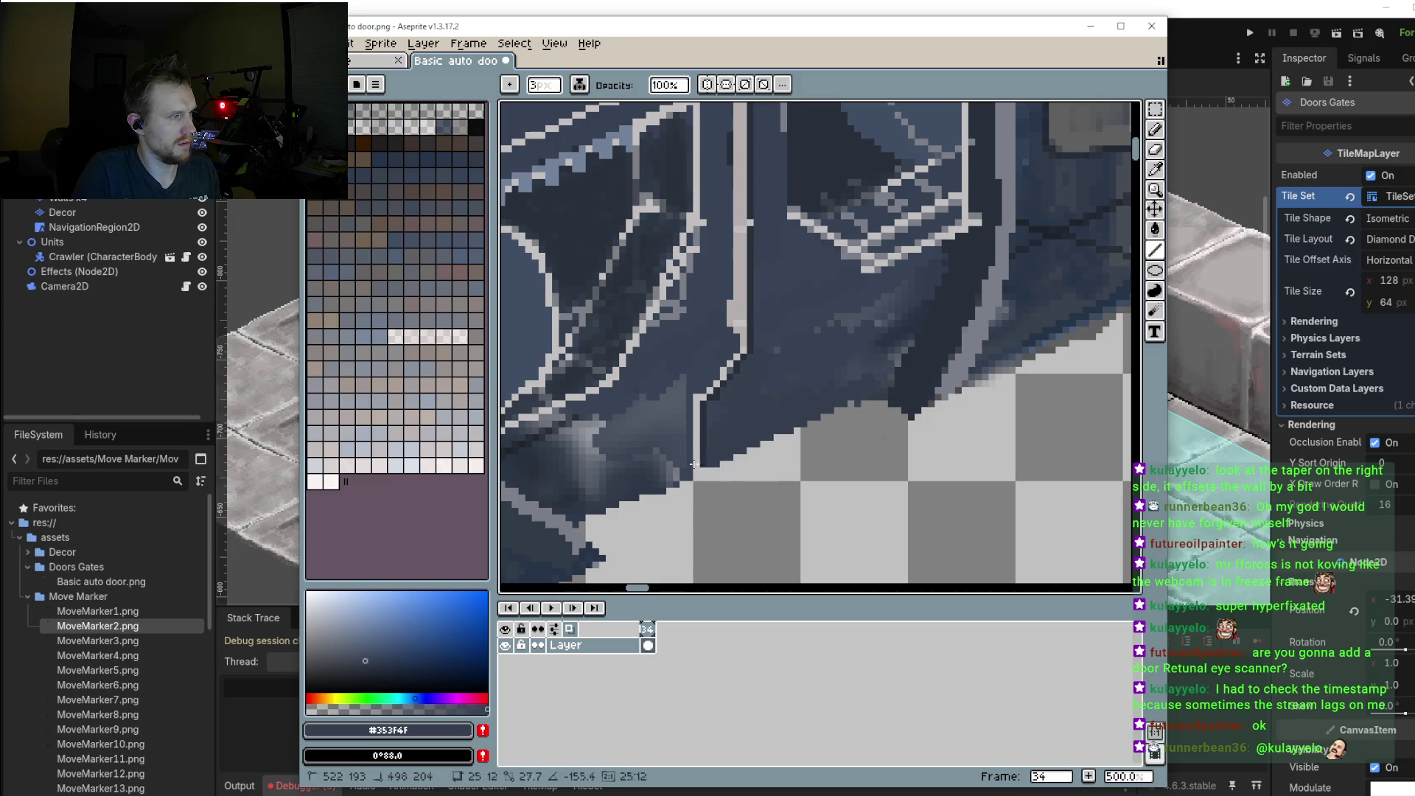
mouse_move(693, 464)
mouse_down()
mouse_move(579, 524)
mouse_move(885, 396)
mouse_move(873, 393)
mouse_up()
key(1)
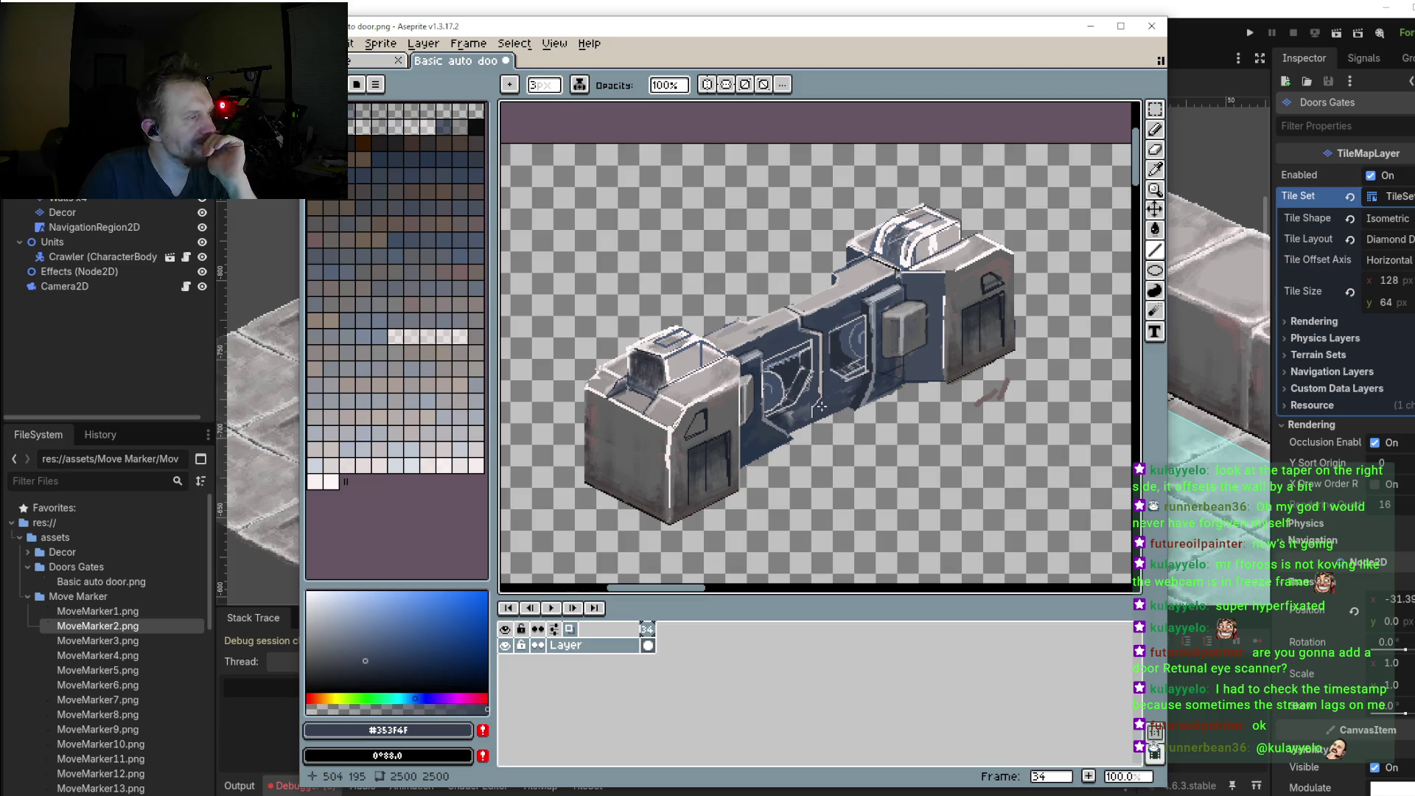
Step: Zoom to 400% on the door's middle and eyedrop the dark blue #394455 for the Pencil
key(2)
drag(910, 417, 908, 389)
key(1)
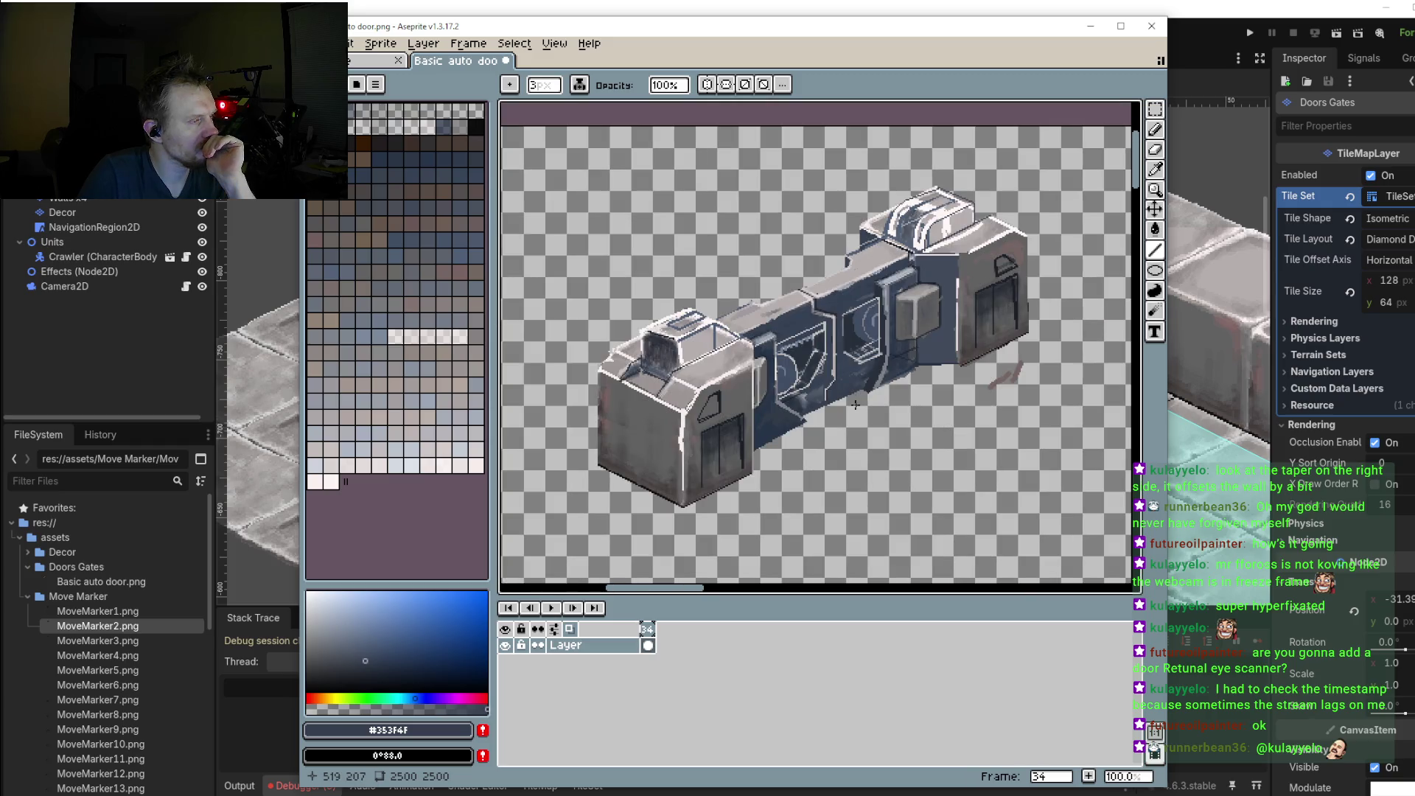
key(4)
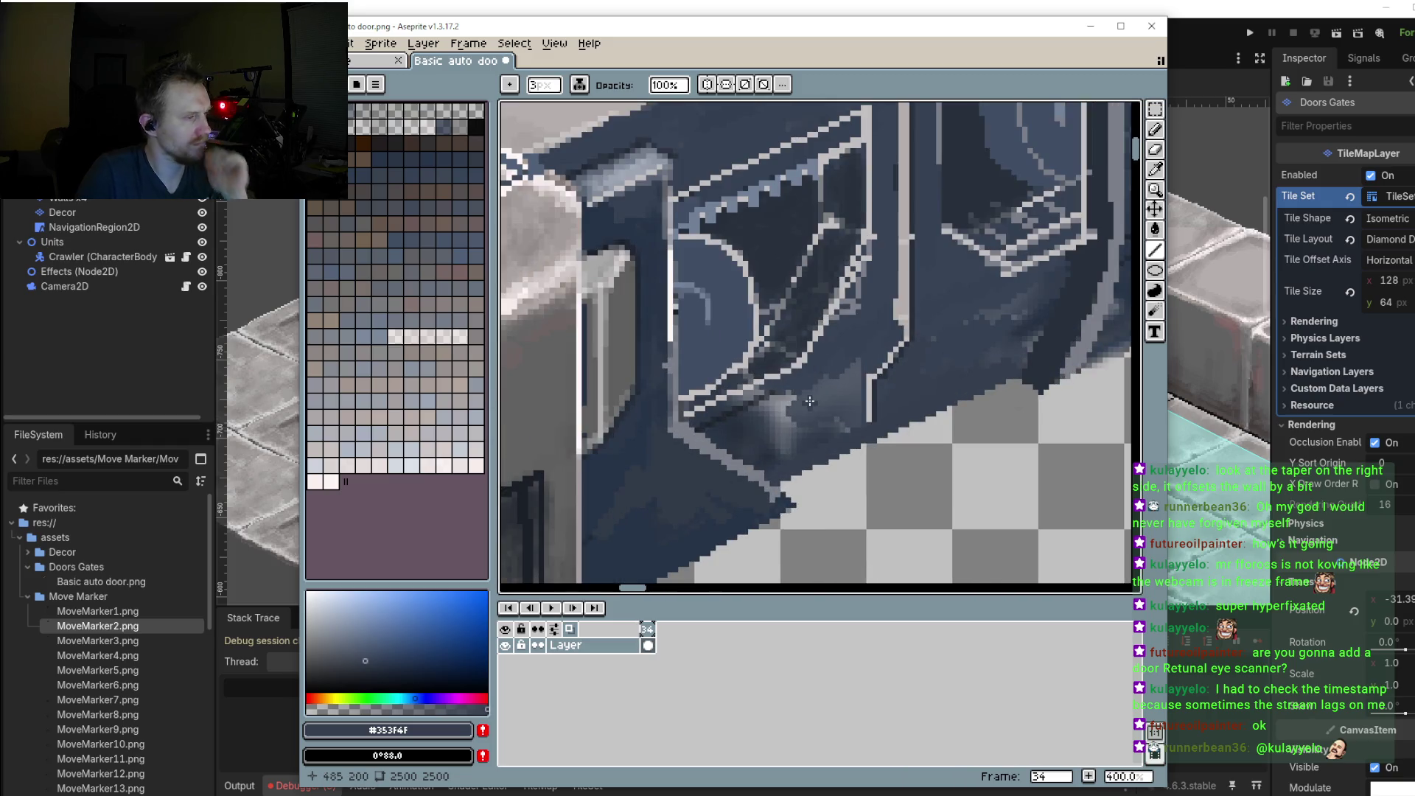
key(i)
click(850, 359)
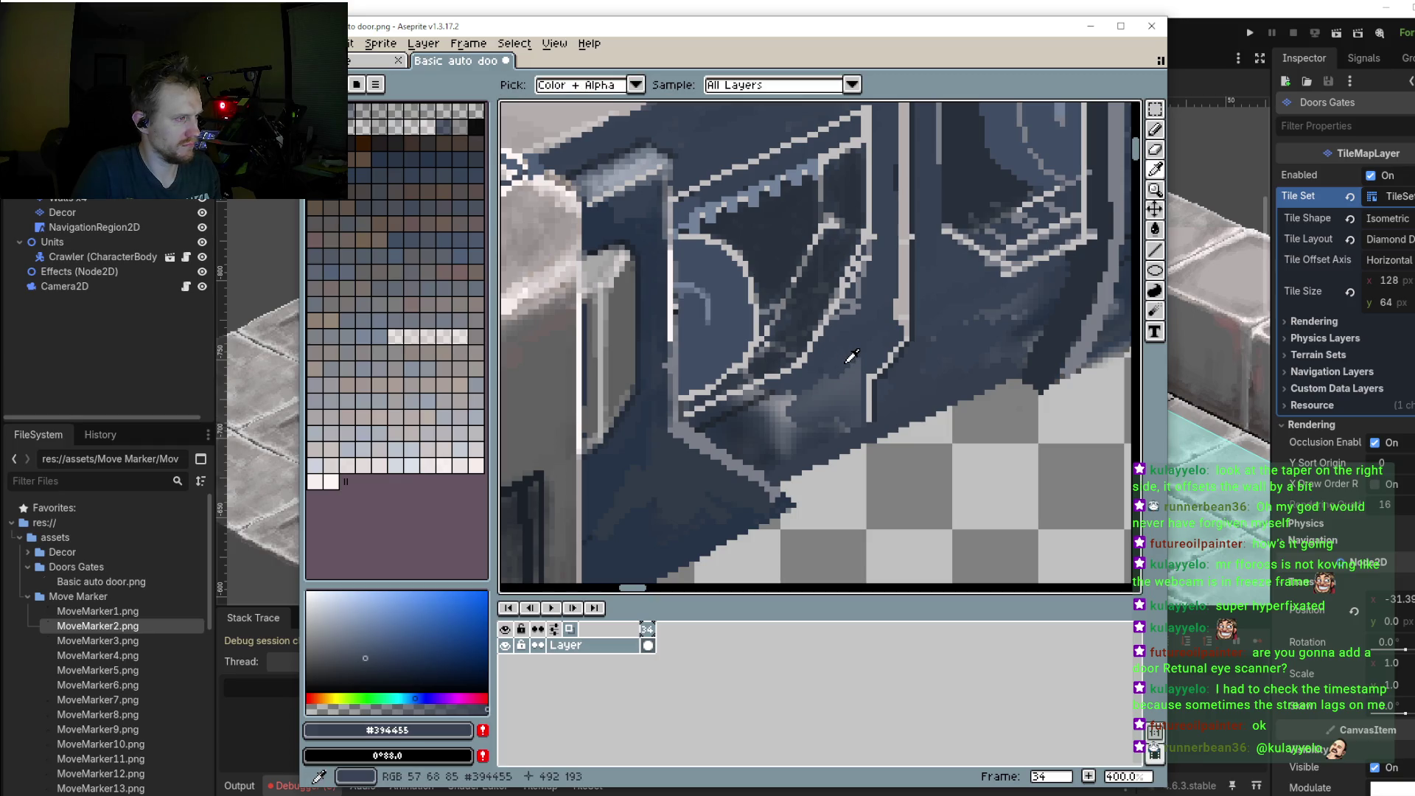
key(b)
Step: Cover the light blurry patches on the door's central base with #394455 strokes
drag(833, 379, 762, 412)
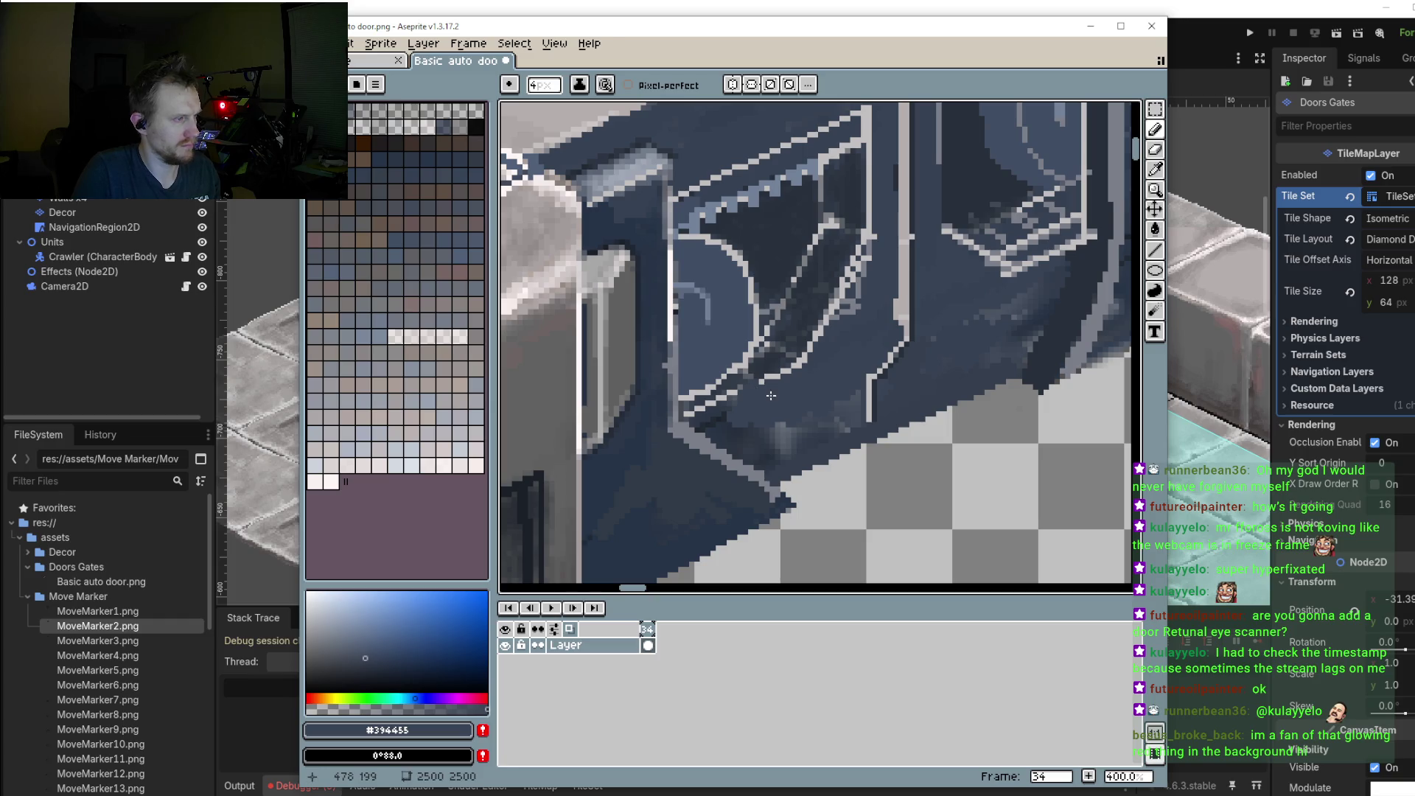
drag(755, 409, 785, 417)
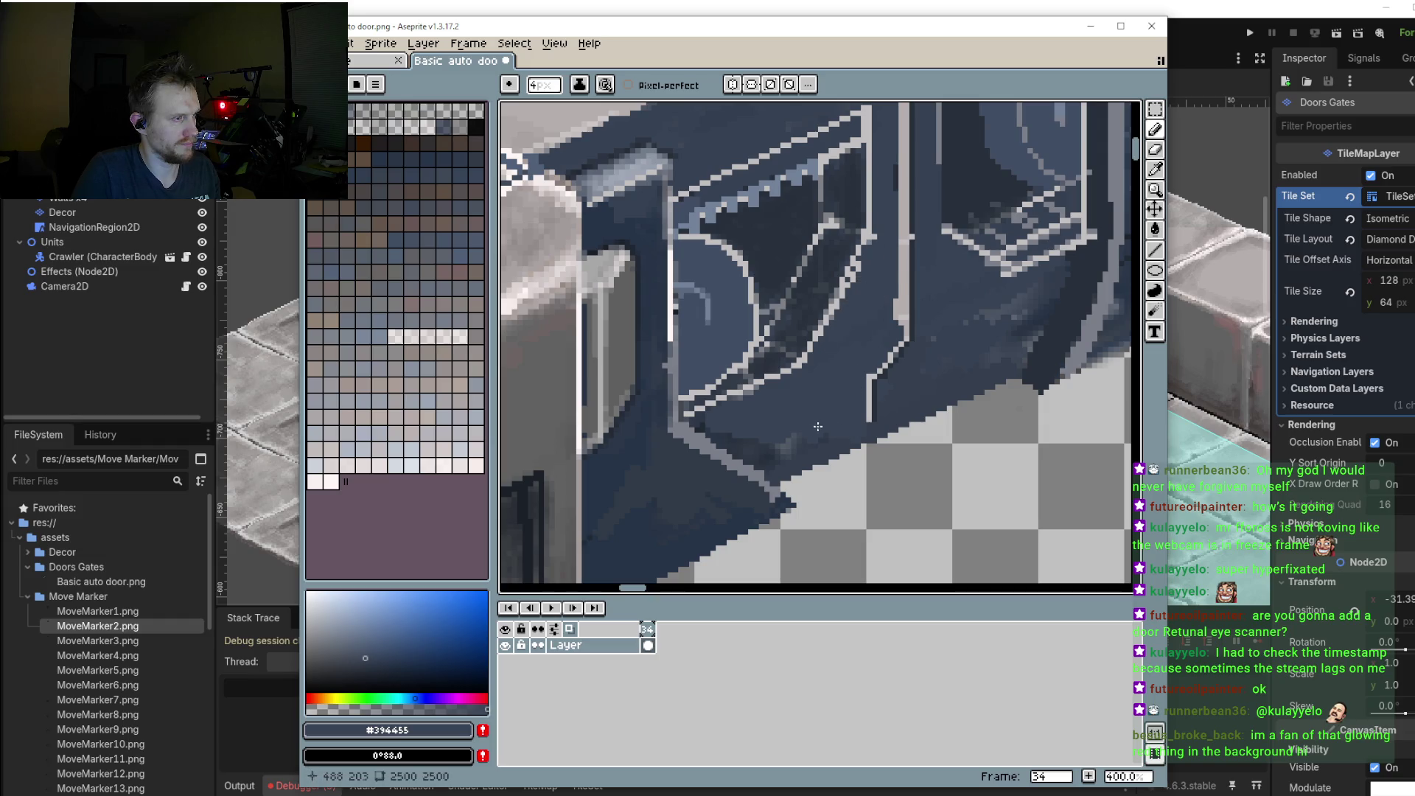
drag(740, 430, 772, 458)
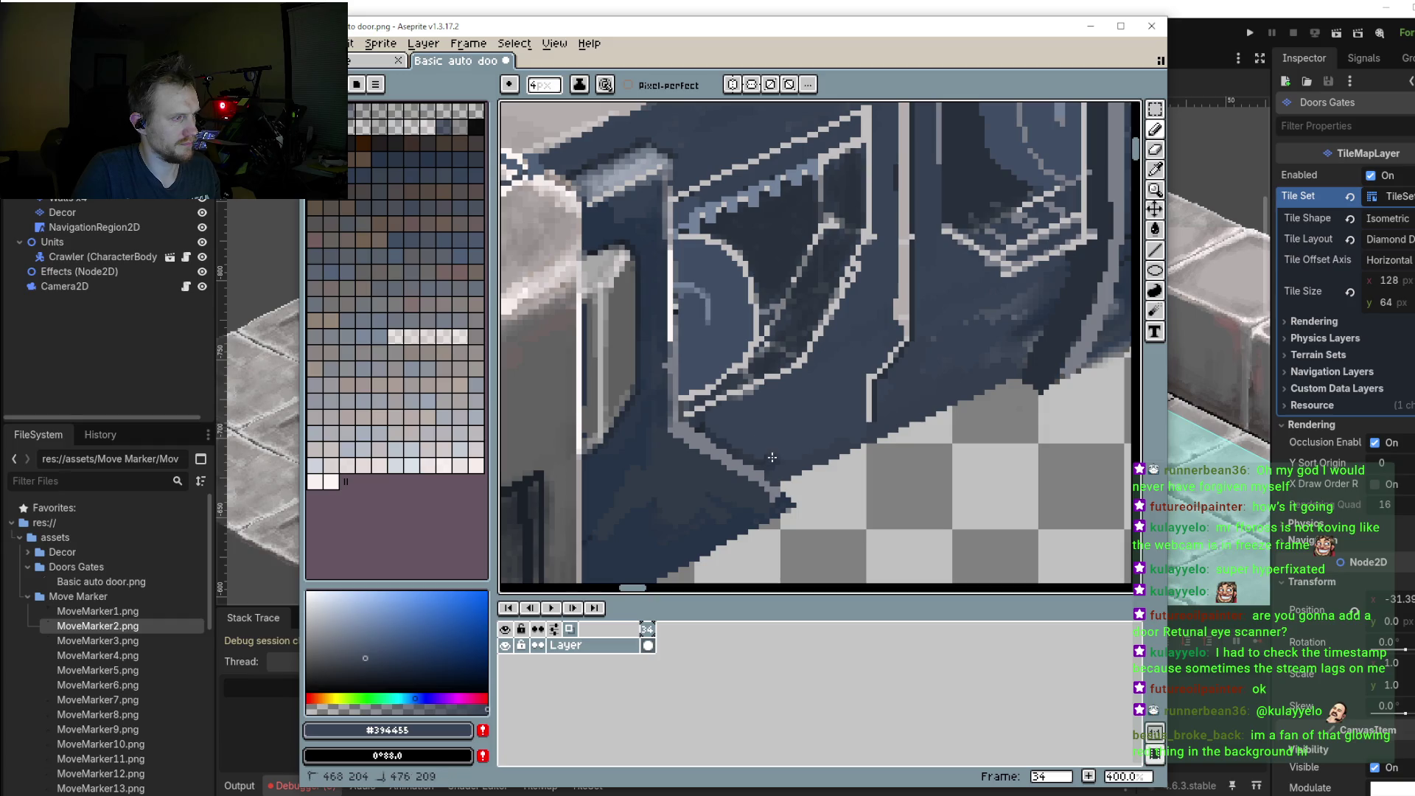
drag(1033, 322, 1029, 334)
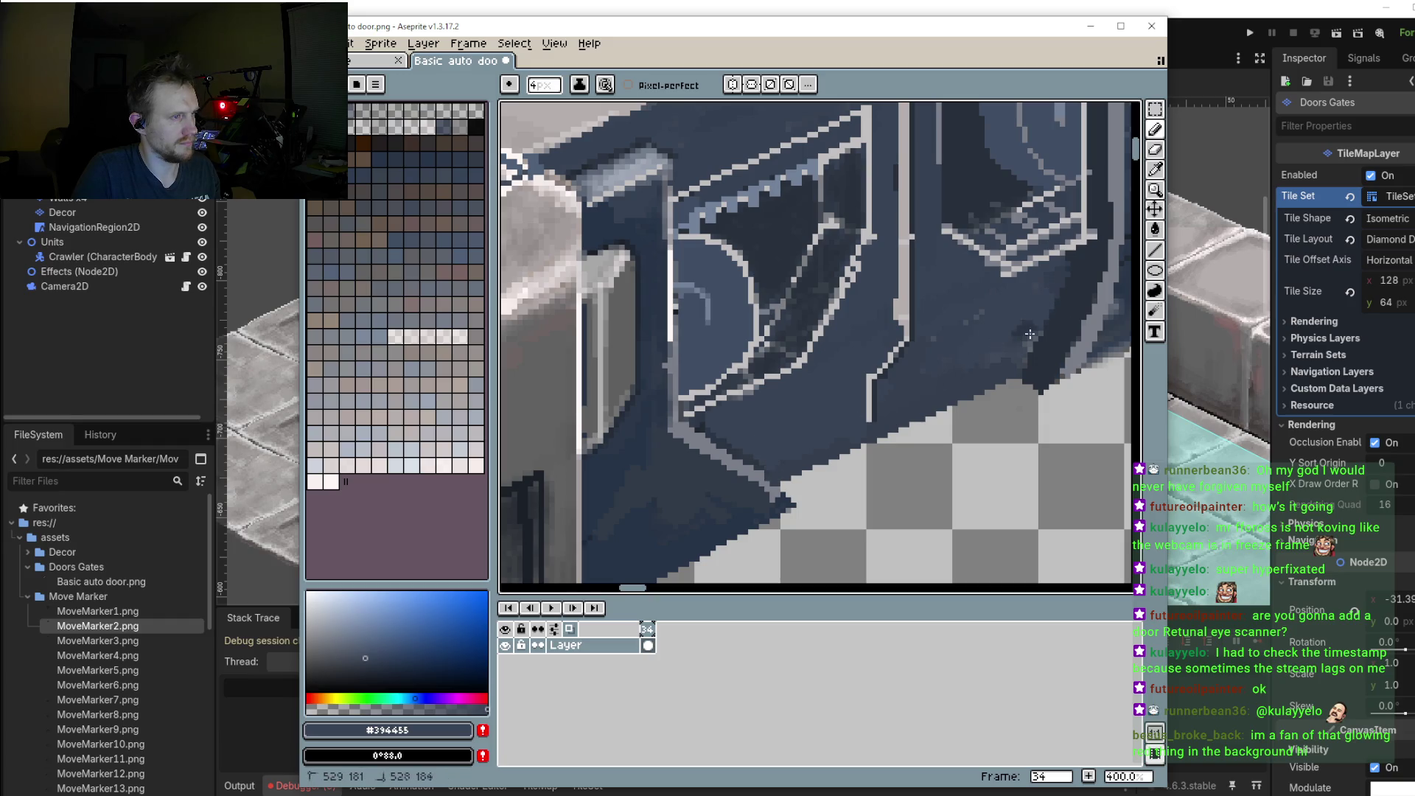
scroll(969, 334, down, 2)
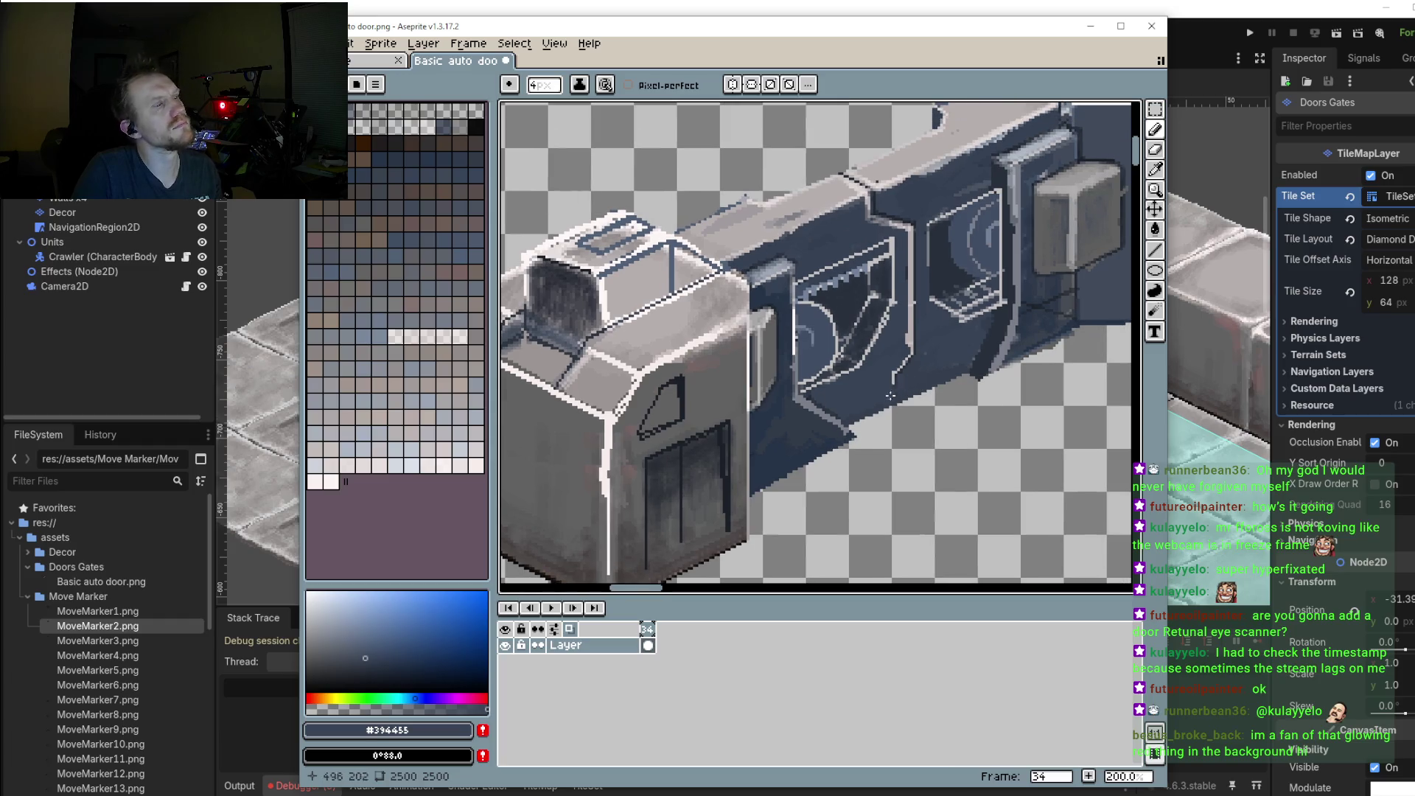
Step: Eyedrop dark blue #272f3a and pencil two vertical strokes in the recess beside the window panel
scroll(890, 391, down, 1)
scroll(894, 350, up, 1)
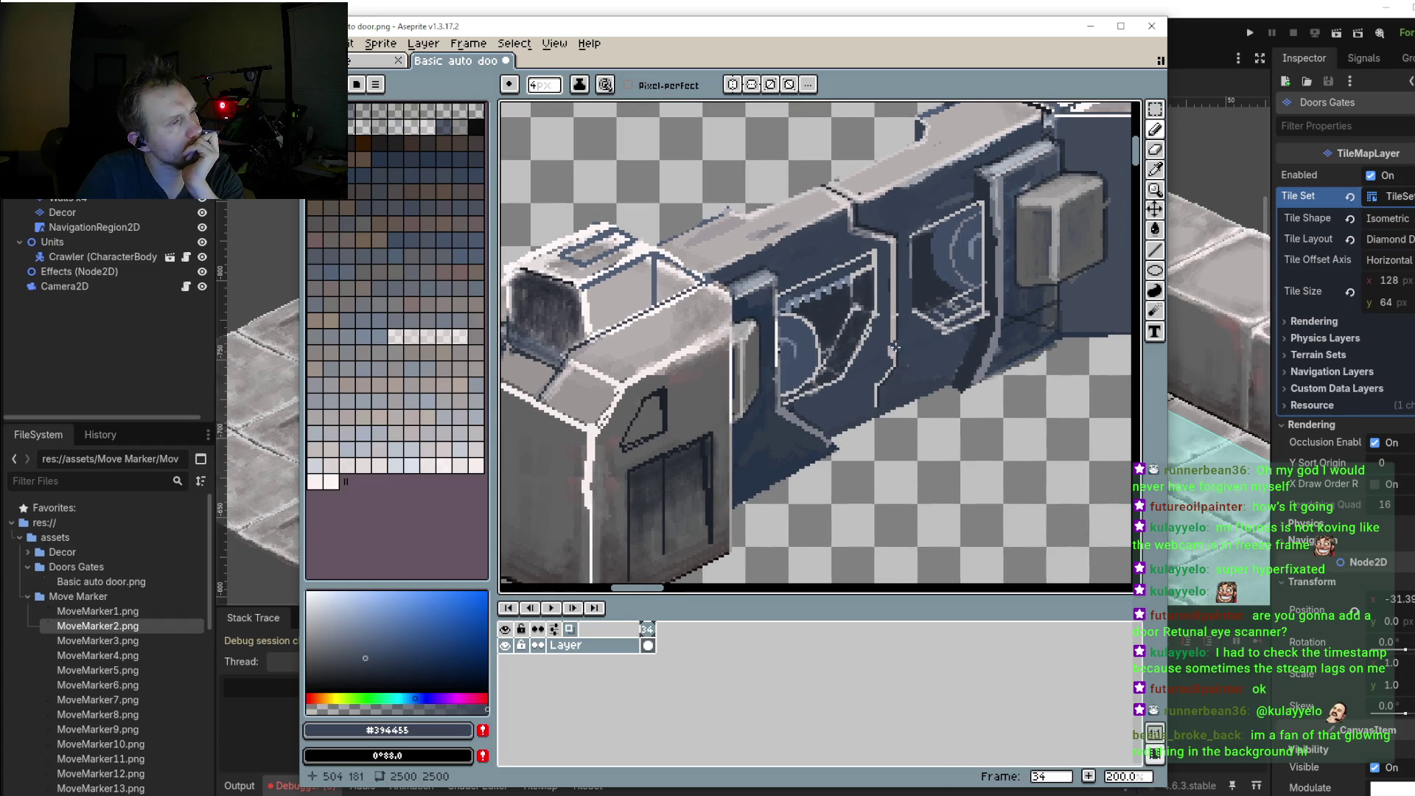
scroll(987, 324, up, 3)
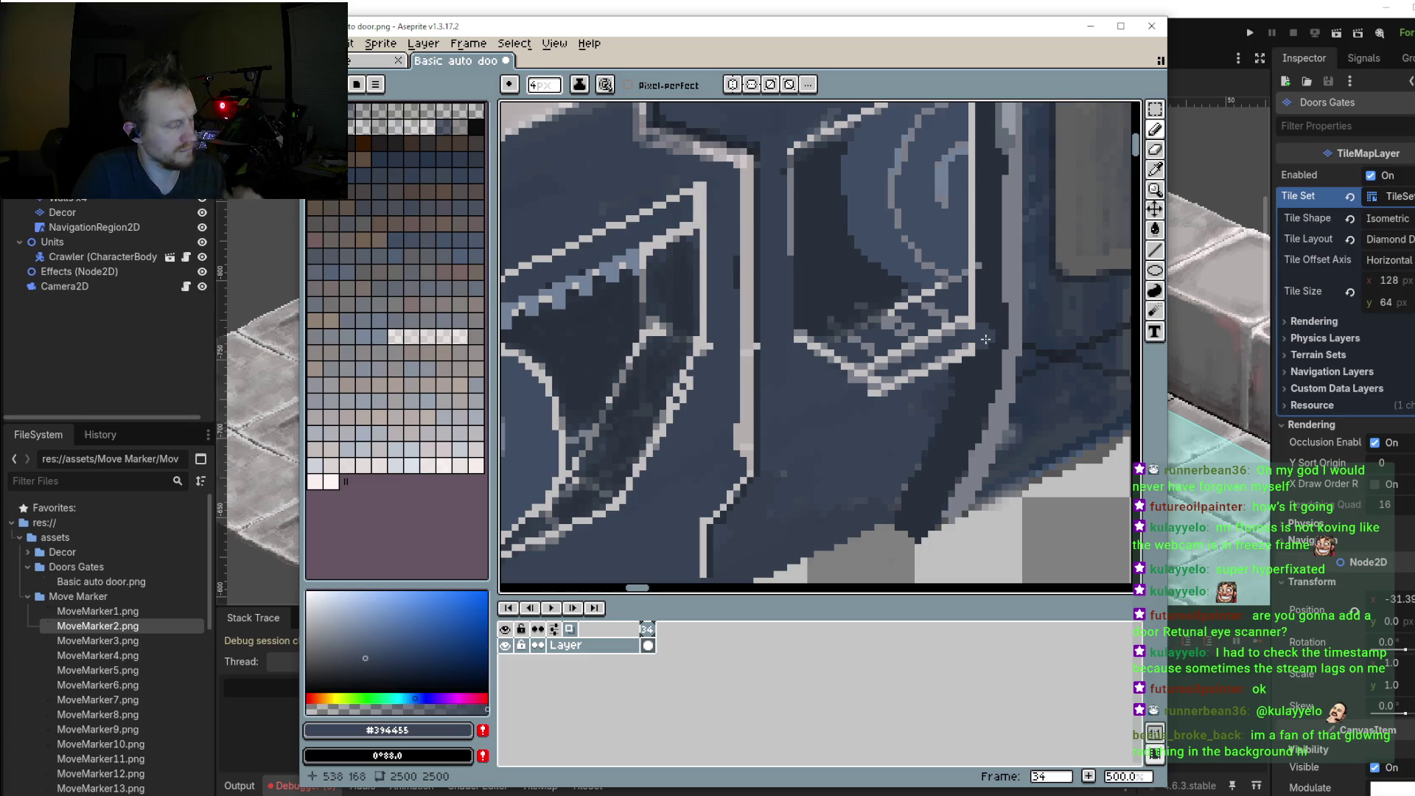
alt+click(991, 316)
scroll(993, 312, down, 2)
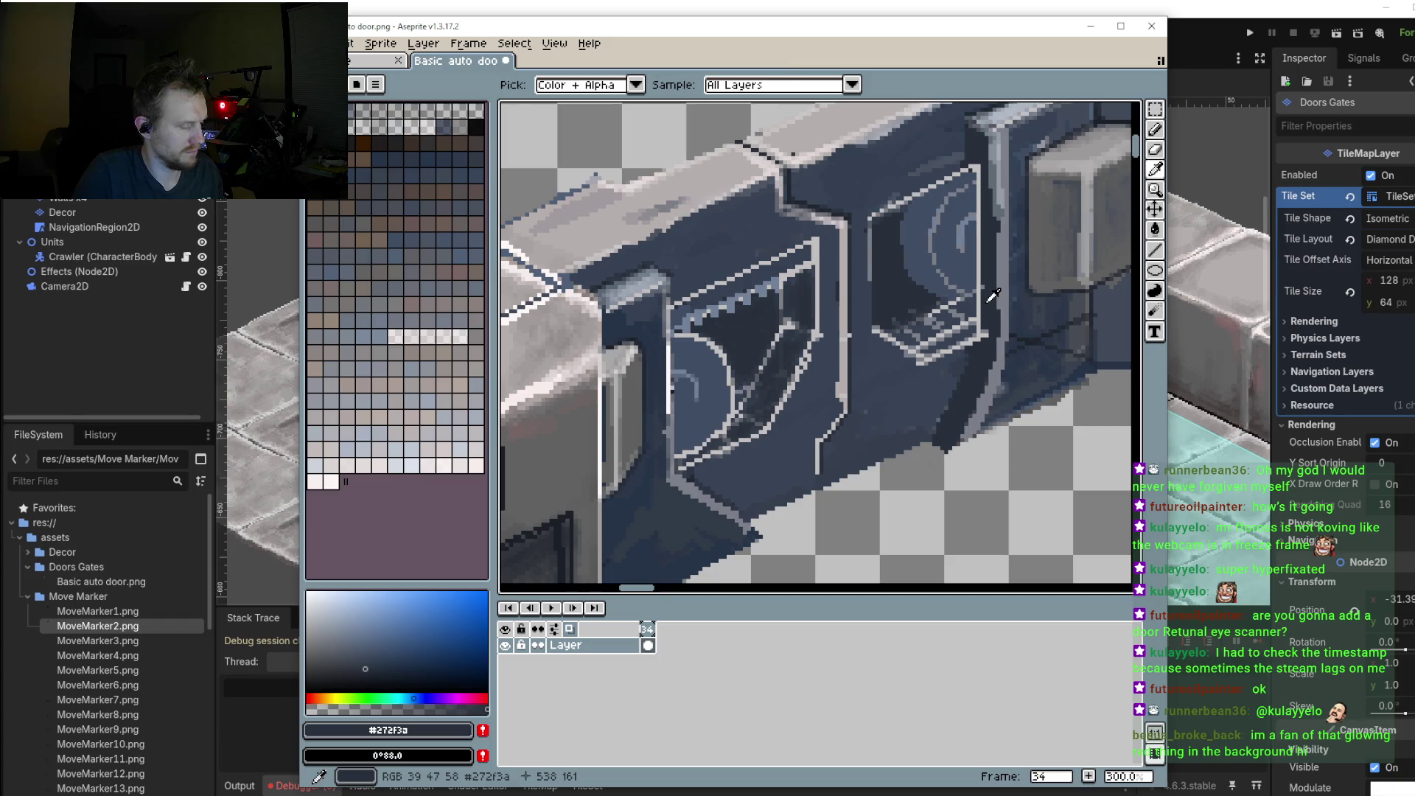
key(b)
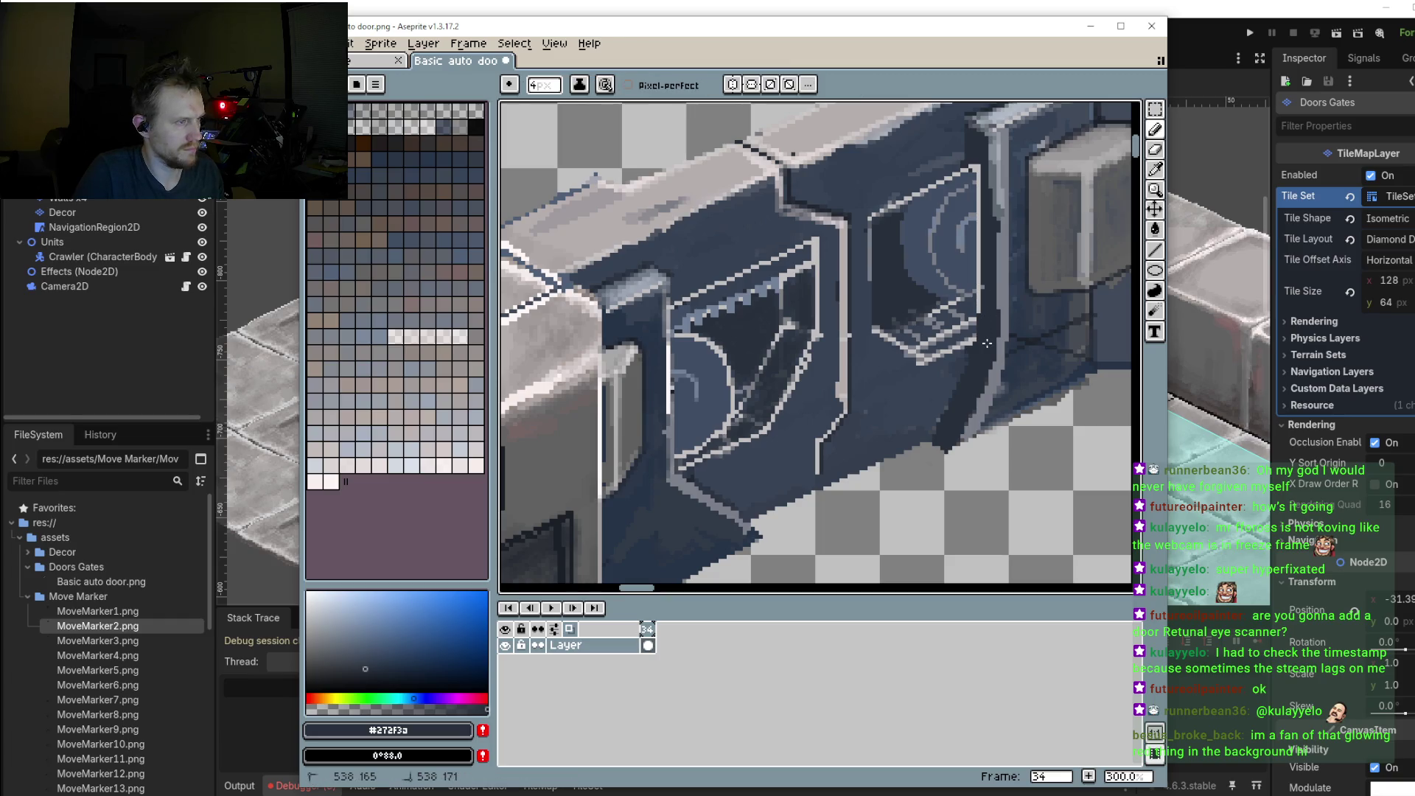
scroll(969, 350, up, 2)
alt+click(967, 351)
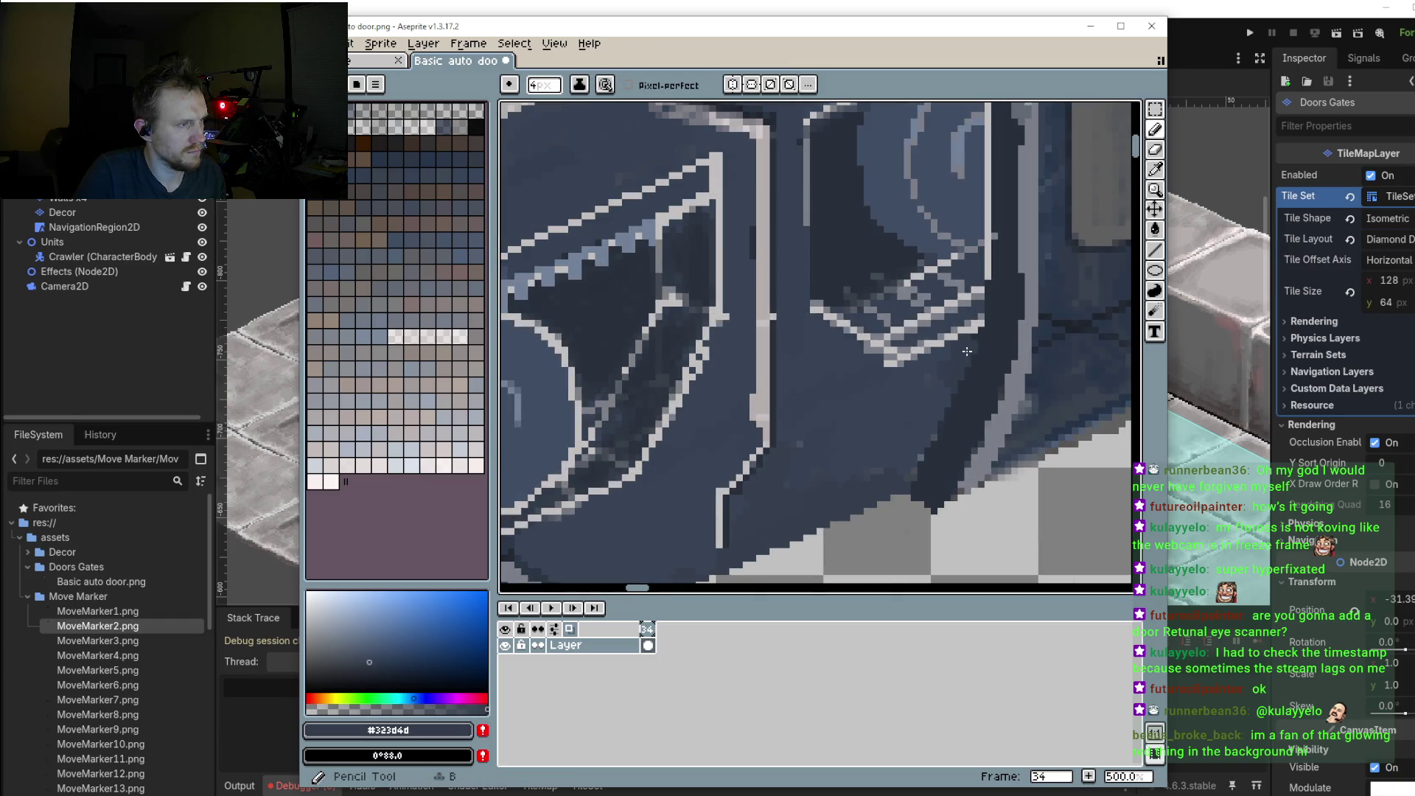
alt+click(1013, 309)
mouse_move(1022, 185)
mouse_down()
mouse_move(1019, 312)
mouse_move(993, 381)
mouse_up()
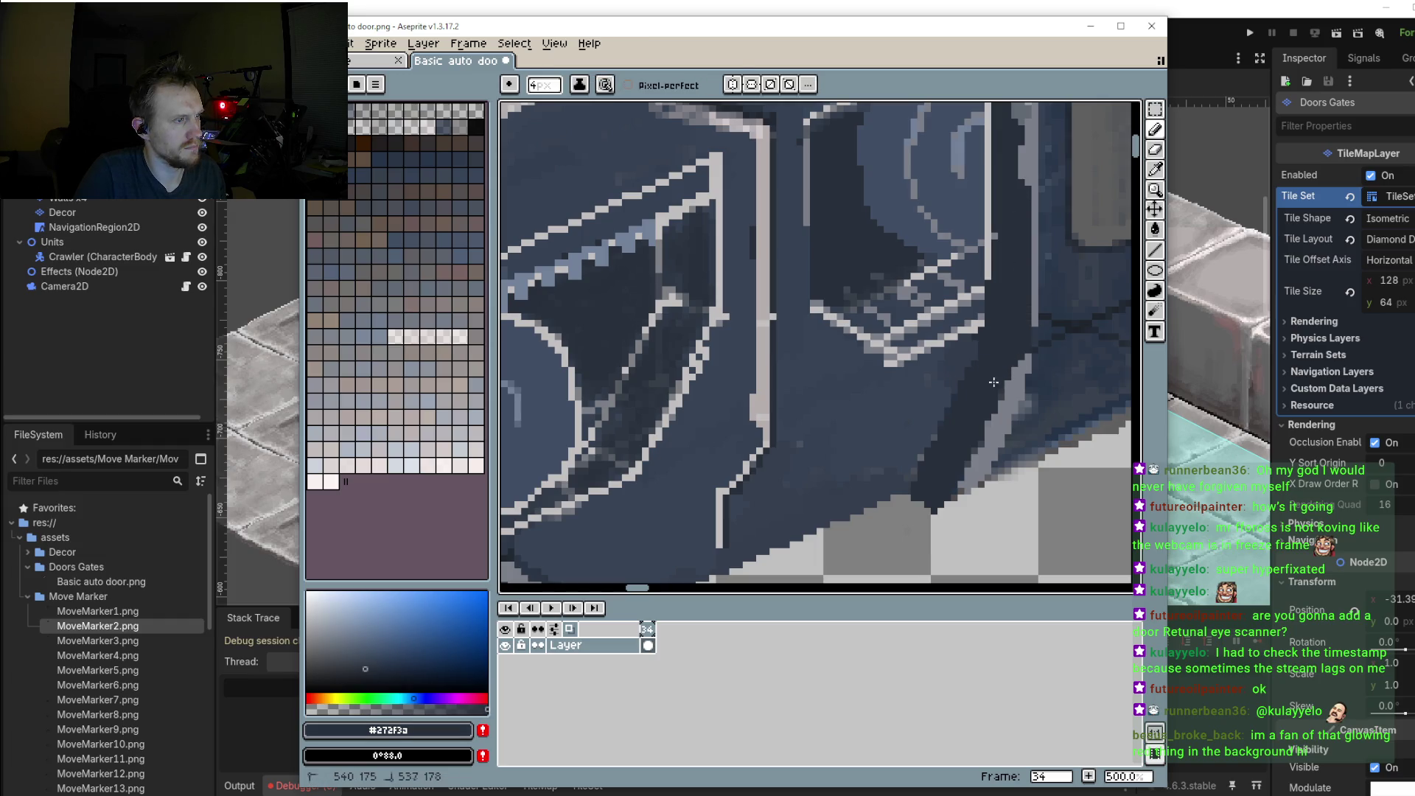
scroll(974, 431, down, 1)
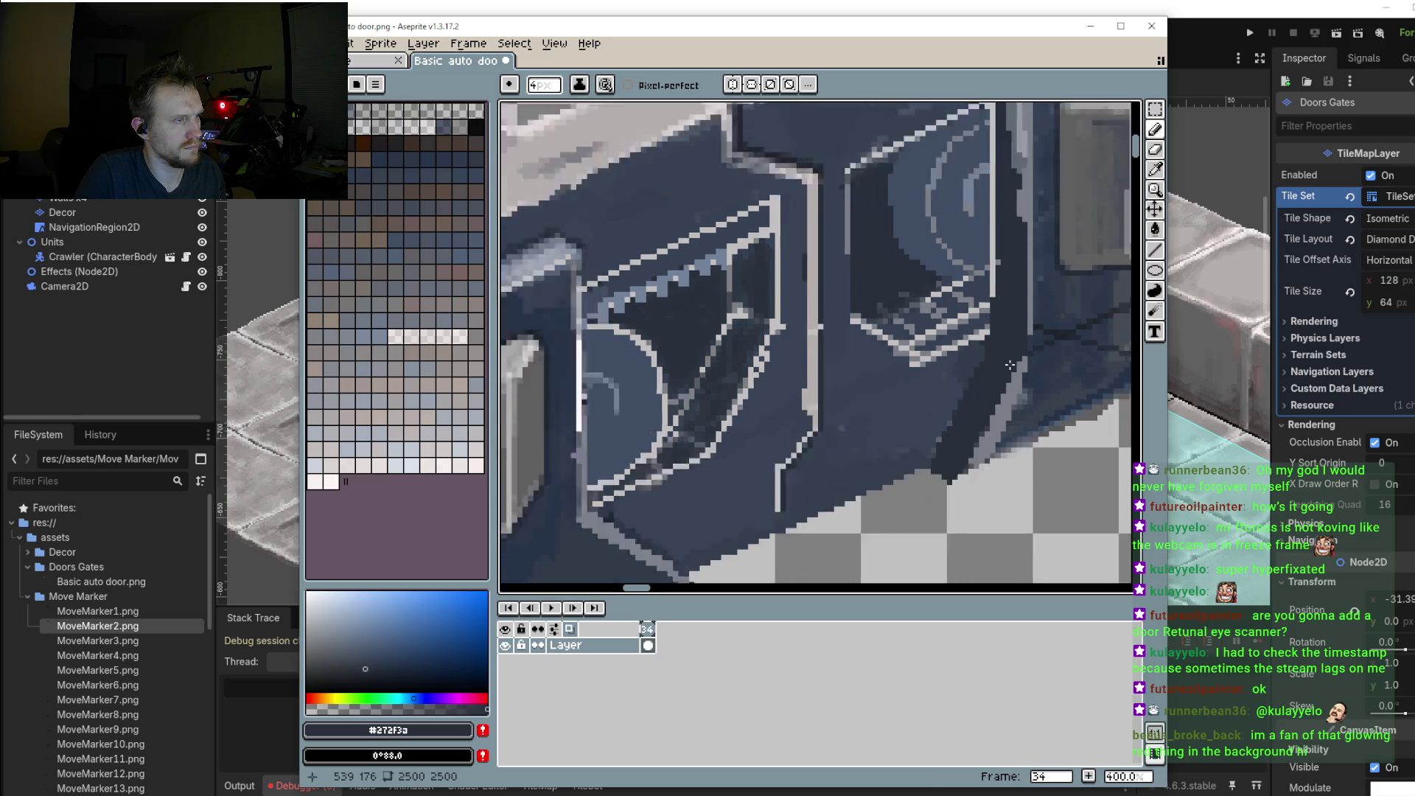
scroll(980, 317, down, 1)
drag(995, 216, 1004, 323)
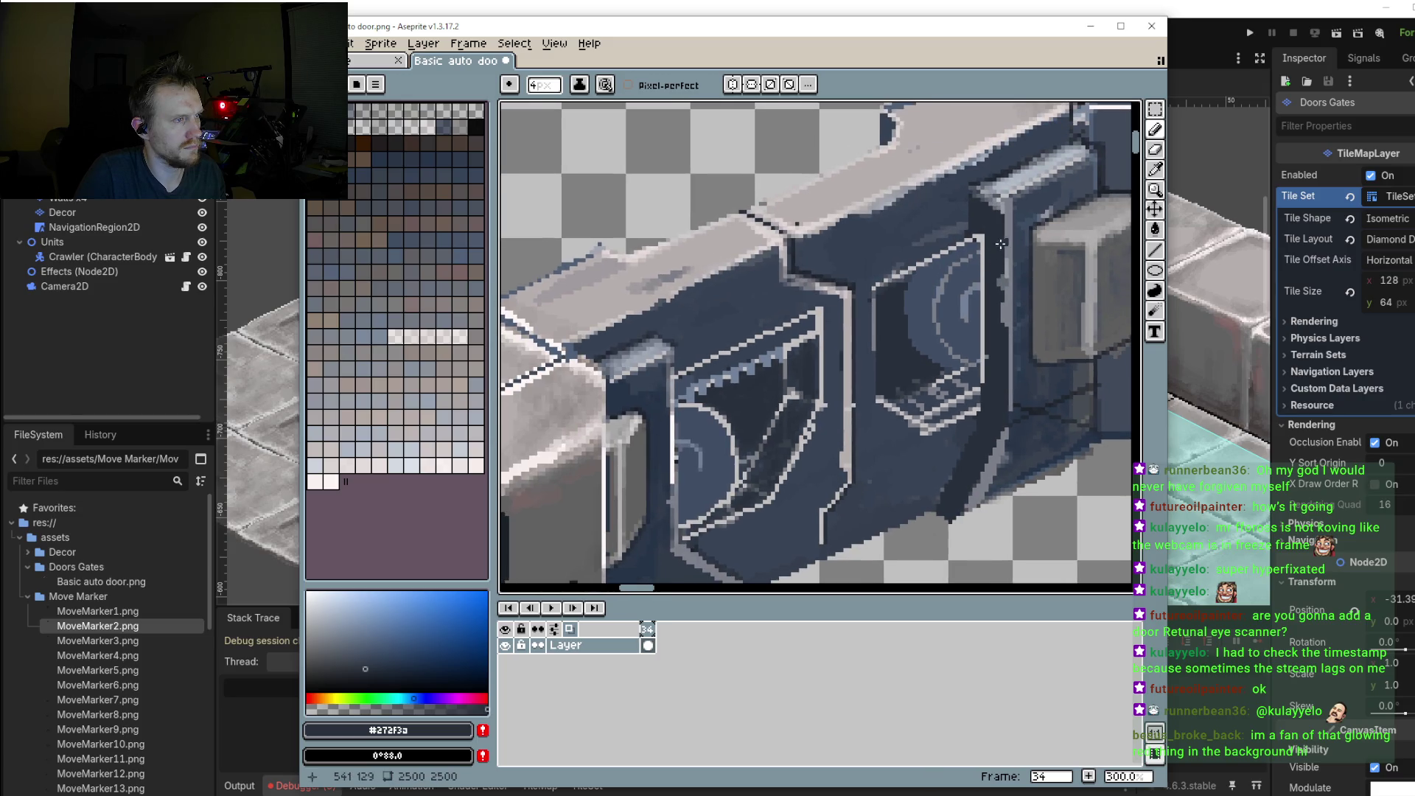
Step: Re-pick #272f3a and draw a straight dark line down the door housing wall
alt+click(967, 221)
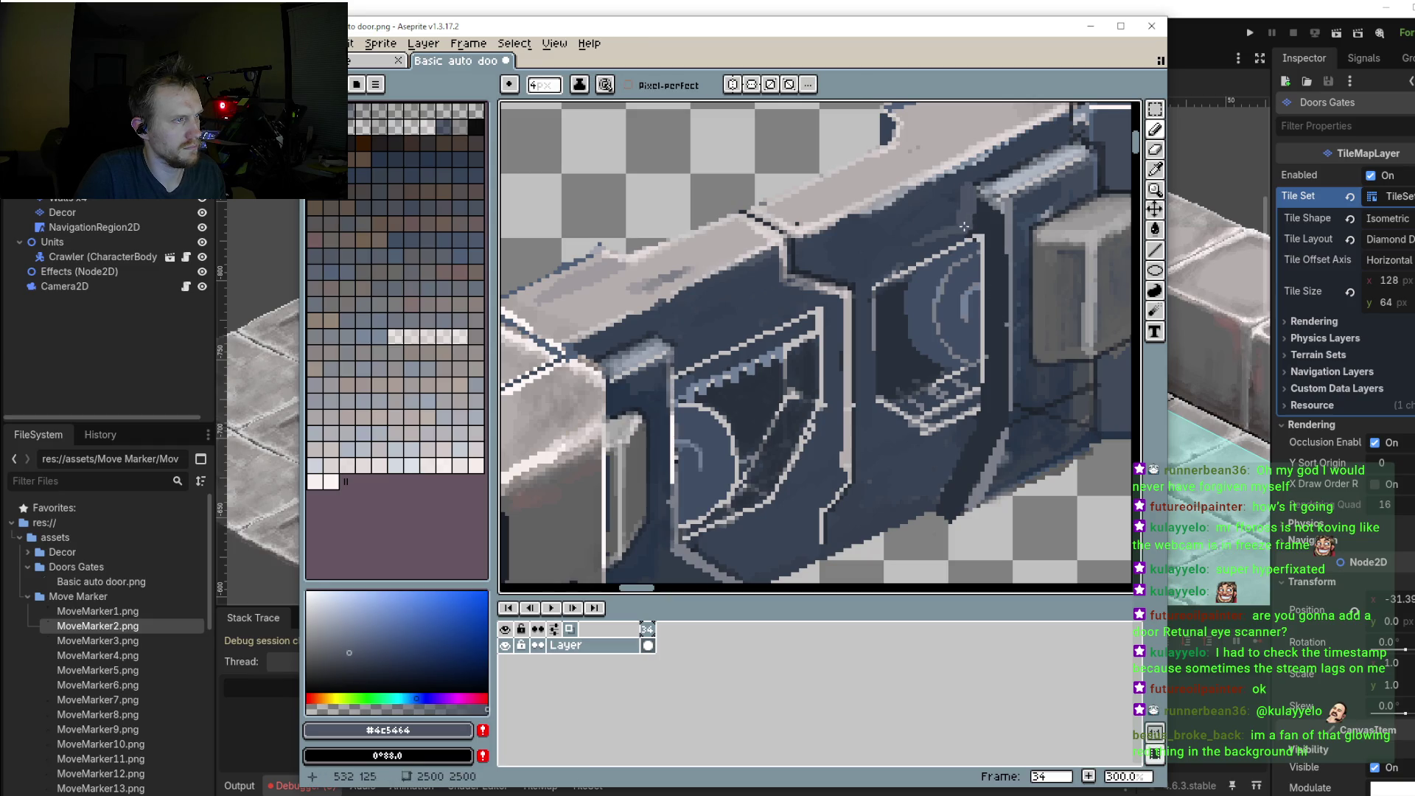
alt+click(958, 209)
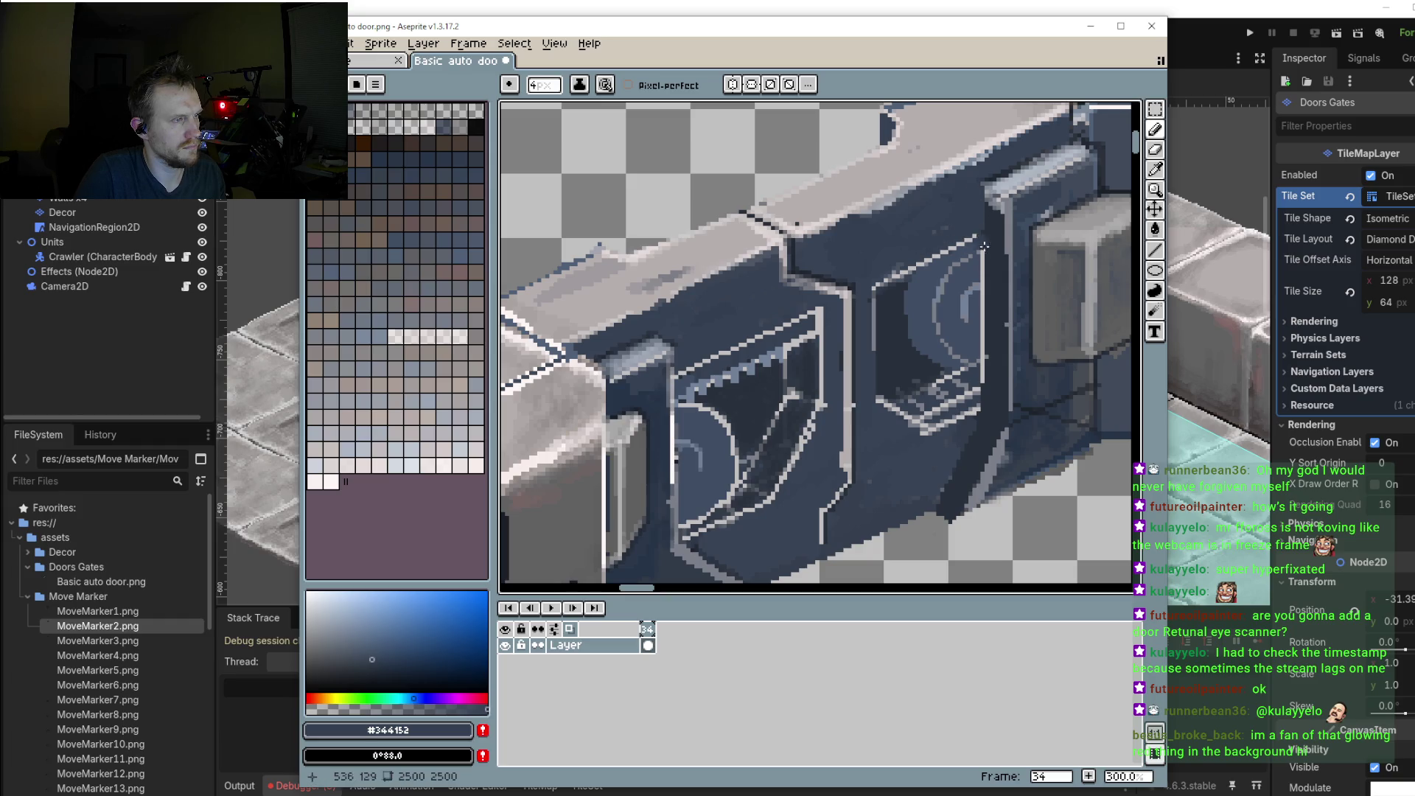
key(alt)
alt+click(1012, 262)
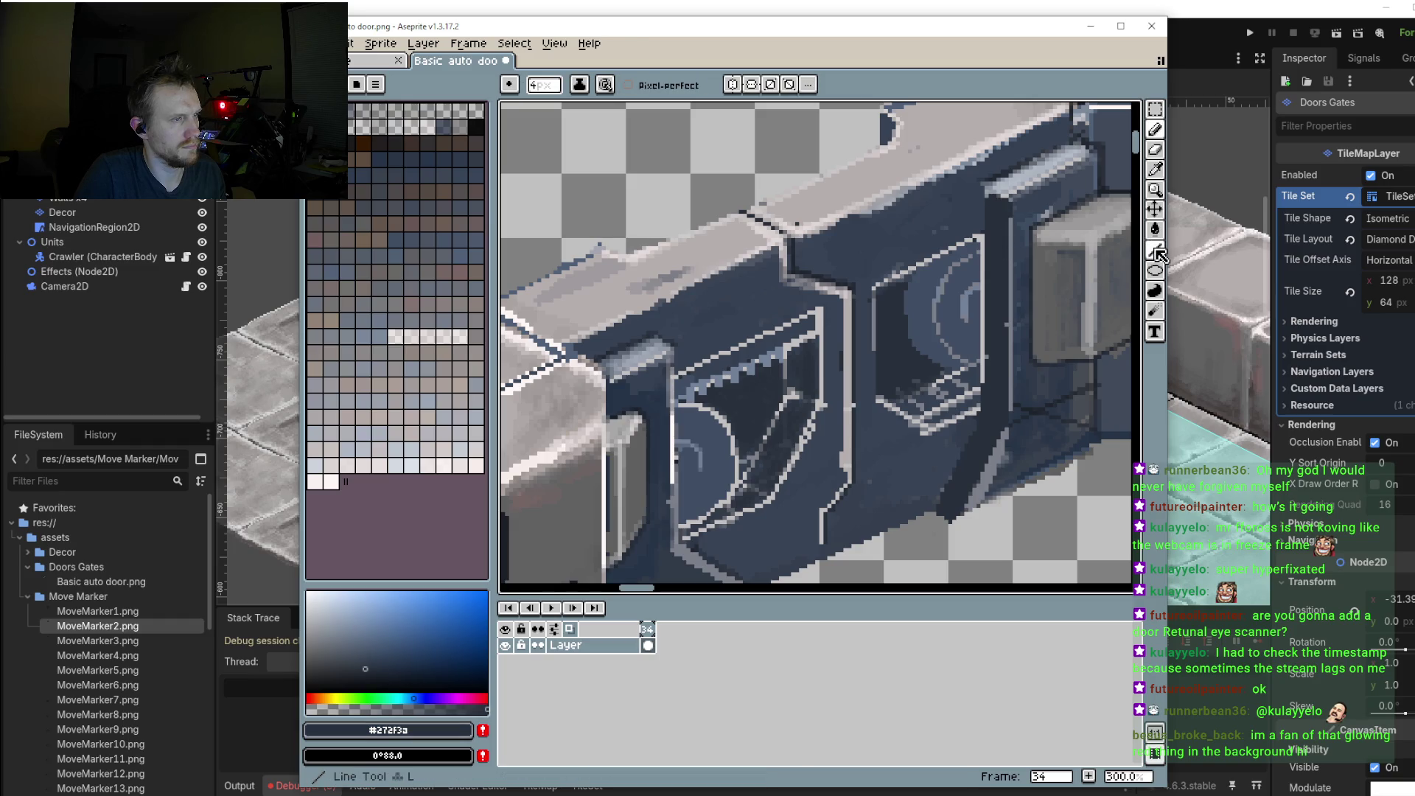
key(l)
drag(1004, 201, 1005, 419)
scroll(997, 362, down, 1)
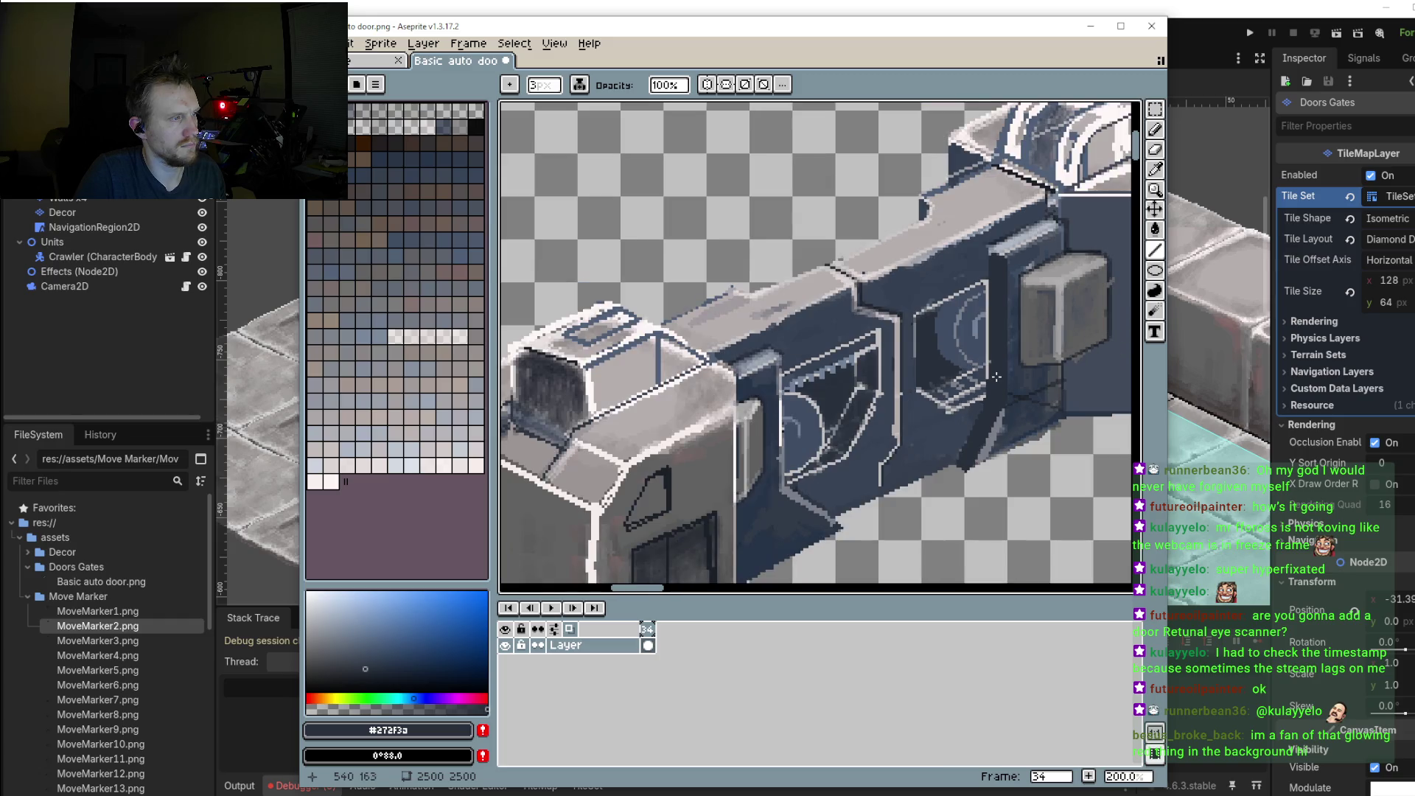
scroll(996, 377, up, 1)
scroll(980, 324, up, 1)
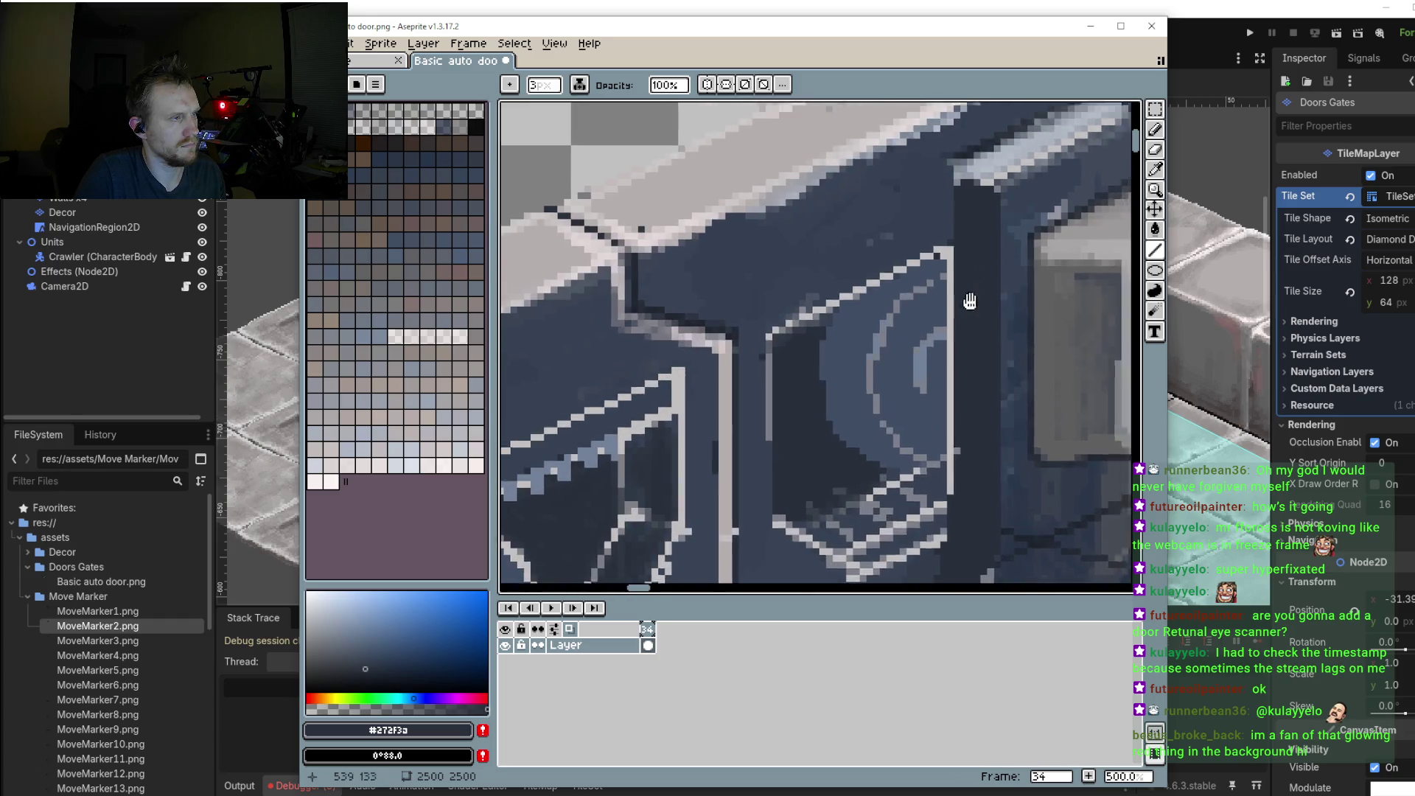
scroll(964, 267, up, 1)
scroll(982, 305, down, 3)
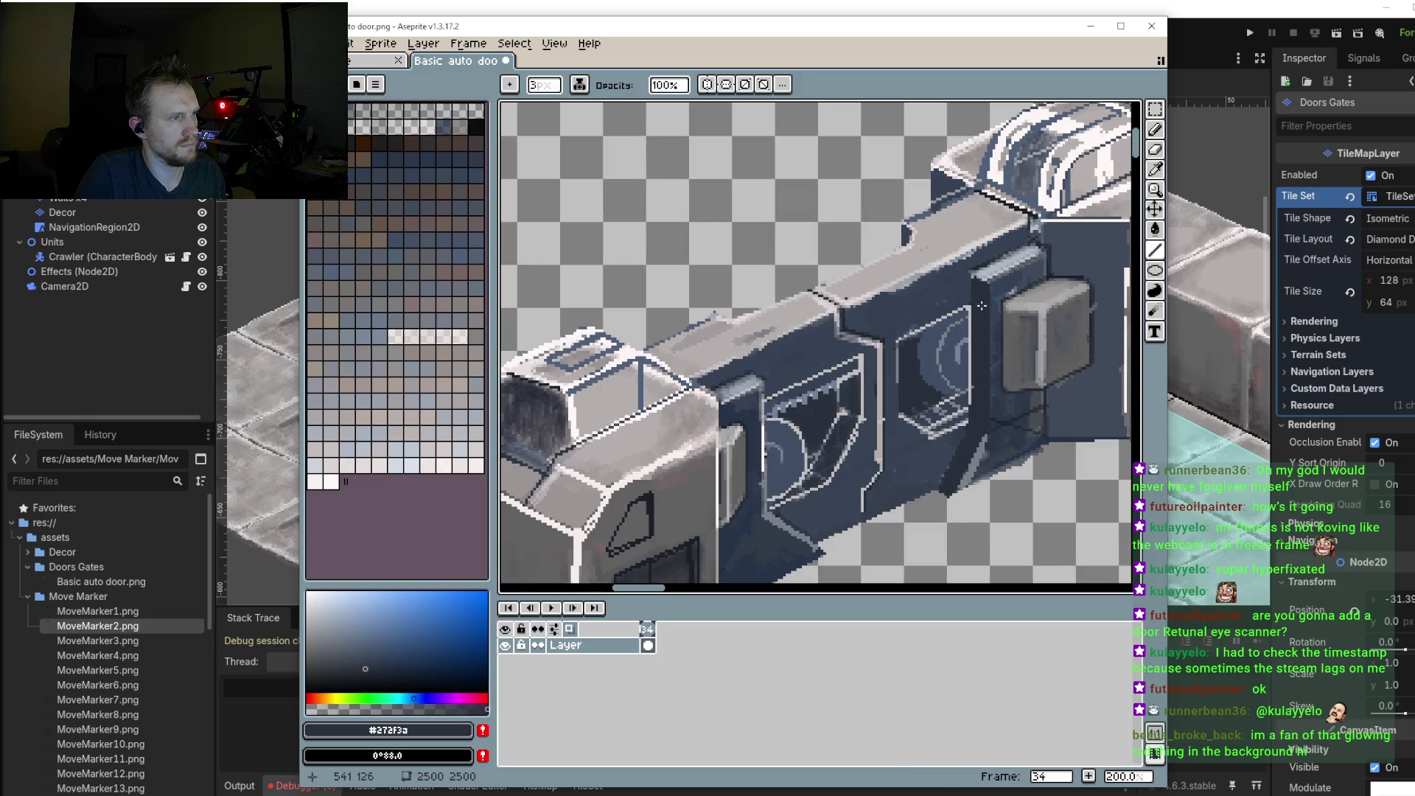
scroll(980, 317, down, 2)
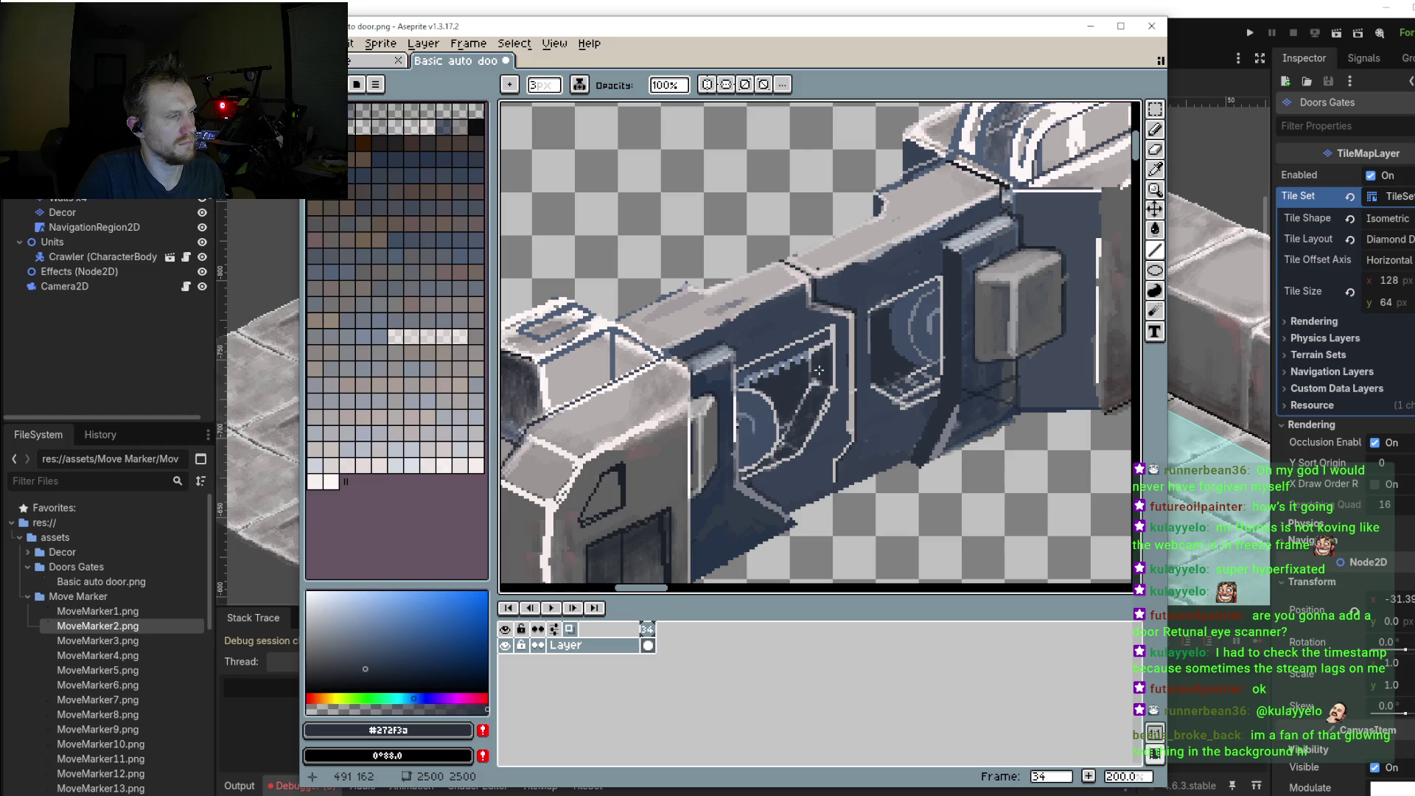
scroll(818, 371, down, 1)
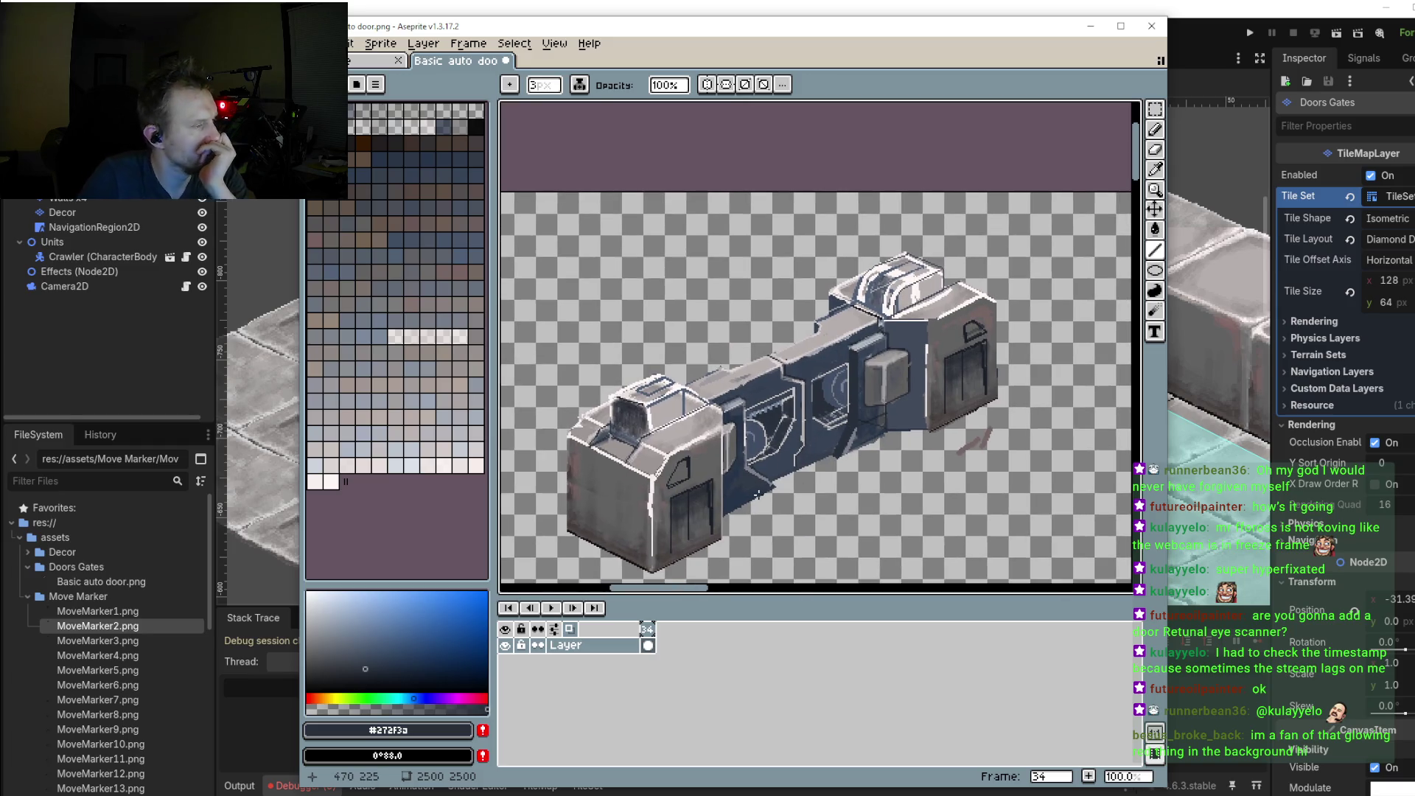
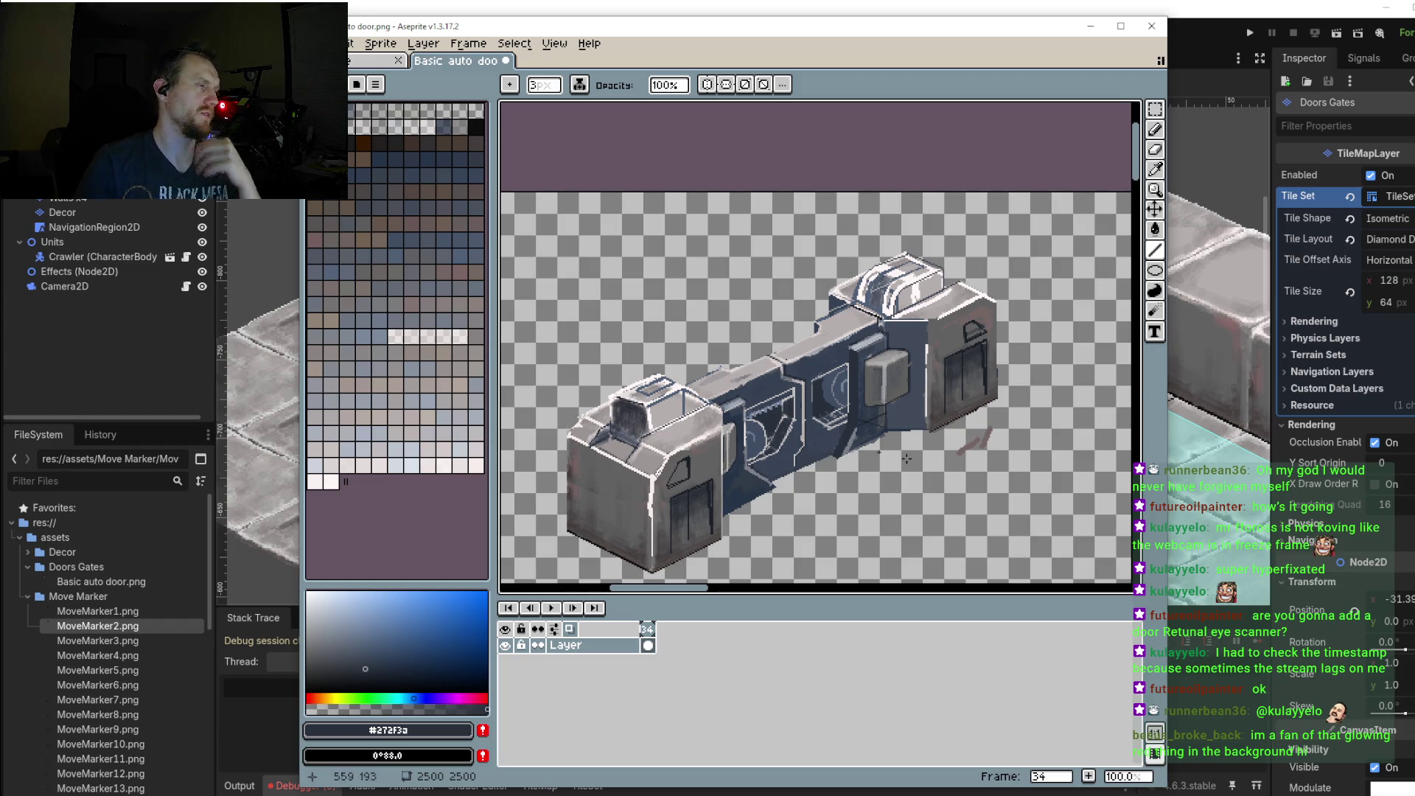
Step: Pick the door's dark blue and paint a short stroke on the middle panel
scroll(854, 394, up, 1)
scroll(854, 394, up, 1)
scroll(847, 383, up, 1)
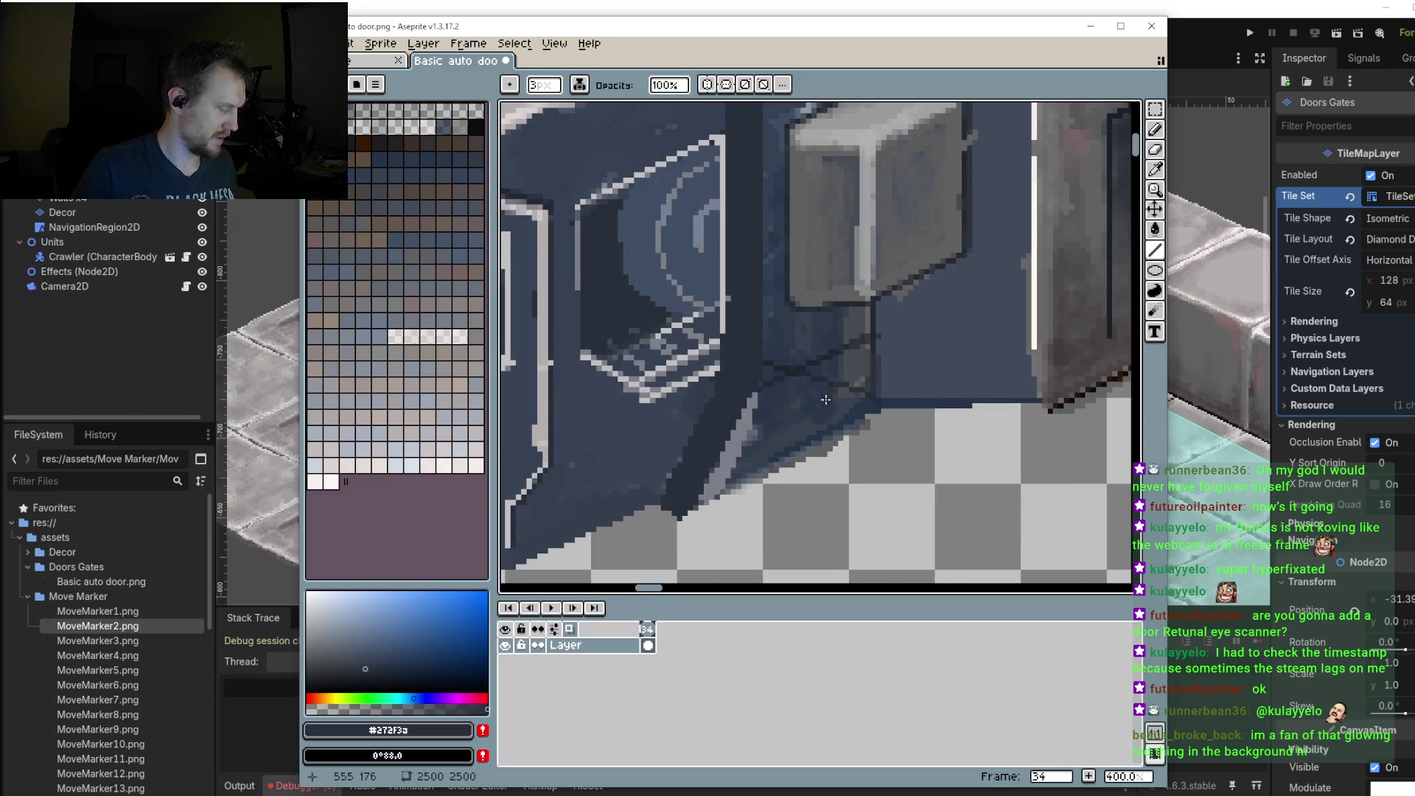
alt+click(833, 338)
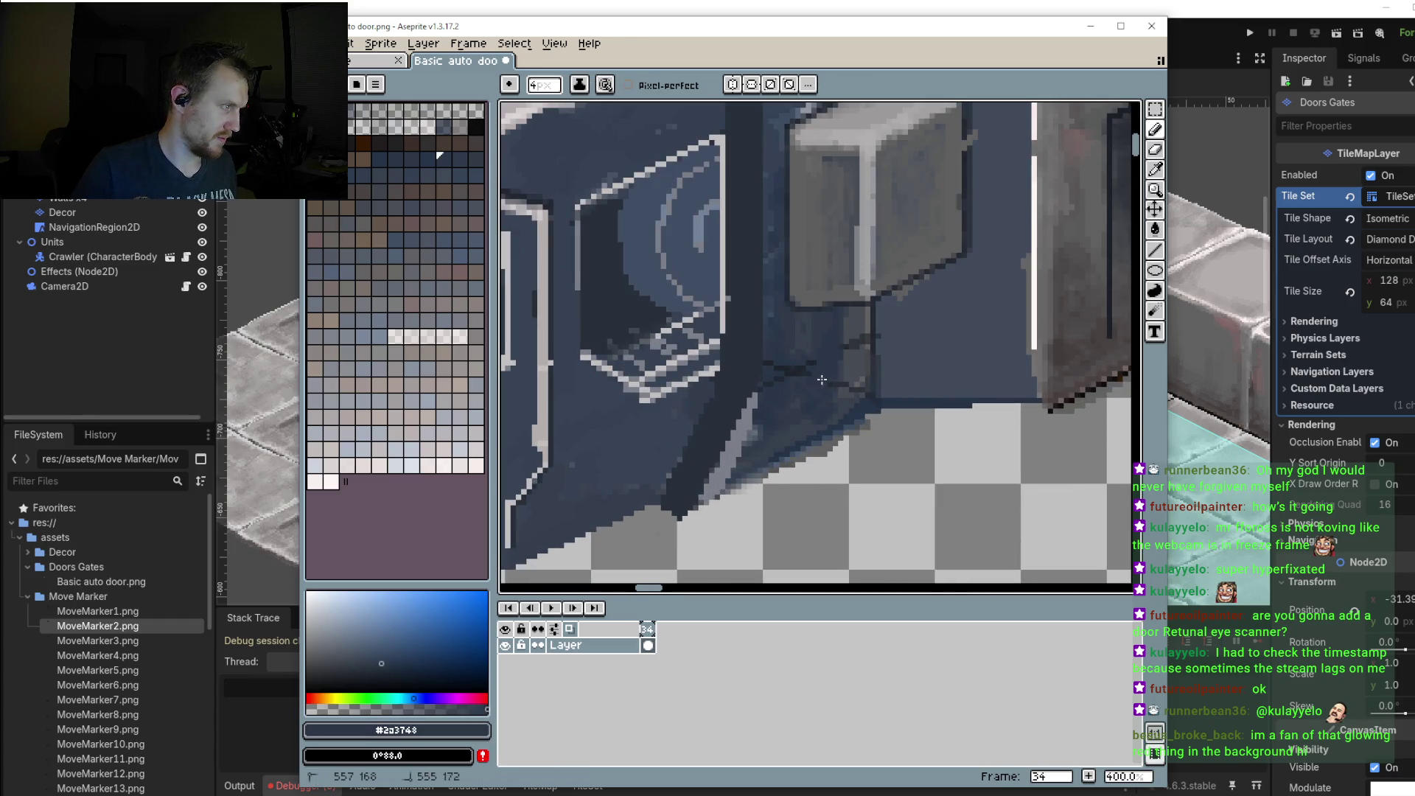
click(782, 373)
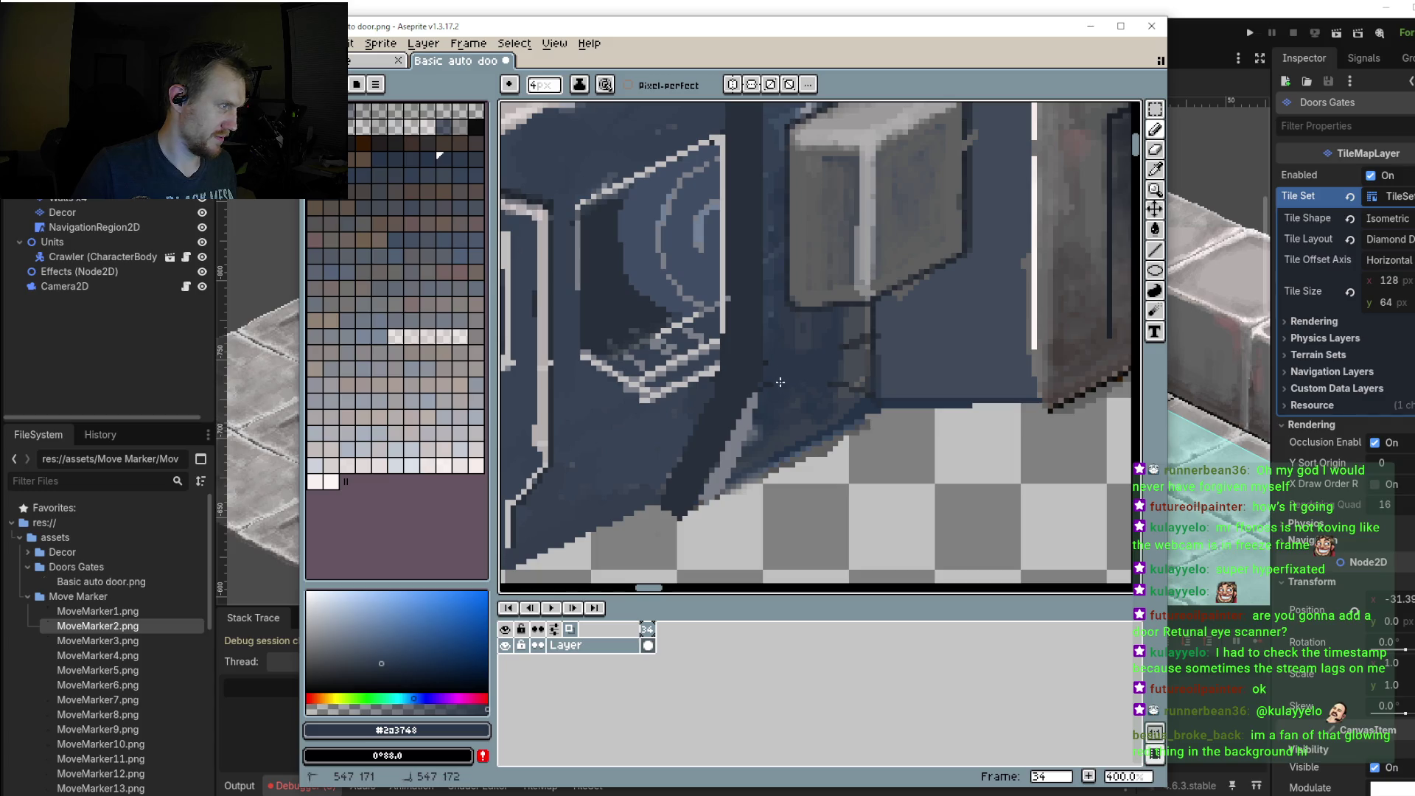
drag(836, 375, 844, 390)
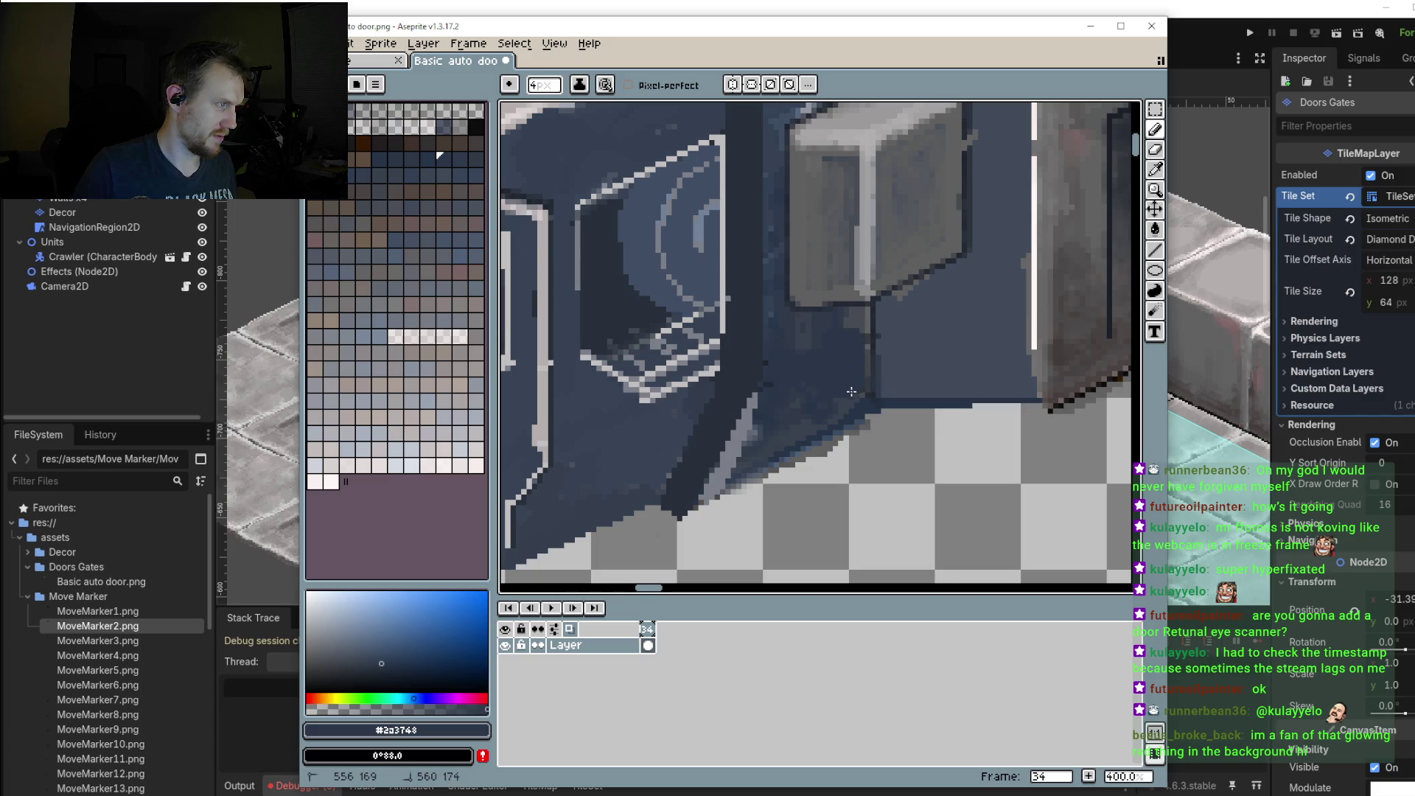
Step: Zoom back out and save the sprite from the File menu
scroll(855, 398, down, 2)
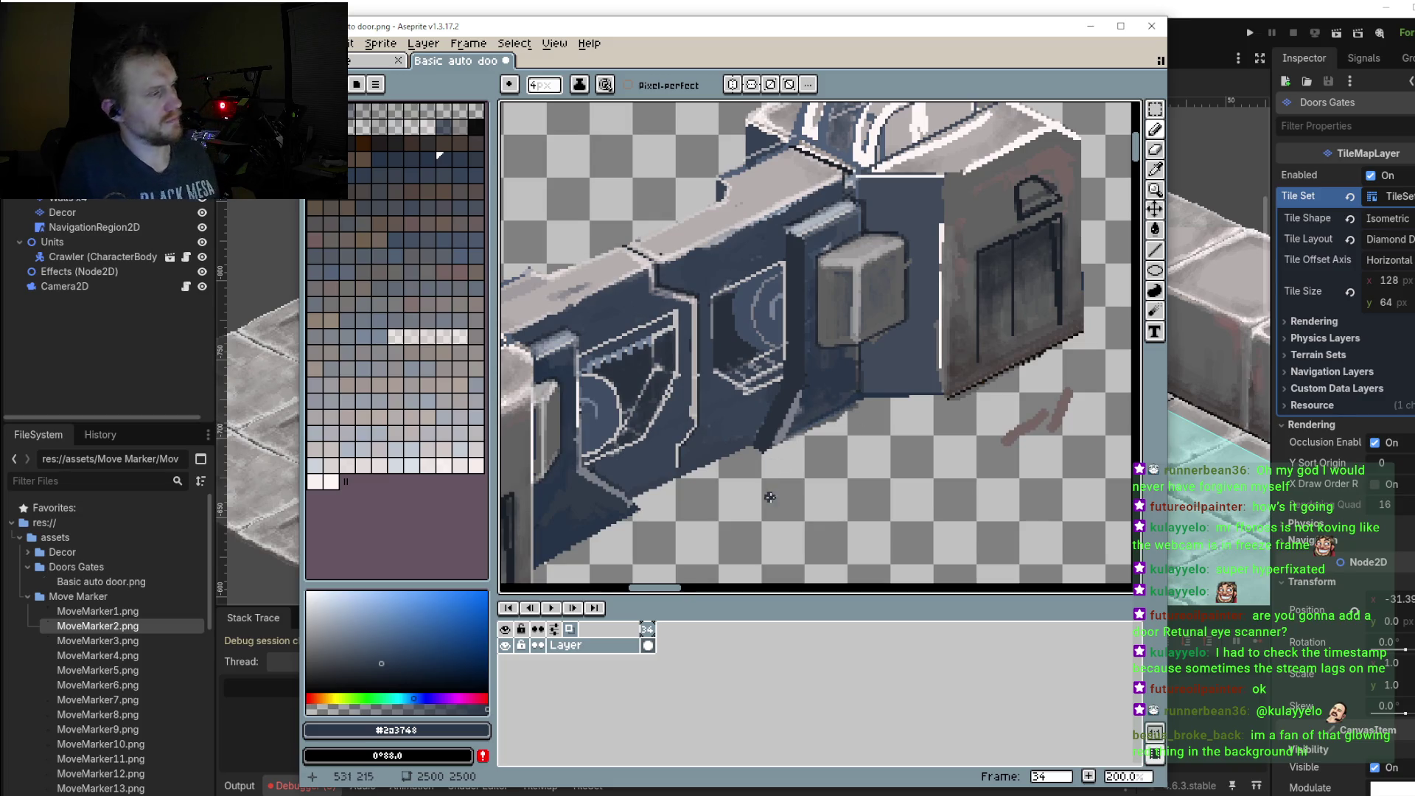
scroll(857, 419, down, 1)
scroll(855, 464, down, 1)
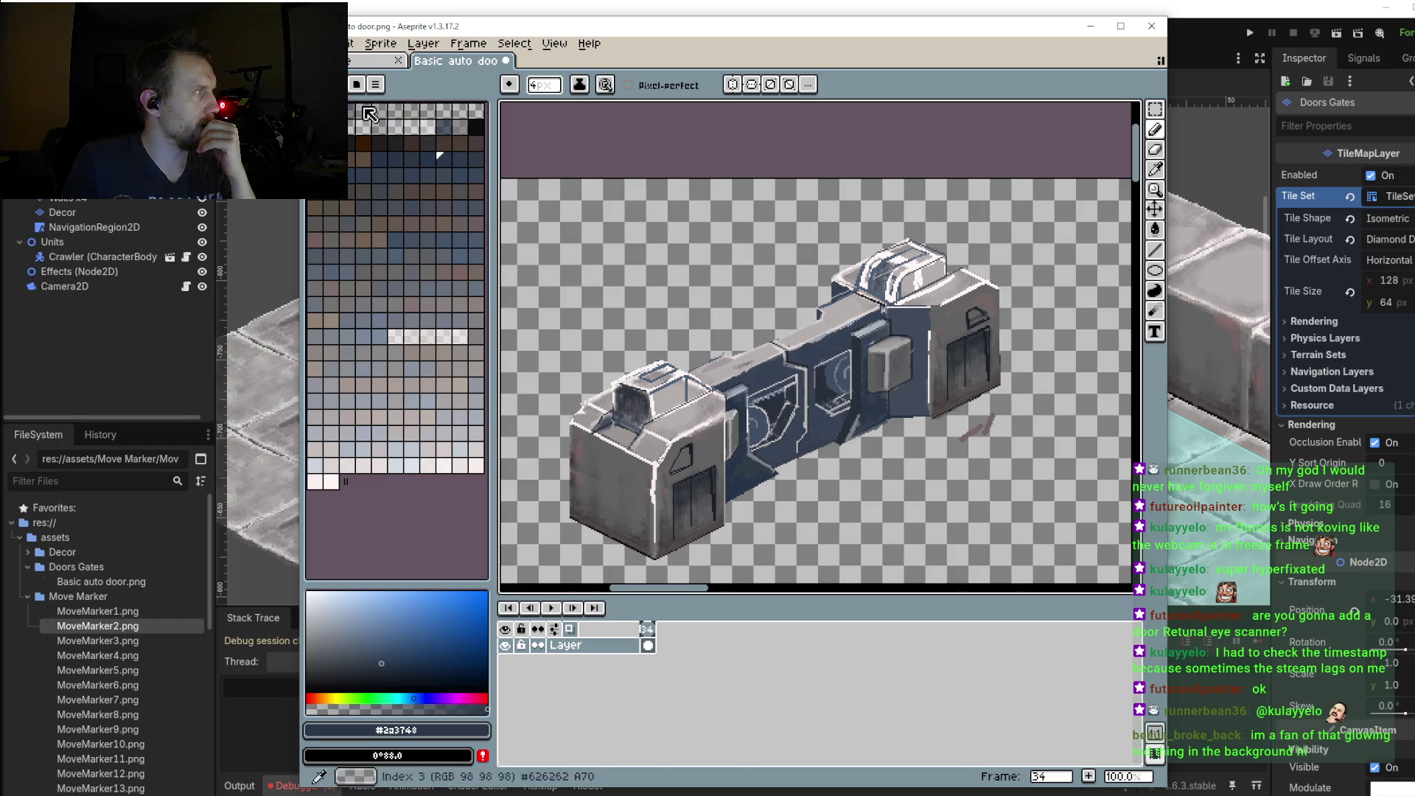
click(325, 43)
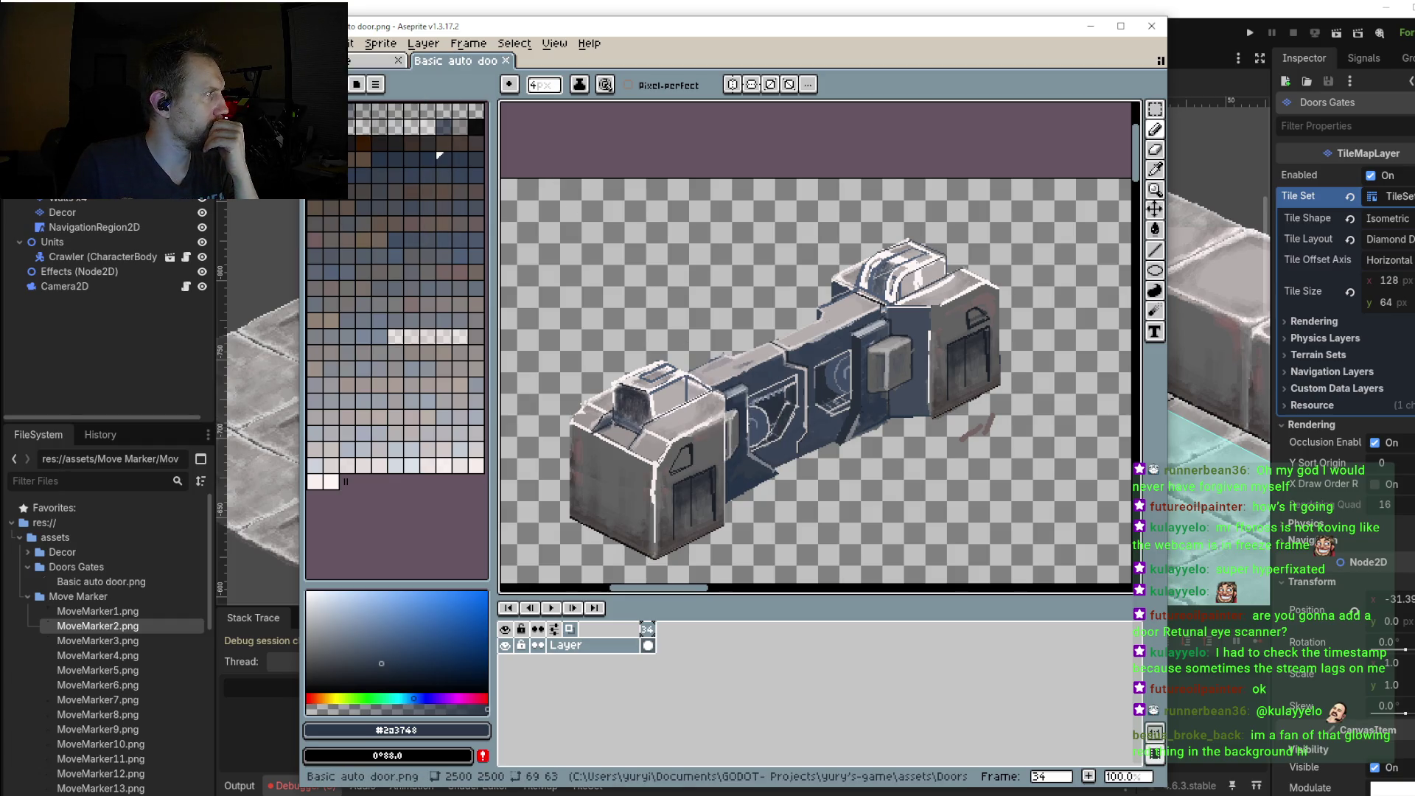
Step: Run the Godot game briefly to preview the updated door, stop it, and return to Aseprite
key(alt+Tab)
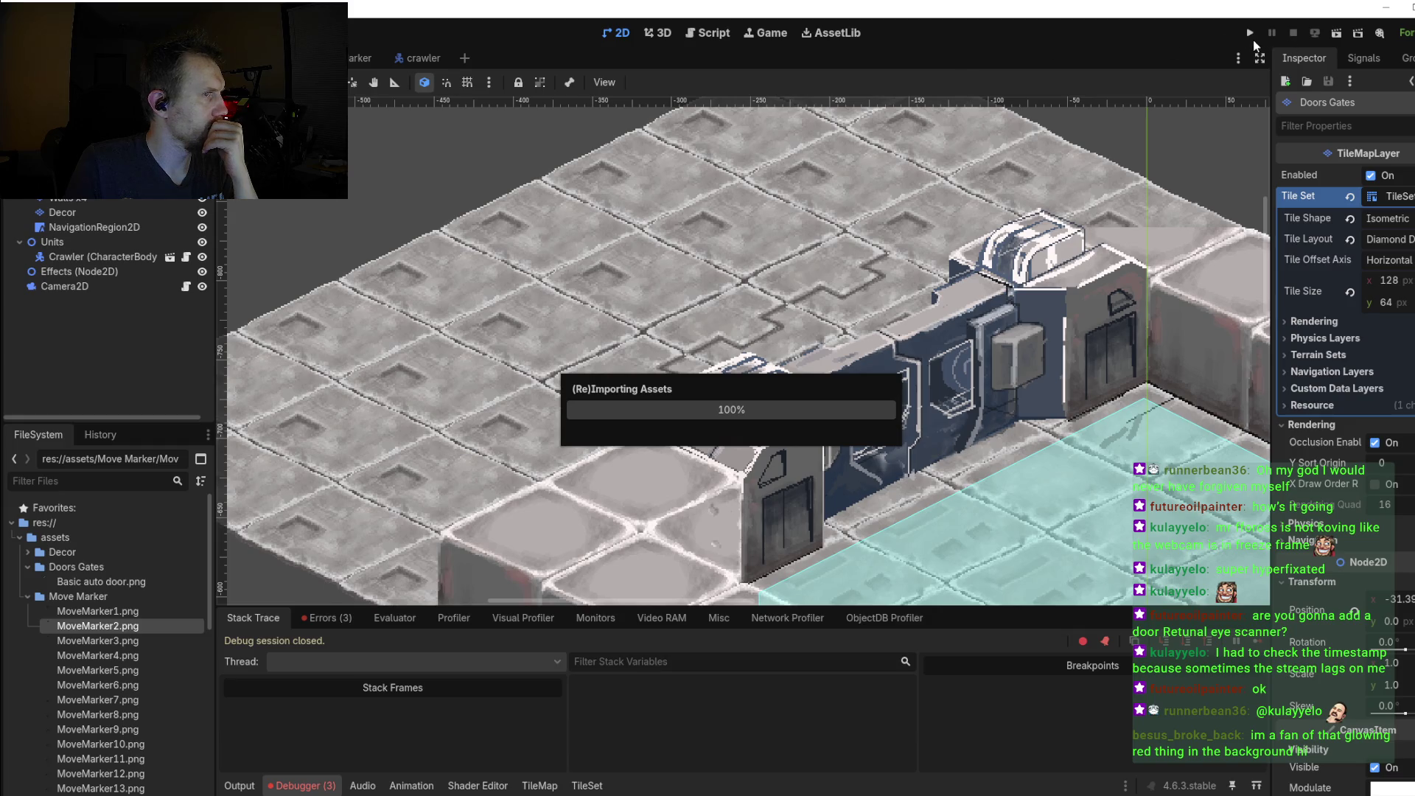
key(F5)
key(F8)
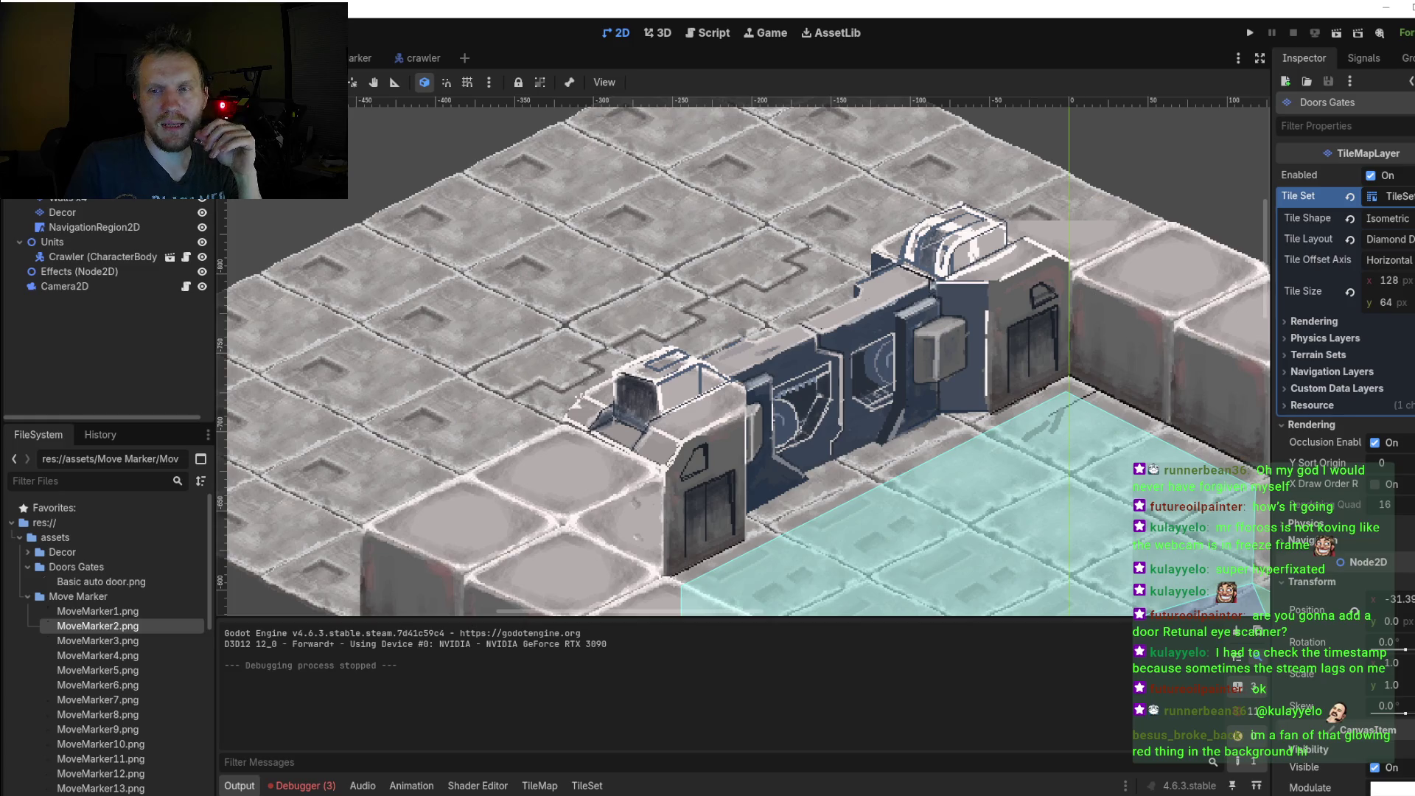
key(alt+Tab)
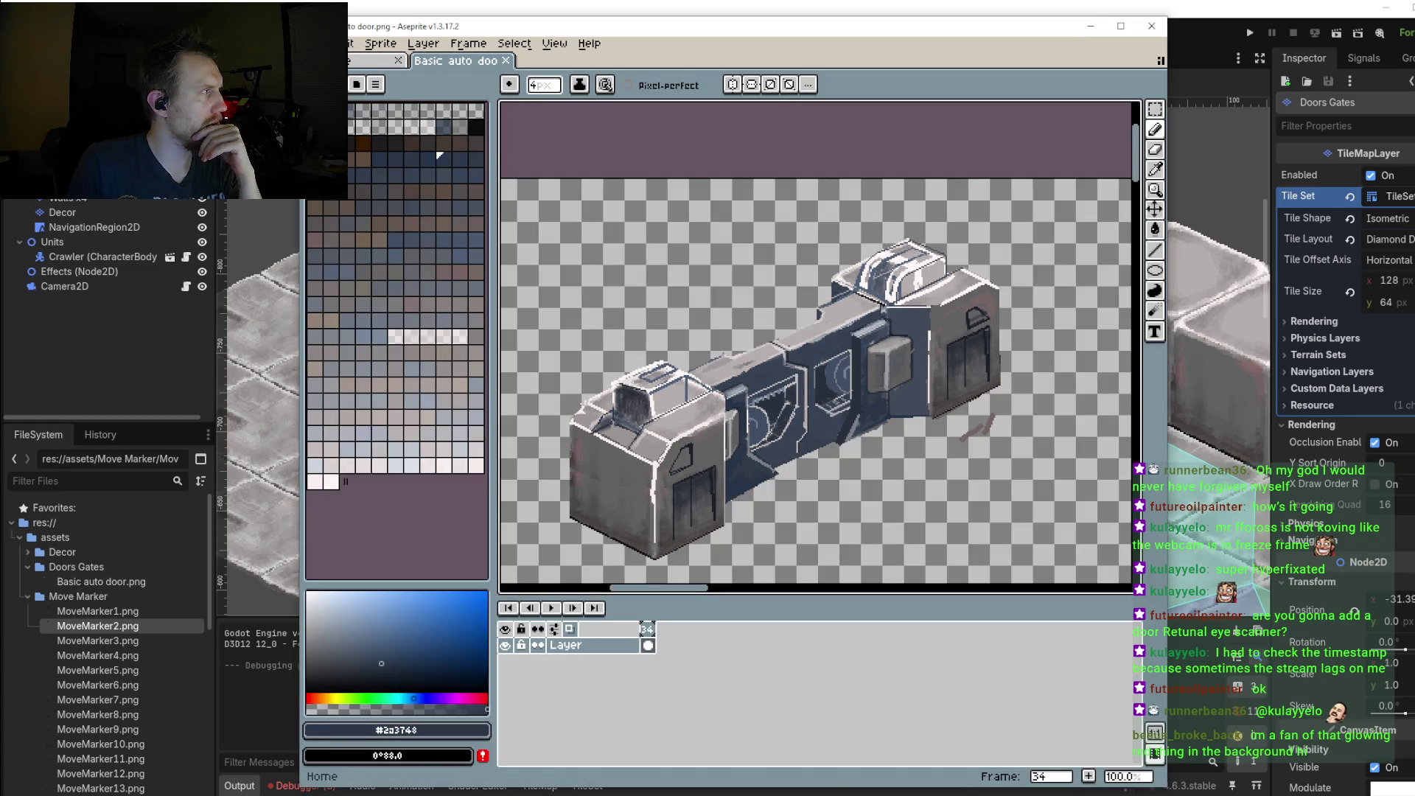
Step: Save As a png file, replacing the existing 'Basic auto door.png' in the Doors Gates folder
click(314, 44)
click(351, 127)
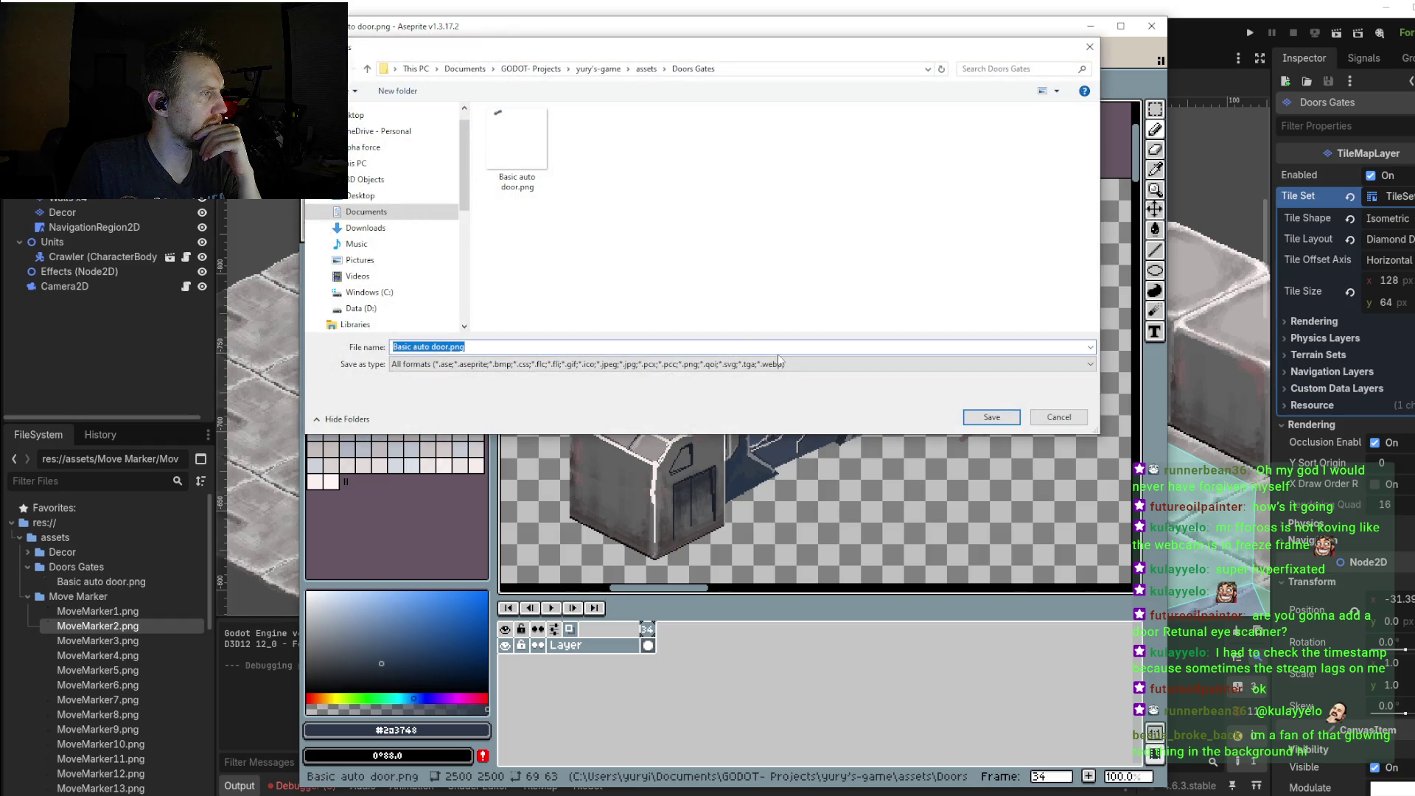
click(779, 362)
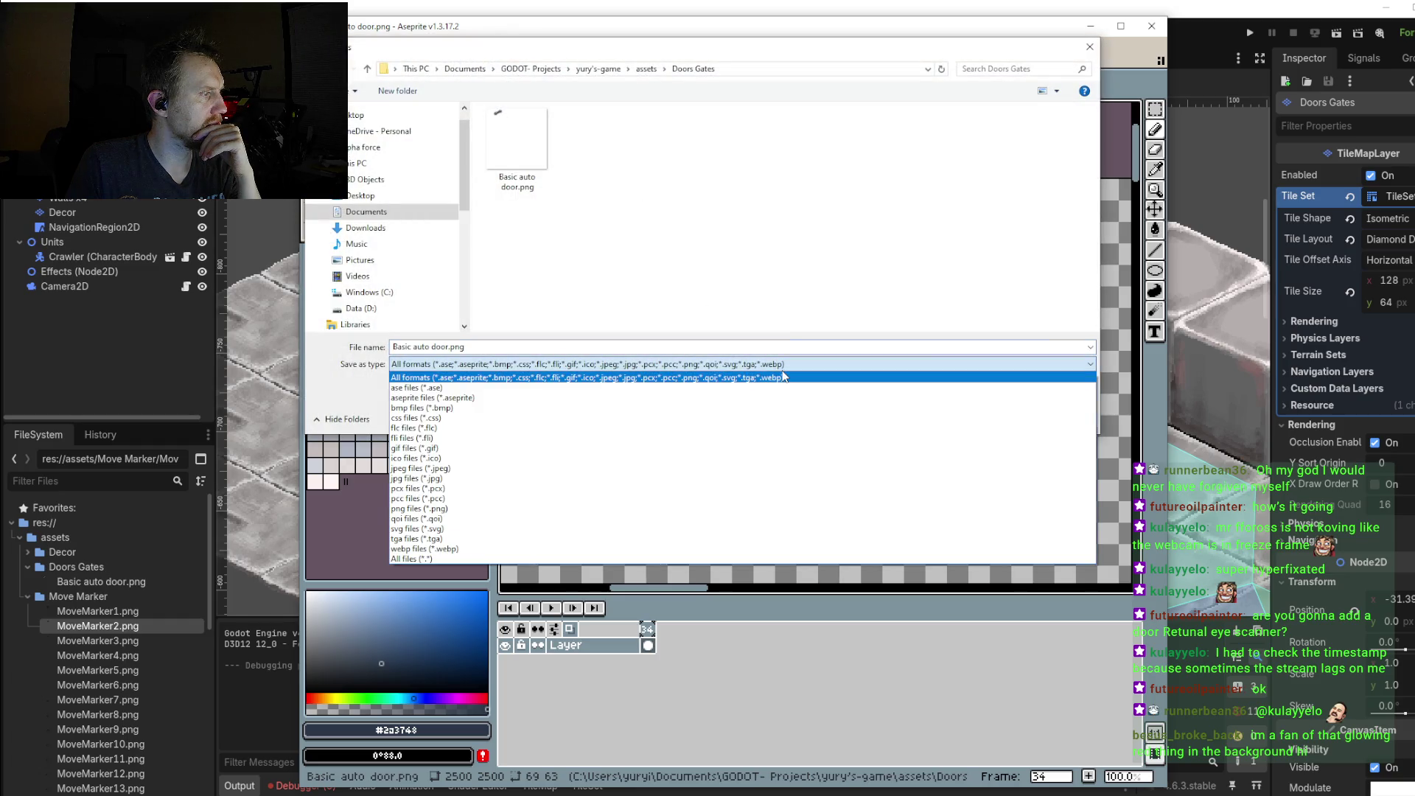
click(503, 509)
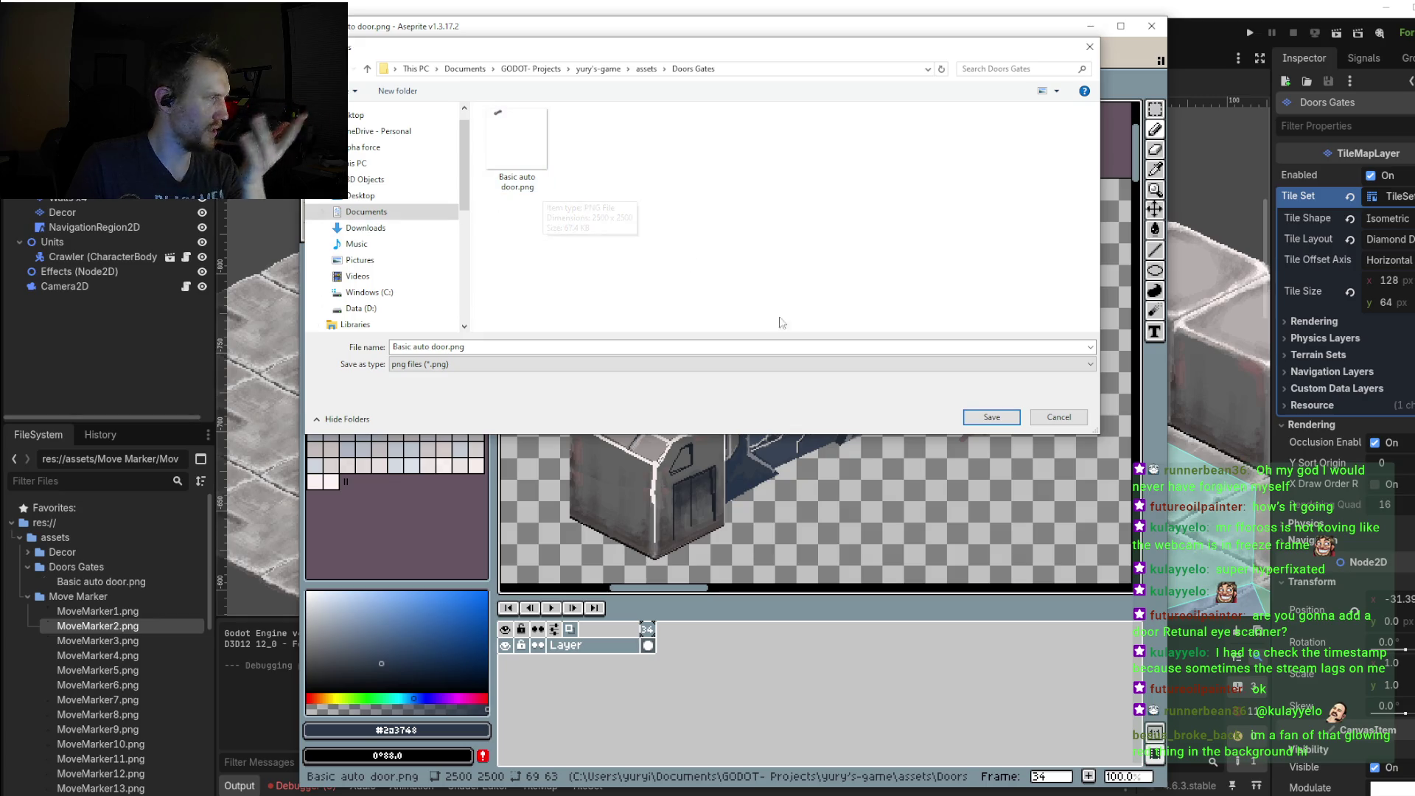
click(992, 417)
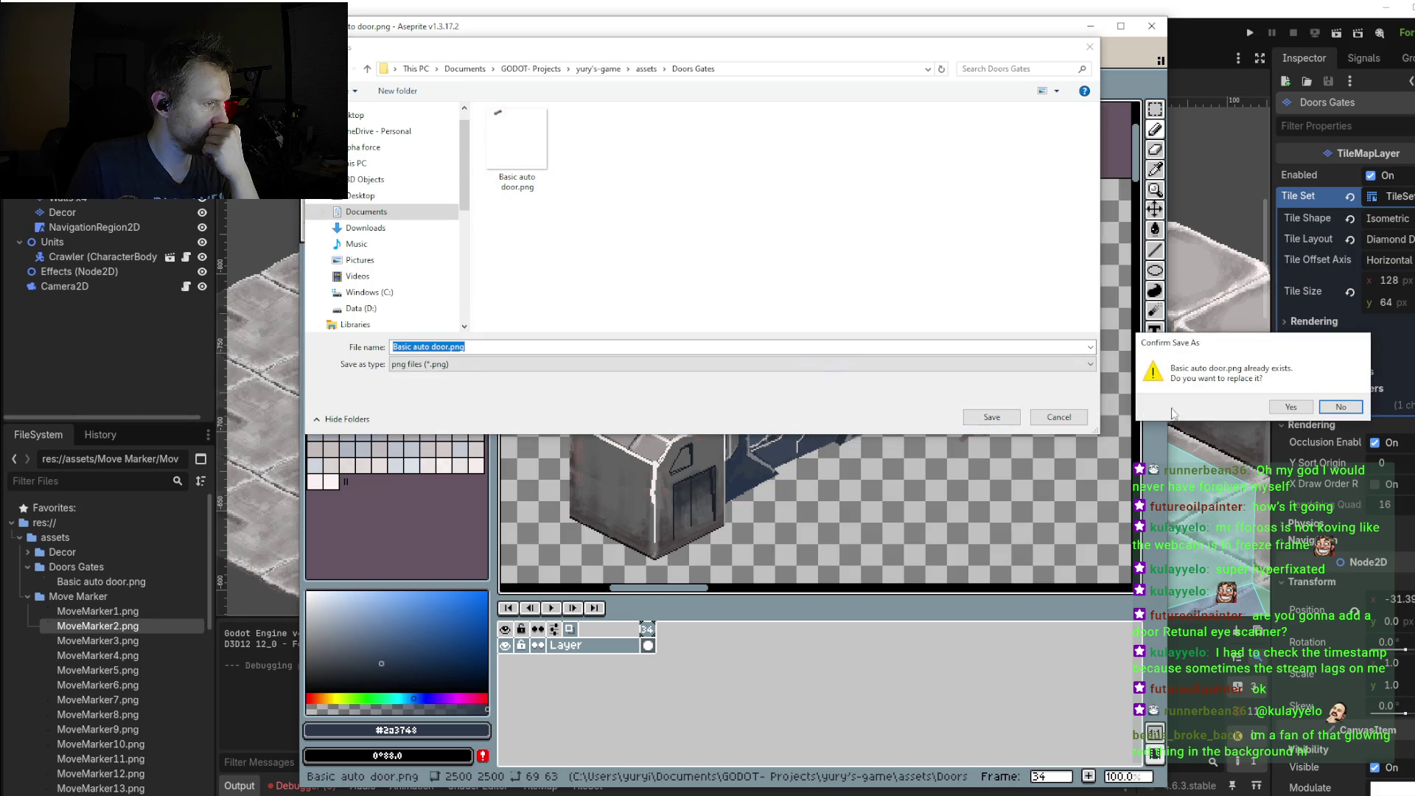
click(1289, 407)
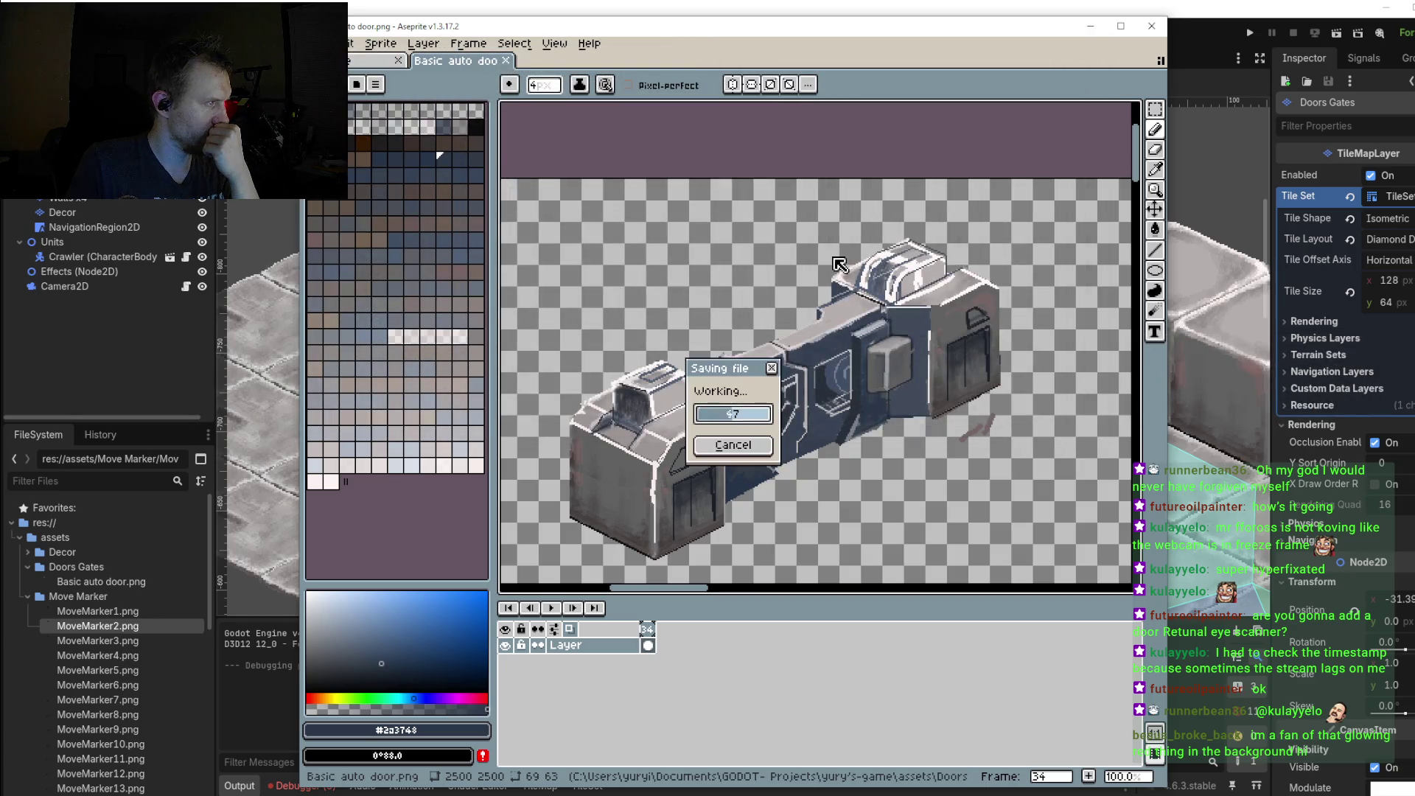
Step: Zoom around the Godot isometric level to inspect the re-saved door, then return to Aseprite
click(477, 15)
scroll(762, 246, down, 1)
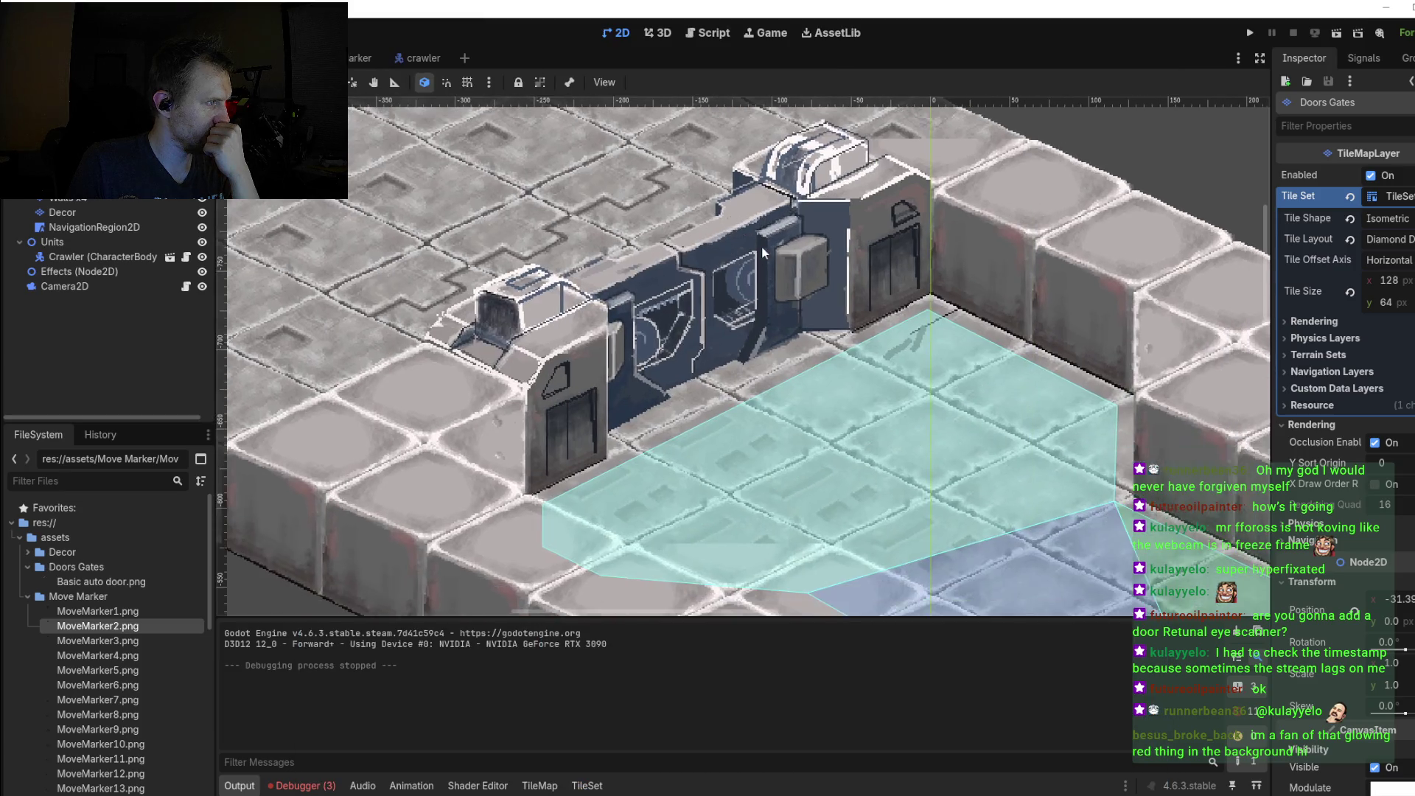
scroll(757, 280, down, 1)
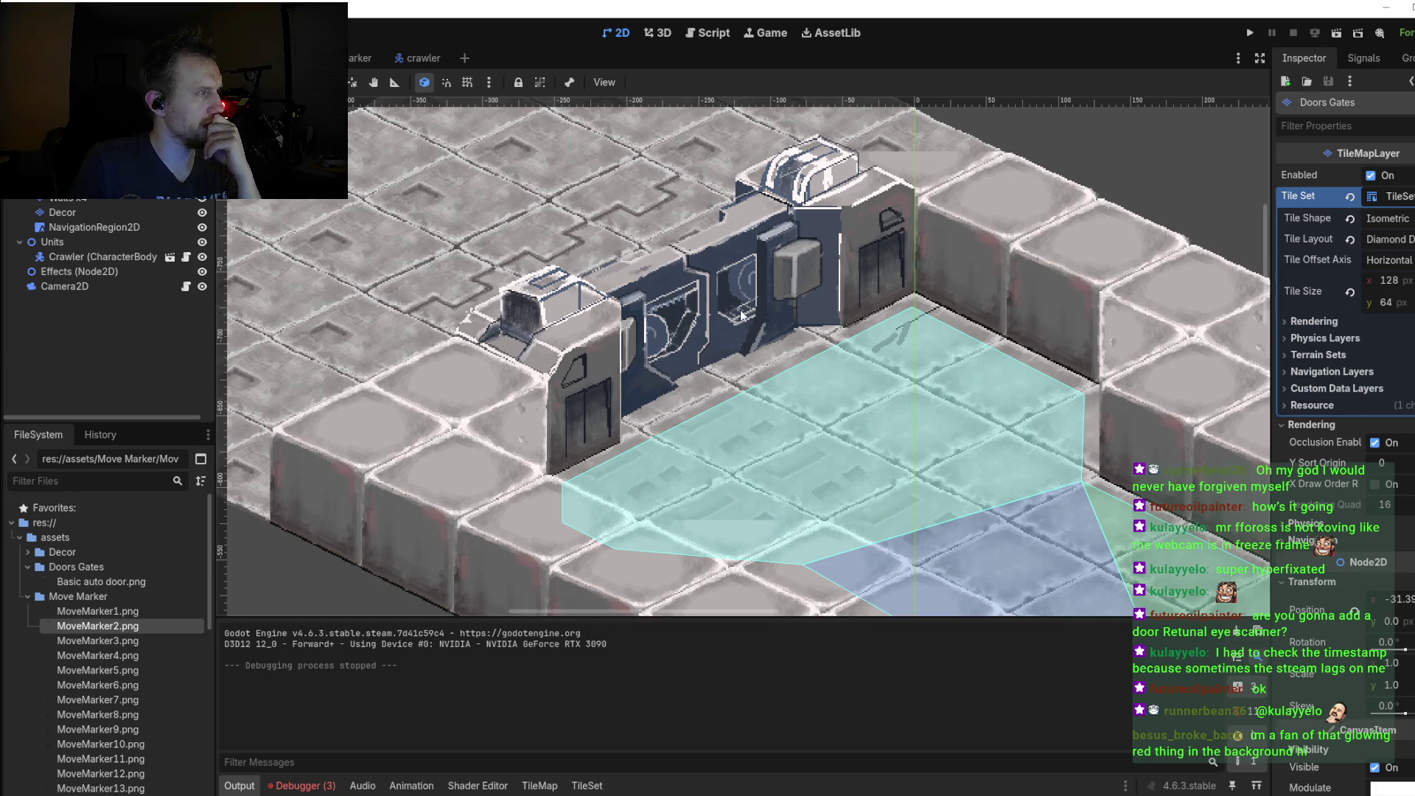
scroll(666, 315, up, 1)
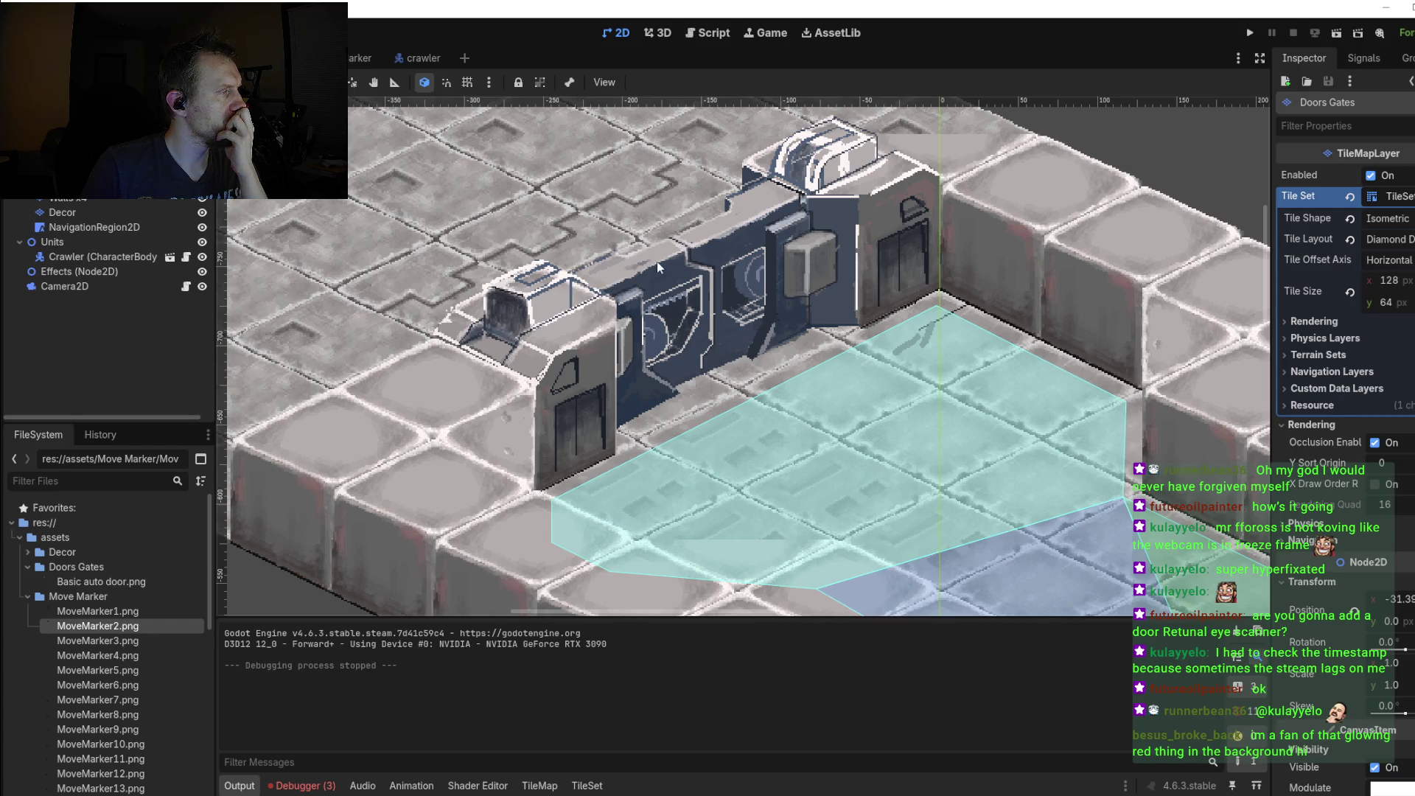
scroll(816, 288, up, 2)
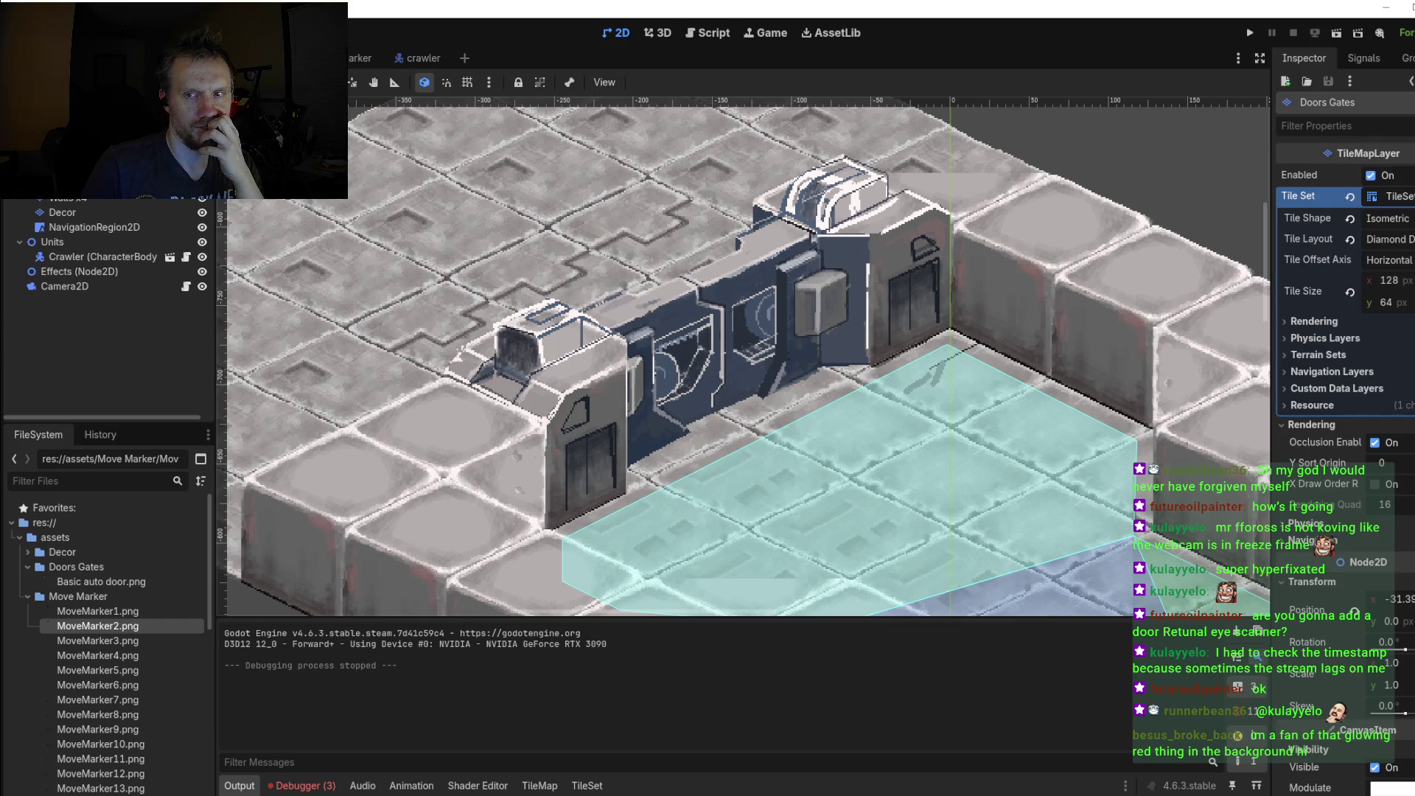
key(alt+Tab)
scroll(966, 212, up, 1)
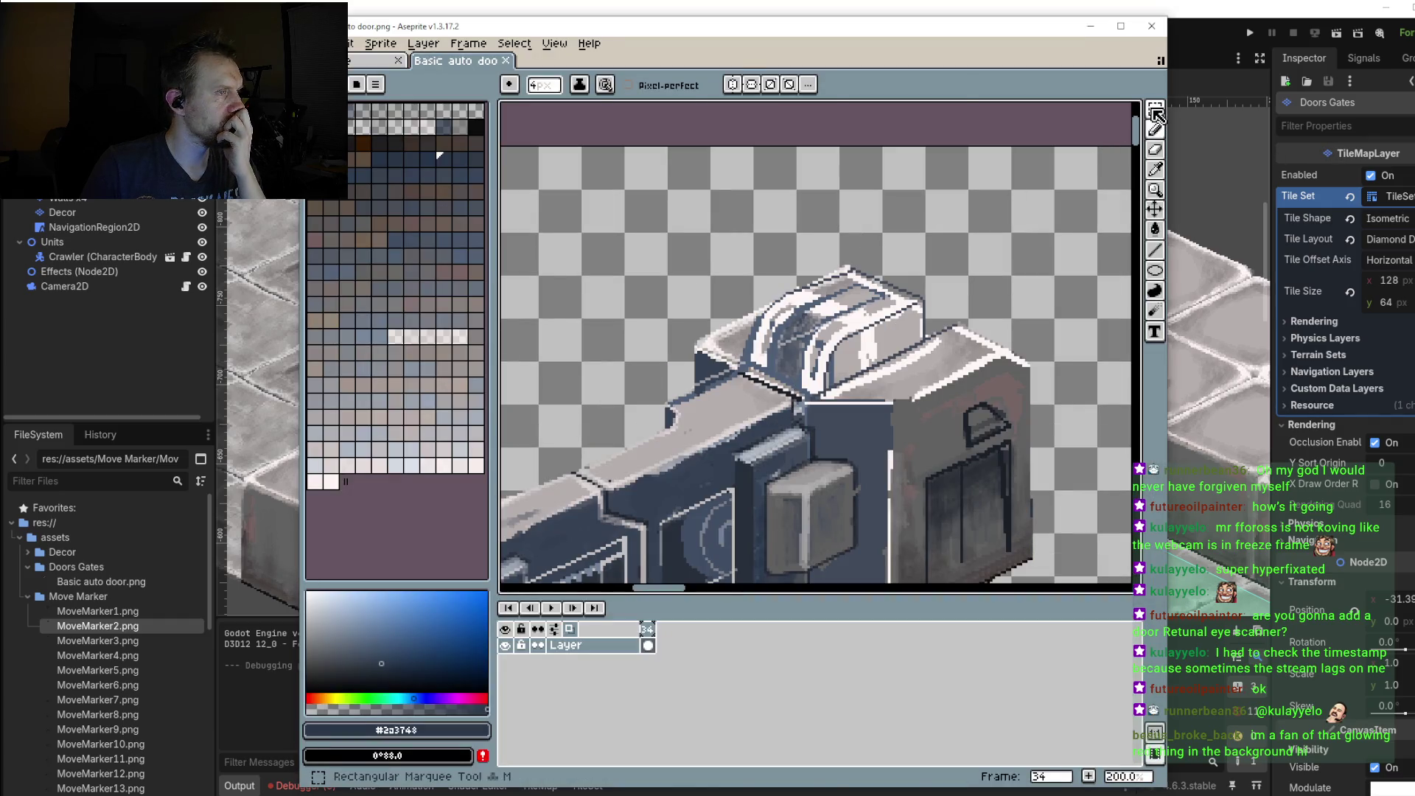
Step: Select the door's upper ledge piece and nudge it a few pixels up and left
key(m)
drag(560, 460, 619, 378)
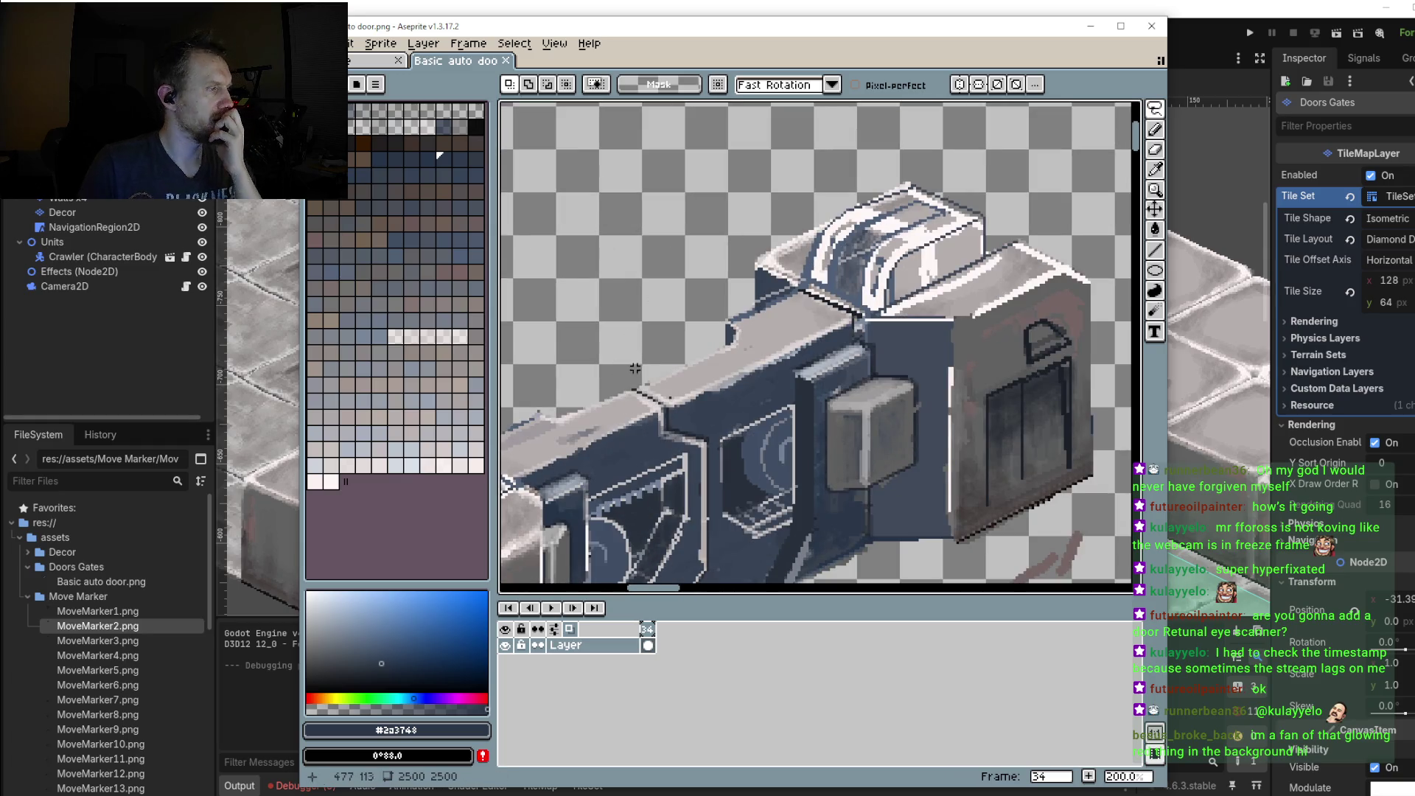
drag(626, 376, 856, 318)
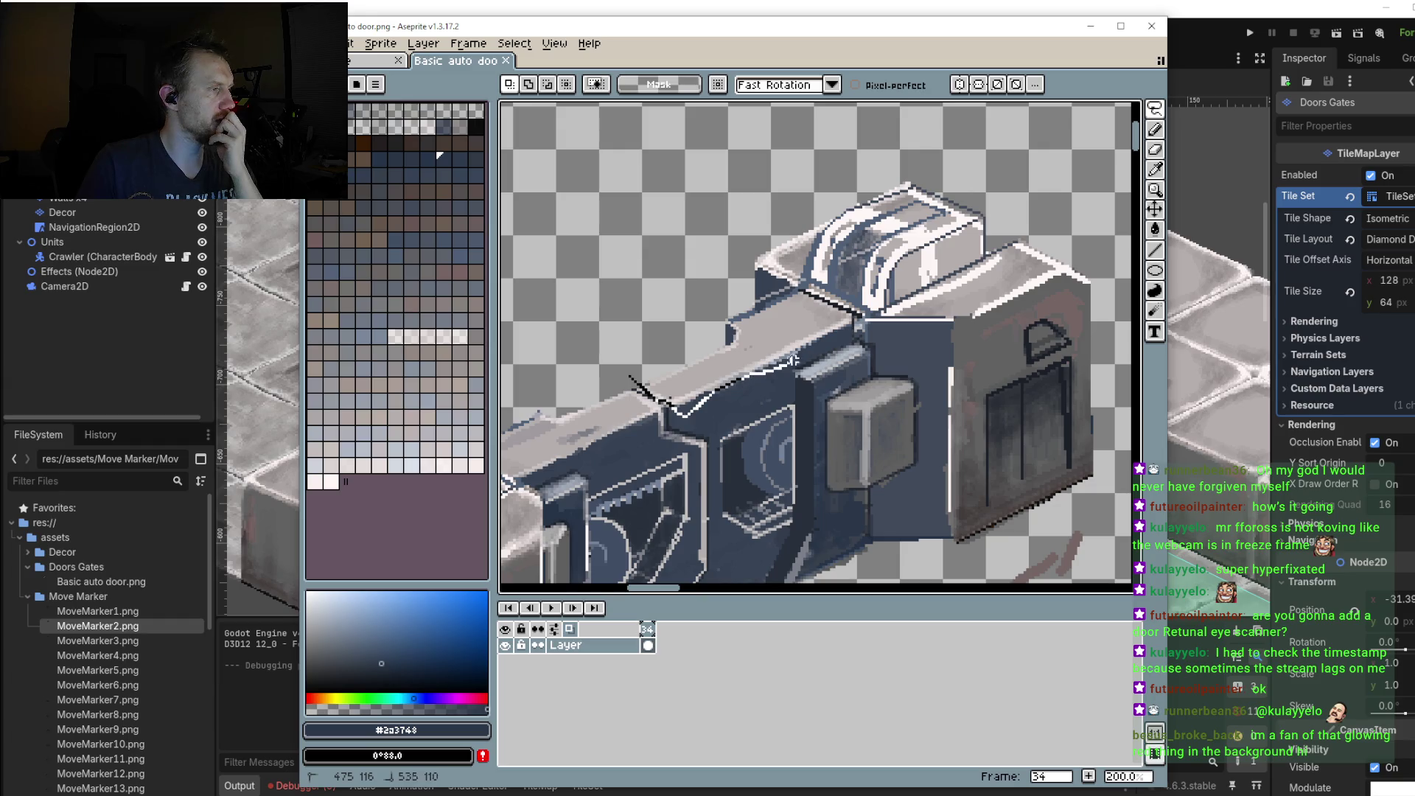
drag(856, 318, 632, 383)
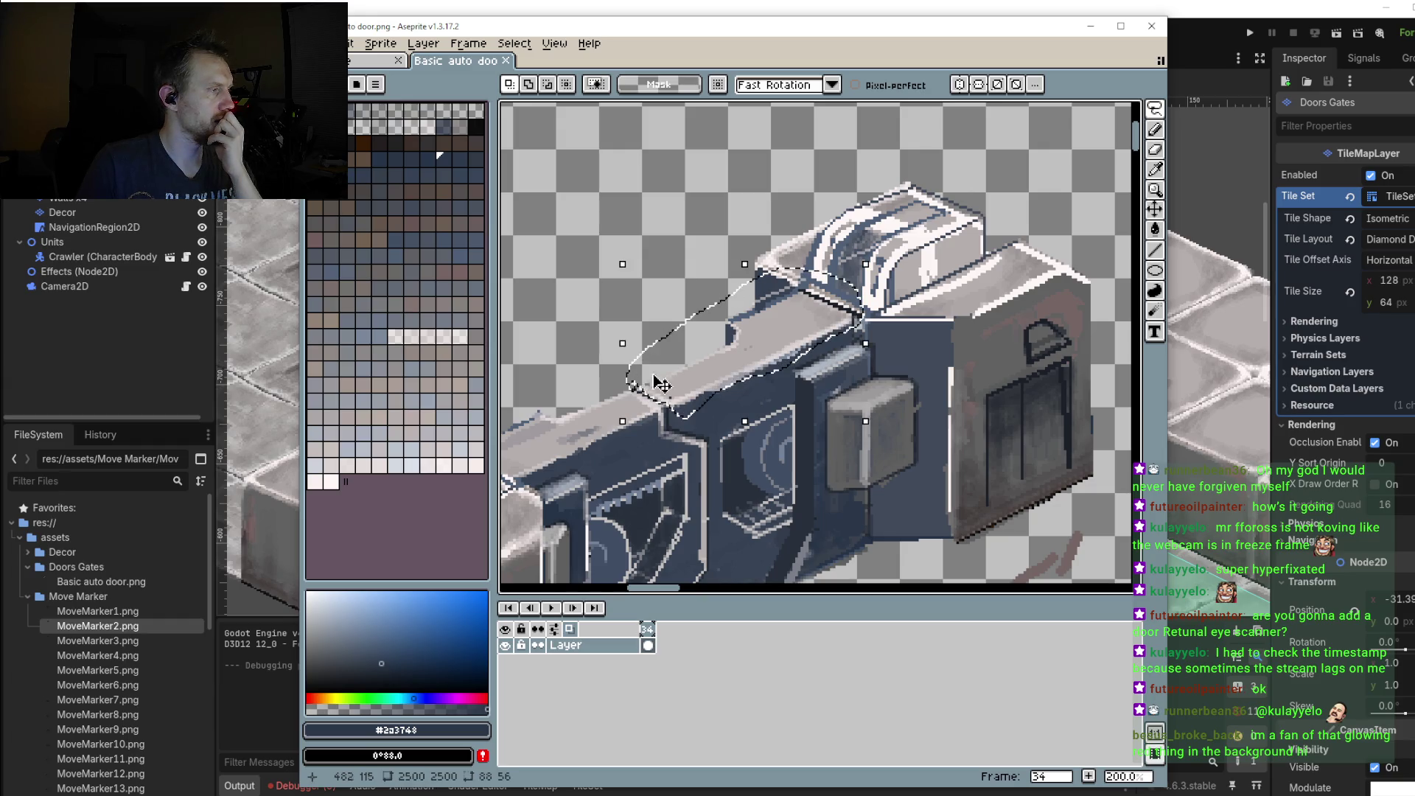
mouse_move(737, 374)
mouse_down()
mouse_move(578, 457)
mouse_move(752, 390)
mouse_up()
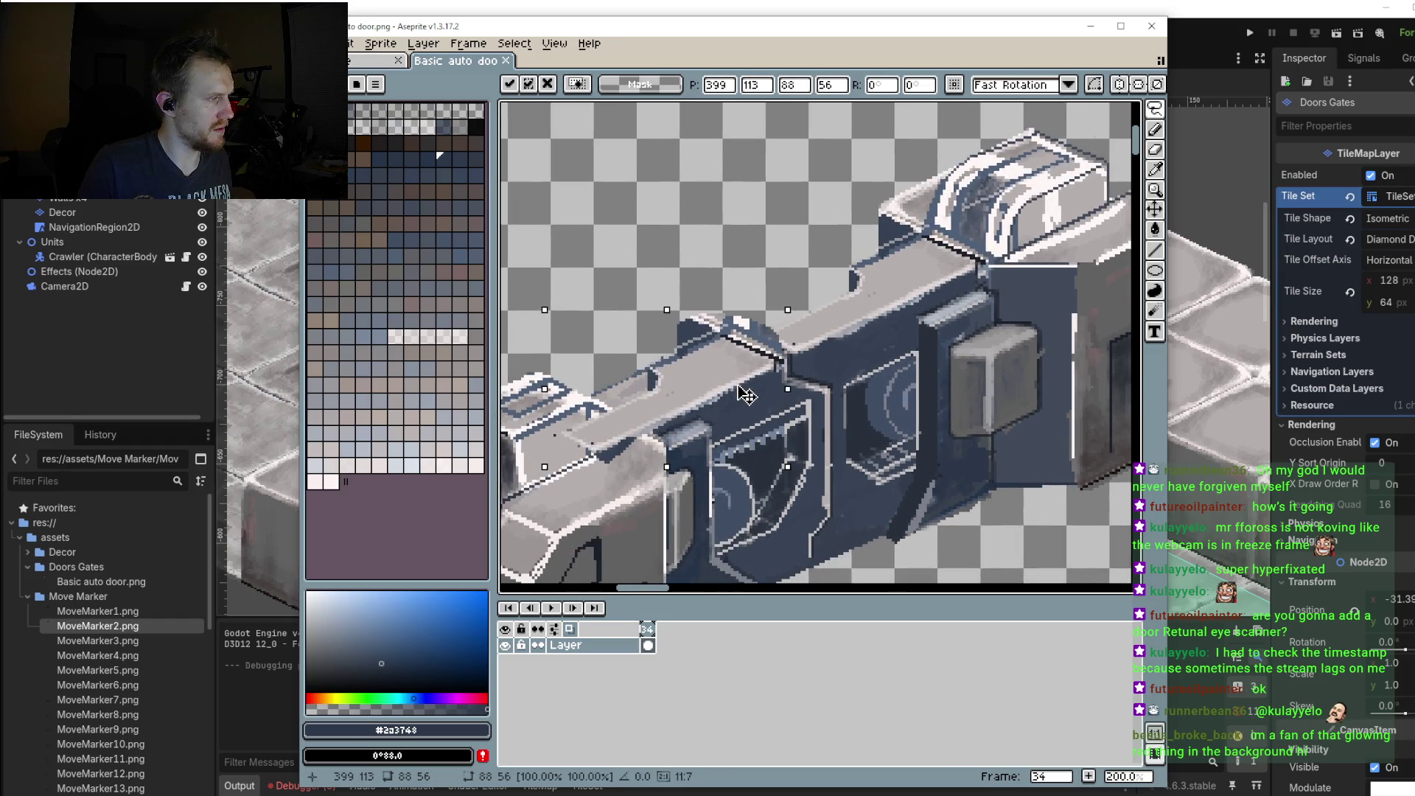
key(Up)
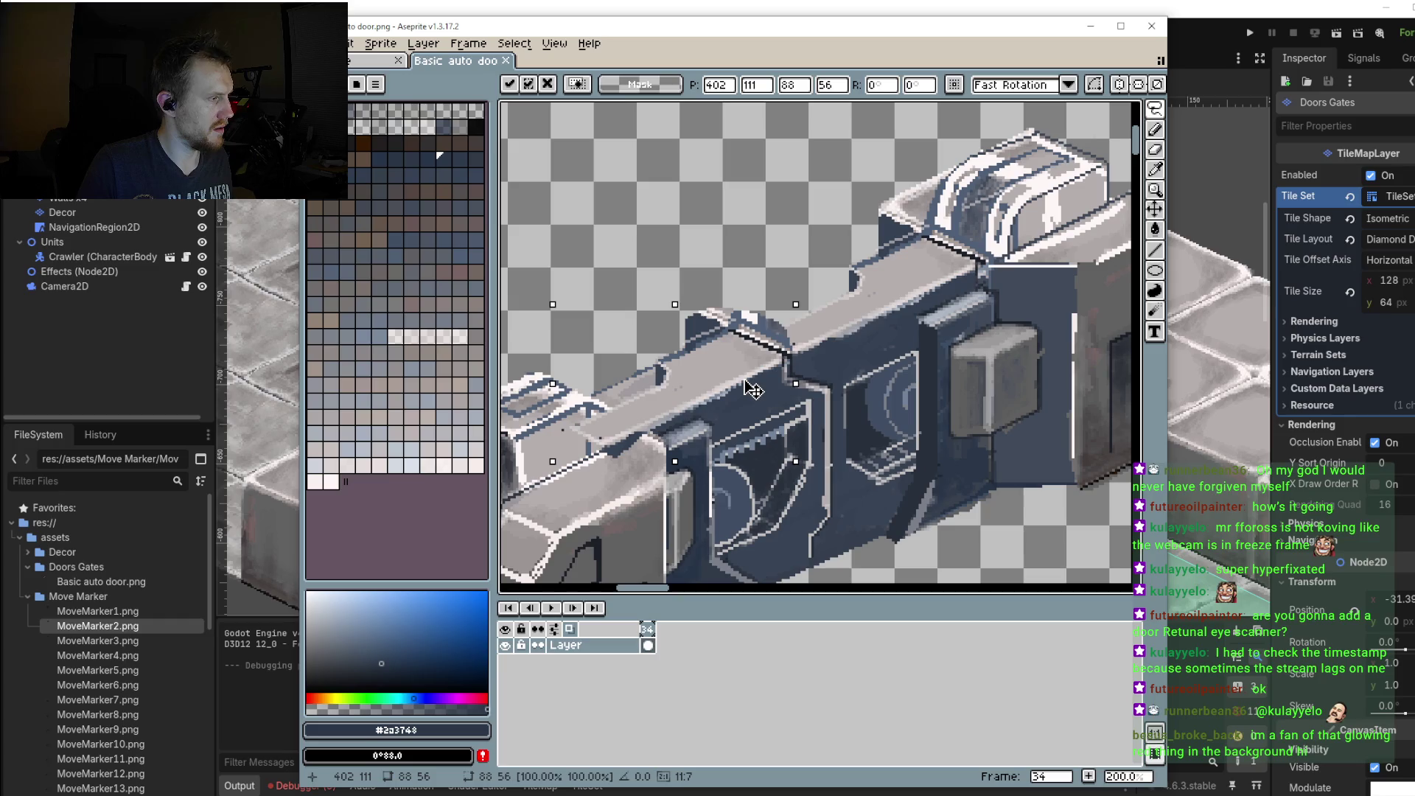
key(Left)
key(Up)
key(Up)
key(Up)
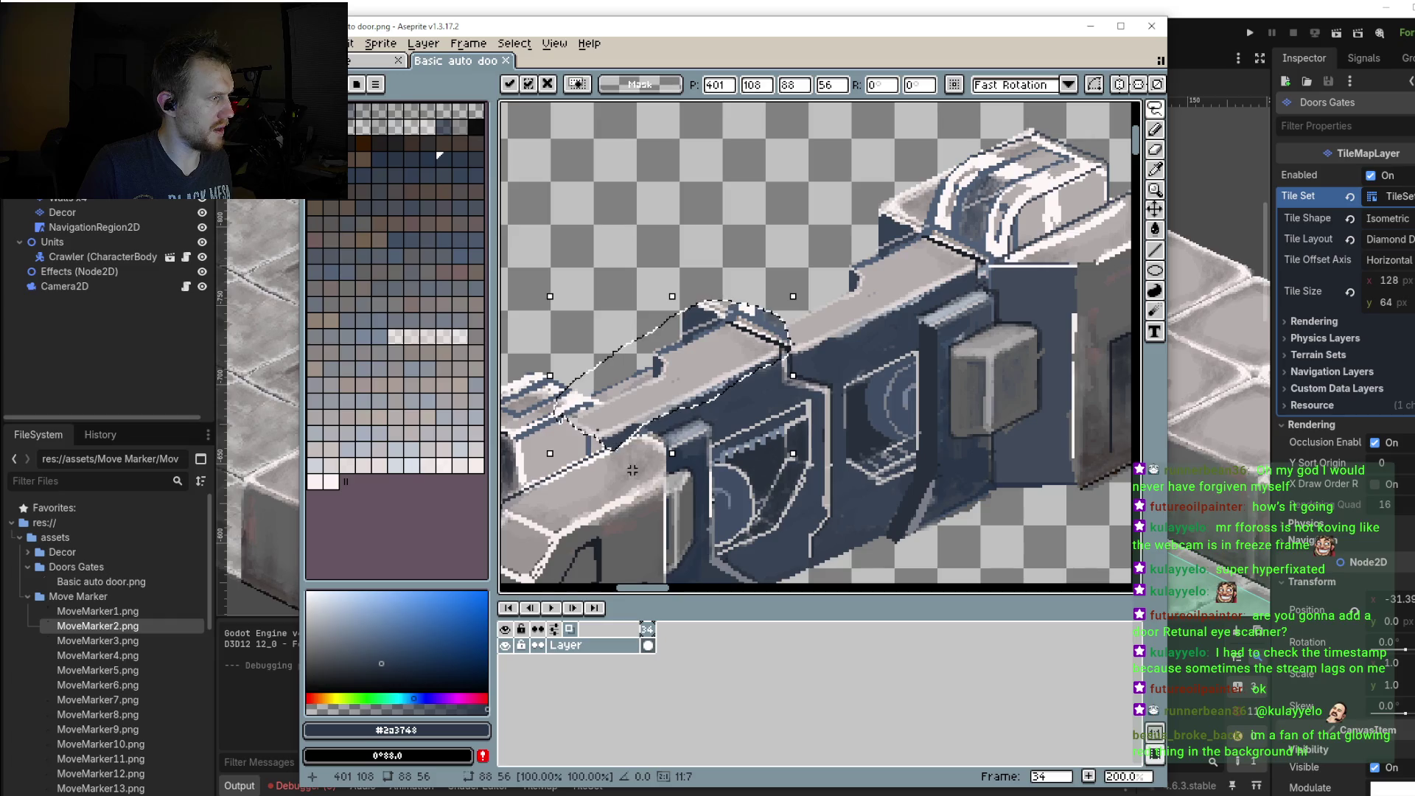
scroll(666, 371, down, 3)
scroll(666, 371, down, 1)
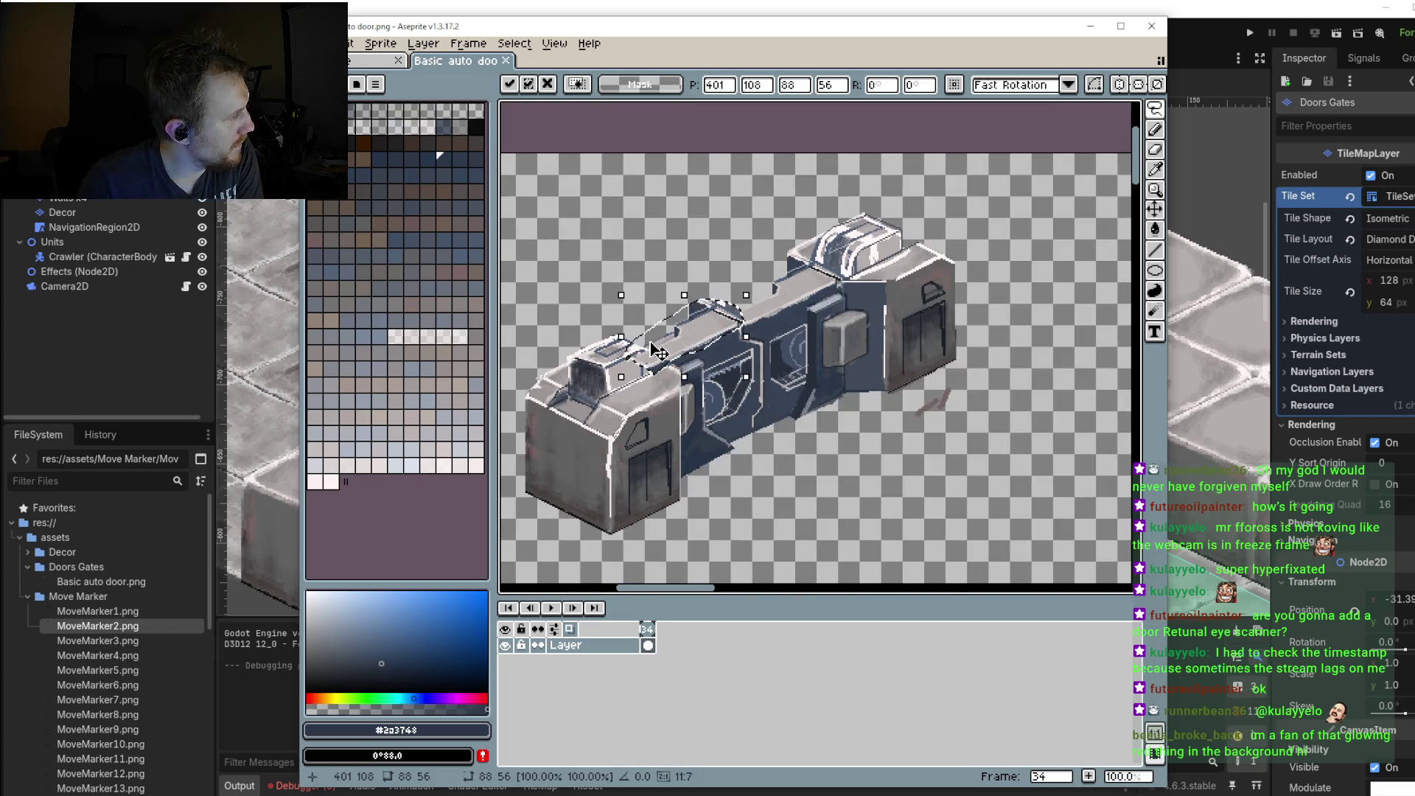
Step: Rotate the selected ledge piece and reposition it down-left
drag(759, 369, 558, 193)
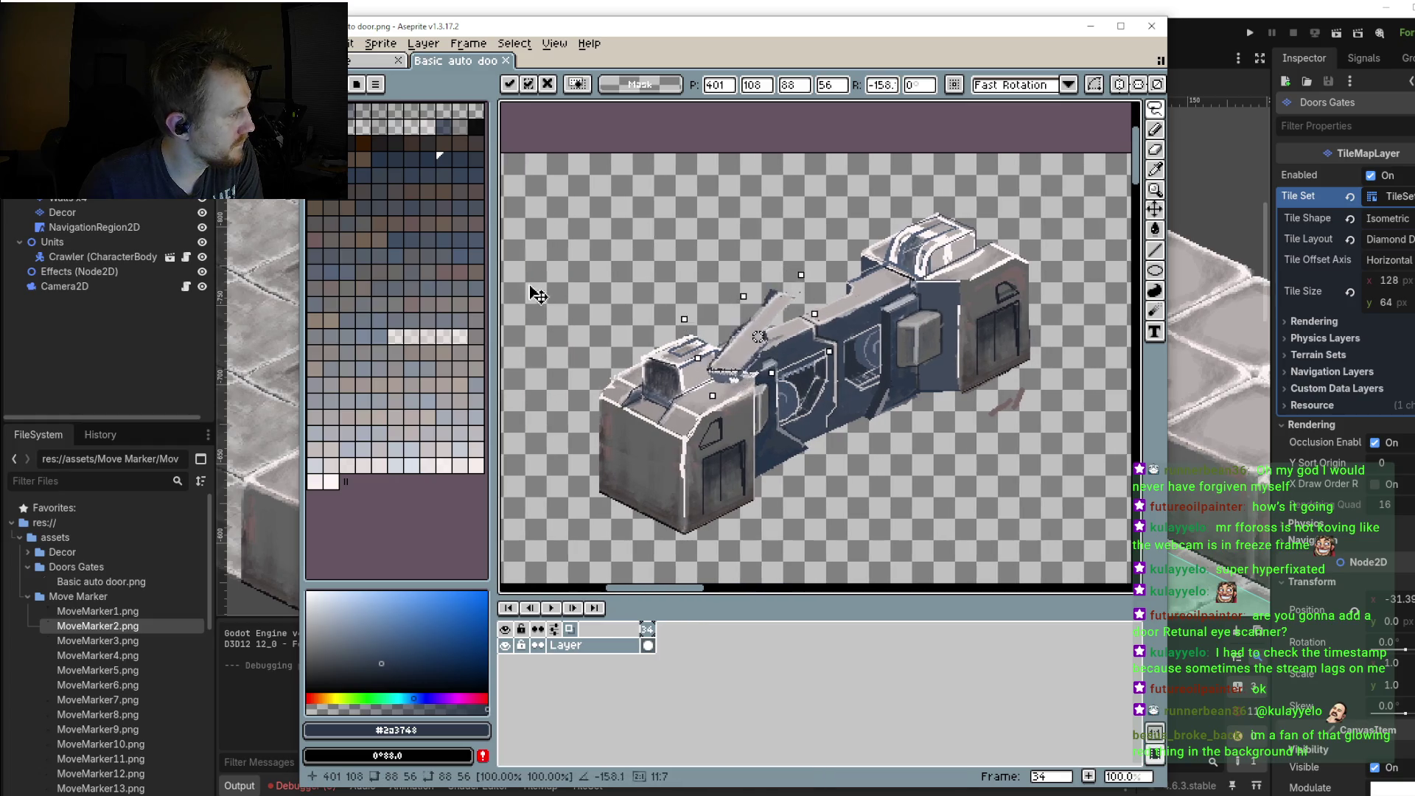
drag(742, 342, 853, 410)
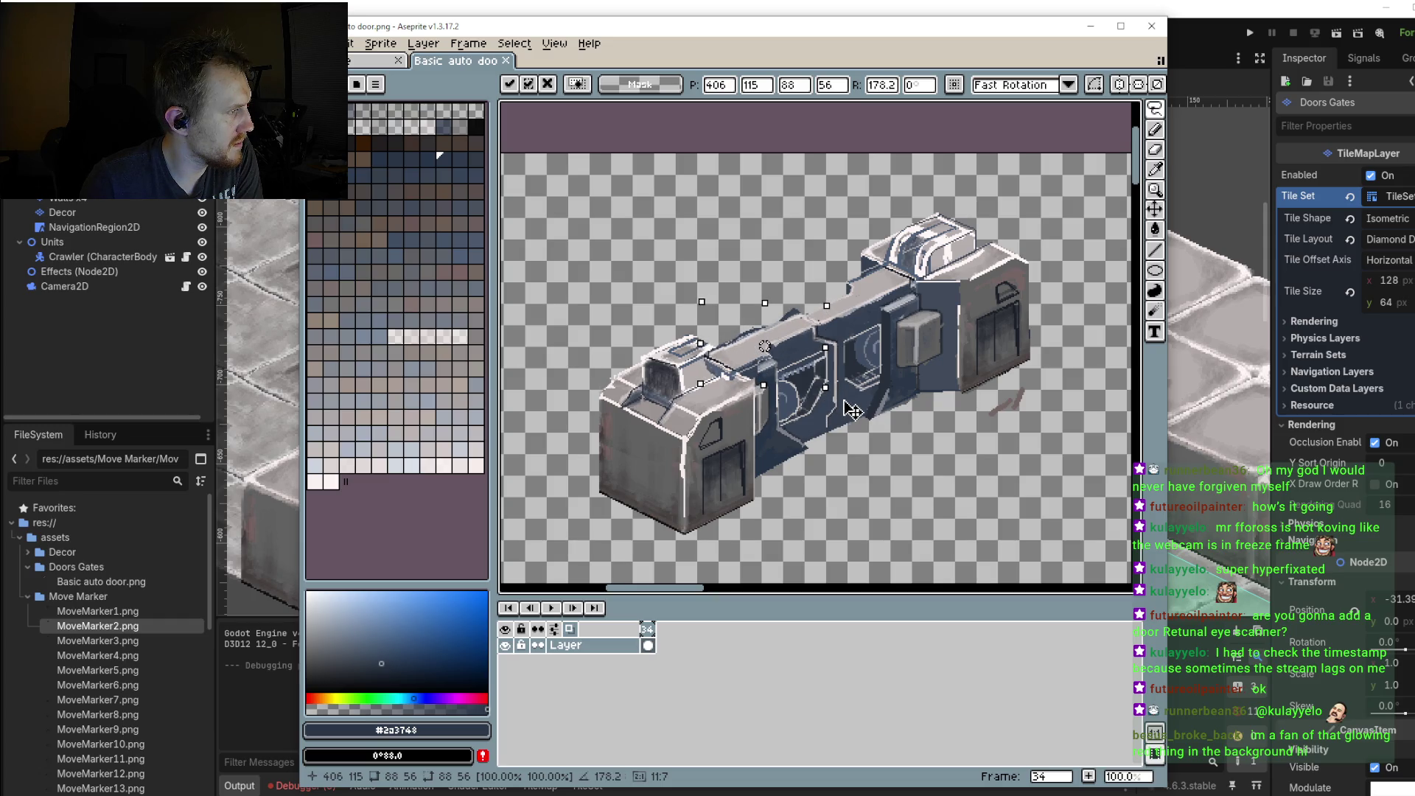
drag(852, 410, 829, 404)
mouse_move(757, 357)
mouse_down()
mouse_move(732, 384)
mouse_move(744, 373)
mouse_up()
scroll(765, 412, up, 3)
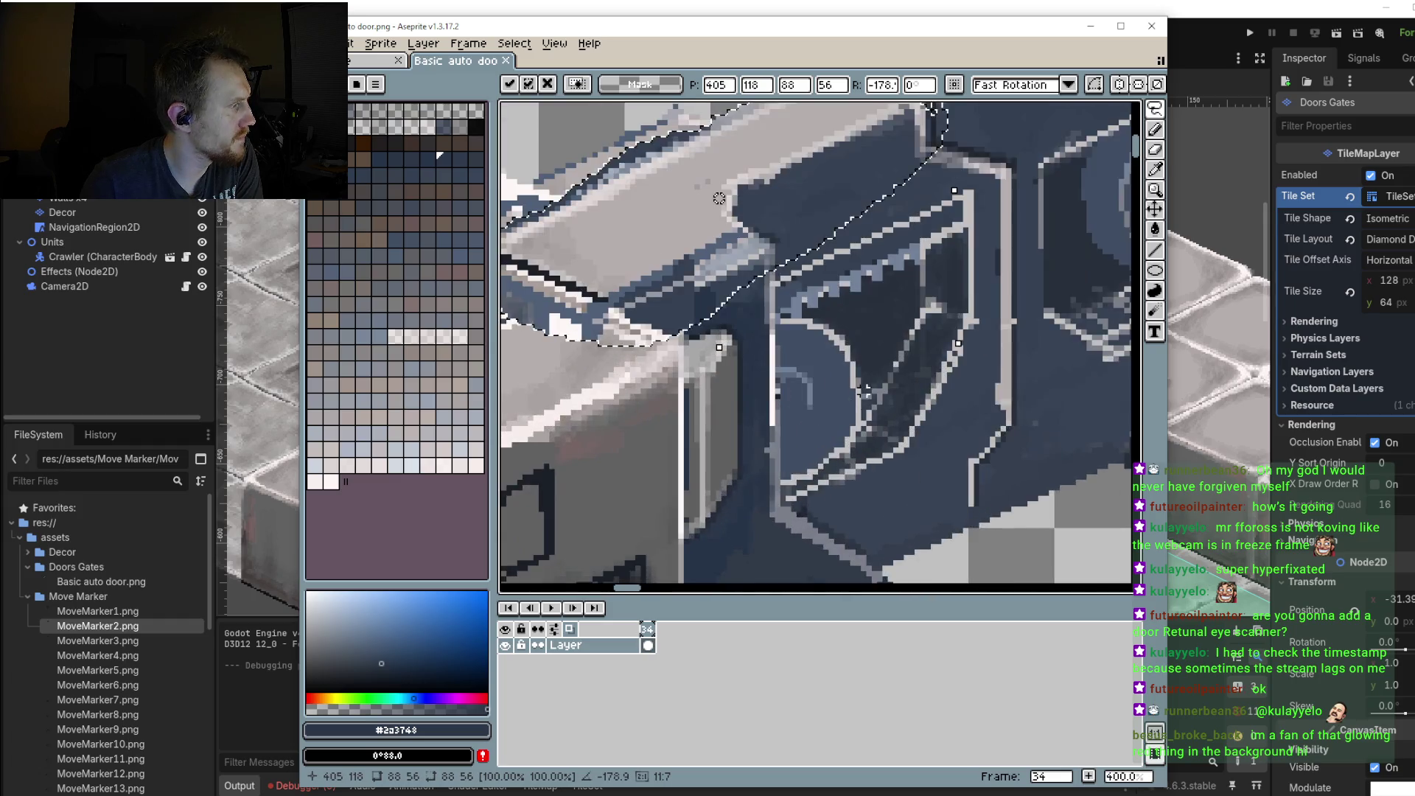
scroll(864, 391, down, 2)
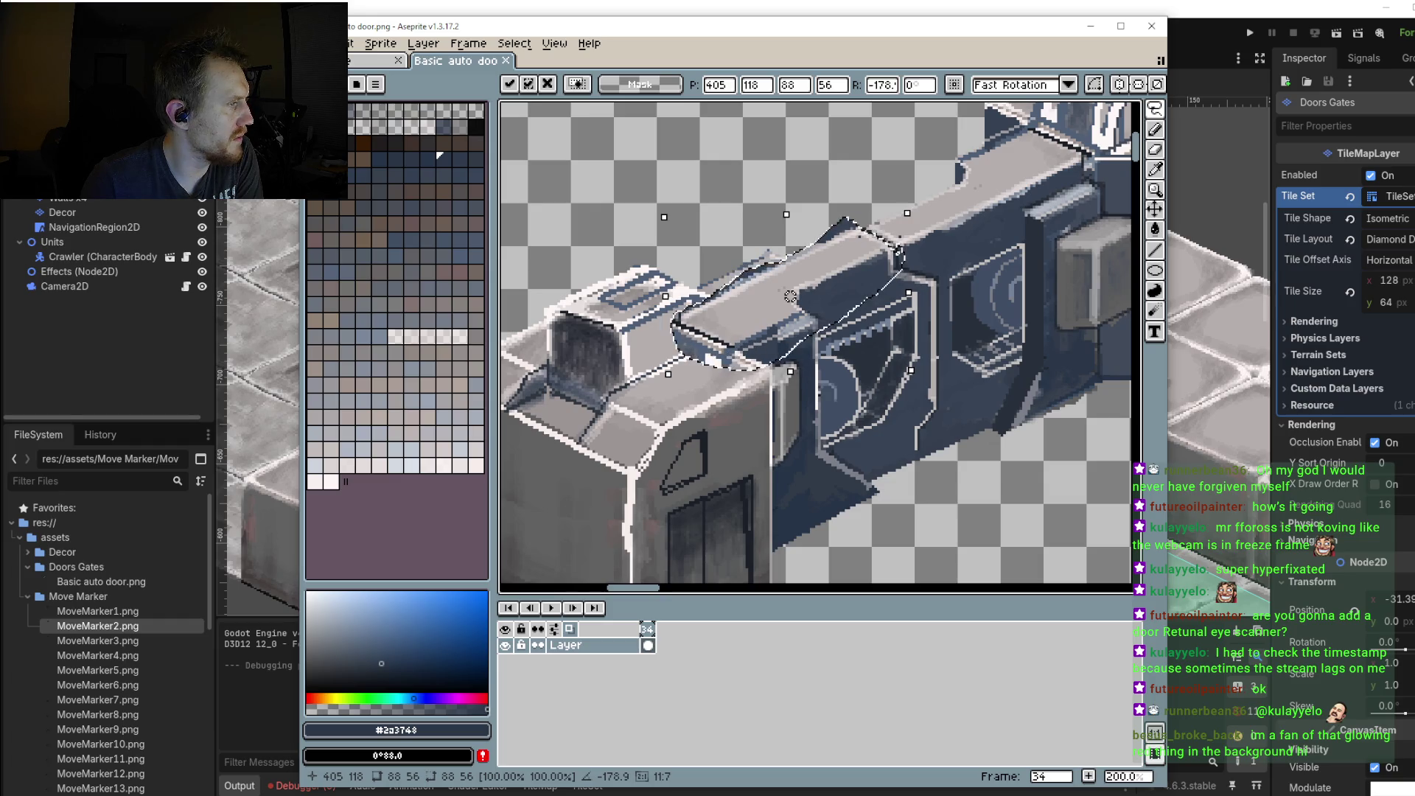
Step: Lift the rotated roof strip well above the door and commit it
mouse_move(815, 346)
mouse_down()
mouse_move(737, 361)
mouse_move(678, 340)
mouse_up()
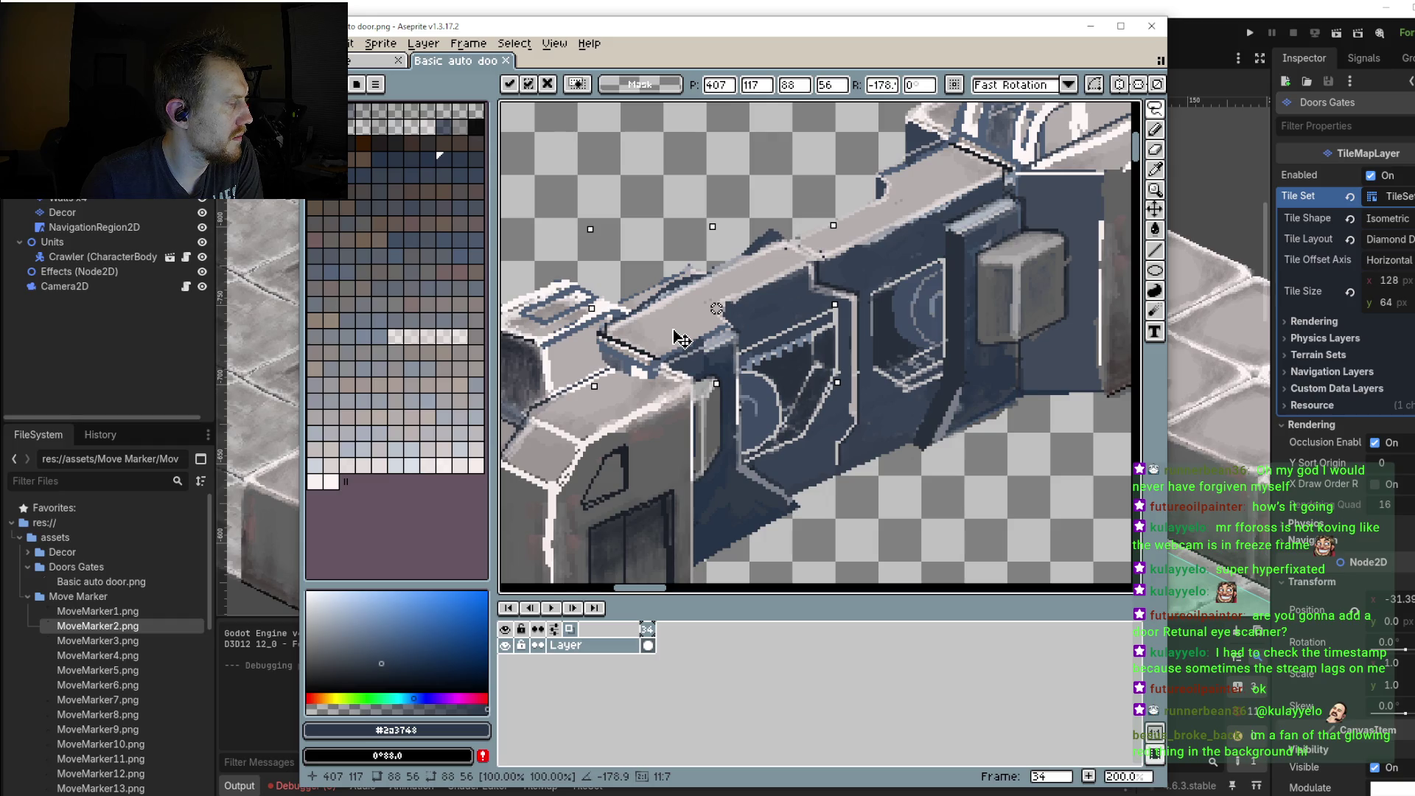
drag(682, 340, 665, 285)
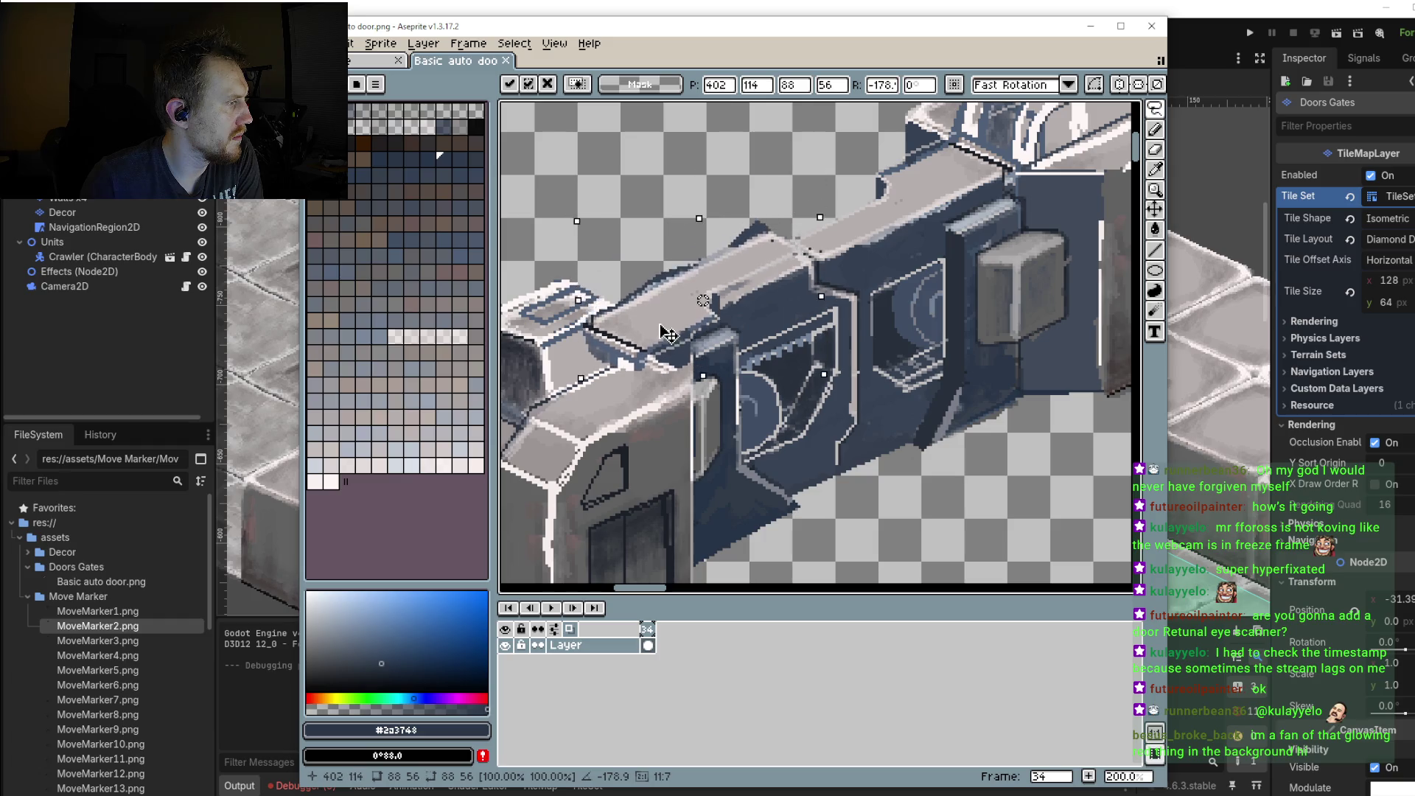
drag(665, 285, 663, 205)
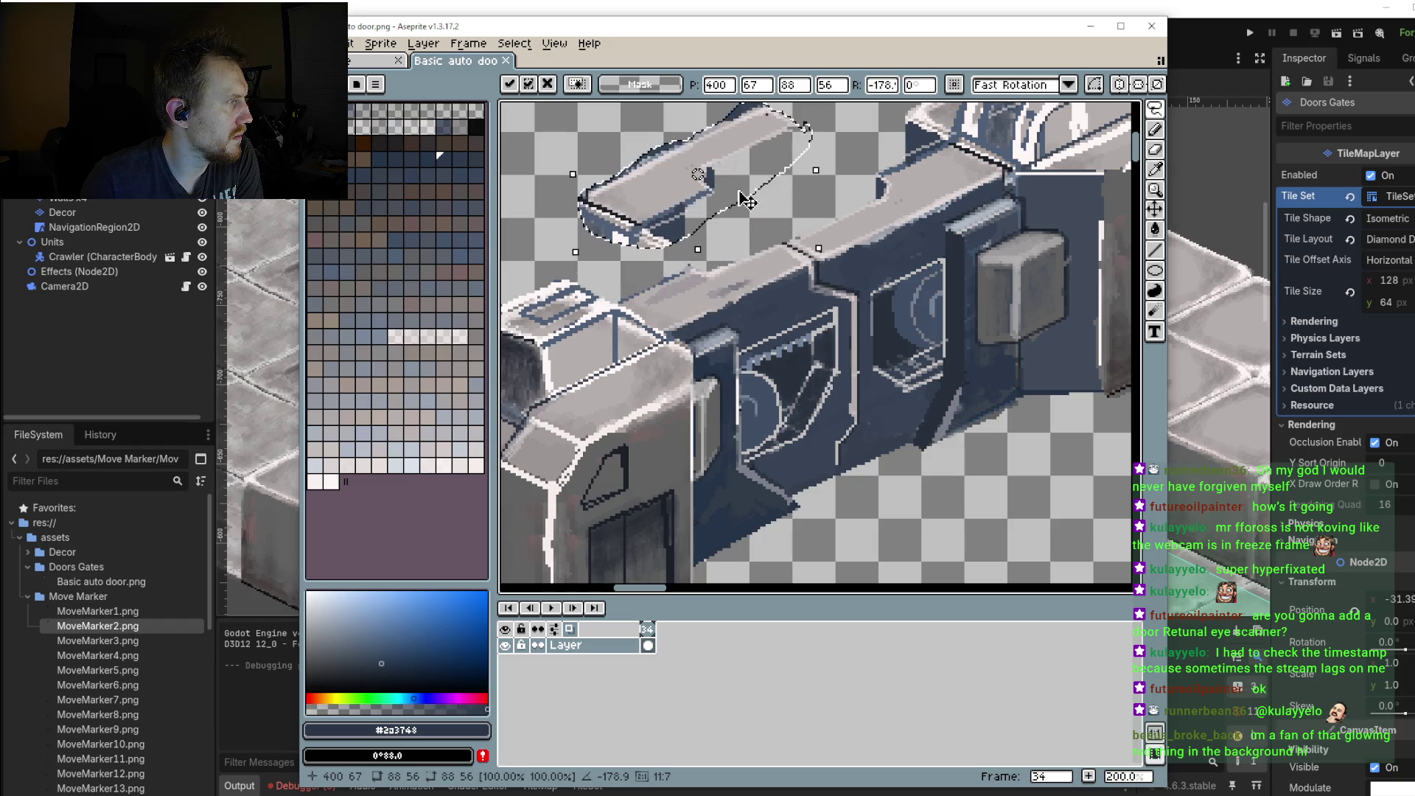
click(1158, 151)
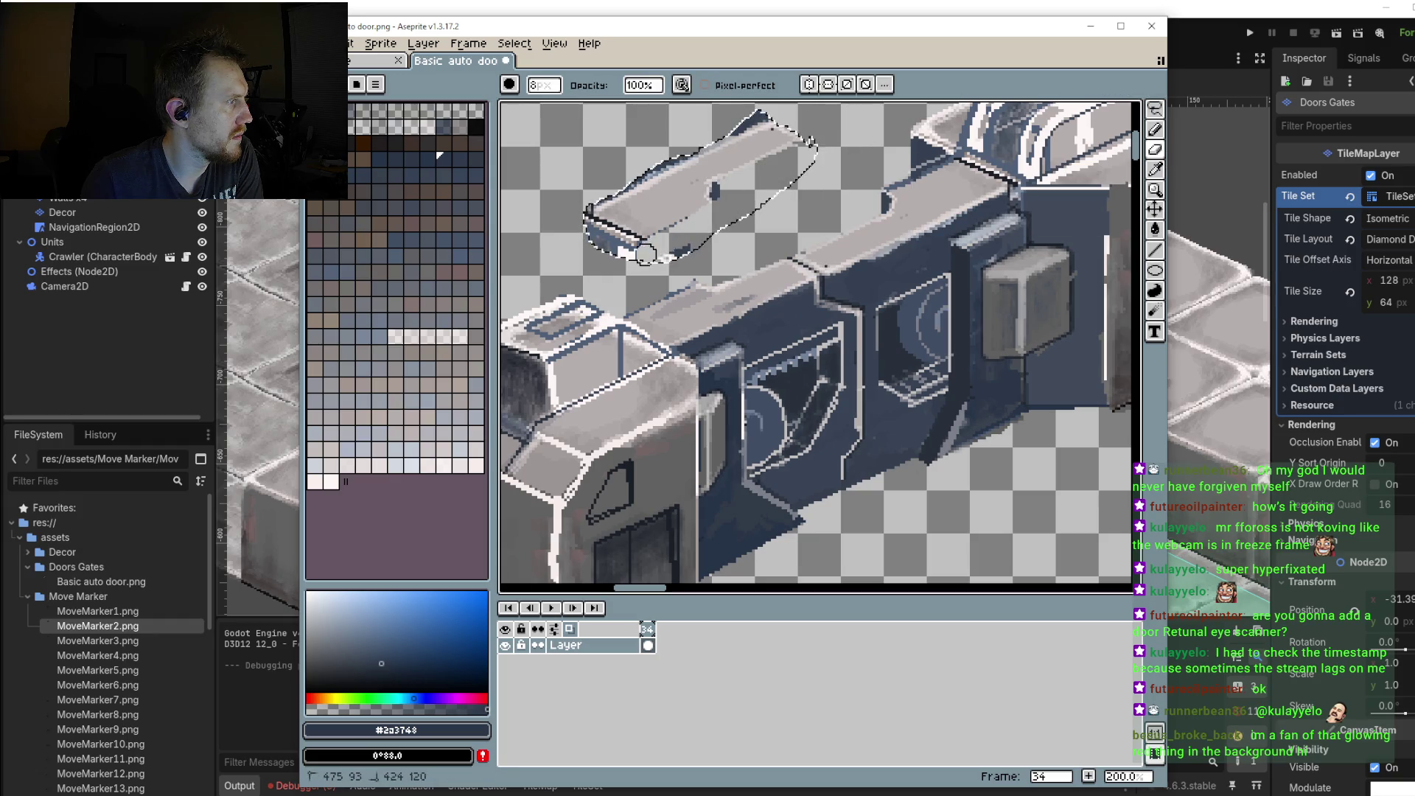
Step: Erase the roof strip's ragged end pixels, test it on the door frame, then move it up-left off the door
drag(719, 193, 621, 243)
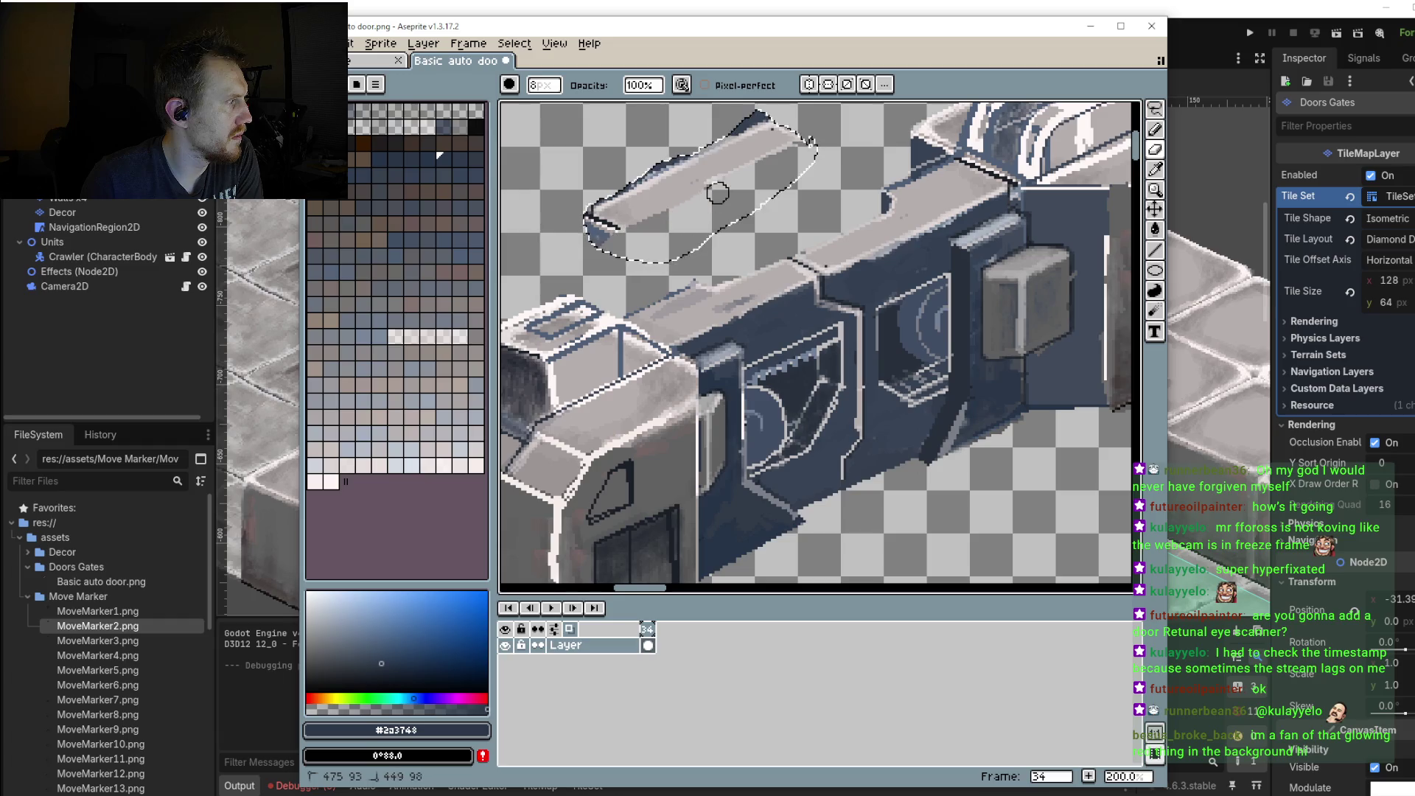
drag(711, 189, 598, 236)
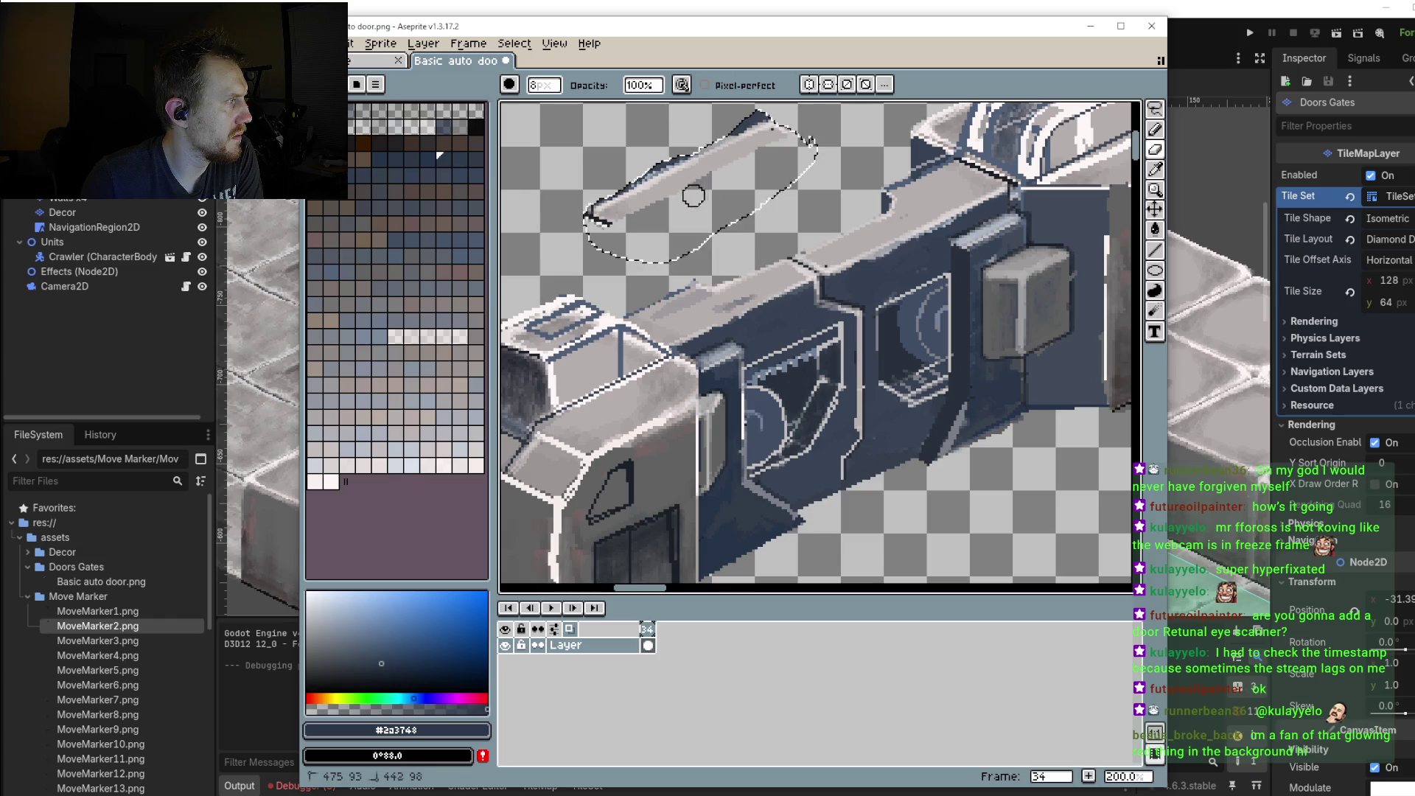
key(q)
drag(735, 172, 750, 313)
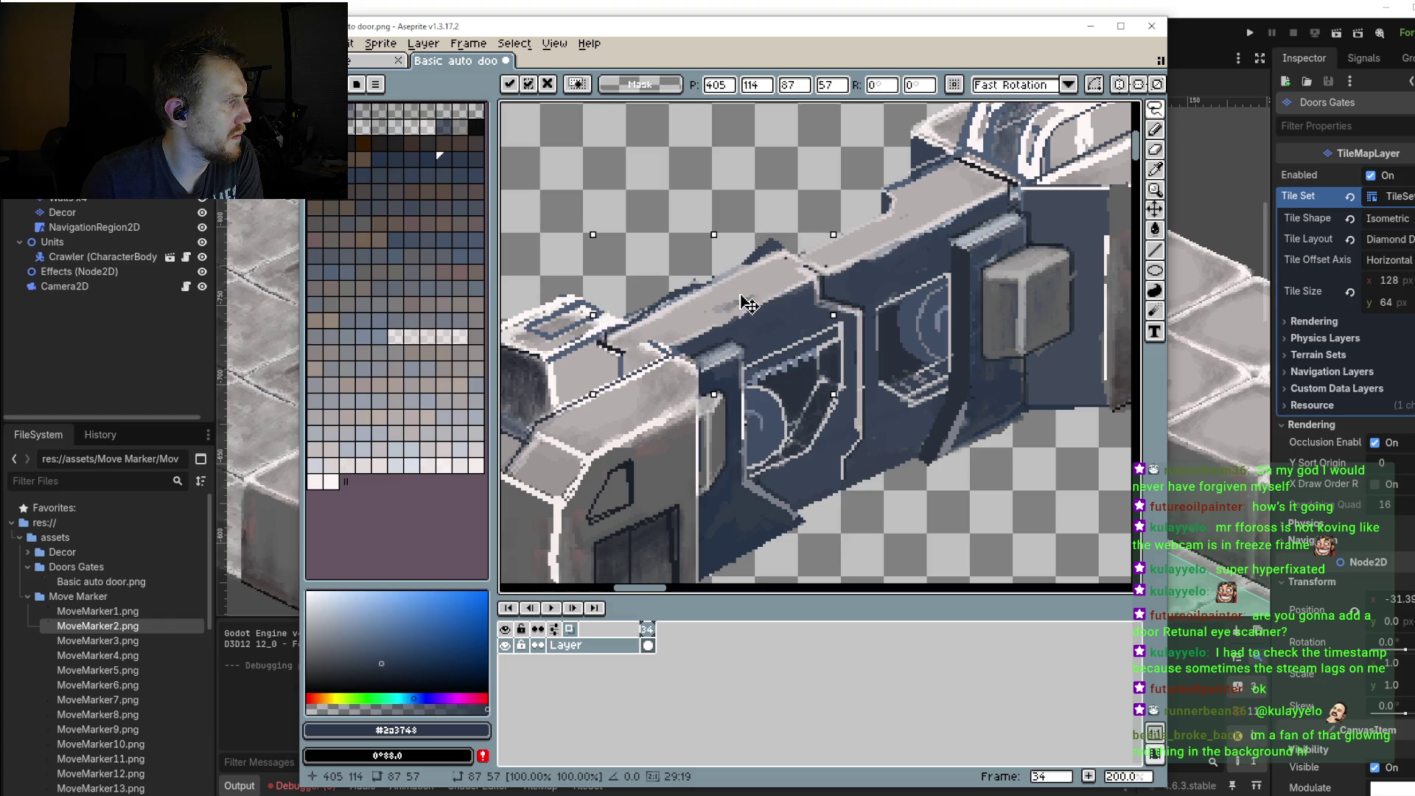
drag(749, 313, 751, 312)
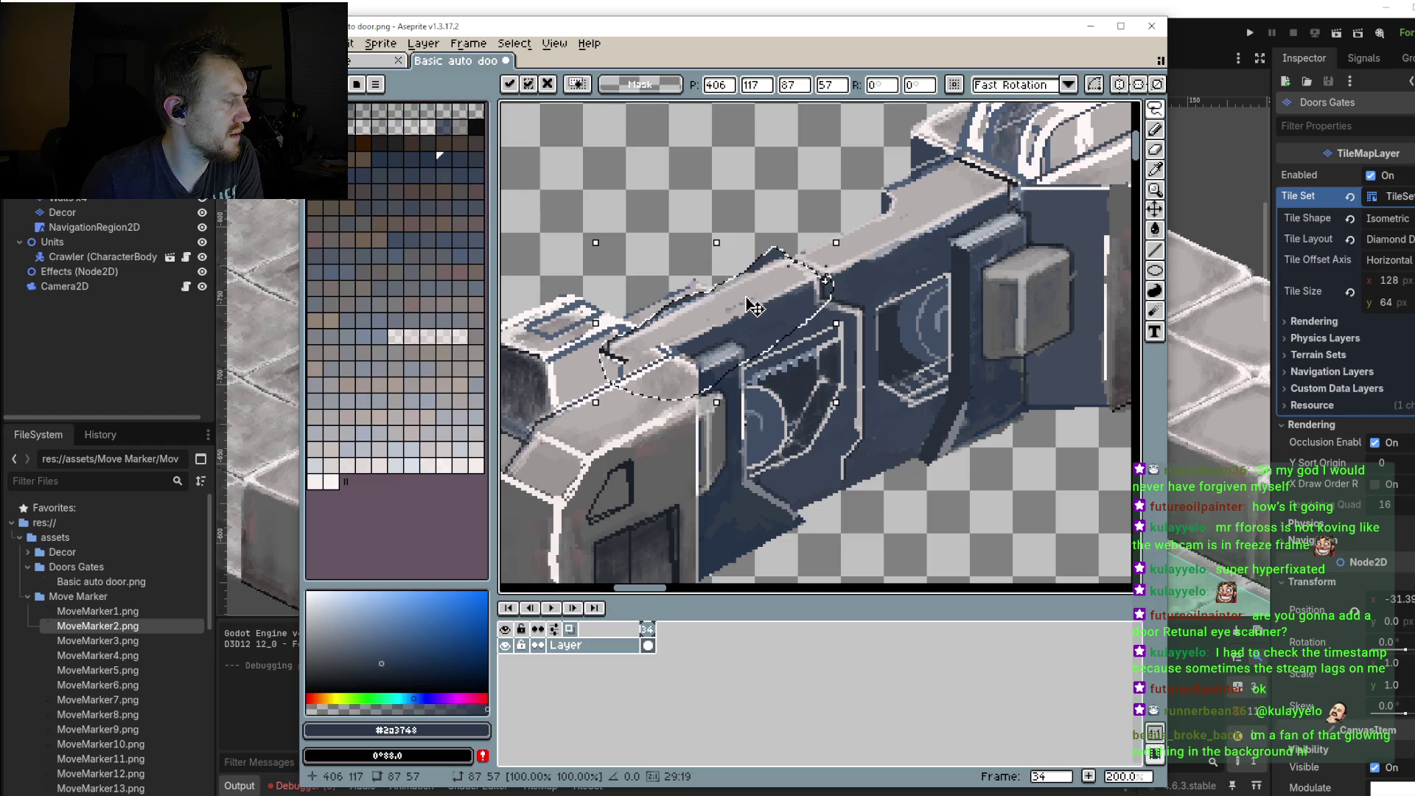
scroll(746, 306, down, 2)
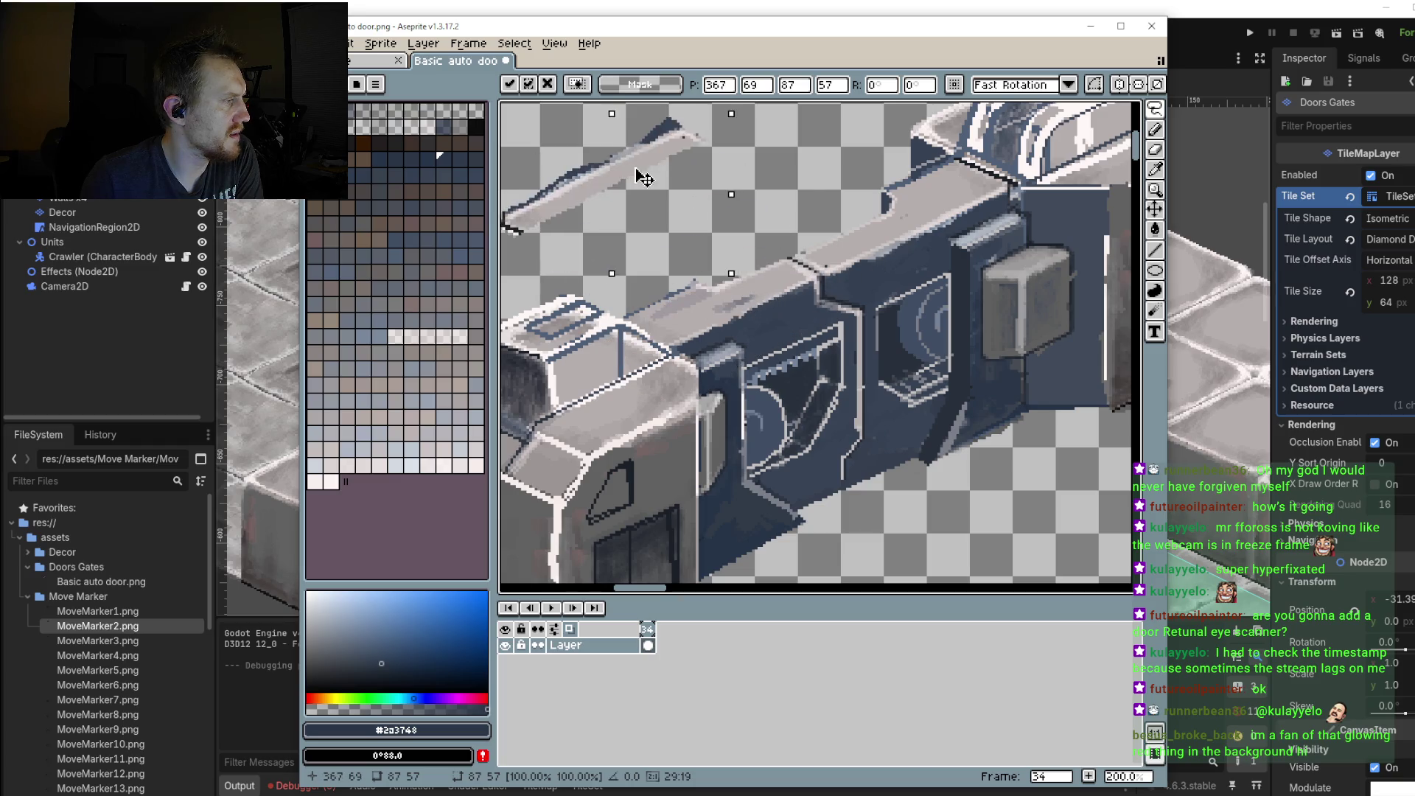
drag(641, 174, 665, 180)
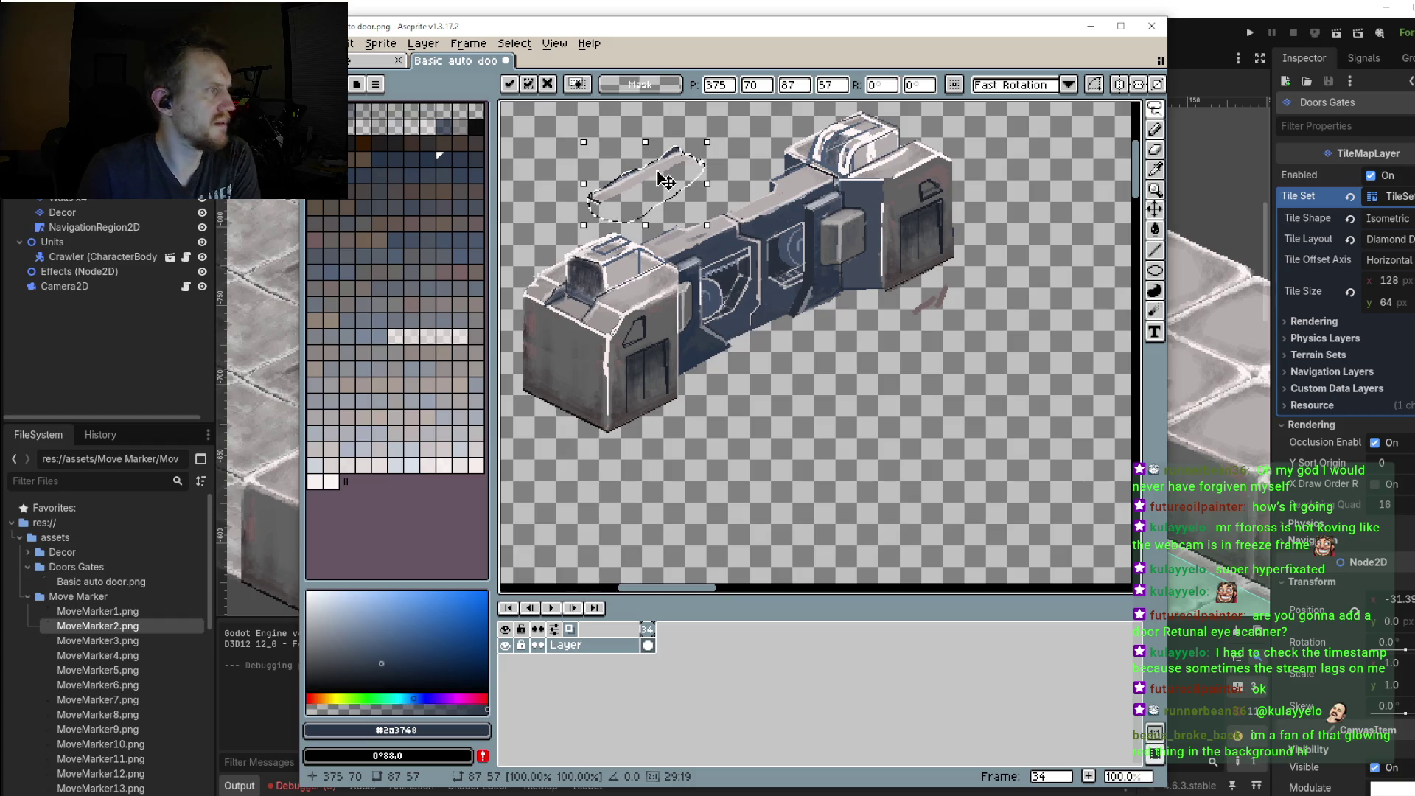
click(743, 259)
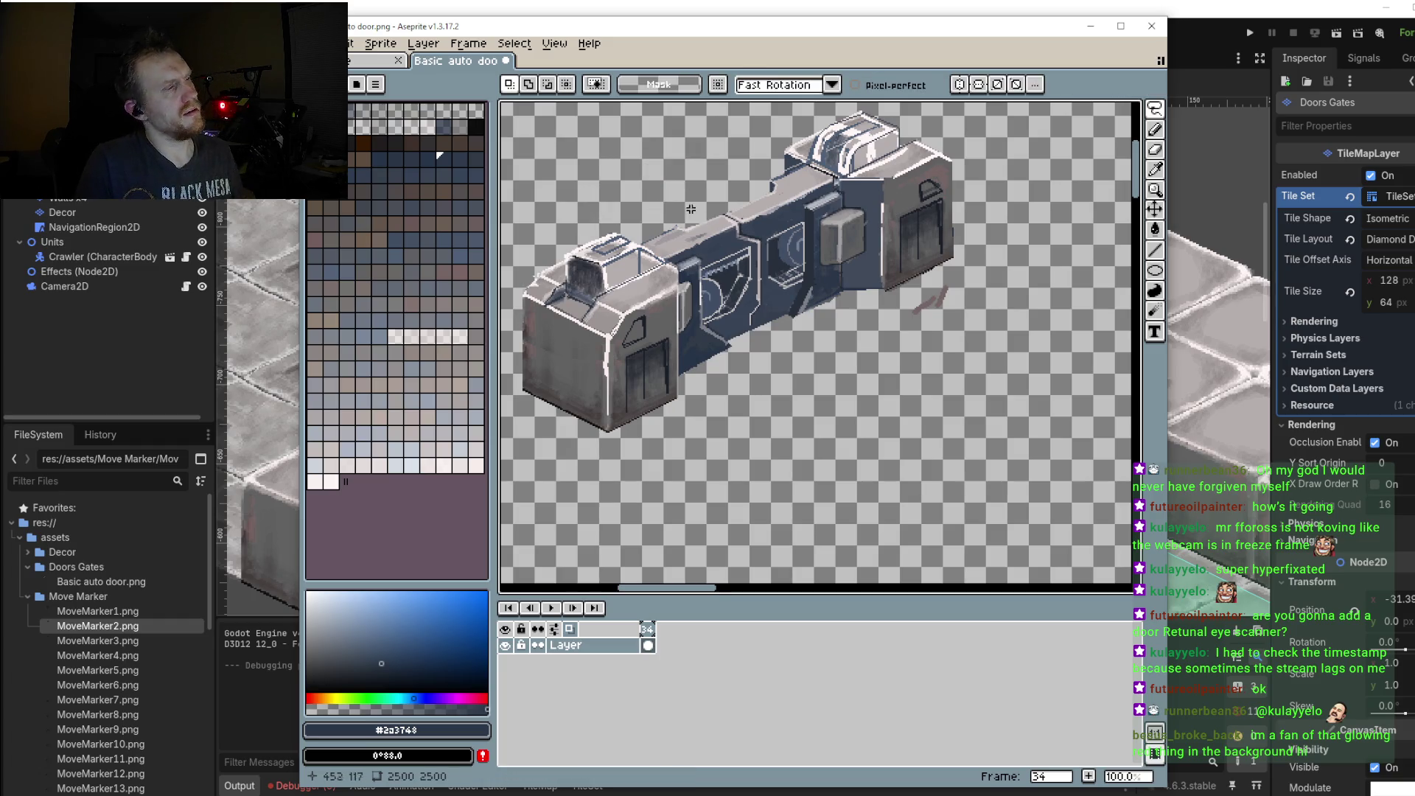
drag(751, 284, 770, 325)
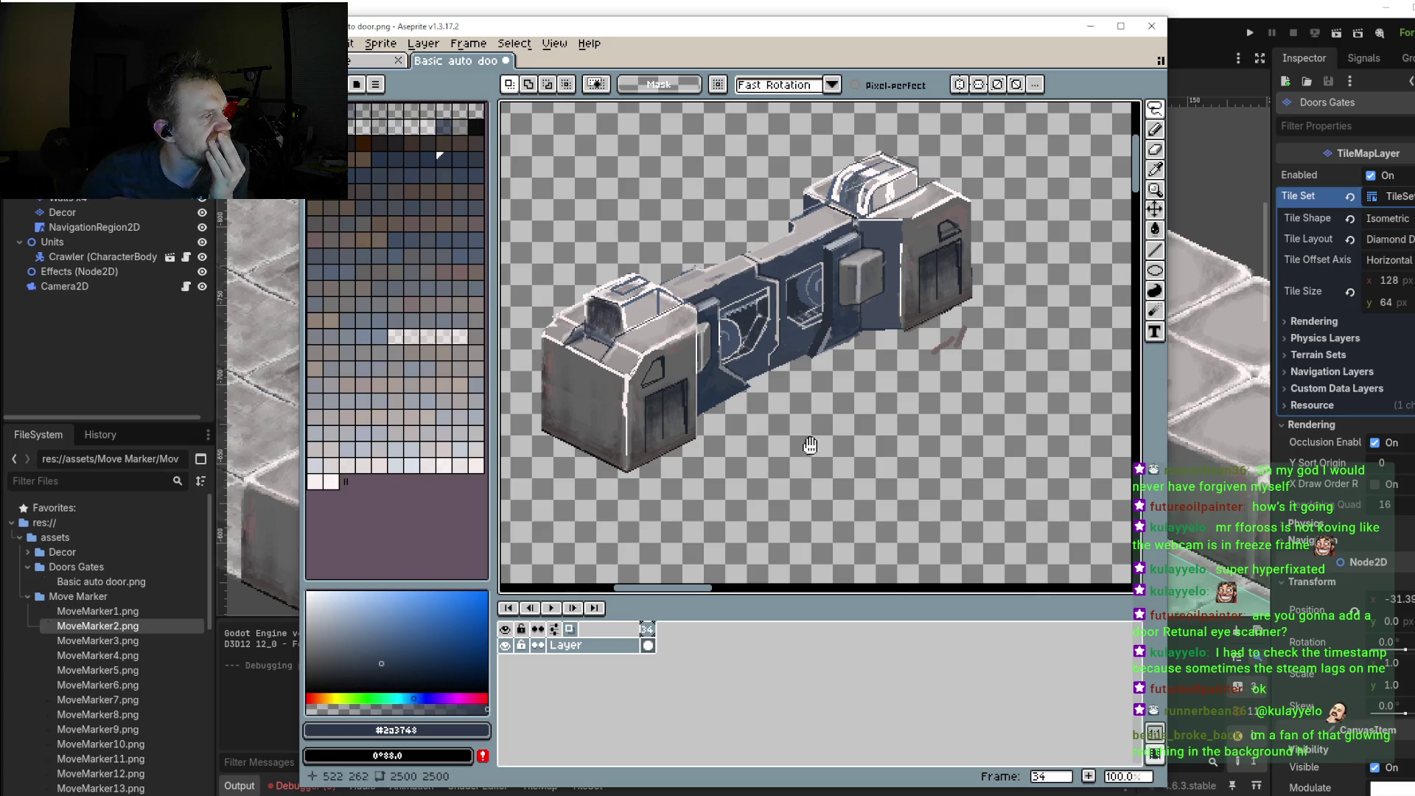
scroll(810, 445, left, 2)
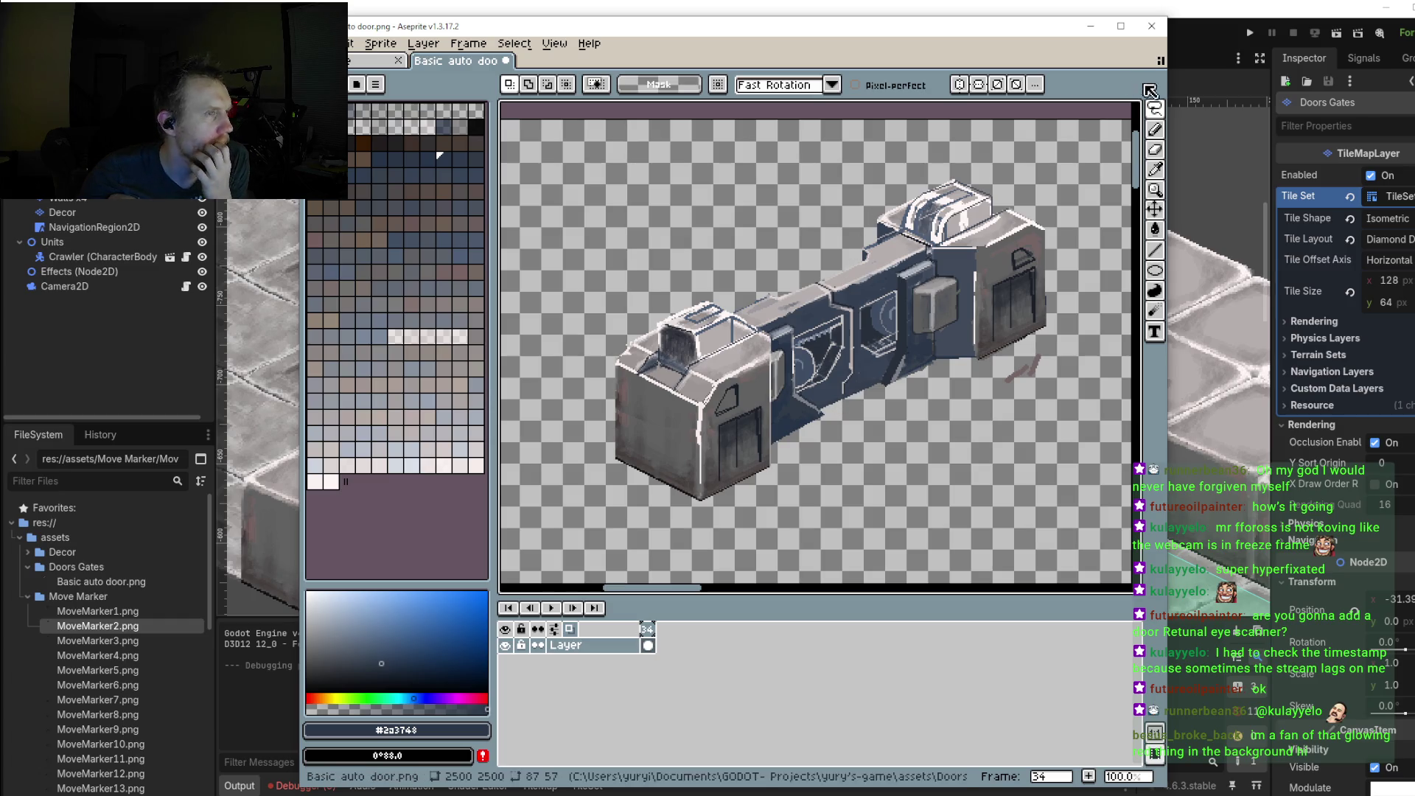
Step: Select the whole door and place a copy below and to the right of the original
key(m)
scroll(926, 197, down, 1)
drag(709, 179, 1020, 380)
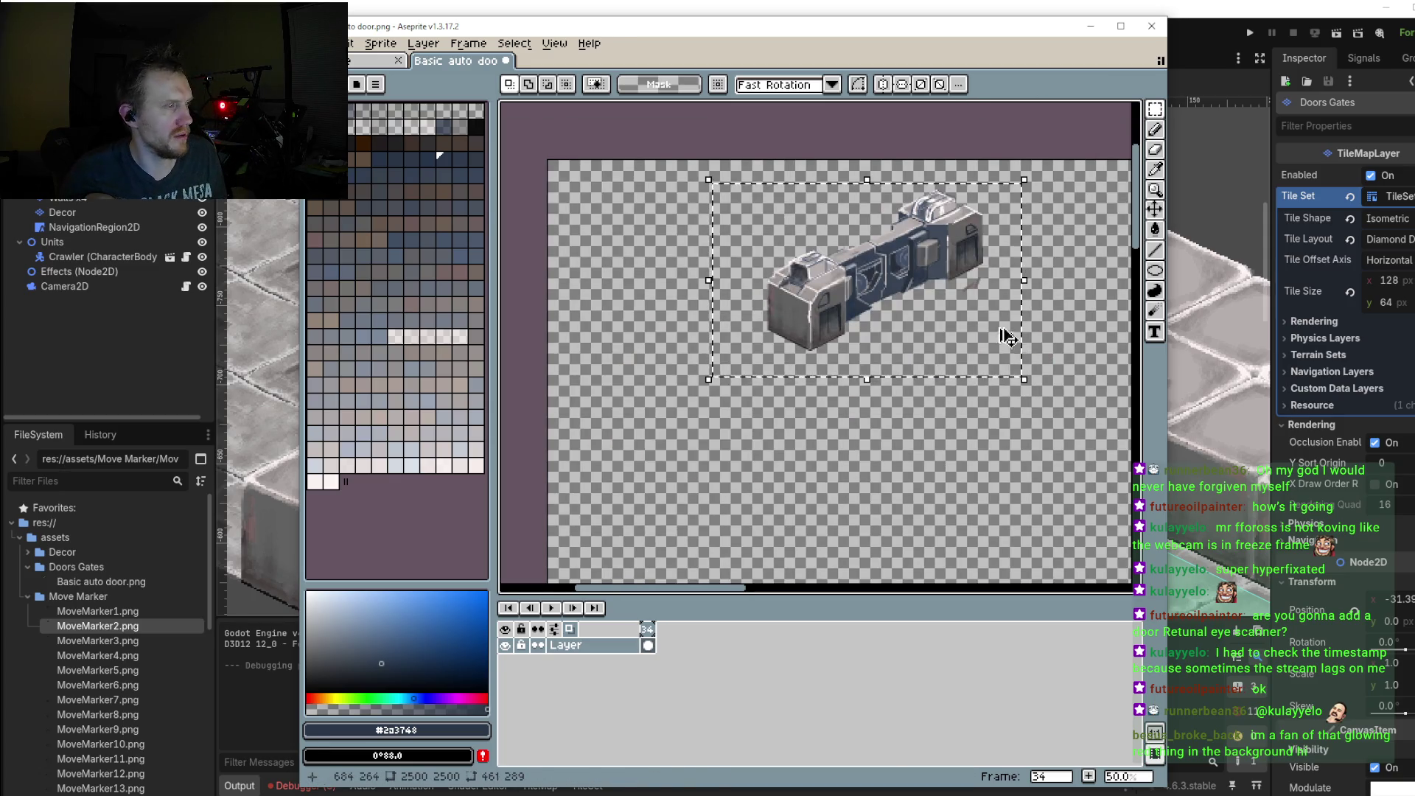
drag(930, 382, 1024, 475)
key(Return)
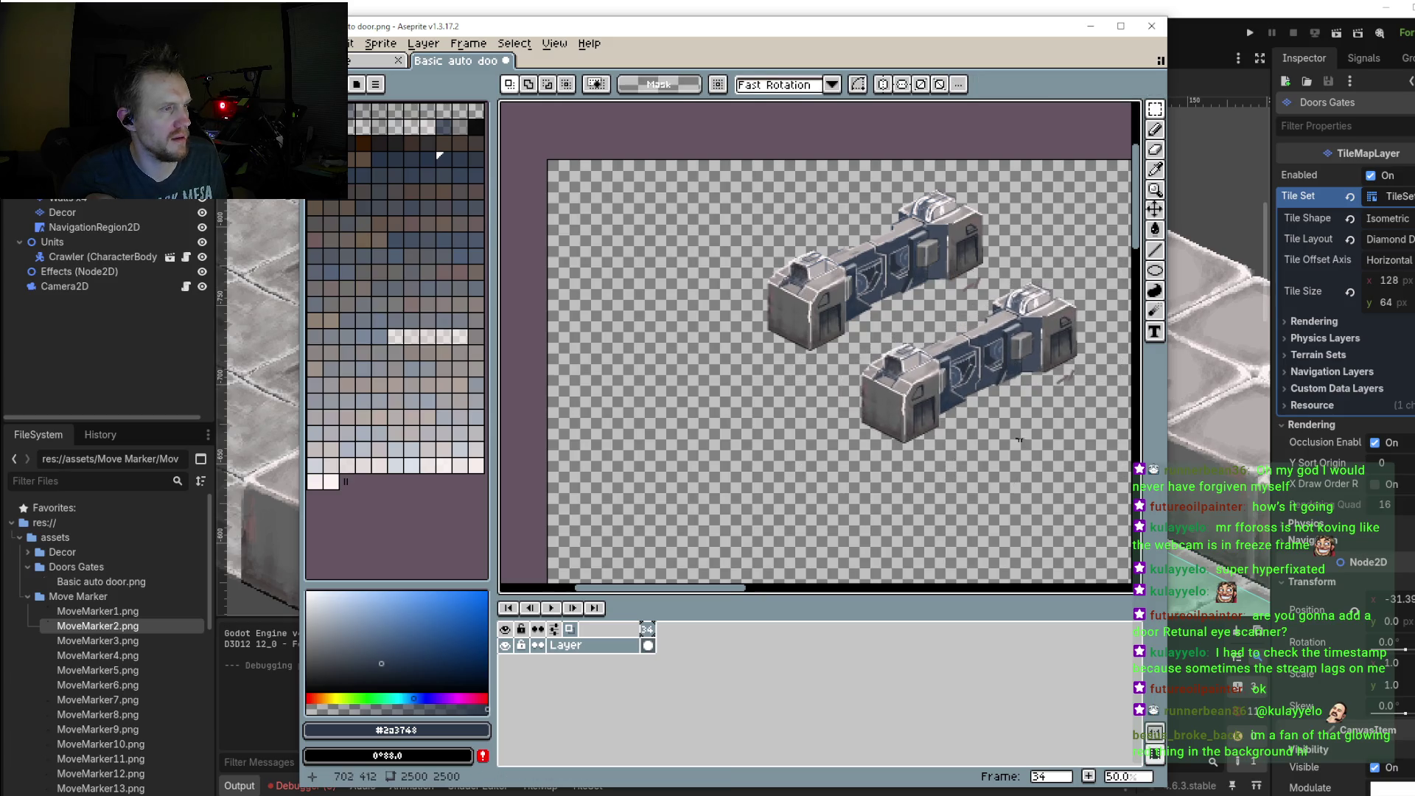
scroll(1032, 413, up, 1)
scroll(953, 408, up, 2)
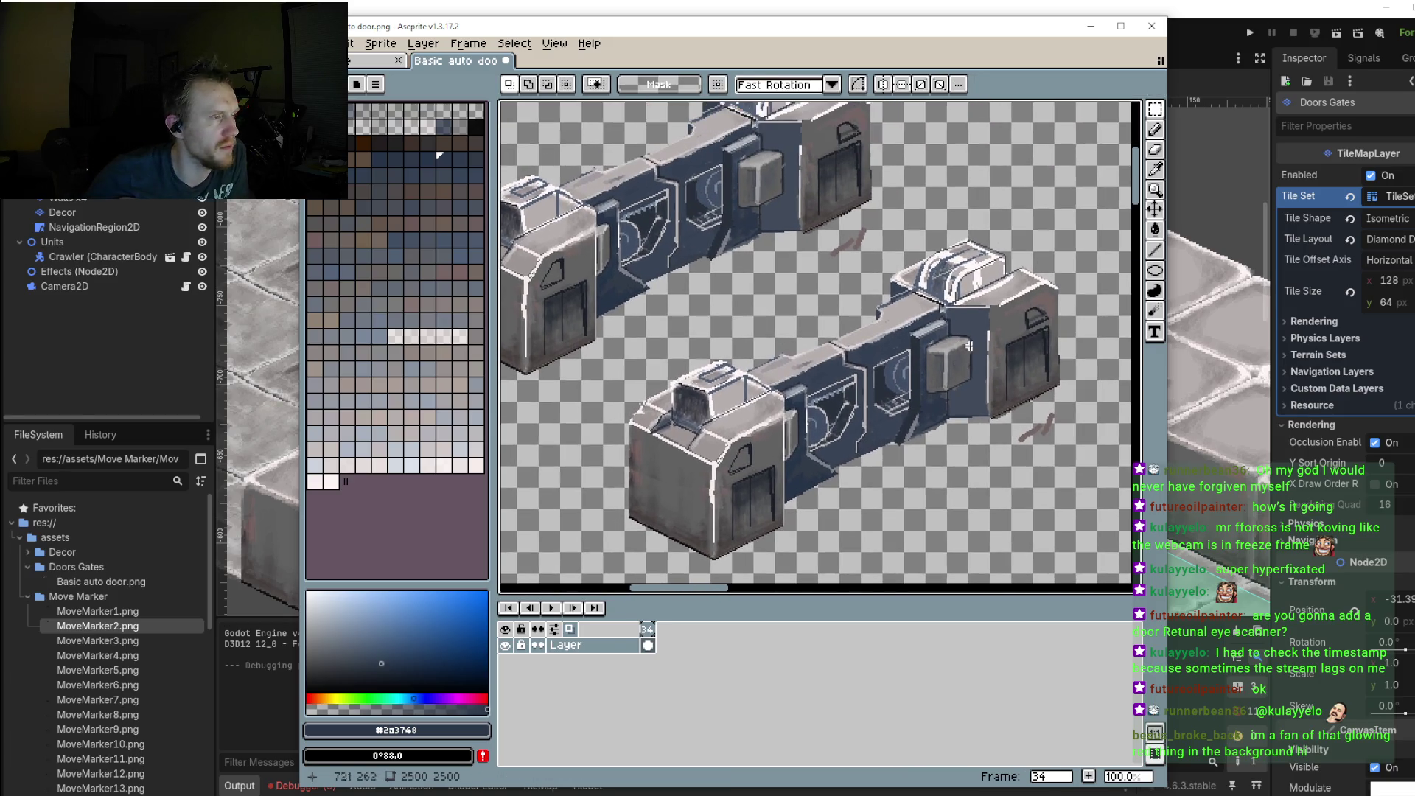
click(1155, 250)
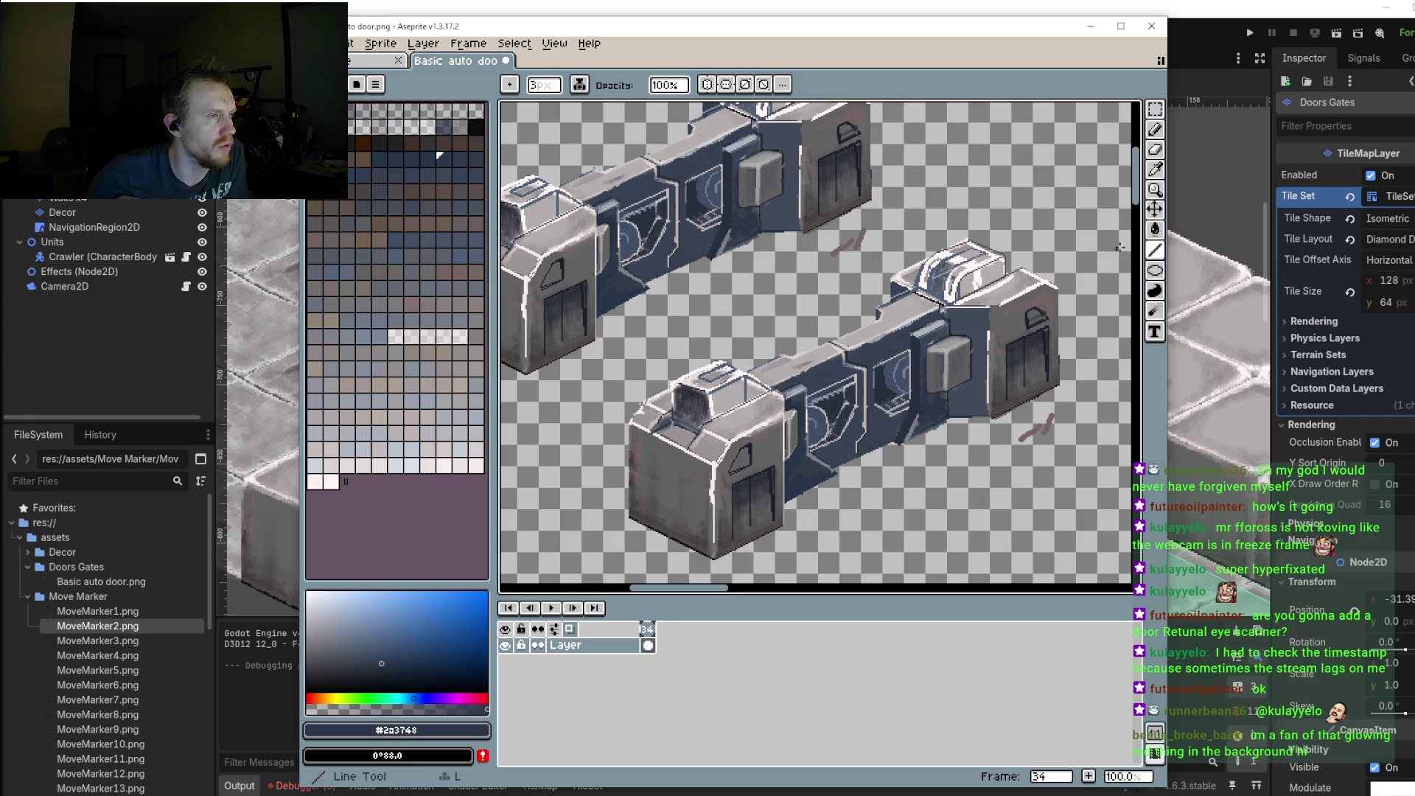
scroll(1019, 413, up, 3)
scroll(1019, 414, up, 3)
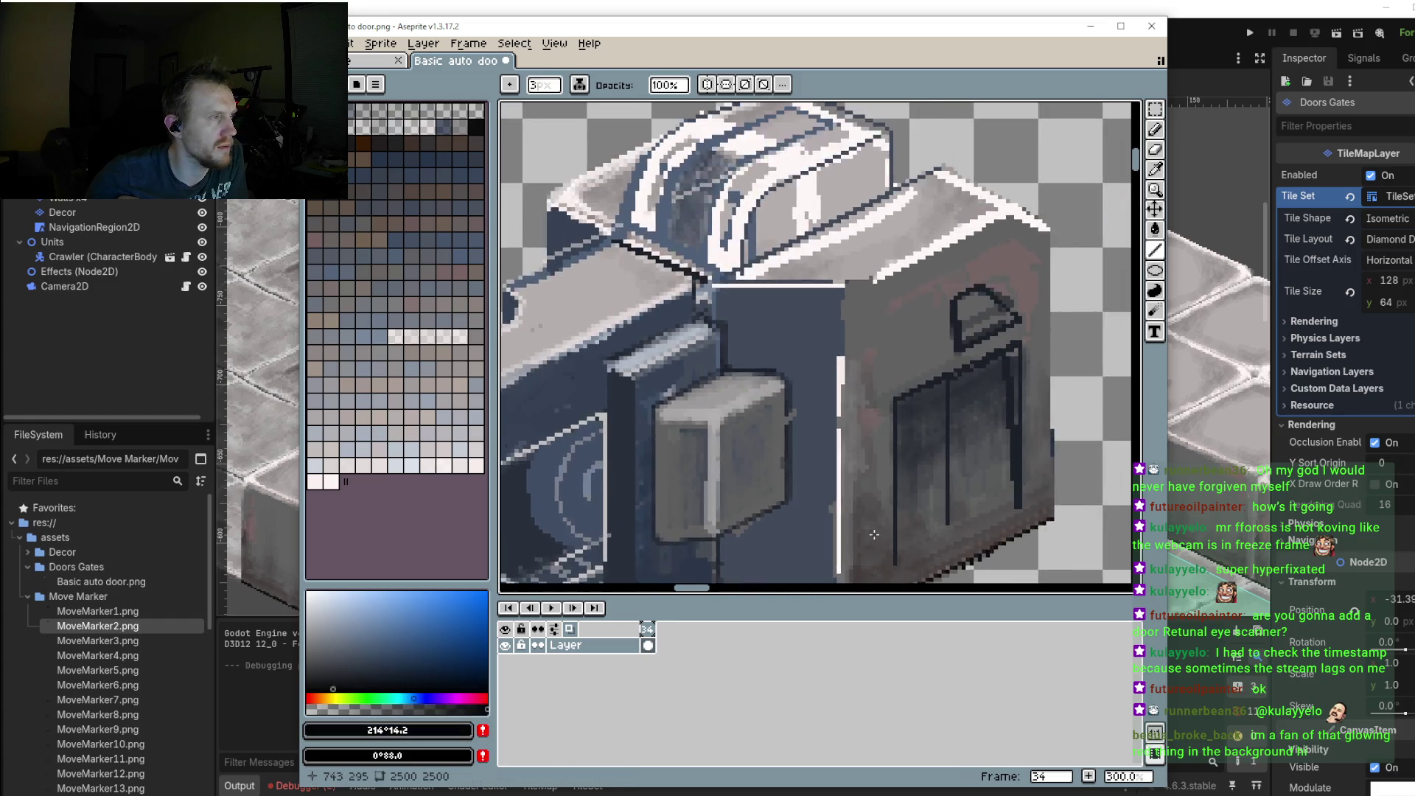
scroll(678, 346, down, 1)
drag(660, 307, 813, 384)
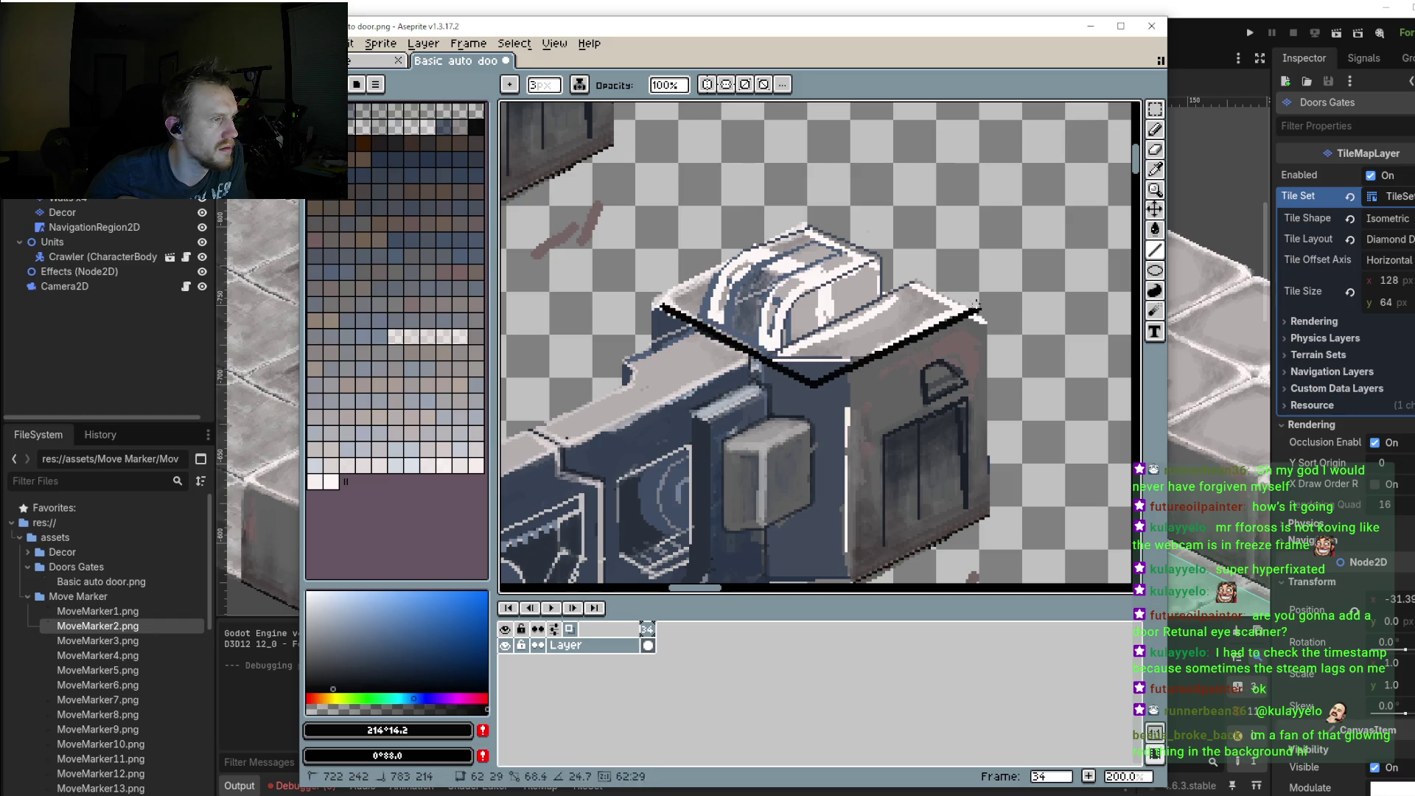
drag(813, 384, 965, 308)
scroll(787, 433, down, 1)
scroll(689, 357, up, 1)
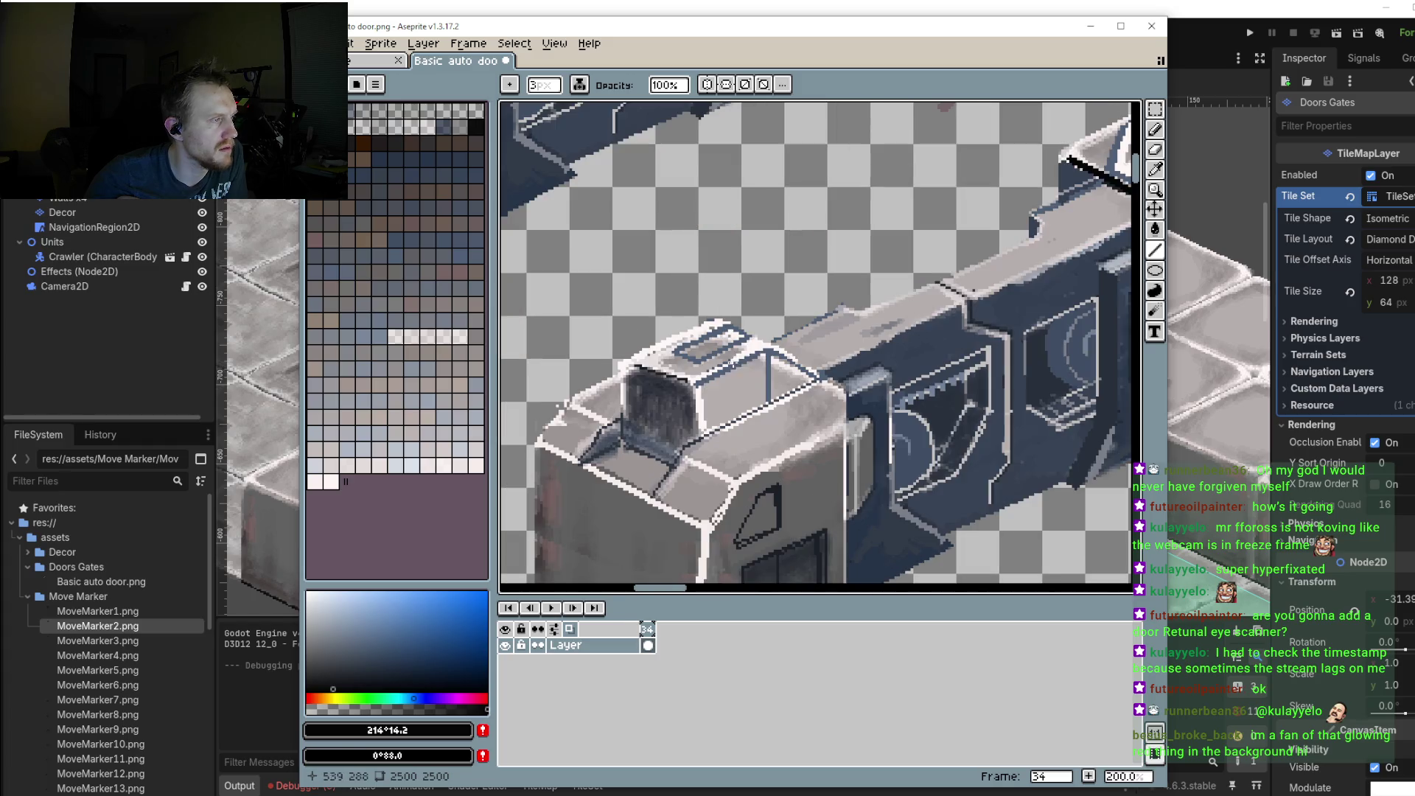
drag(713, 322, 892, 414)
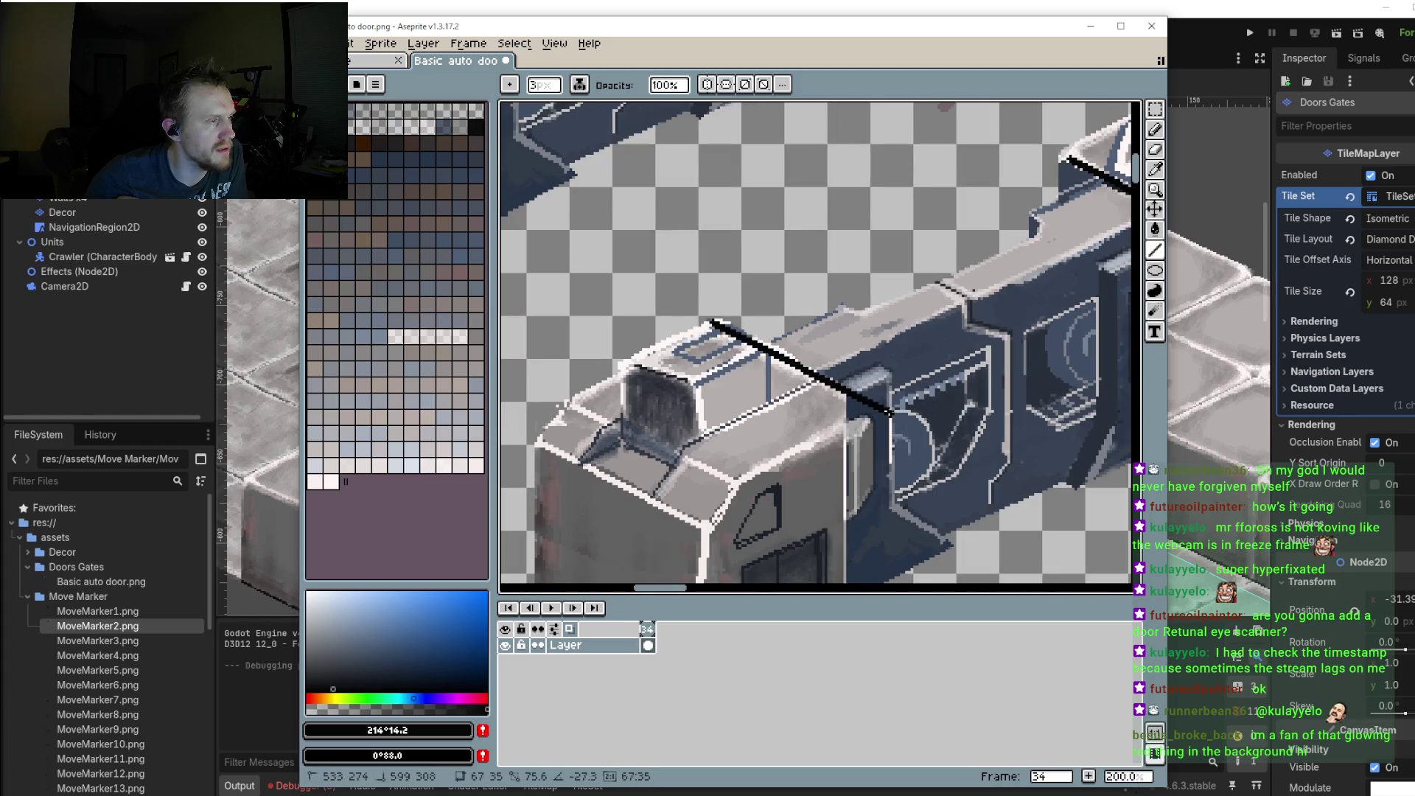
mouse_move(736, 484)
mouse_down()
mouse_move(890, 416)
mouse_move(838, 295)
mouse_move(832, 503)
mouse_up()
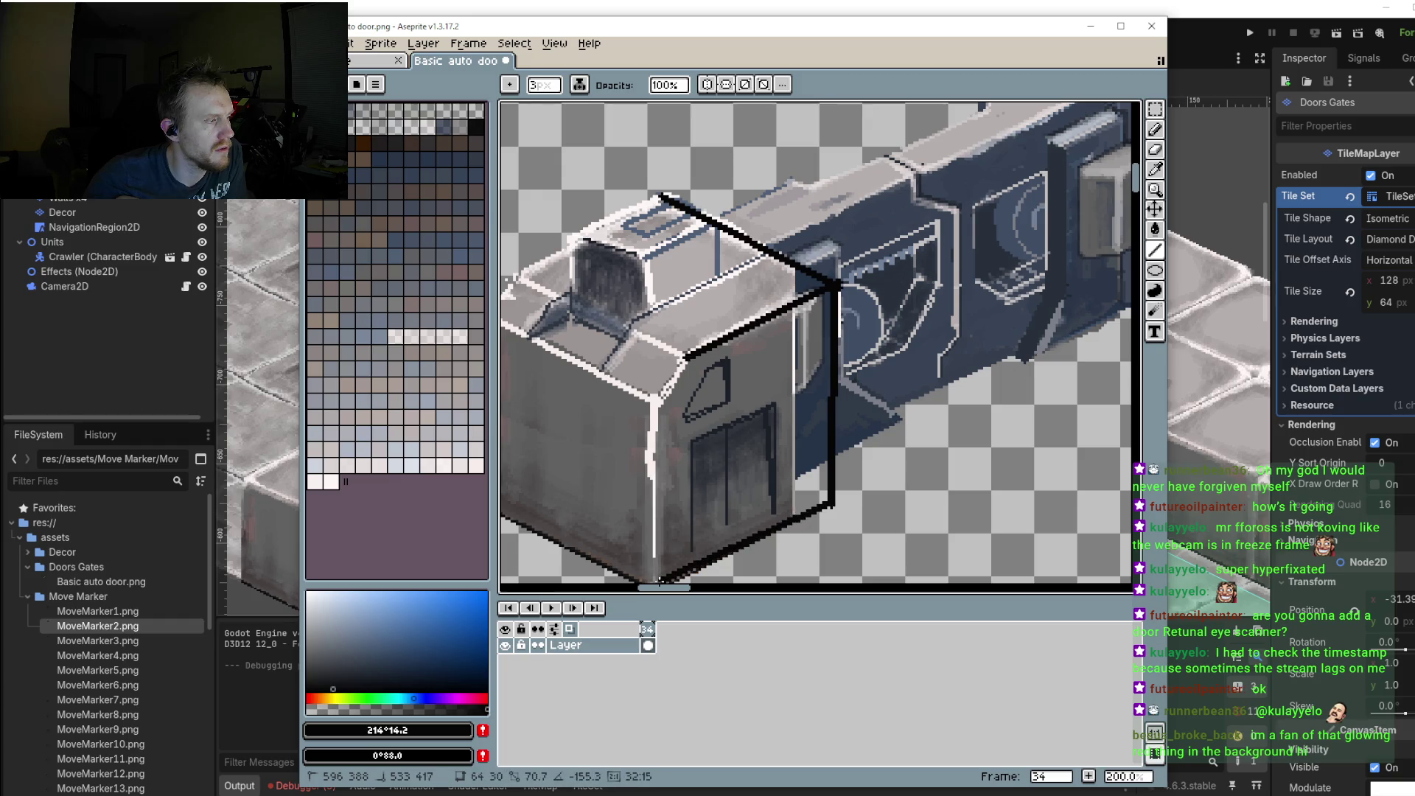
drag(832, 503, 670, 581)
scroll(899, 482, down, 1)
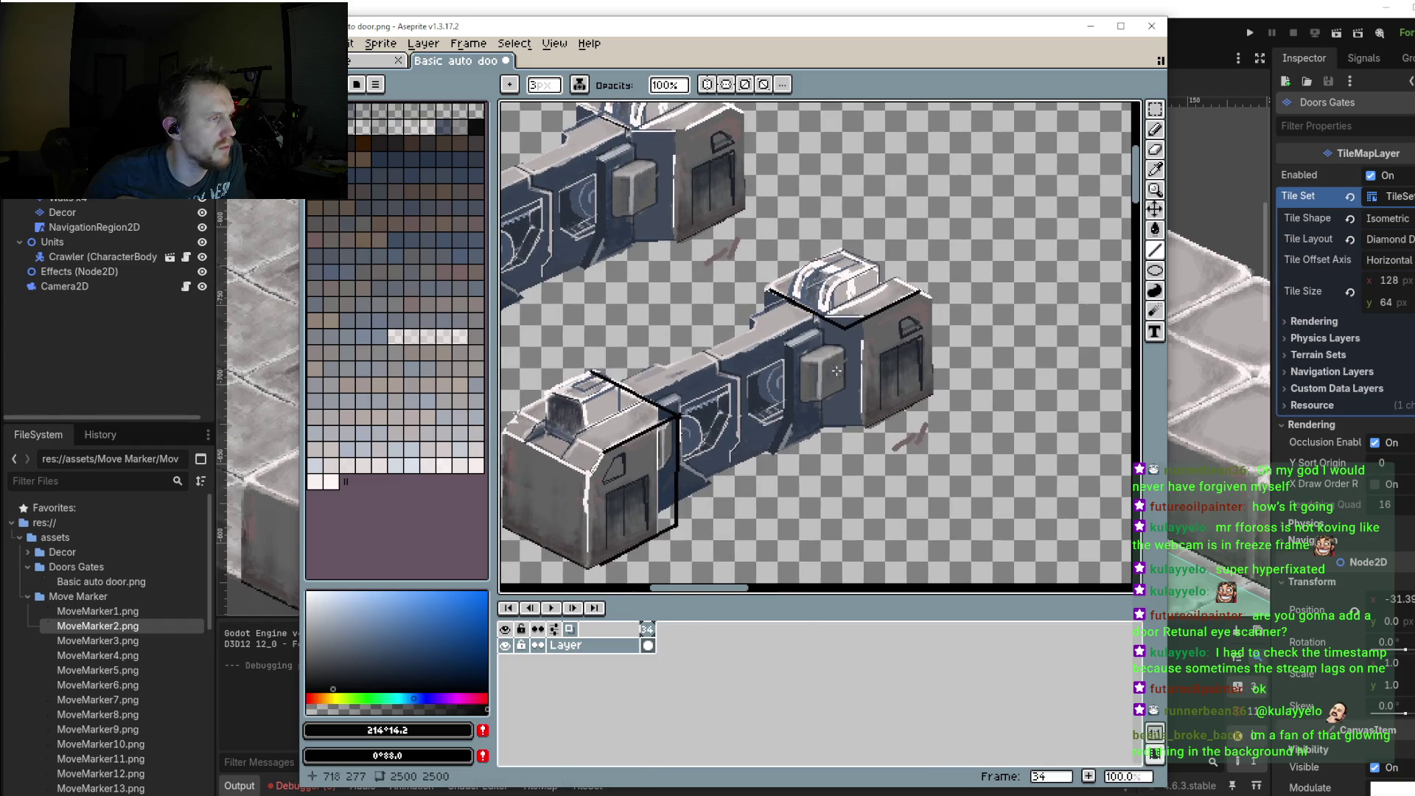
drag(844, 326, 846, 443)
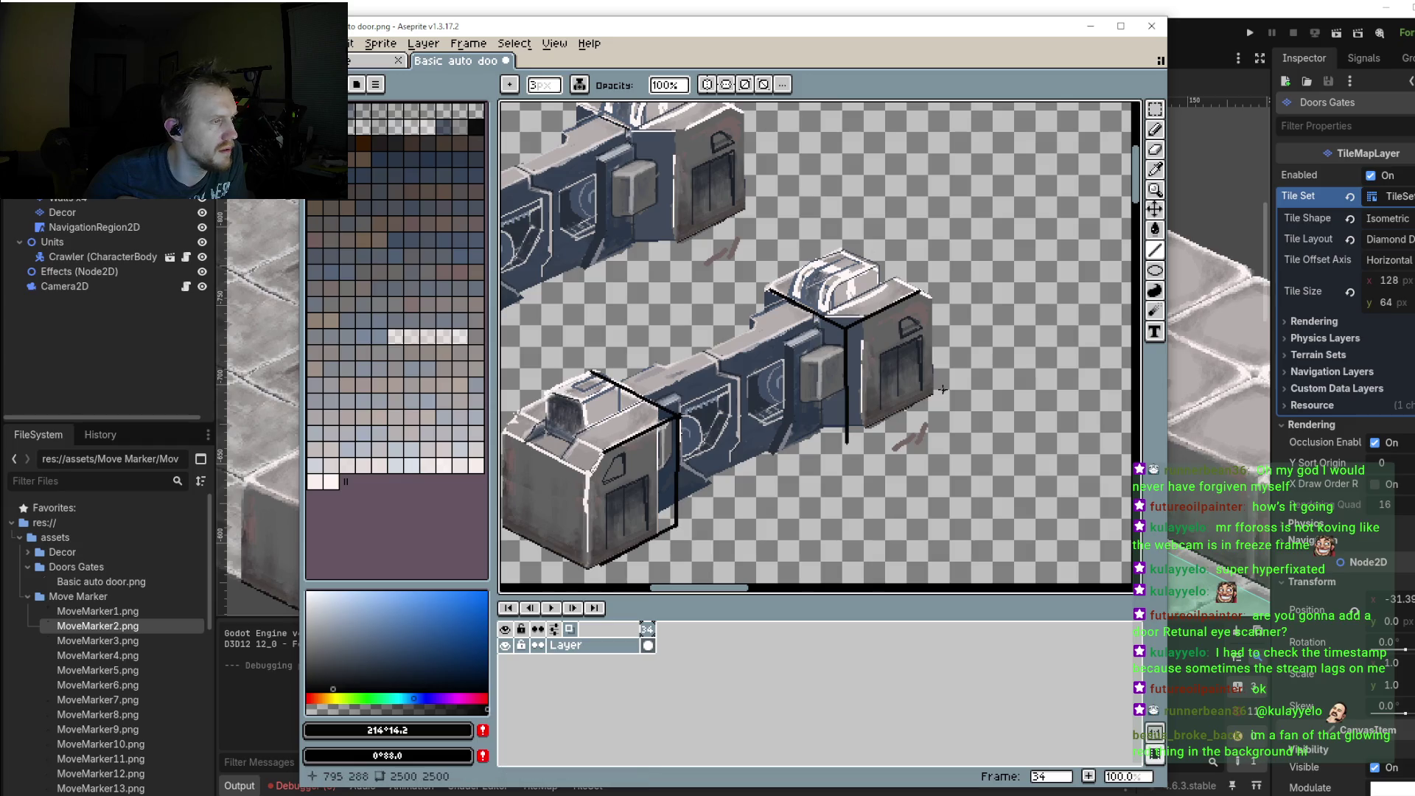
drag(932, 394, 846, 440)
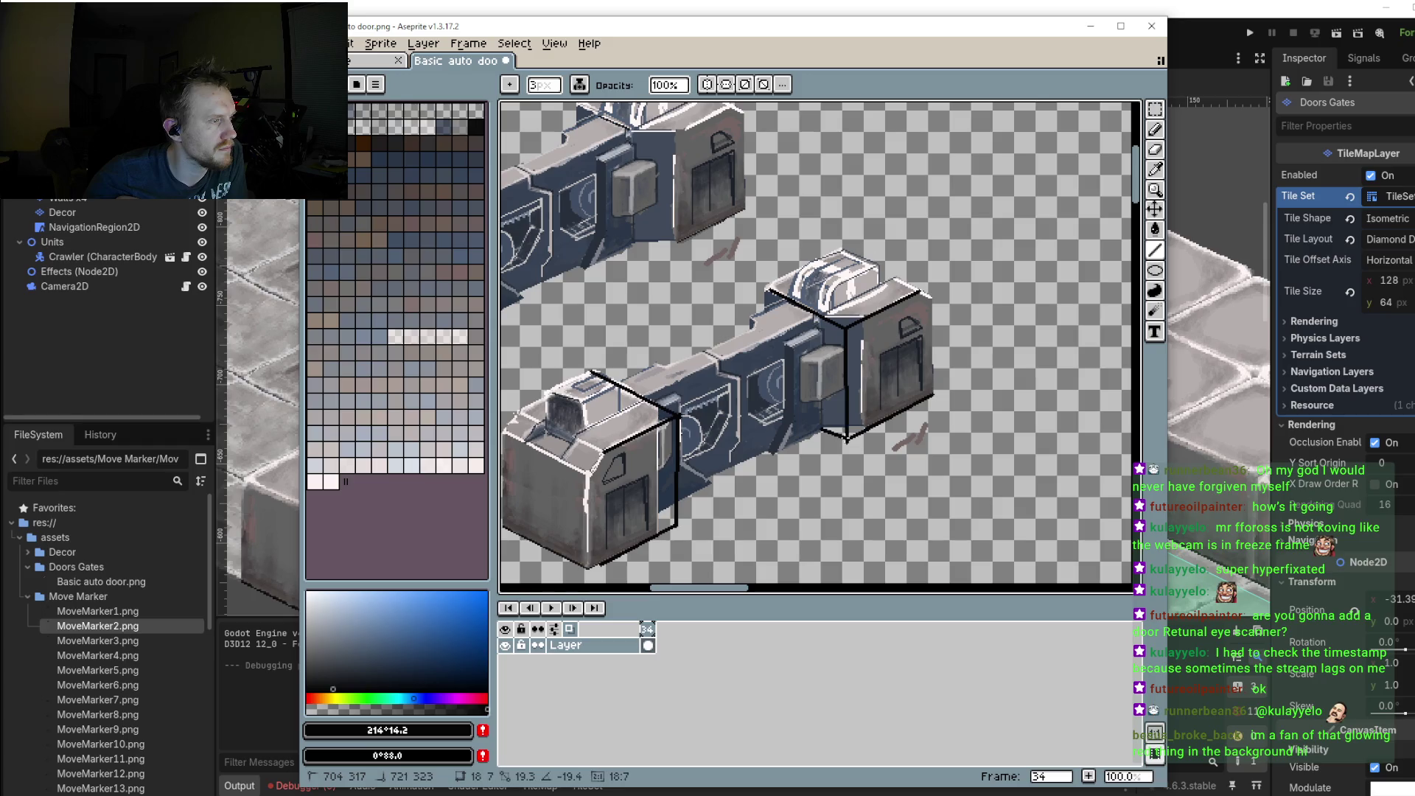
drag(798, 440, 844, 425)
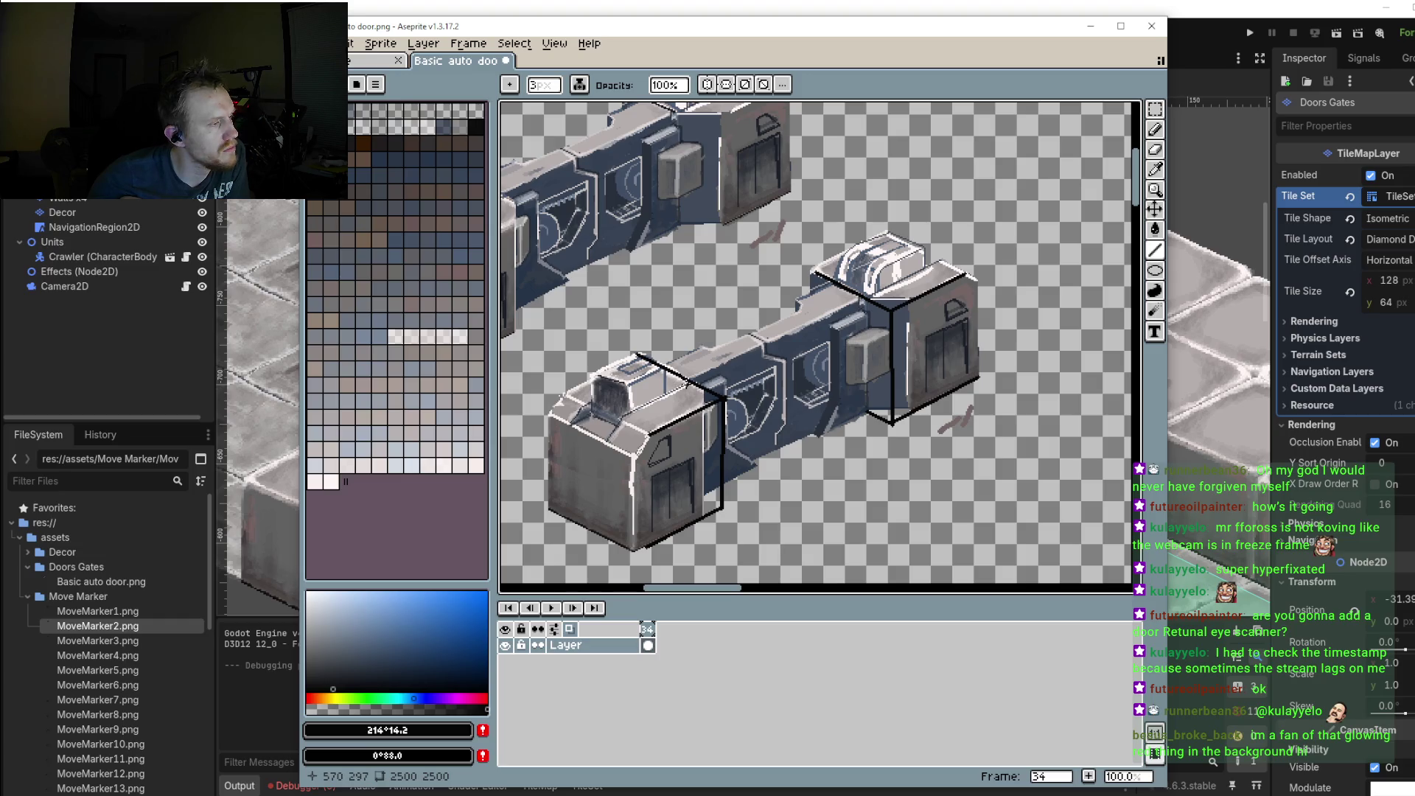
scroll(780, 340, up, 2)
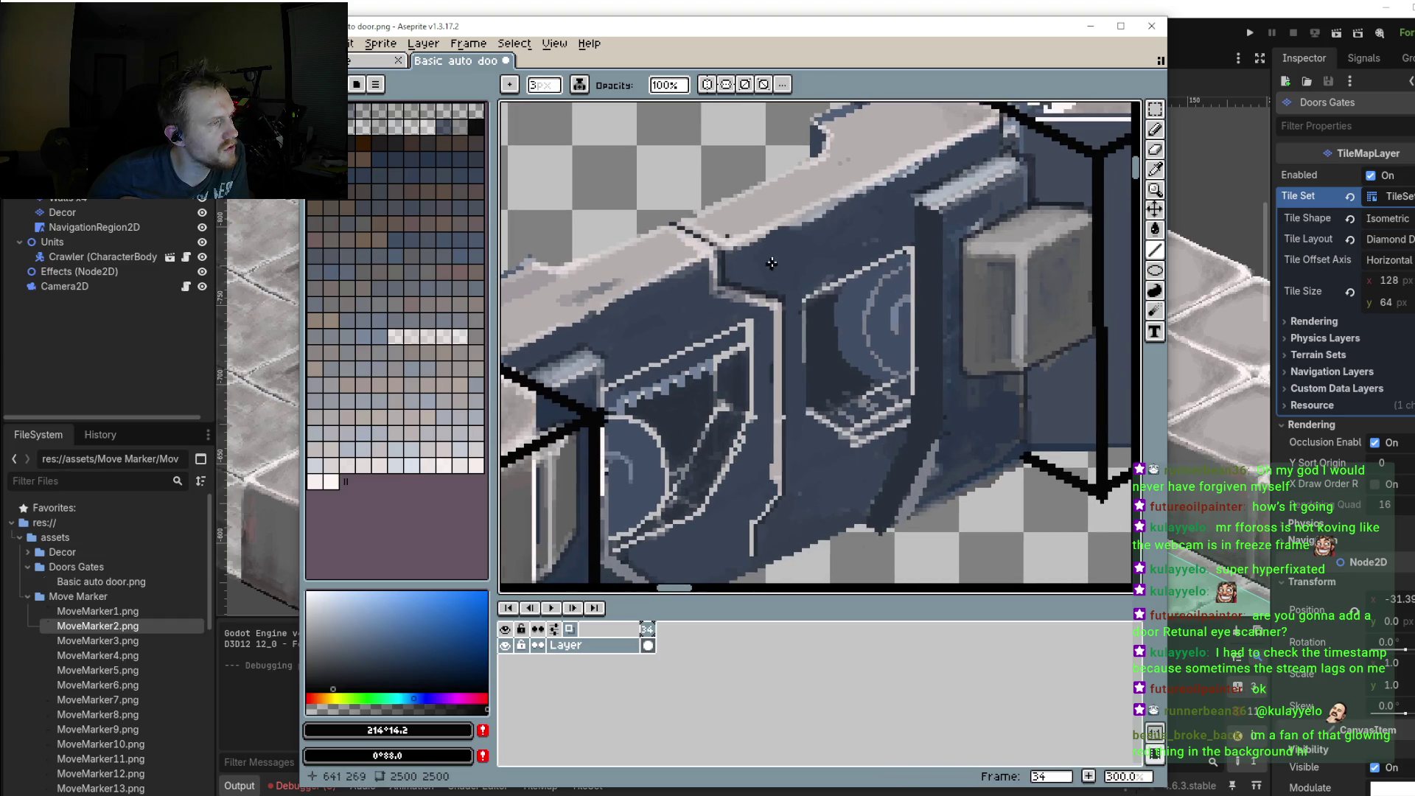
drag(770, 233, 778, 562)
scroll(796, 479, down, 2)
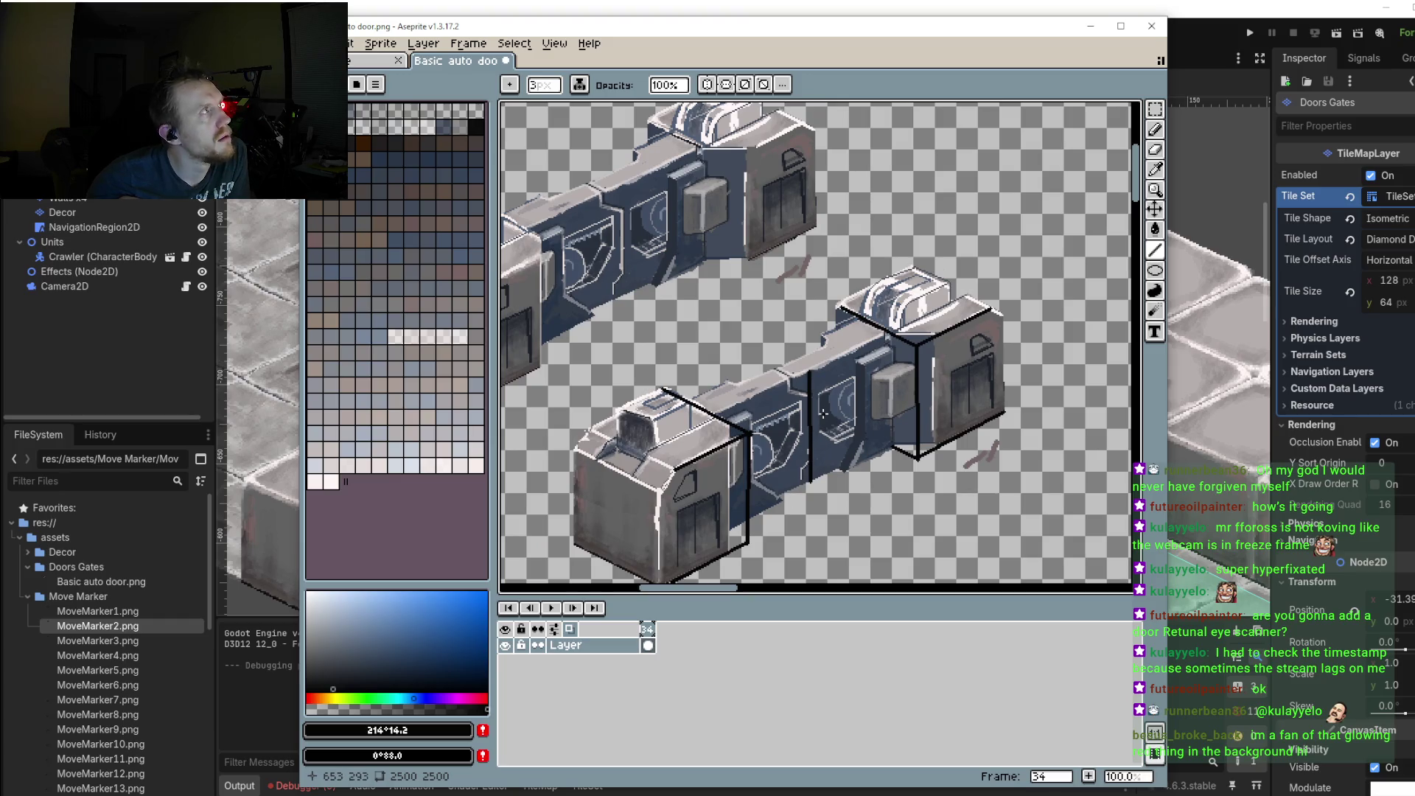
scroll(823, 413, down, 2)
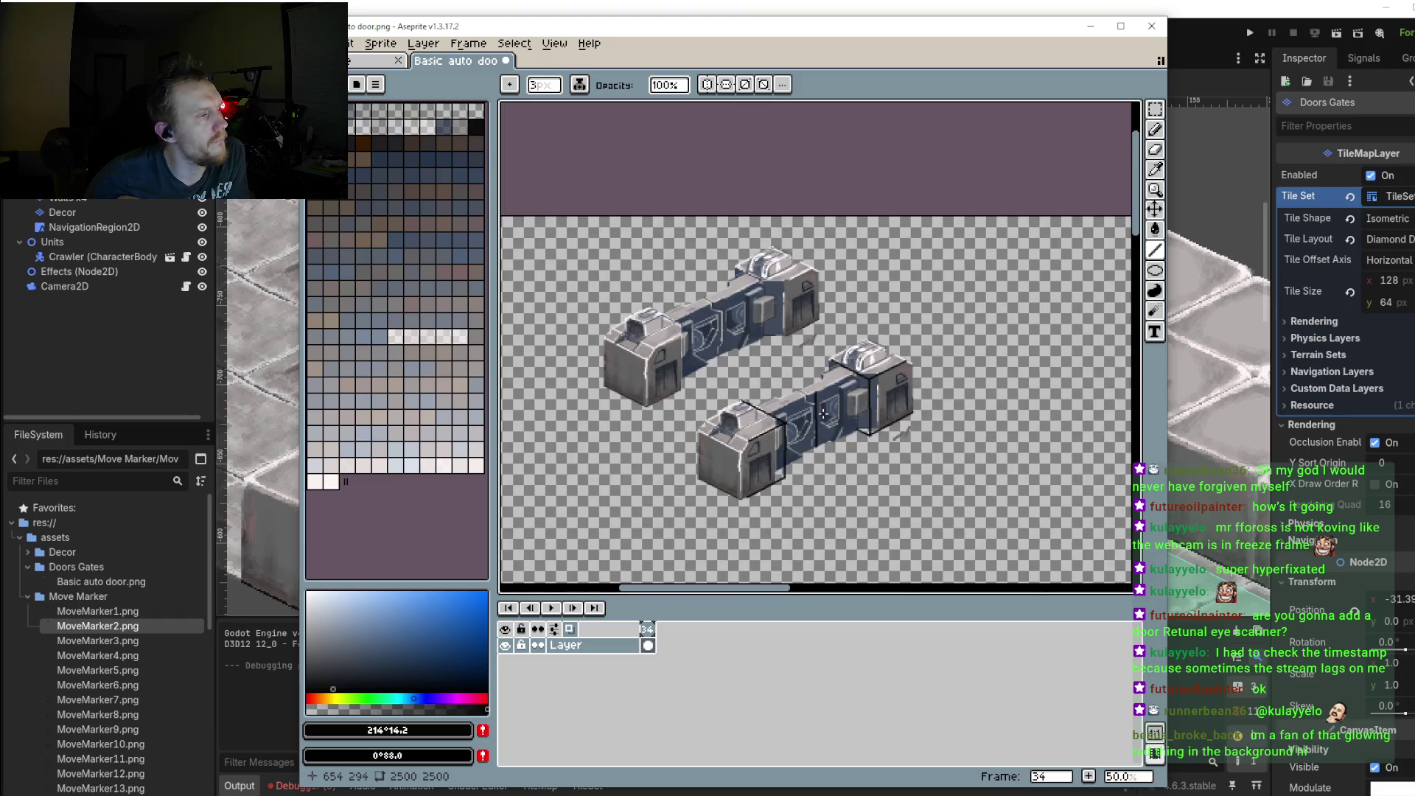
Step: Draw black diagonal, vertical and top edge lines boxing the lower door's middle block
scroll(823, 414, up, 2)
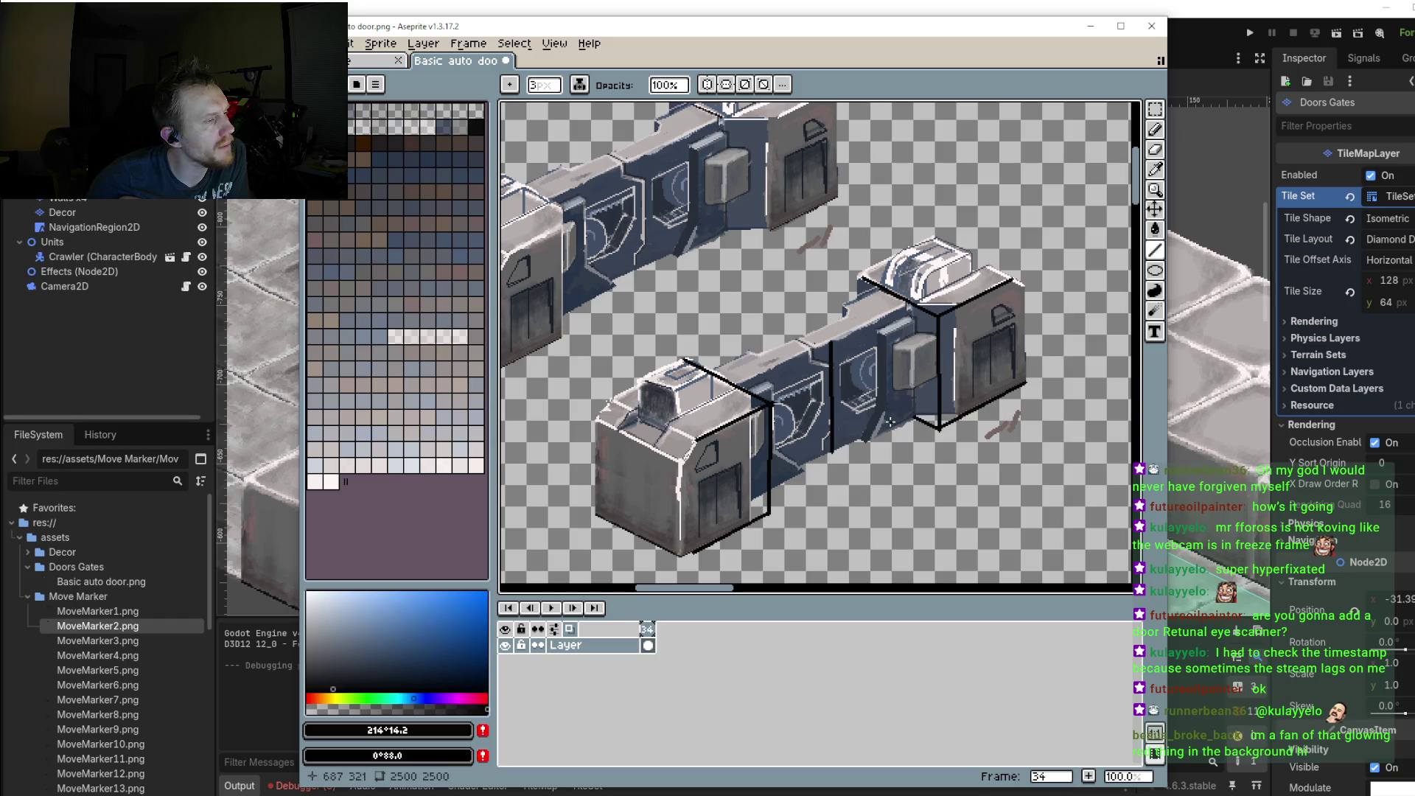
drag(741, 385, 907, 301)
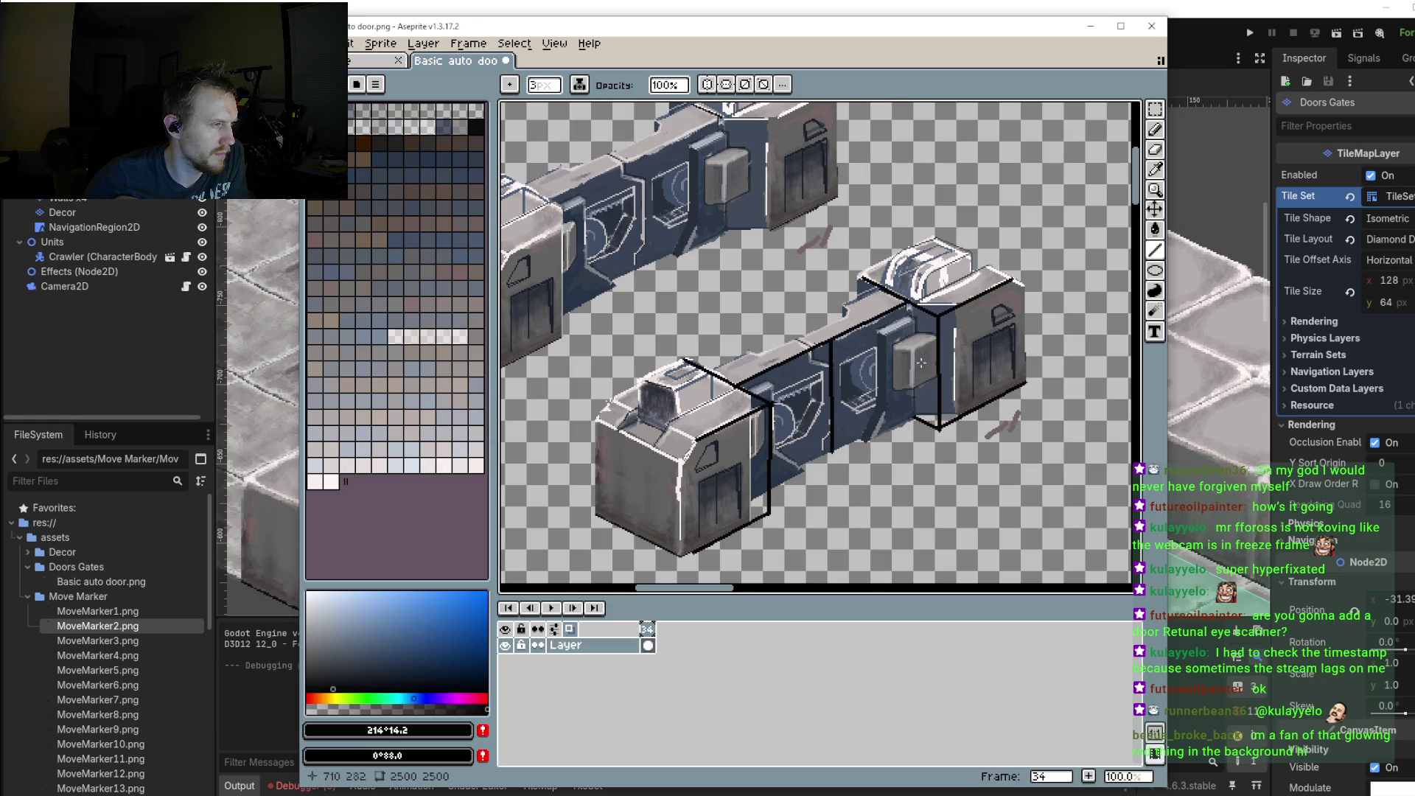
mouse_move(911, 308)
mouse_down()
mouse_move(911, 420)
mouse_move(771, 478)
mouse_up()
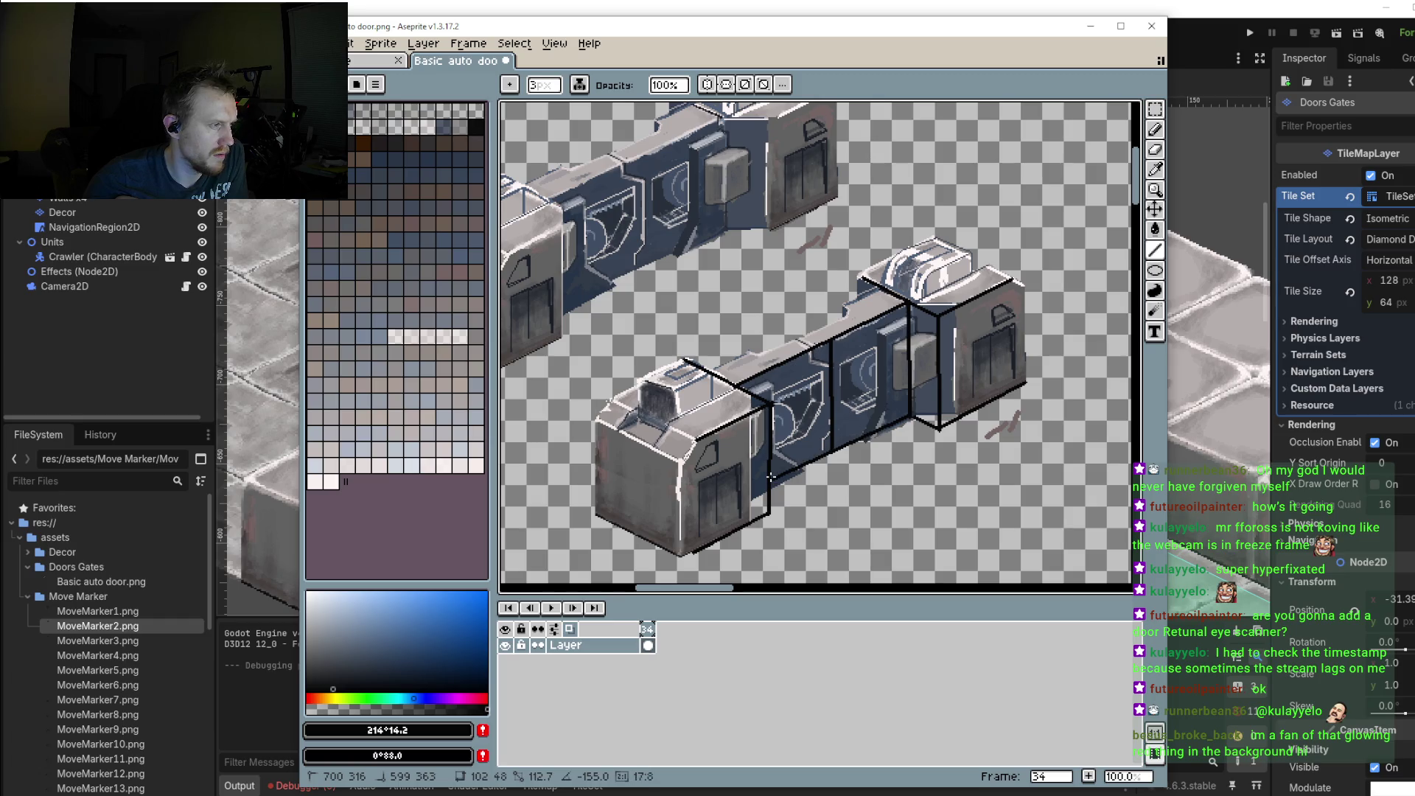
drag(771, 479, 768, 483)
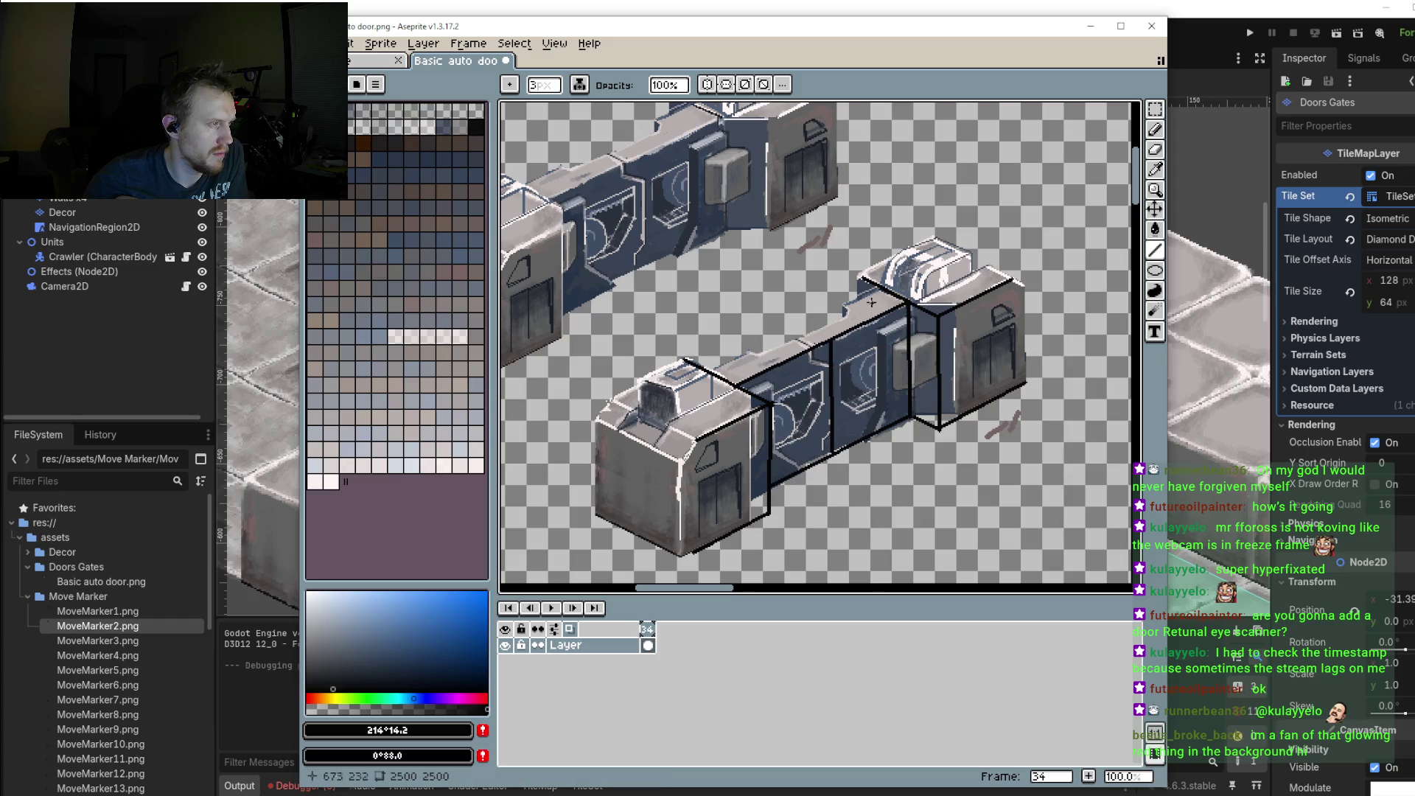
drag(876, 291, 711, 372)
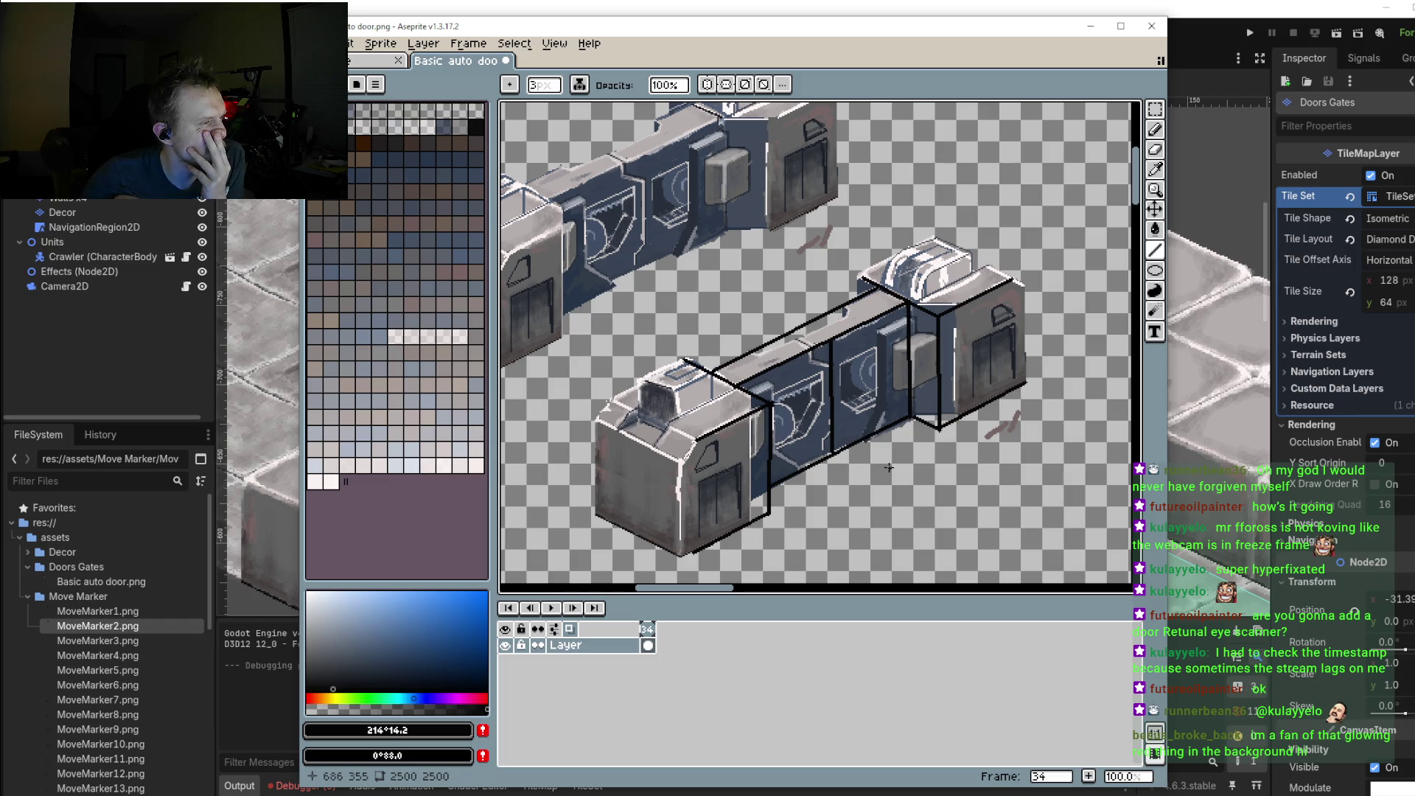
scroll(889, 467, down, 1)
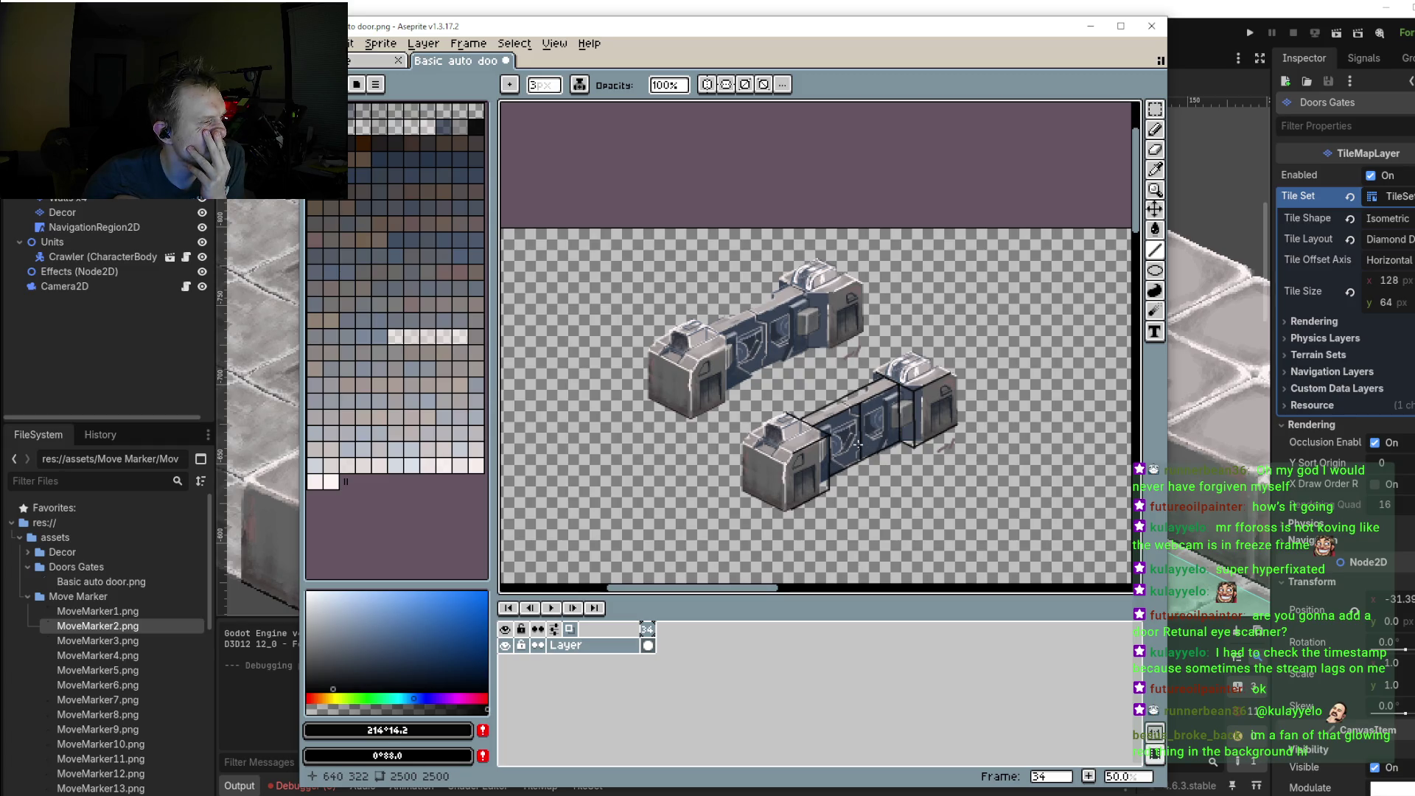
scroll(858, 445, up, 1)
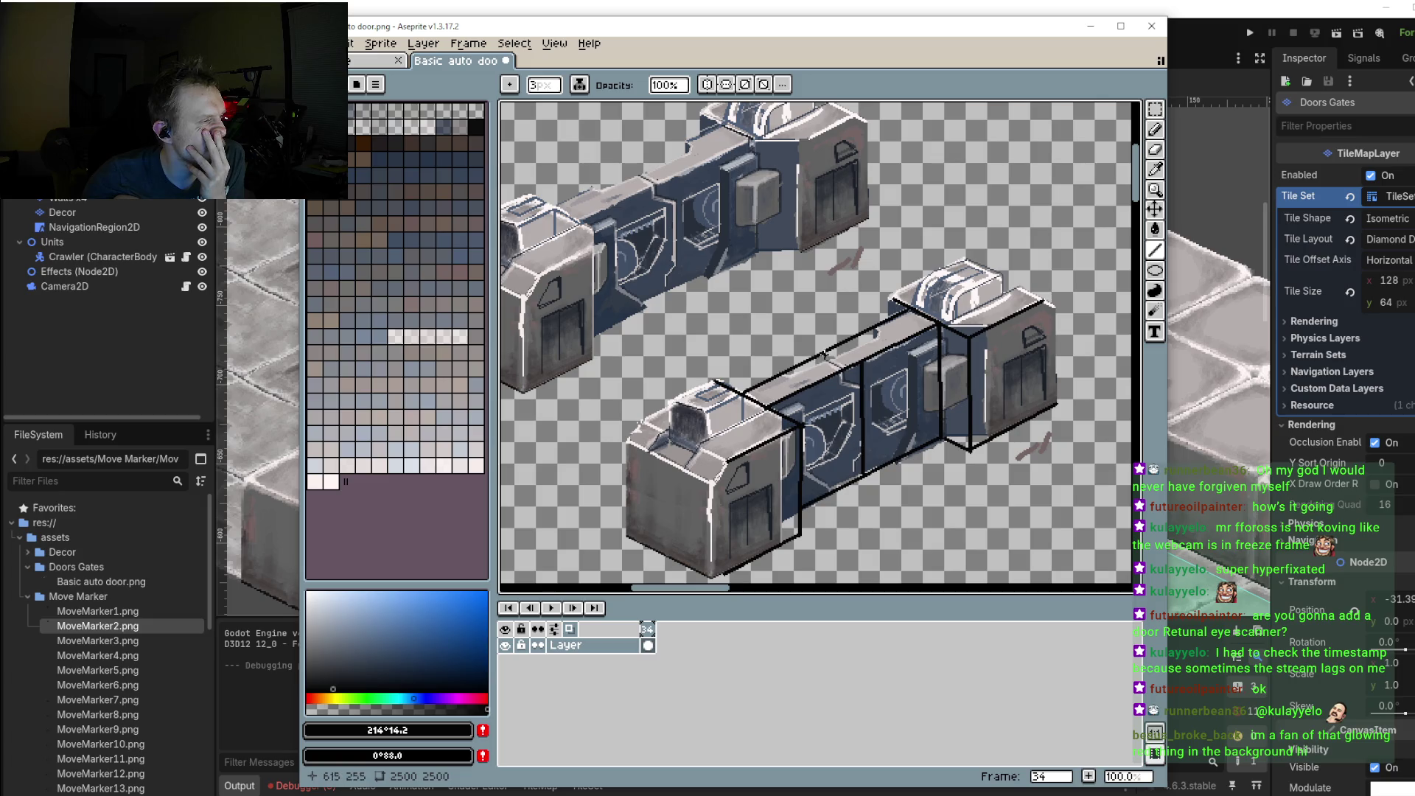
Step: Add a black top-edge line, a left vertical edge and a short bottom diagonal on the middle section
scroll(842, 345, up, 2)
drag(914, 366, 833, 327)
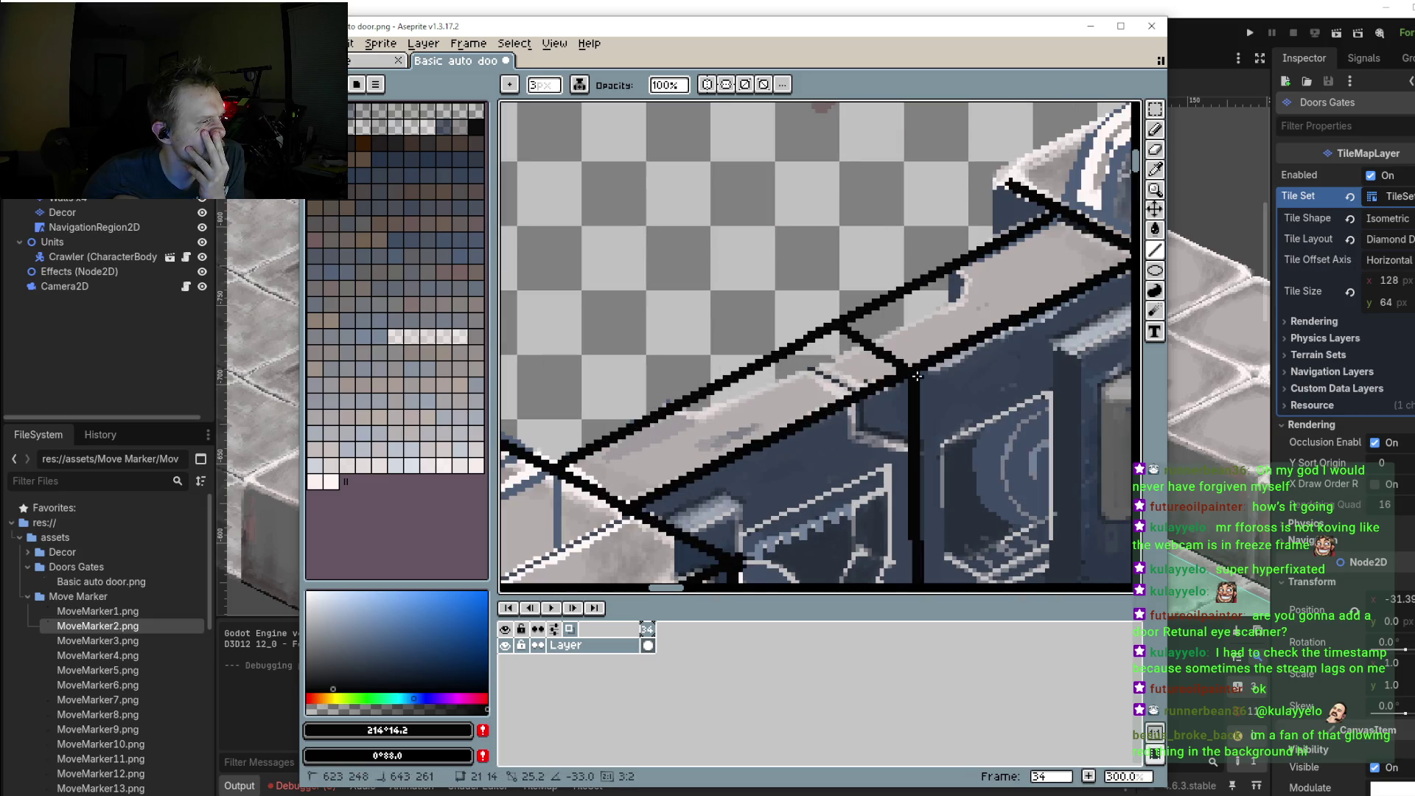
scroll(833, 326, down, 2)
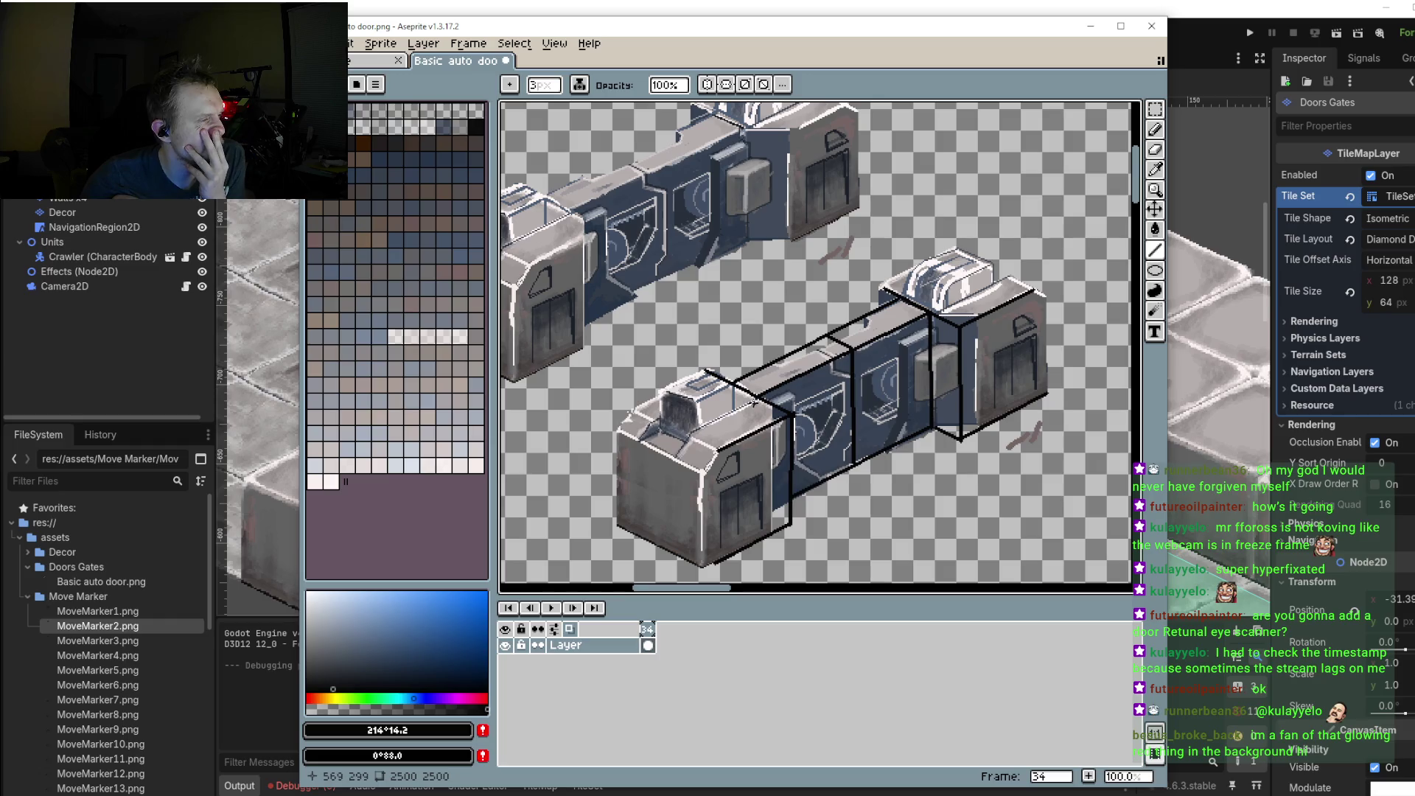
click(629, 414)
drag(756, 400, 756, 522)
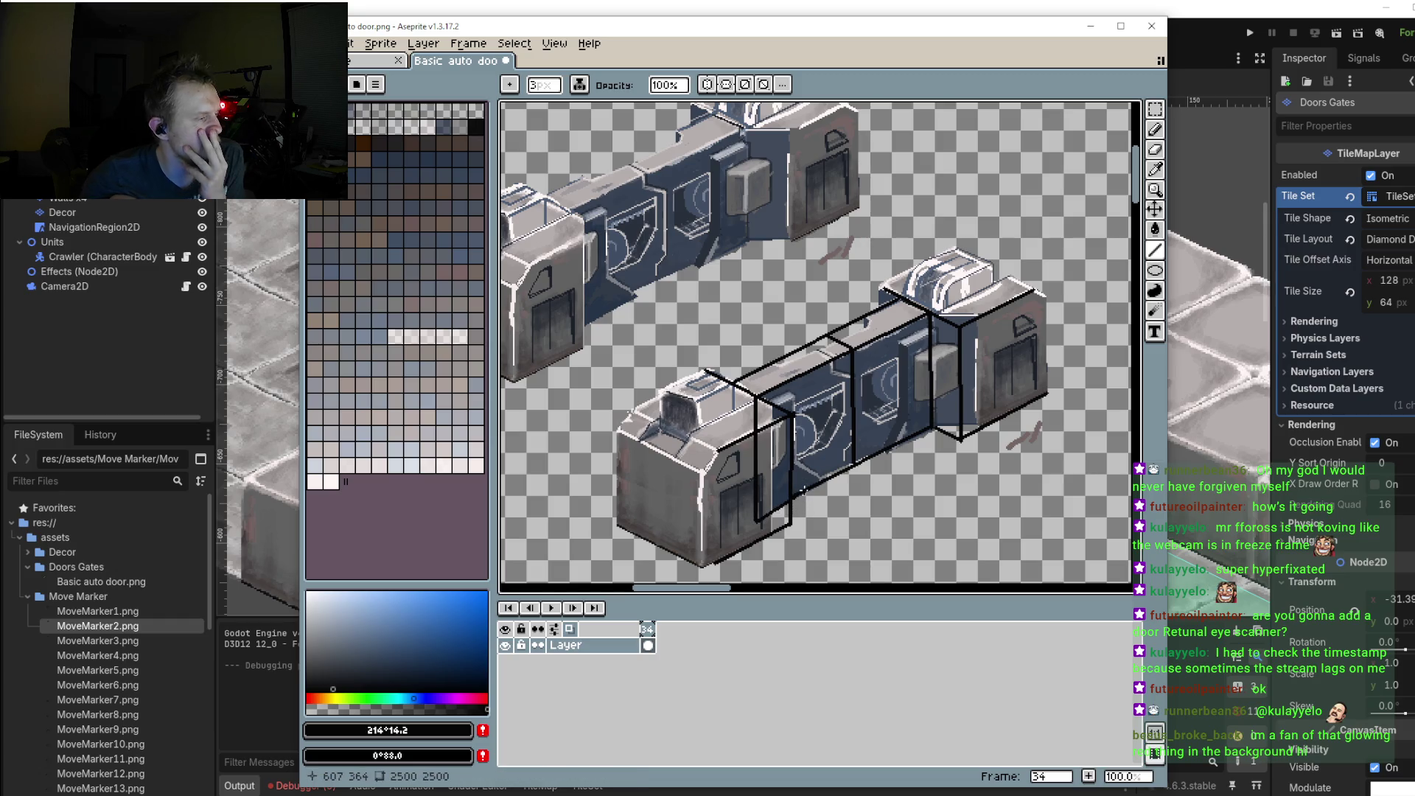
drag(814, 484, 755, 519)
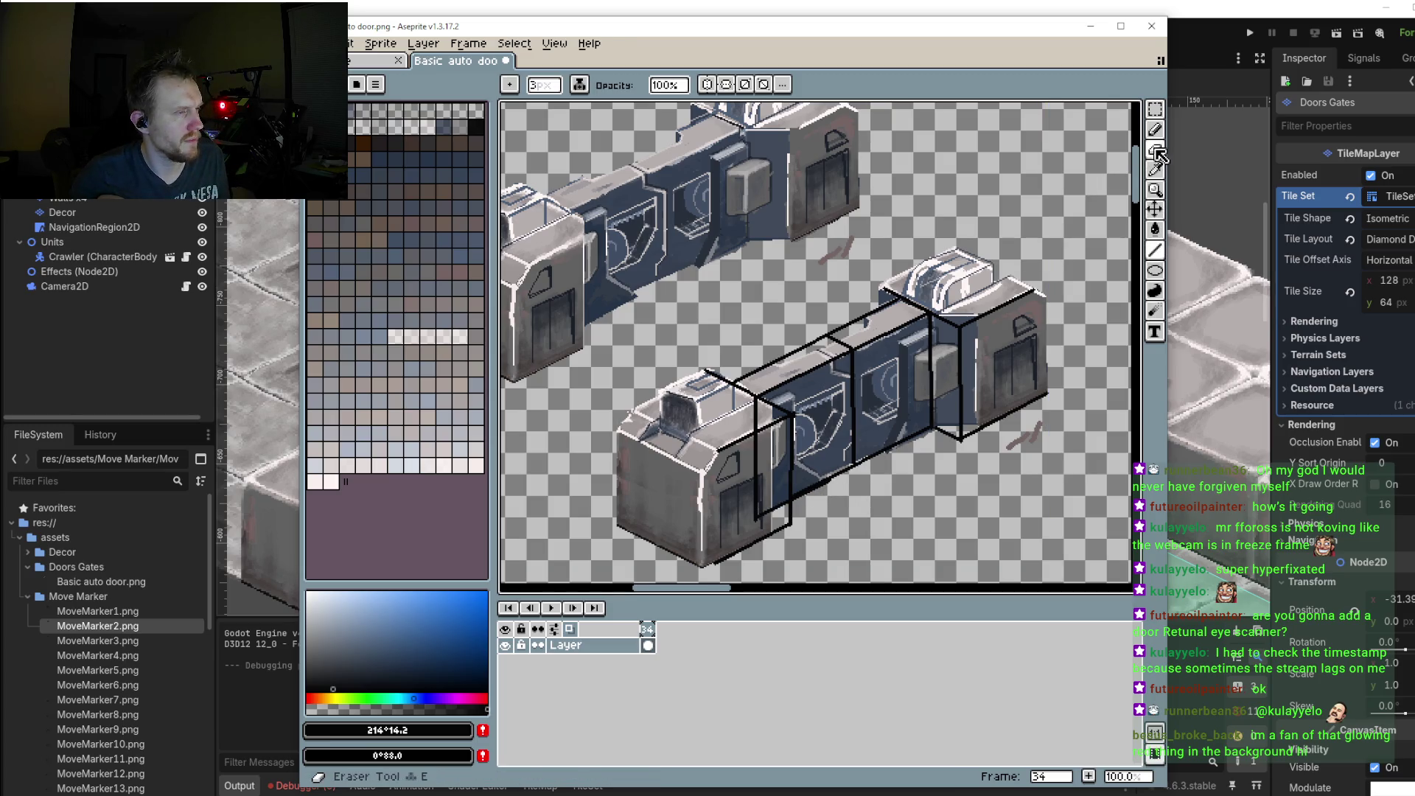
Step: Select the door's middle panel and move a copy below the lower door's right end
click(1155, 109)
scroll(747, 362, down, 2)
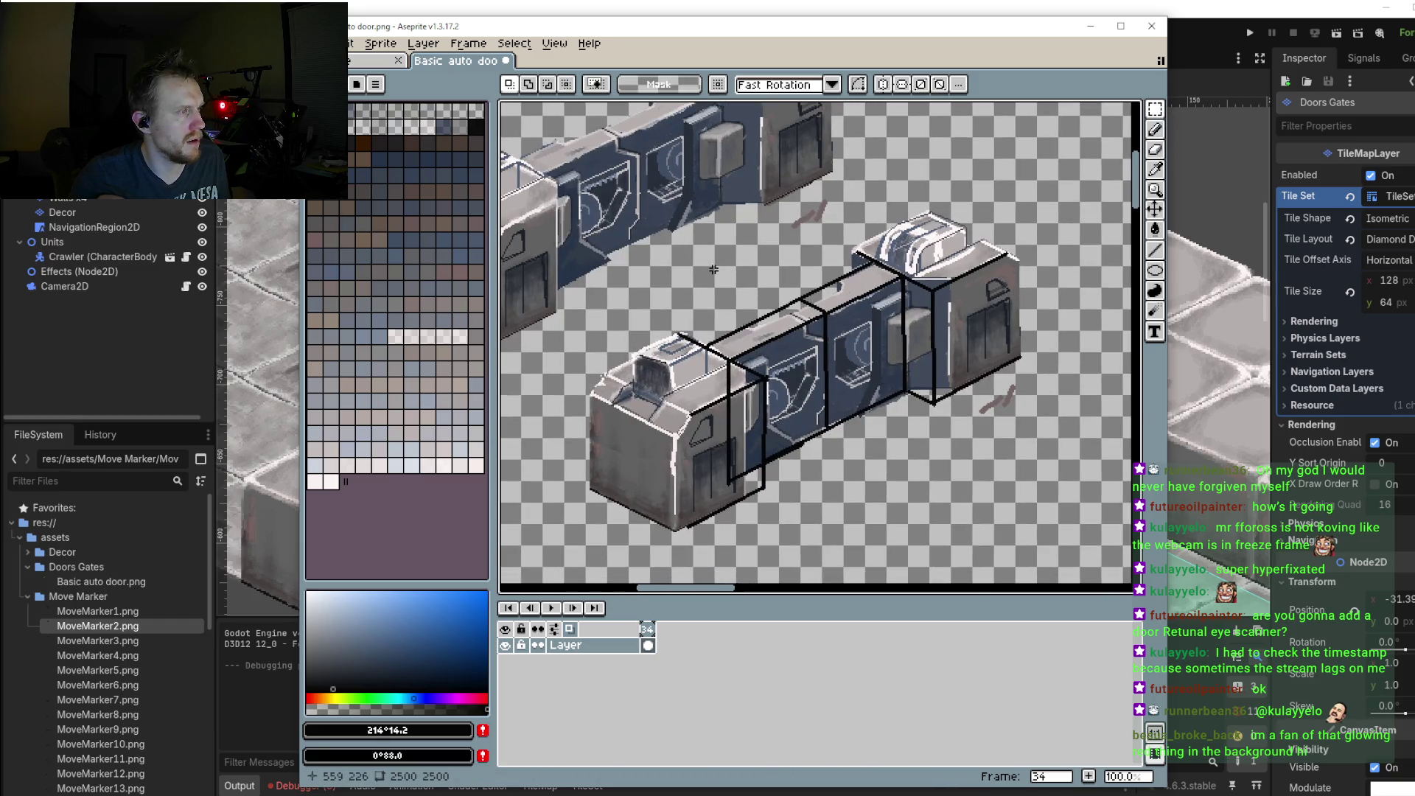
drag(712, 276, 827, 488)
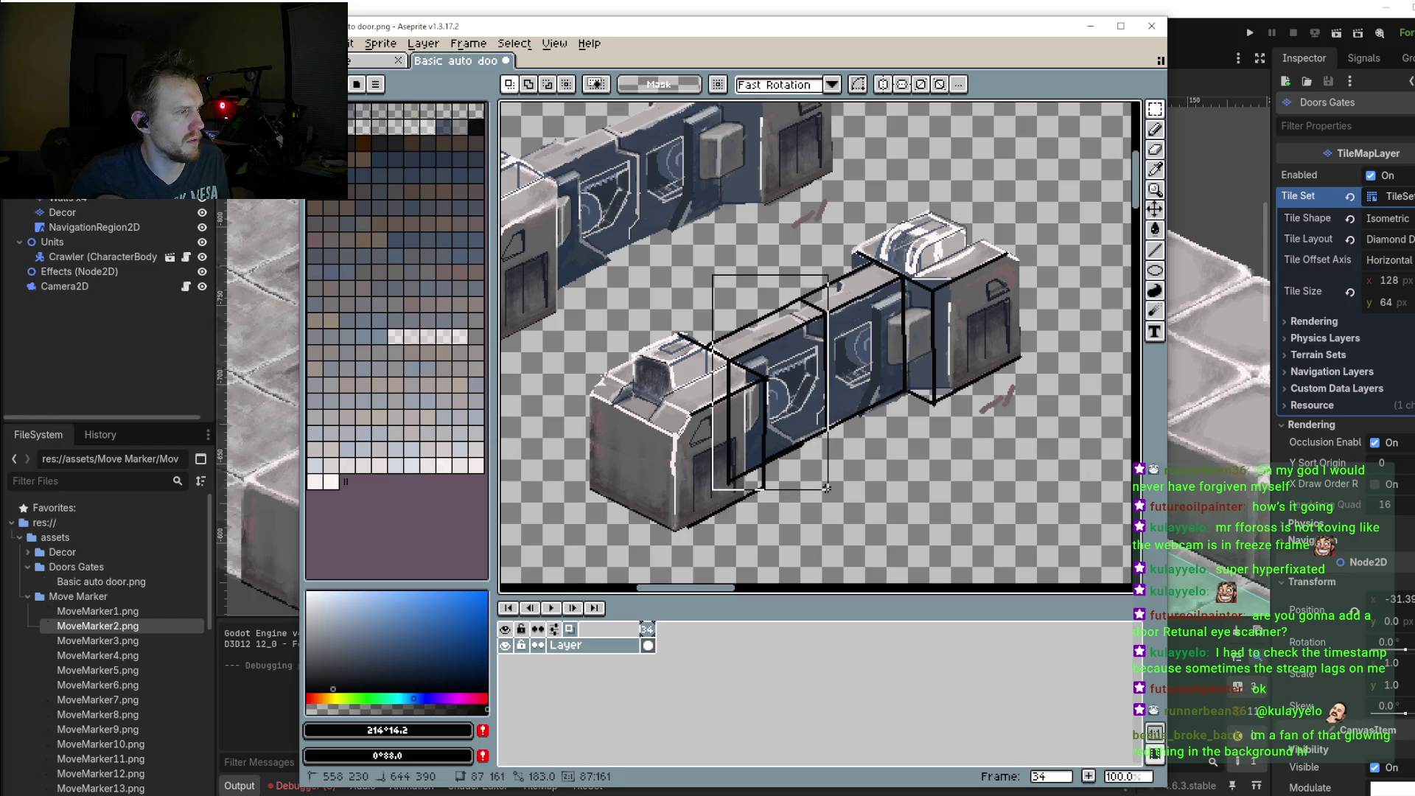
click(811, 431)
drag(811, 431, 889, 293)
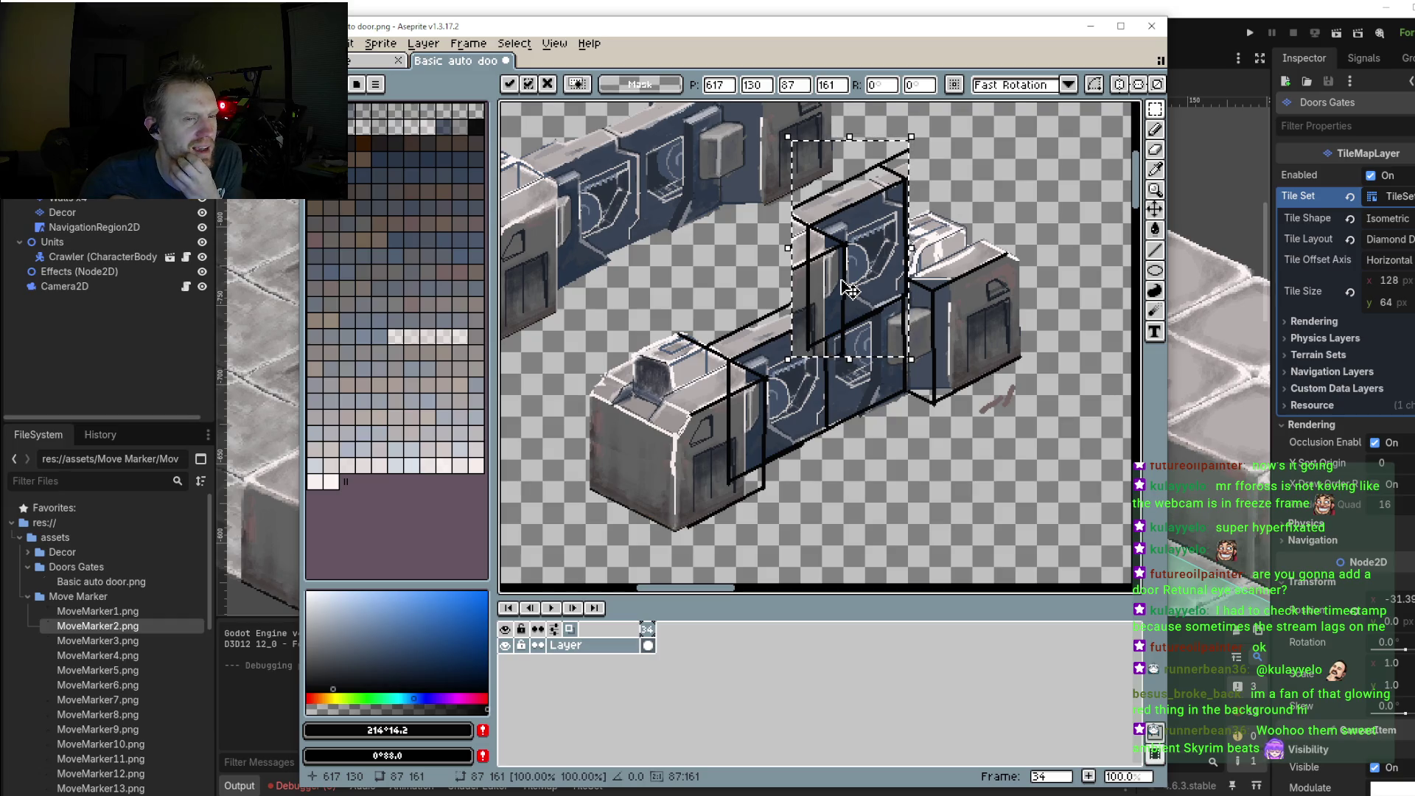
mouse_move(849, 290)
mouse_down()
mouse_move(872, 518)
mouse_move(849, 278)
mouse_up()
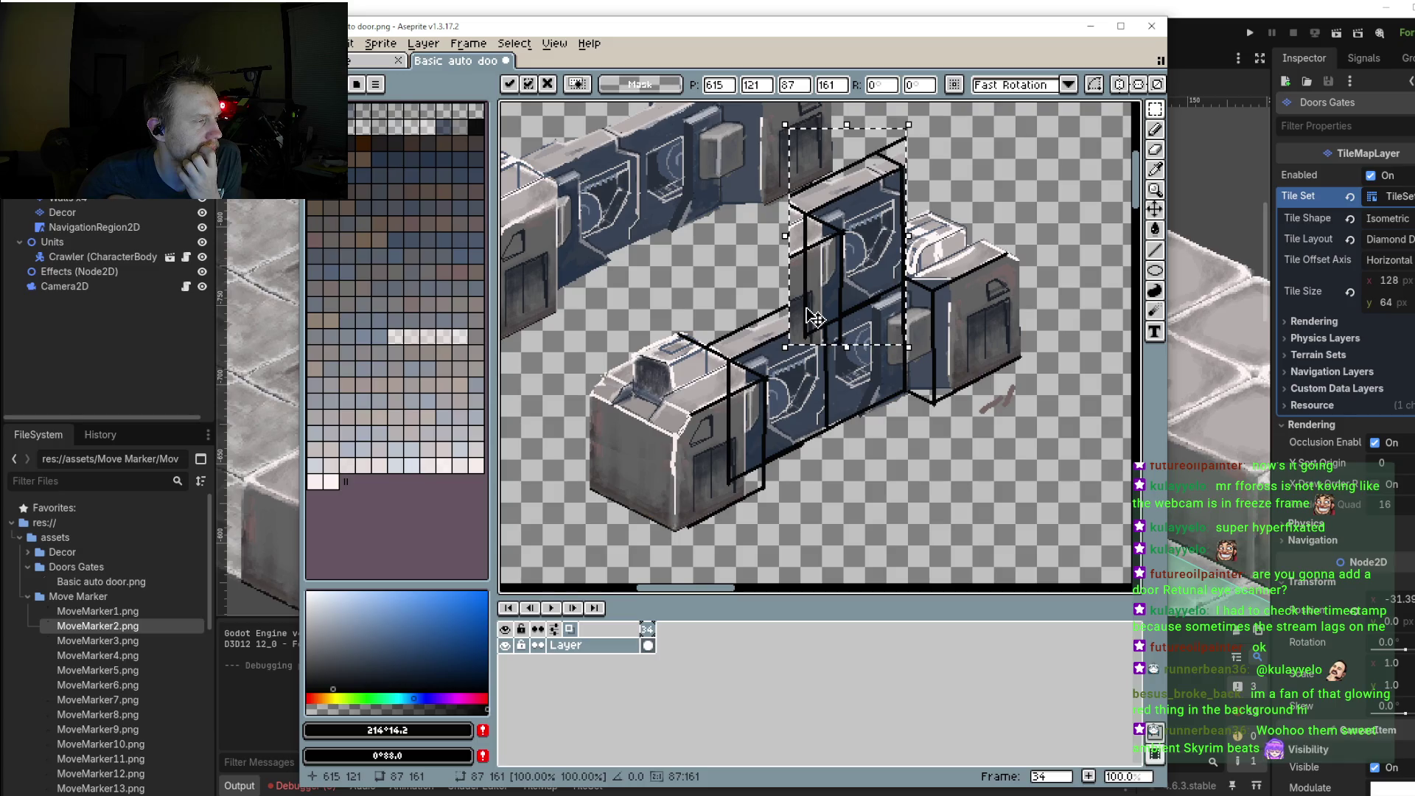
mouse_move(840, 303)
mouse_down()
mouse_move(992, 466)
mouse_move(1014, 493)
mouse_move(1005, 512)
mouse_up()
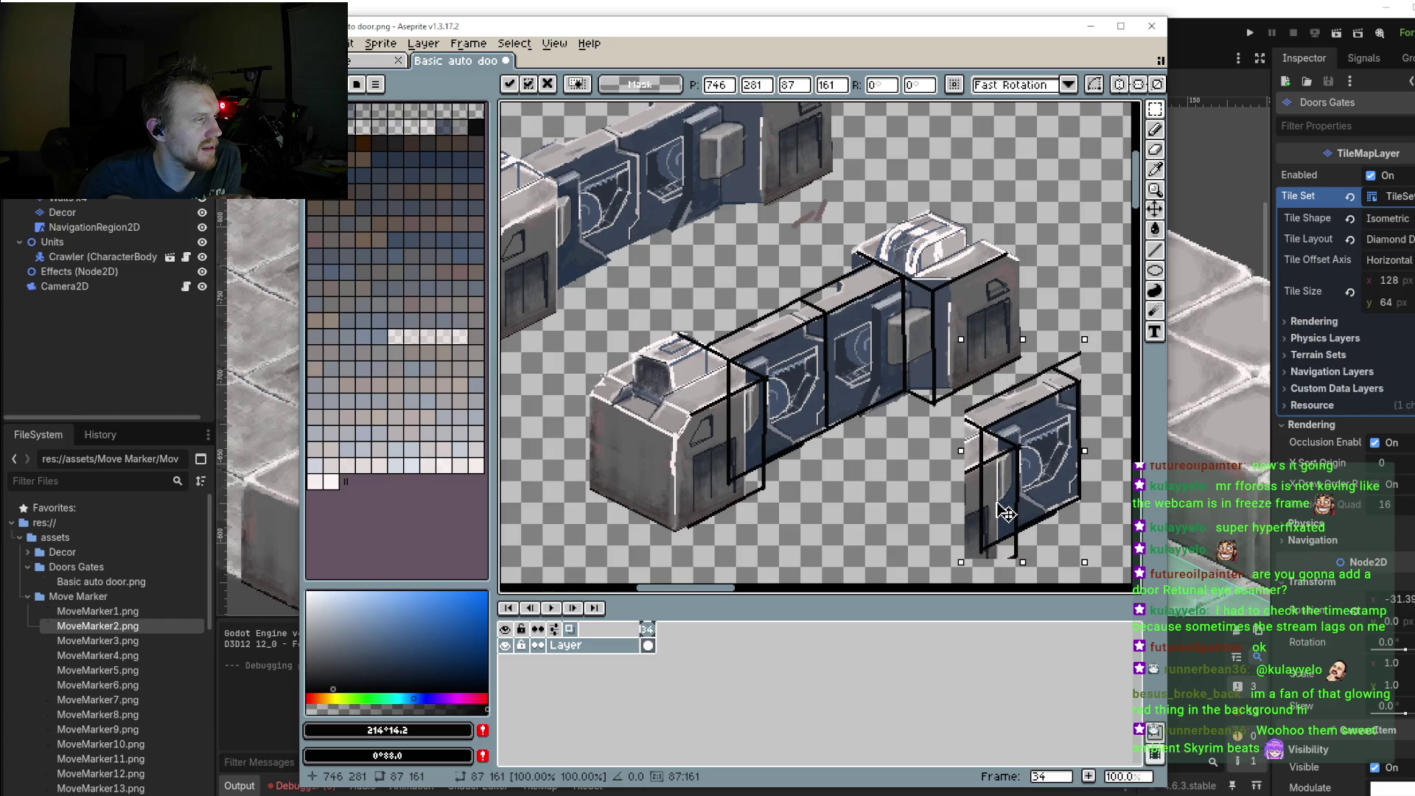
drag(1006, 513, 1005, 515)
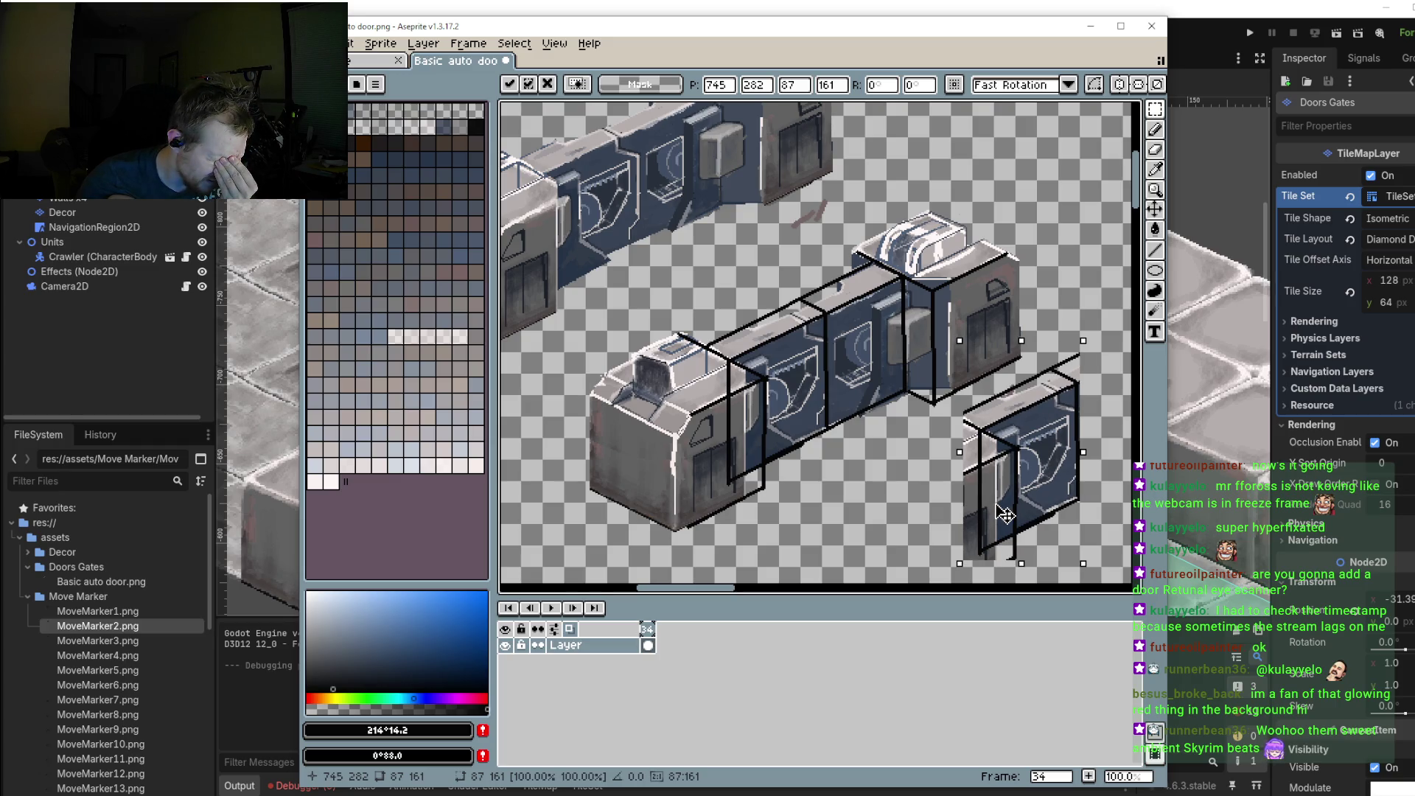
mouse_move(1006, 514)
mouse_down()
mouse_move(818, 273)
mouse_move(826, 283)
mouse_up()
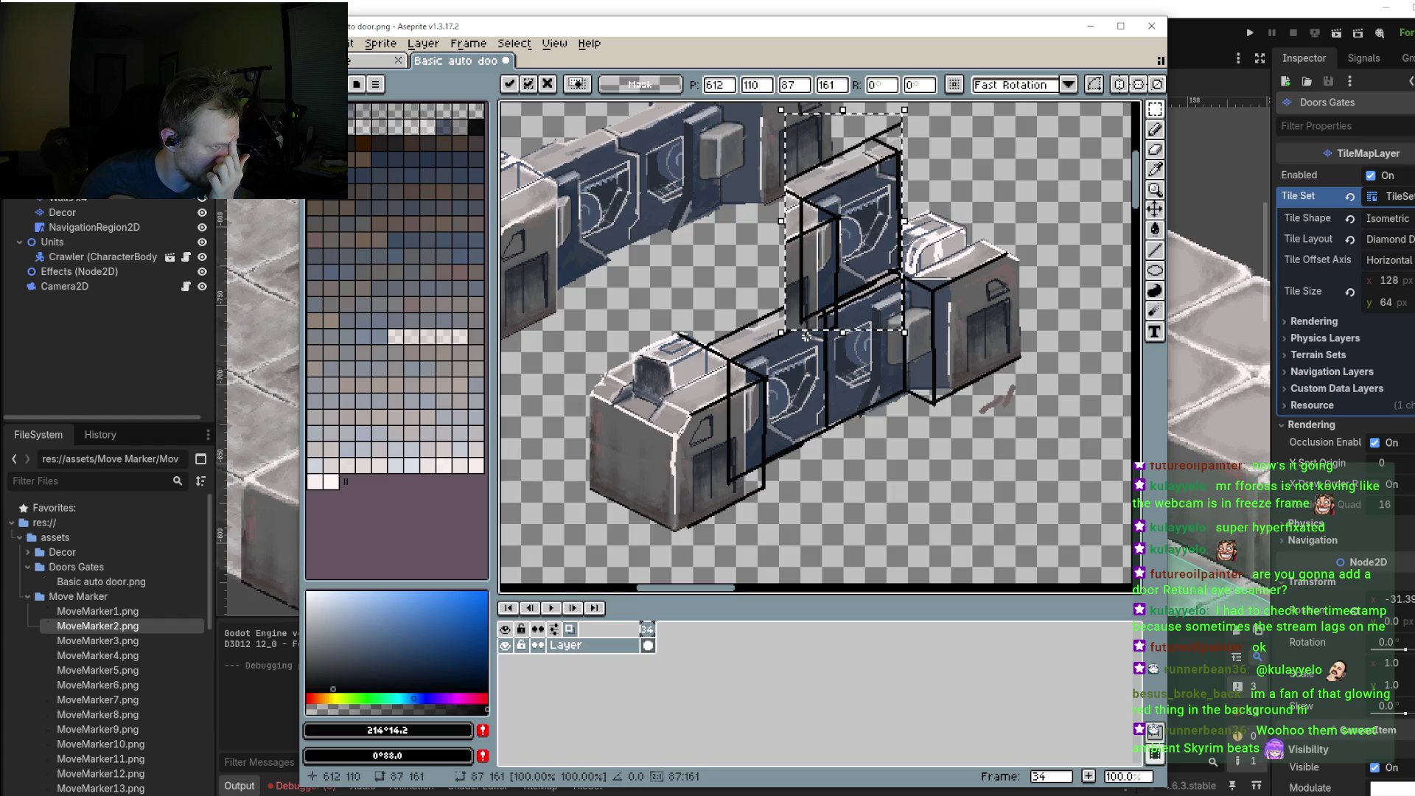
drag(798, 222, 922, 441)
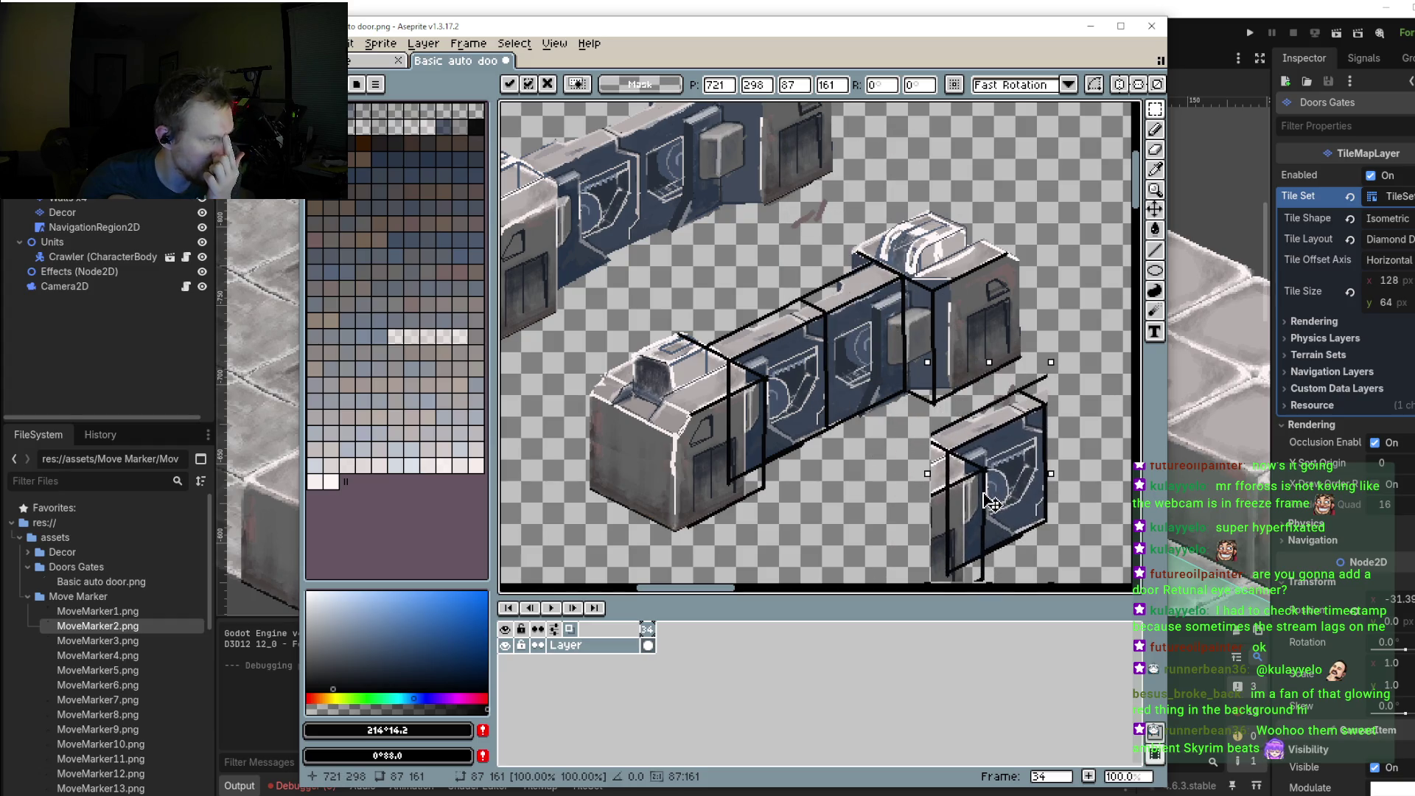
click(1155, 251)
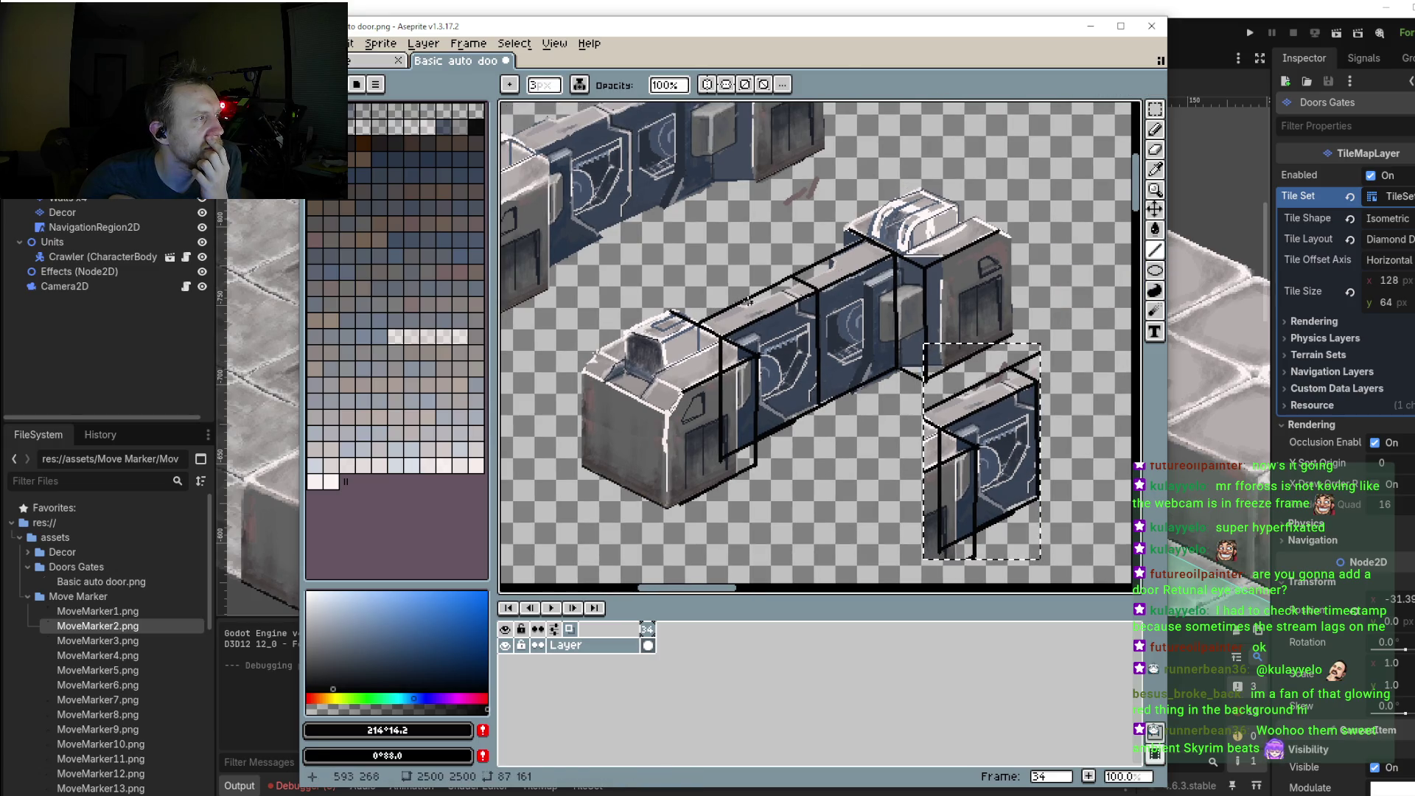
Step: Commit the pencil stroke and pick black as the outline colour
mouse_move(749, 318)
mouse_down()
mouse_move(842, 388)
mouse_move(740, 363)
mouse_up()
scroll(842, 389, up, 2)
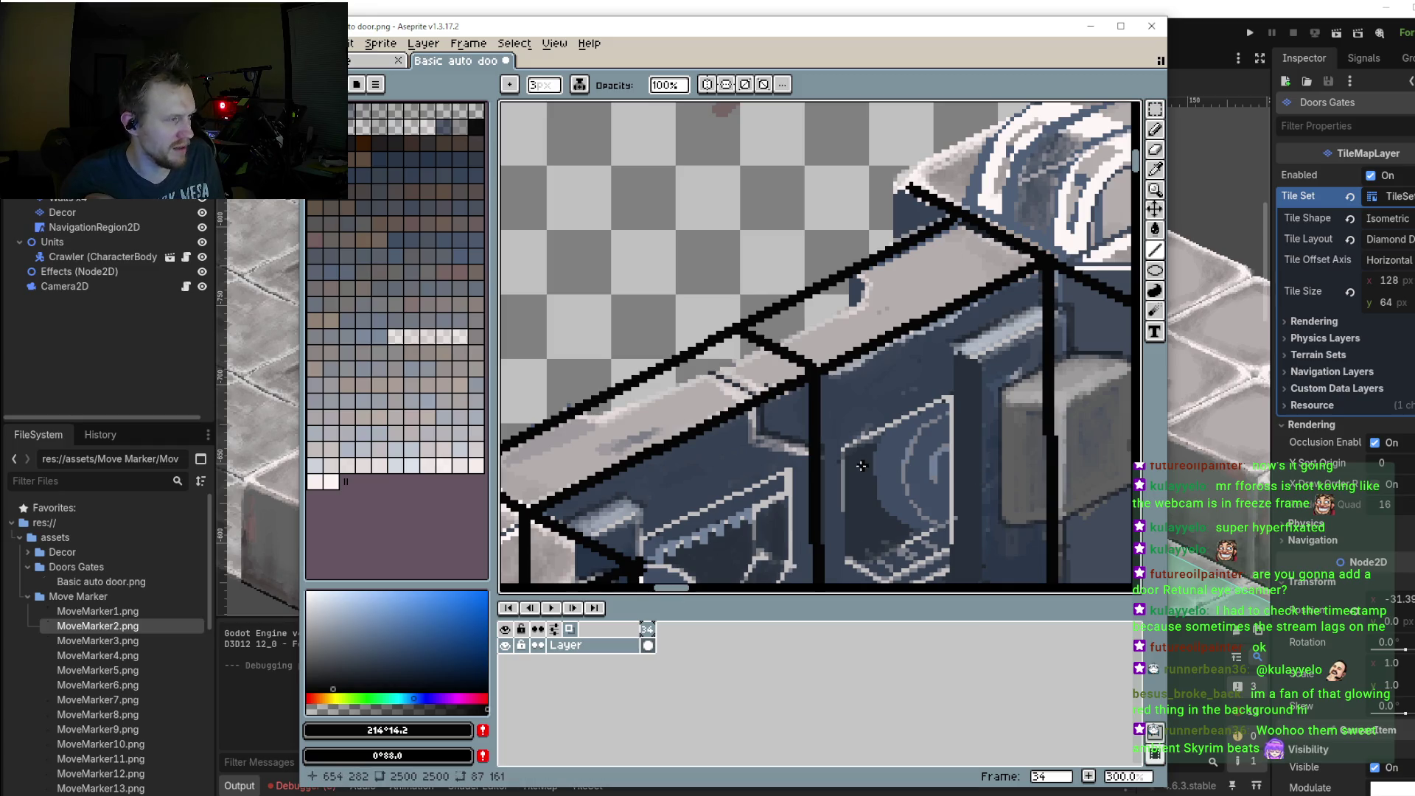
key(b)
alt+click(709, 343)
scroll(716, 293, down, 1)
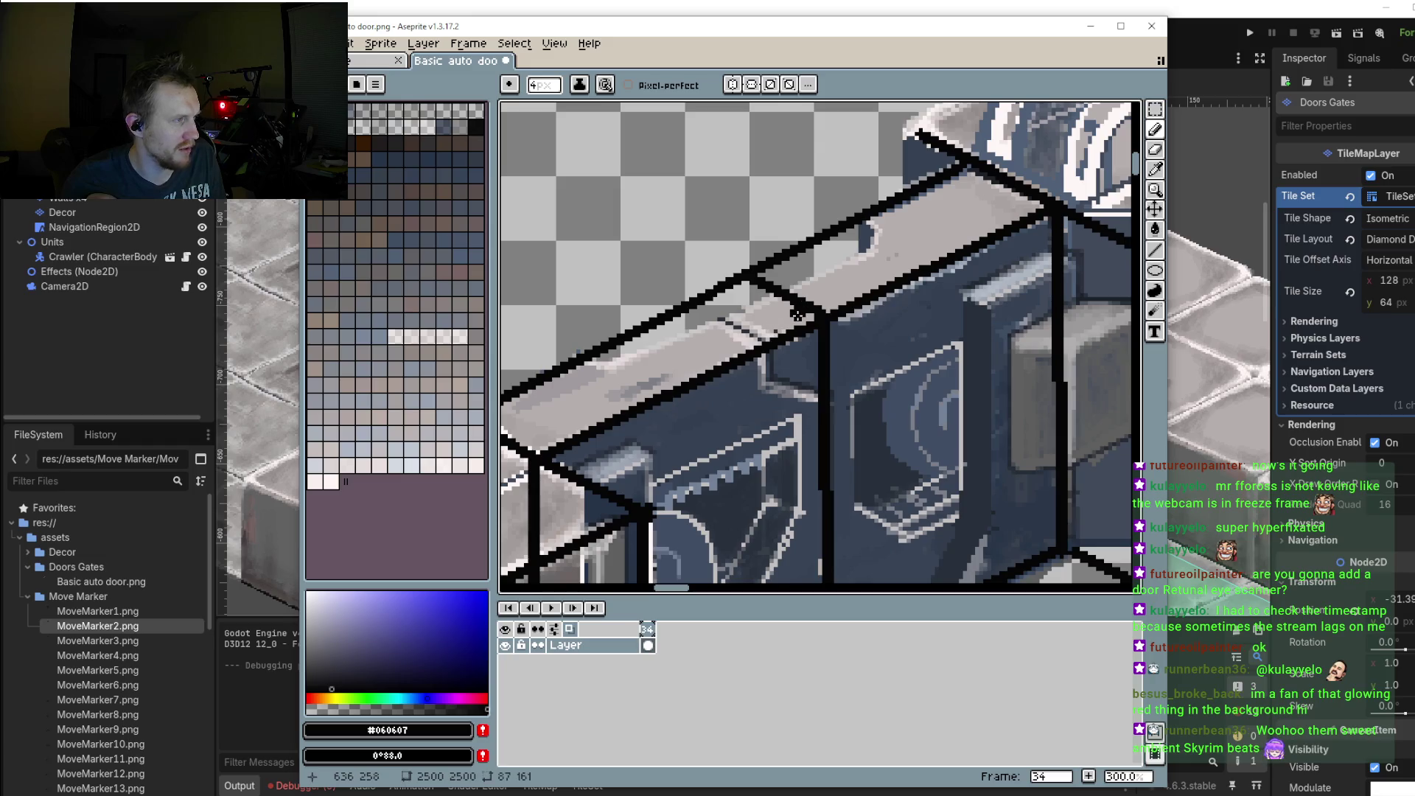
key(m)
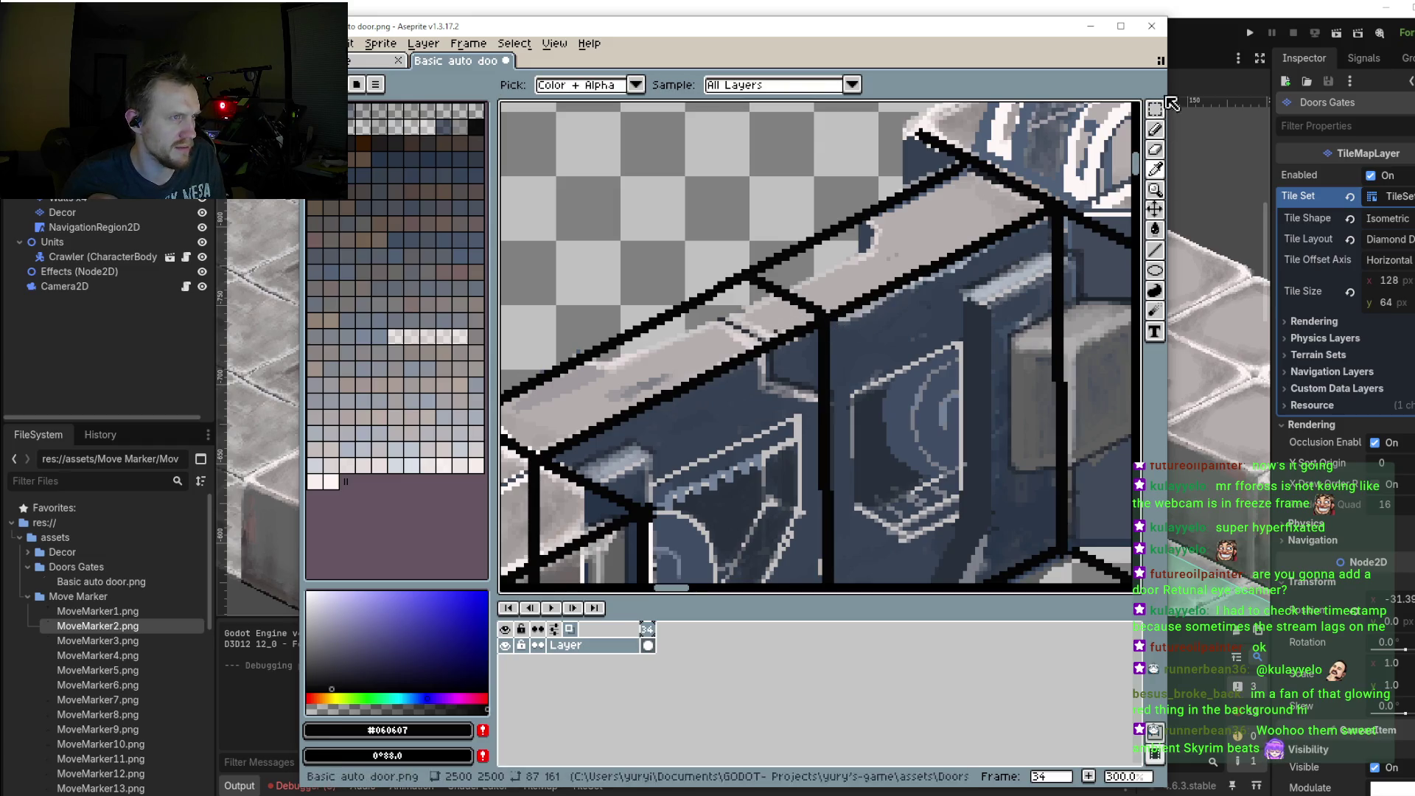
Step: Draw straight black edge lines, a diagonal along the box top and a vertical down the box
scroll(762, 335, up, 2)
key(b)
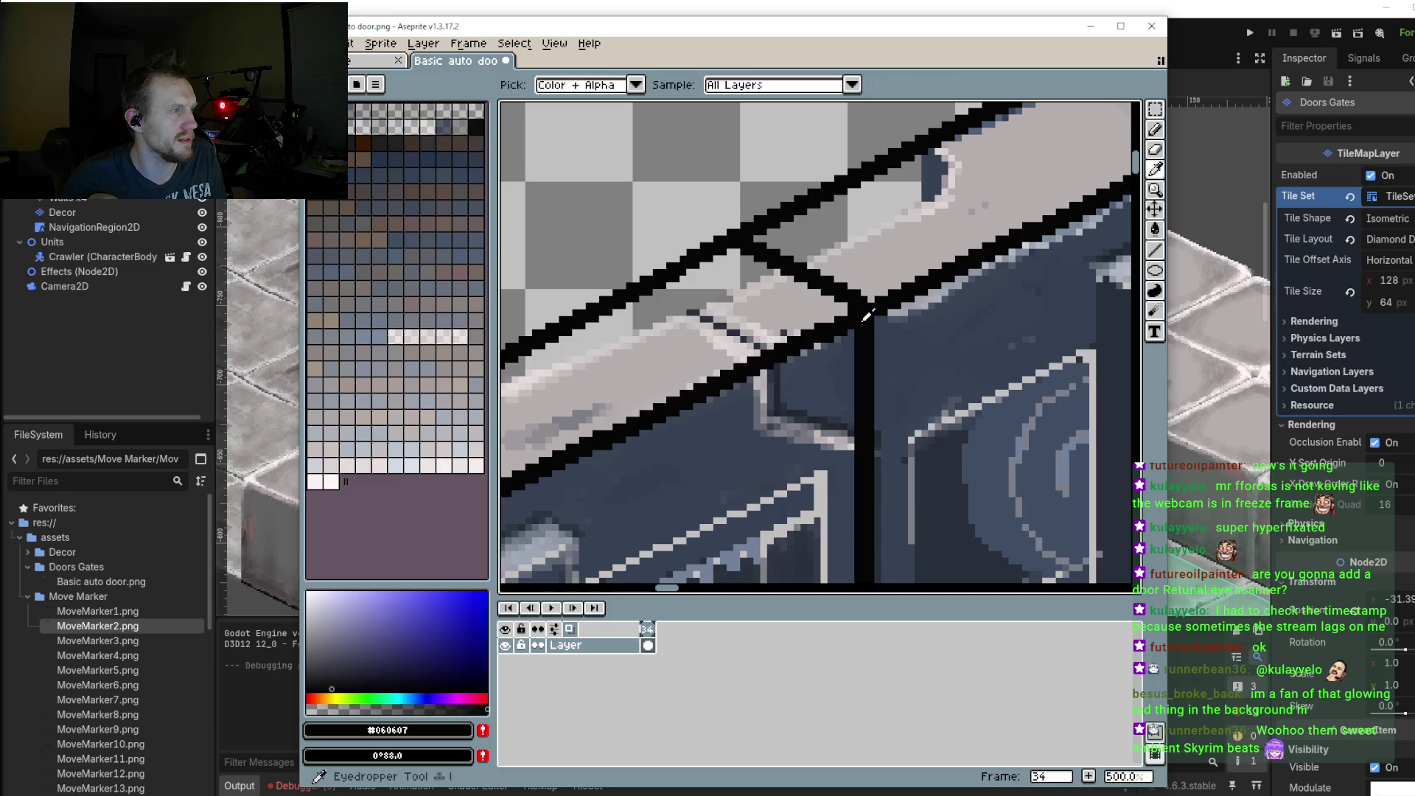
click(664, 263)
shift+click(814, 350)
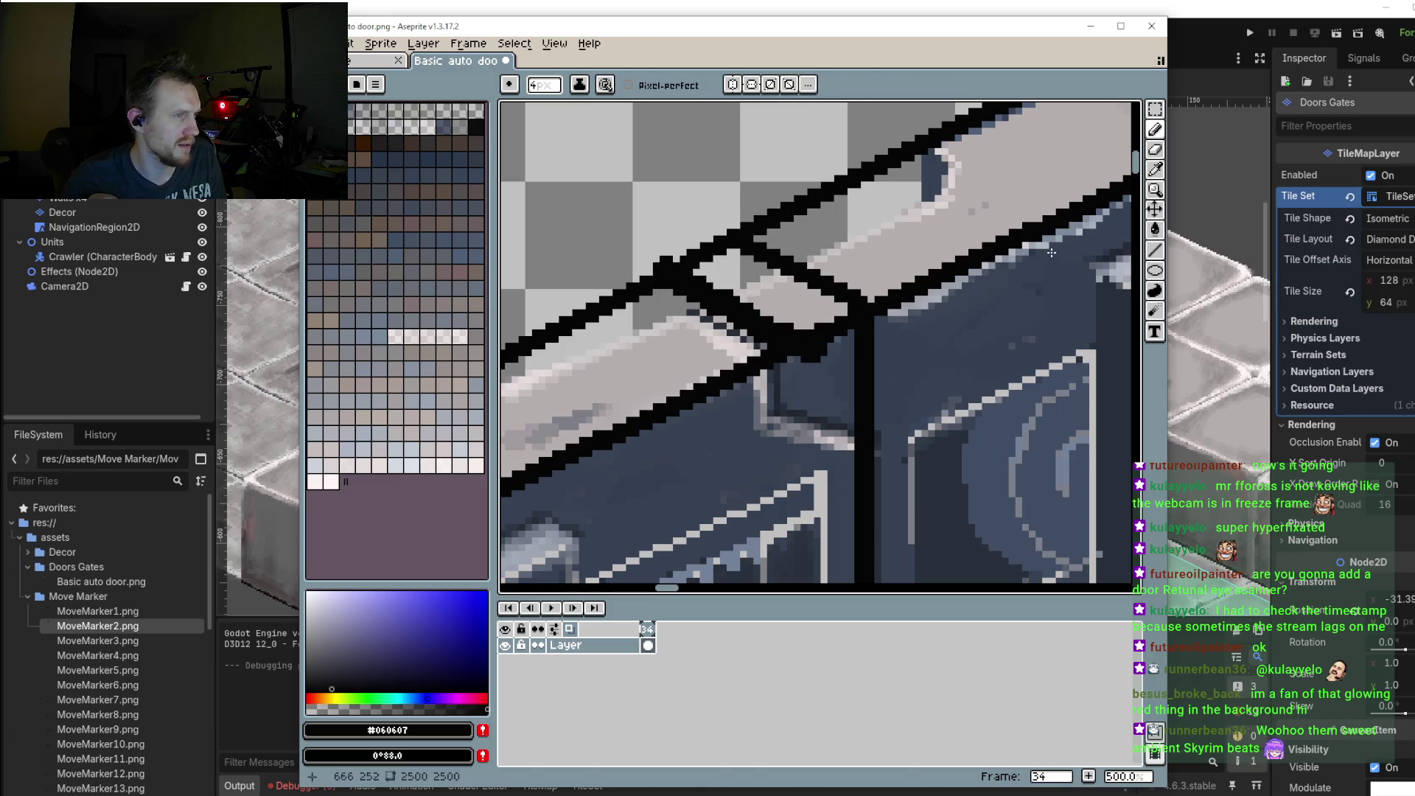
click(1155, 250)
key(ctrl+z)
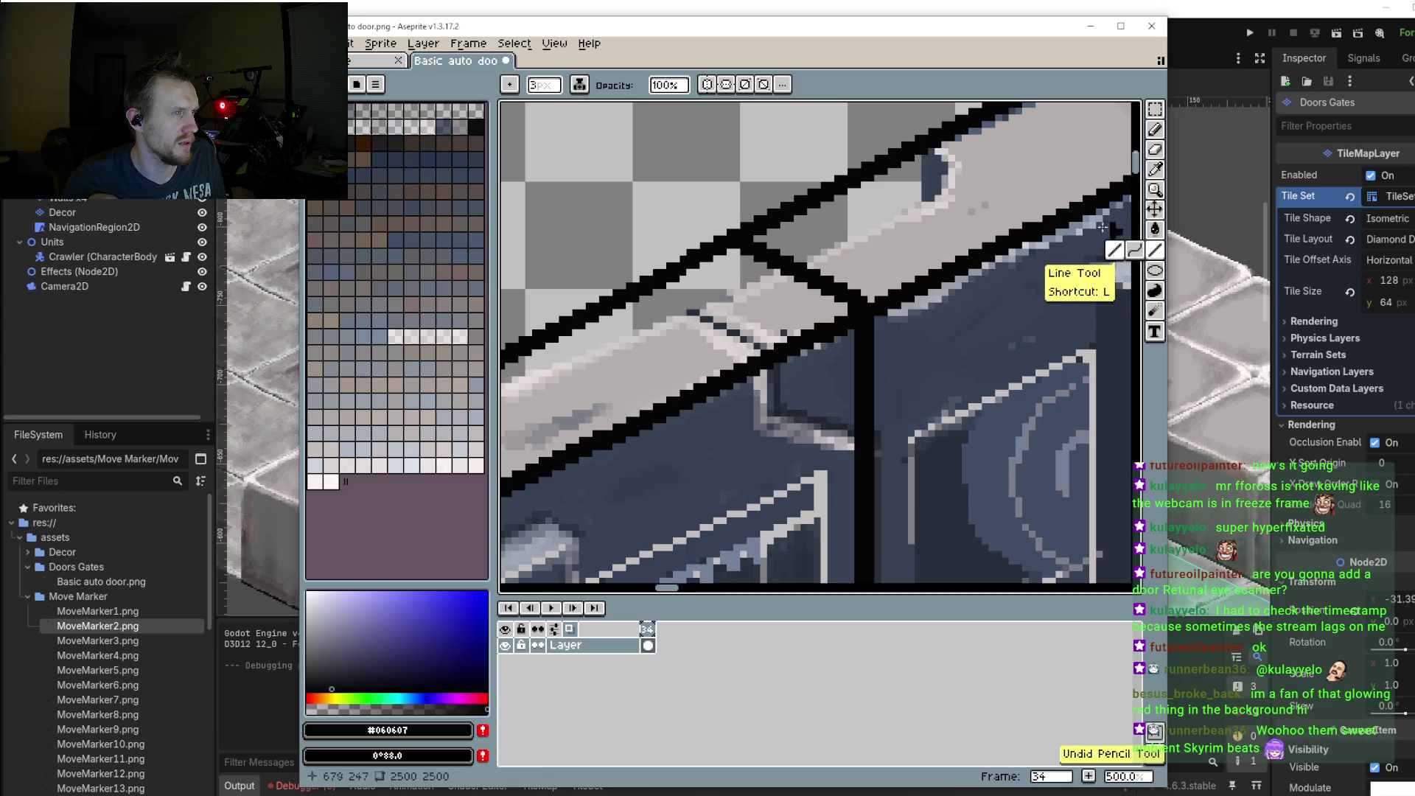
drag(684, 267, 797, 337)
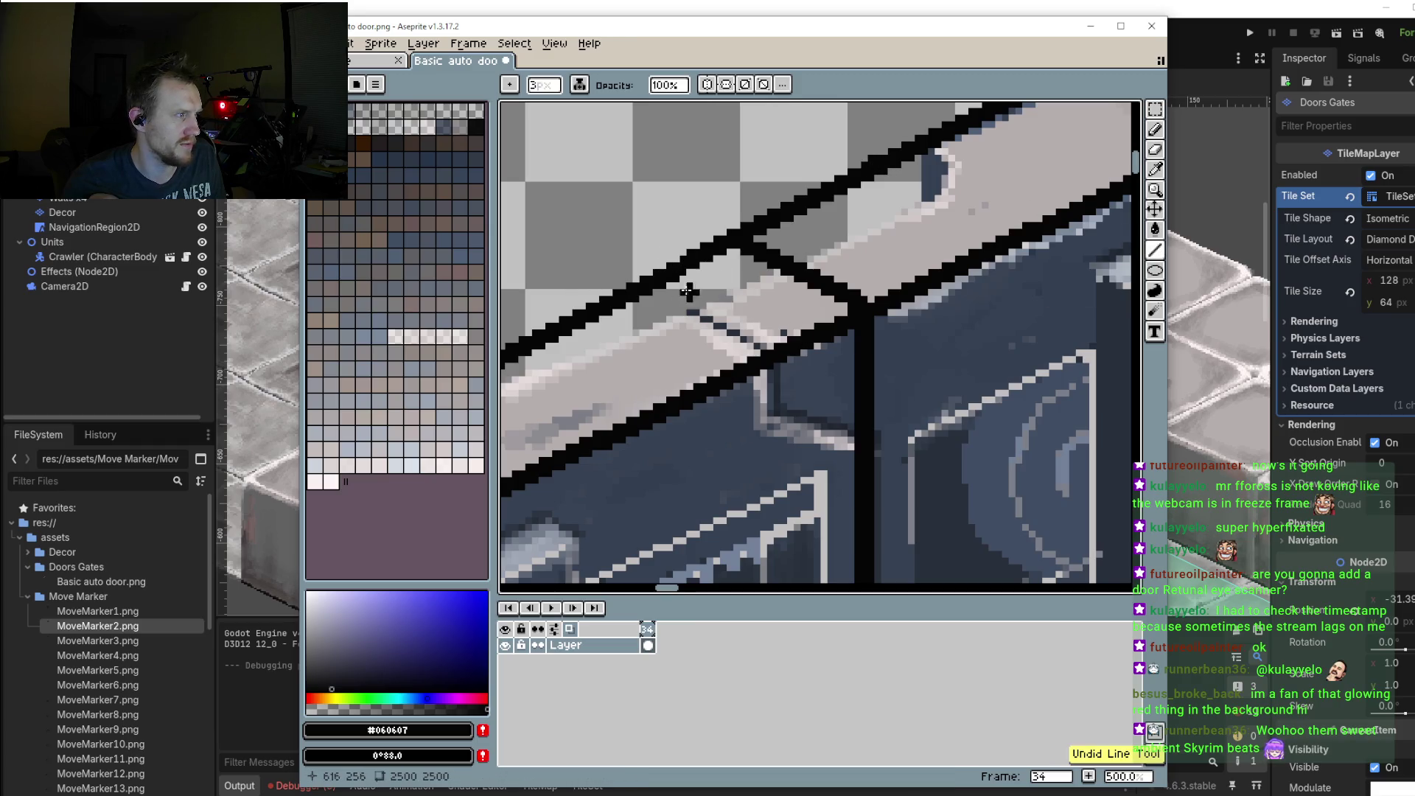
scroll(797, 336, down, 2)
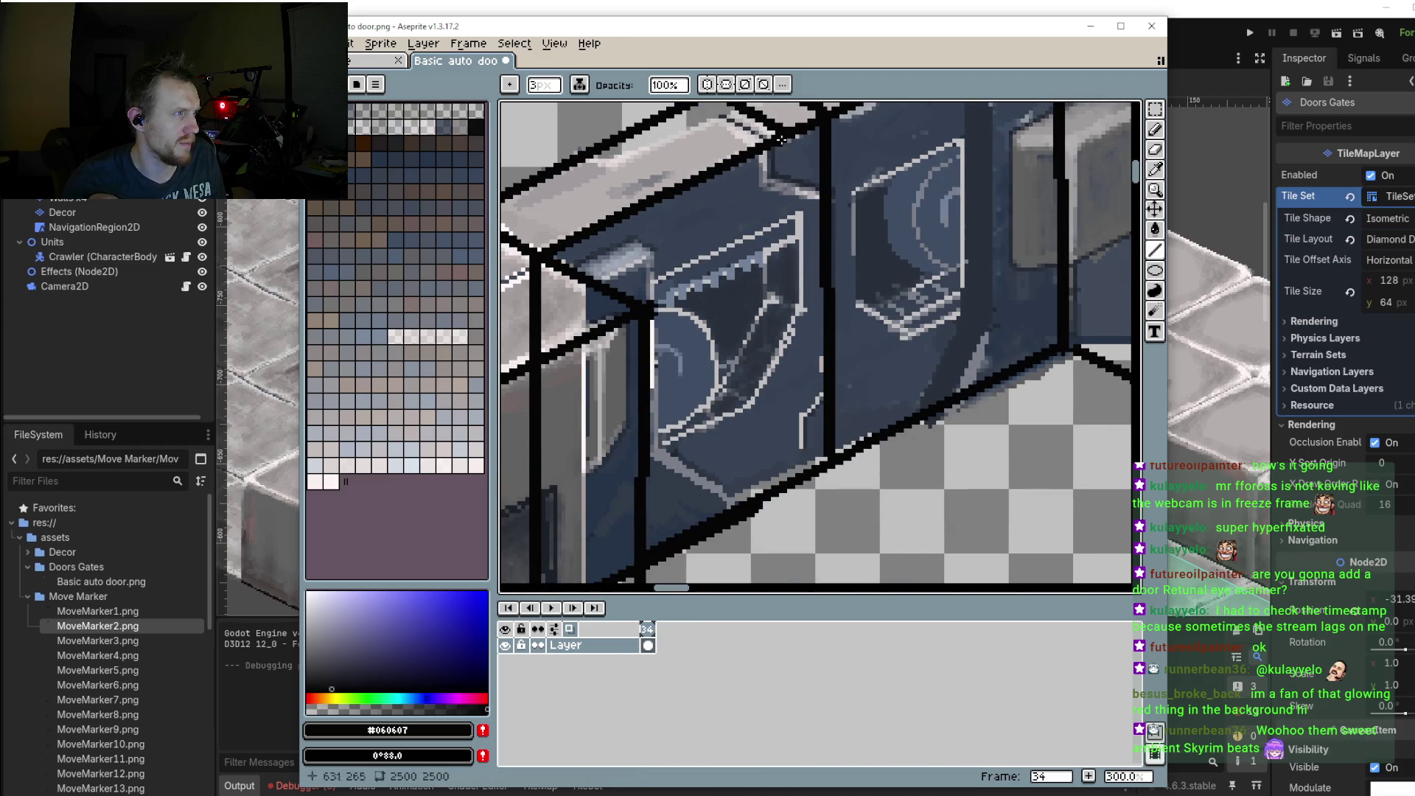
drag(783, 139, 796, 471)
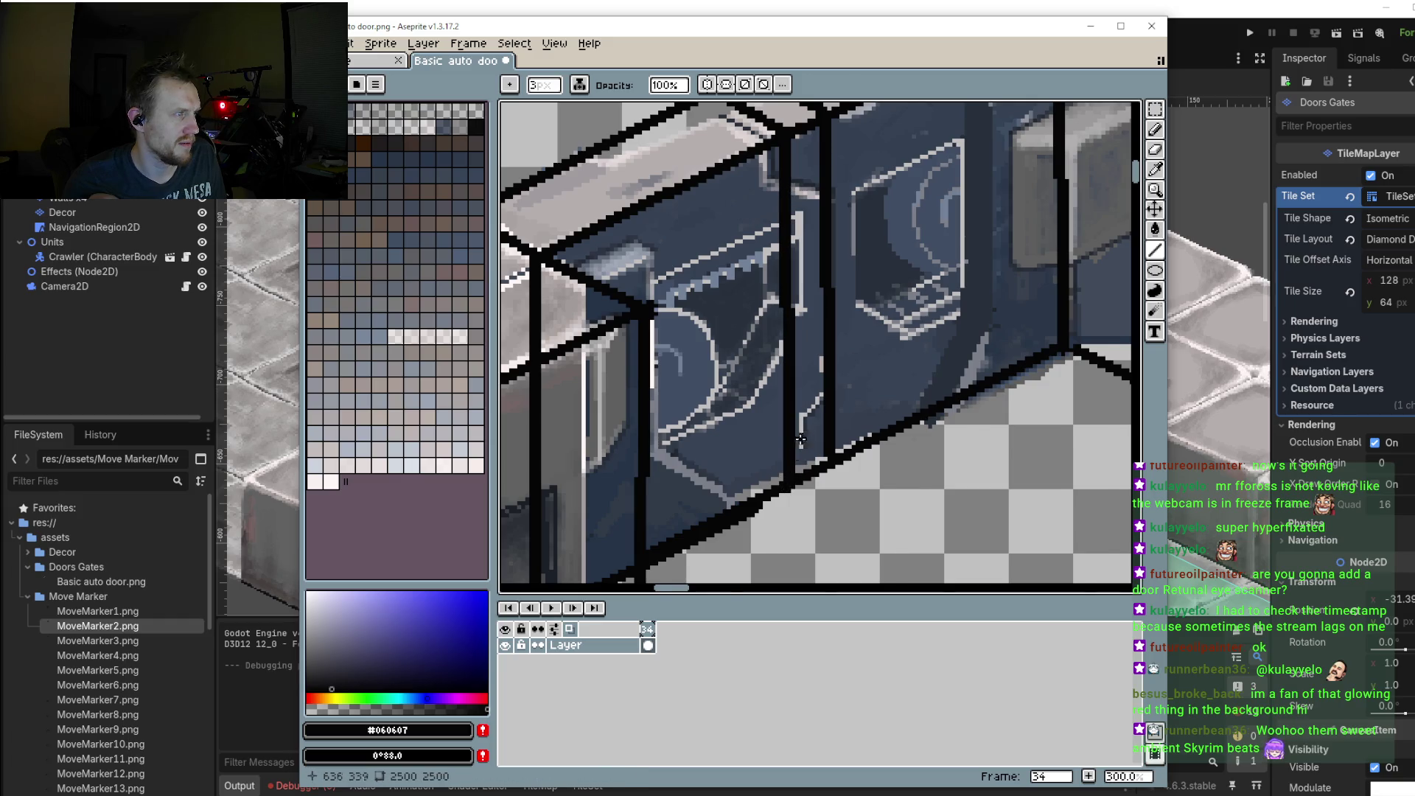
scroll(800, 449, down, 5)
scroll(807, 424, up, 3)
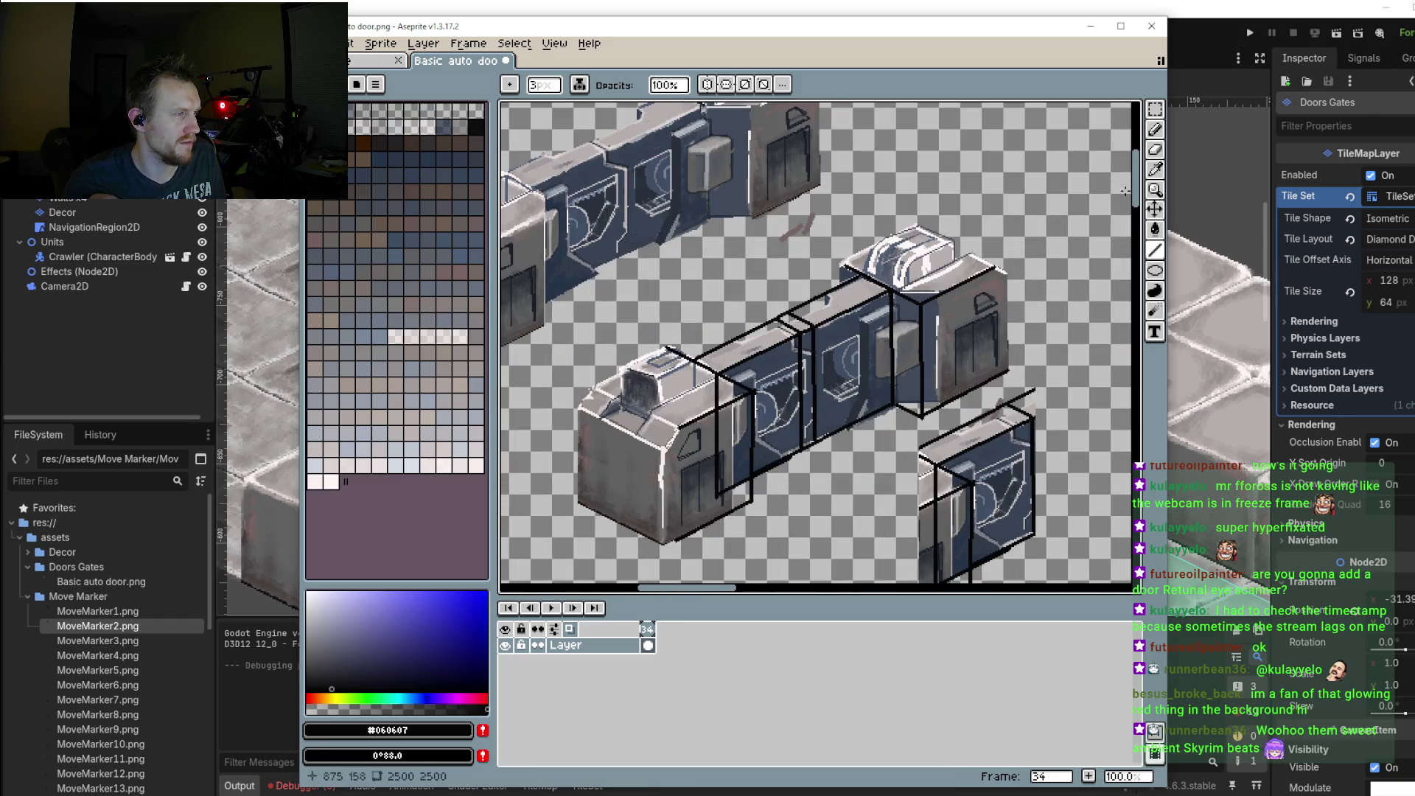
key(m)
scroll(810, 420, up, 1)
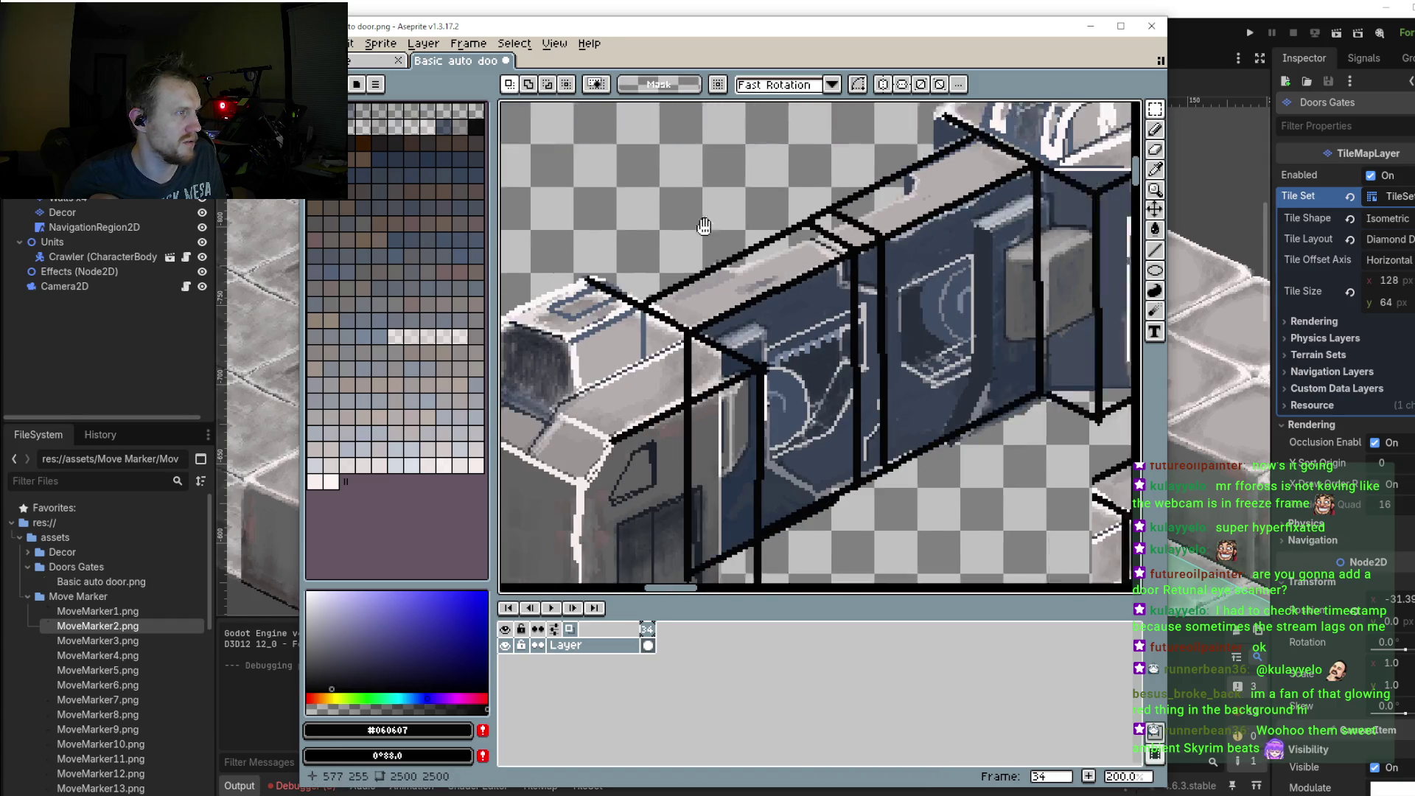
Step: Try moving a tall selected strip of the middle panel, then cancel the move and deselect
drag(647, 183, 814, 442)
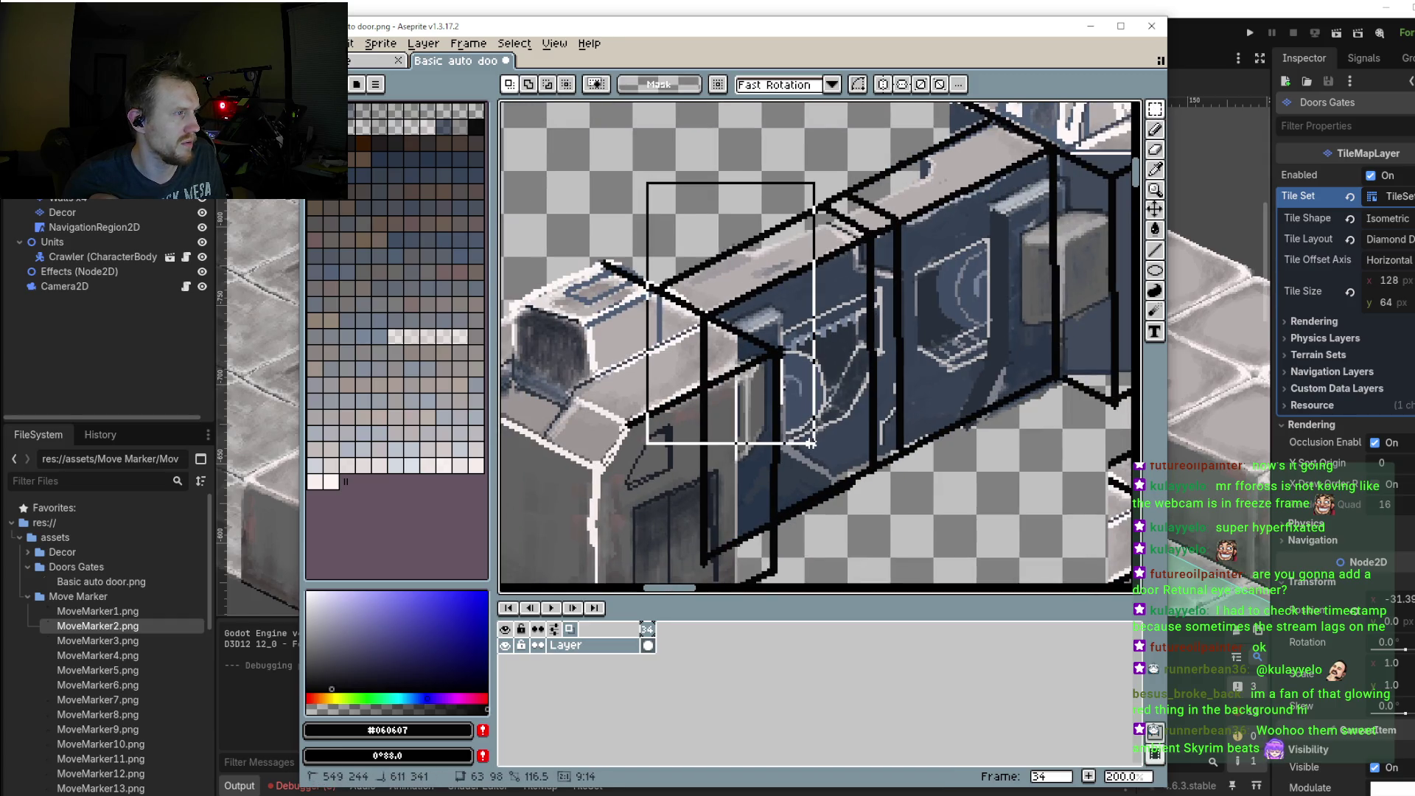
click(651, 196)
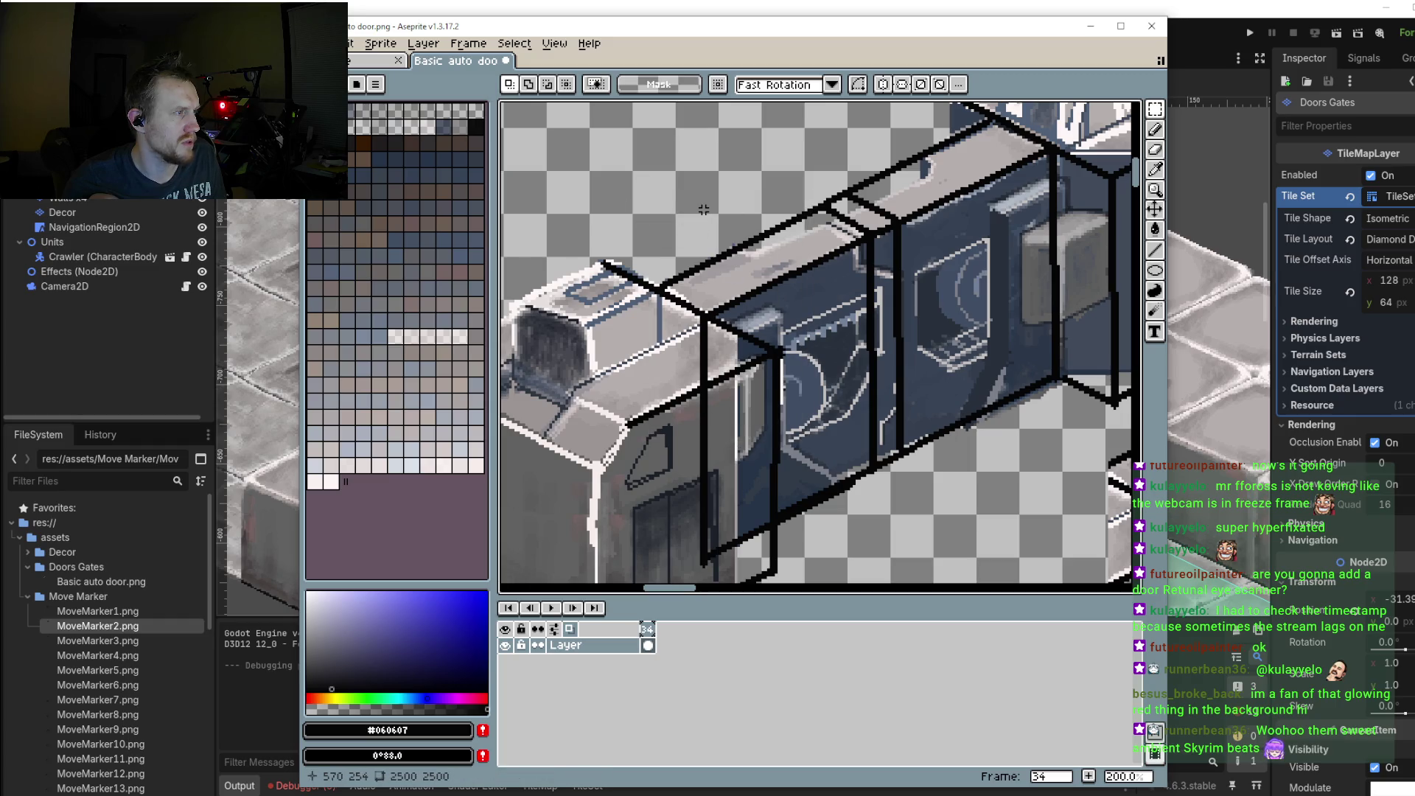
mouse_move(698, 186)
mouse_down()
mouse_move(873, 543)
mouse_move(872, 574)
mouse_up()
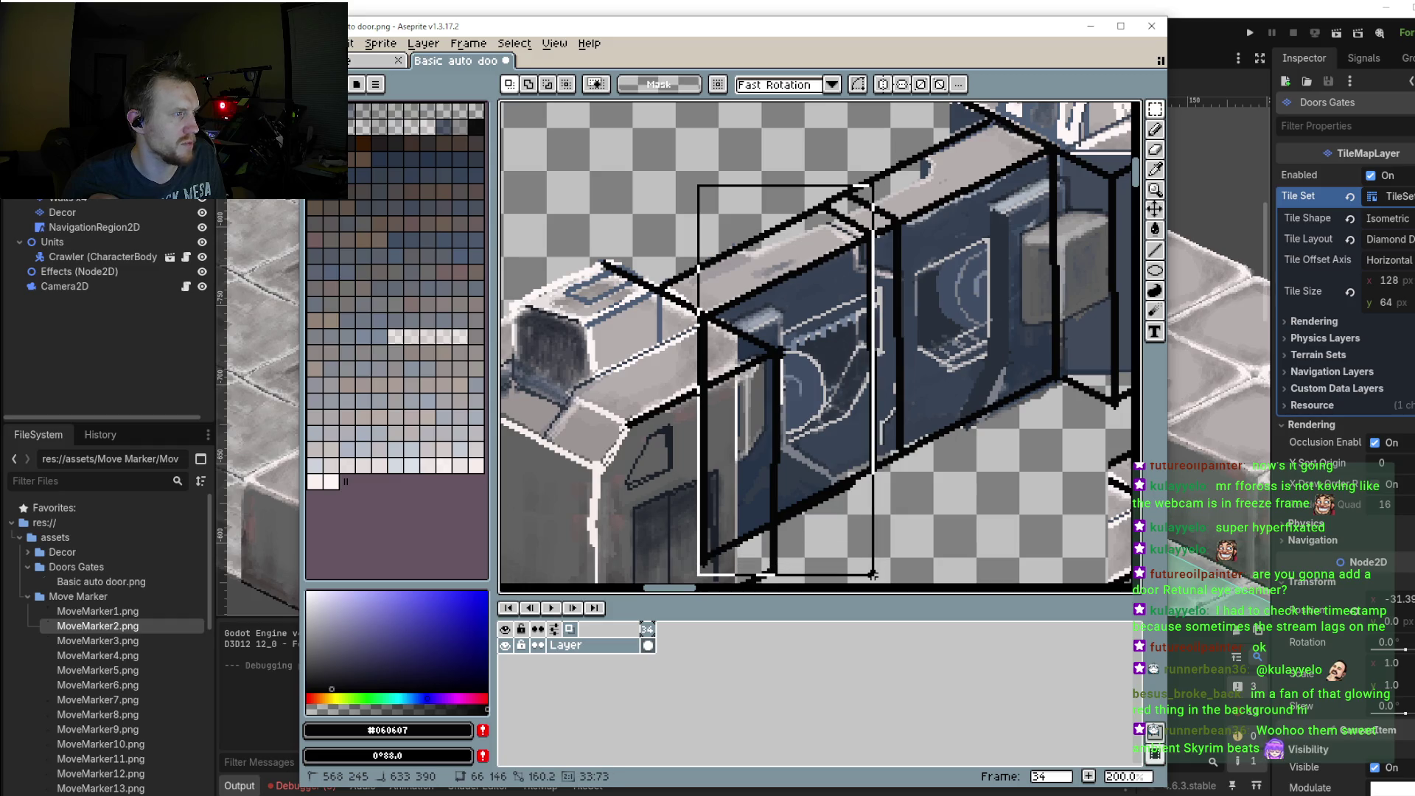
drag(793, 461, 963, 133)
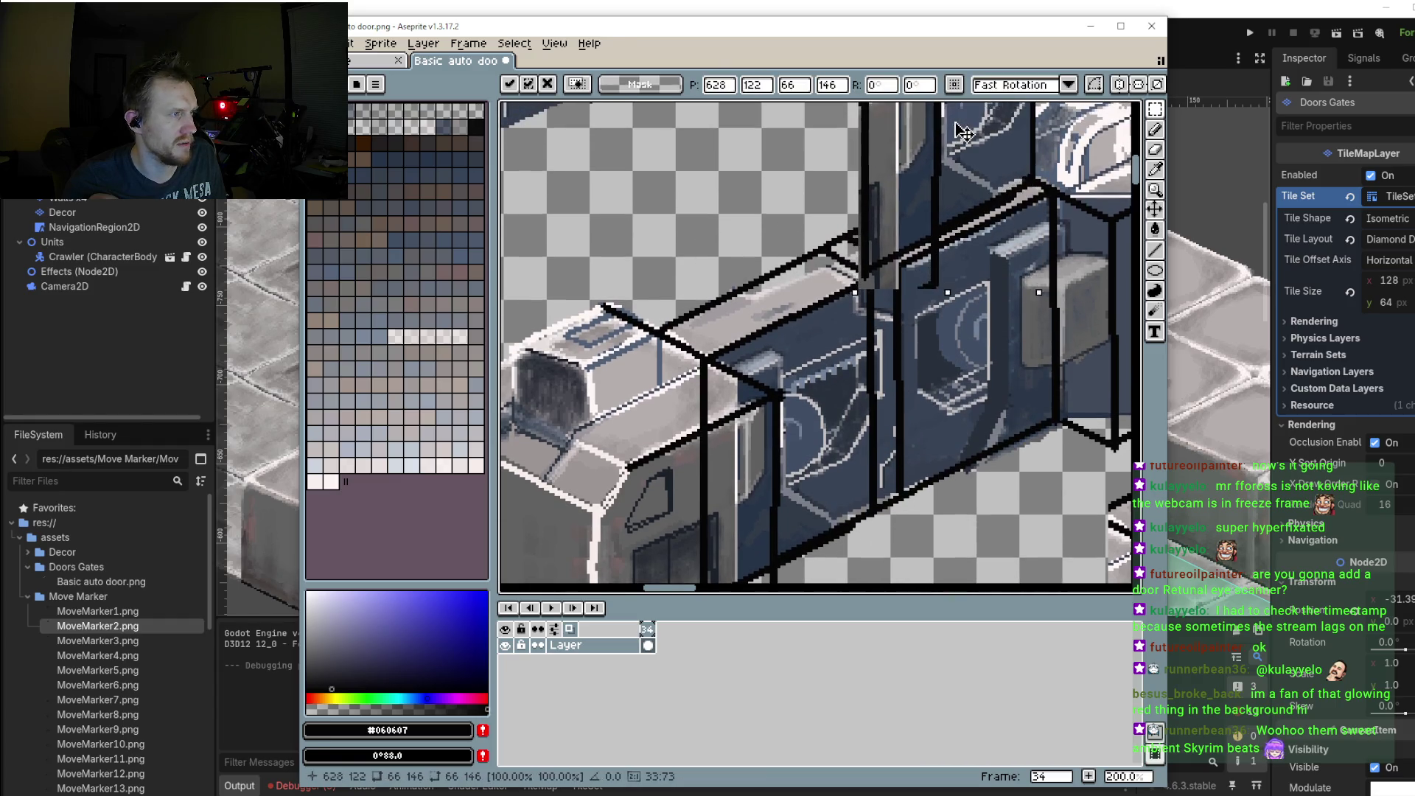
drag(963, 131, 979, 131)
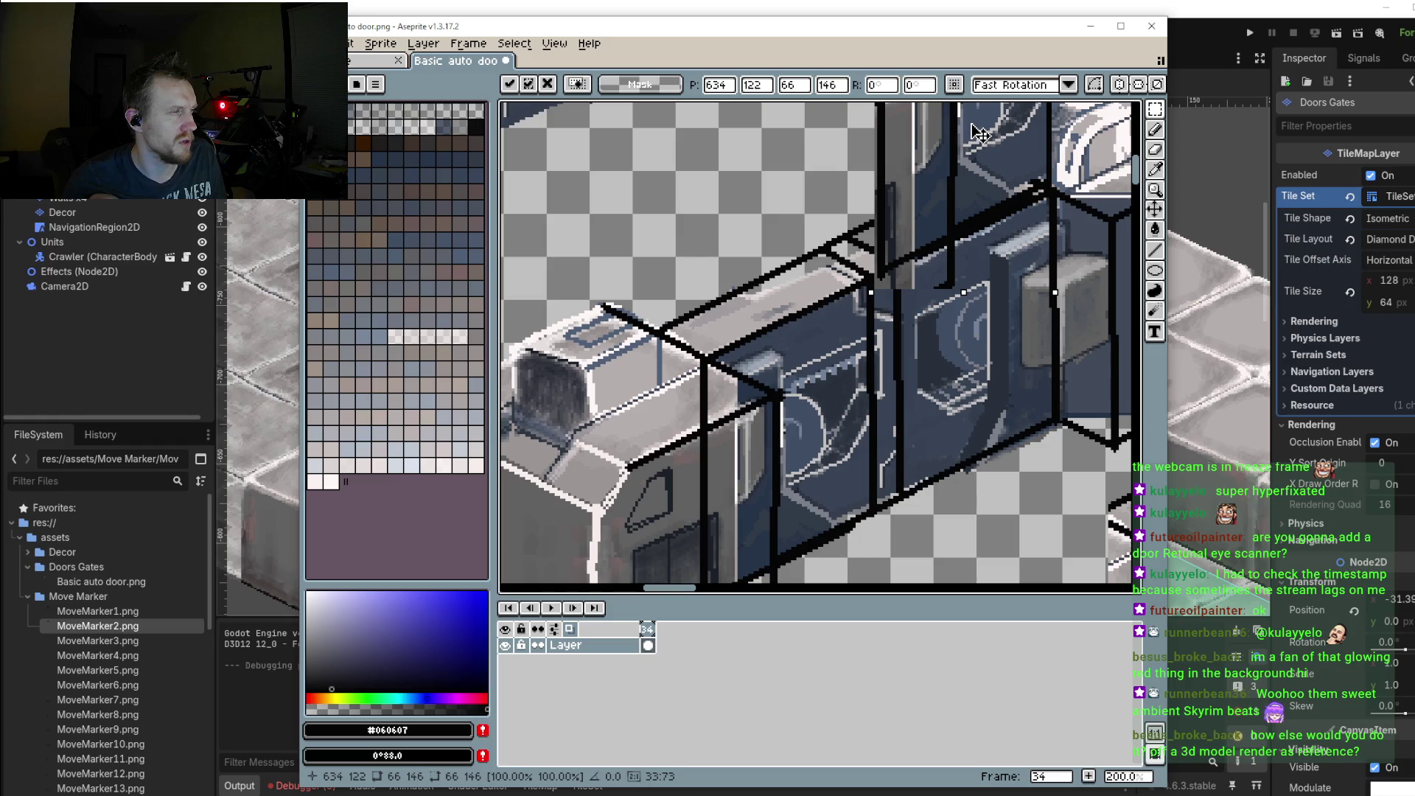
mouse_move(981, 133)
mouse_down()
mouse_move(981, 198)
mouse_move(737, 243)
mouse_up()
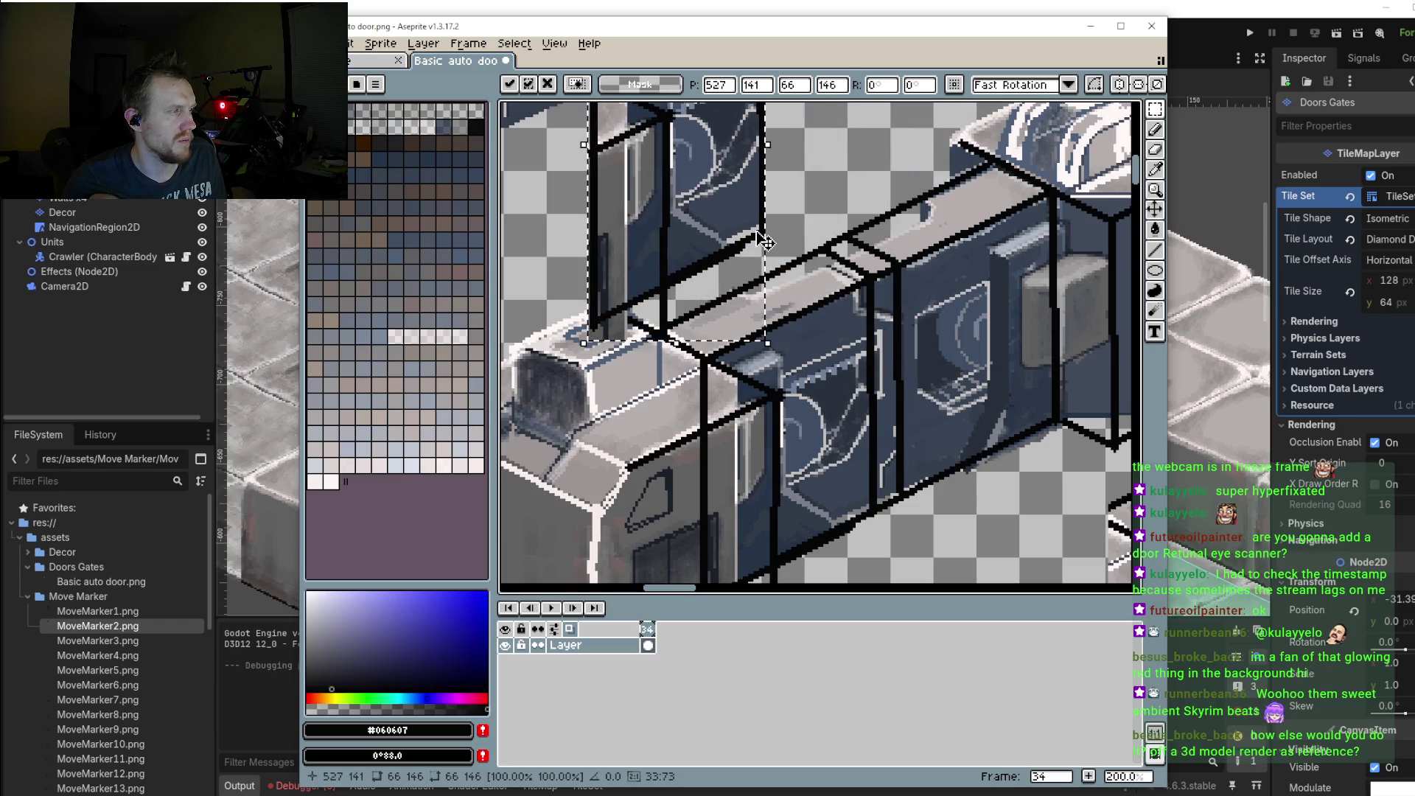
key(Escape)
key(ctrl+d)
Step: Pencil a vertical black line down the middle panel's edge
key(b)
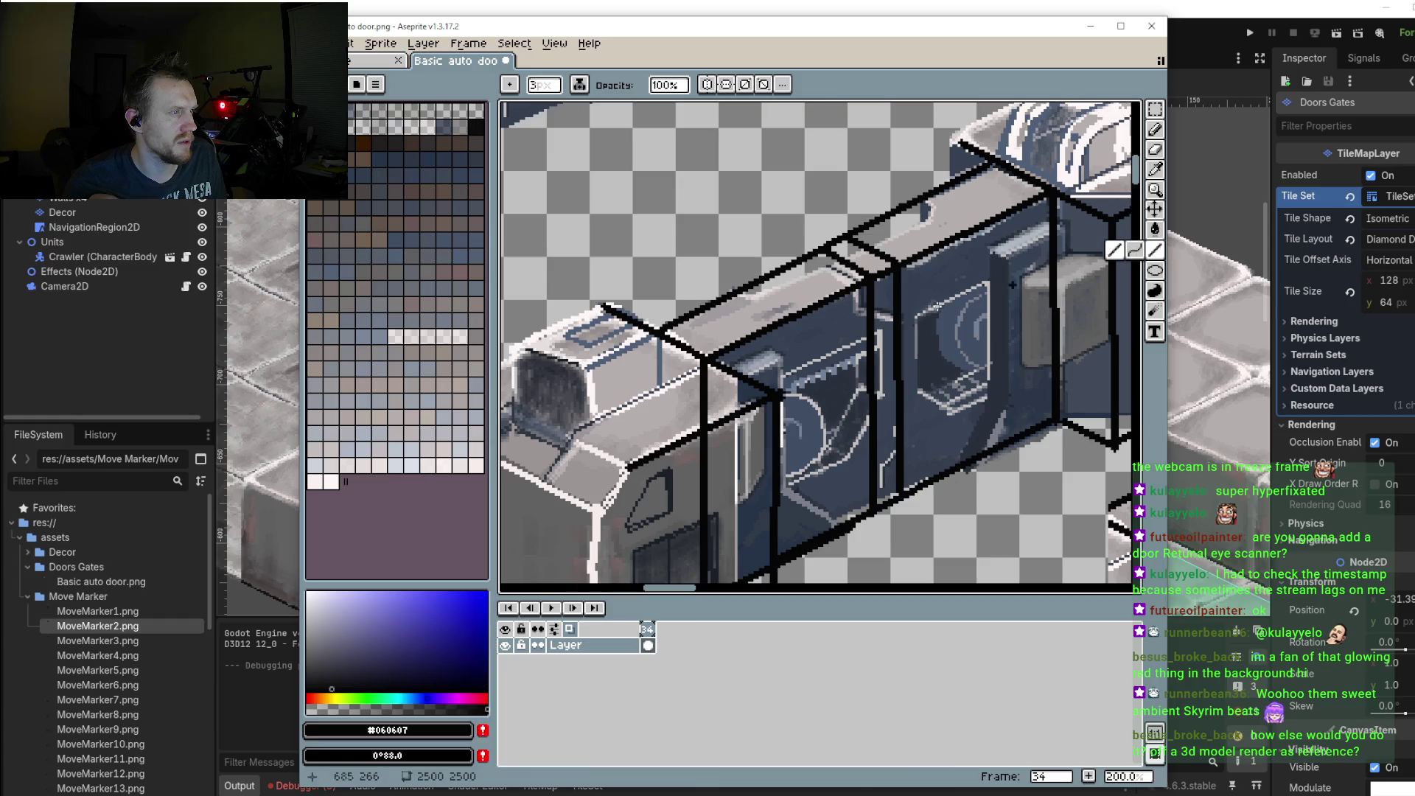
scroll(877, 249, down, 2)
scroll(877, 249, up, 1)
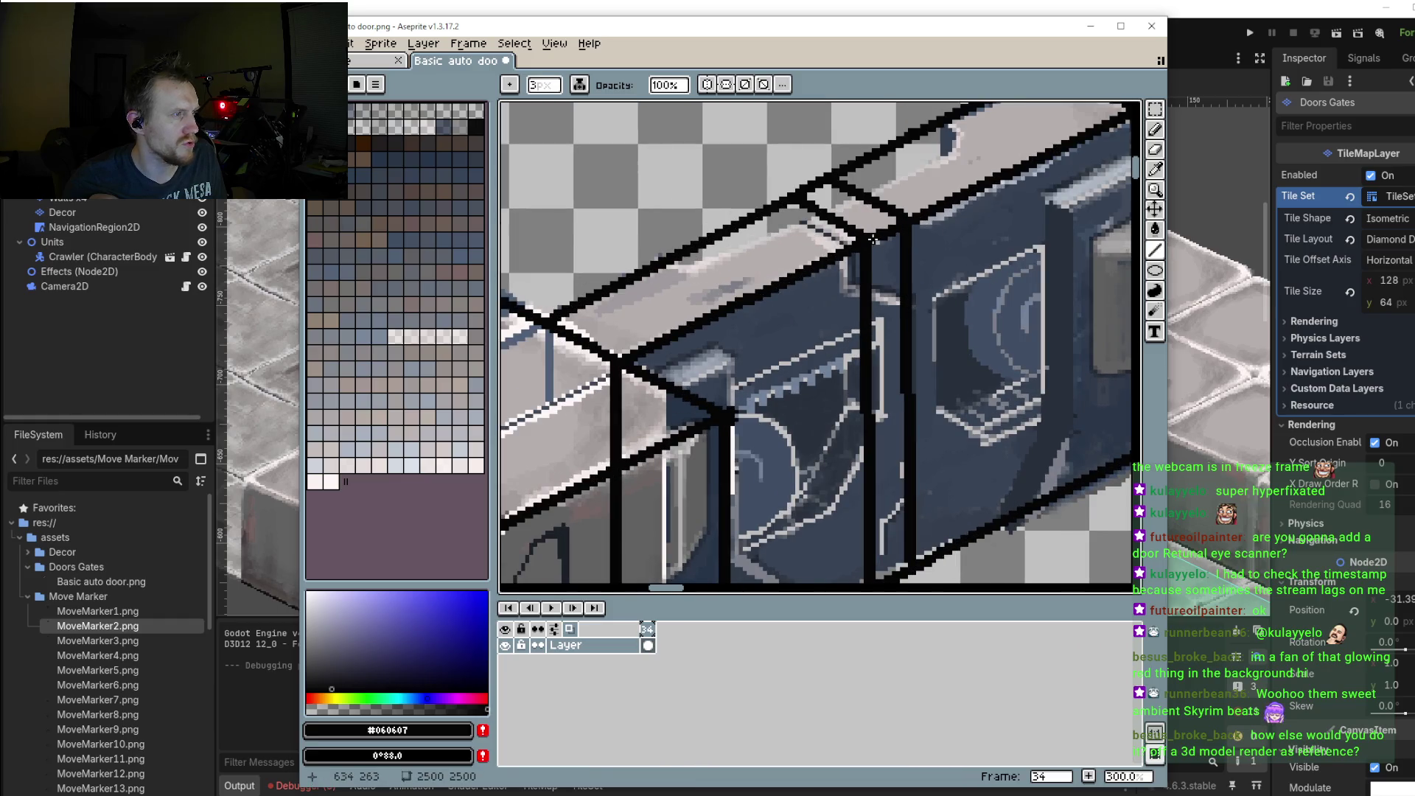
mouse_move(873, 240)
mouse_down()
mouse_move(872, 580)
mouse_move(873, 565)
mouse_up()
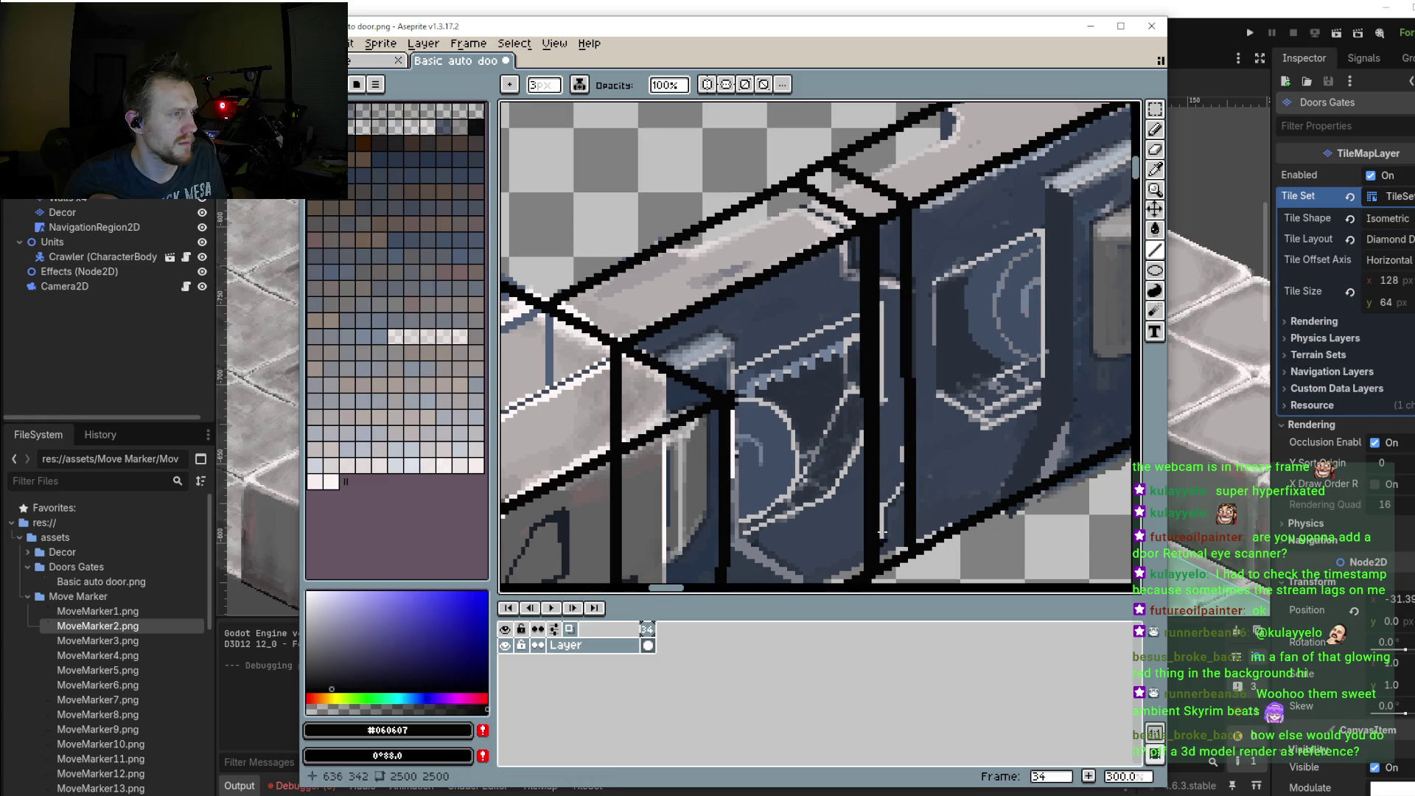
Step: Browse the selection tool variants in the marquee flyout, then switch to the Godot editor
scroll(803, 268, down, 3)
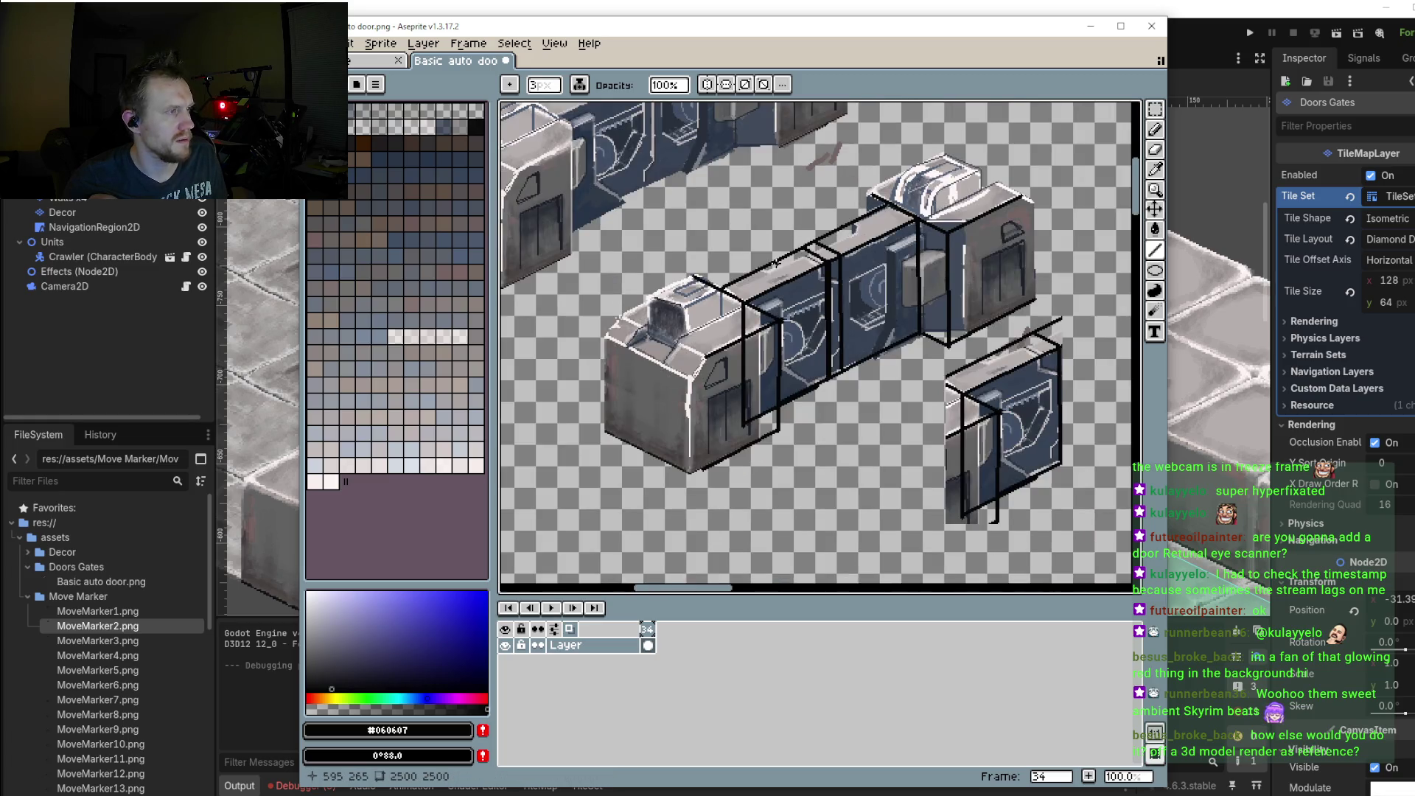
scroll(776, 250, up, 1)
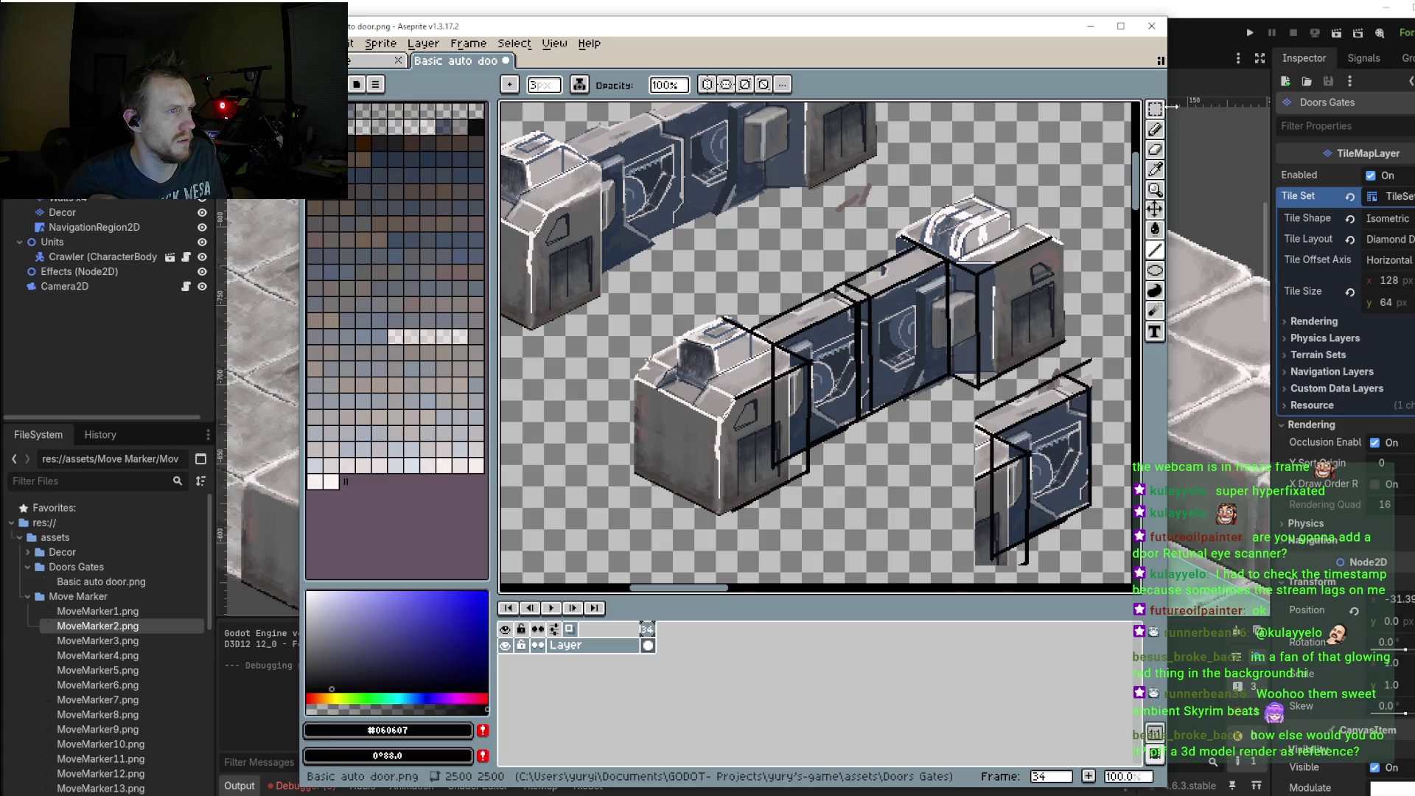
drag(1155, 109, 1087, 121)
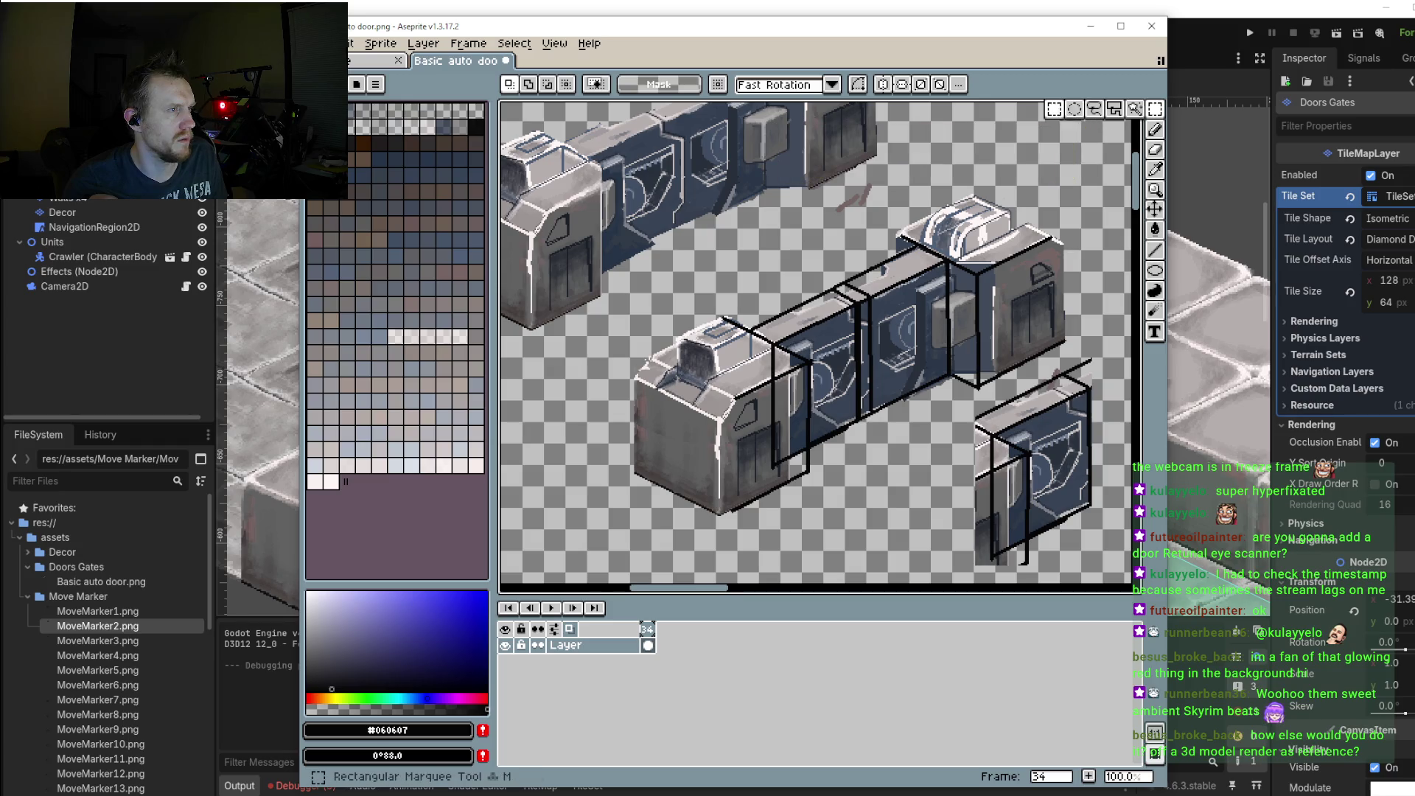
drag(1155, 109, 1064, 120)
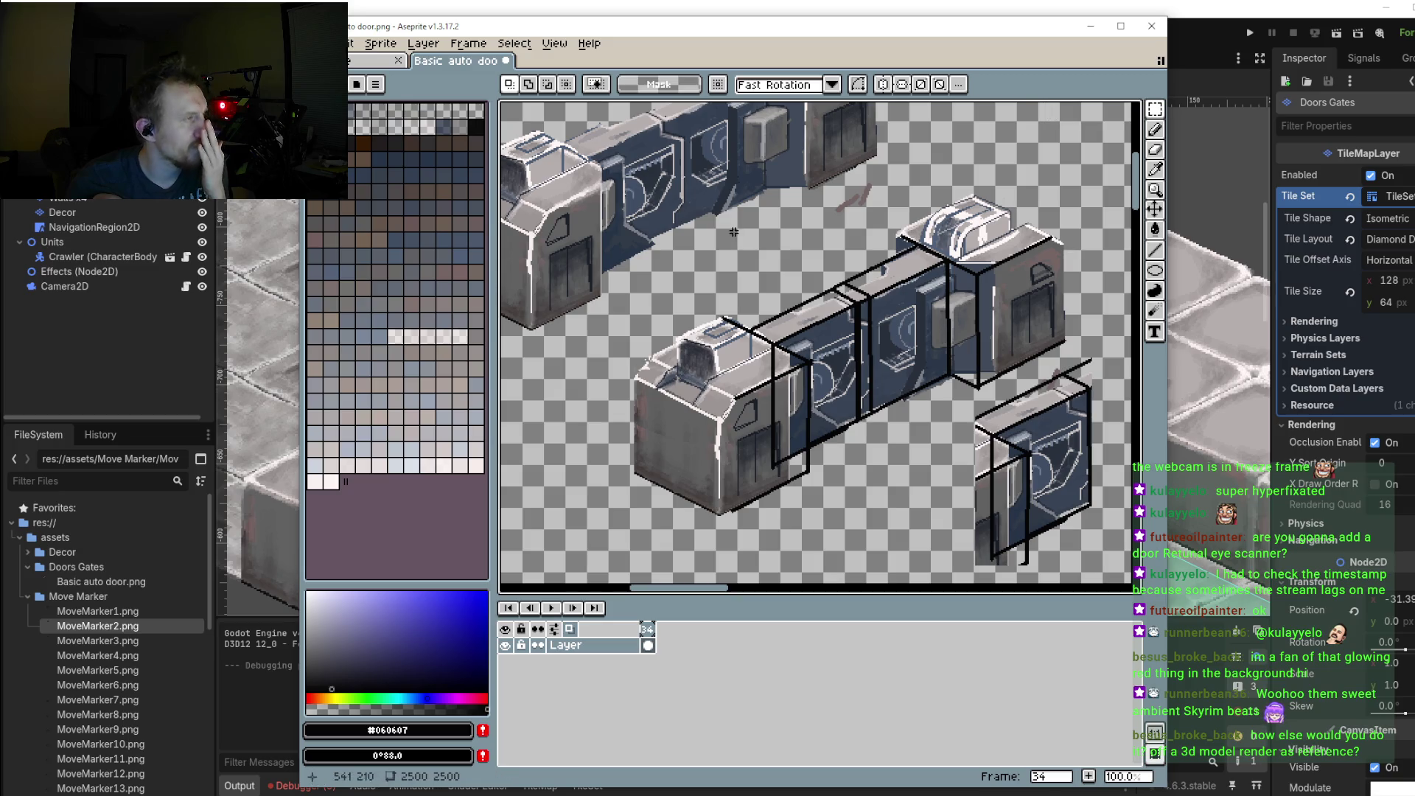
key(alt+Tab)
Step: Zoom in and out on the placed door tiles in Godot, then return to Aseprite
scroll(710, 259, up, 2)
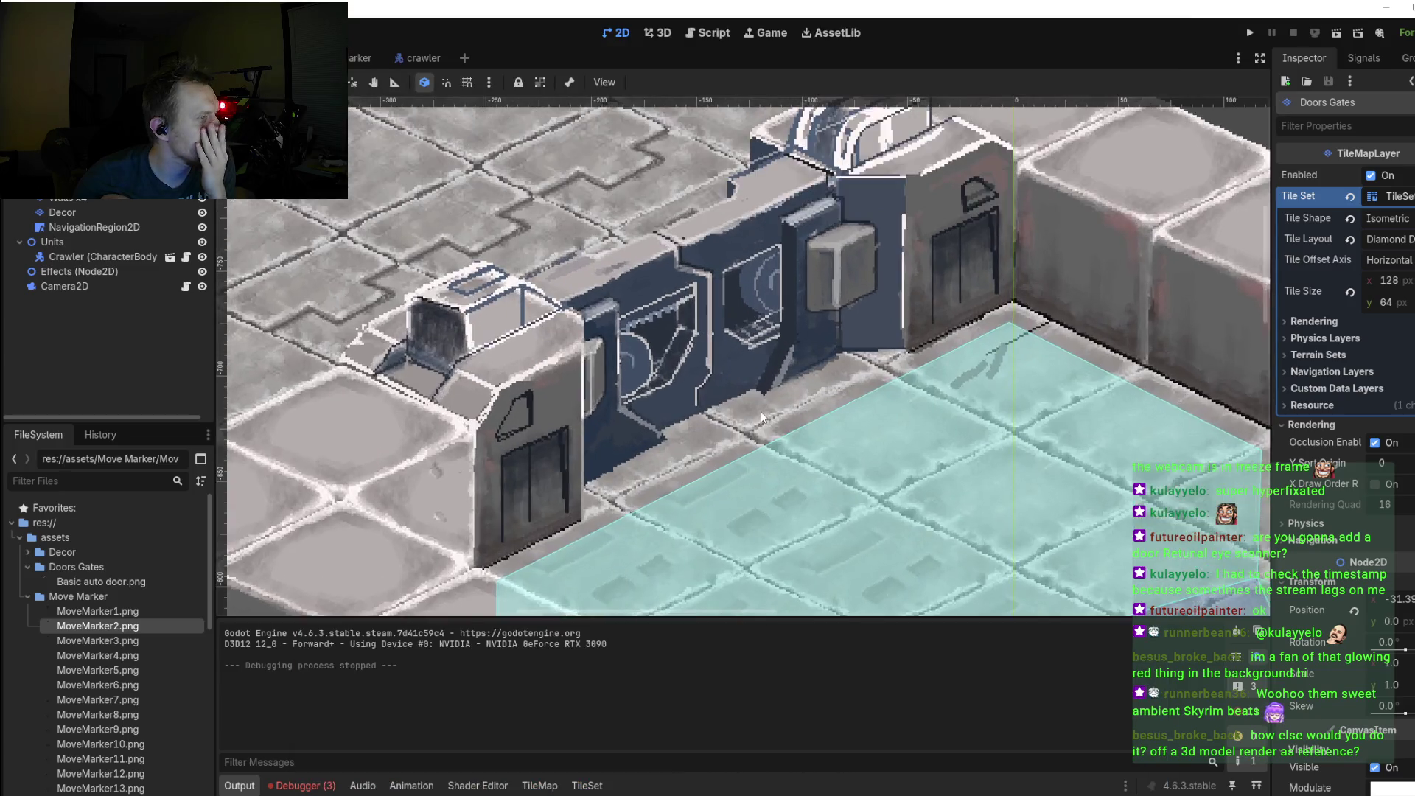
scroll(710, 260, up, 2)
scroll(710, 259, up, 2)
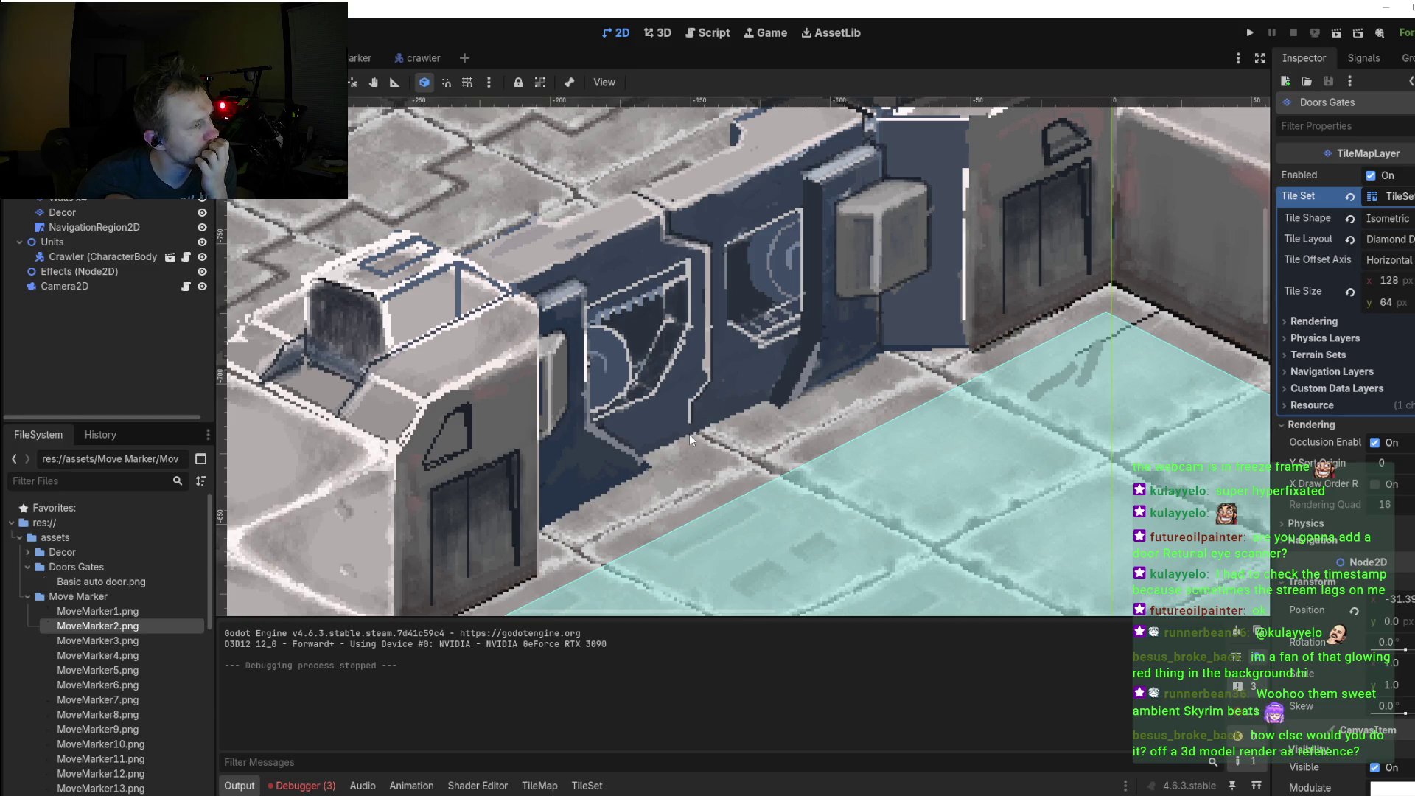
scroll(691, 431, down, 1)
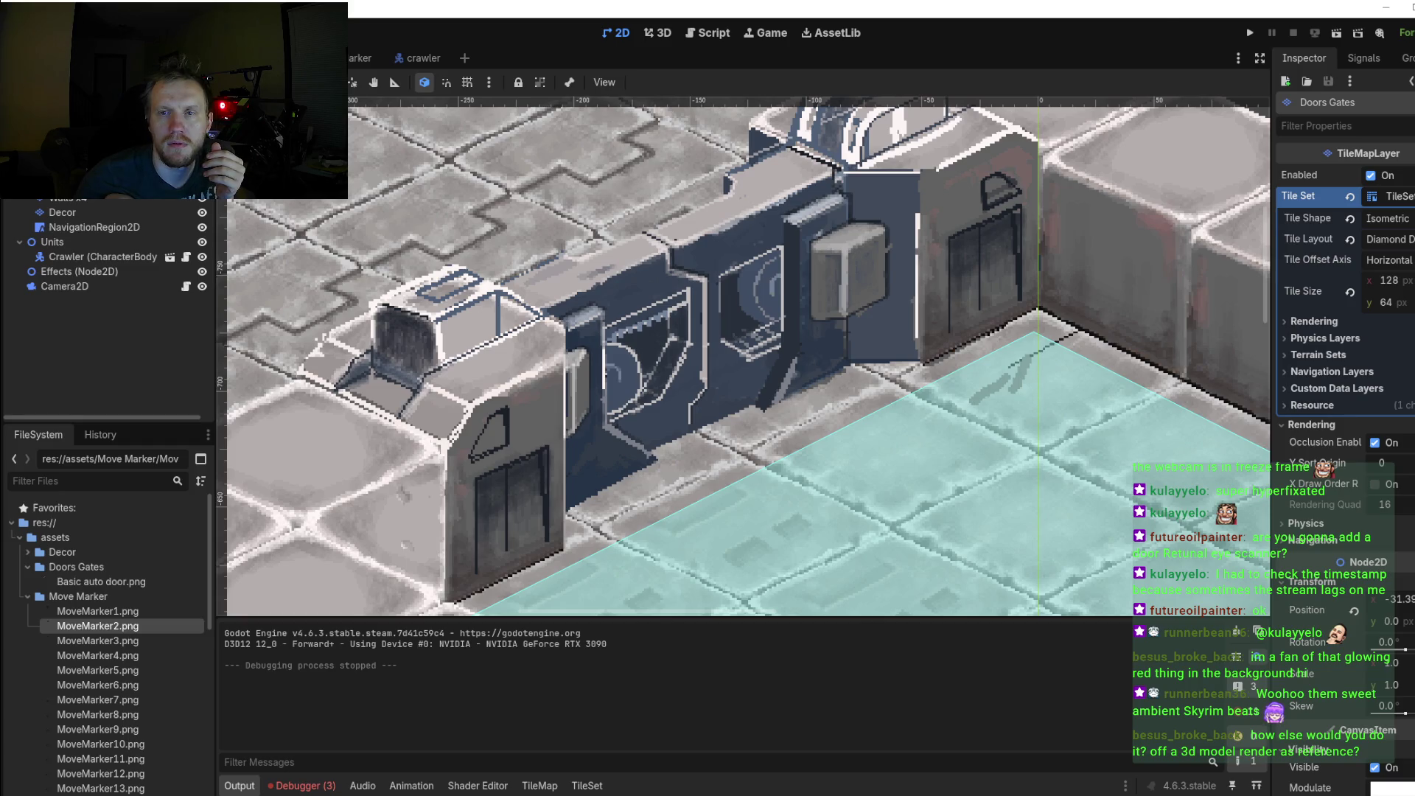
key(alt+Tab)
scroll(930, 315, up, 2)
Step: Choose the Lasso tool and discard a first outline along the door's top edge
scroll(930, 316, up, 1)
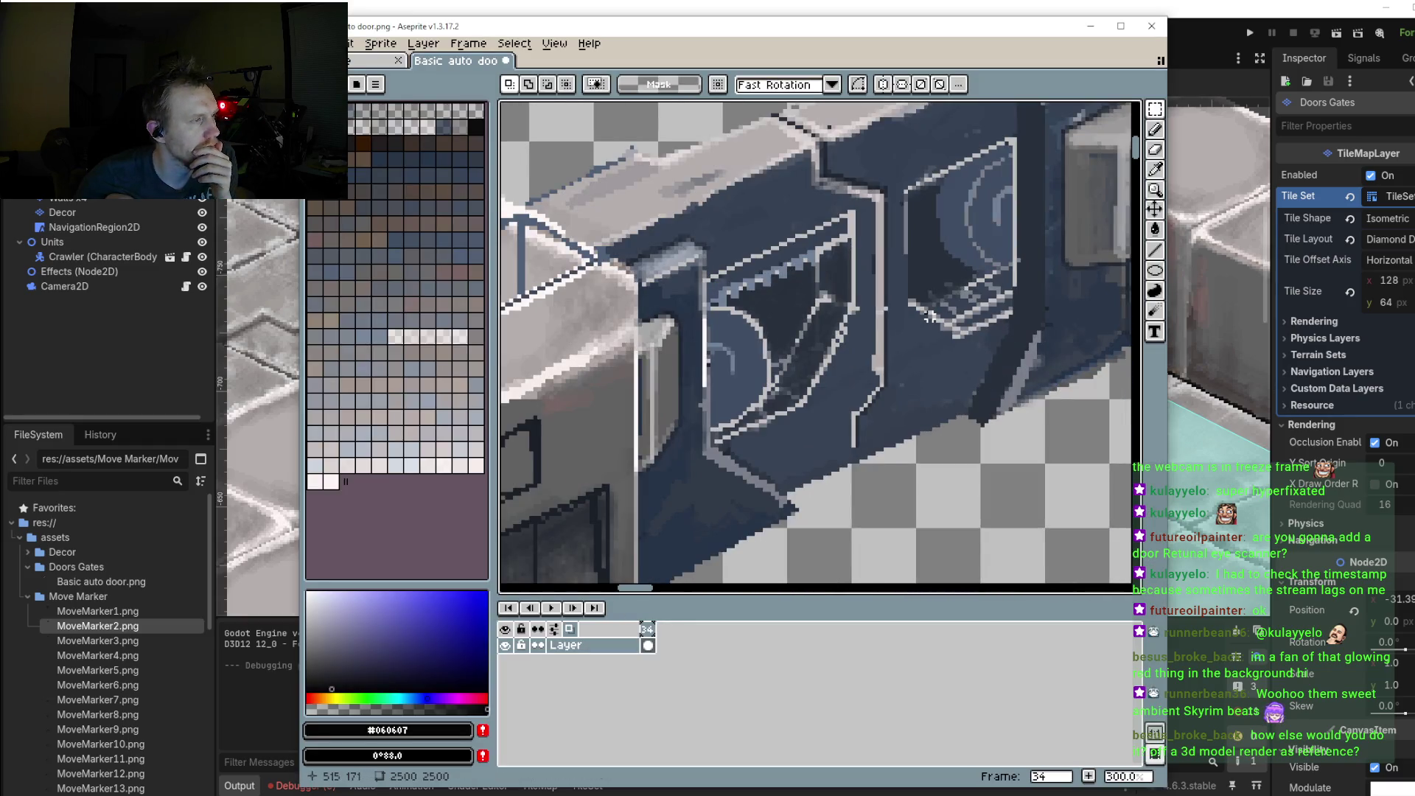
scroll(931, 316, down, 1)
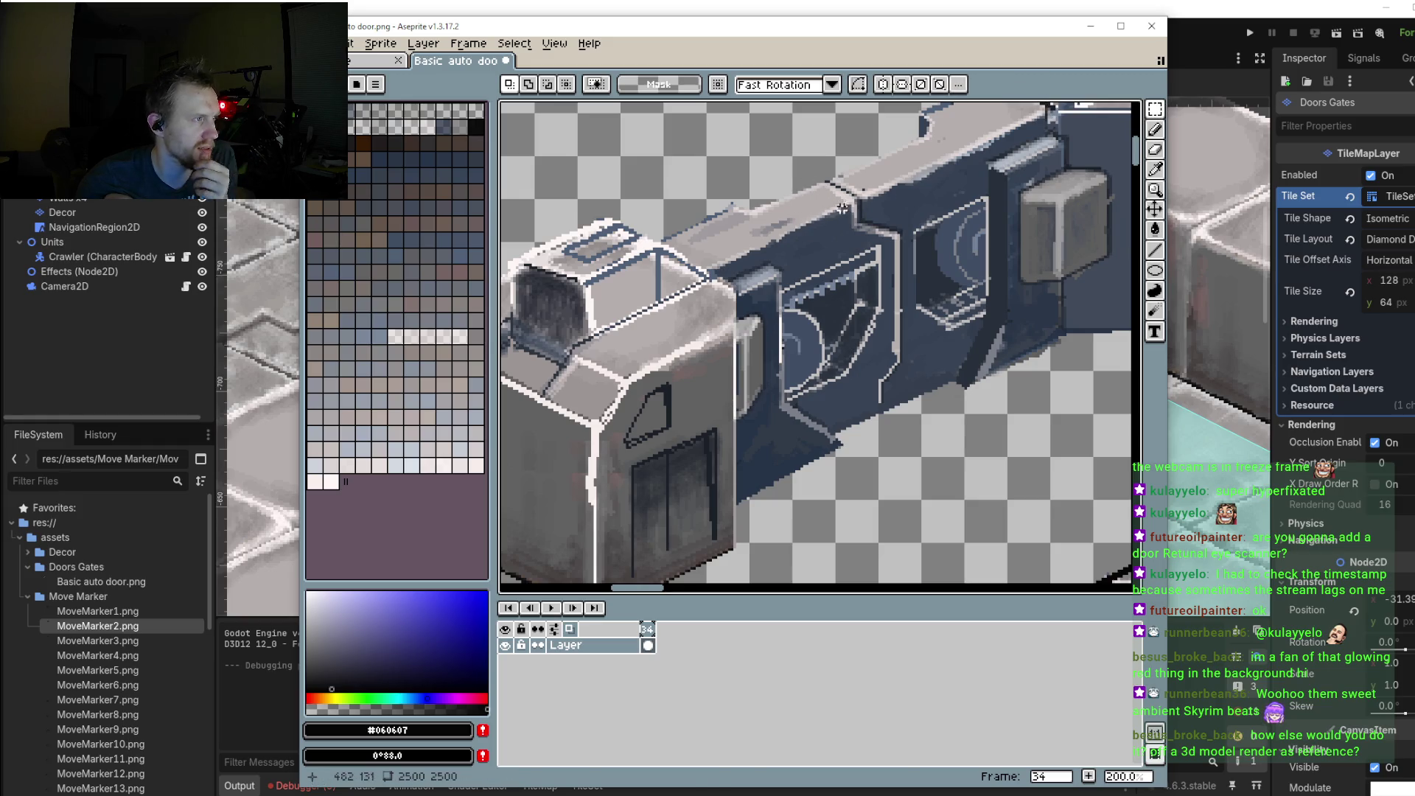
click(1155, 129)
click(1155, 108)
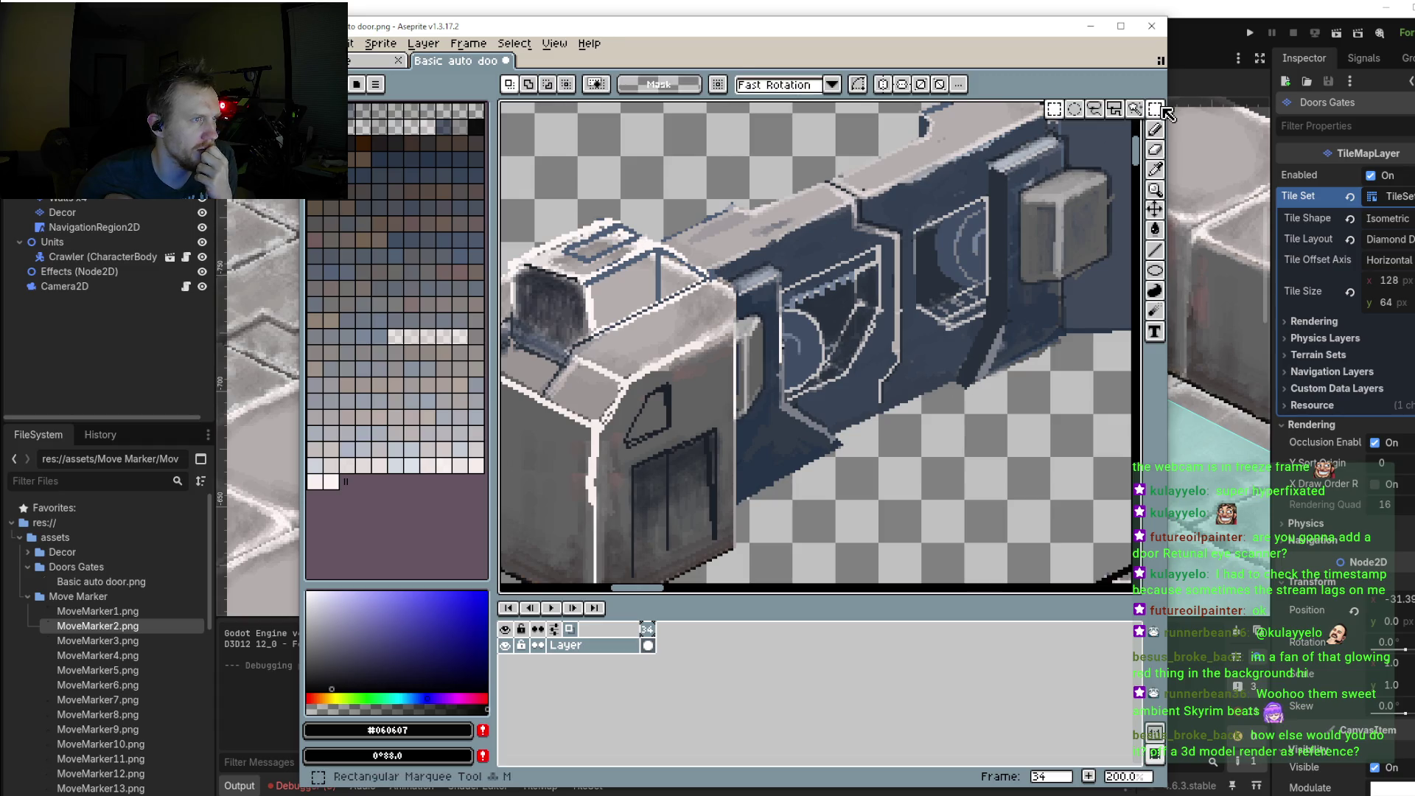
click(1099, 109)
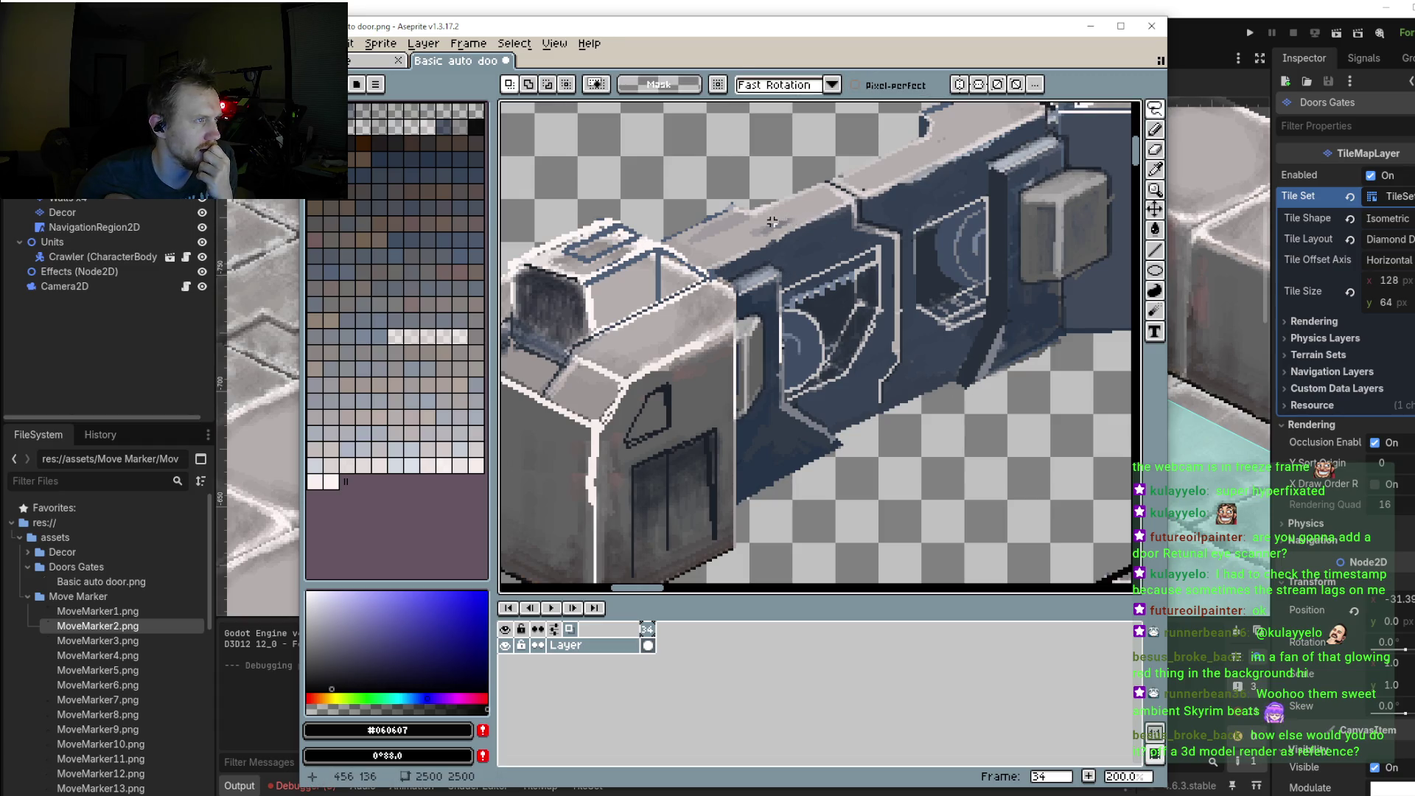
drag(771, 221, 944, 234)
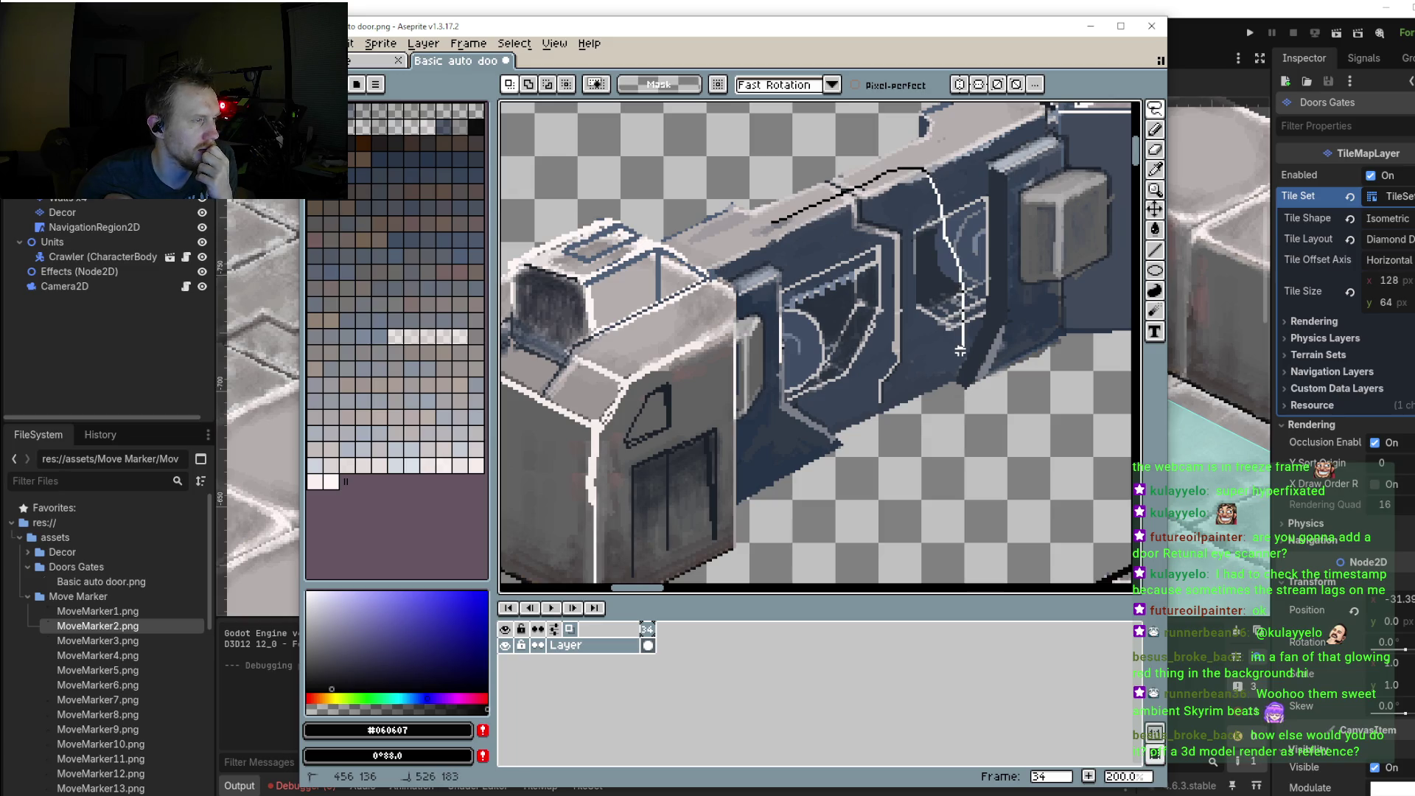
drag(959, 351, 960, 352)
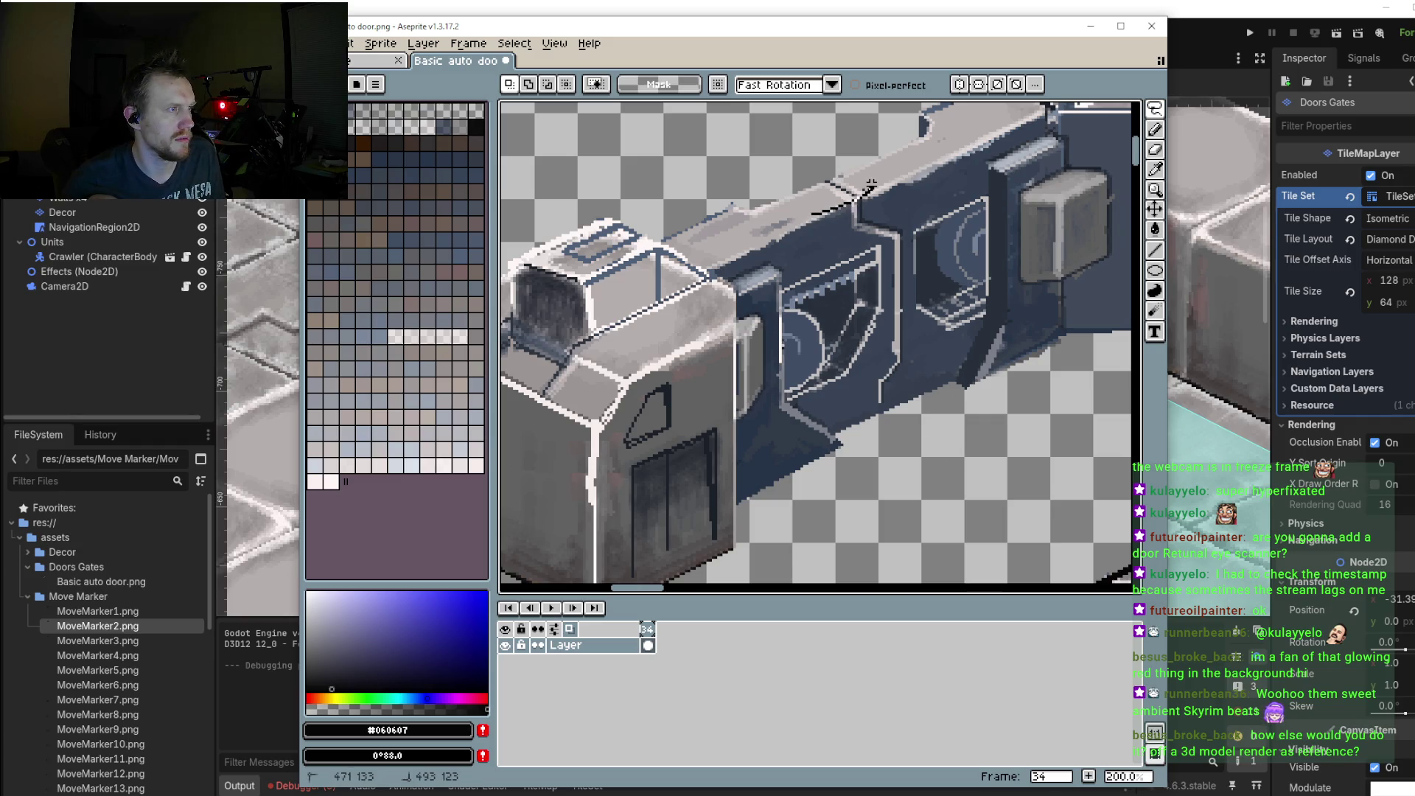
Step: Lasso a curved slice of the middle panel, nudge it 4 pixels left and 2 down, and commit
mouse_move(812, 214)
mouse_down()
mouse_move(828, 227)
mouse_move(873, 179)
mouse_up()
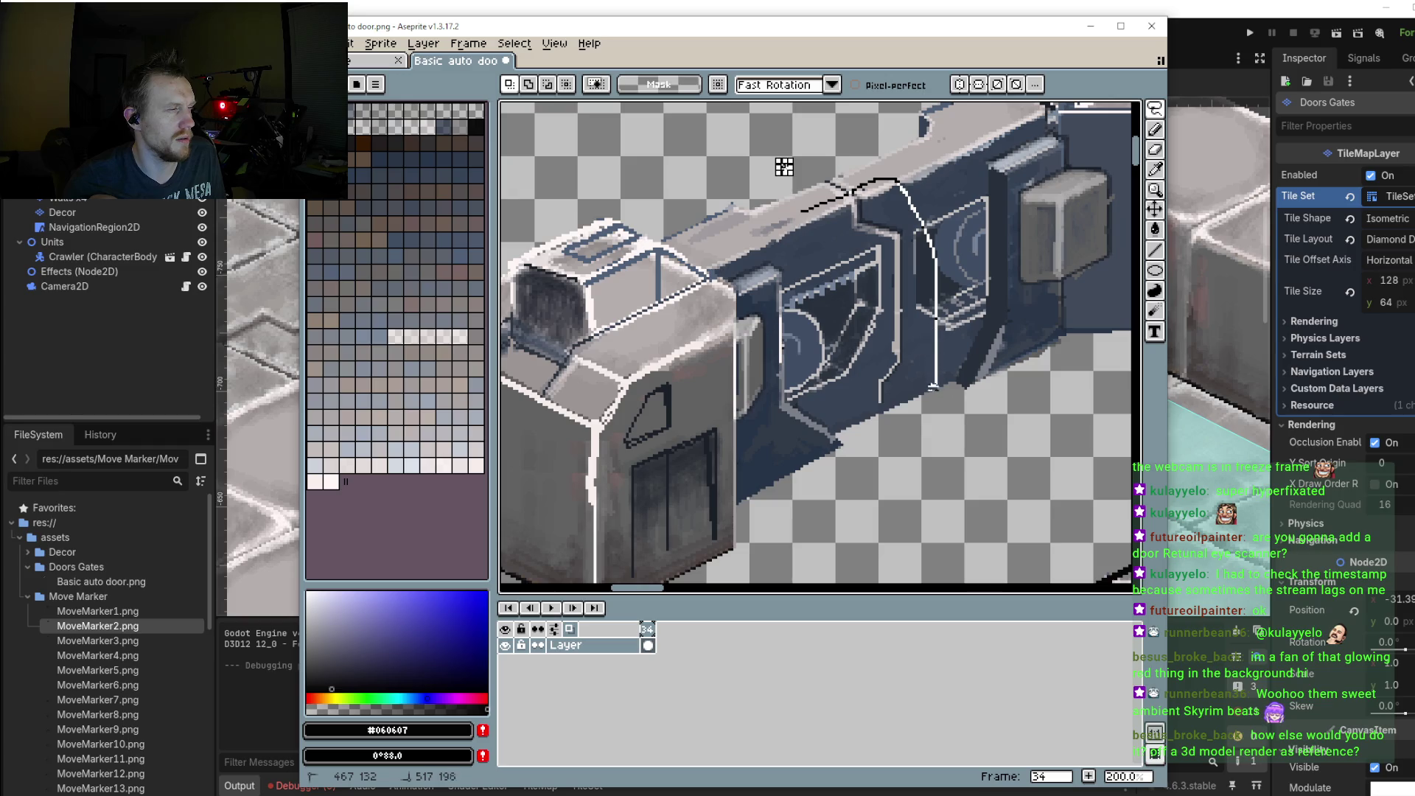
mouse_move(825, 244)
mouse_down()
mouse_move(824, 220)
mouse_move(838, 232)
mouse_up()
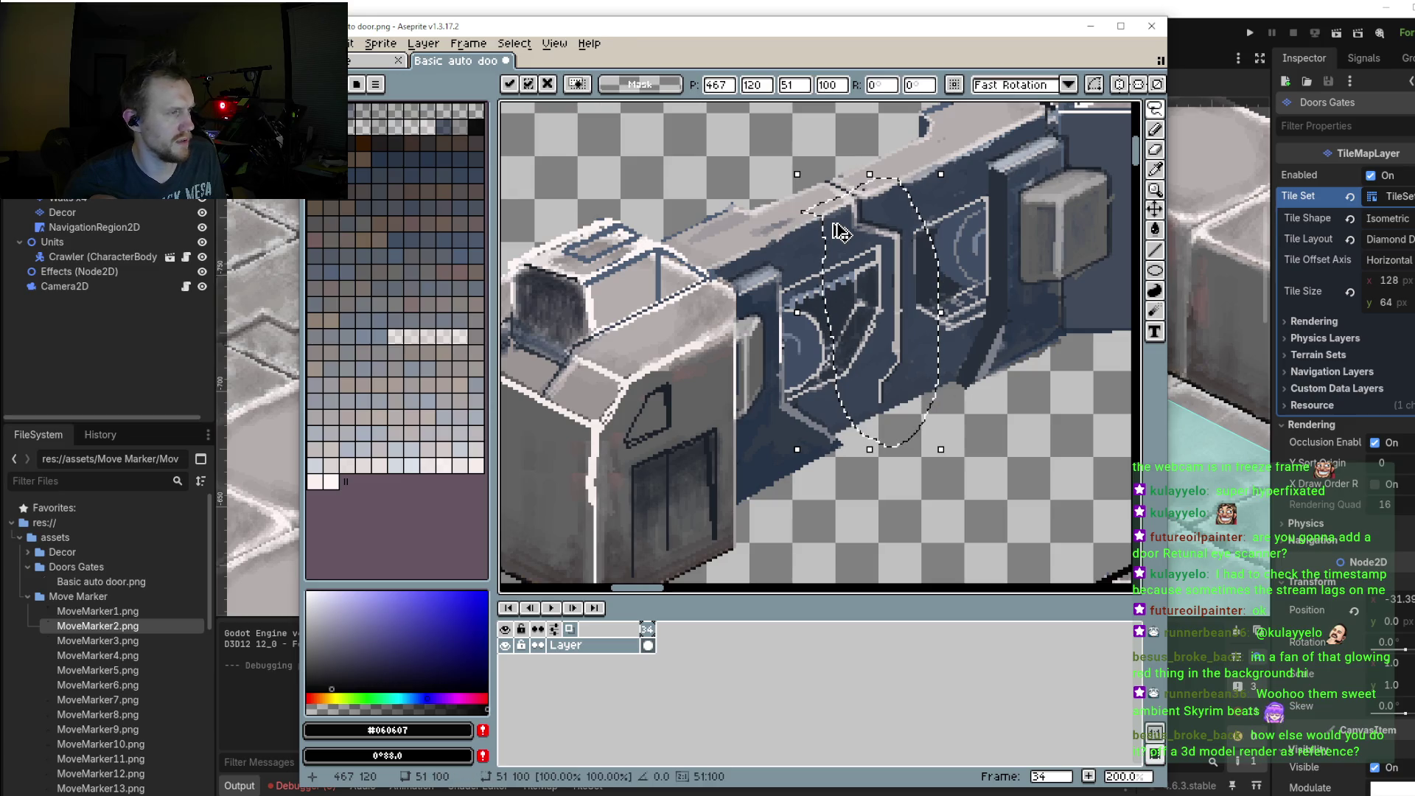
key(Left)
key(Down)
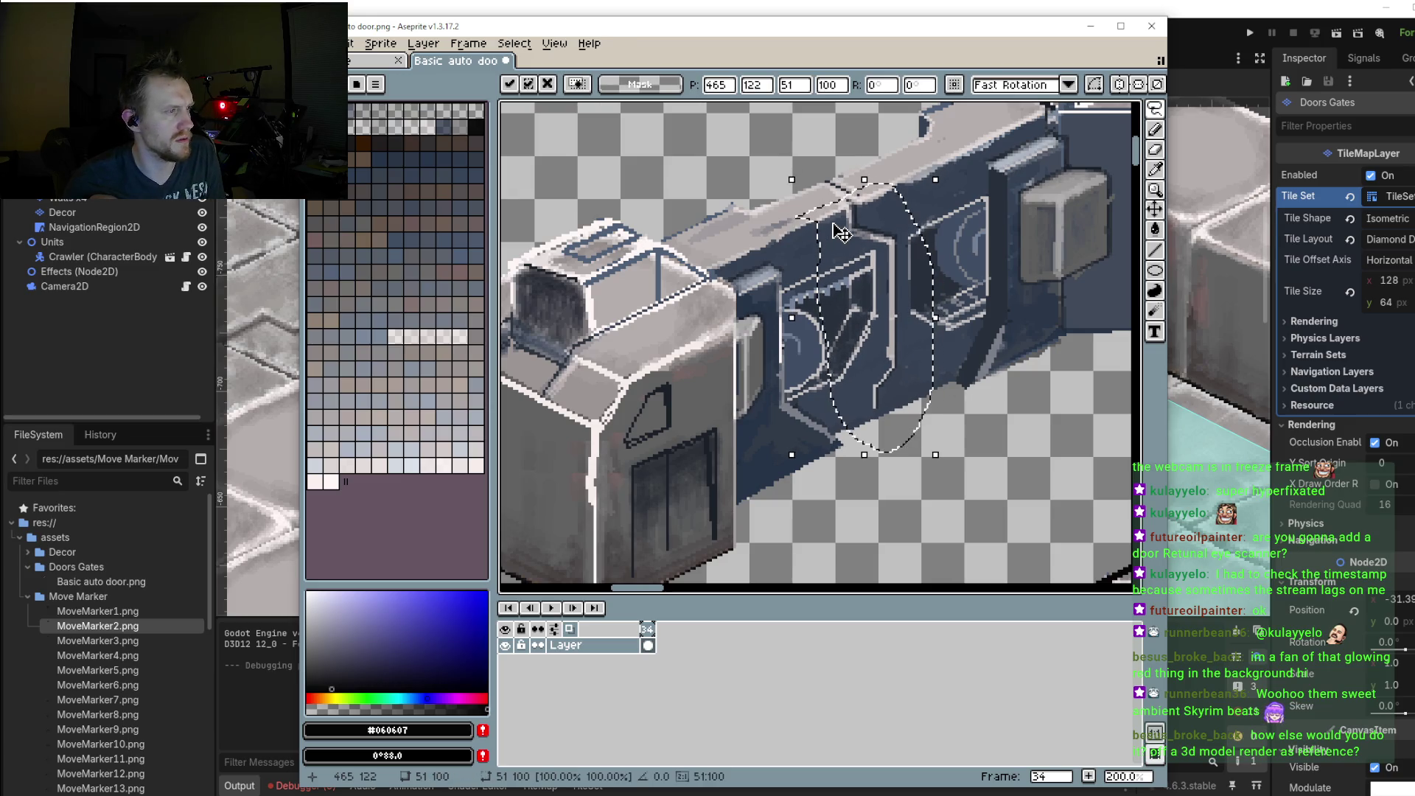
key(Left)
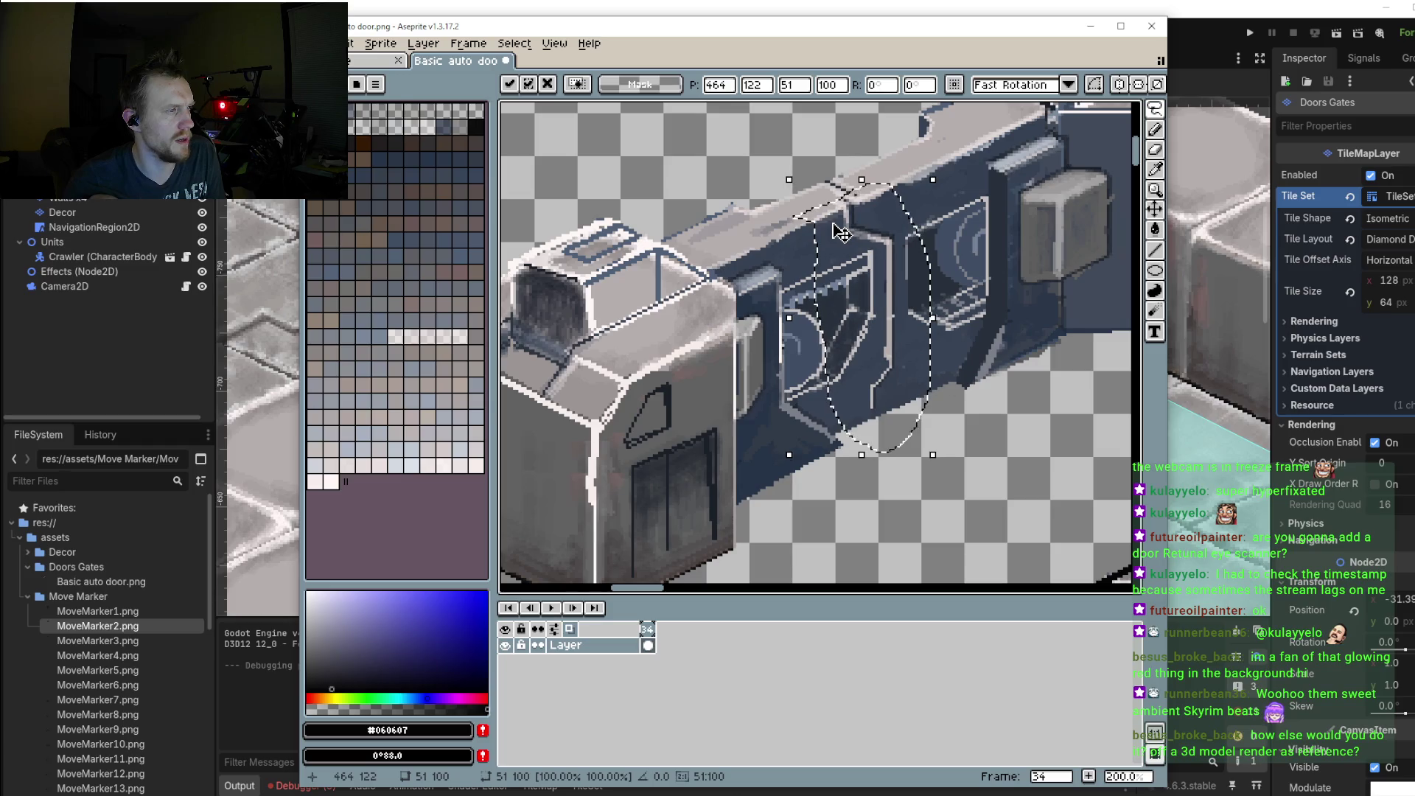
key(Left)
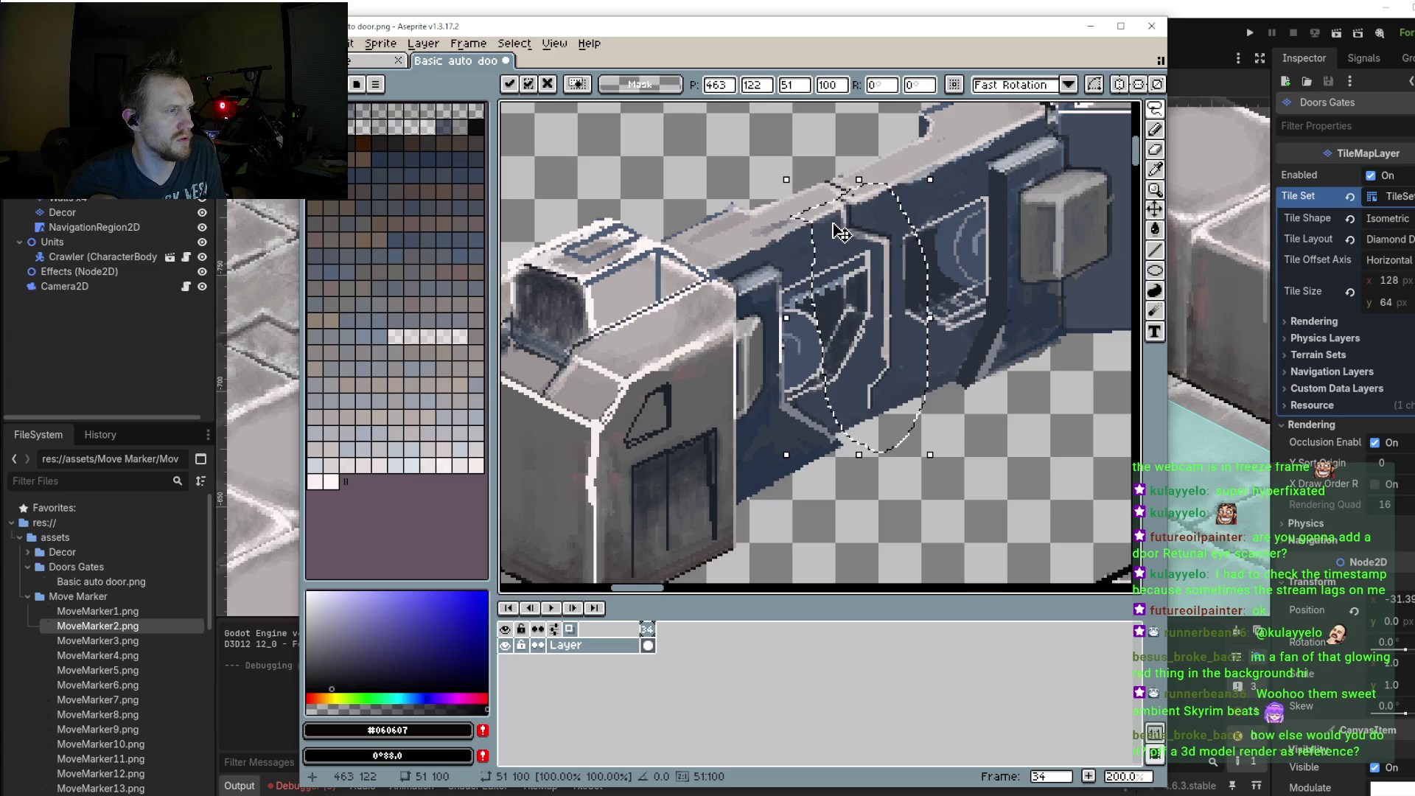
key(Left)
key(Down)
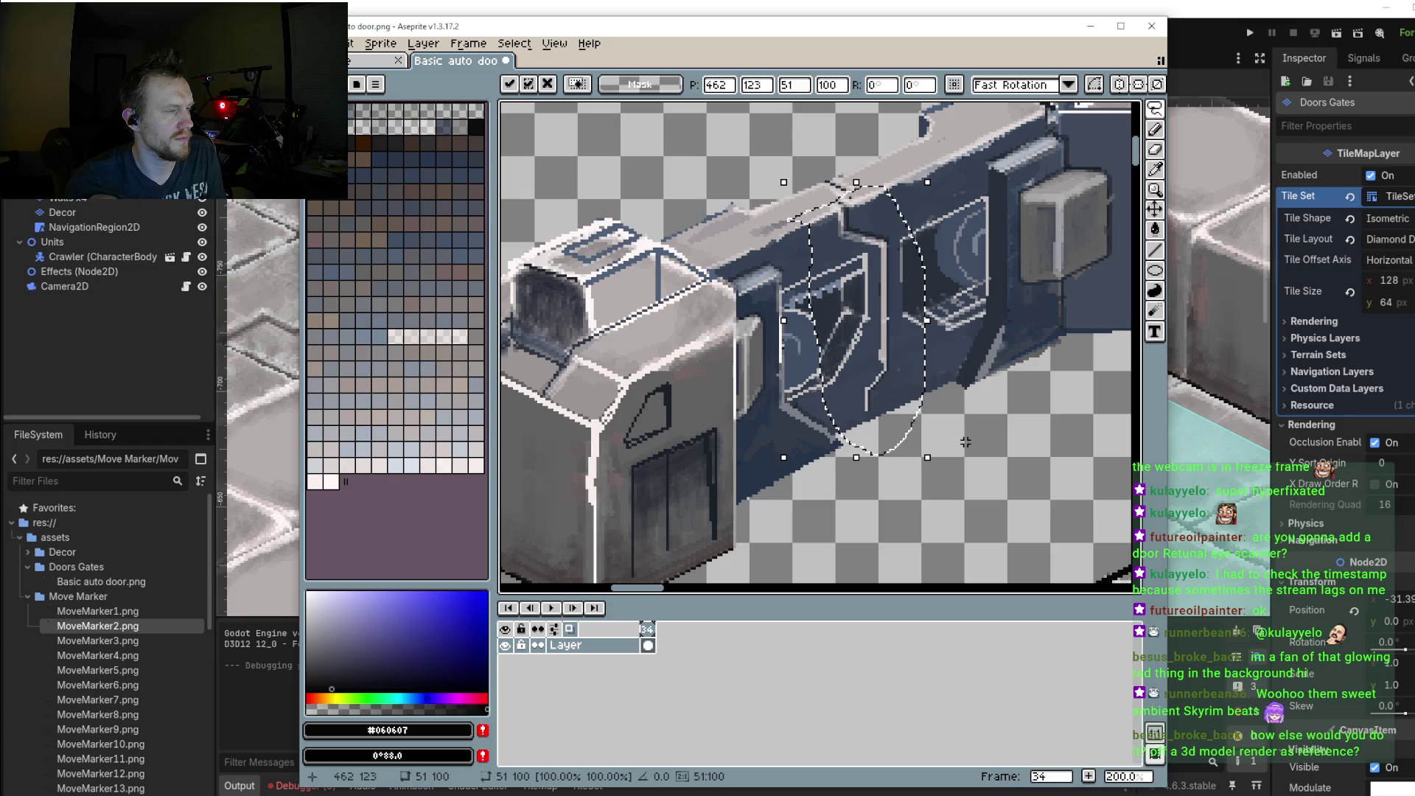
key(Return)
Step: Draw a short 1px vertical dark blue-grey line on the inner frame panel
scroll(965, 442, up, 2)
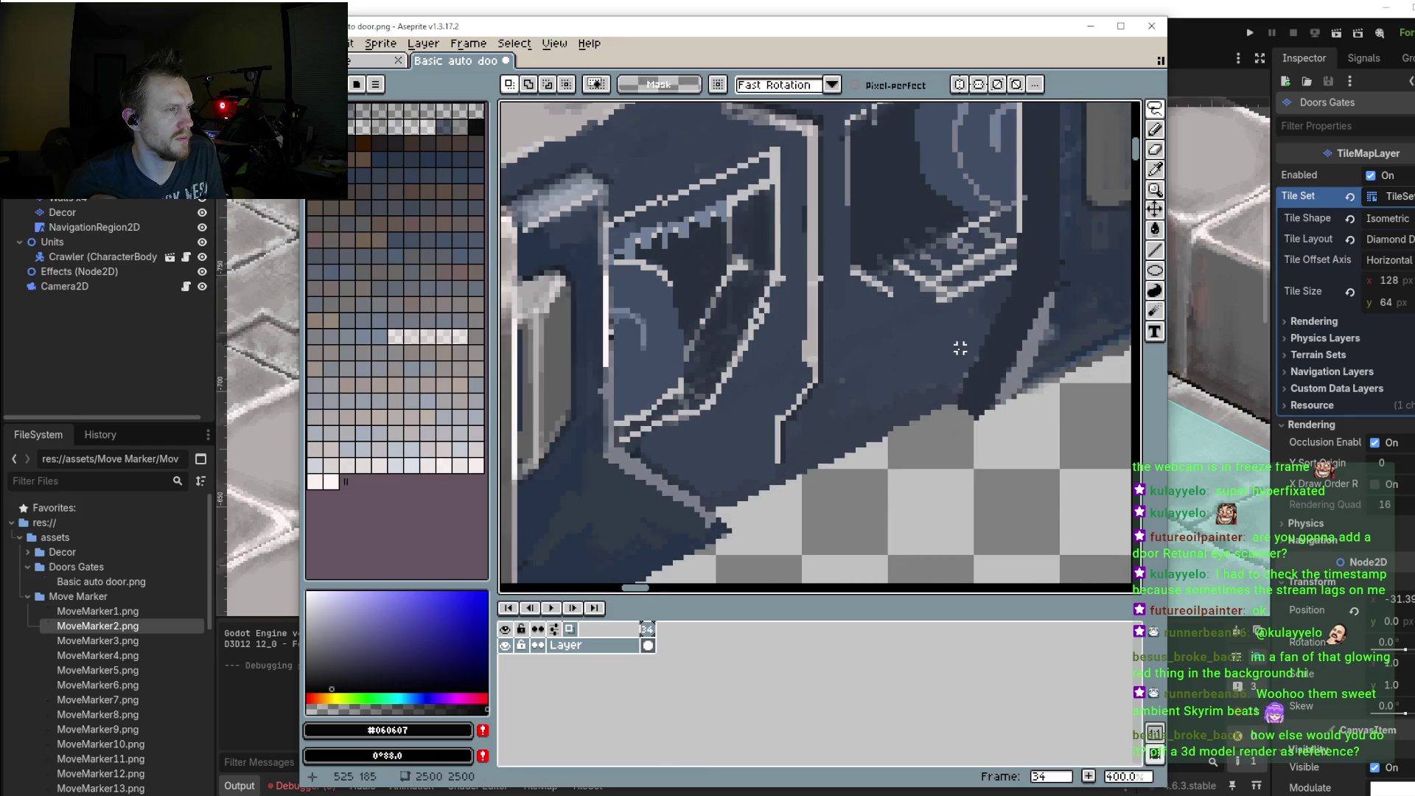
key(b)
alt+click(820, 335)
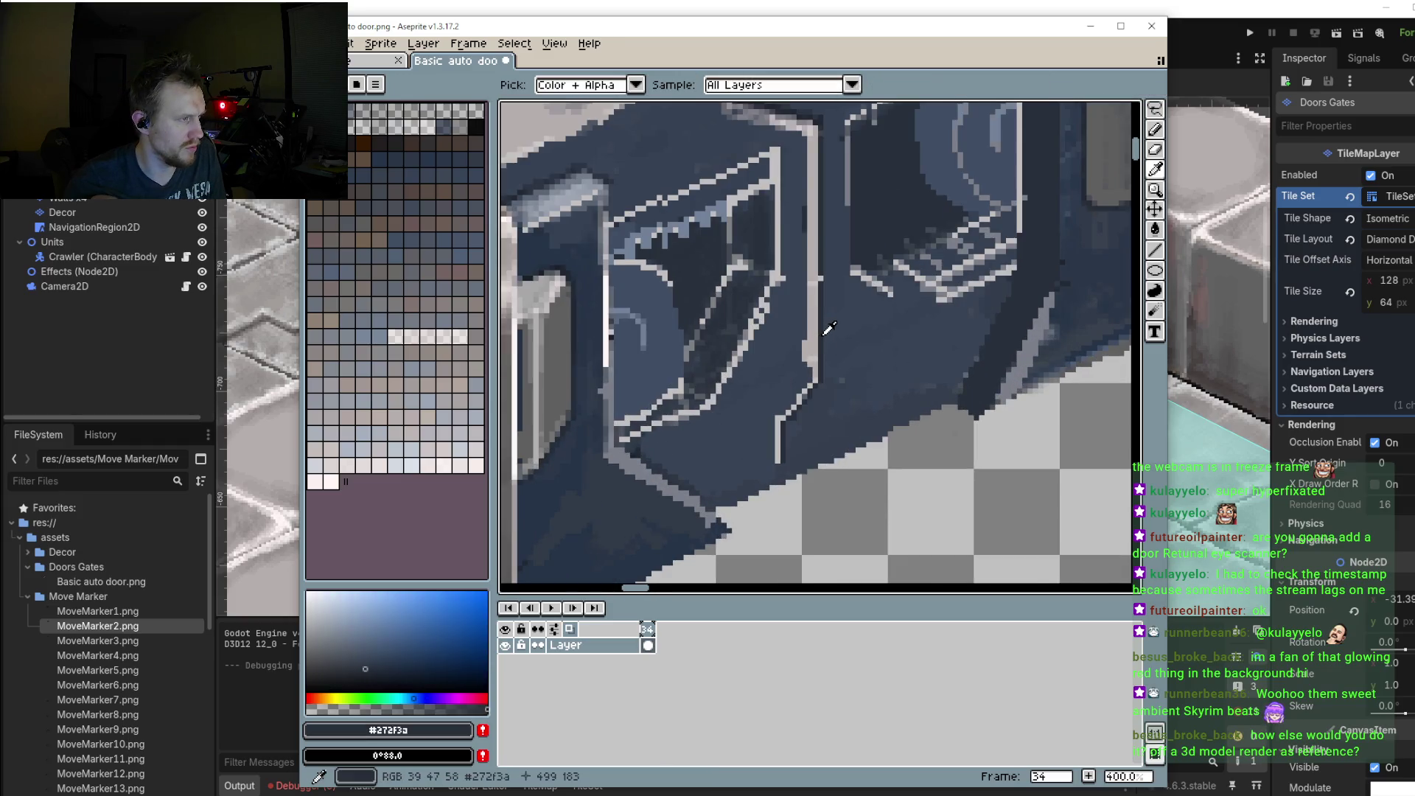
key(minus)
key(minus)
key(minus)
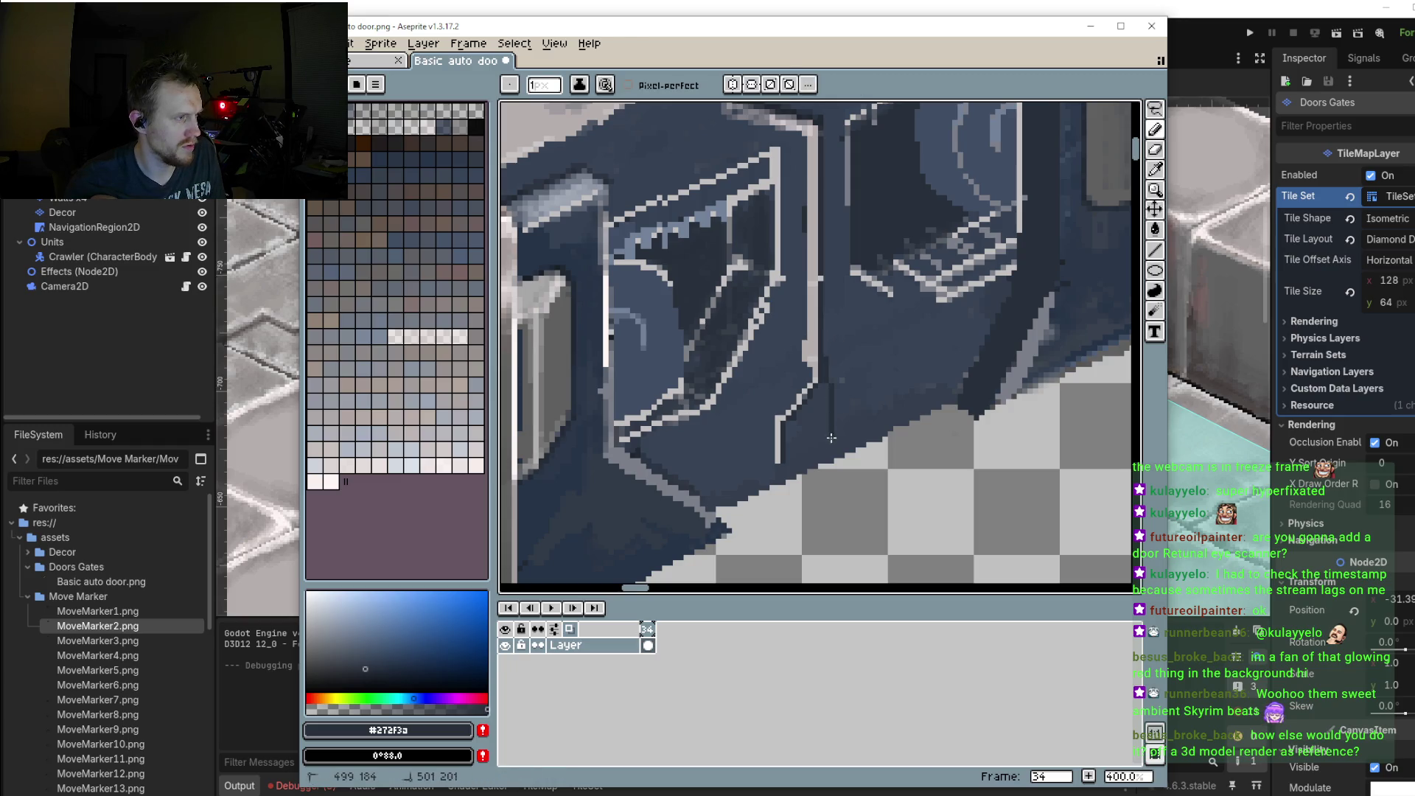
key(v)
click(1134, 251)
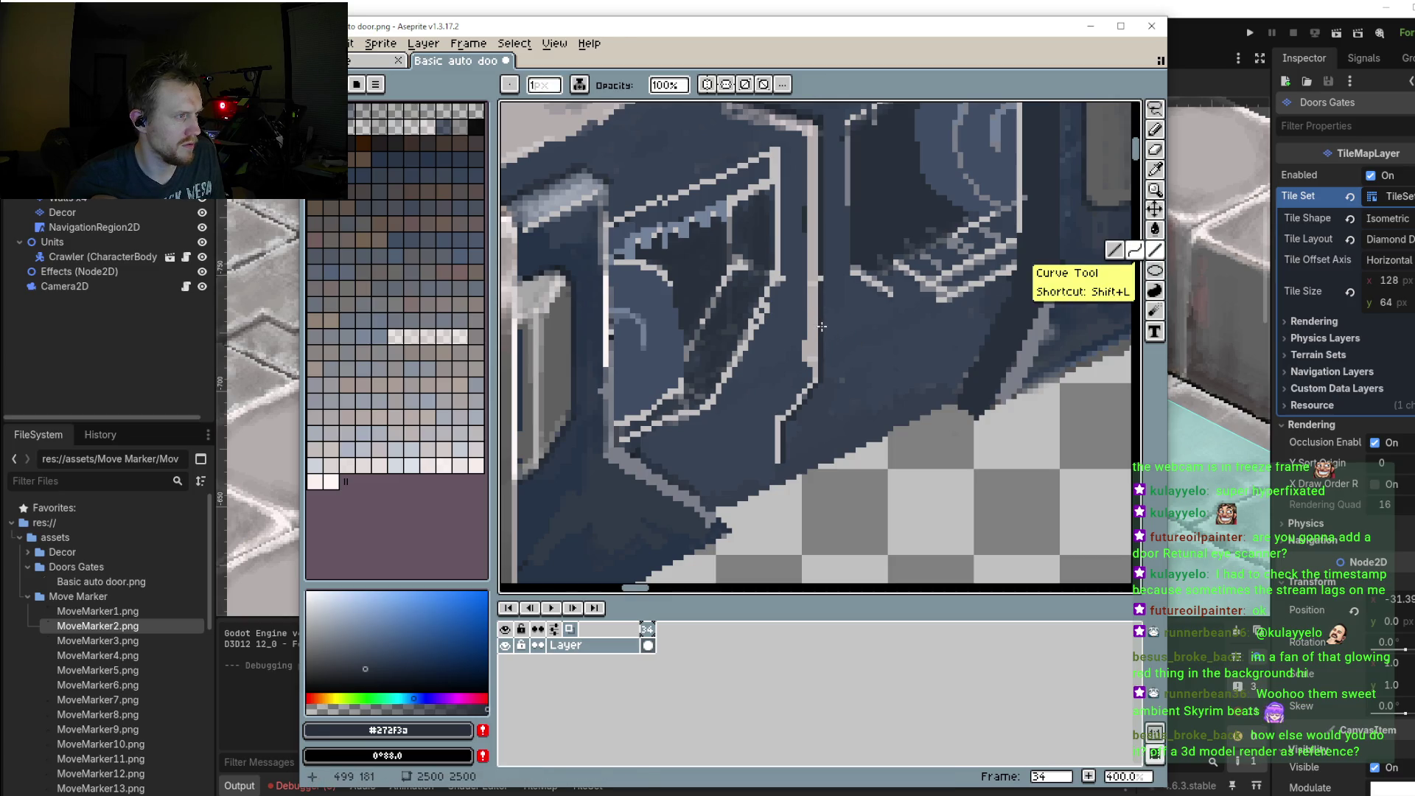
drag(823, 389, 823, 455)
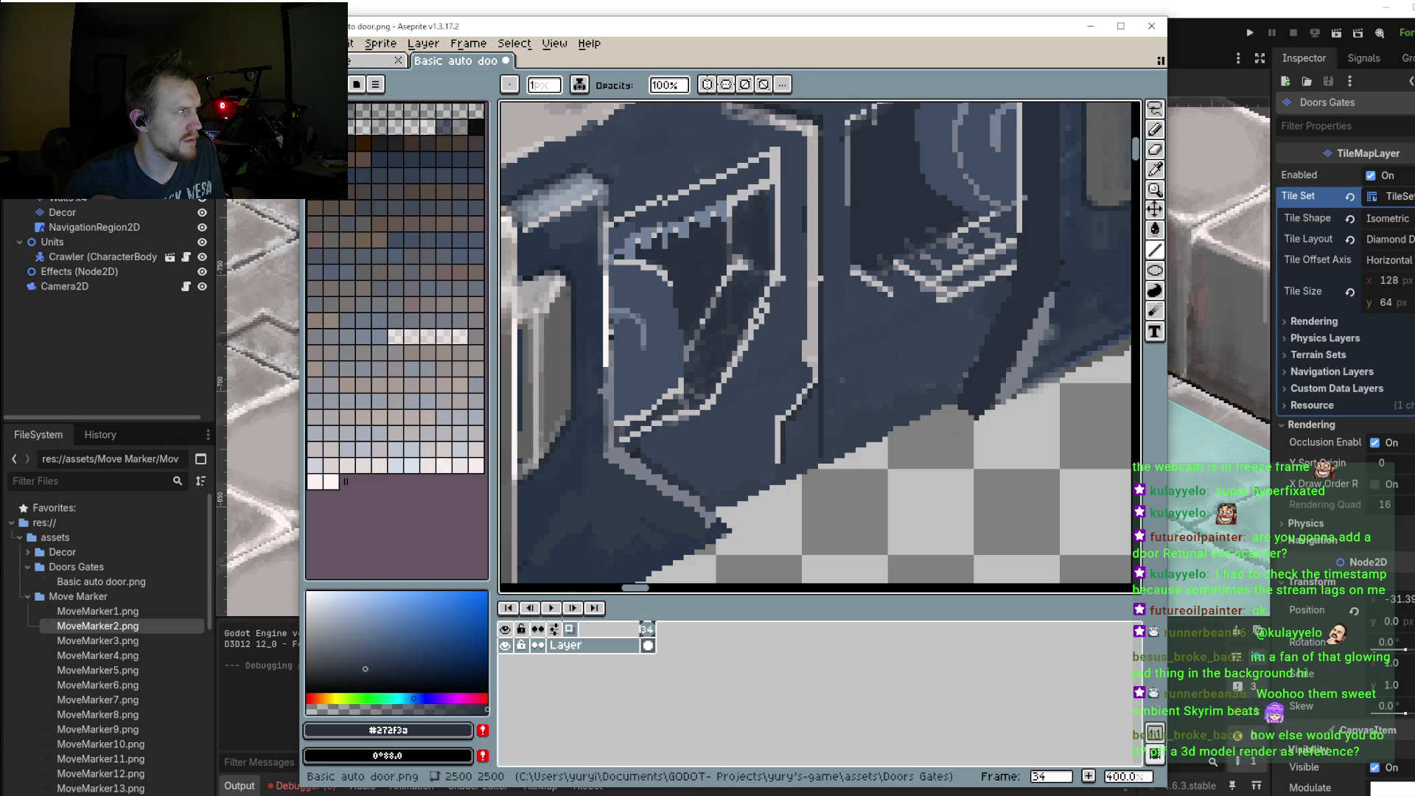
Step: Save the door sprite and bring Godot forward to preview it
click(324, 43)
click(331, 140)
click(1249, 32)
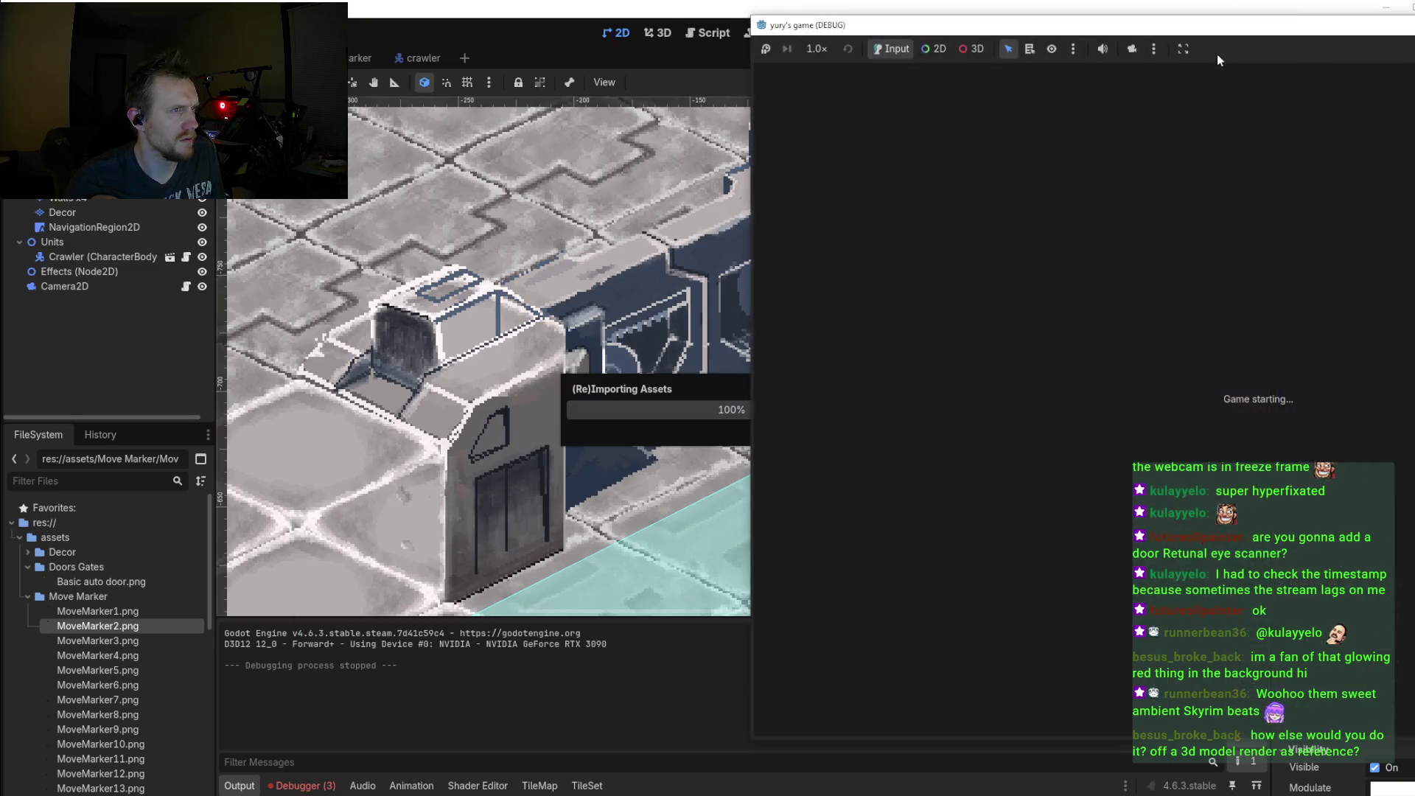
Step: Zoom around the updated door in the Godot viewport, then switch back to Aseprite
scroll(847, 324, up, 2)
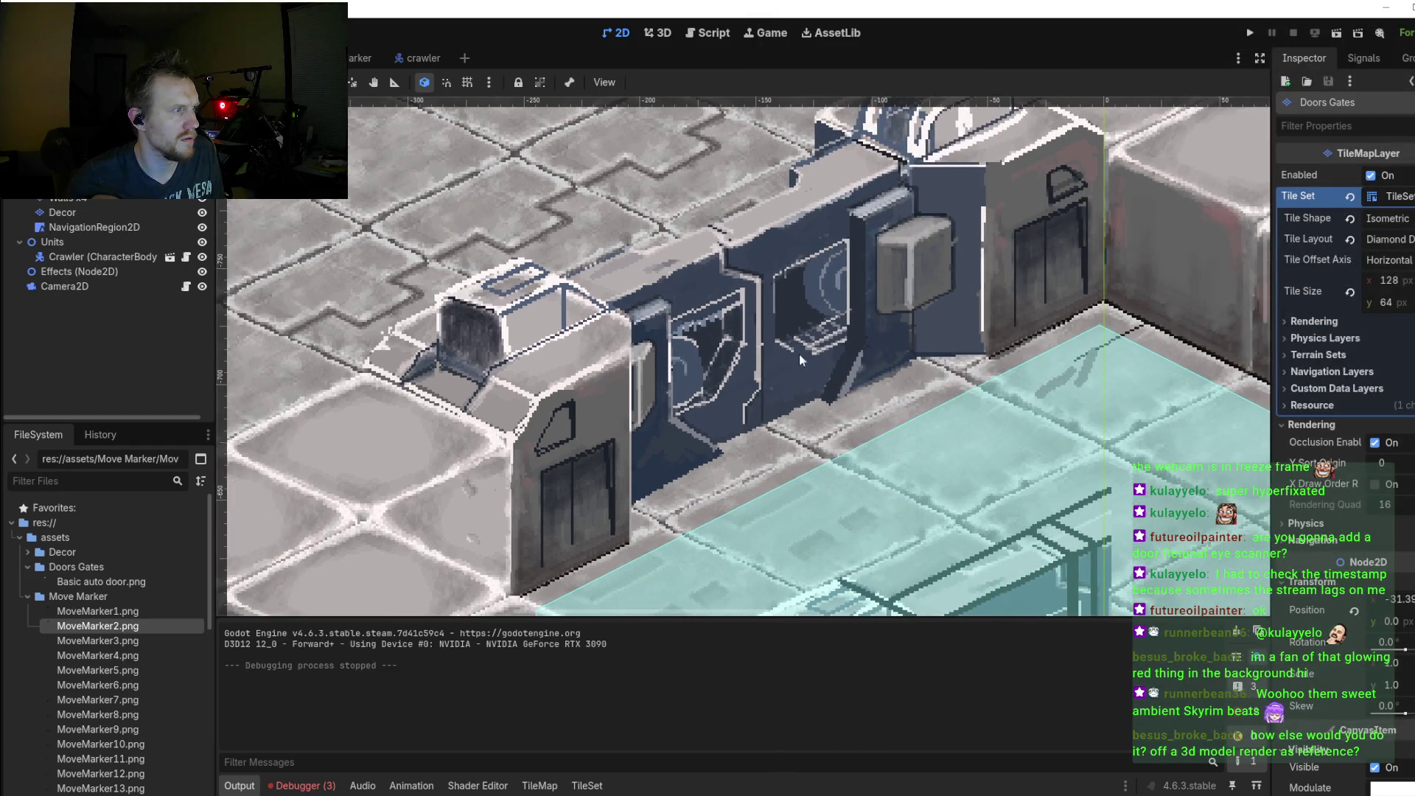
scroll(799, 354, up, 1)
scroll(762, 404, up, 1)
scroll(764, 410, down, 2)
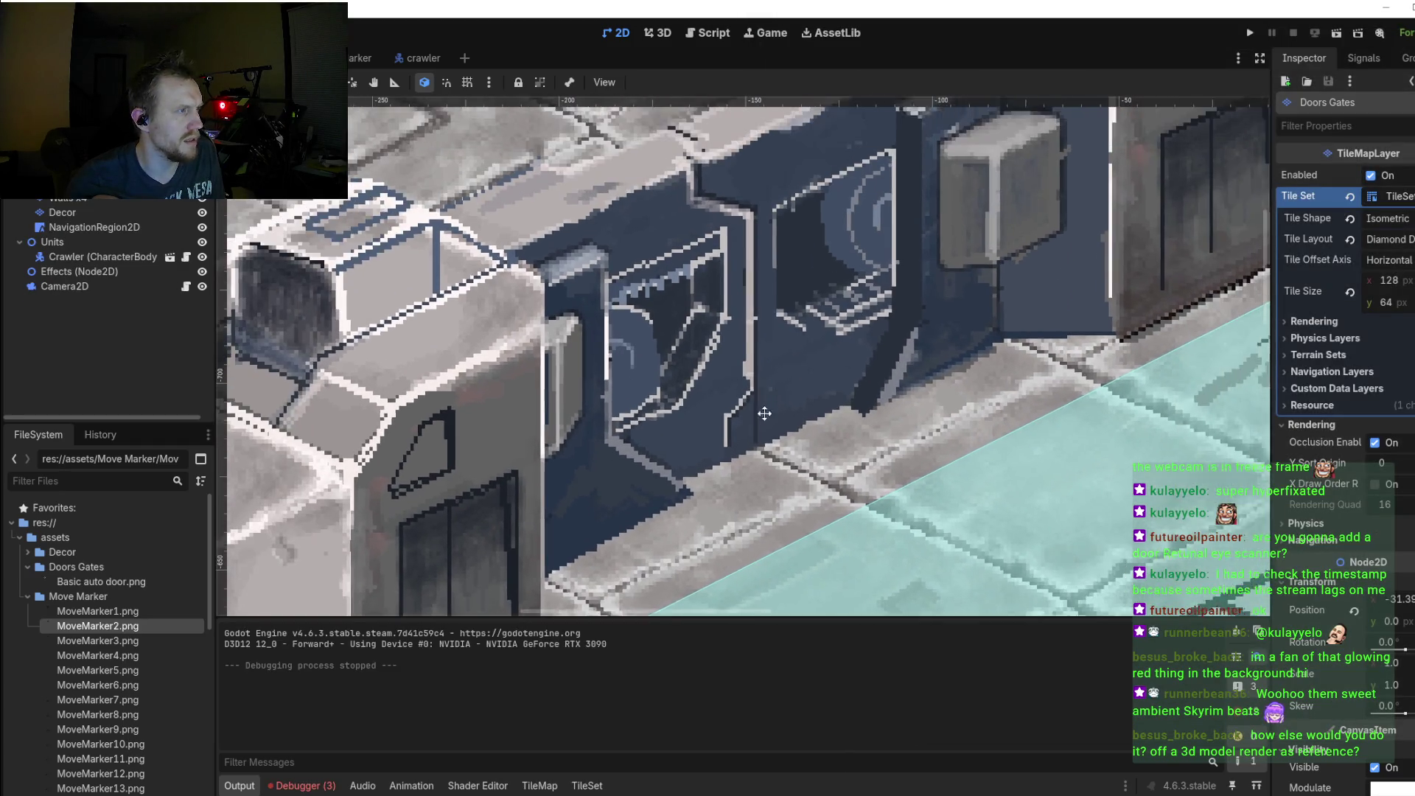
scroll(820, 215, up, 1)
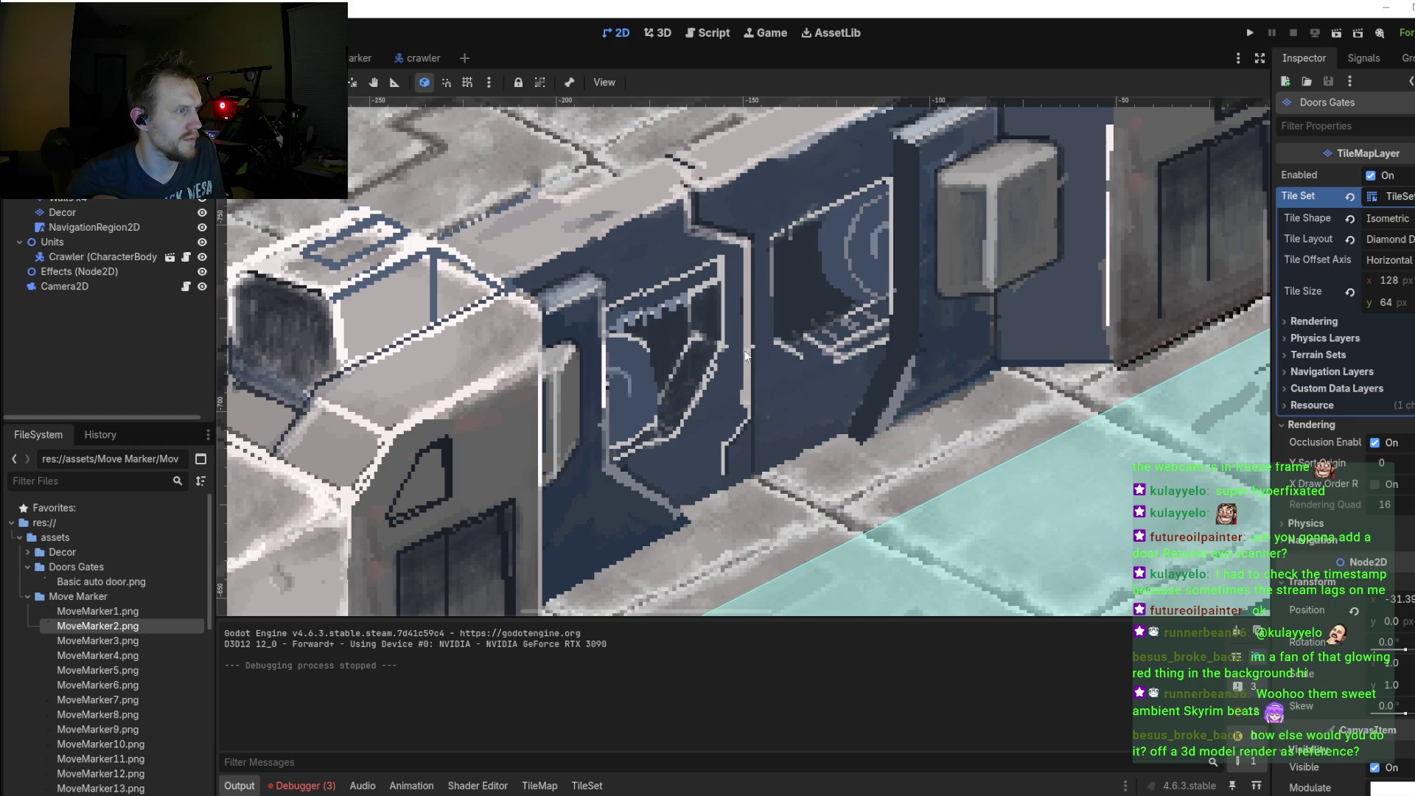
scroll(771, 323, down, 1)
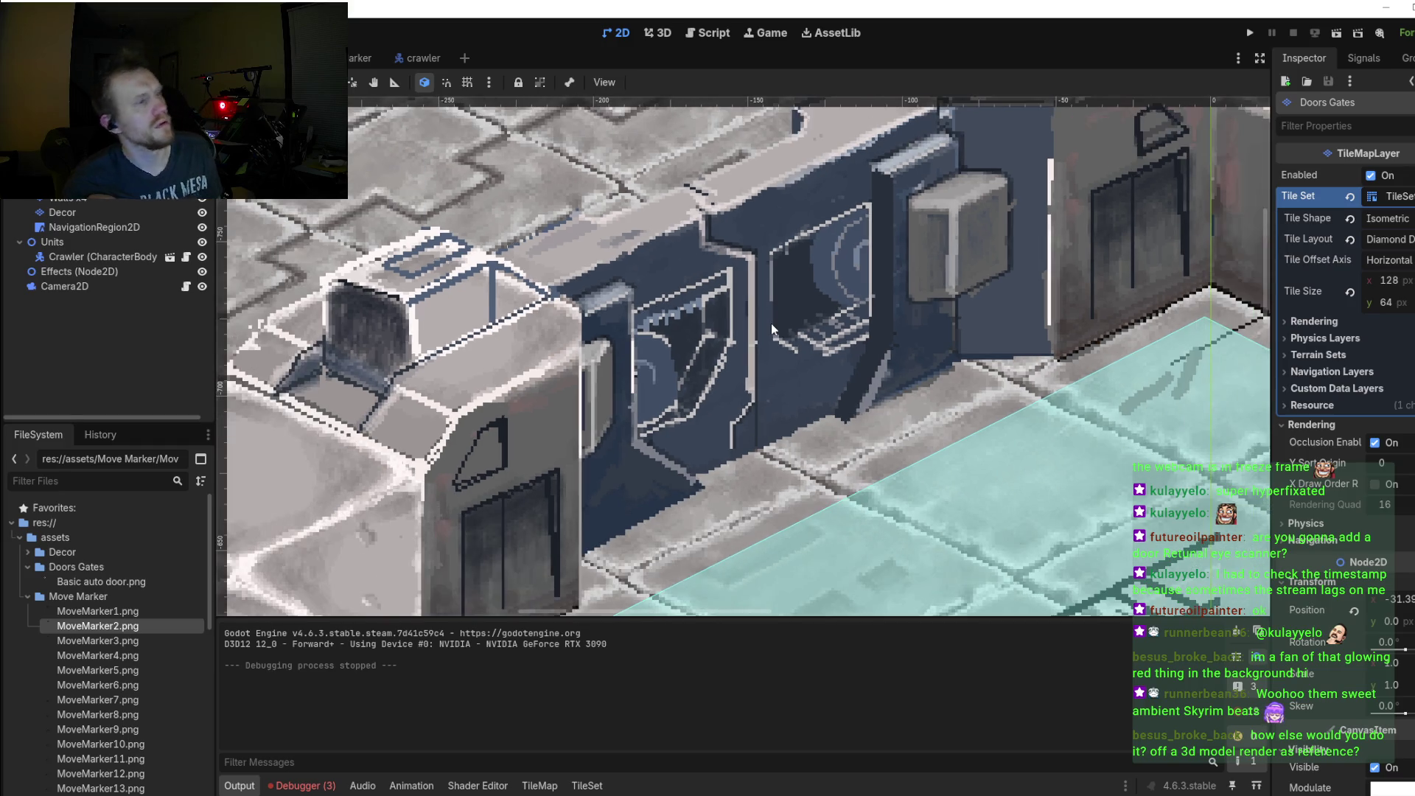
scroll(771, 323, down, 1)
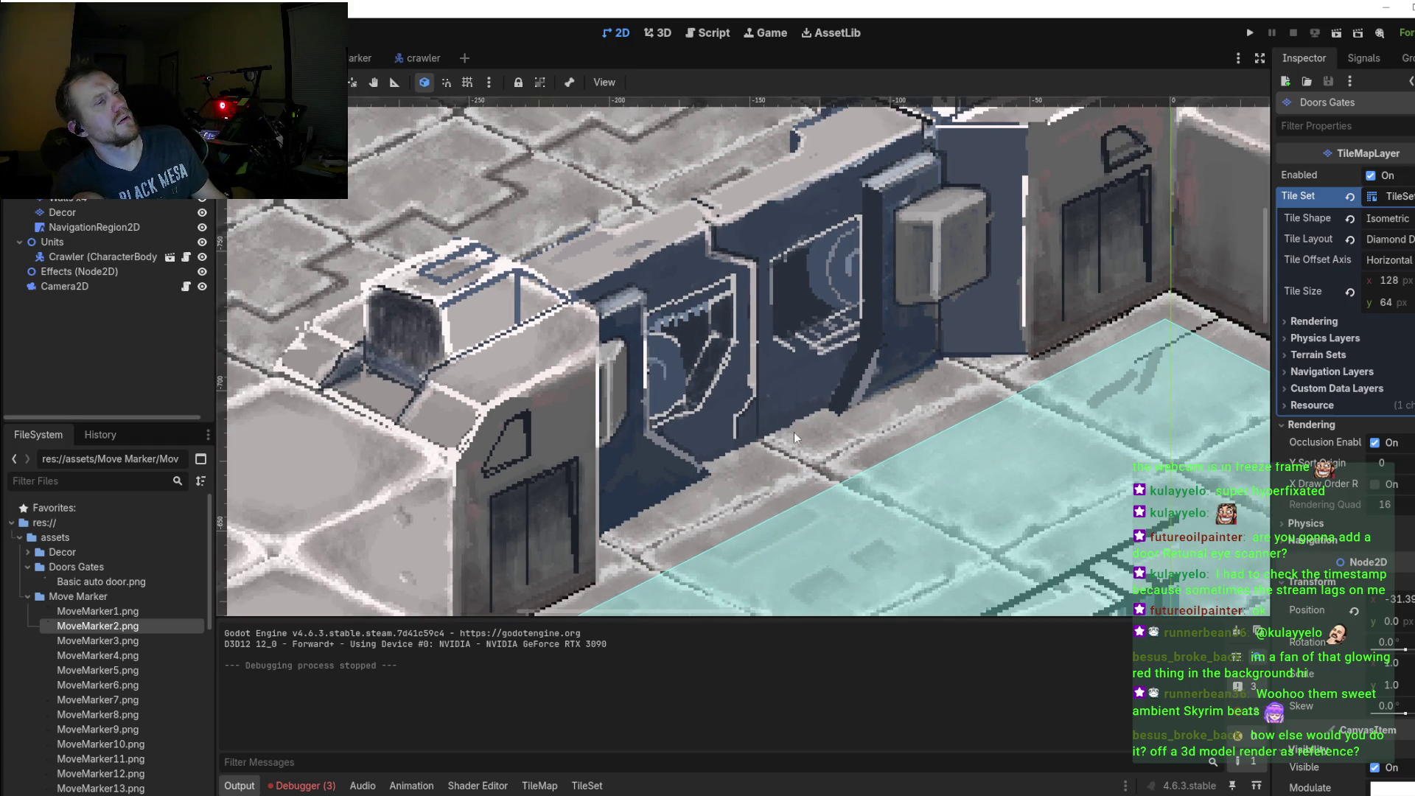
scroll(788, 440, down, 2)
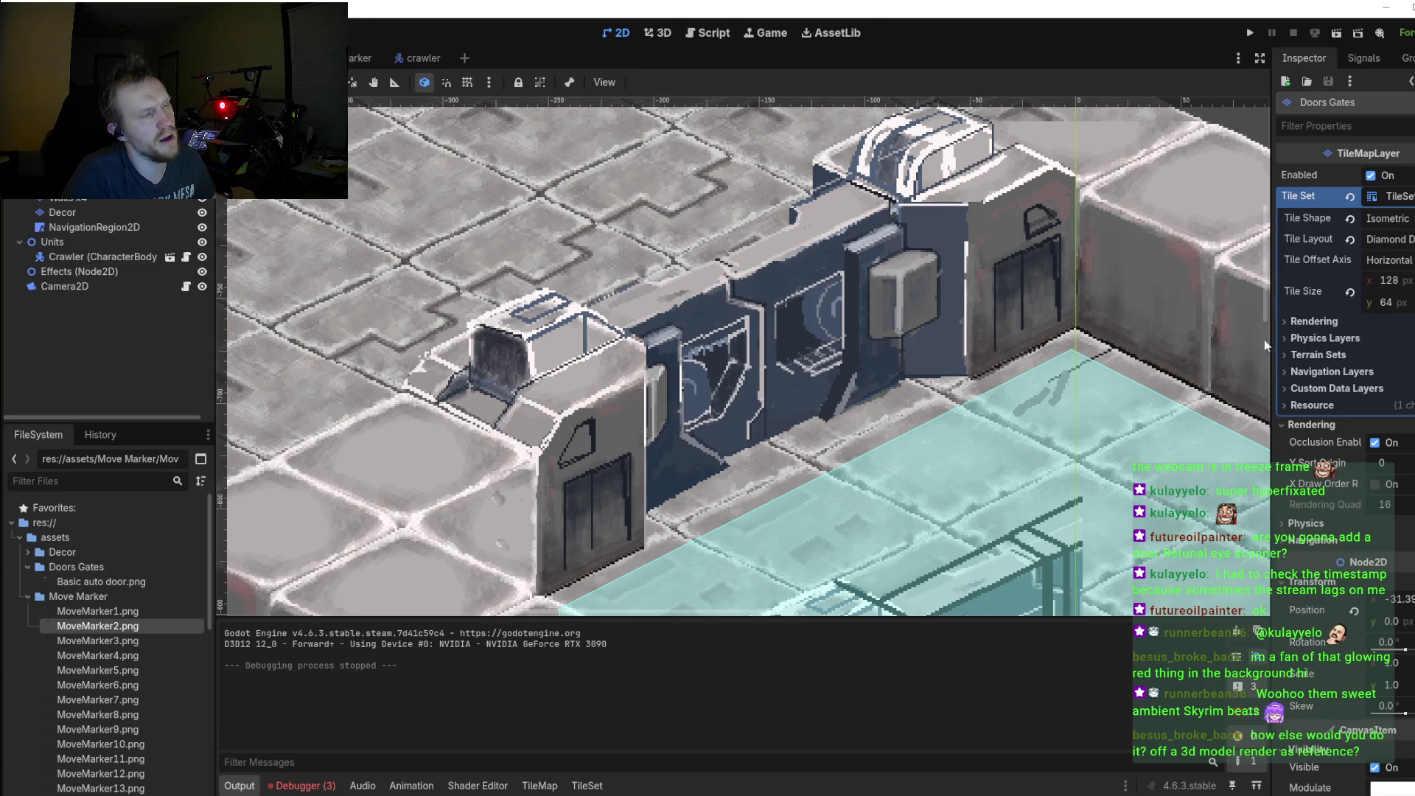
key(alt+Tab)
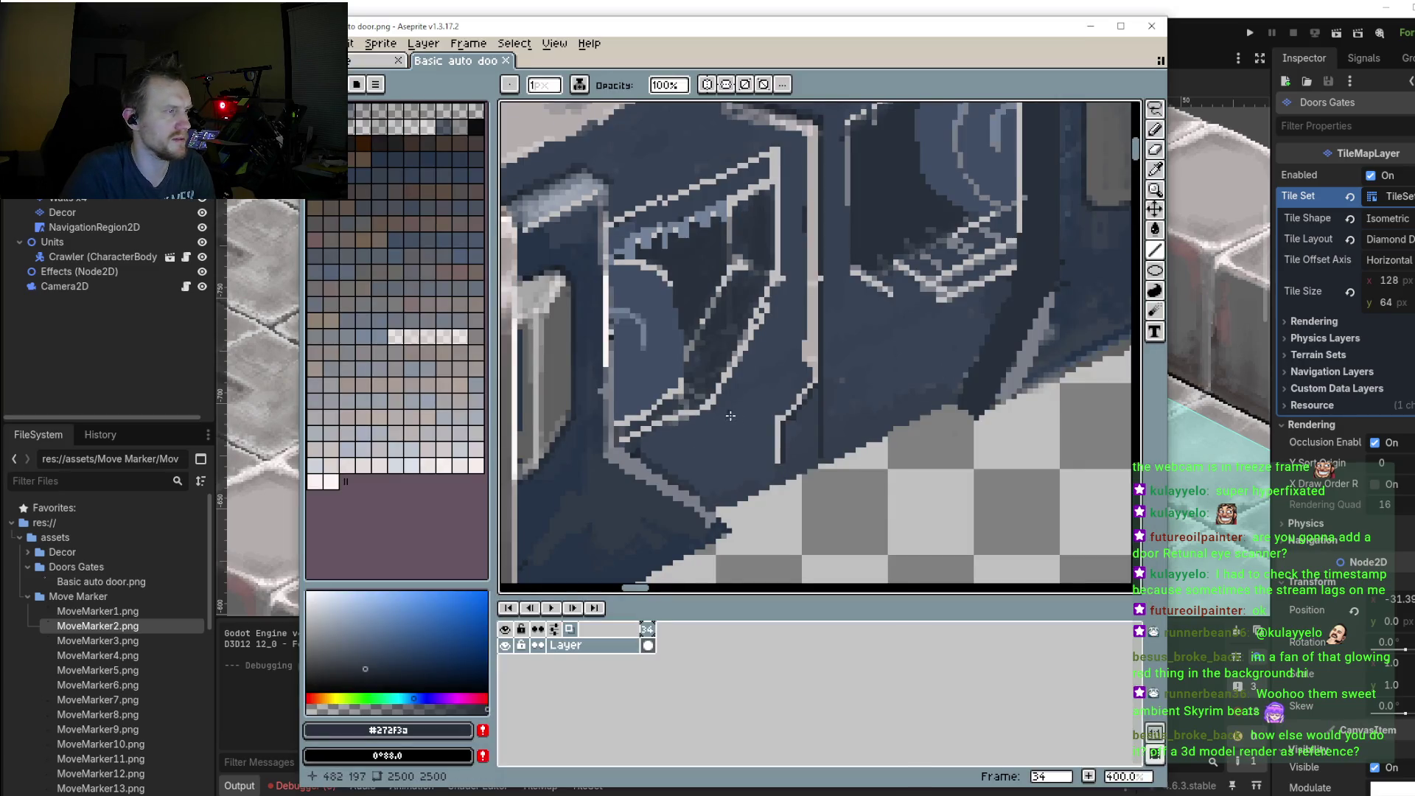
Step: Sample the dark outline colour and pencil a dark line along the top face edge
key(i)
click(869, 450)
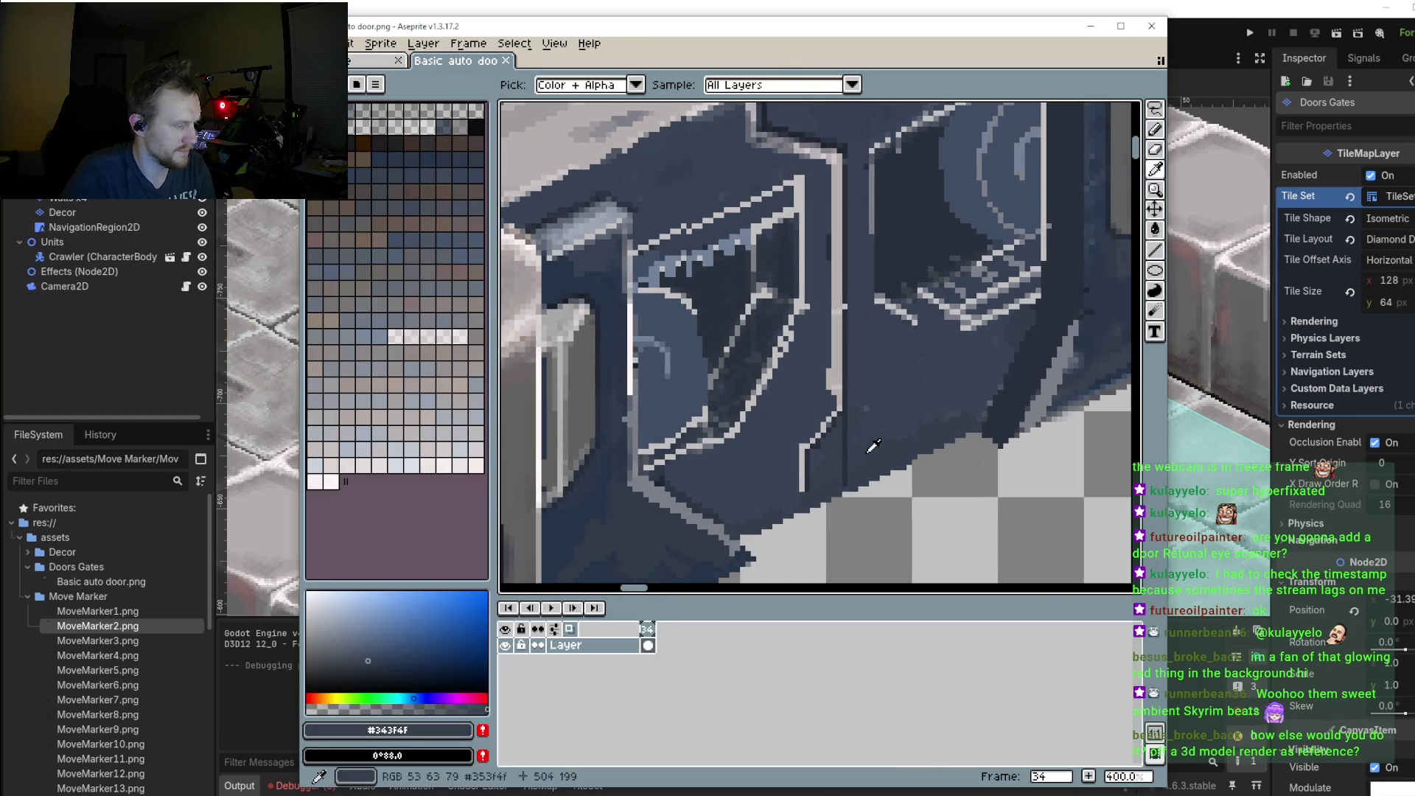
key(b)
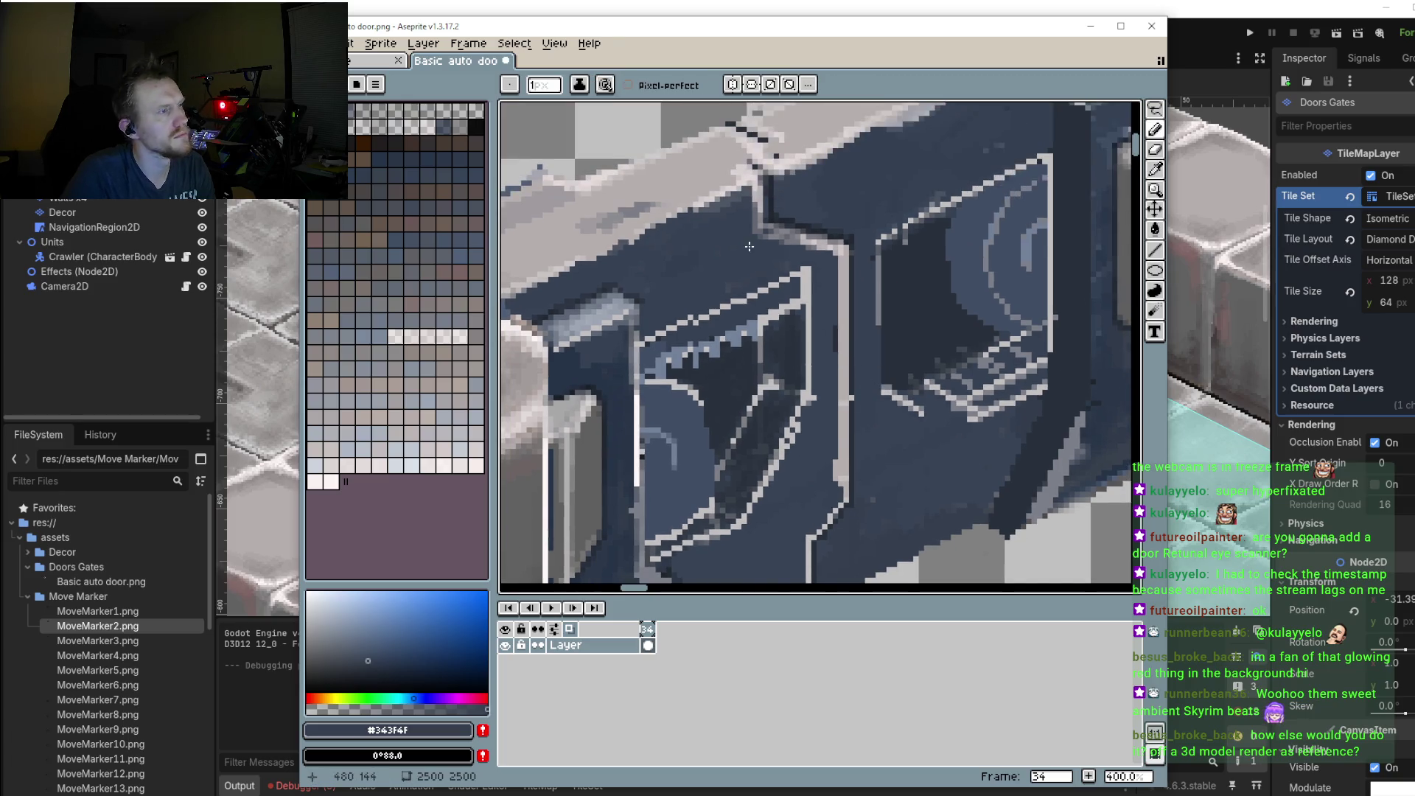
drag(759, 107, 811, 282)
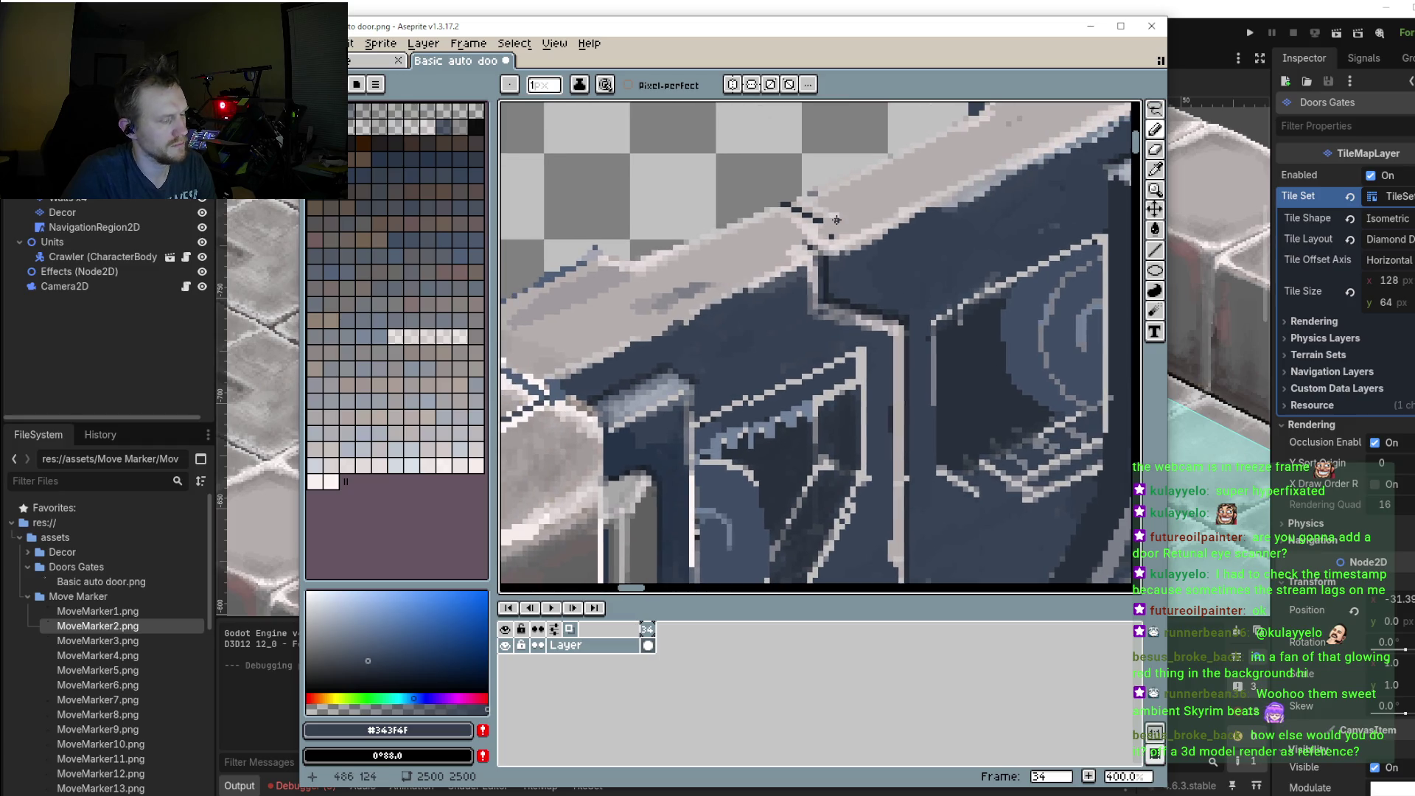
alt+click(845, 206)
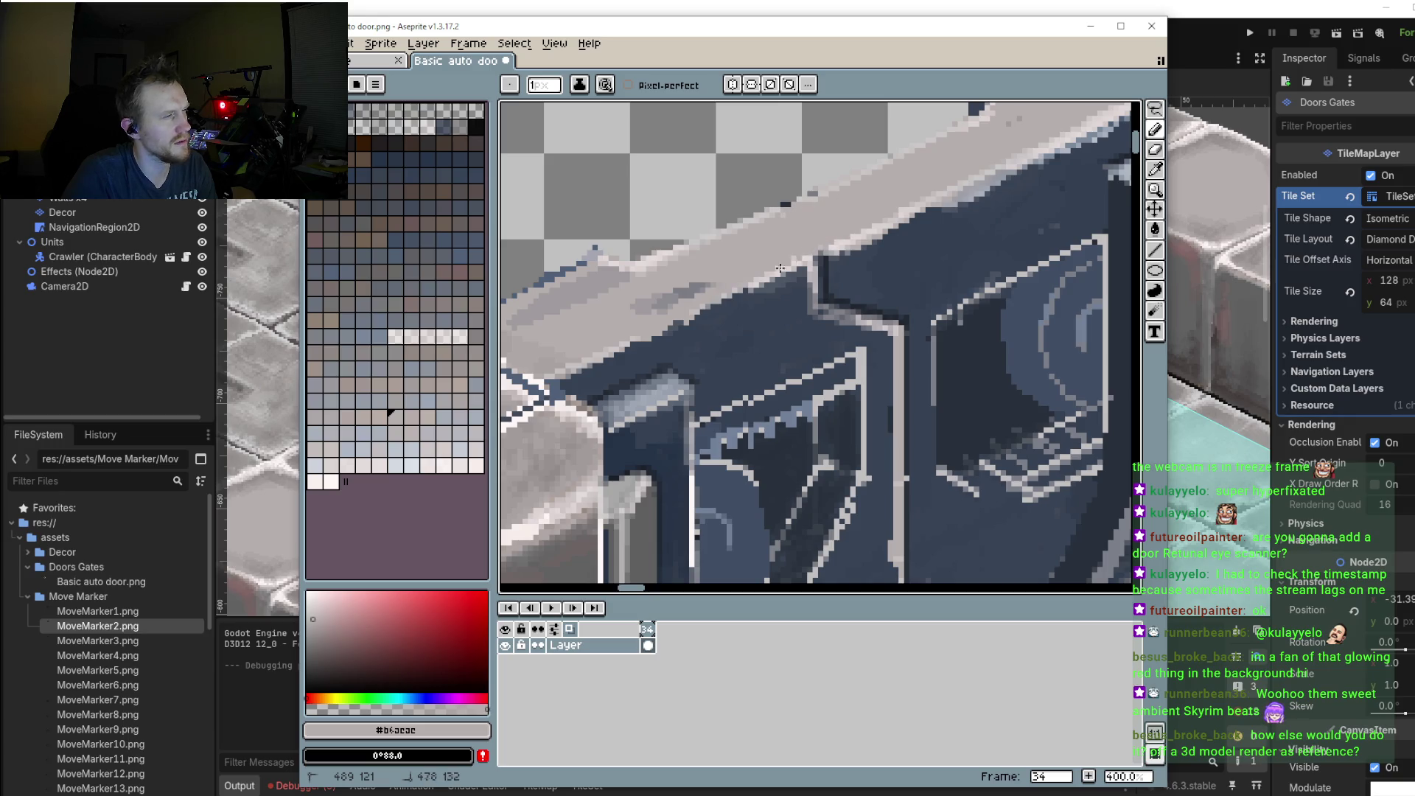
scroll(779, 268, up, 2)
alt+click(832, 260)
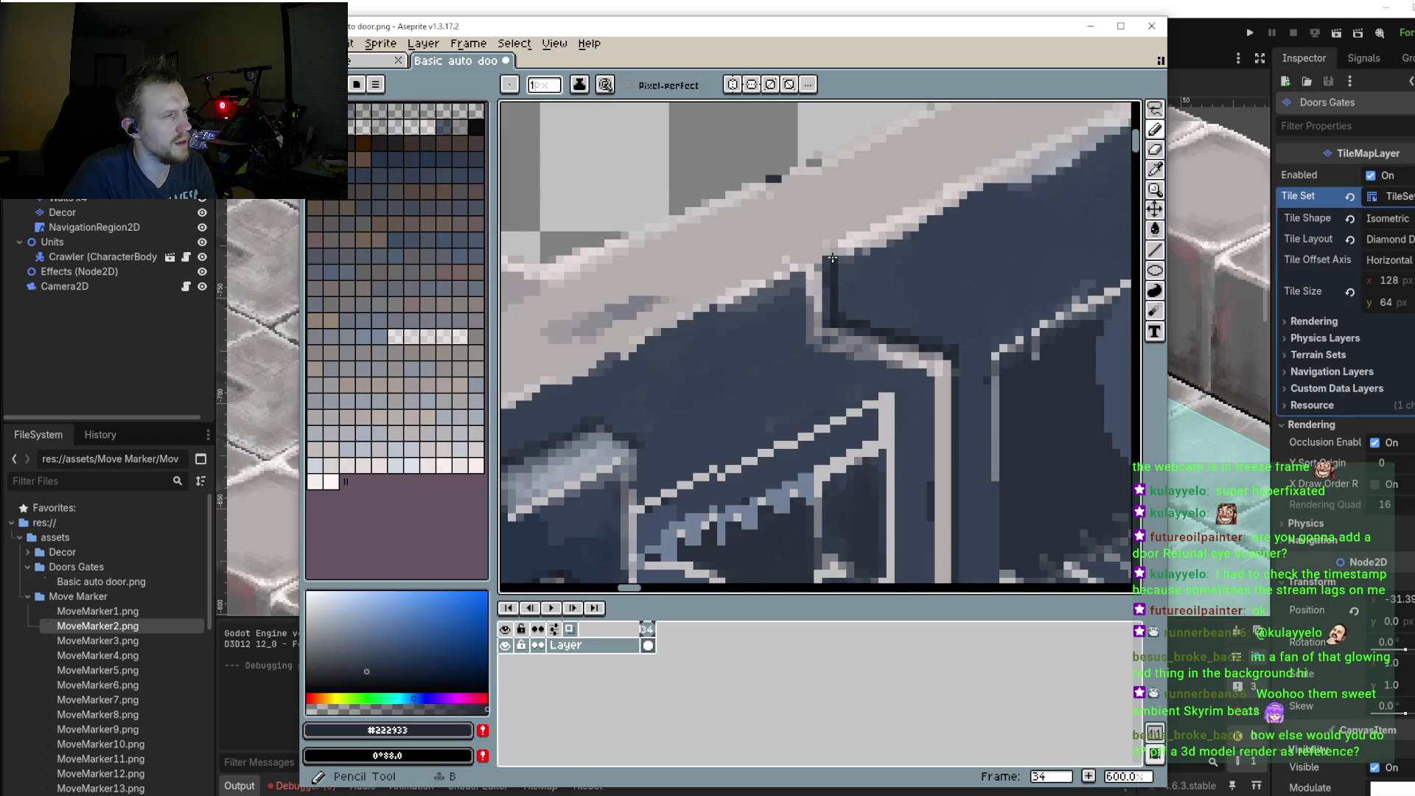
drag(832, 258, 696, 210)
scroll(787, 277, down, 5)
scroll(788, 277, up, 1)
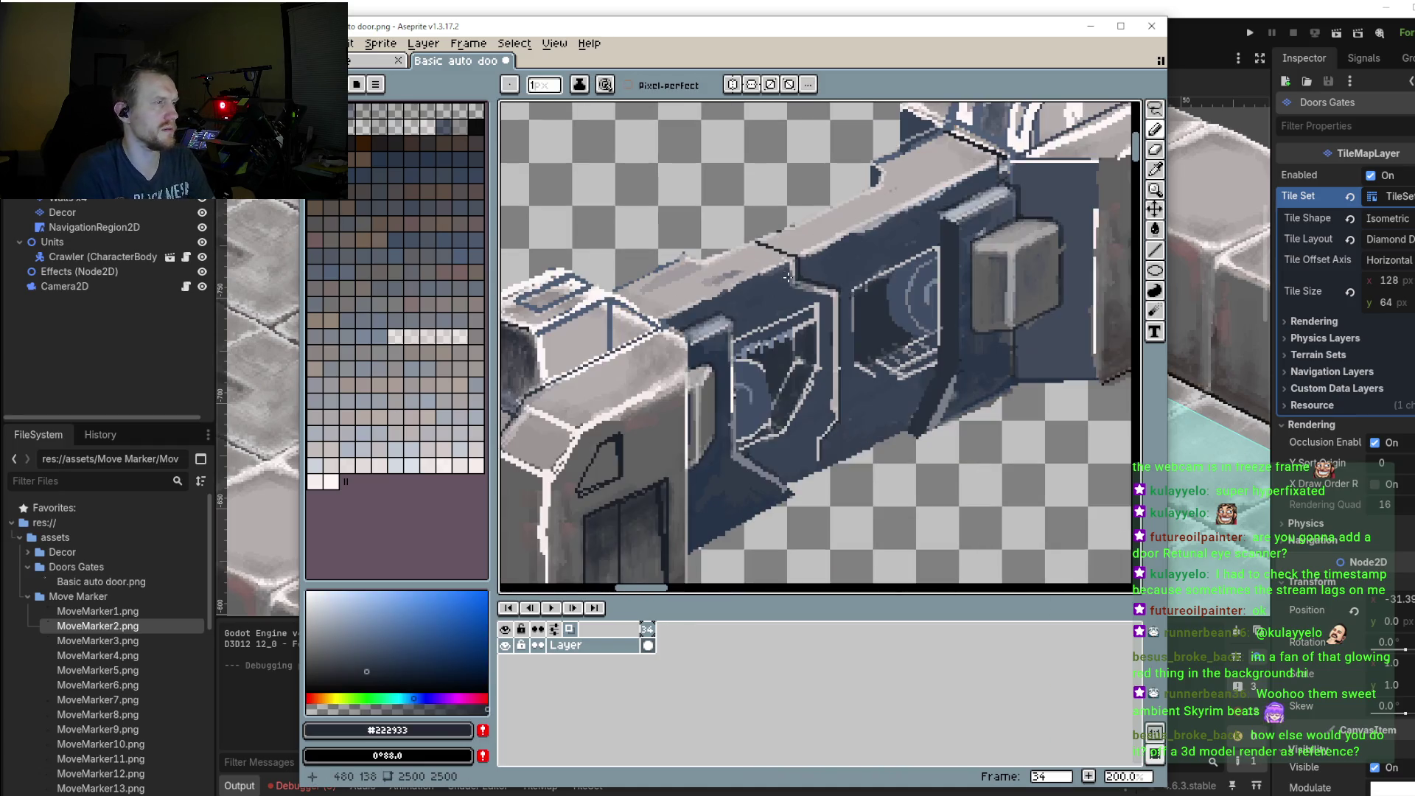
Step: Draw a lightened, partly transparent grey highlight line along the top edge
click(1154, 249)
scroll(794, 483, up, 3)
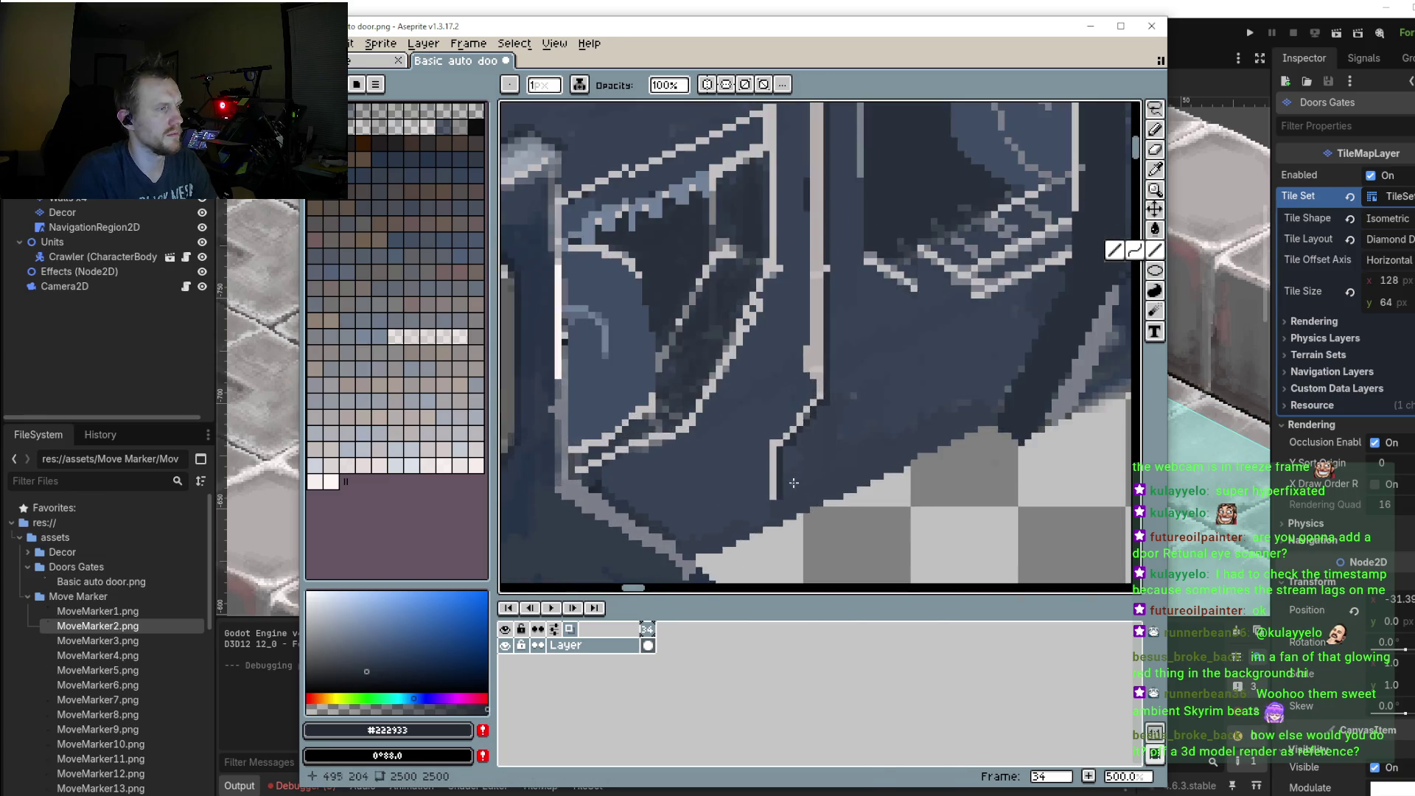
mouse_move(794, 483)
mouse_down()
mouse_move(798, 389)
mouse_move(801, 417)
mouse_up()
scroll(801, 417, down, 3)
scroll(801, 417, up, 4)
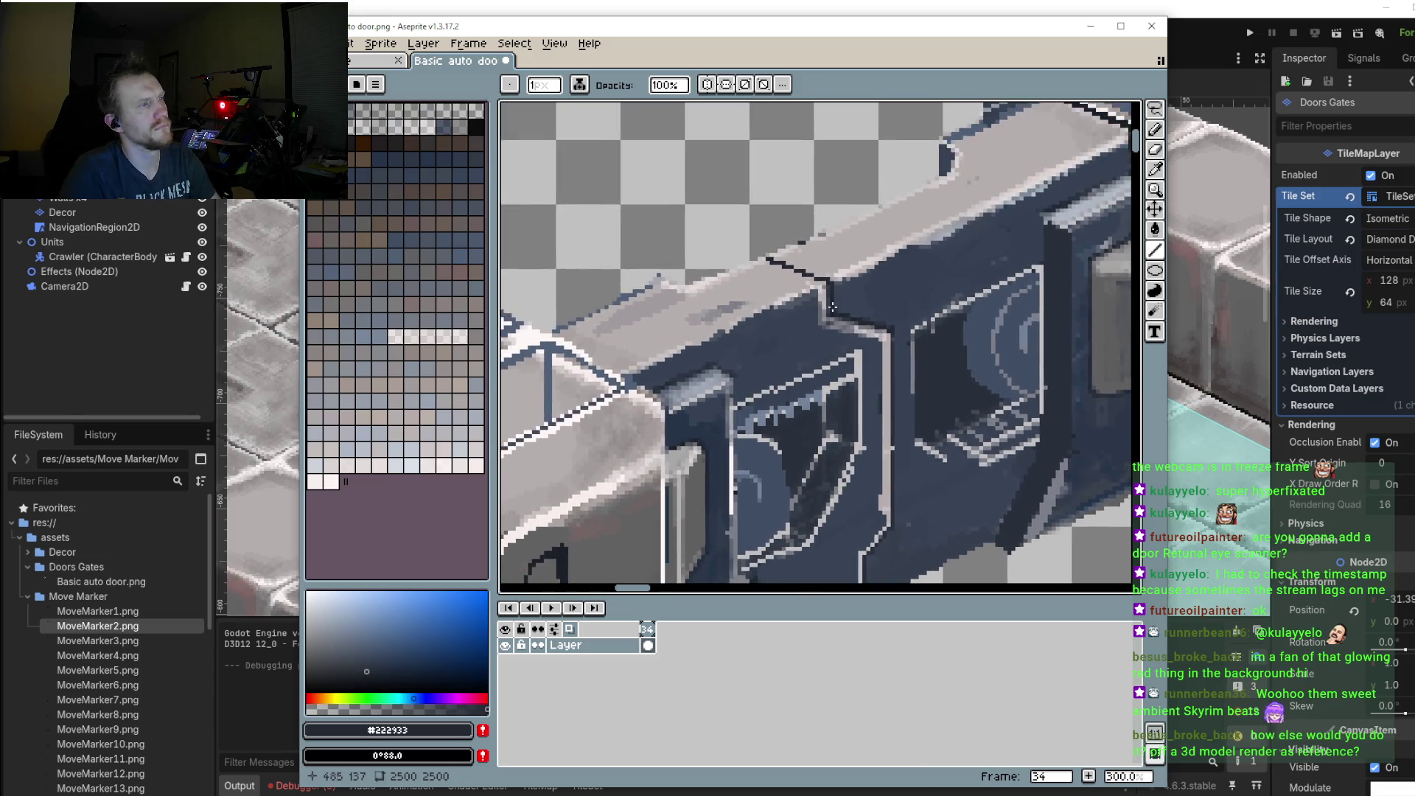
key(b)
alt+click(580, 470)
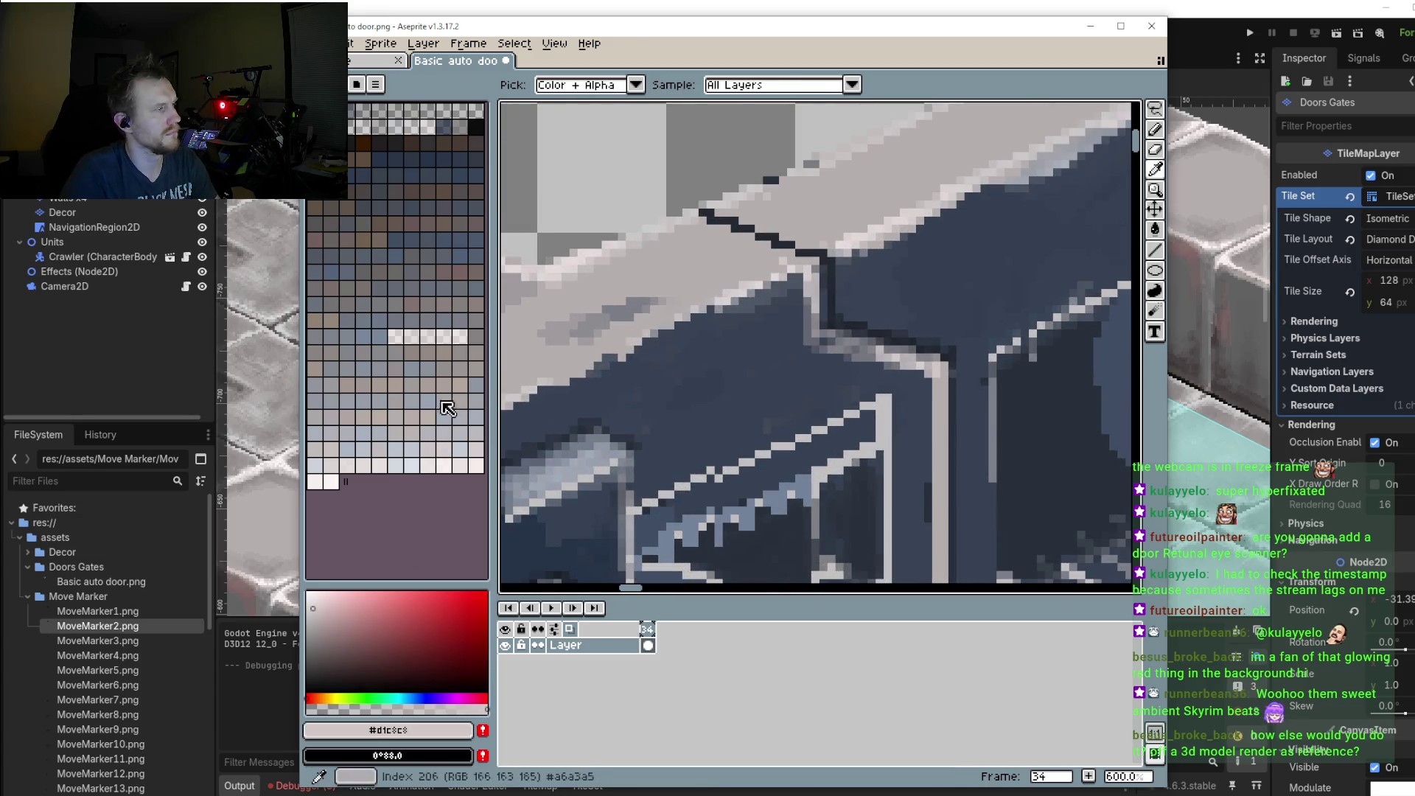
click(315, 601)
click(376, 709)
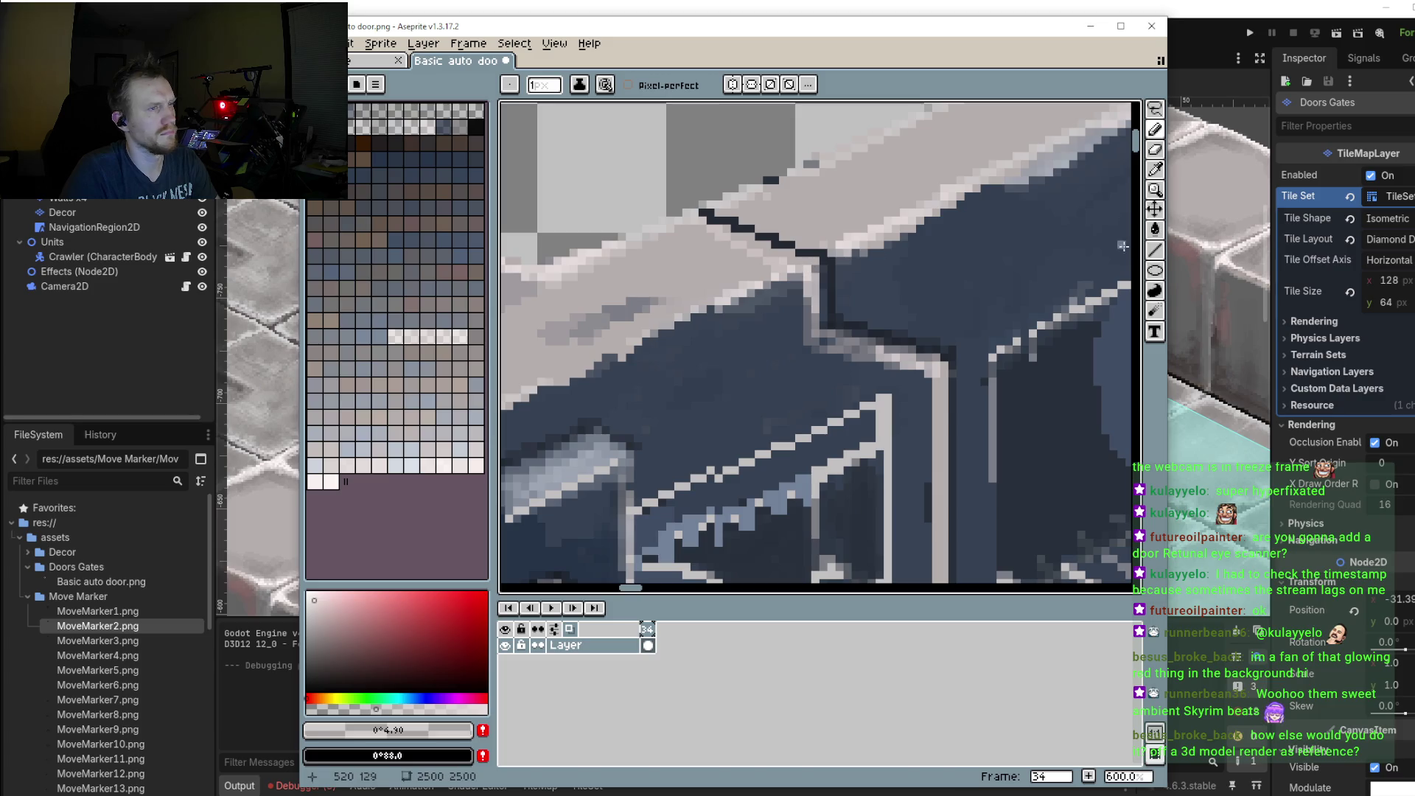
click(1157, 249)
mouse_move(805, 261)
mouse_down()
mouse_move(677, 213)
mouse_move(706, 196)
mouse_up()
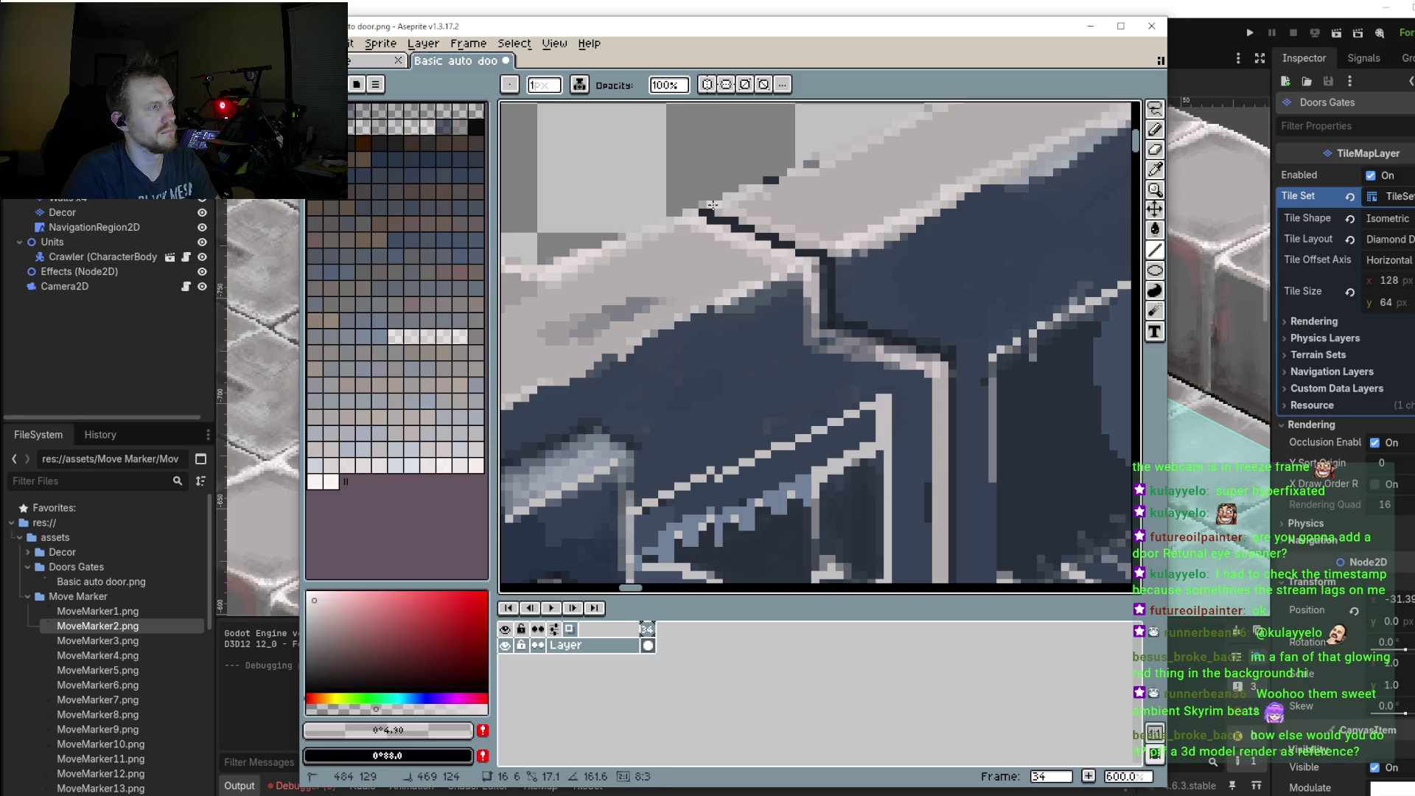
drag(706, 196, 835, 245)
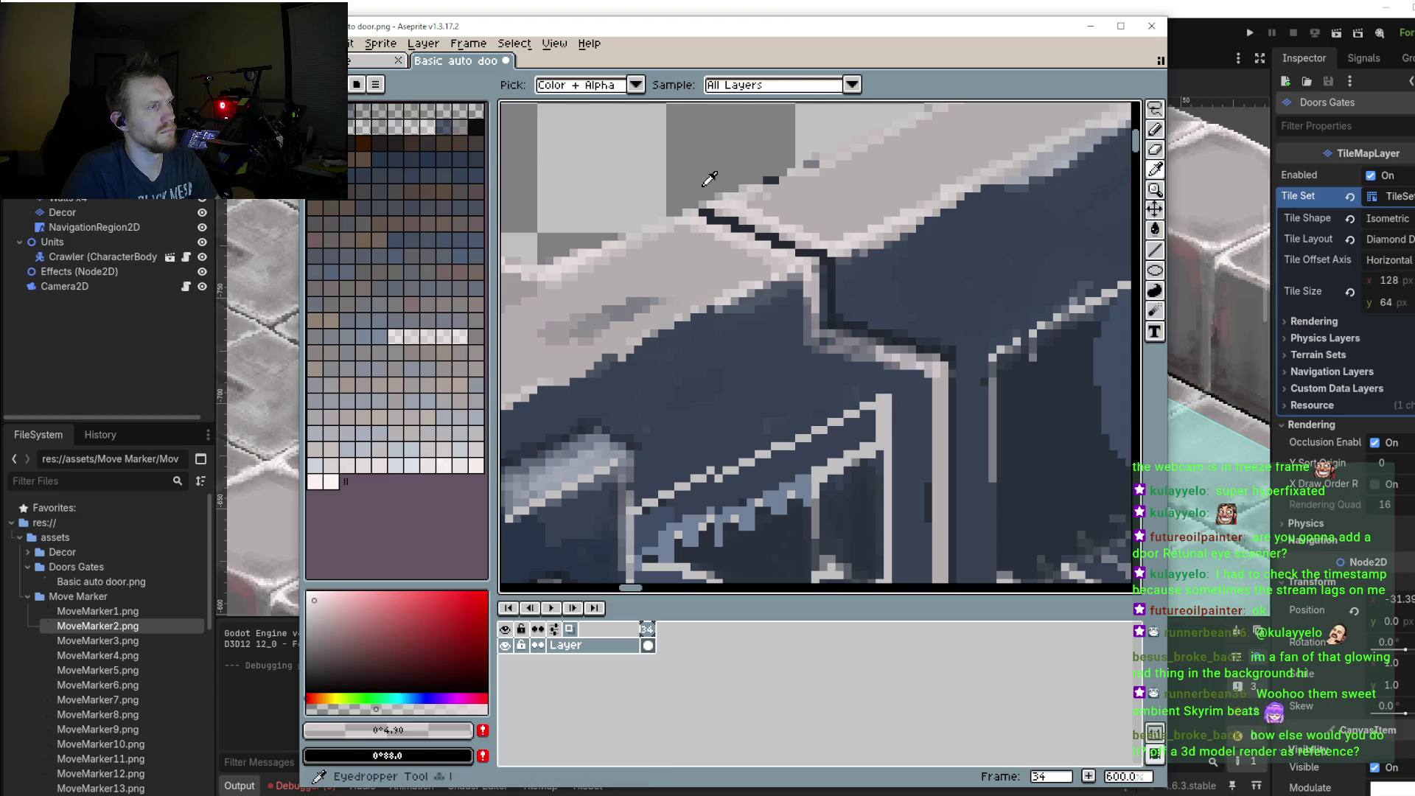
key(b)
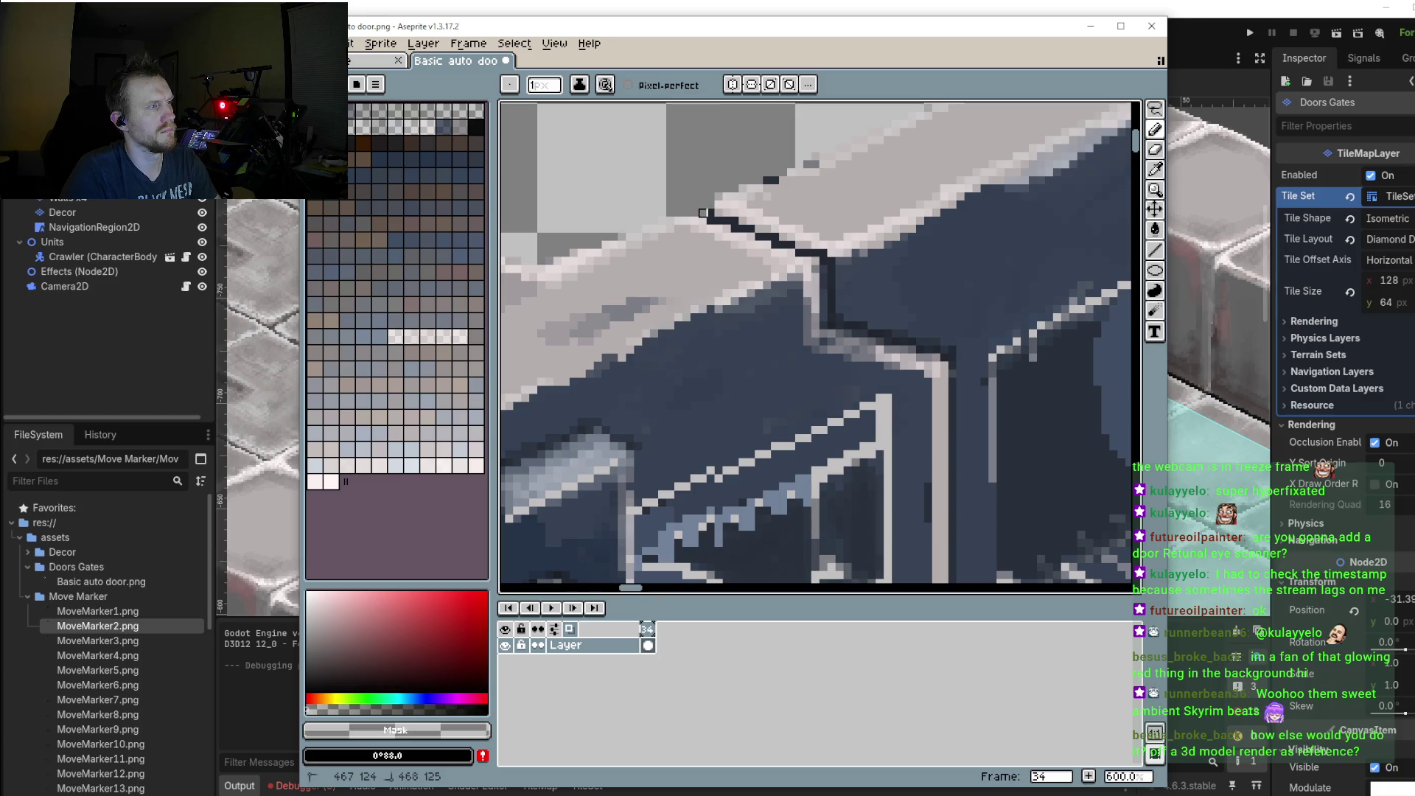
scroll(738, 331, down, 1)
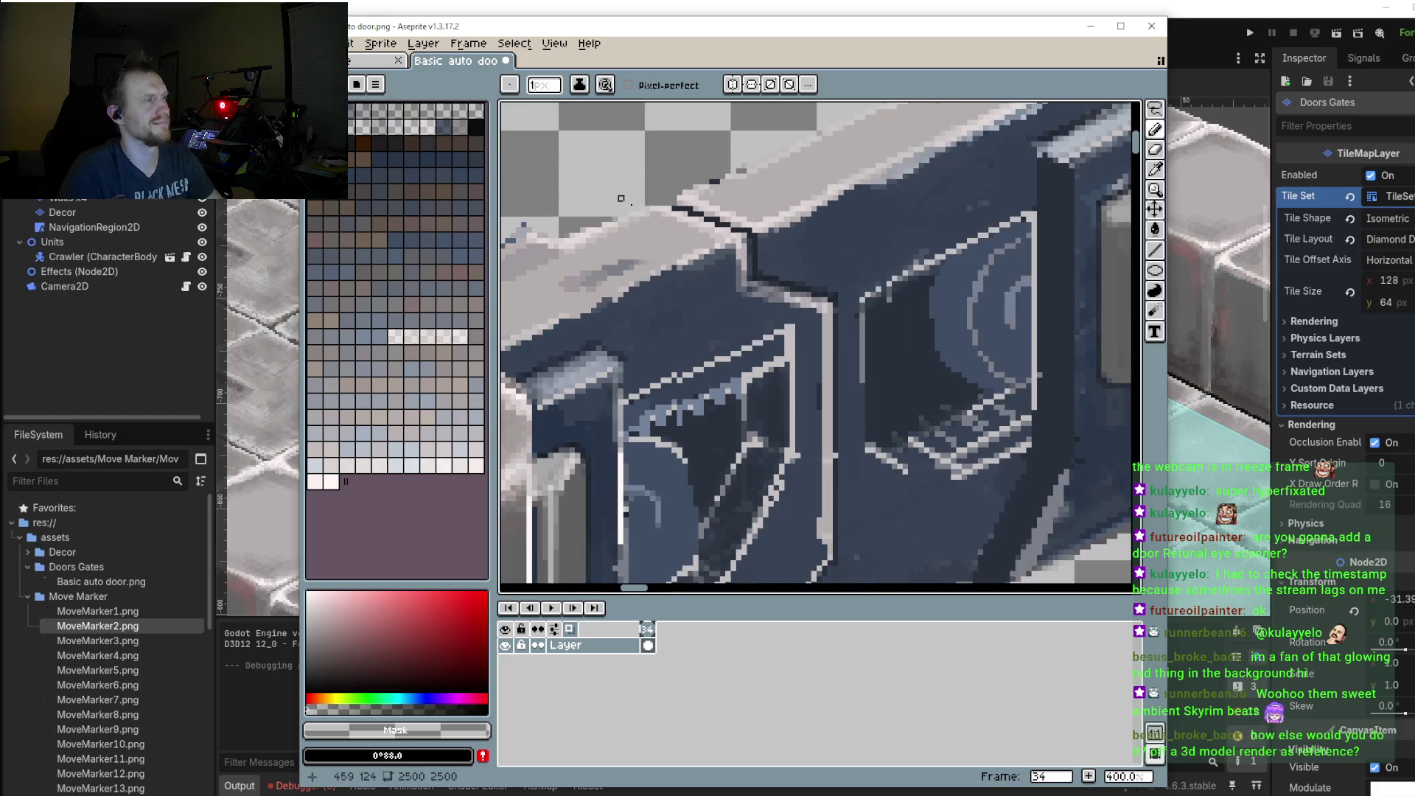
scroll(737, 331, down, 2)
scroll(738, 331, down, 1)
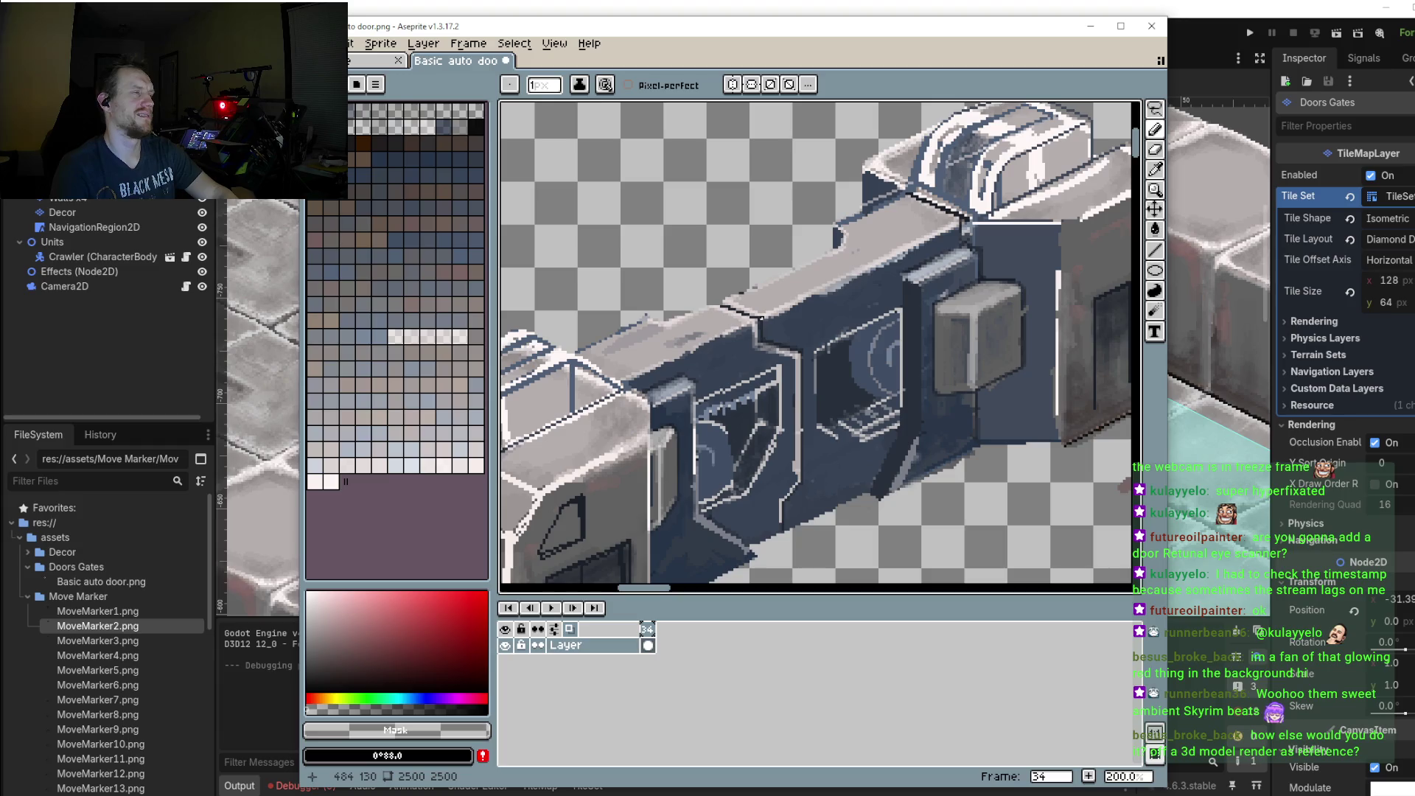
scroll(737, 302, down, 1)
scroll(729, 307, up, 1)
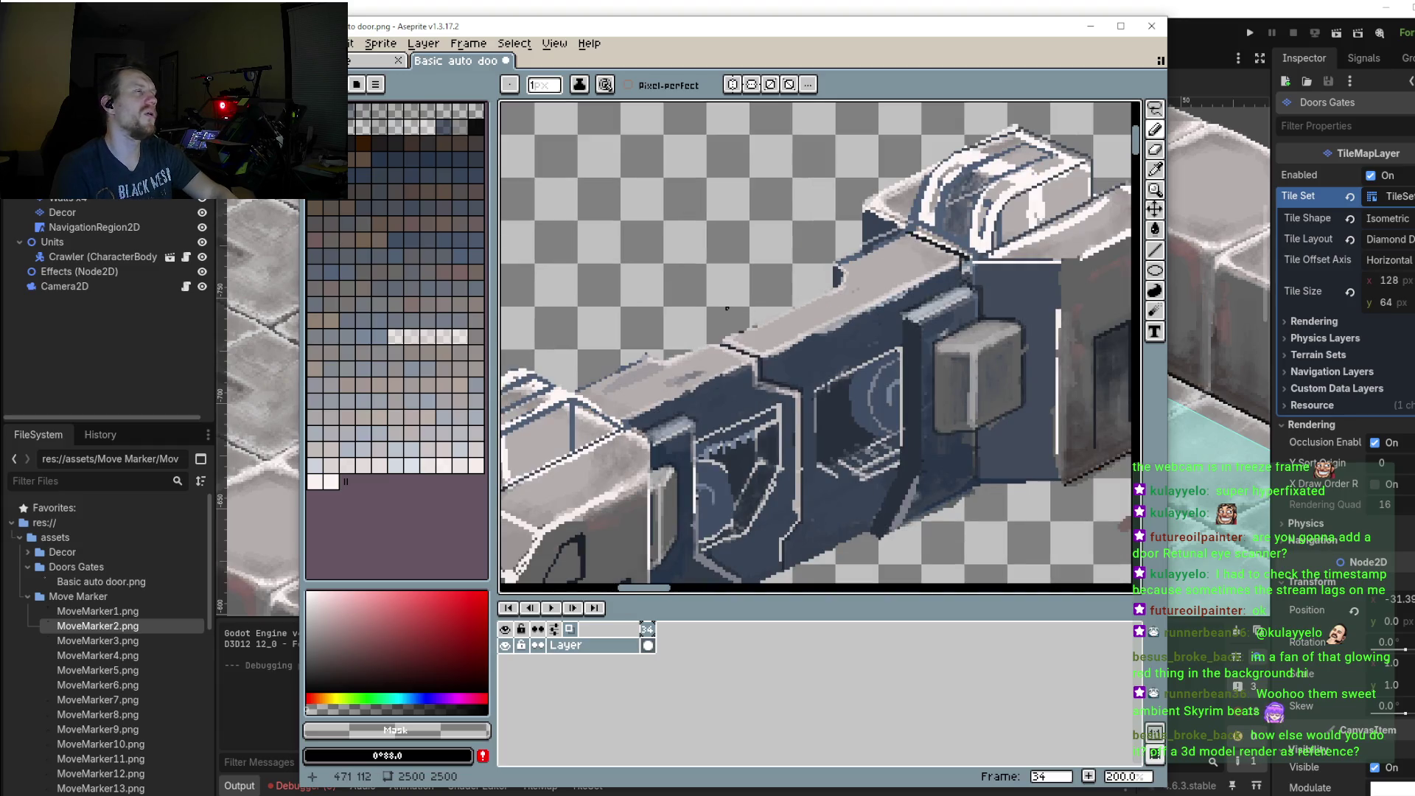
scroll(685, 336, up, 1)
drag(638, 340, 676, 289)
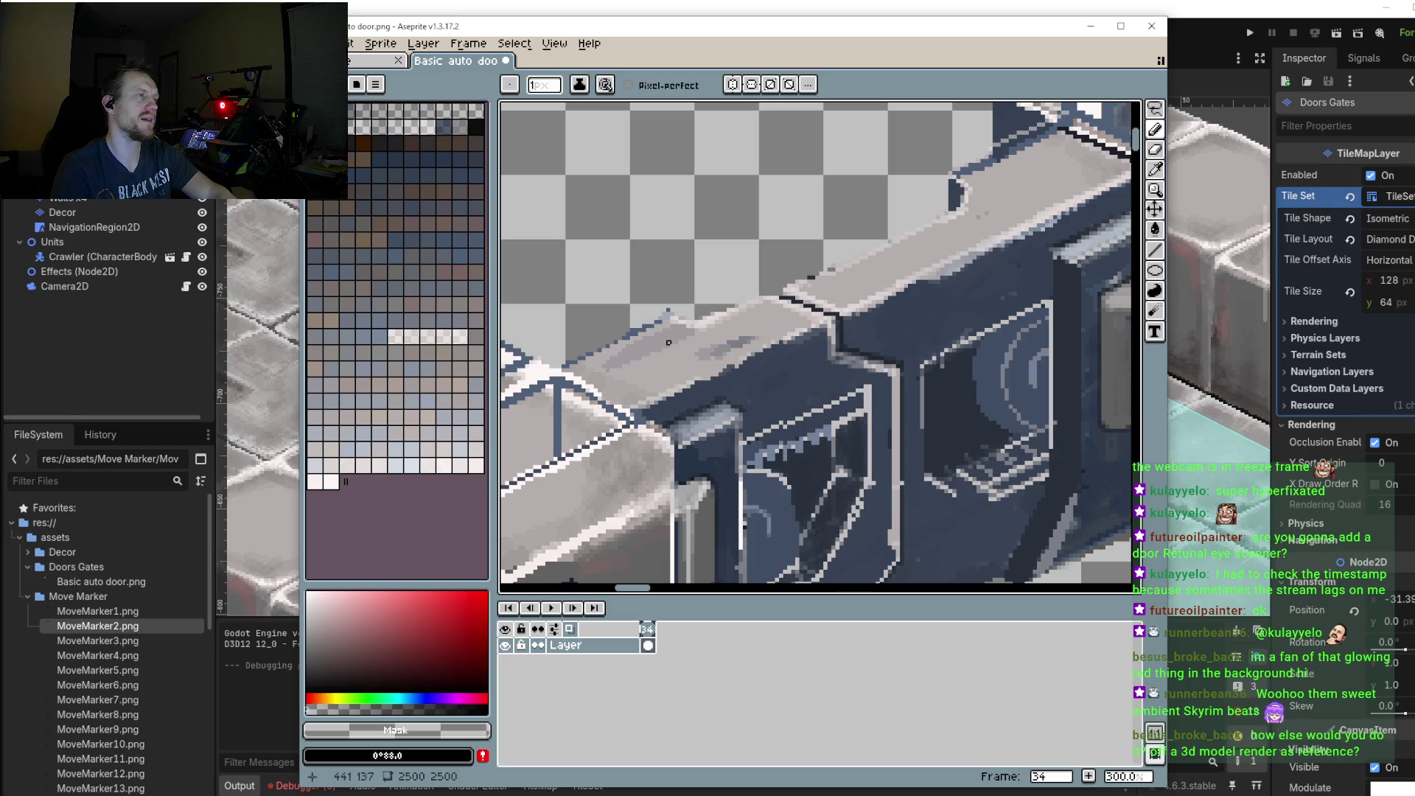
Step: Erase the stray dark spike on the ledge top
click(1154, 150)
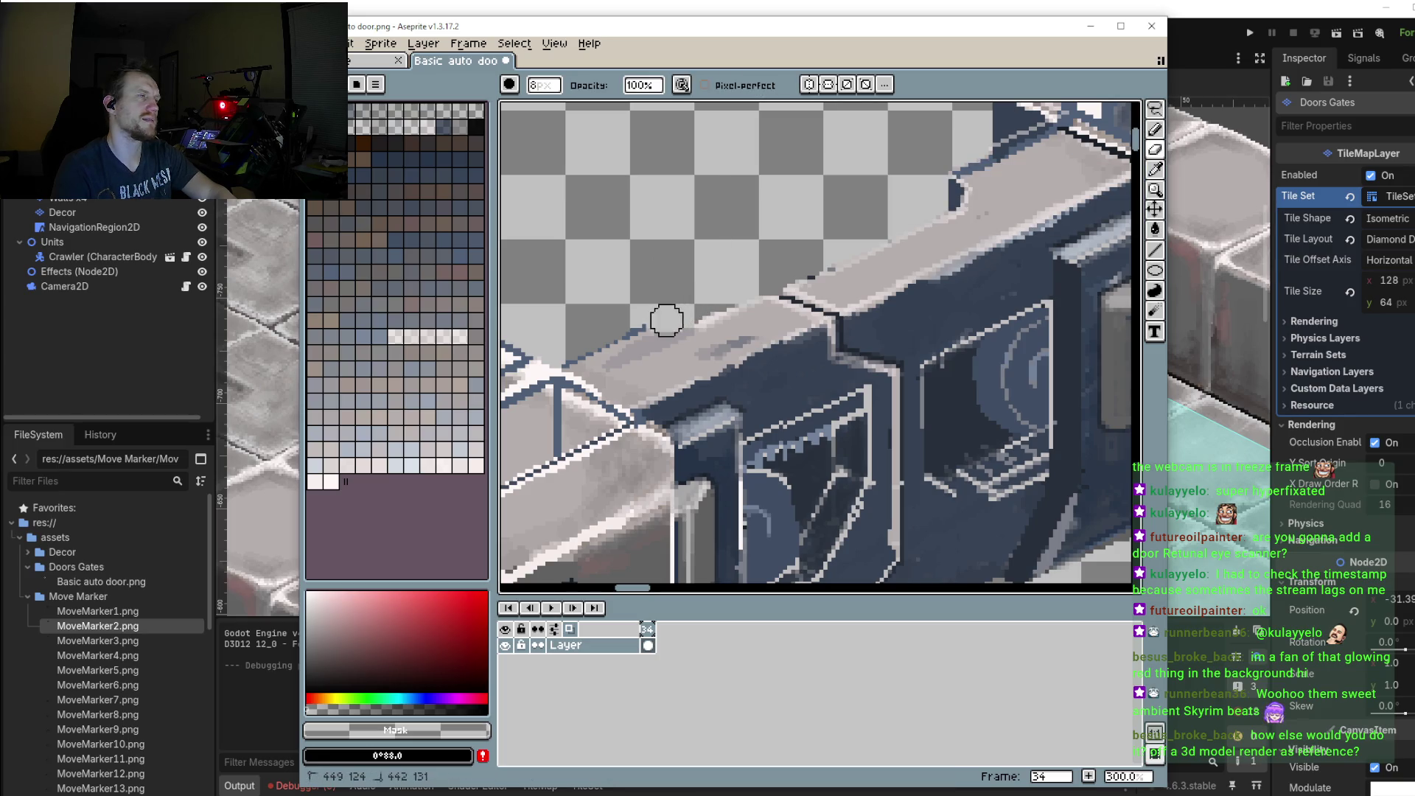
drag(667, 319, 639, 329)
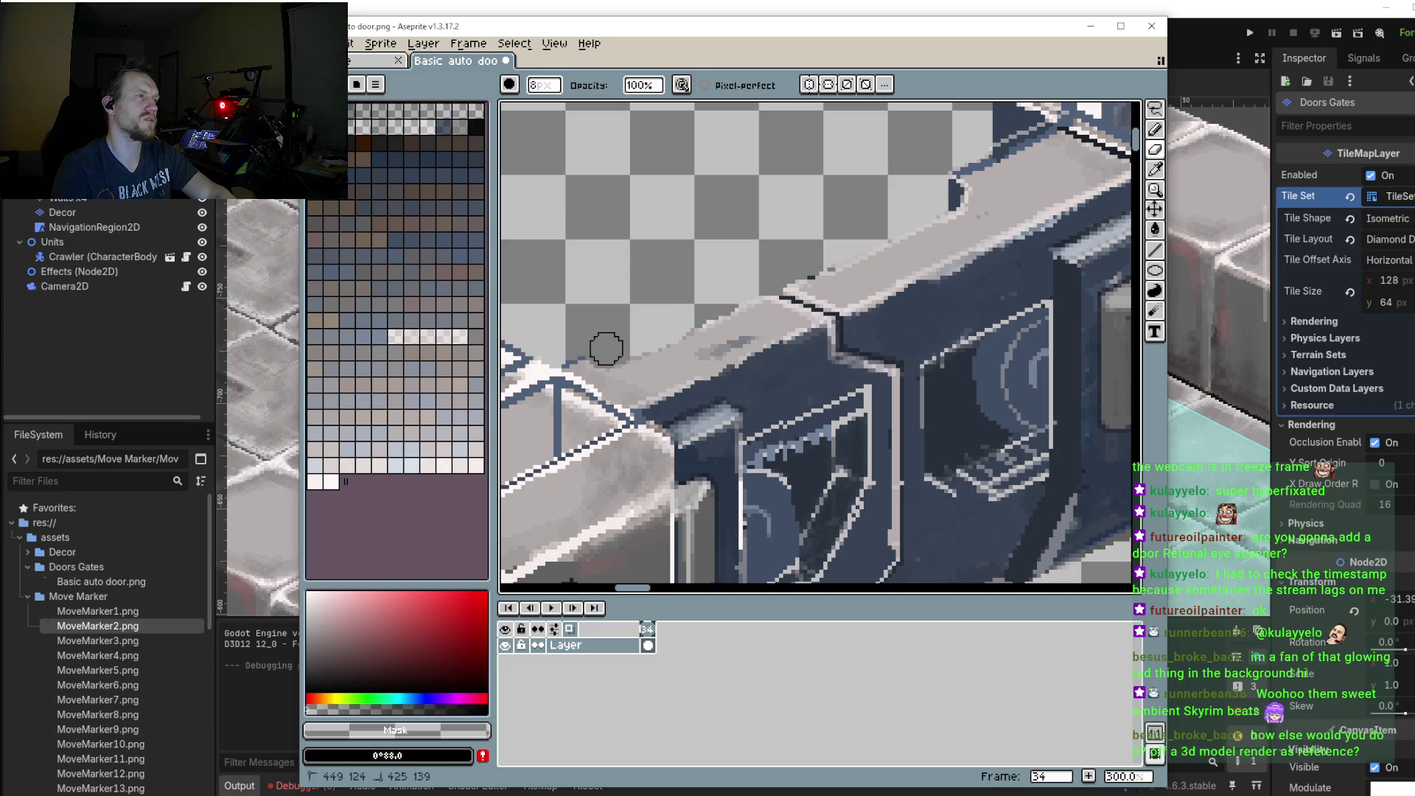
scroll(661, 378, down, 2)
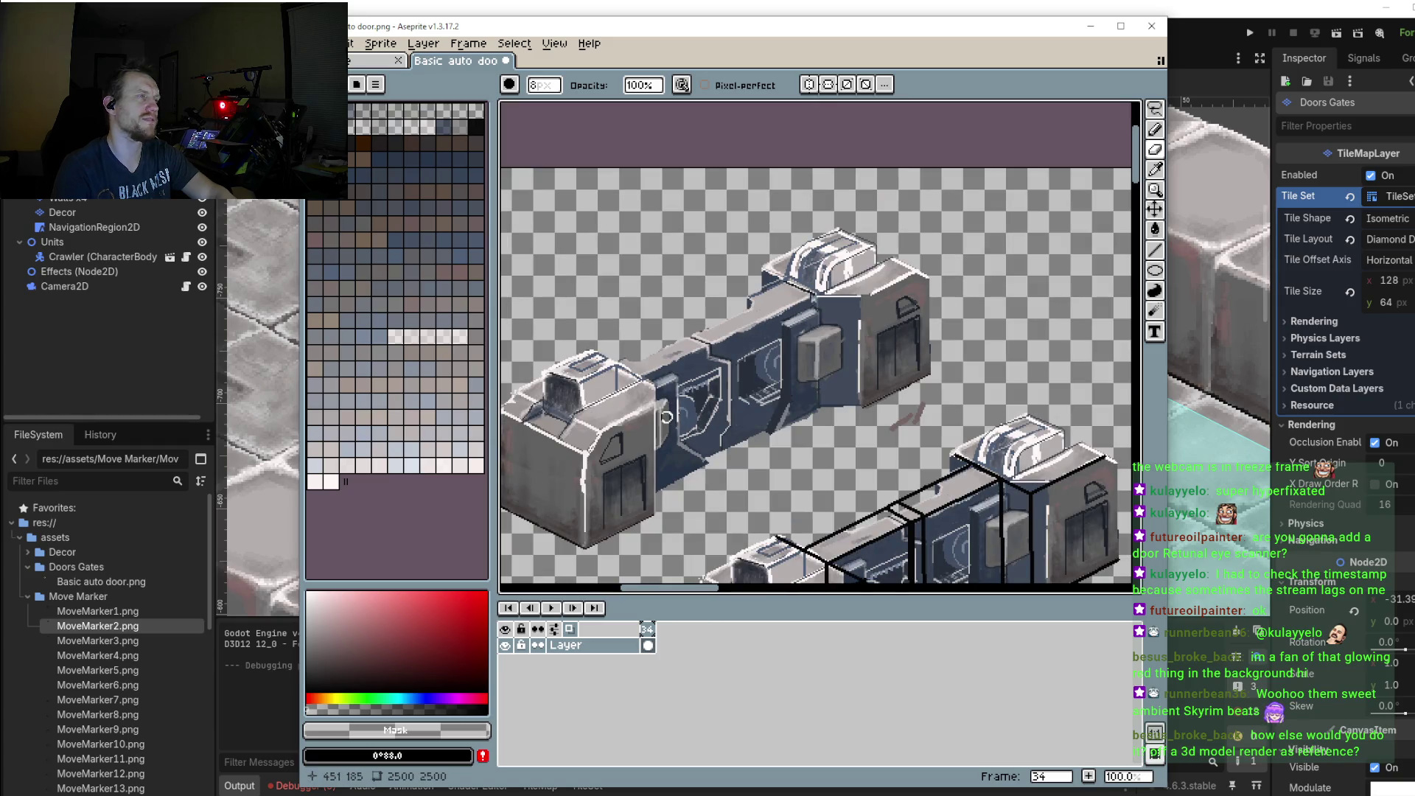
drag(678, 307, 733, 302)
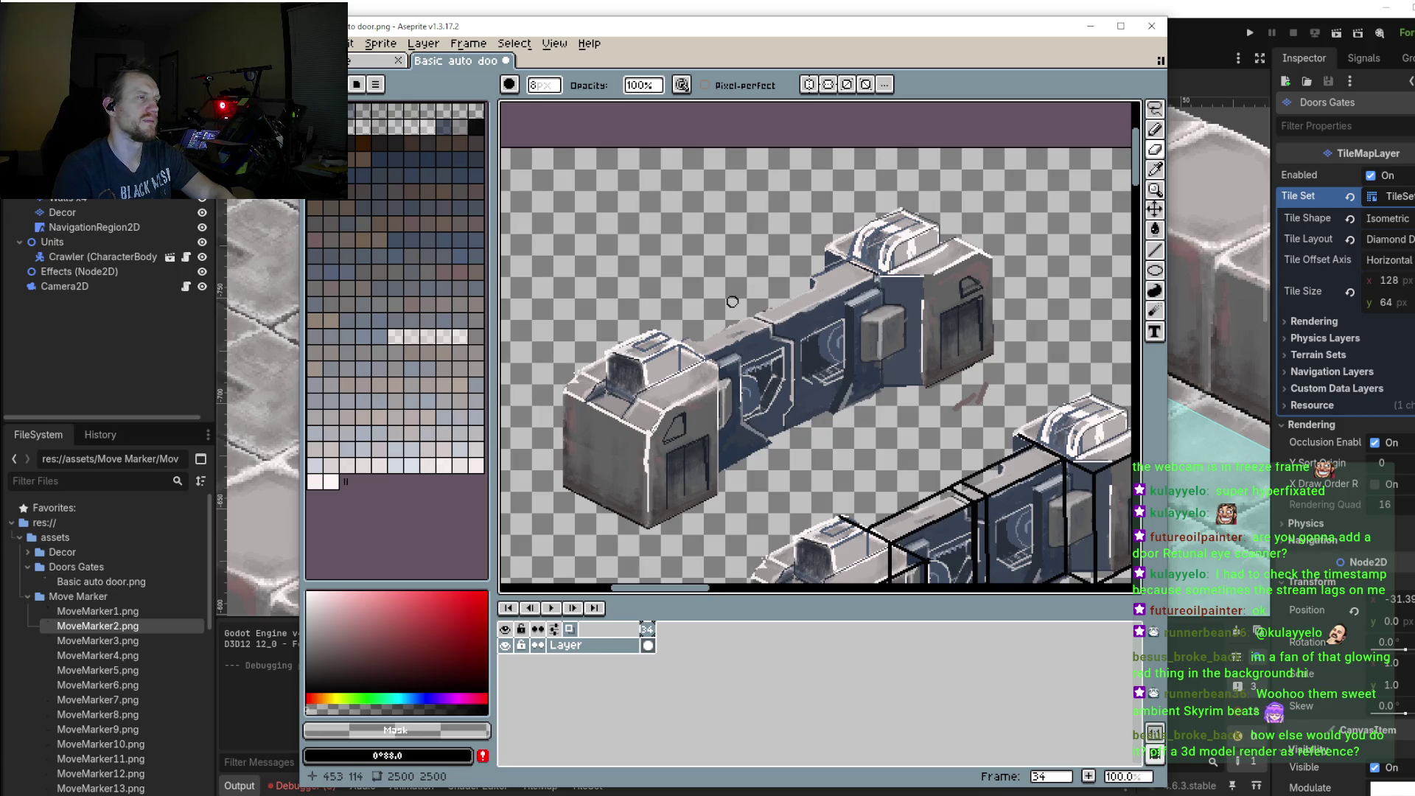
scroll(747, 278, up, 1)
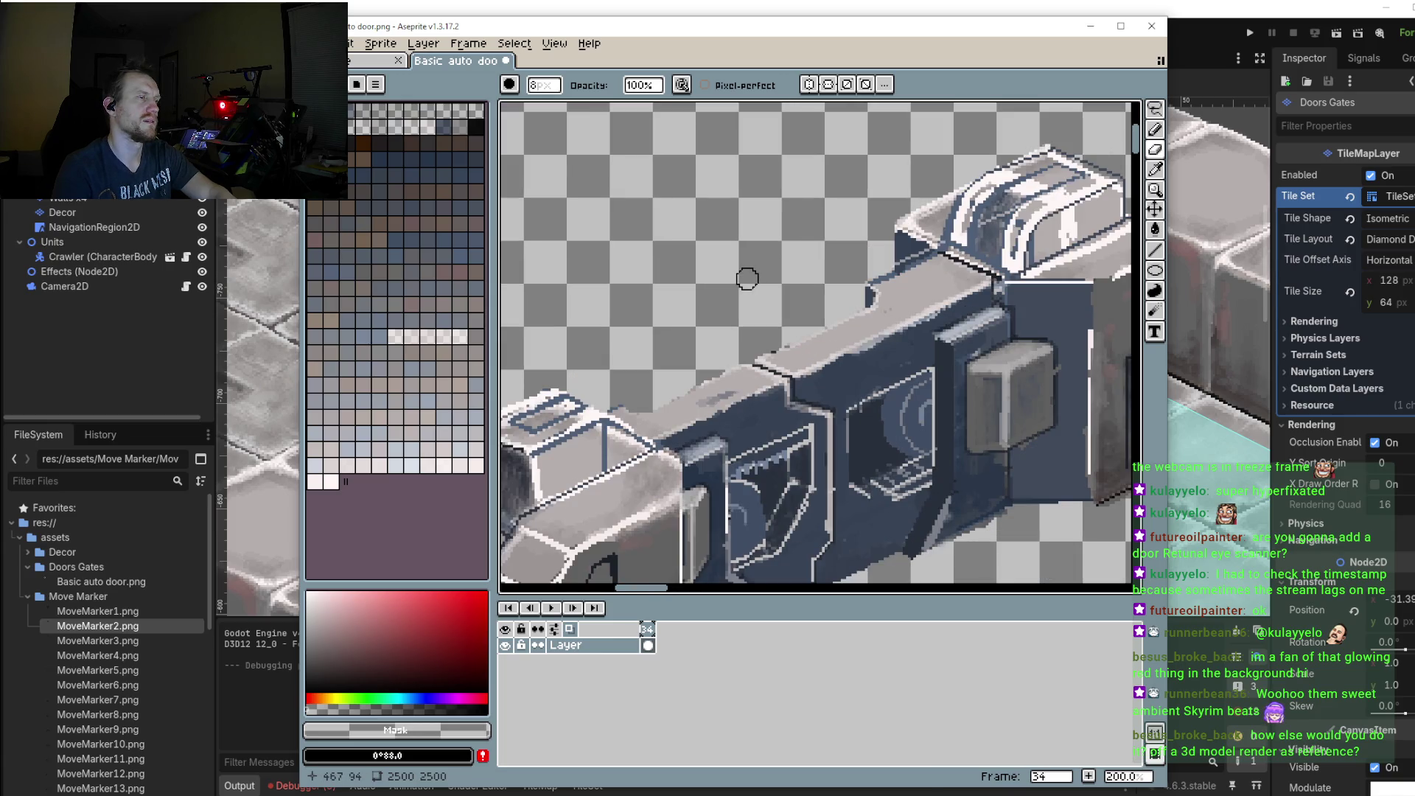
Step: Loosely lasso-select an area around the door's top and zoom around it
key(m)
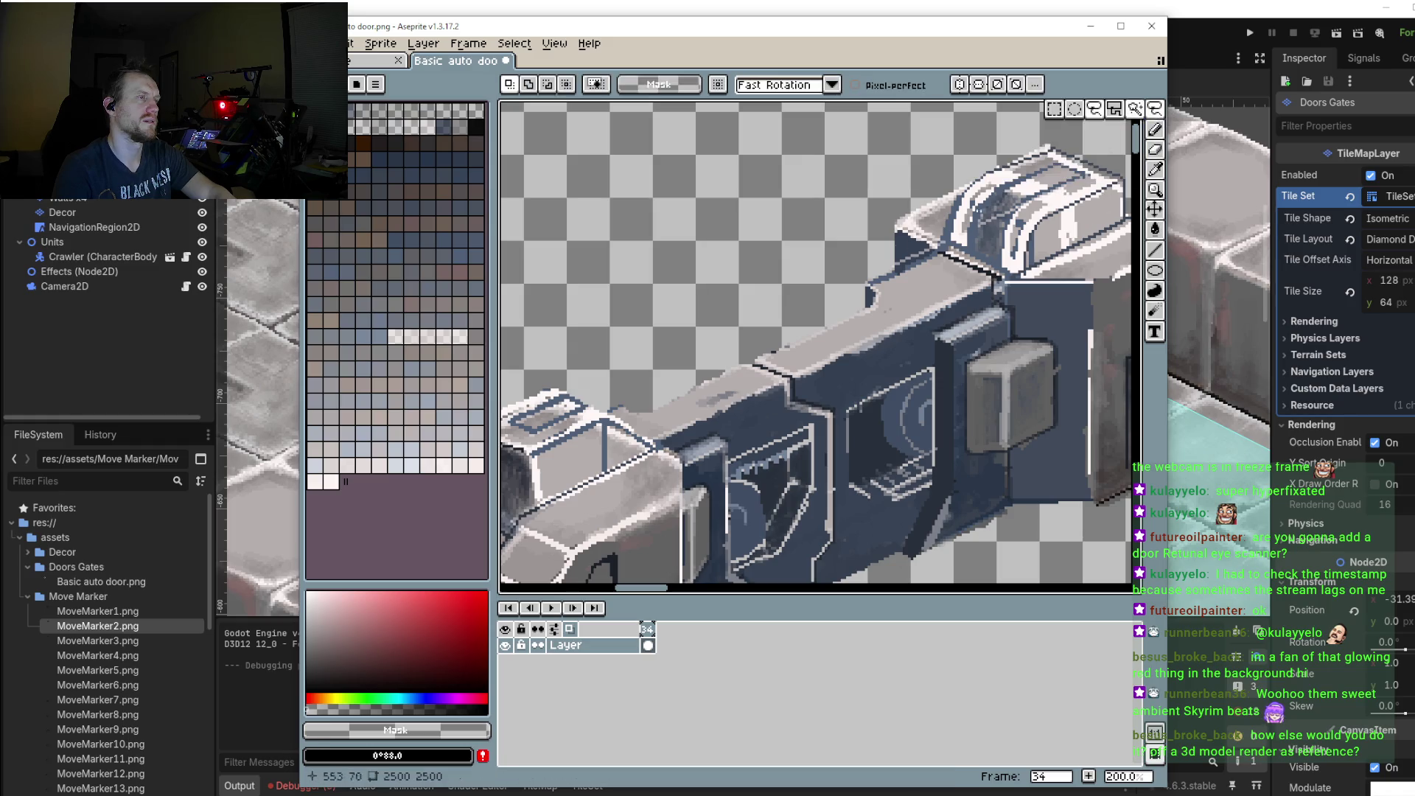
key(q)
mouse_move(745, 312)
mouse_down()
mouse_move(793, 362)
mouse_move(745, 309)
mouse_up()
scroll(753, 290, down, 1)
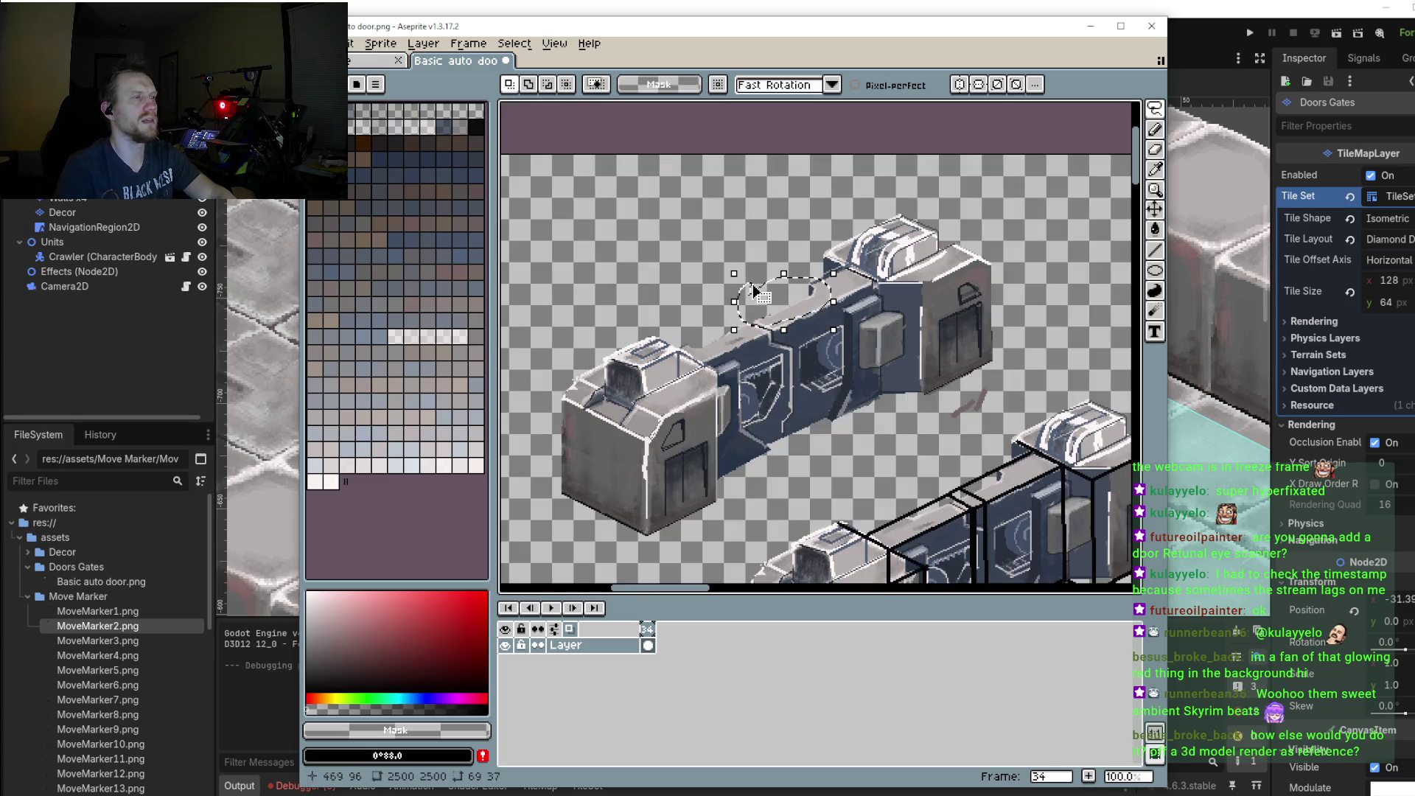
scroll(679, 267, up, 1)
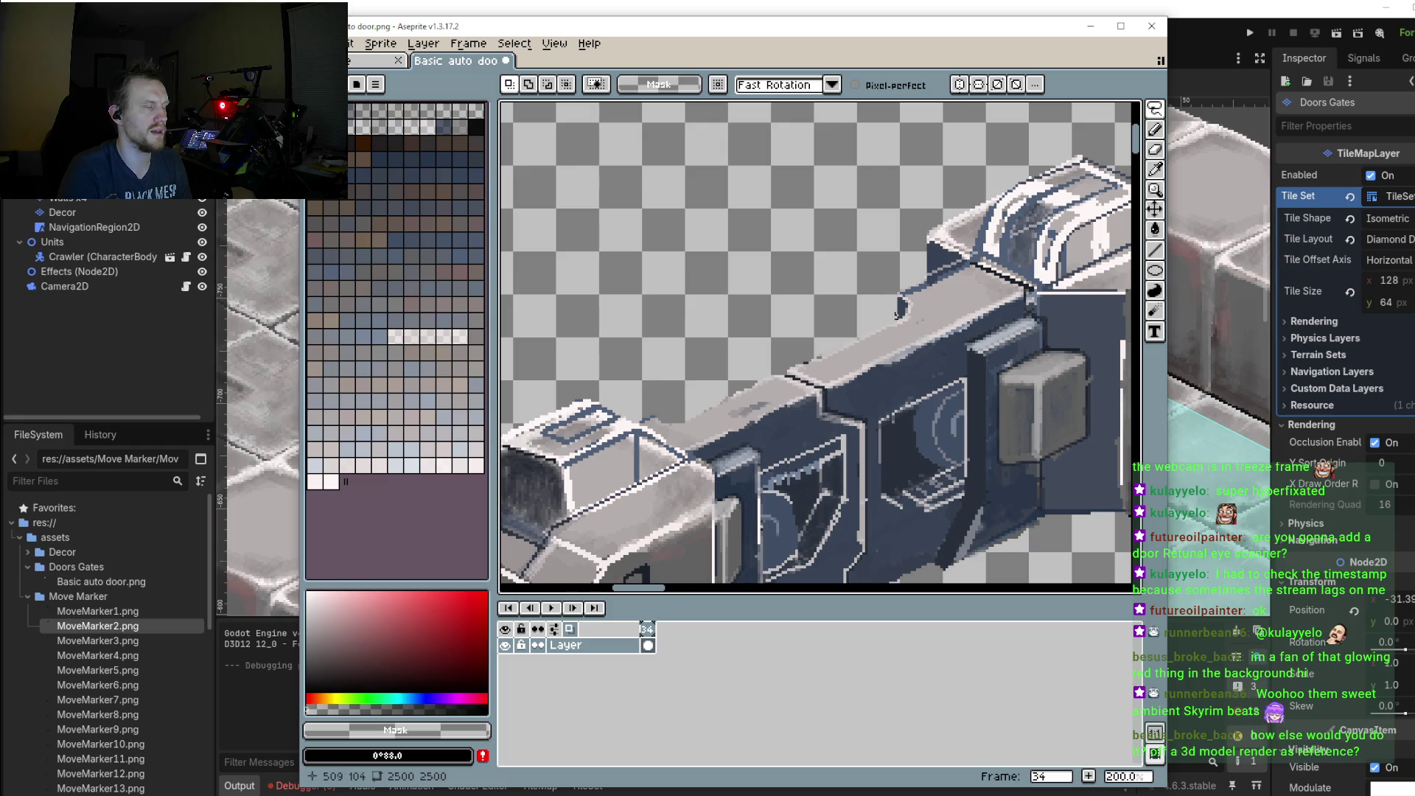
scroll(911, 312, down, 1)
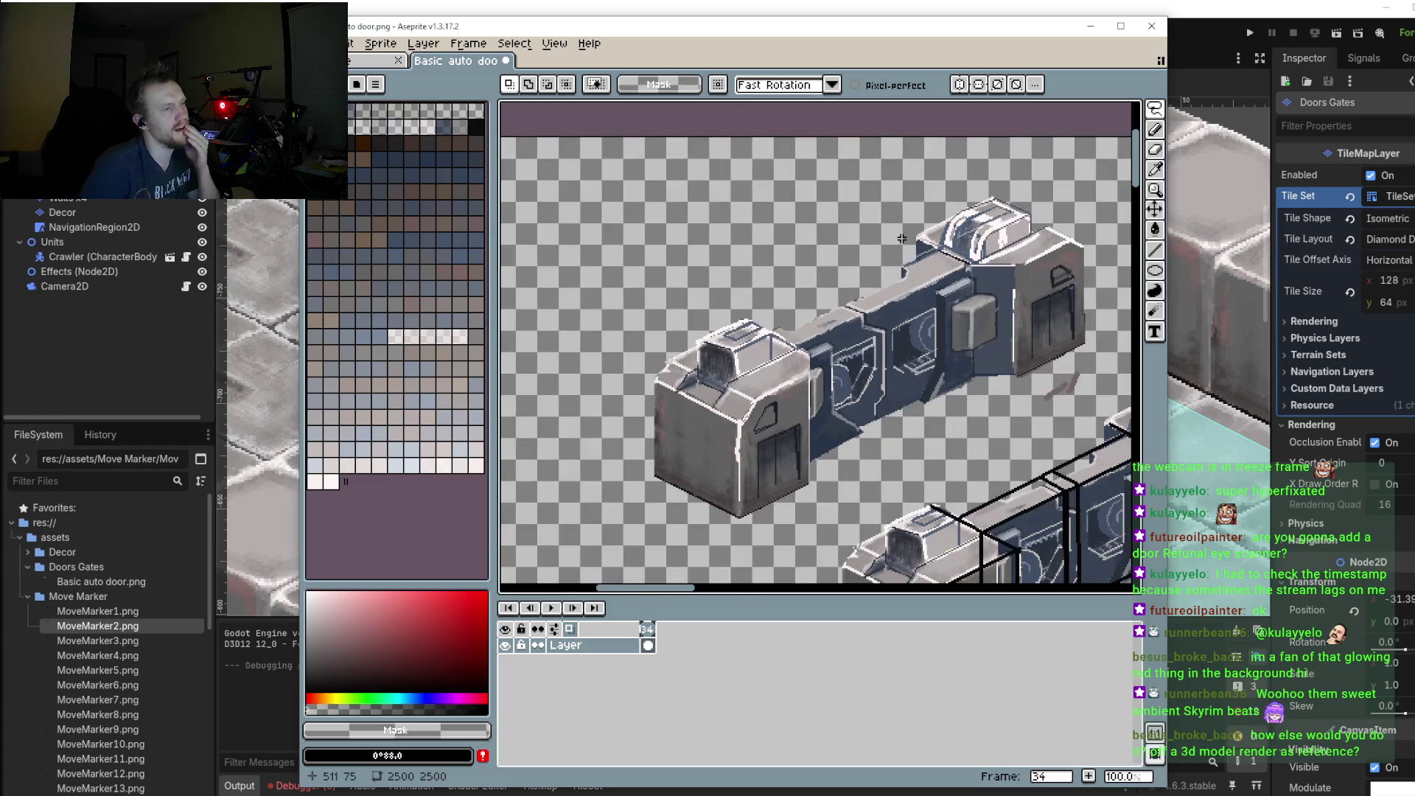
scroll(906, 295, up, 1)
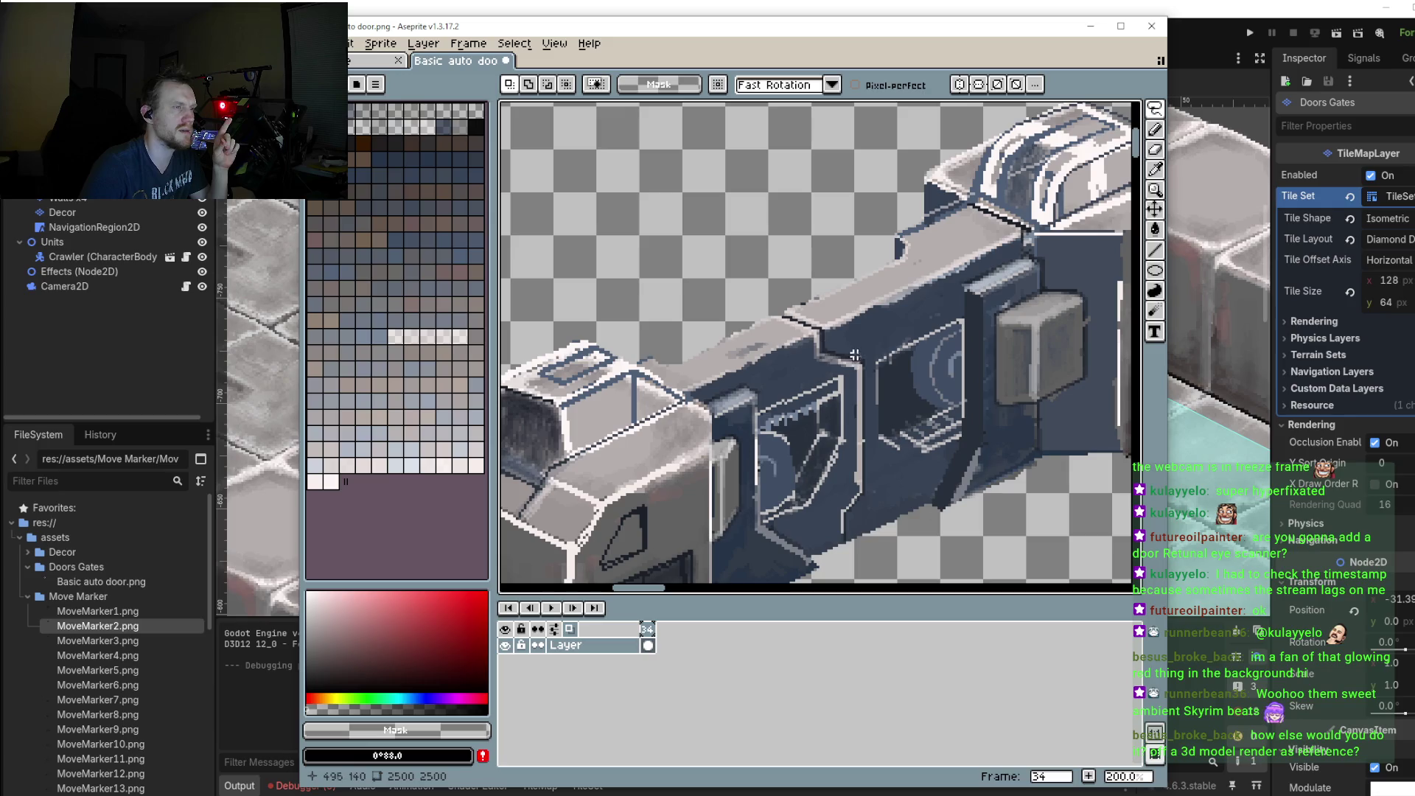
scroll(815, 343, down, 1)
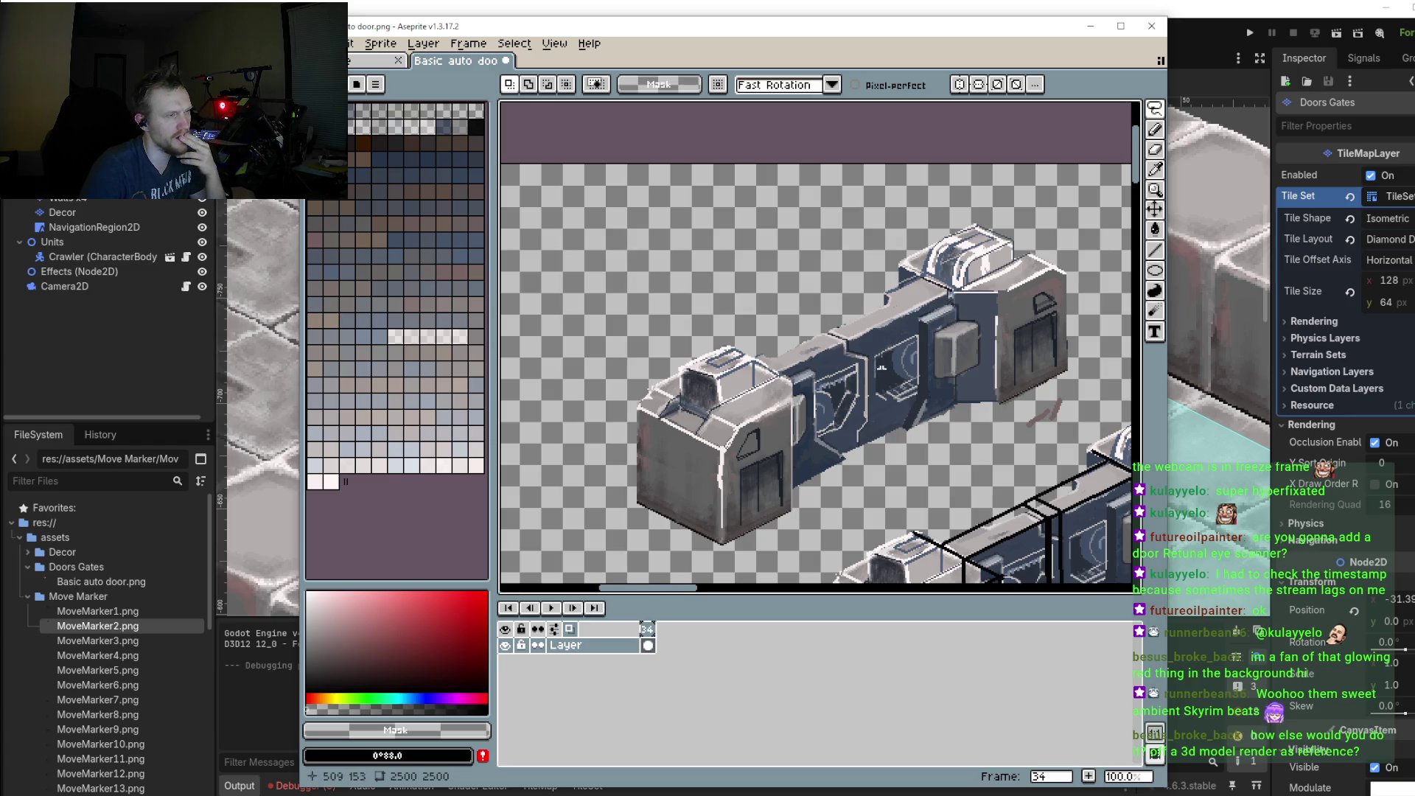
scroll(882, 367, up, 1)
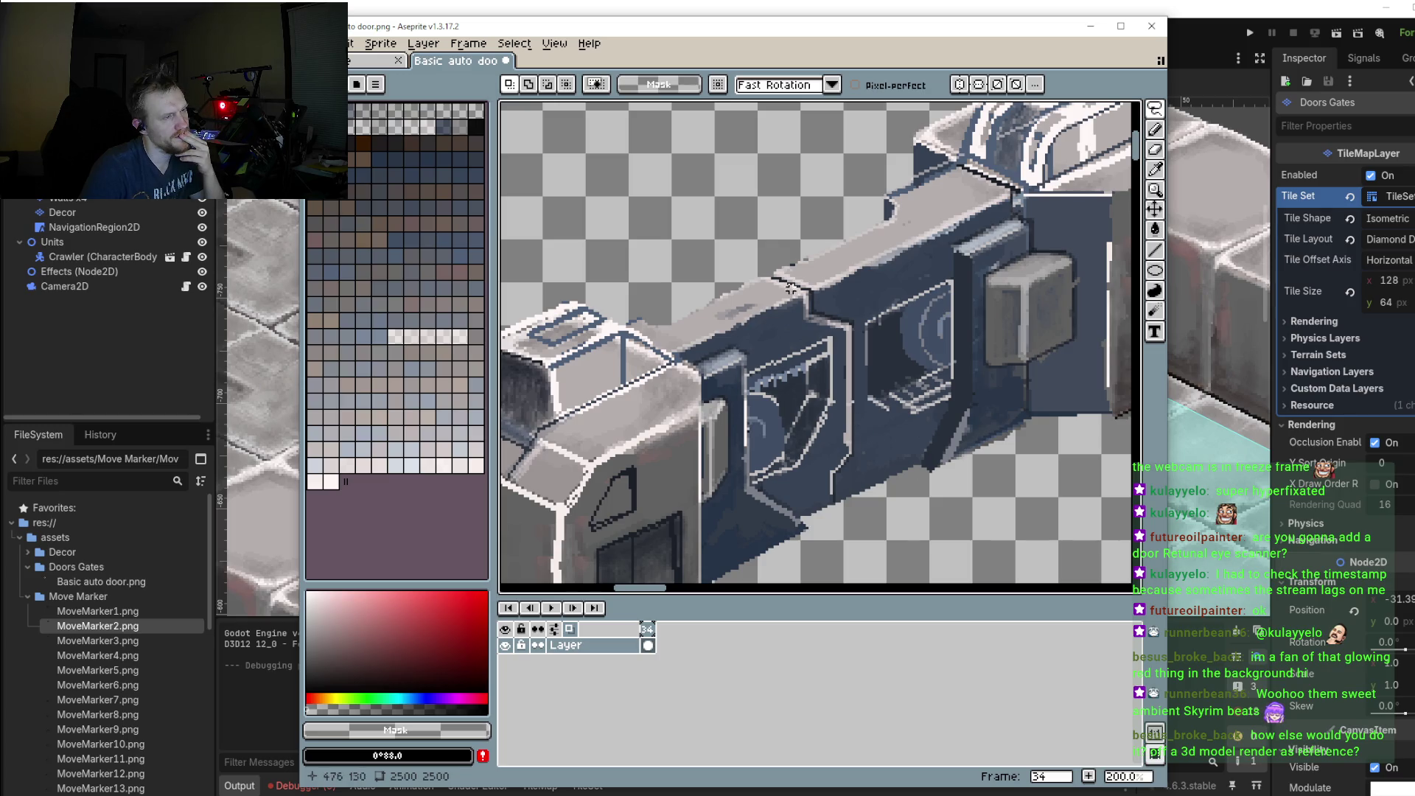
scroll(842, 297, up, 1)
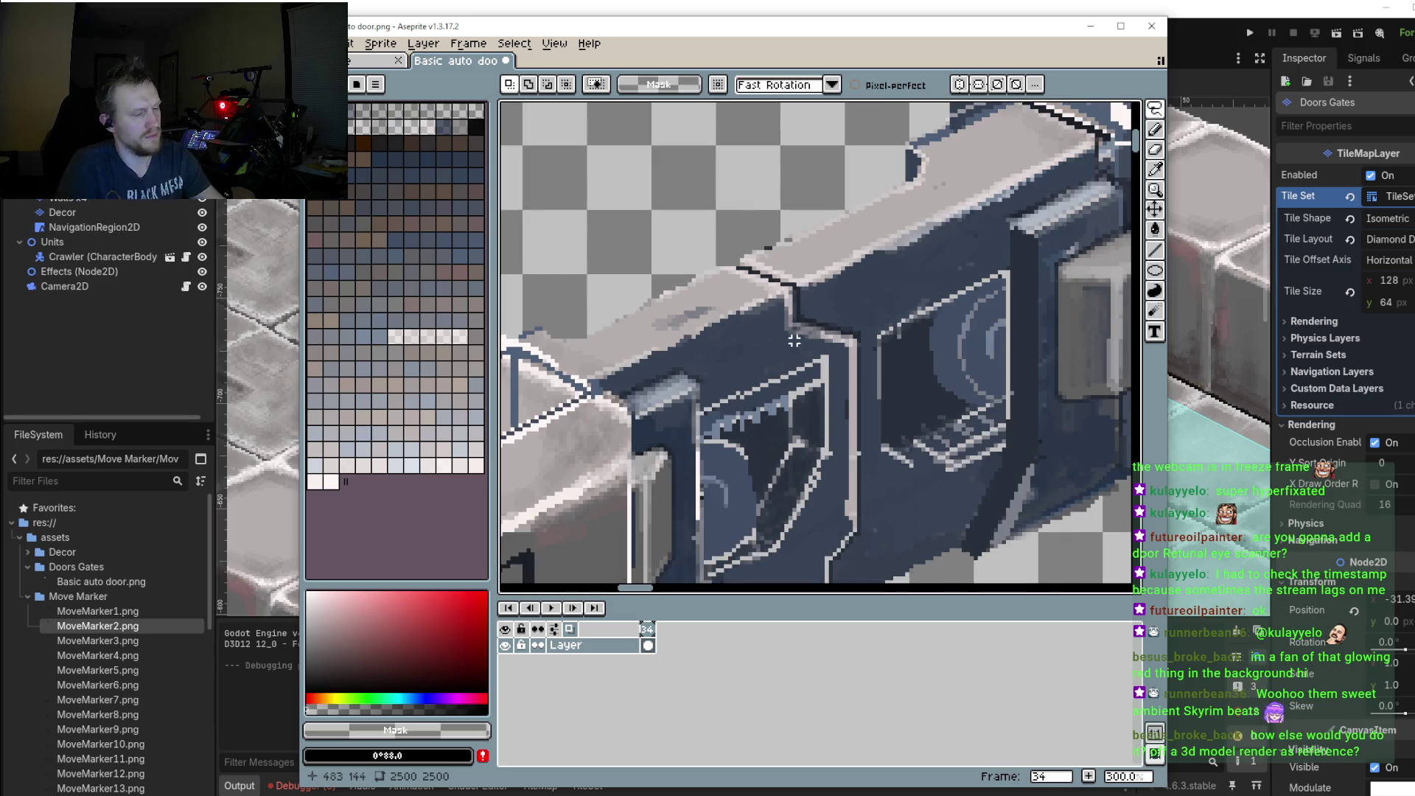
Step: Paint dark blue over the stray light pixels at the door-post top with a 4px brush
alt+click(842, 308)
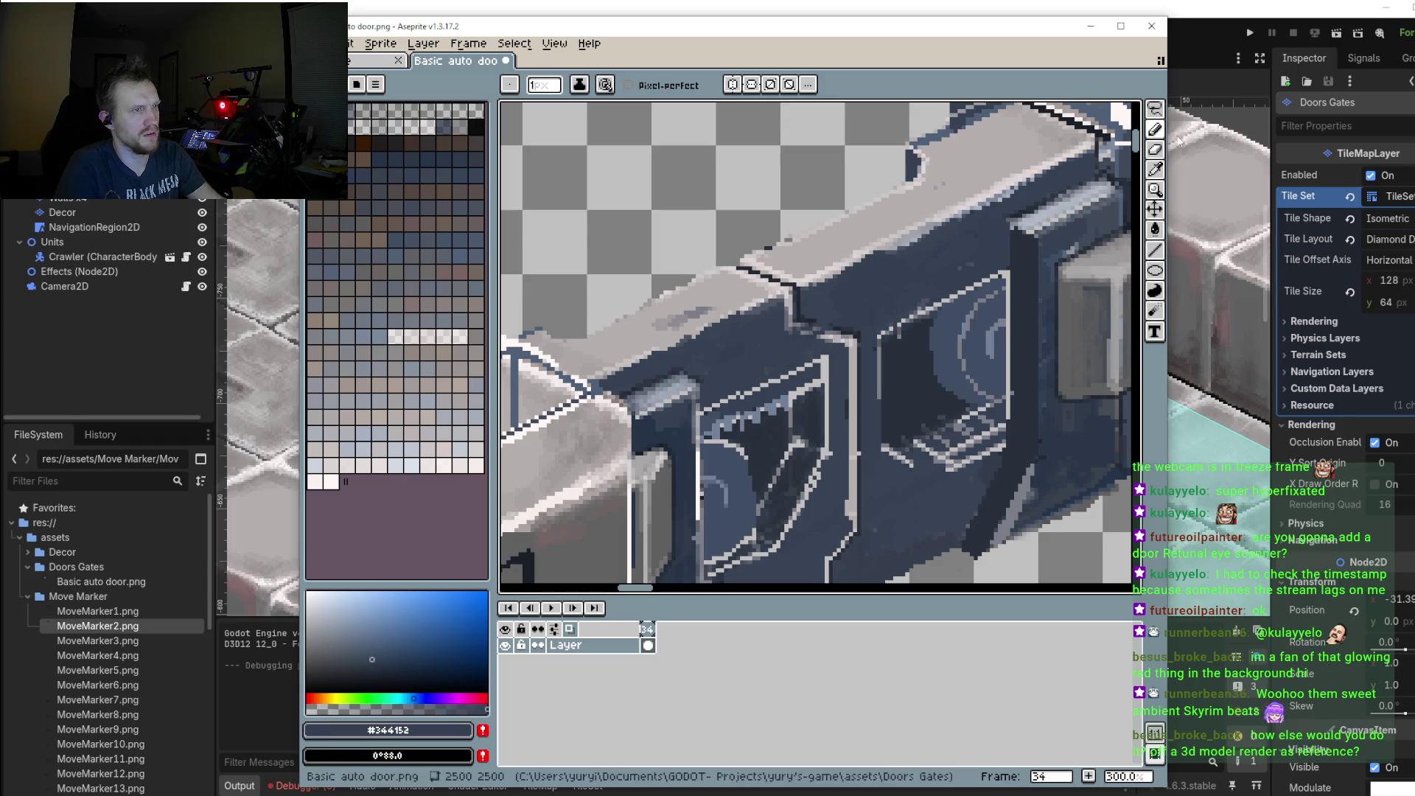
key(plus)
key(plus)
key(plus)
drag(830, 320, 783, 302)
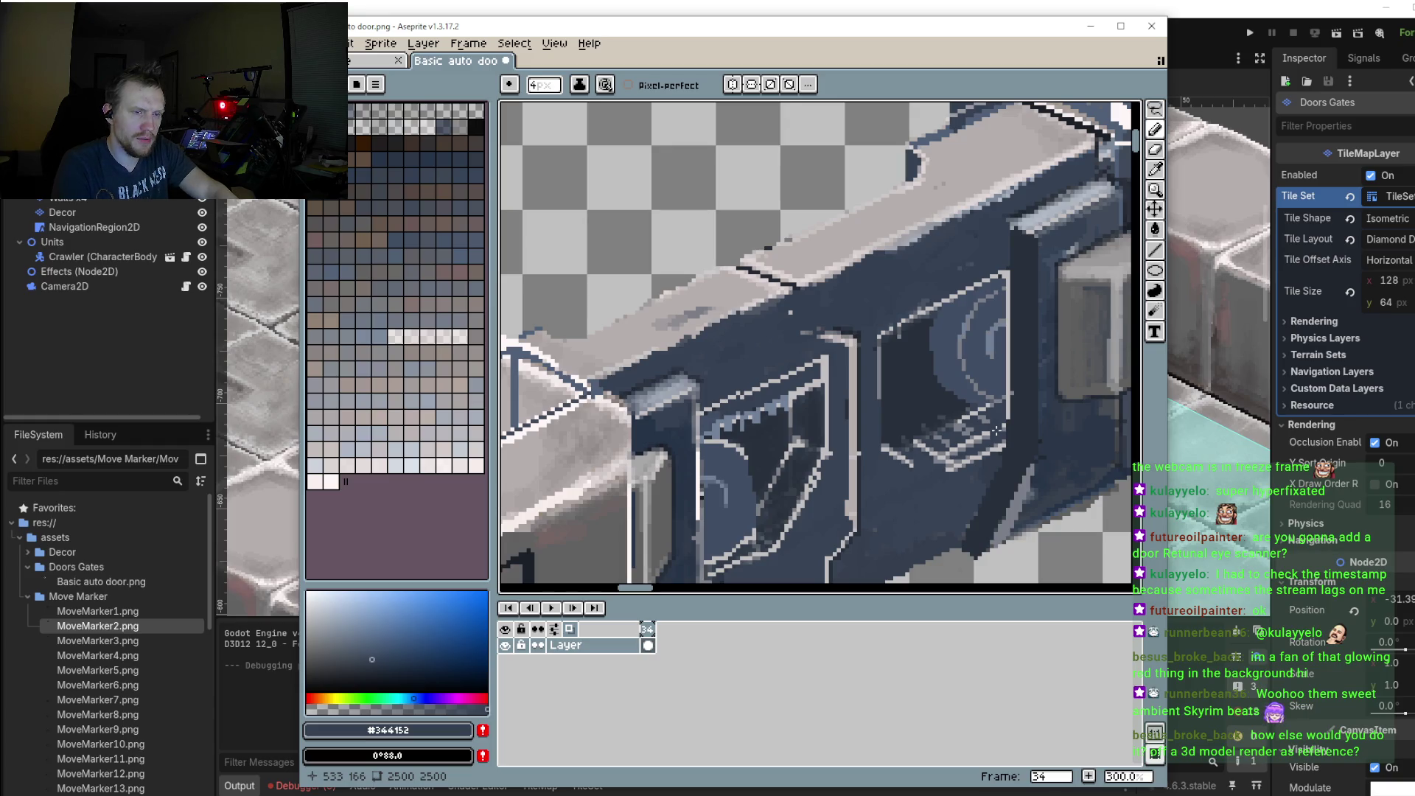
scroll(847, 346, up, 3)
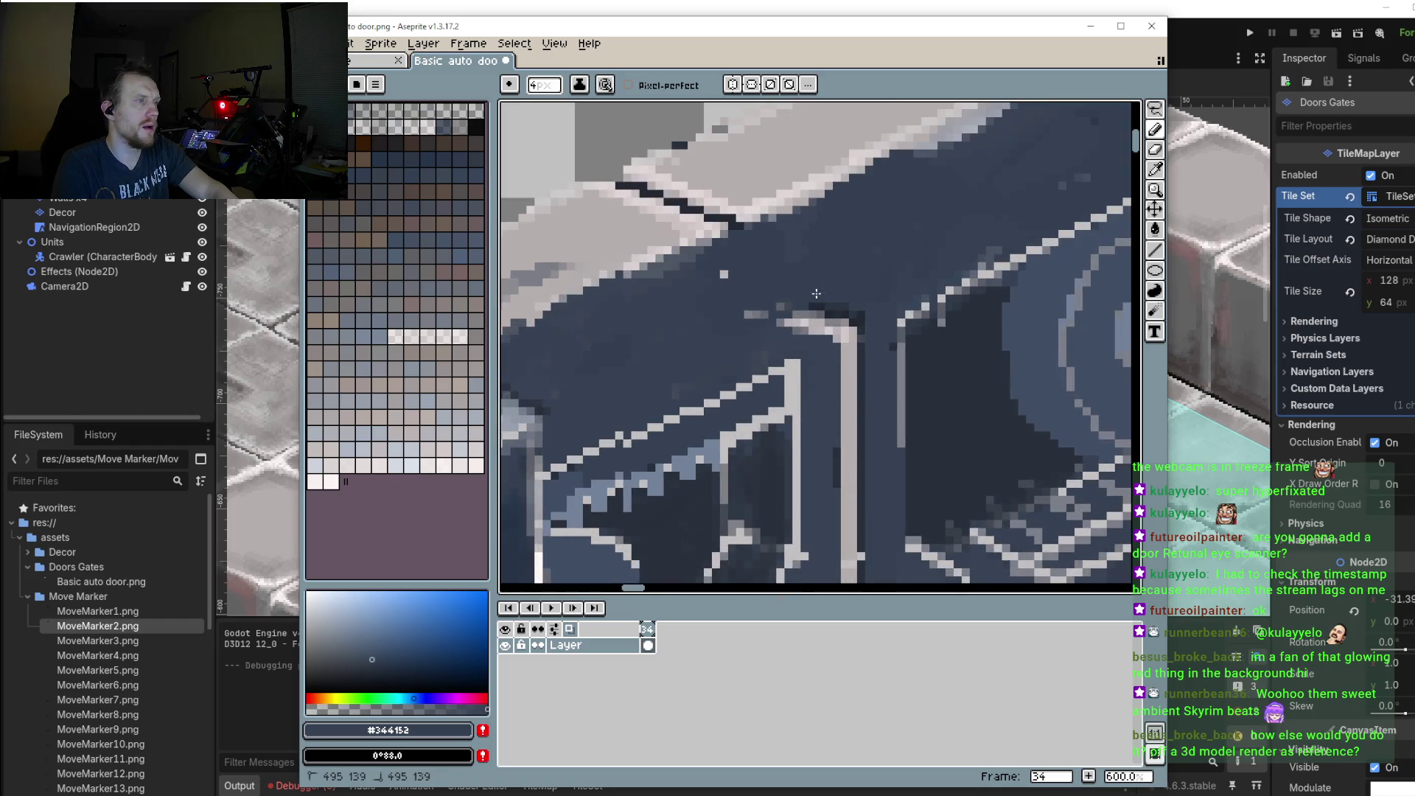
mouse_move(786, 321)
mouse_down()
mouse_move(837, 316)
mouse_move(852, 339)
mouse_up()
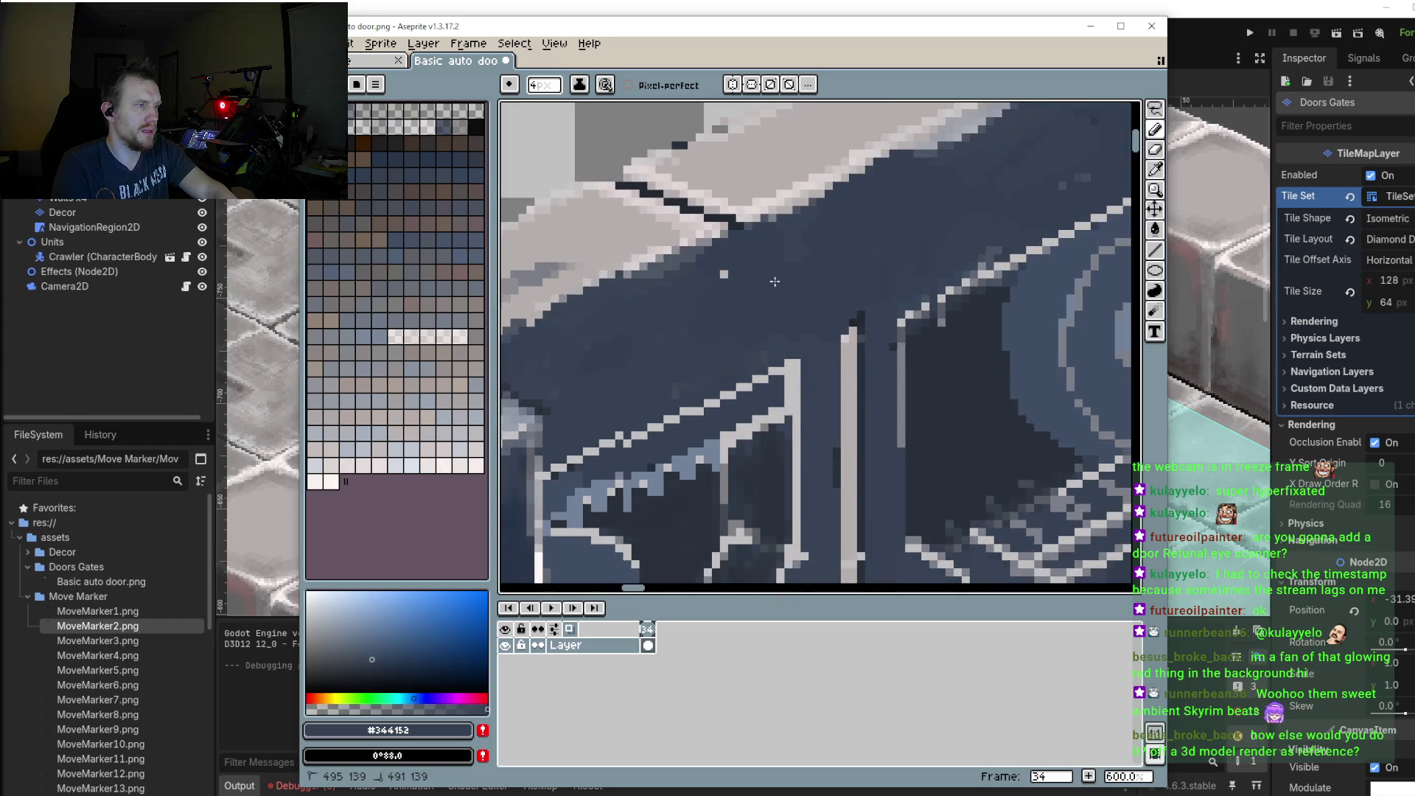
click(724, 274)
mouse_move(745, 202)
mouse_down()
mouse_move(757, 219)
mouse_move(632, 200)
mouse_up()
Step: Eyedrop the ledge grey and darkest blue, then draw dark edge lines up the post and along the ledge
key(i)
click(775, 187)
key(b)
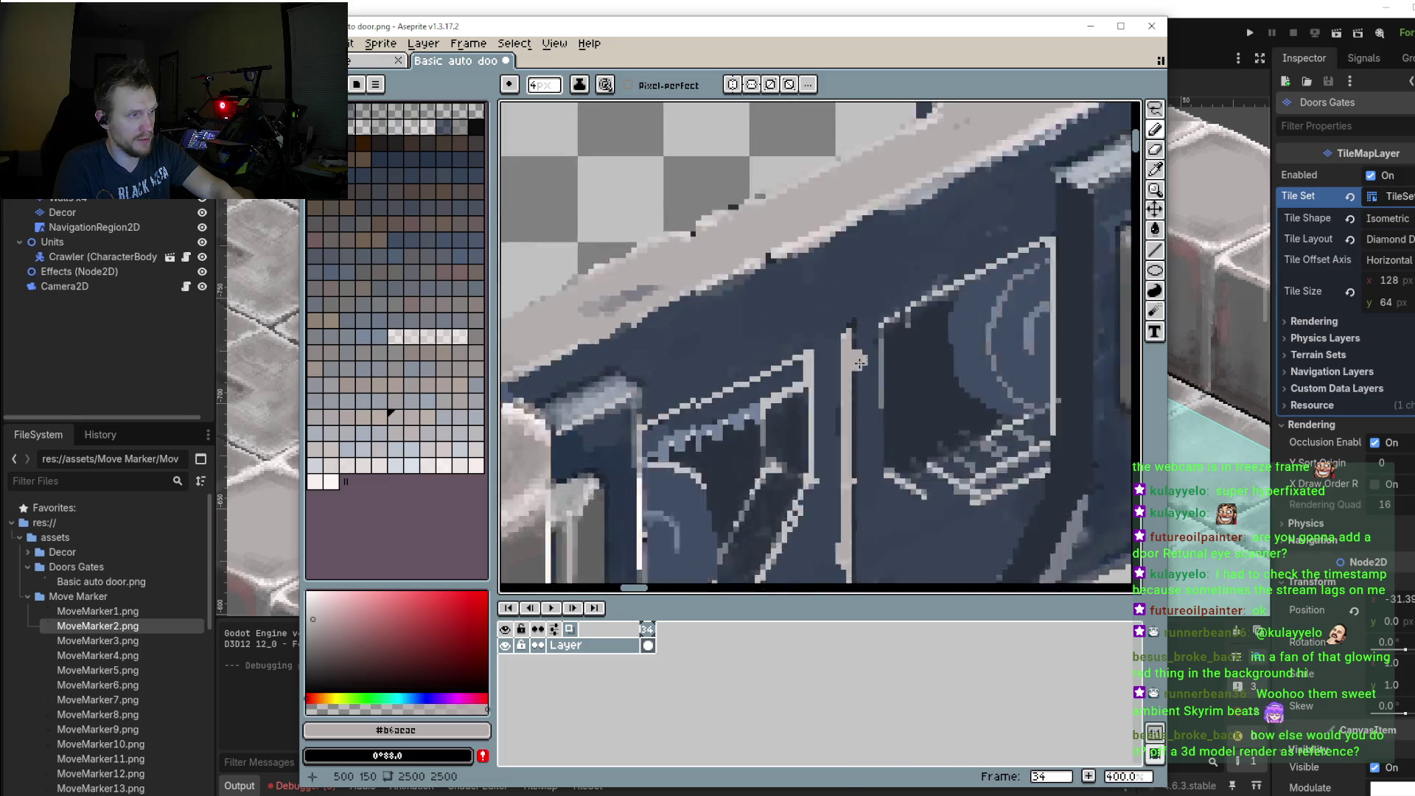
drag(892, 356, 874, 326)
key(i)
click(862, 332)
key(v)
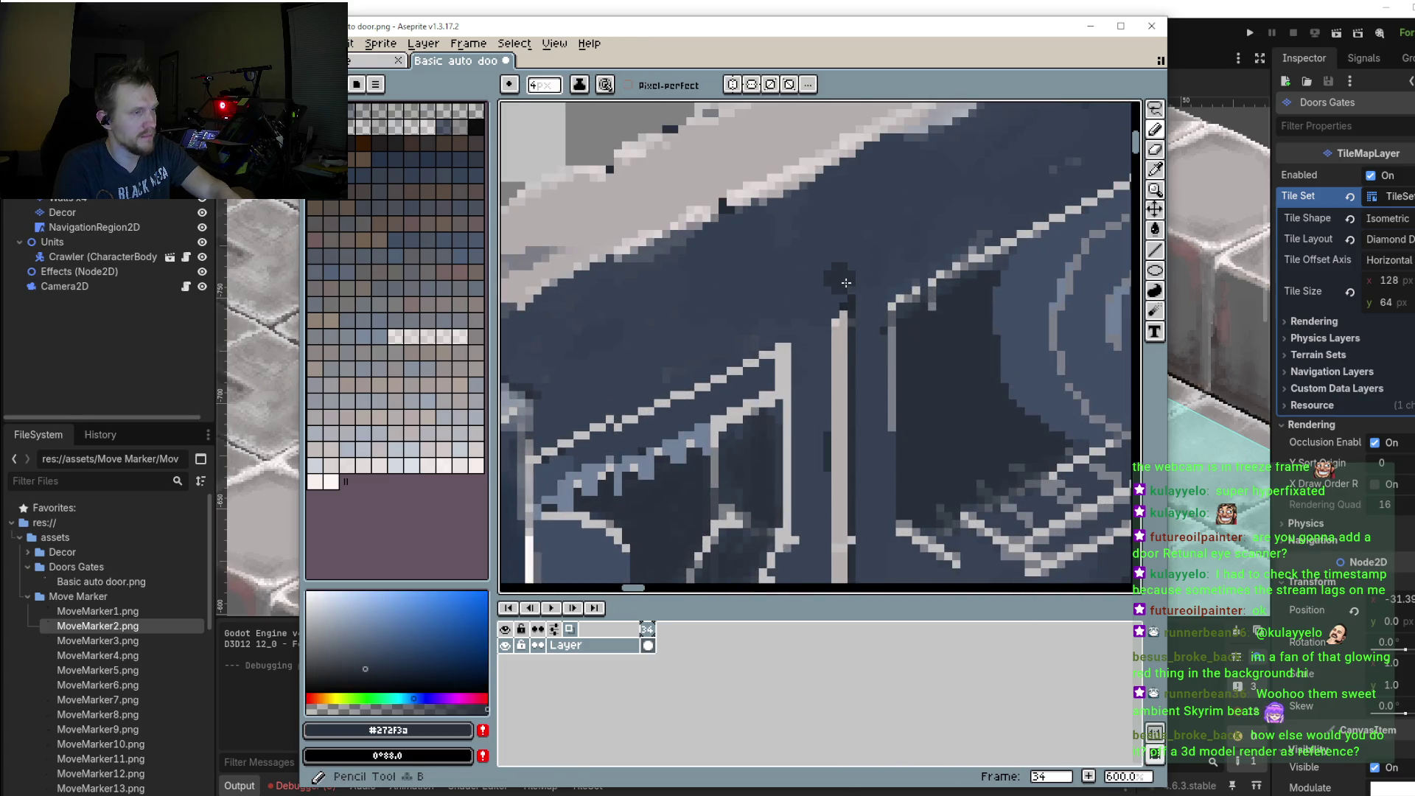
key(b)
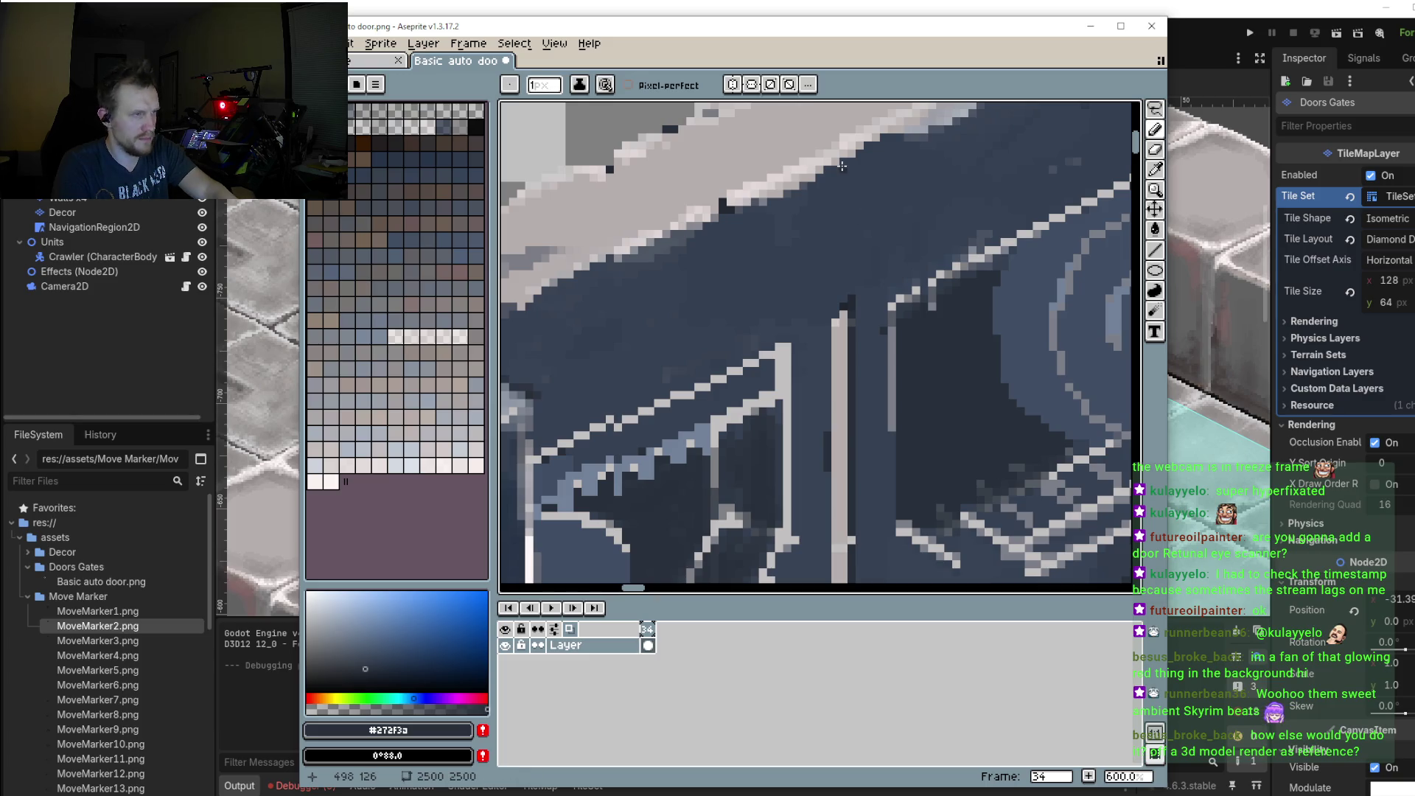
drag(853, 332, 848, 164)
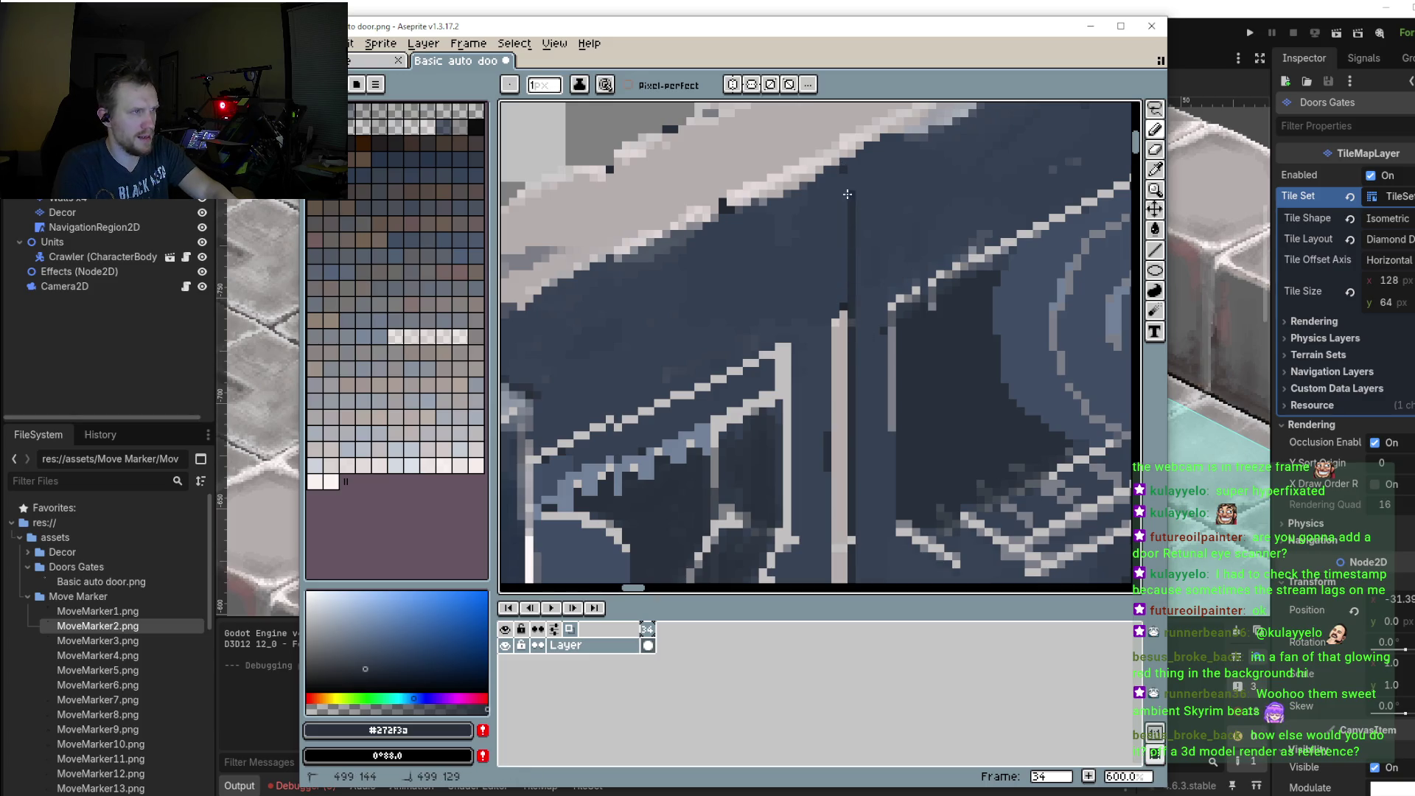
scroll(847, 163, down, 2)
scroll(840, 275, down, 1)
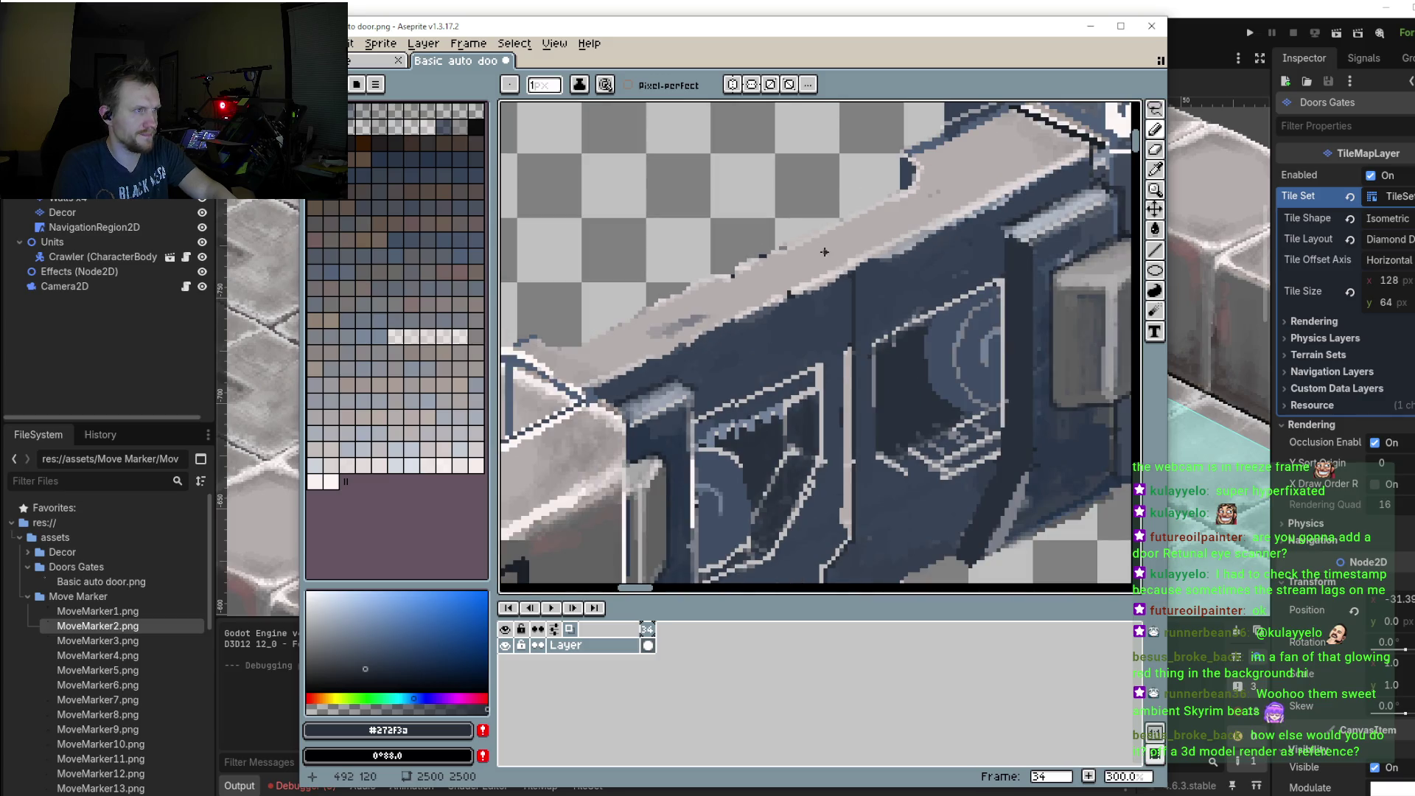
drag(798, 240, 855, 267)
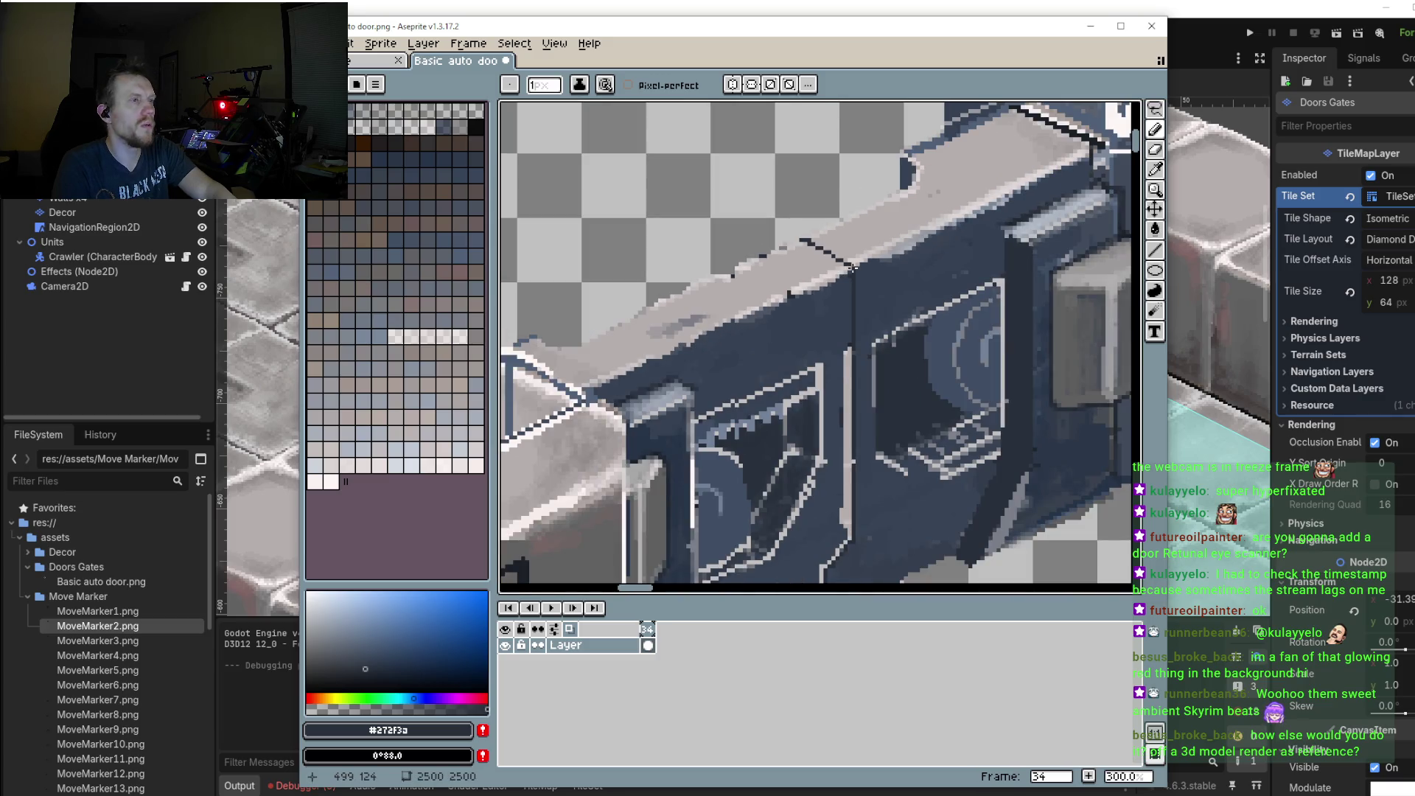
scroll(802, 243, down, 2)
scroll(816, 295, down, 1)
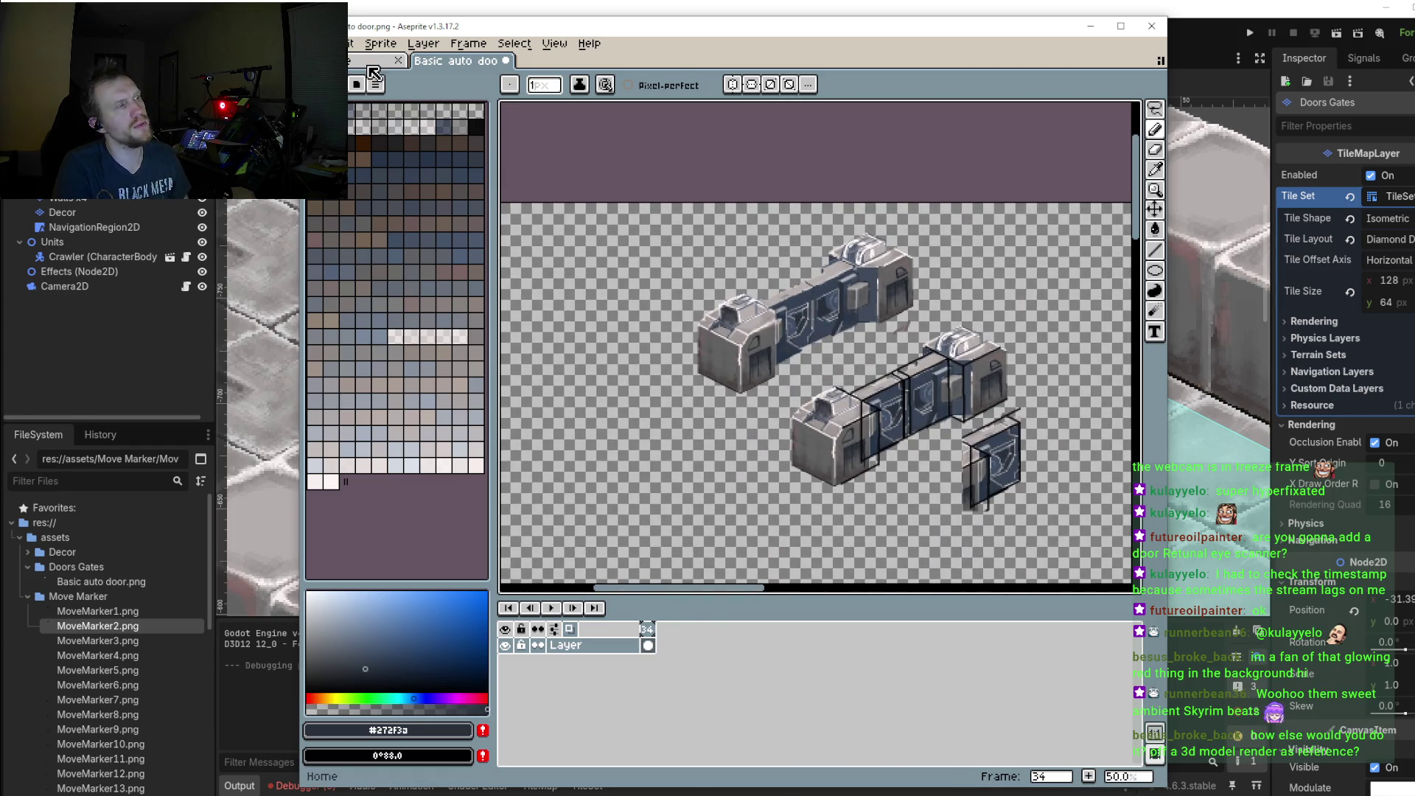
Step: Open Wall tile.png from the GODOT- Projects game's assets folder
click(313, 43)
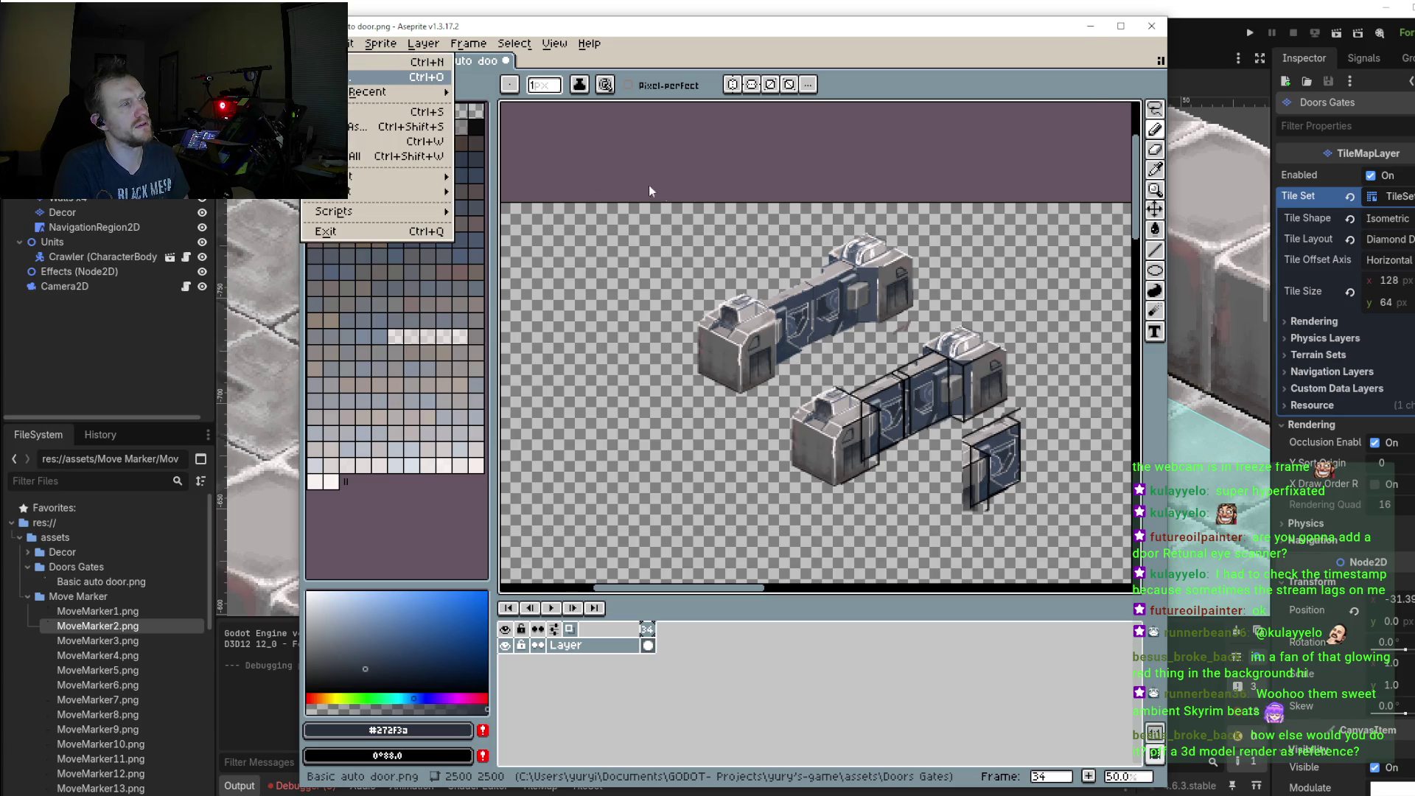
key(Return)
click(531, 69)
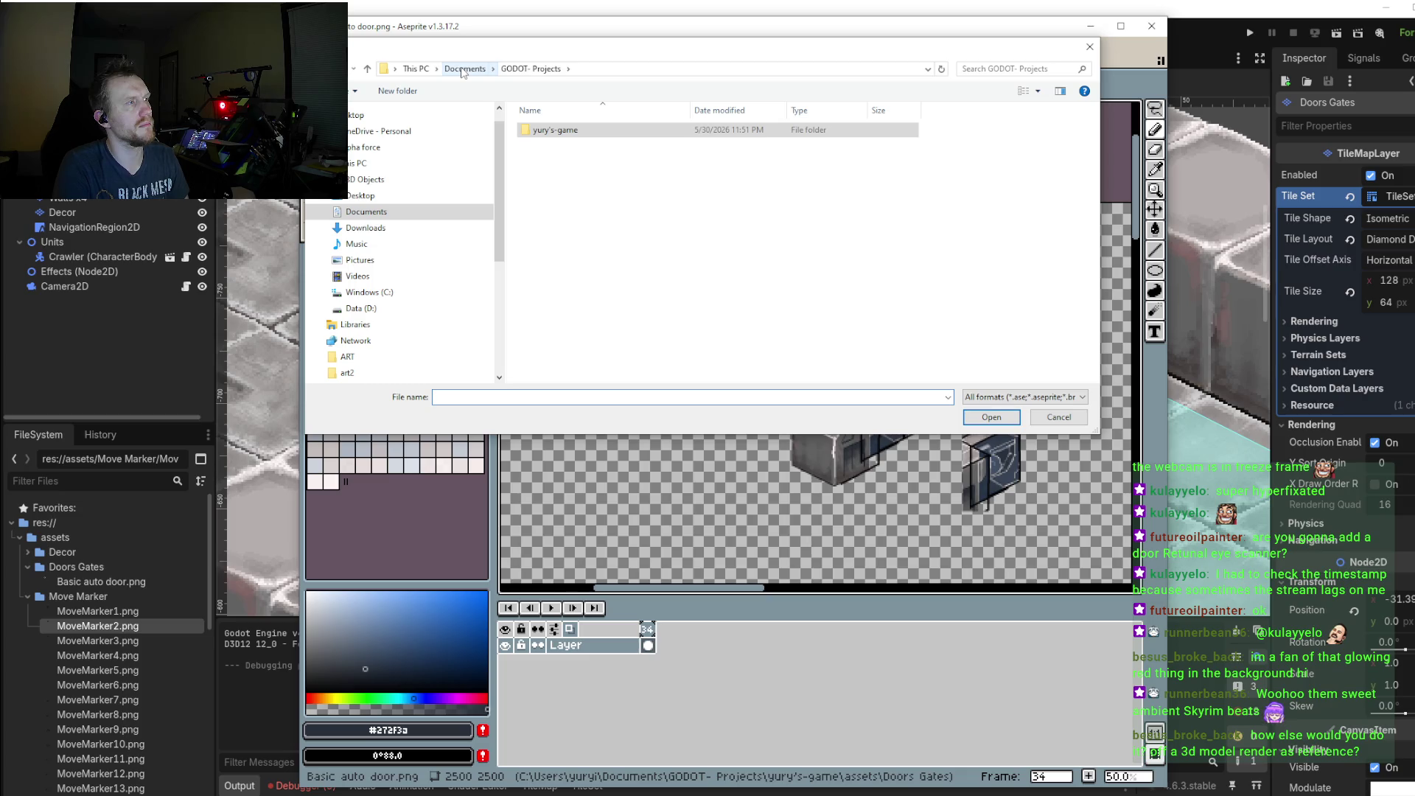
double_click(558, 131)
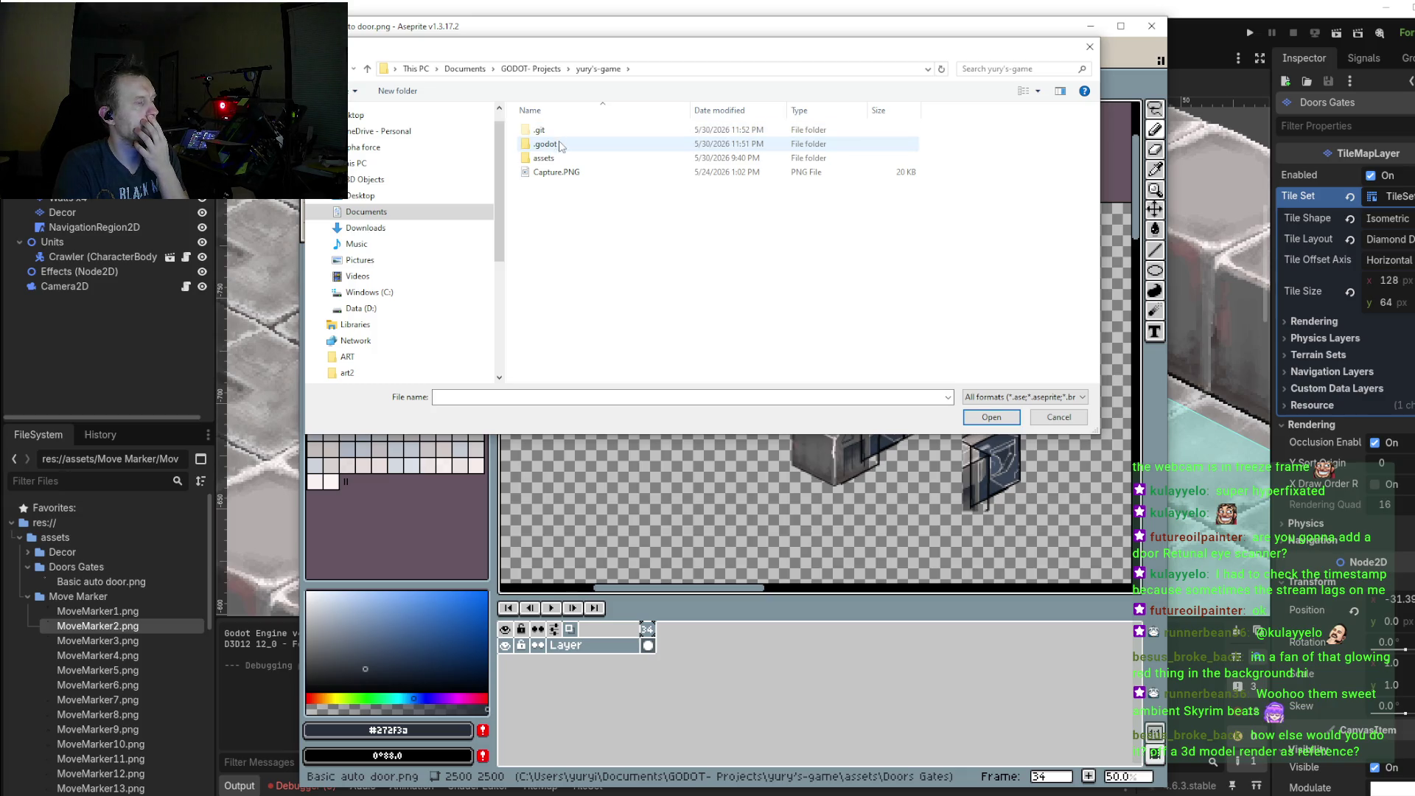
double_click(558, 159)
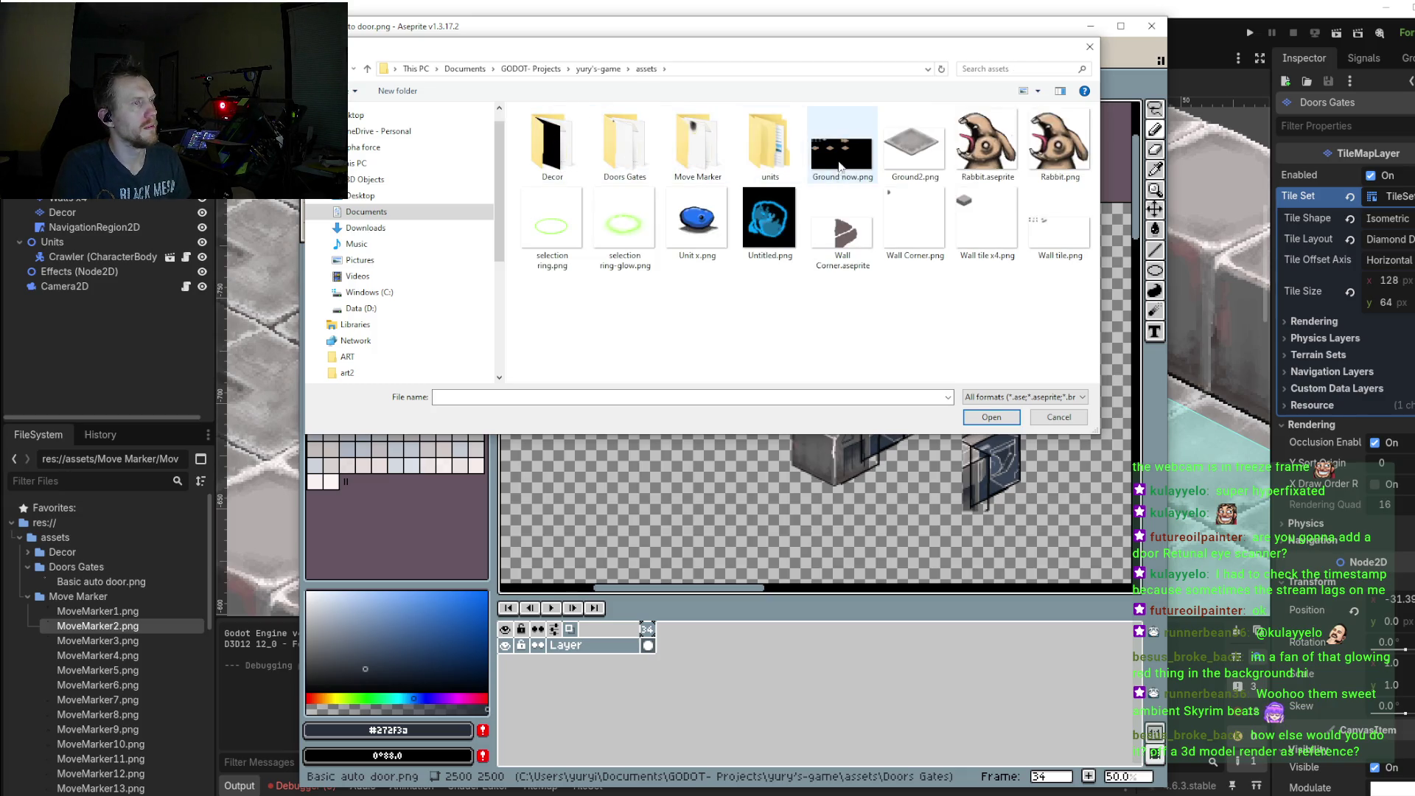
double_click(1046, 233)
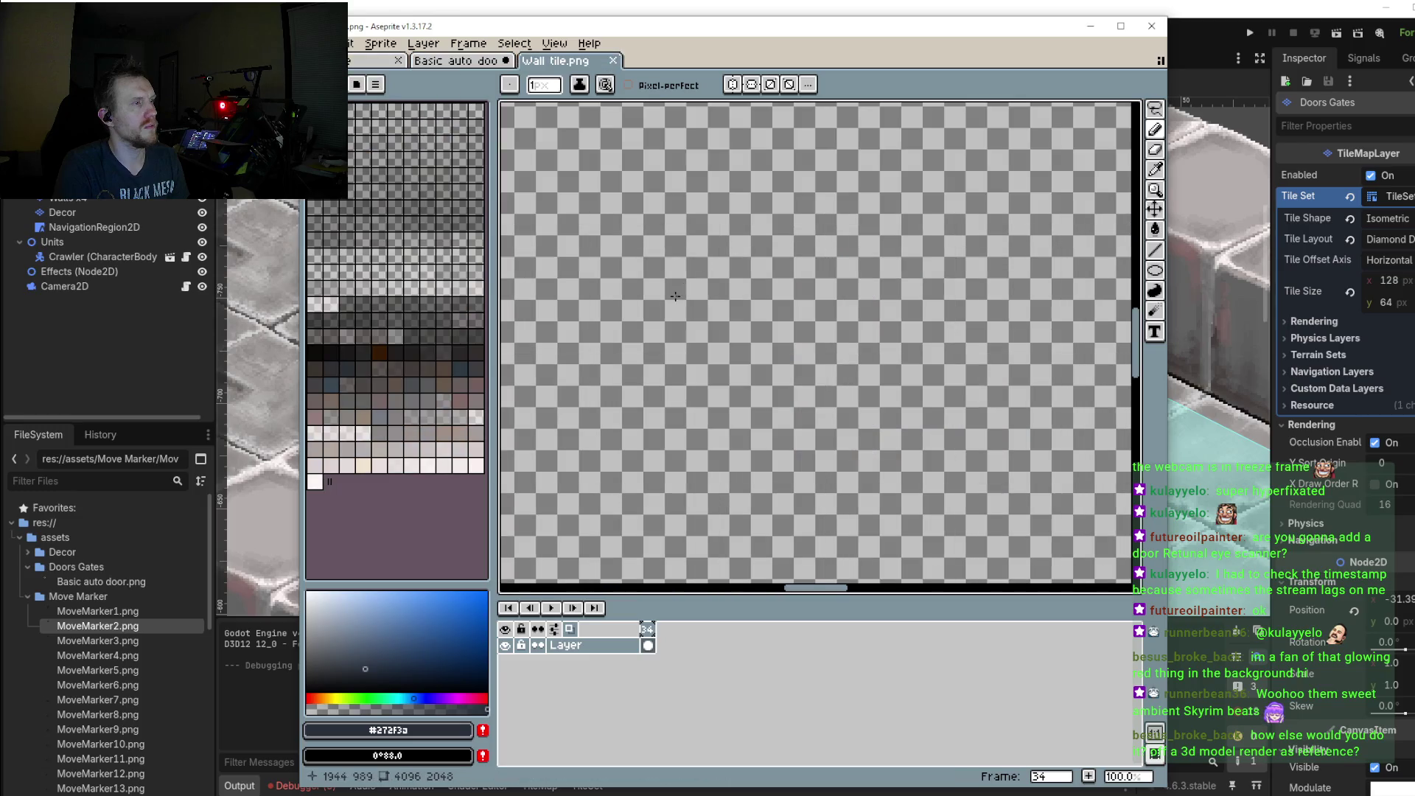
Step: Zoom and pan around the wall tile sheet, then return to Basic auto door.png
scroll(866, 336, down, 4)
scroll(865, 337, up, 2)
scroll(884, 347, up, 2)
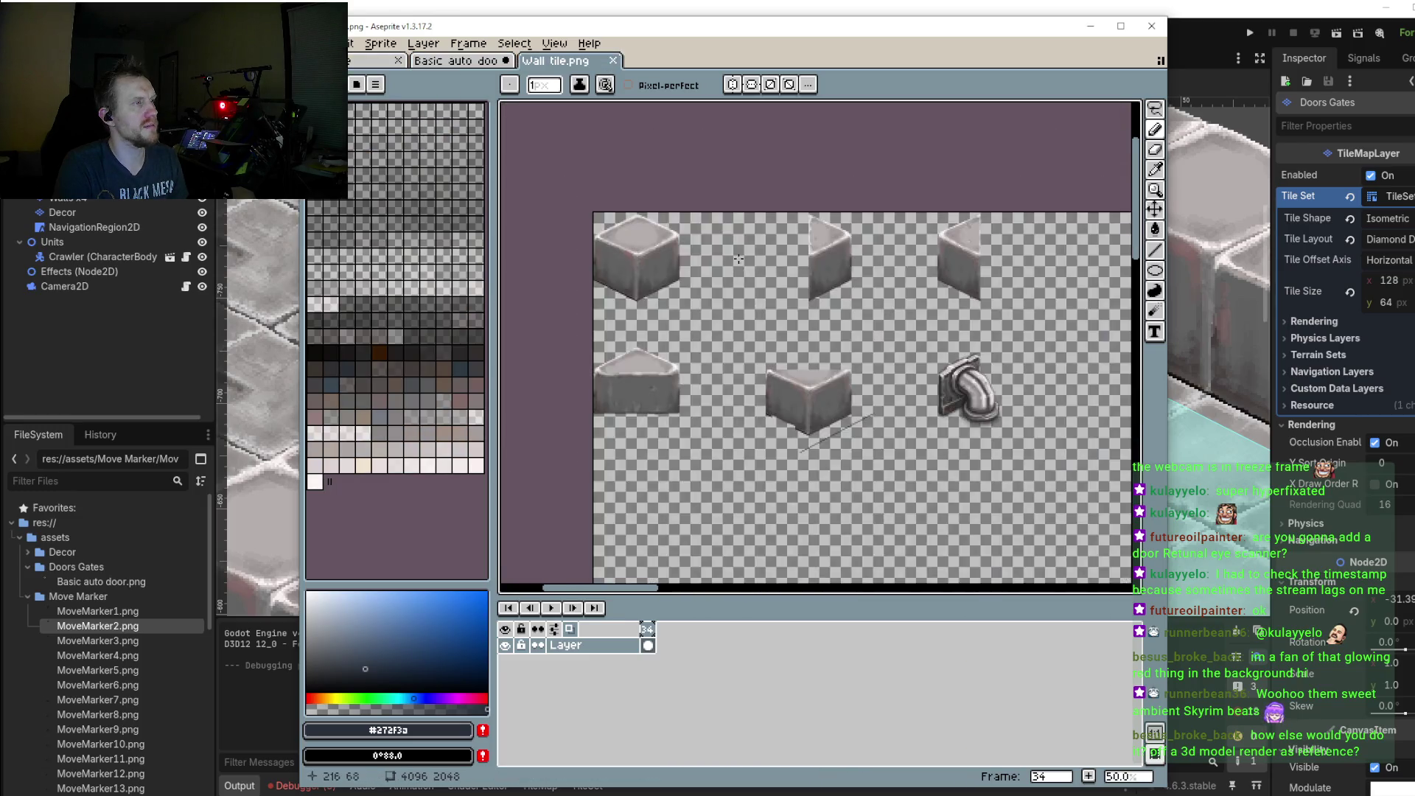
scroll(973, 379, up, 2)
scroll(1013, 347, up, 2)
scroll(1013, 347, down, 1)
scroll(815, 265, down, 1)
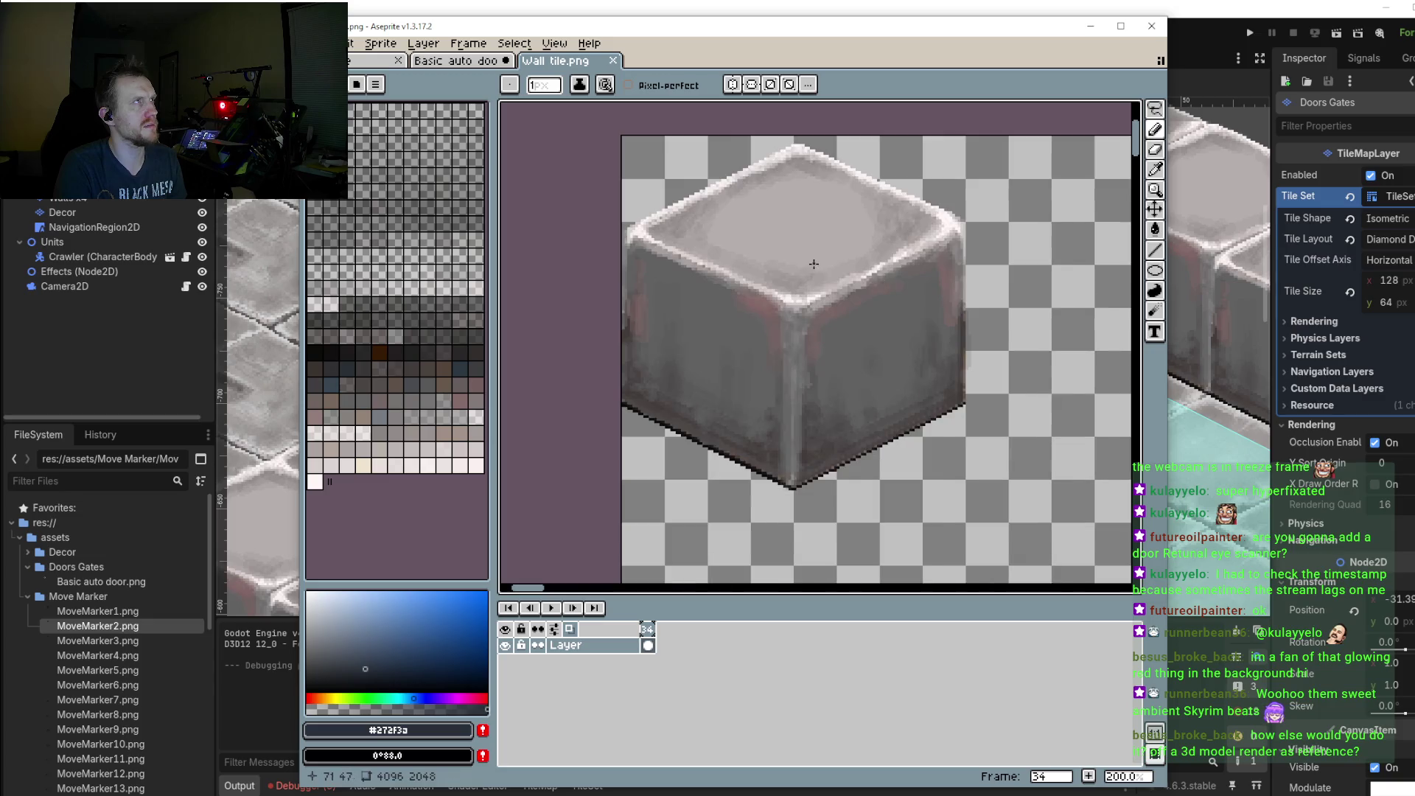
scroll(818, 284, down, 1)
scroll(819, 284, down, 1)
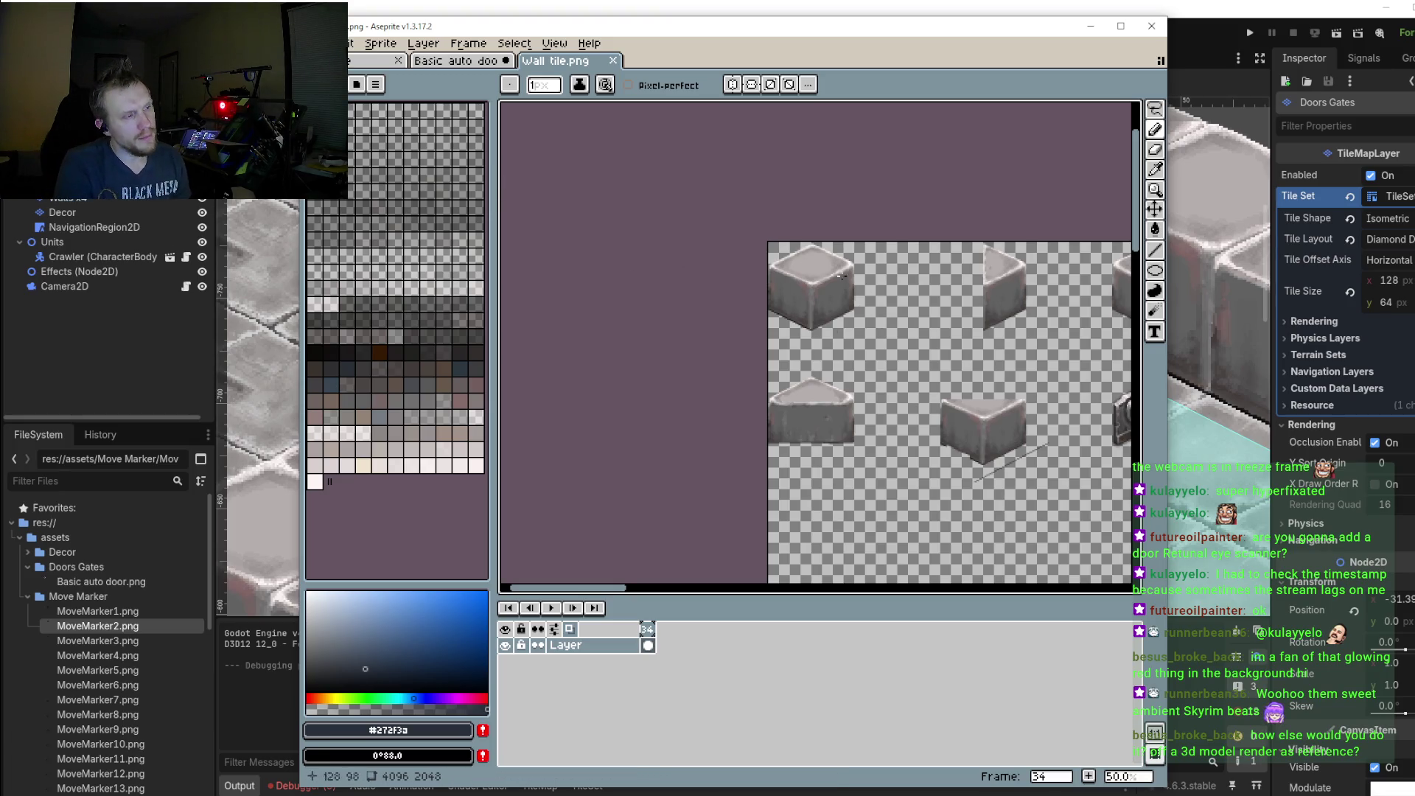
drag(850, 311, 768, 303)
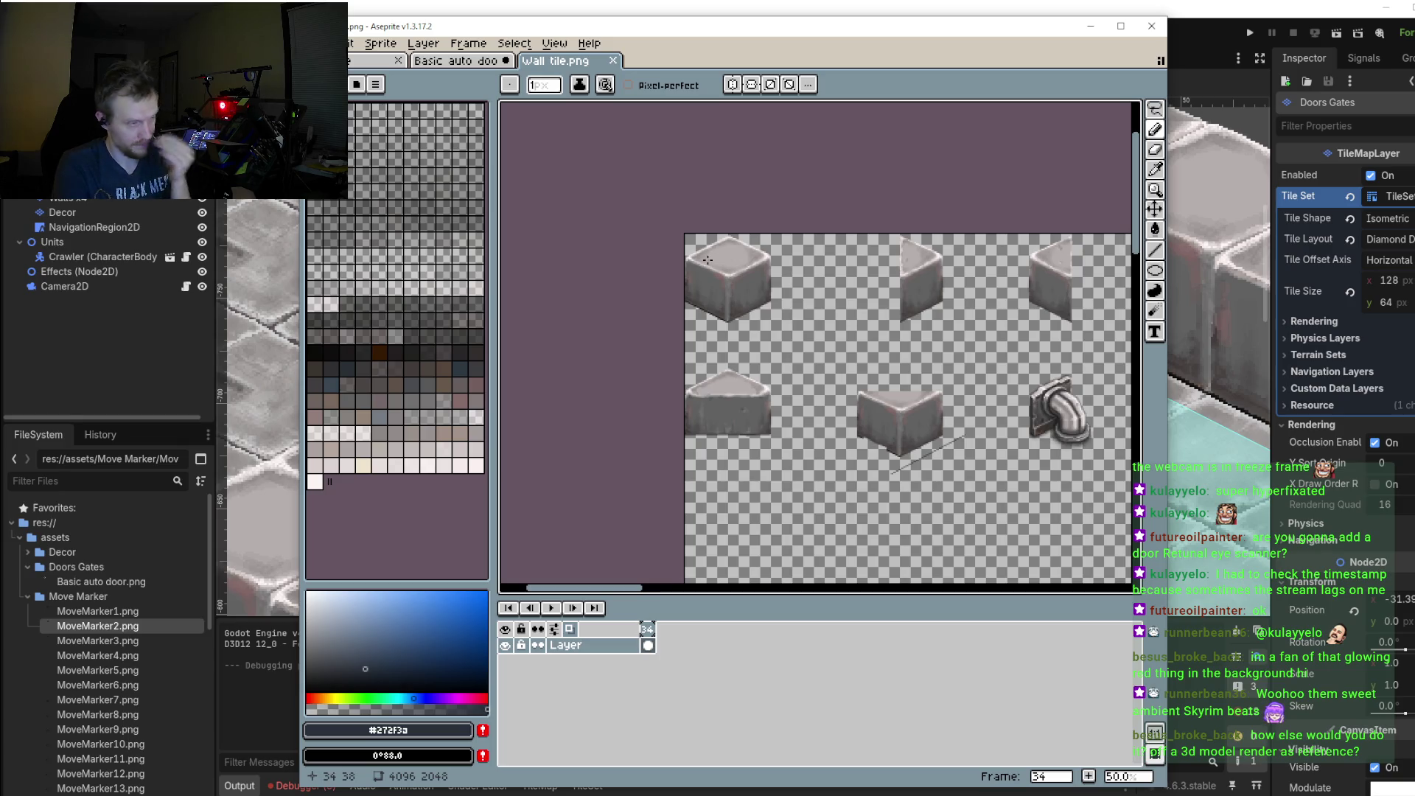
click(457, 65)
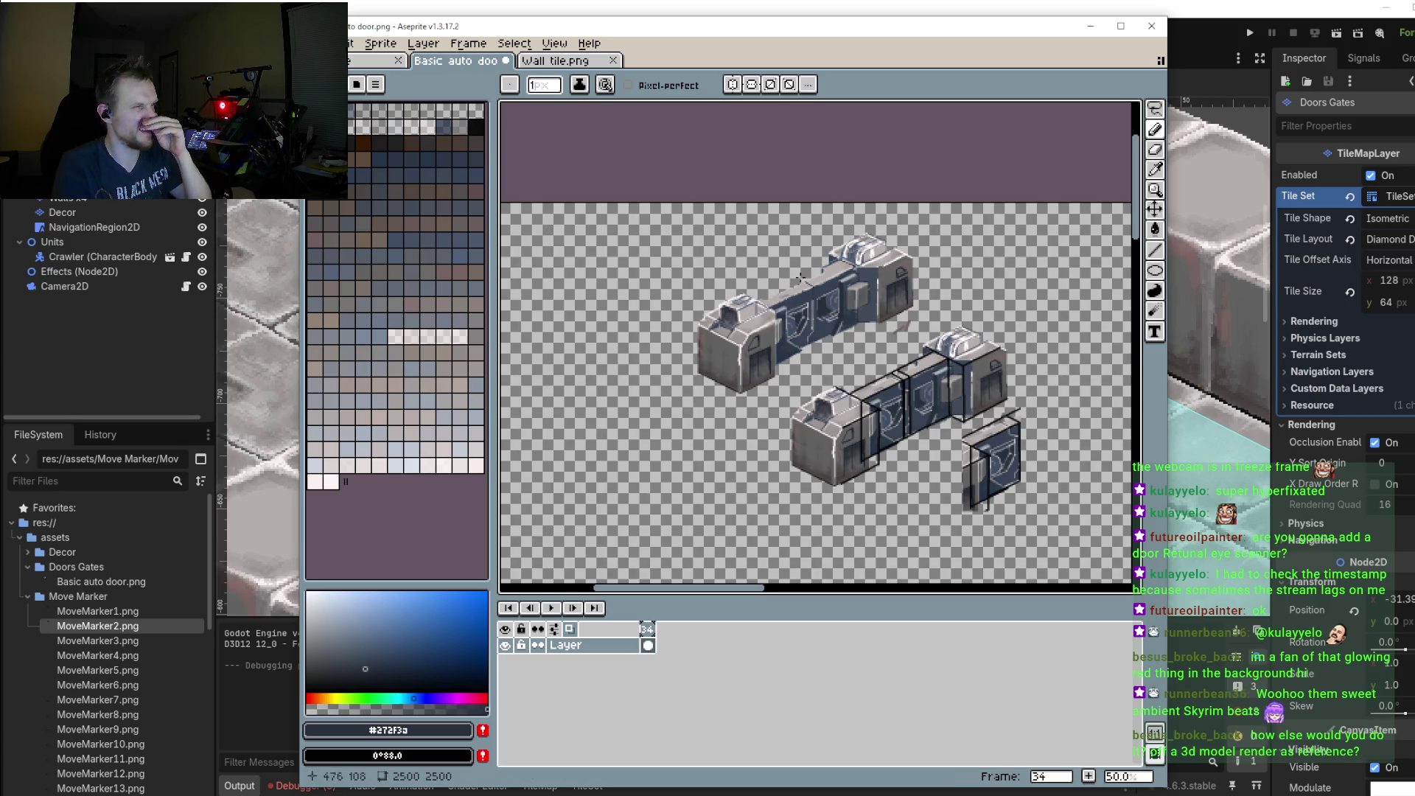
Step: Sample light grey #b6aeae and paint over the wall edge's dark pixels with a 5px Pencil
scroll(802, 278, up, 1)
scroll(802, 278, up, 1)
scroll(788, 289, down, 1)
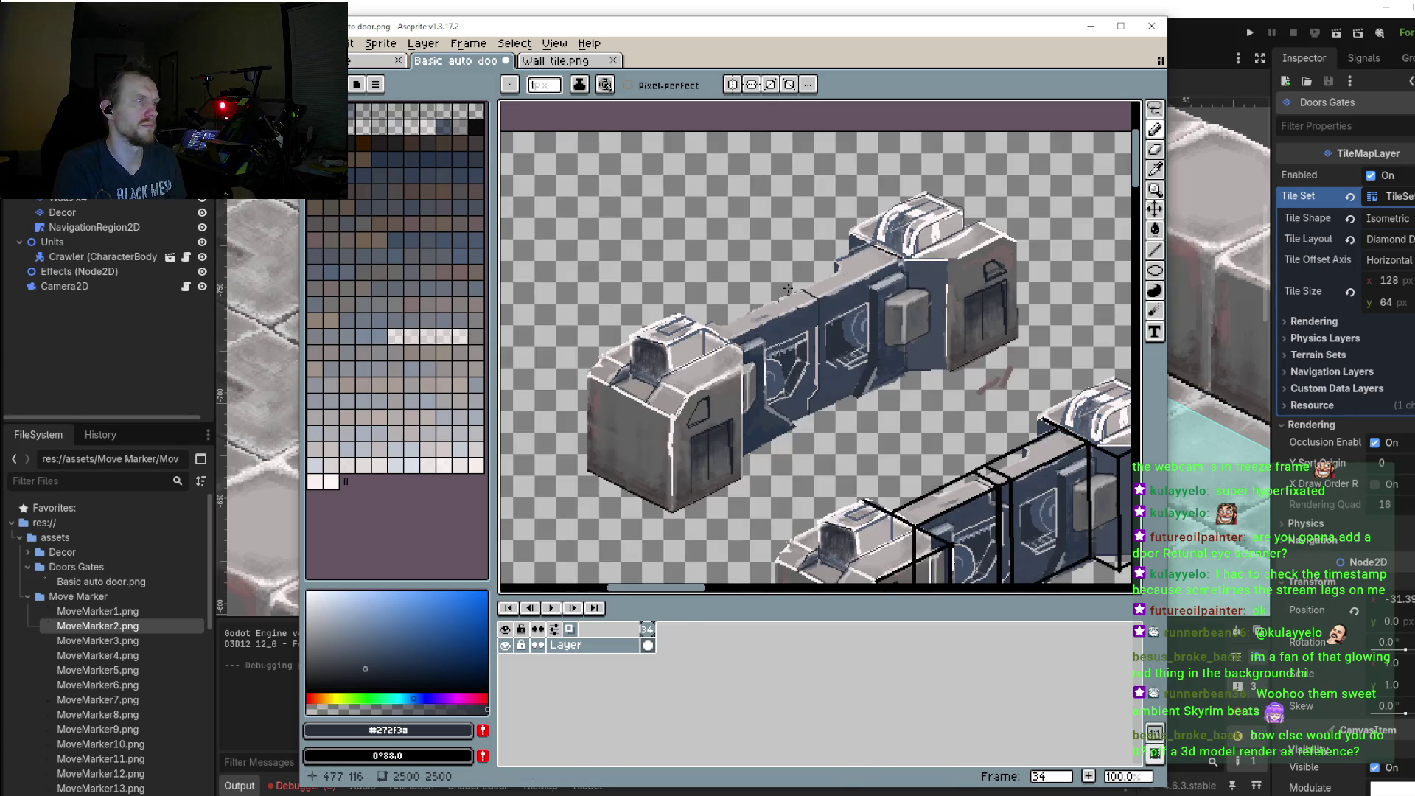
scroll(787, 287, up, 1)
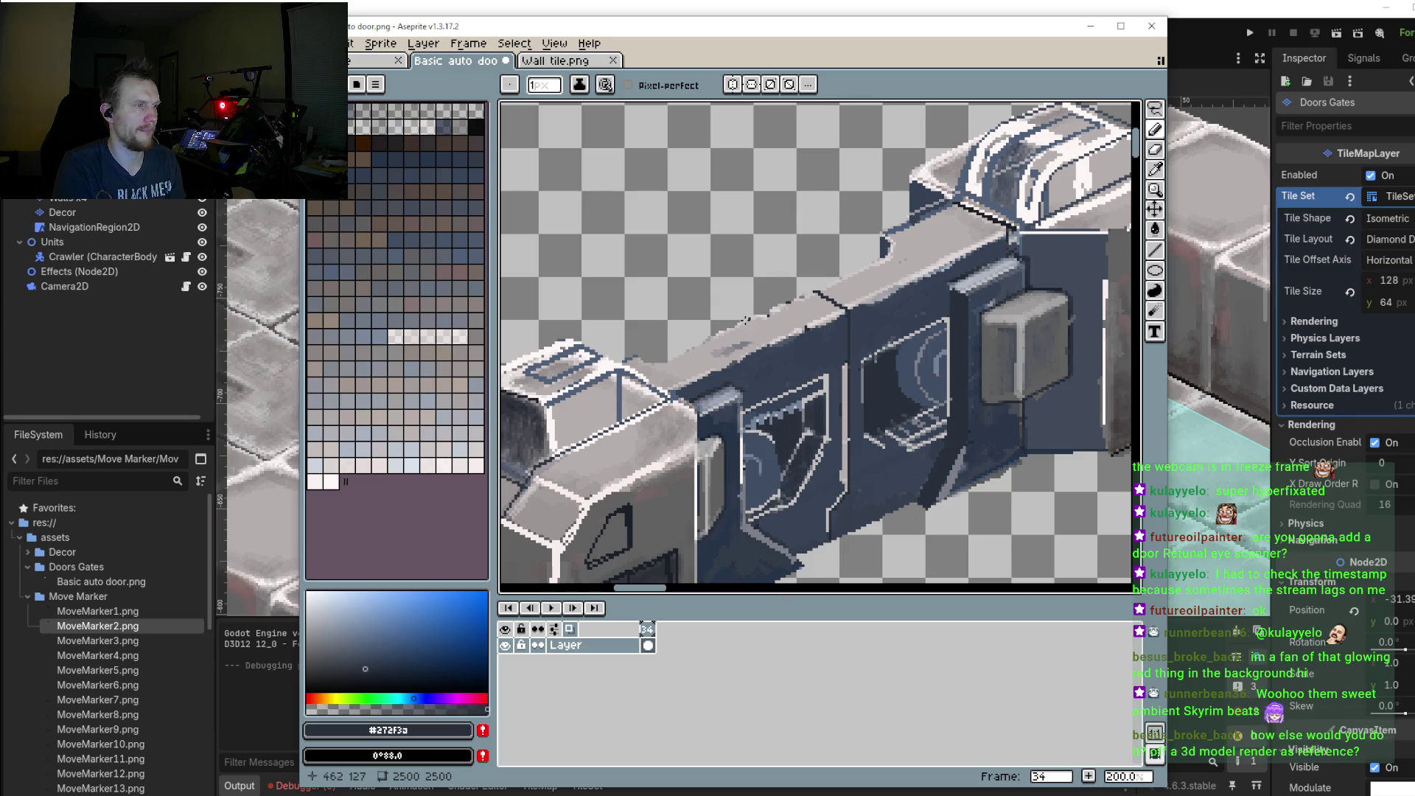
scroll(751, 317, up, 1)
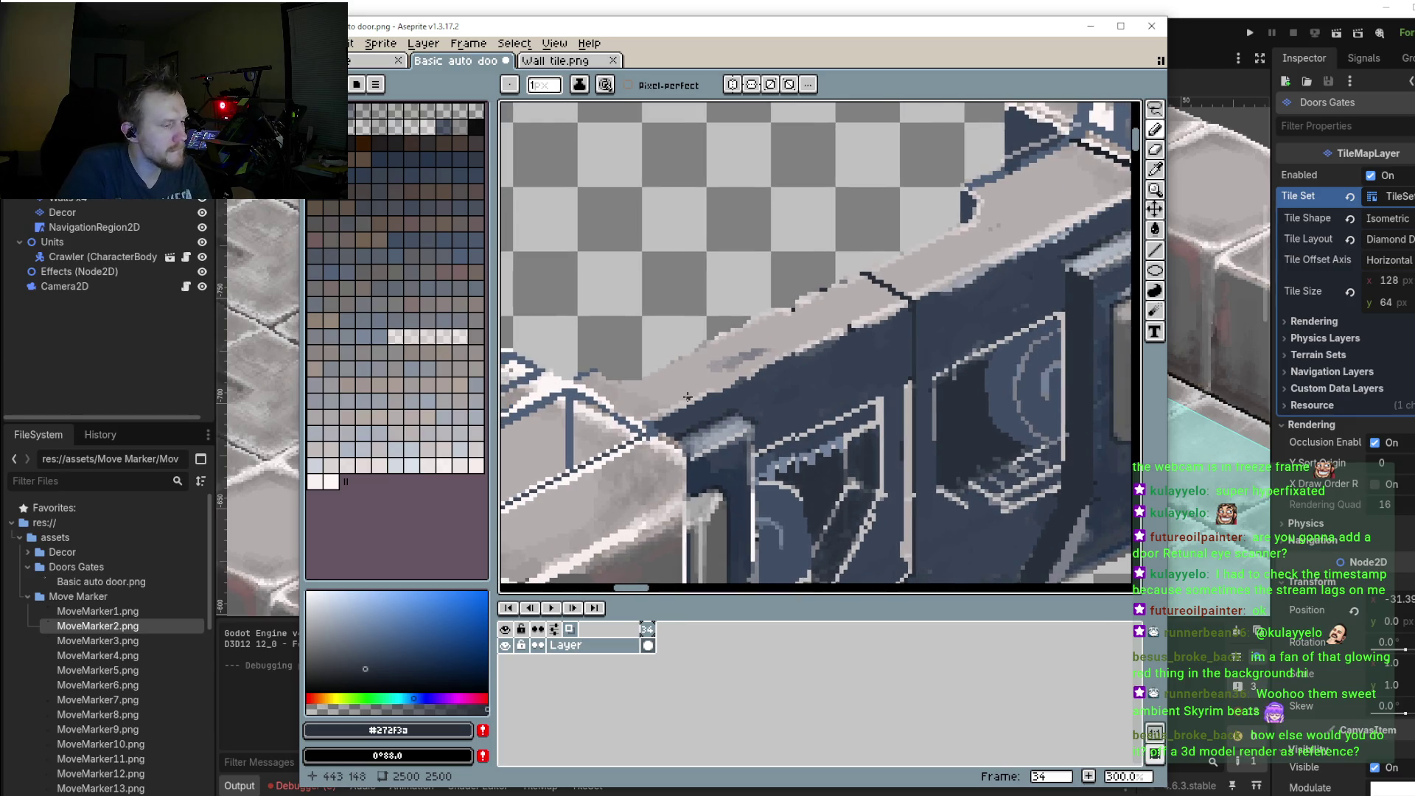
key(i)
click(650, 379)
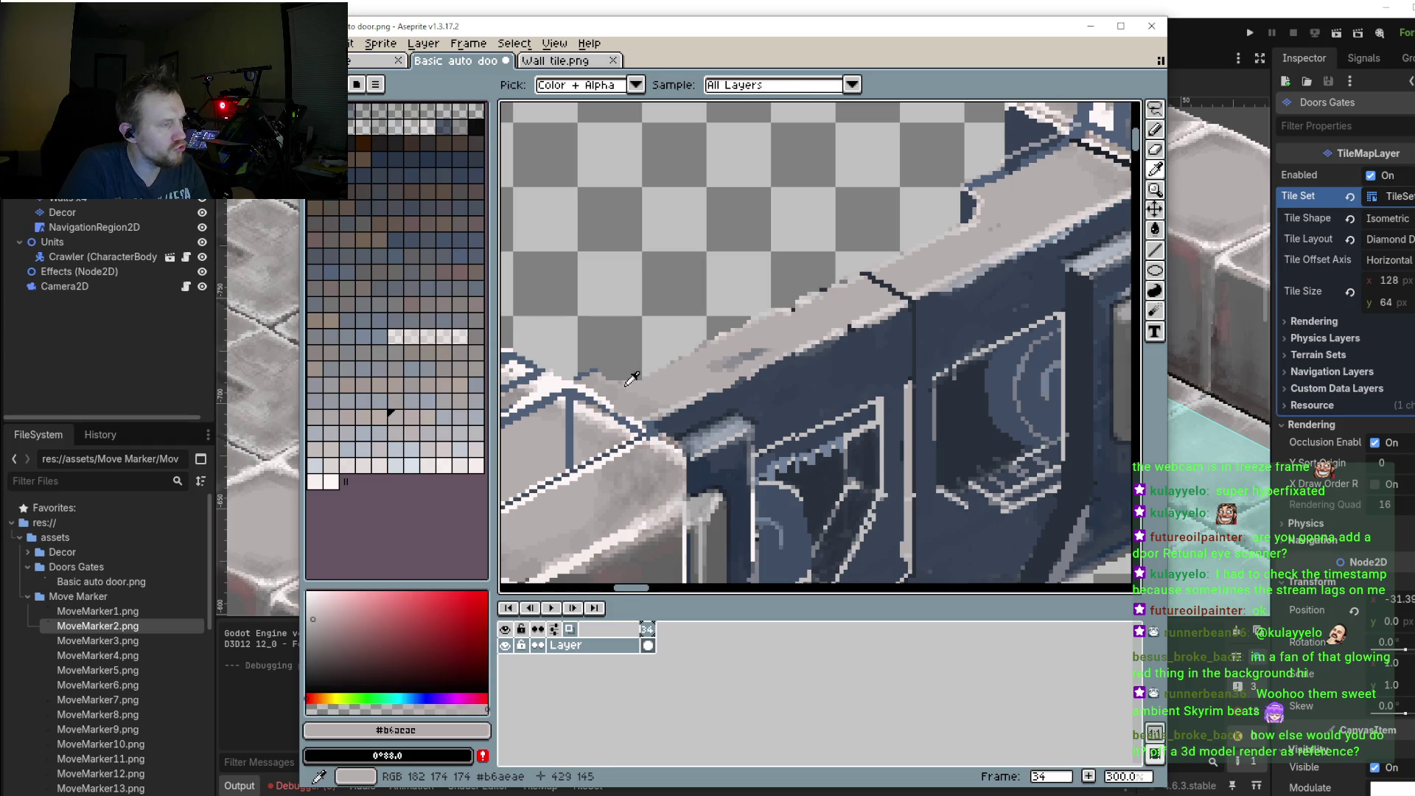
key(b)
key(plus)
key(plus)
key(plus)
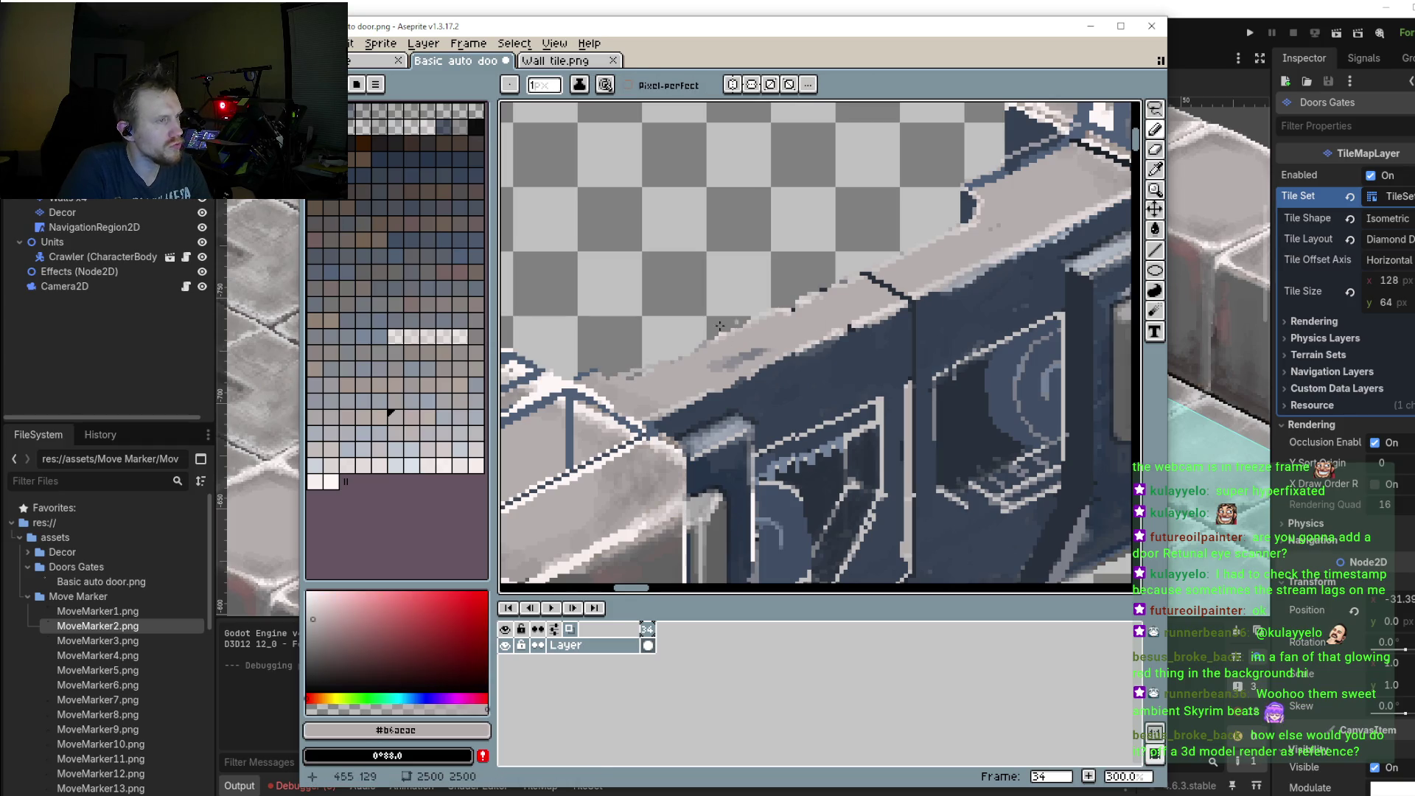
drag(609, 380, 657, 359)
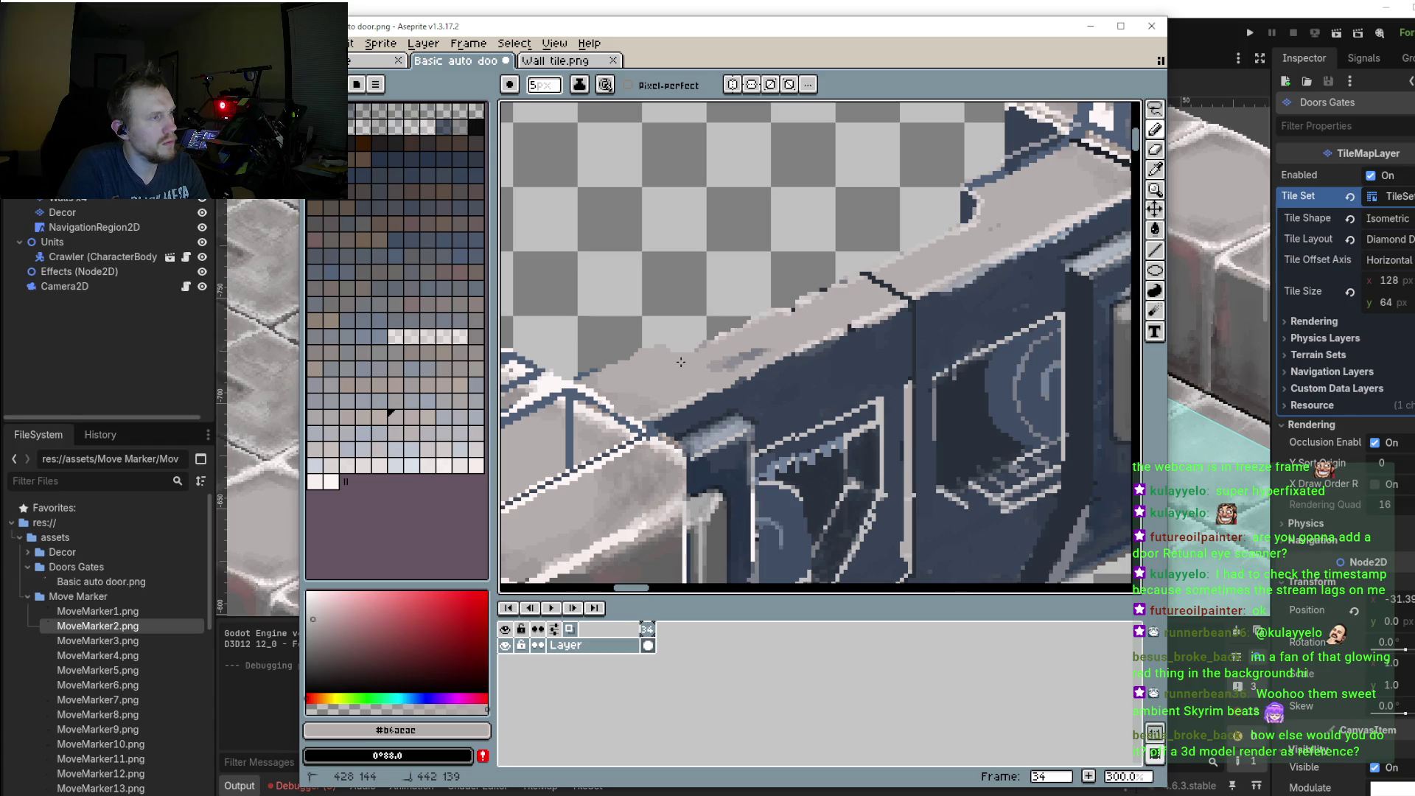
Step: Cover the remaining dark smear on the wall top and check the wall's right side
scroll(670, 359, down, 2)
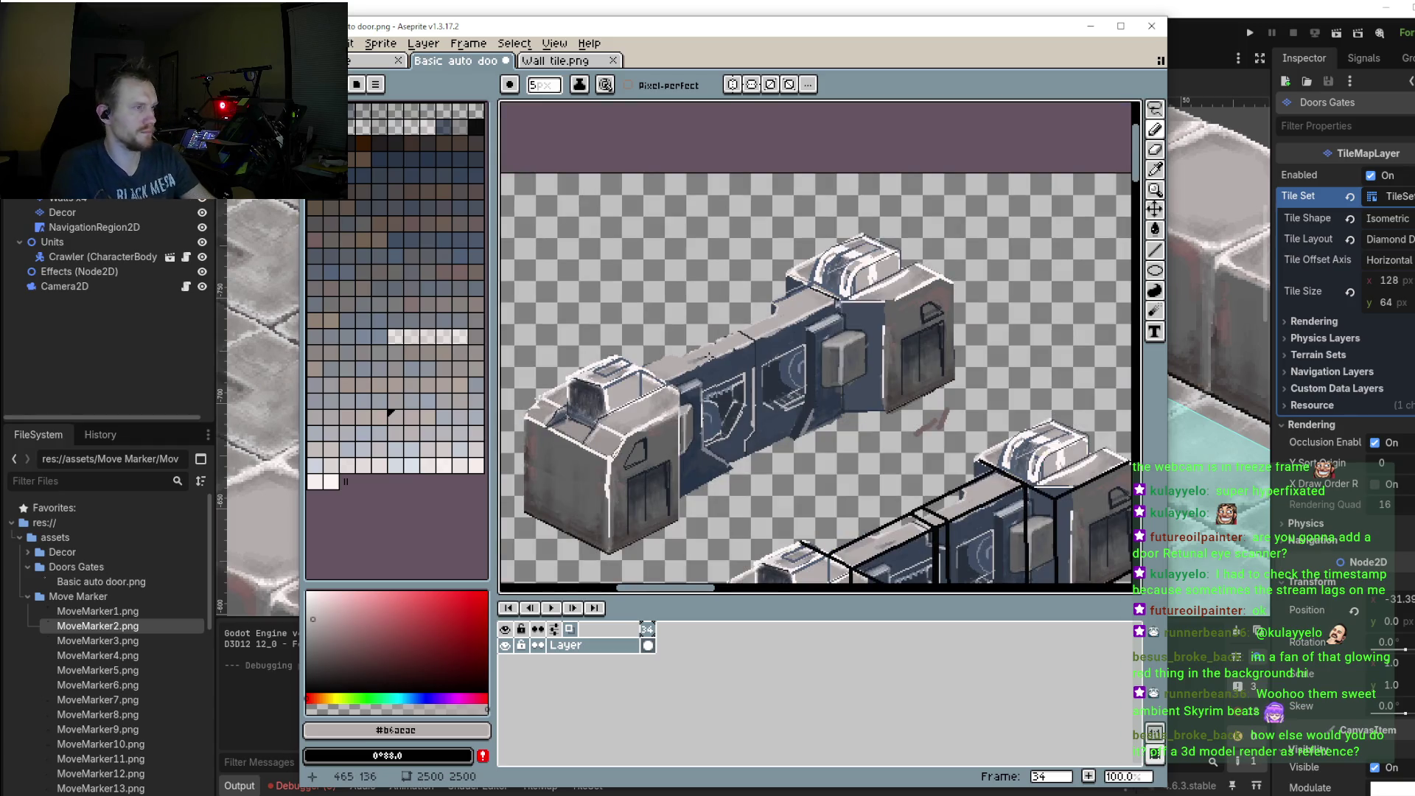
scroll(706, 344, up, 1)
scroll(706, 343, up, 1)
scroll(685, 376, up, 1)
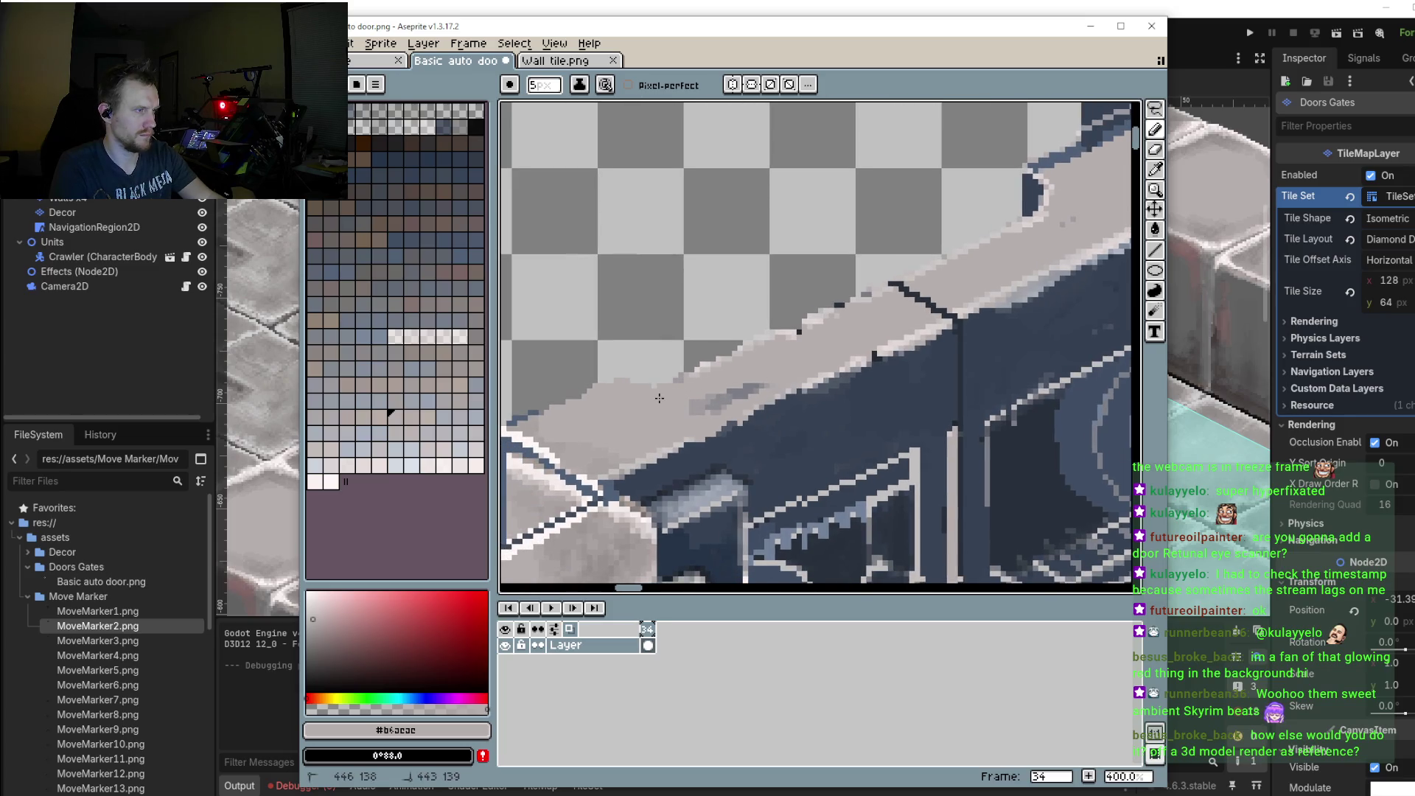
drag(700, 402, 730, 398)
scroll(805, 366, down, 1)
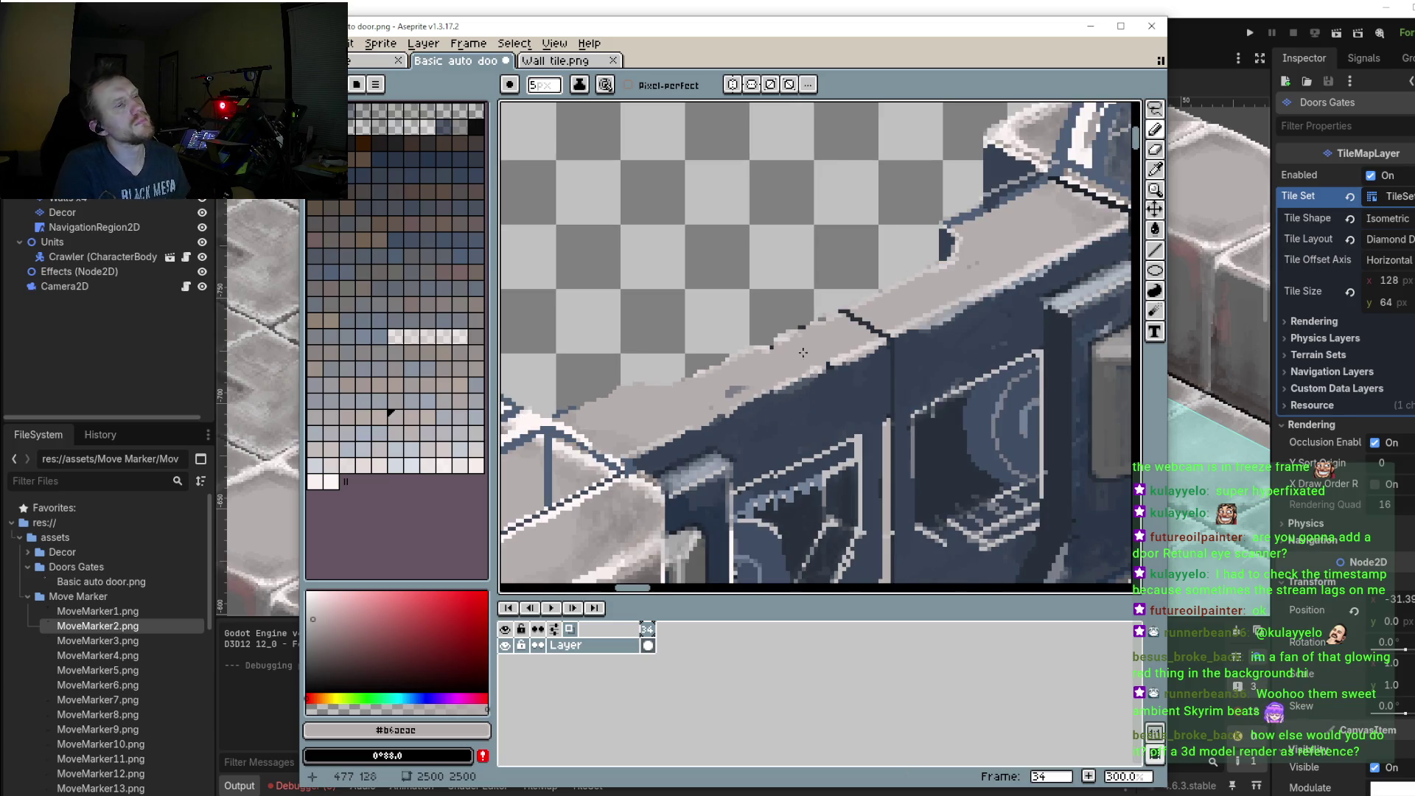
scroll(789, 310, down, 2)
scroll(755, 279, up, 1)
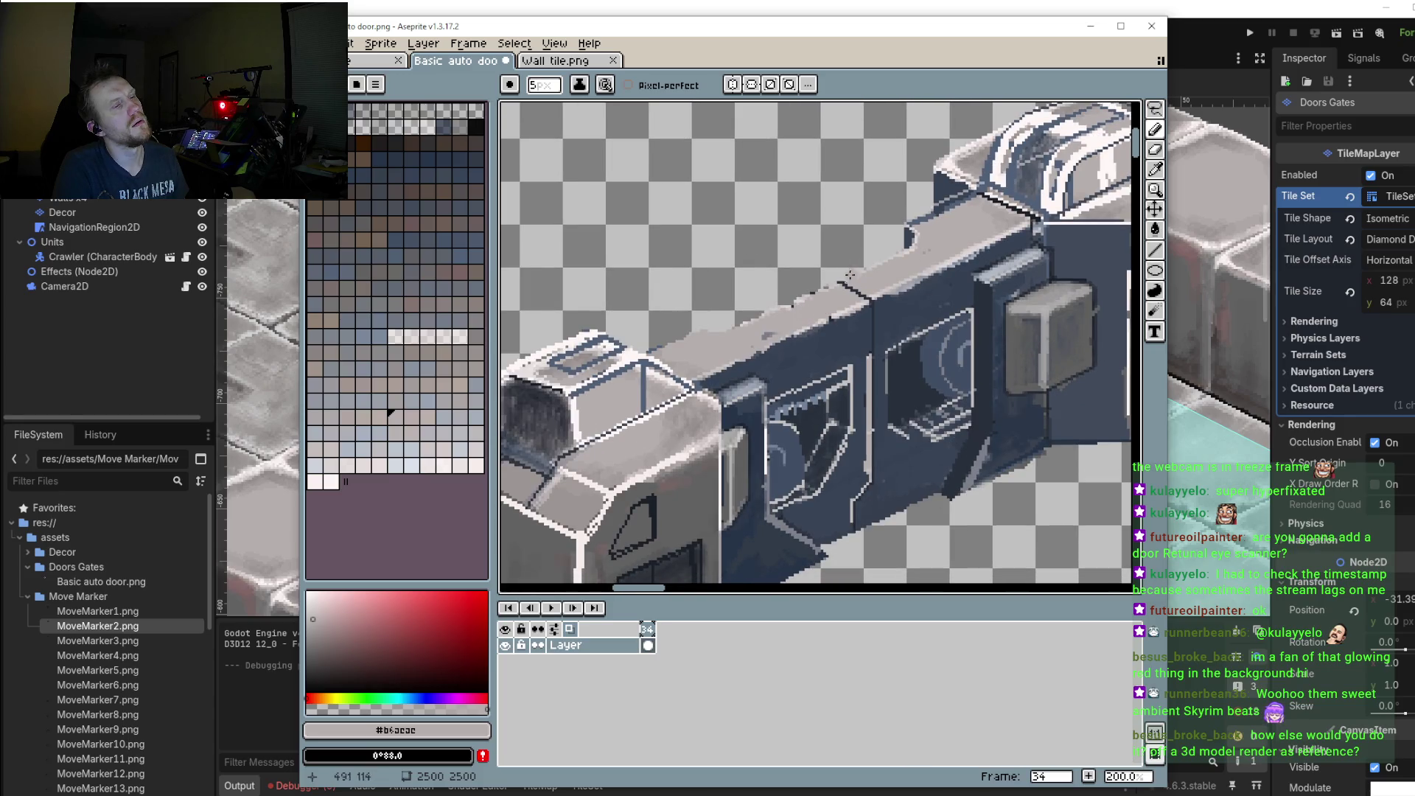
drag(817, 281, 714, 286)
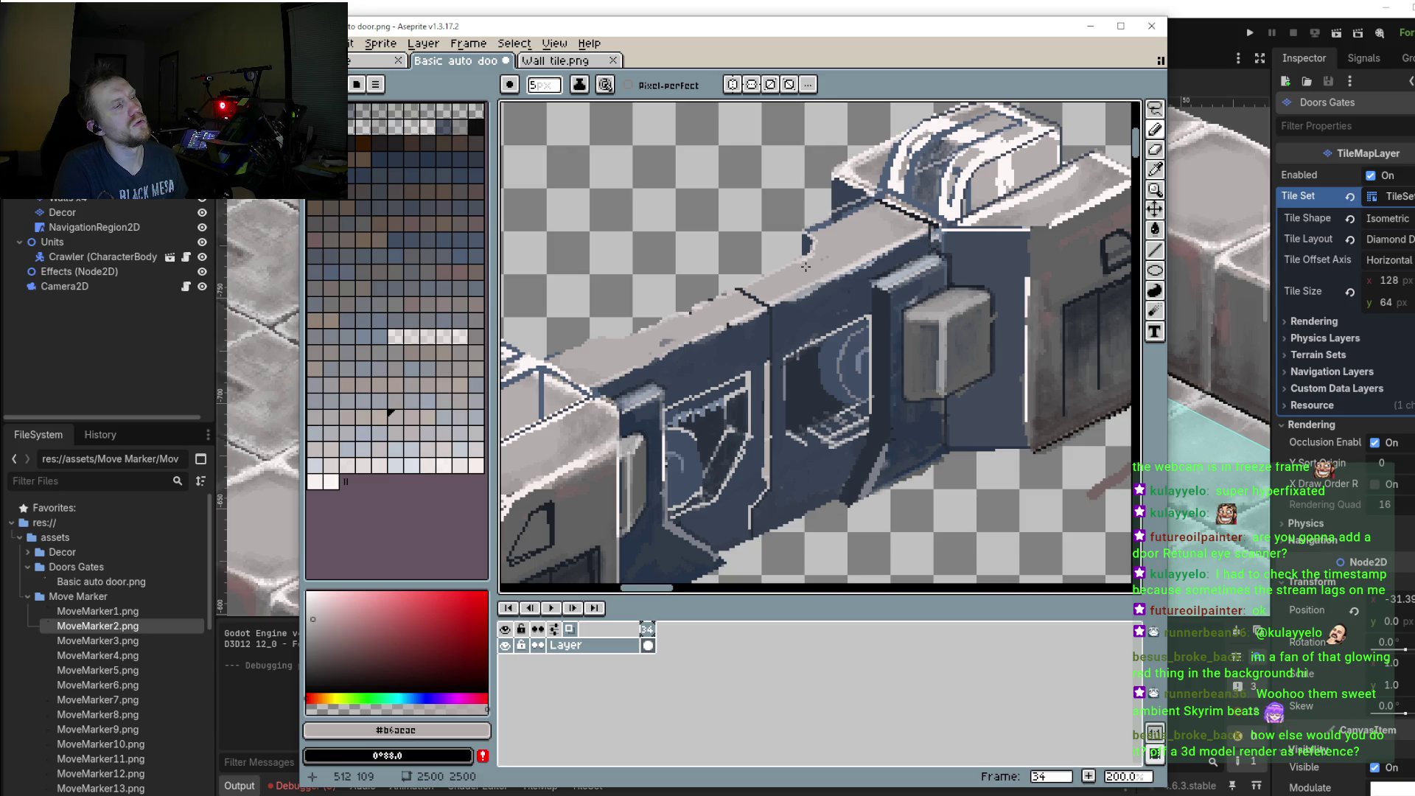
mouse_move(828, 346)
mouse_down()
mouse_move(872, 240)
mouse_move(820, 284)
mouse_up()
scroll(820, 284, down, 2)
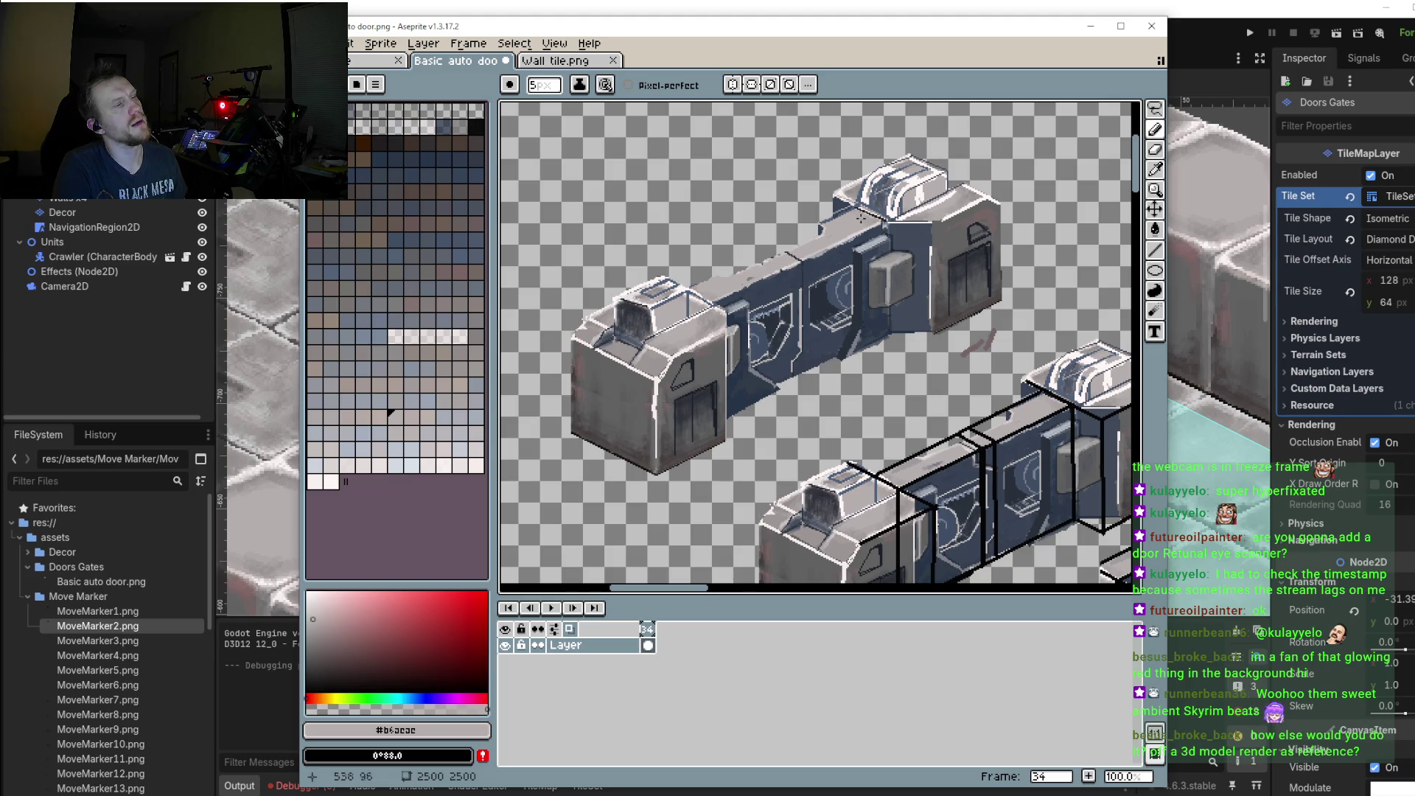
Step: Sample the dark frame colour #1b2029 and draw a straight line across the end block's door
drag(759, 274, 774, 288)
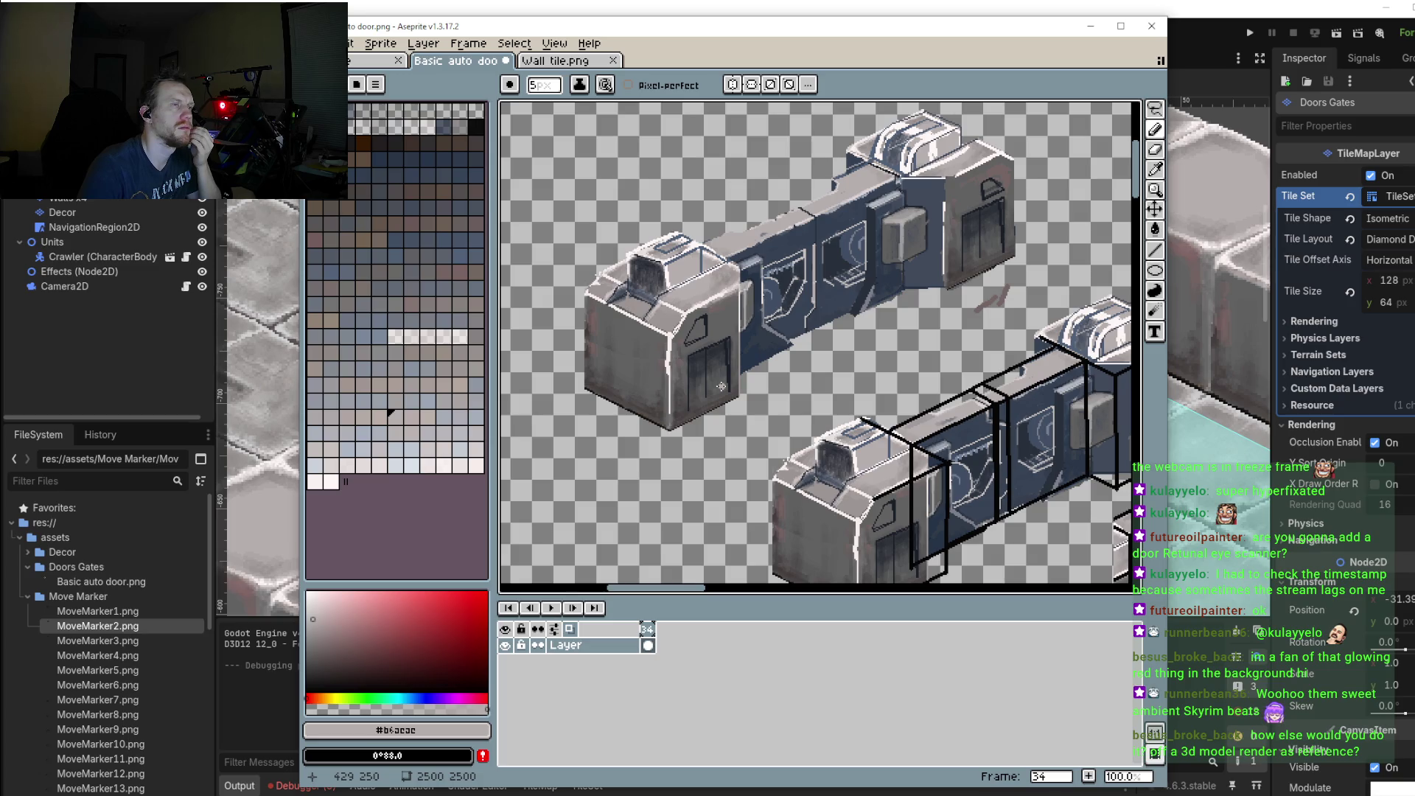
scroll(973, 233, right, 1)
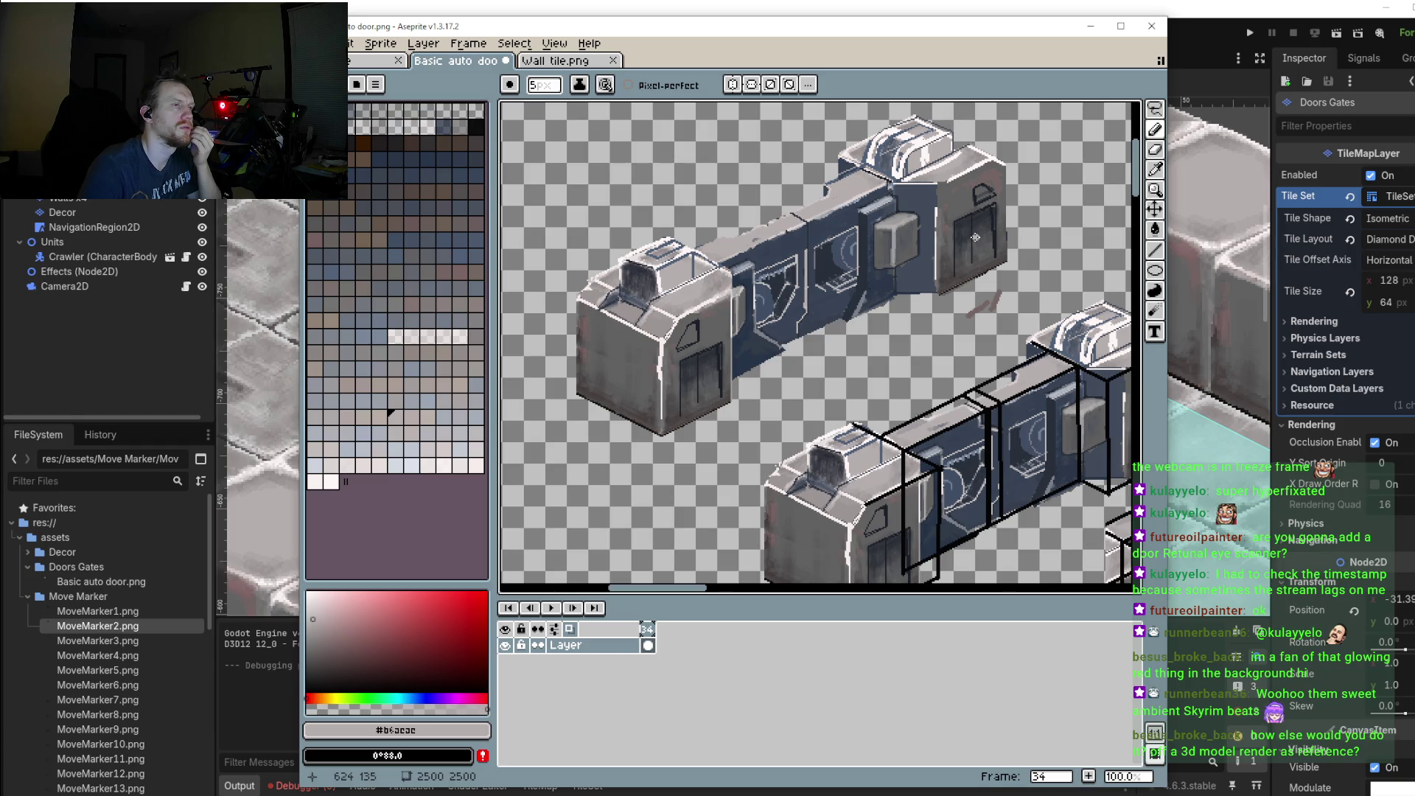
scroll(975, 237, up, 3)
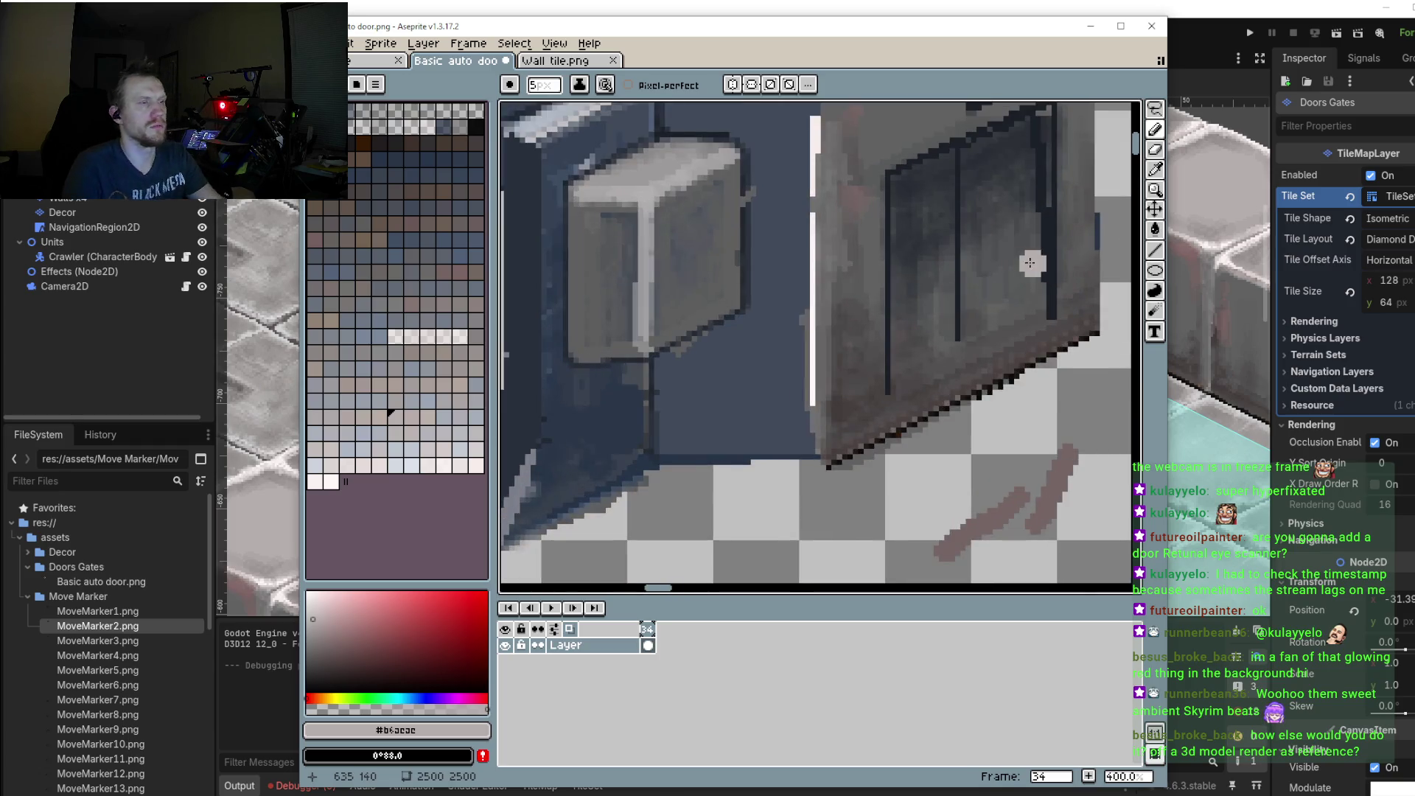
key(alt)
alt+click(1040, 277)
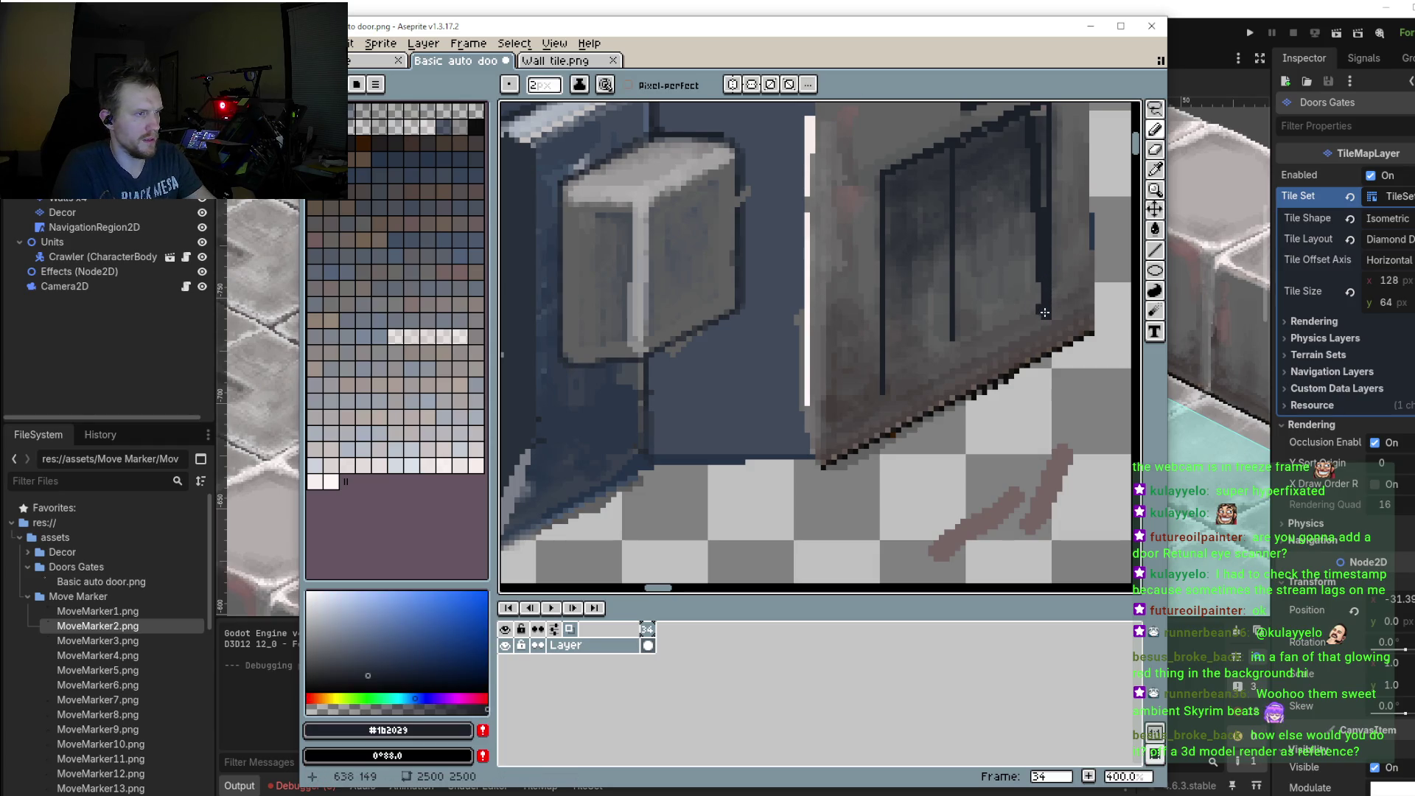
key(l)
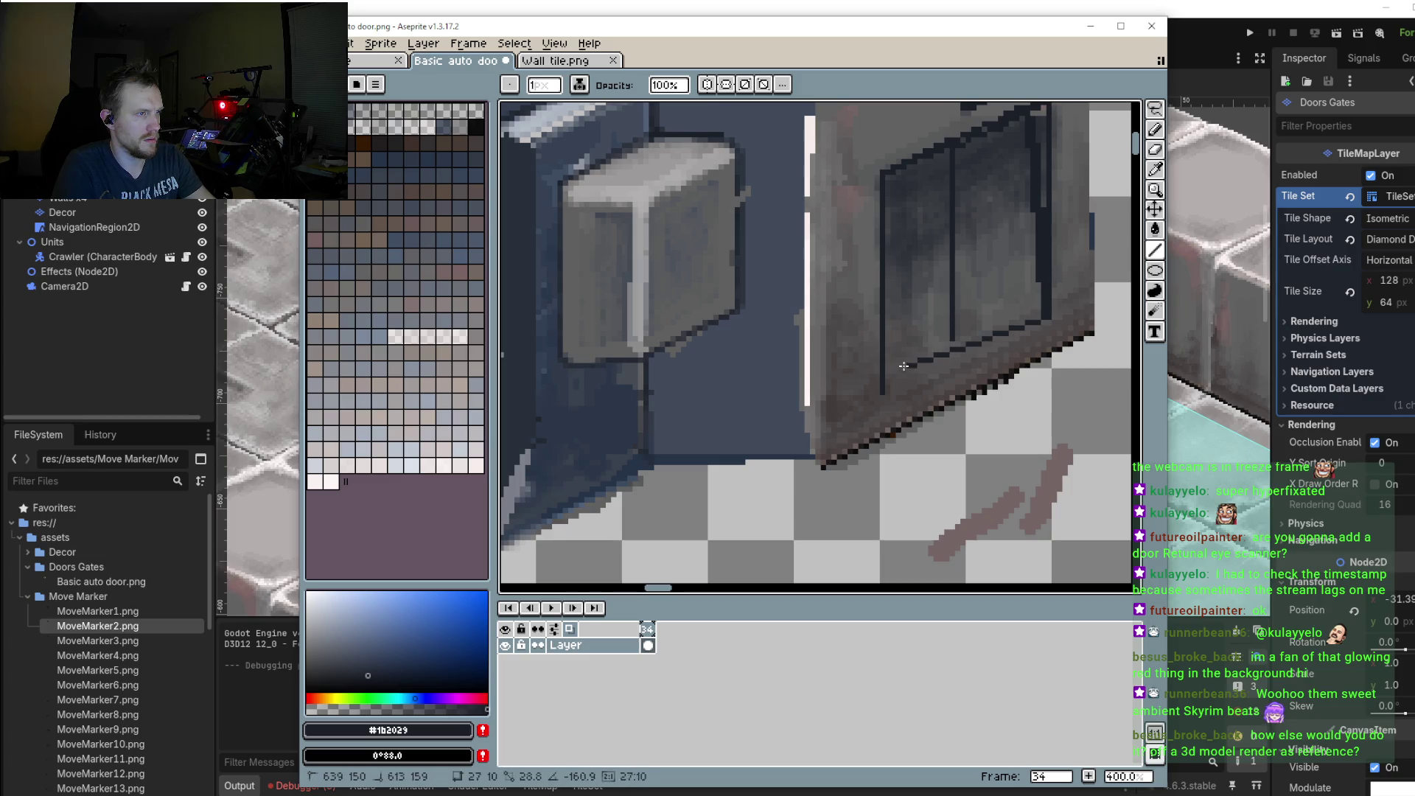
drag(1046, 315, 889, 387)
Step: Draw two dark vertical lines and a hood pixel to outline the doorway panel
scroll(907, 339, down, 3)
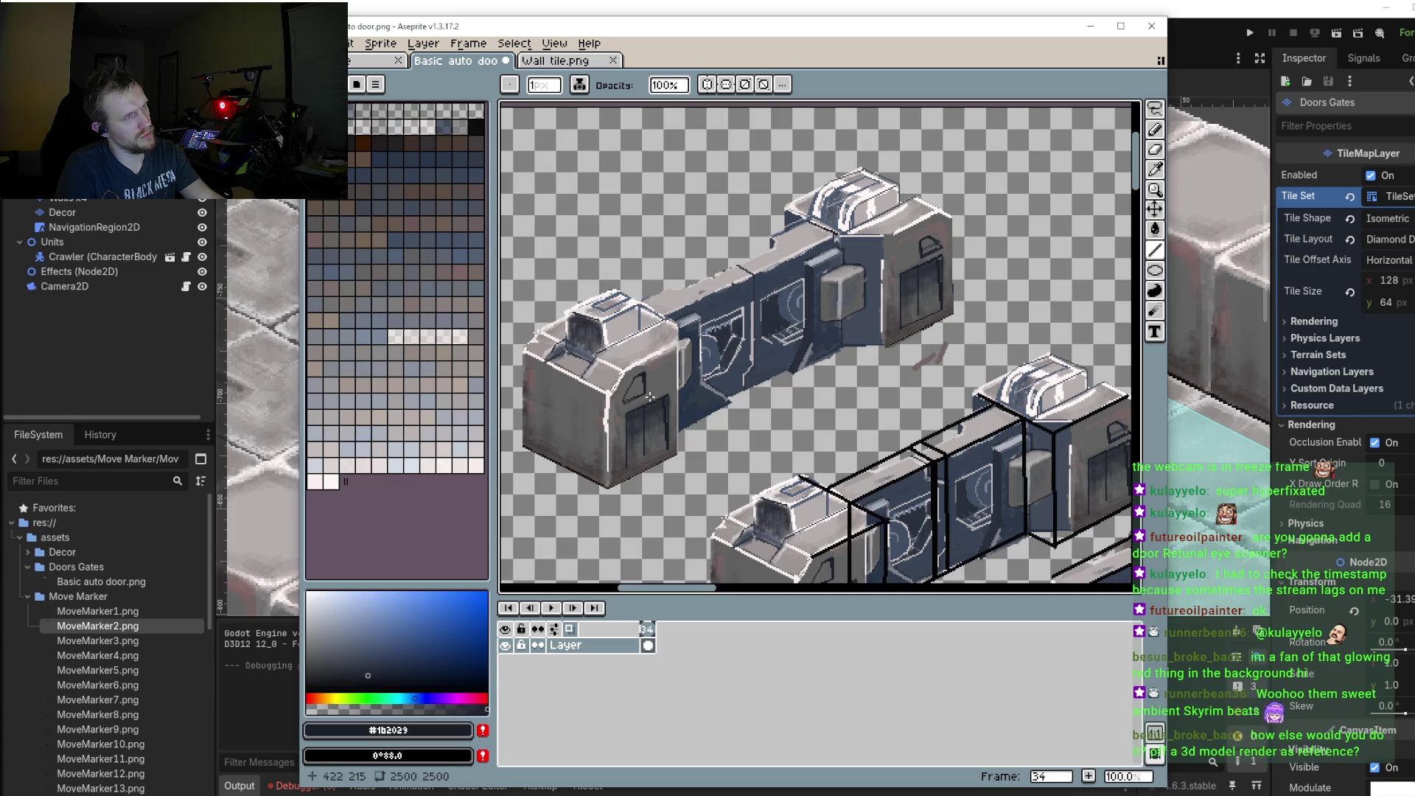
scroll(603, 408, up, 3)
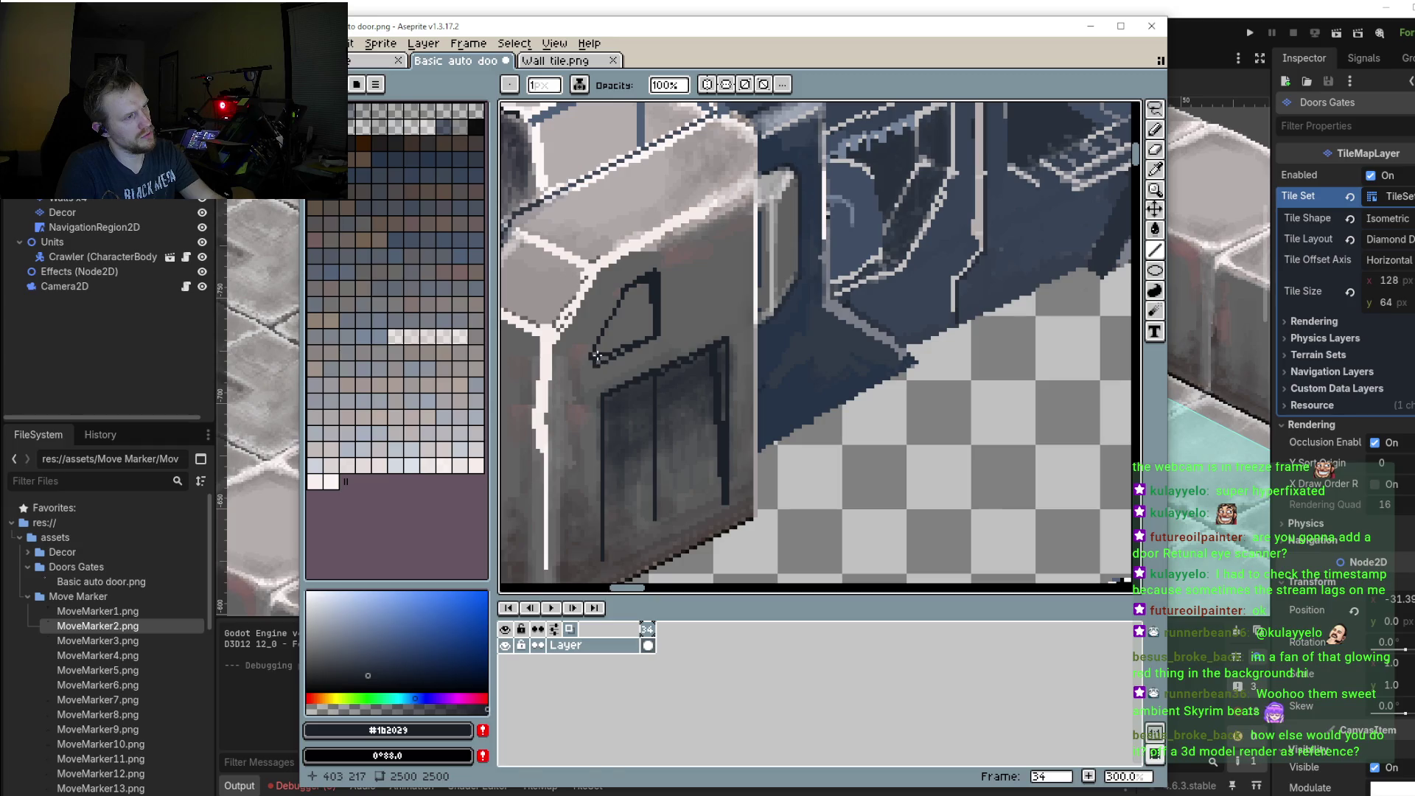
drag(819, 308, 707, 342)
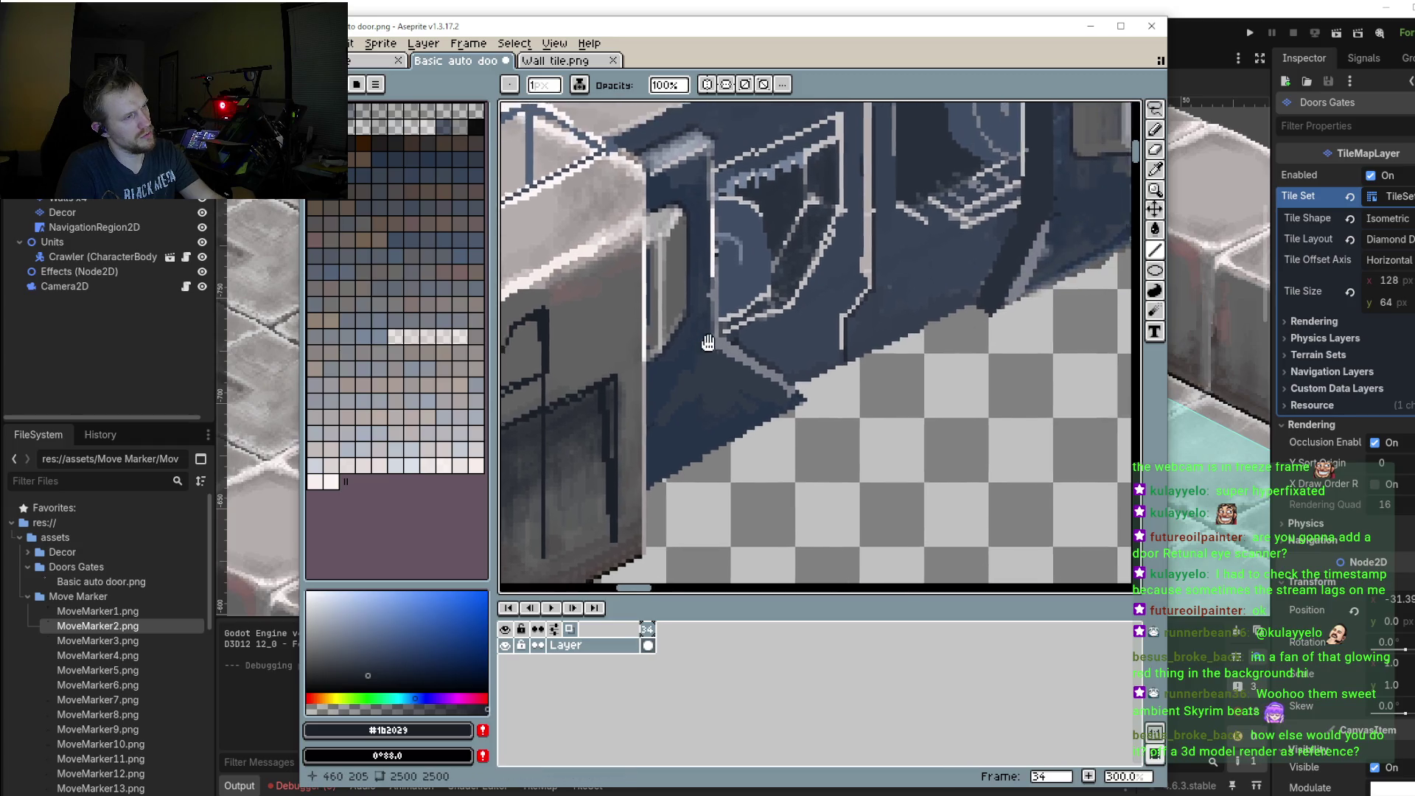
scroll(707, 343, down, 1)
scroll(707, 342, down, 1)
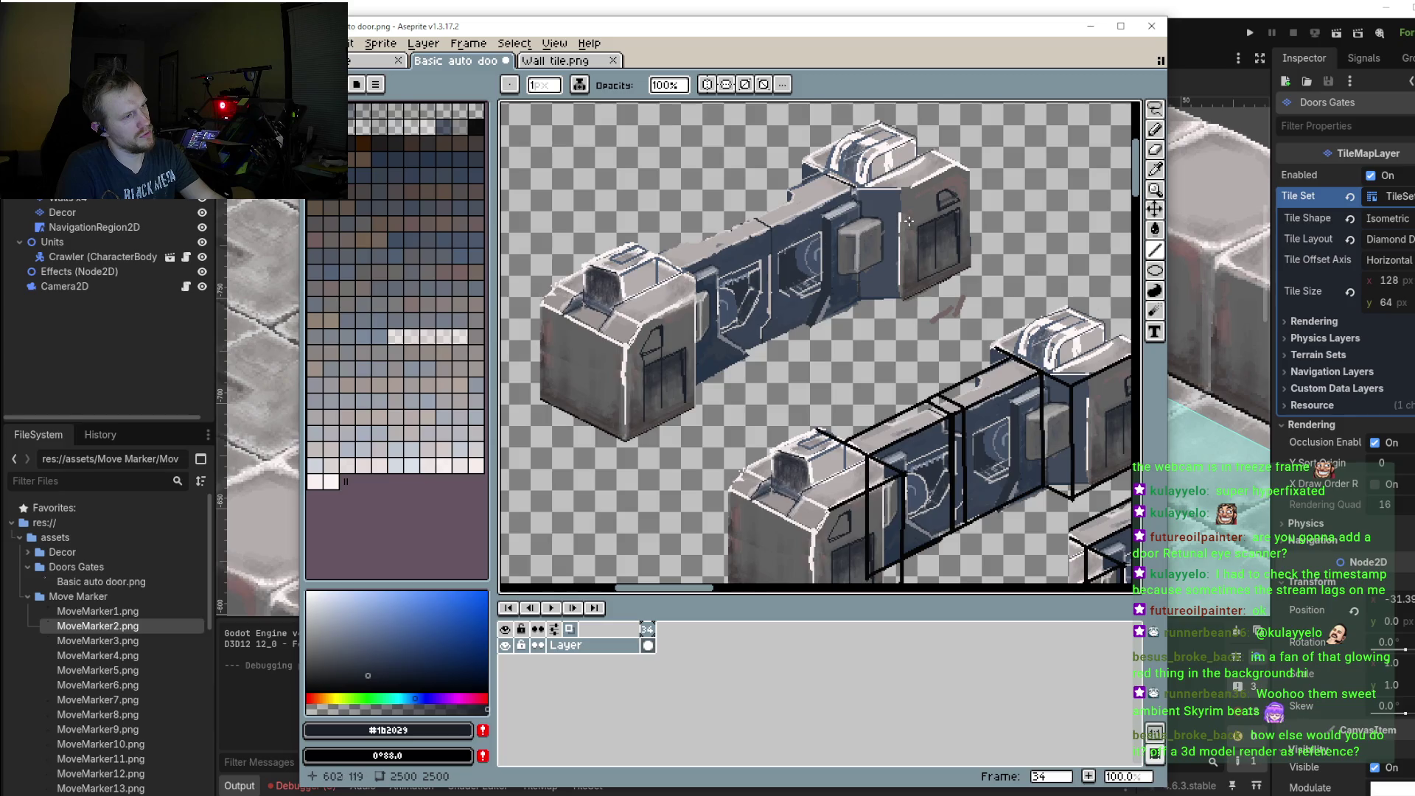
scroll(908, 221, up, 2)
drag(929, 184, 934, 250)
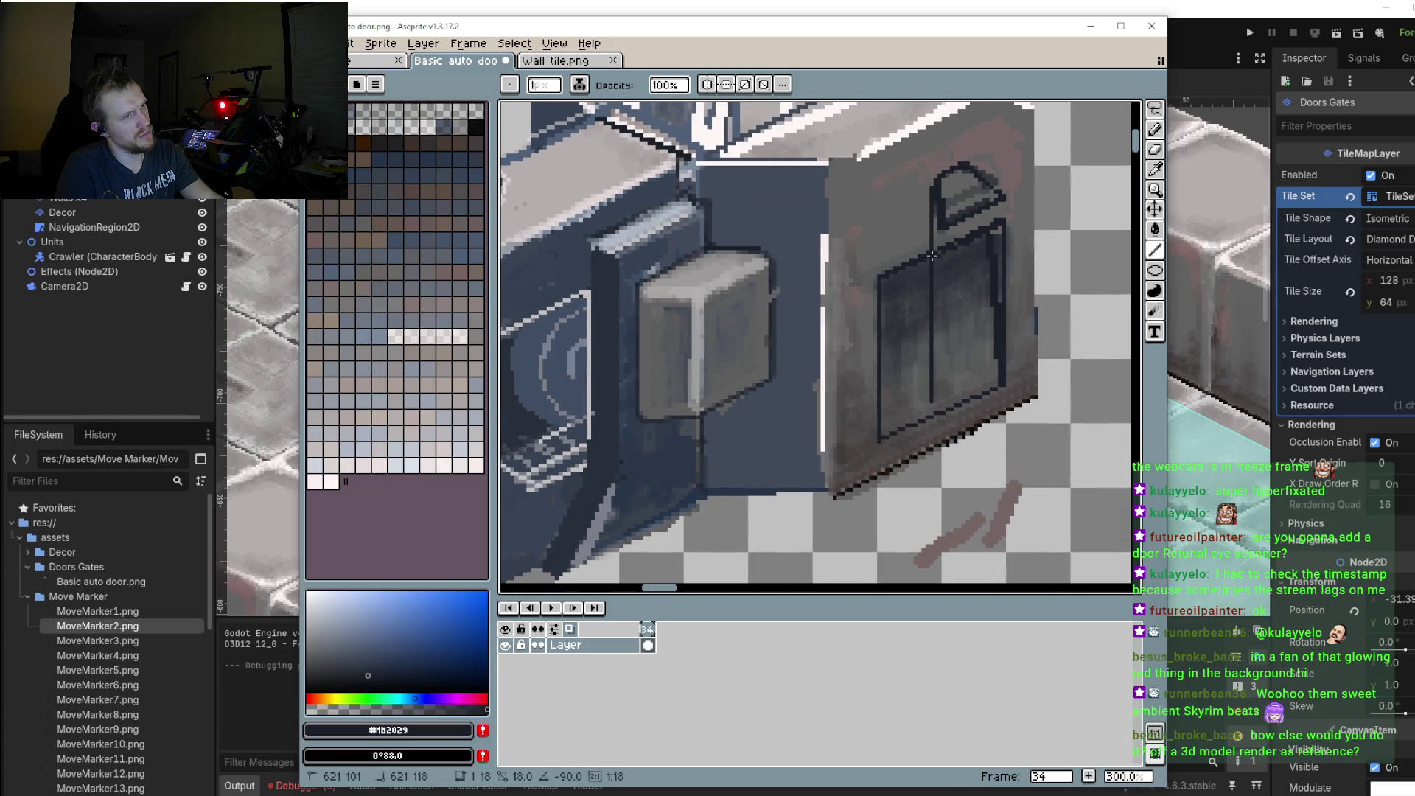
click(937, 177)
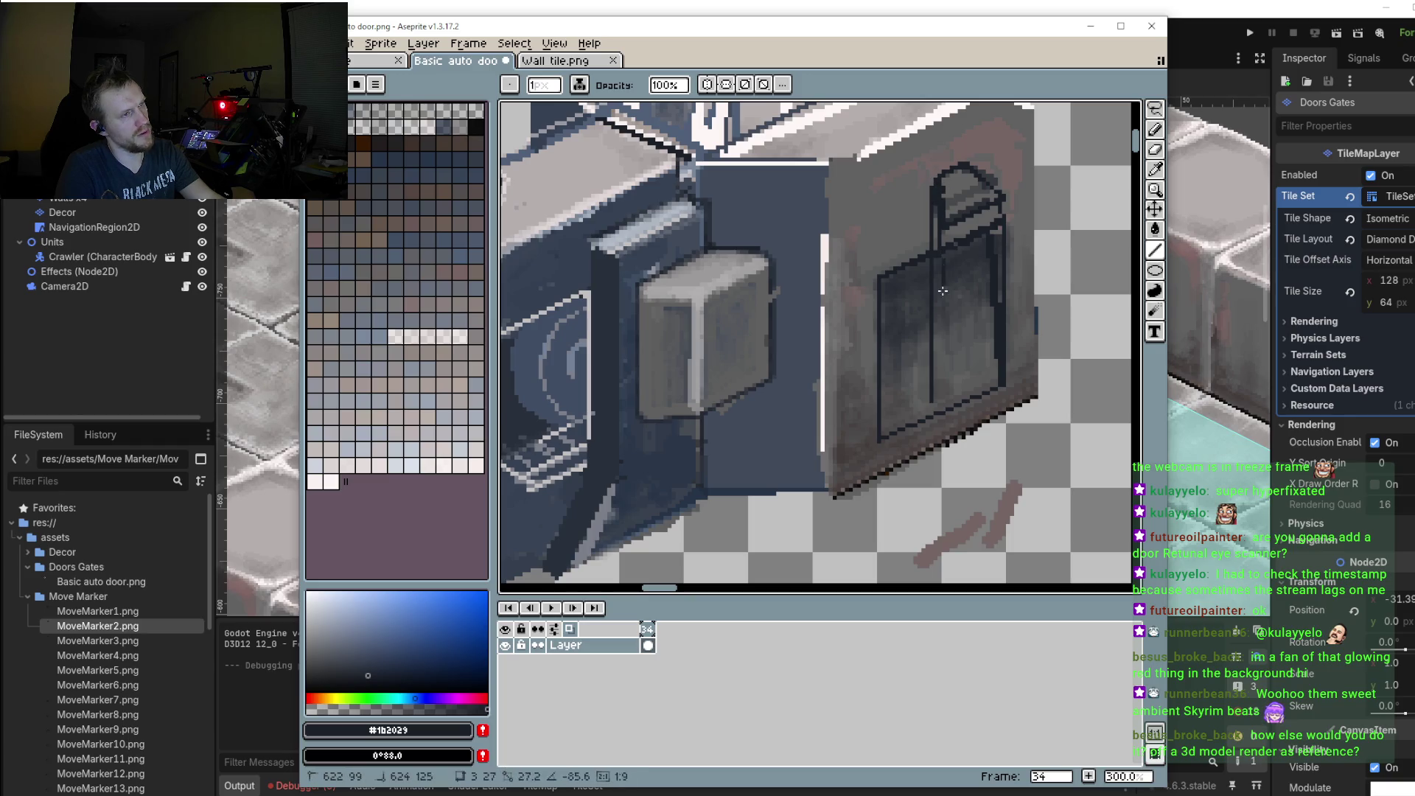
drag(936, 226, 945, 381)
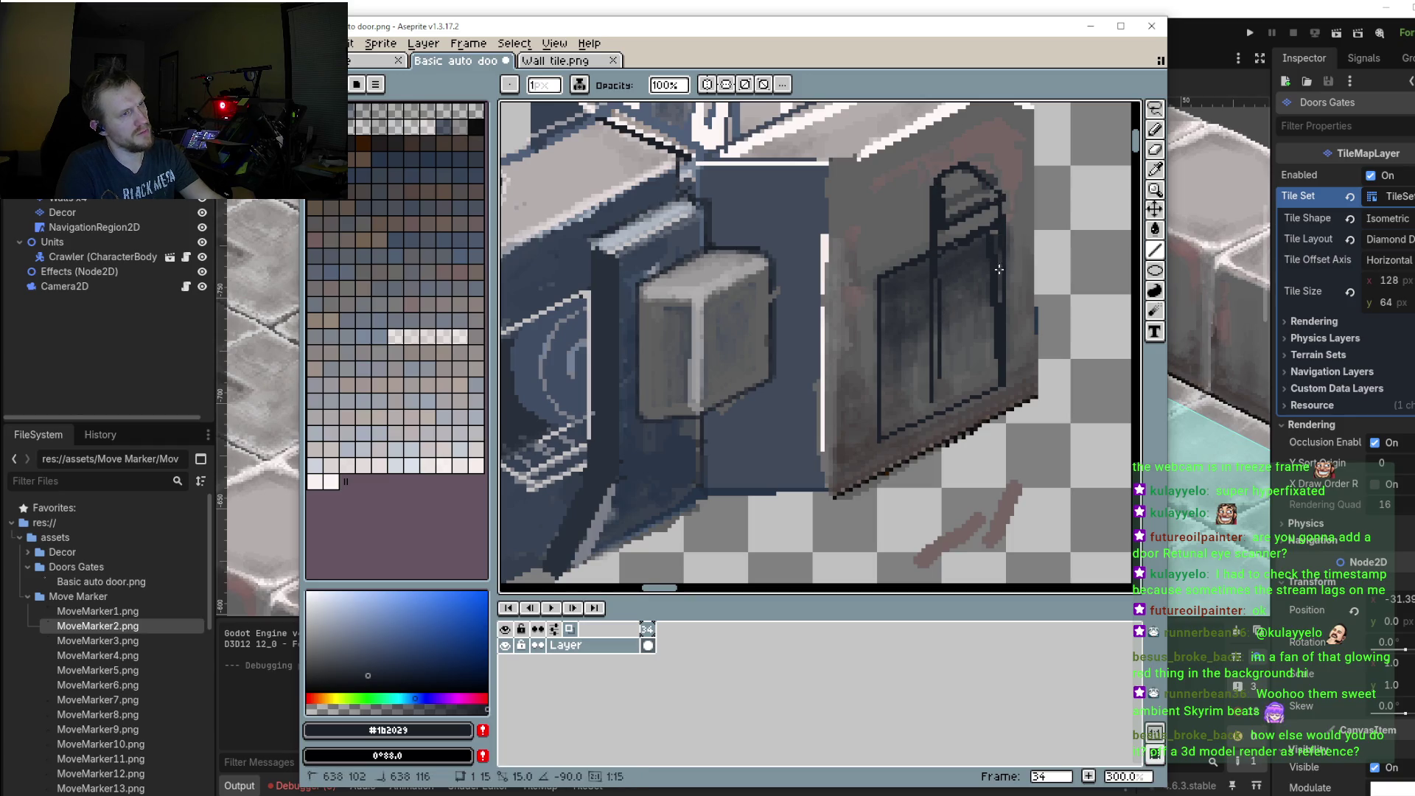
scroll(980, 283, down, 1)
scroll(952, 300, down, 1)
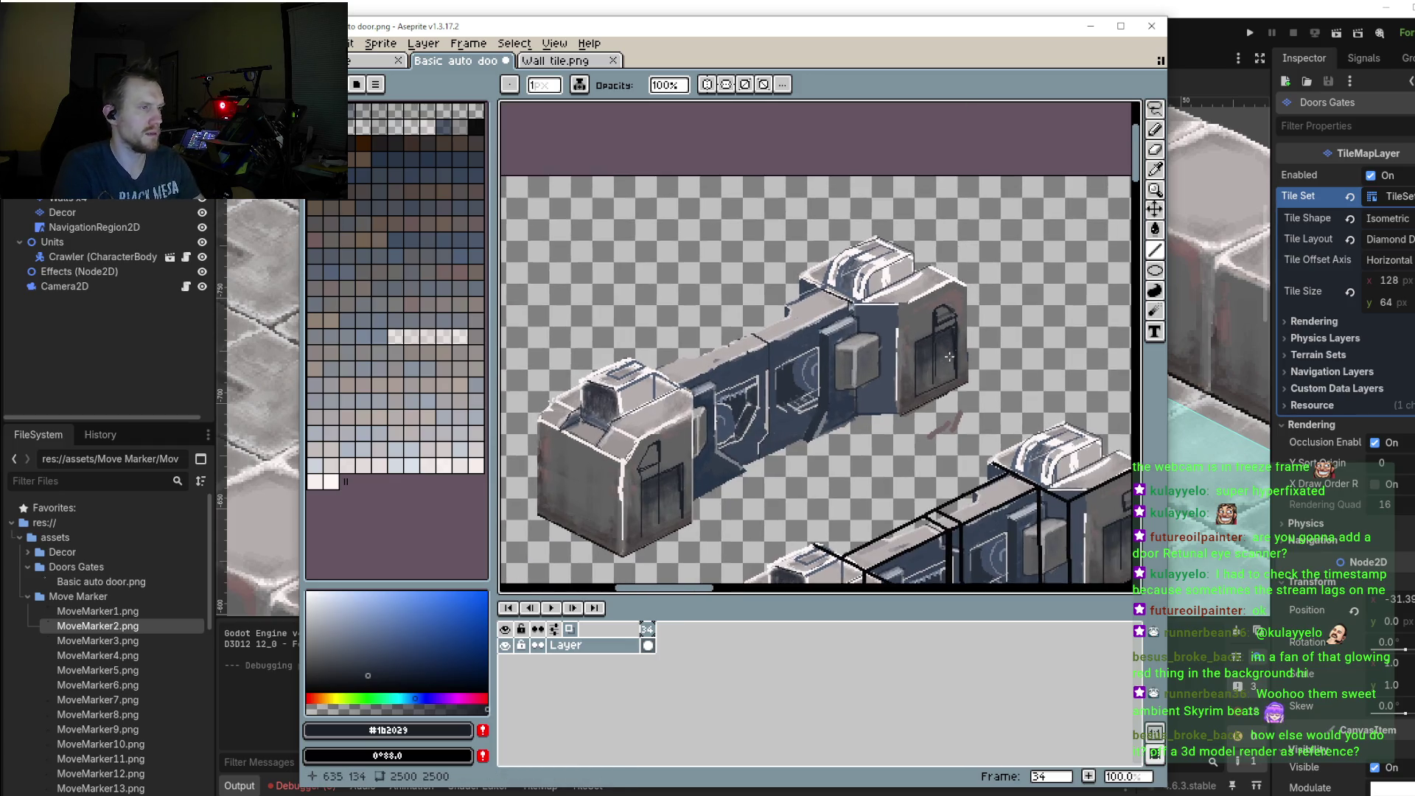
Step: Darken the door's upper edge, interior and panel with the Pencil
scroll(971, 299, up, 4)
key(b)
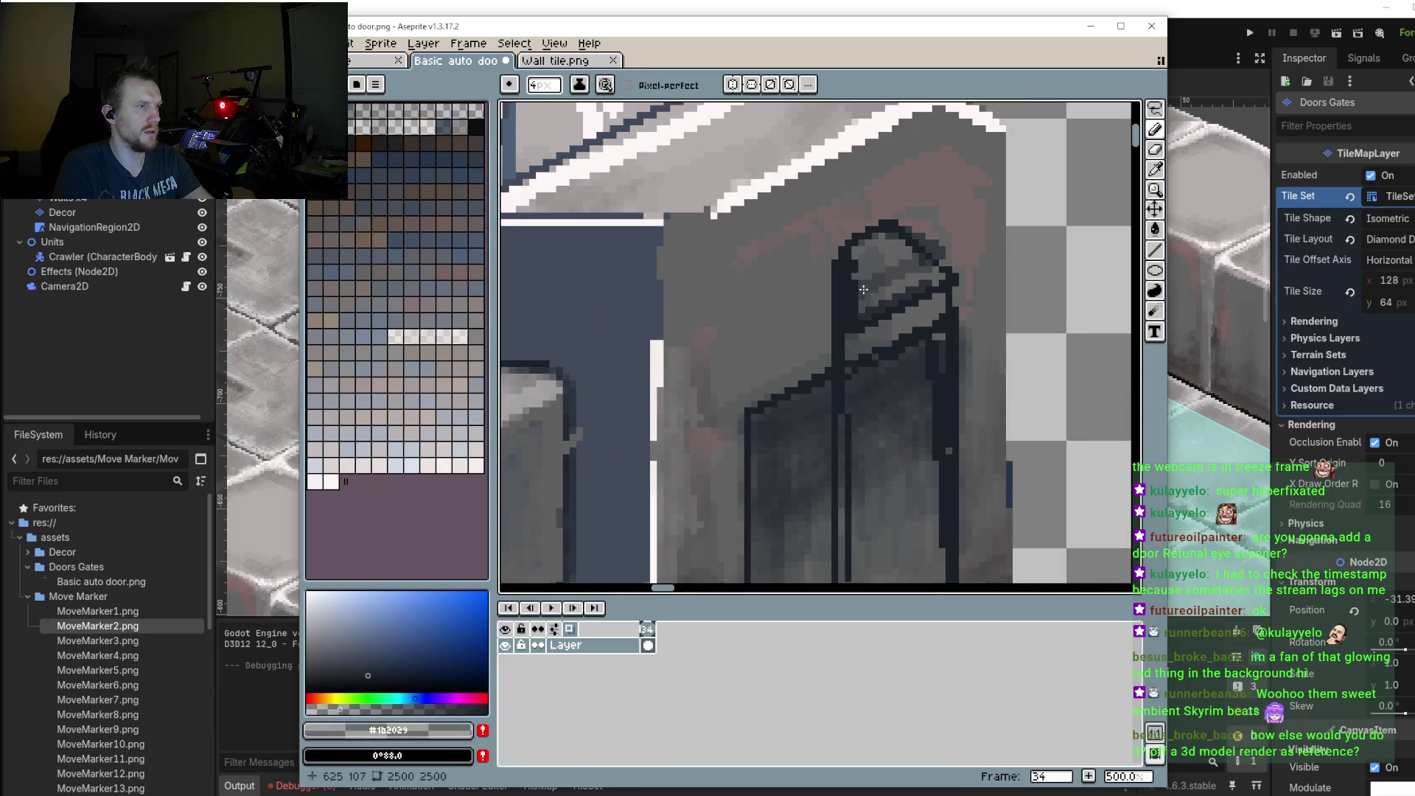
drag(871, 268, 863, 305)
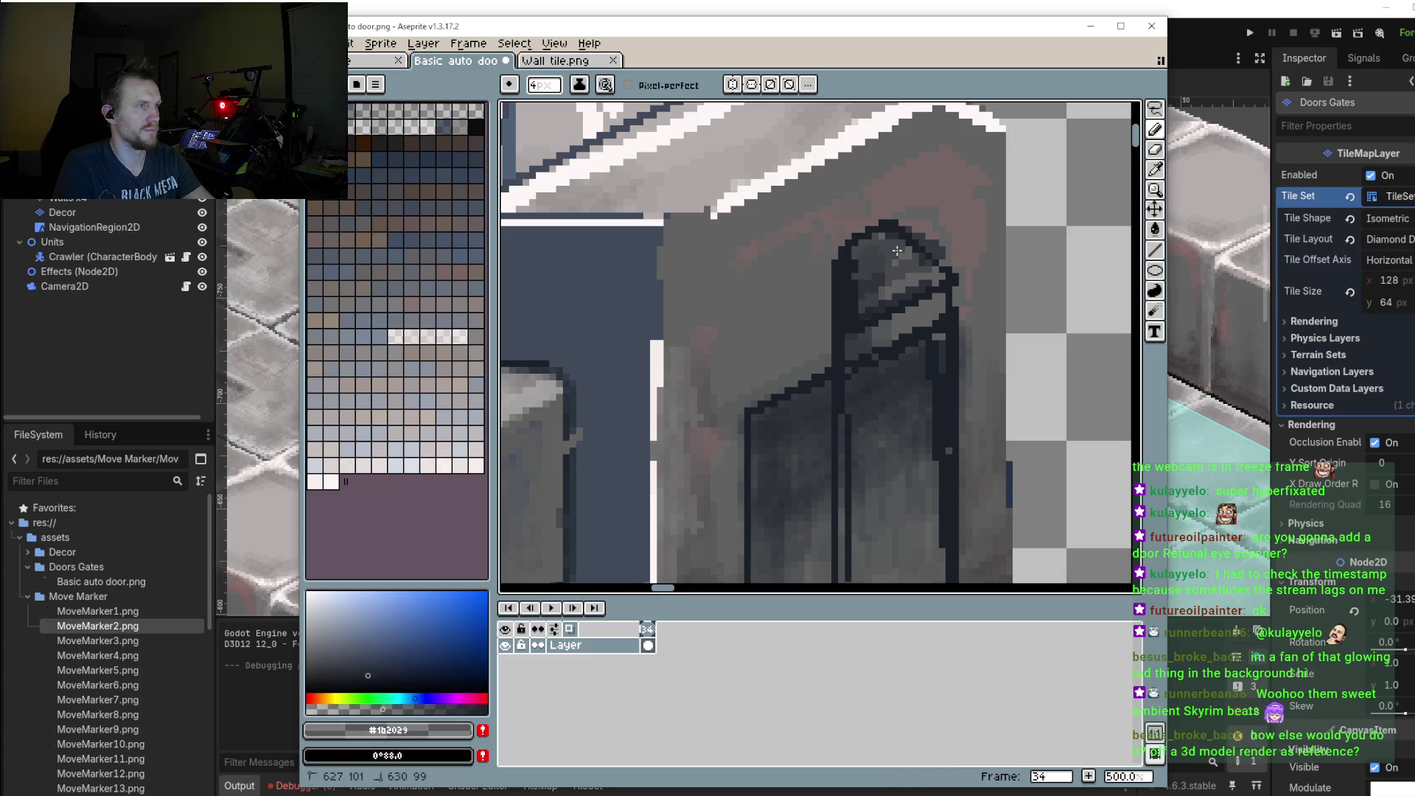
drag(897, 251, 922, 442)
mouse_move(871, 329)
mouse_down()
mouse_move(867, 497)
mouse_move(862, 347)
mouse_up()
mouse_move(840, 457)
mouse_down()
mouse_move(858, 331)
mouse_move(896, 442)
mouse_move(924, 352)
mouse_move(784, 340)
mouse_move(755, 457)
mouse_move(796, 324)
mouse_move(814, 471)
mouse_move(746, 442)
mouse_move(751, 545)
mouse_move(884, 453)
mouse_move(770, 524)
mouse_move(925, 453)
mouse_move(871, 364)
mouse_up()
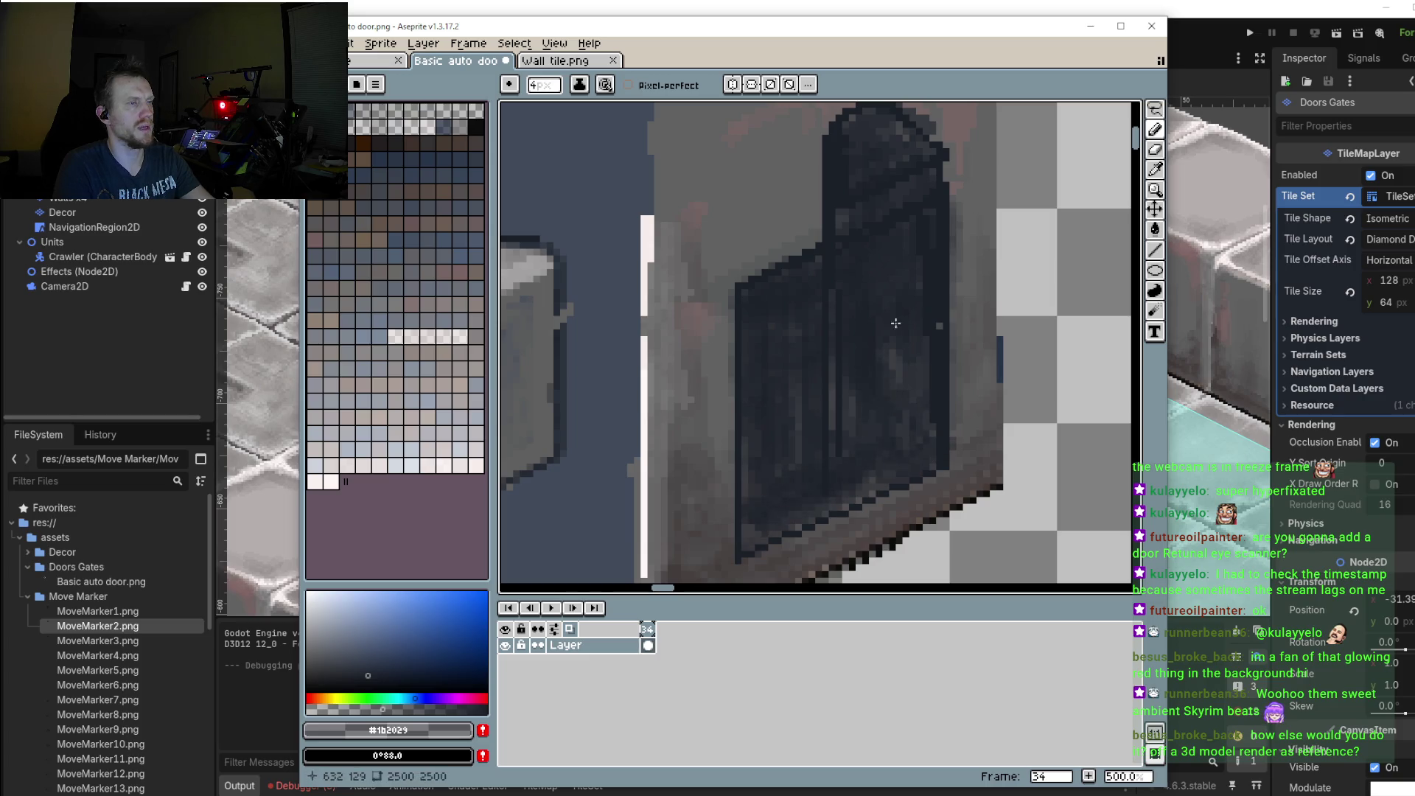
Step: Shade the door's window area and bottom darker, adding small dark patches
scroll(840, 387, down, 4)
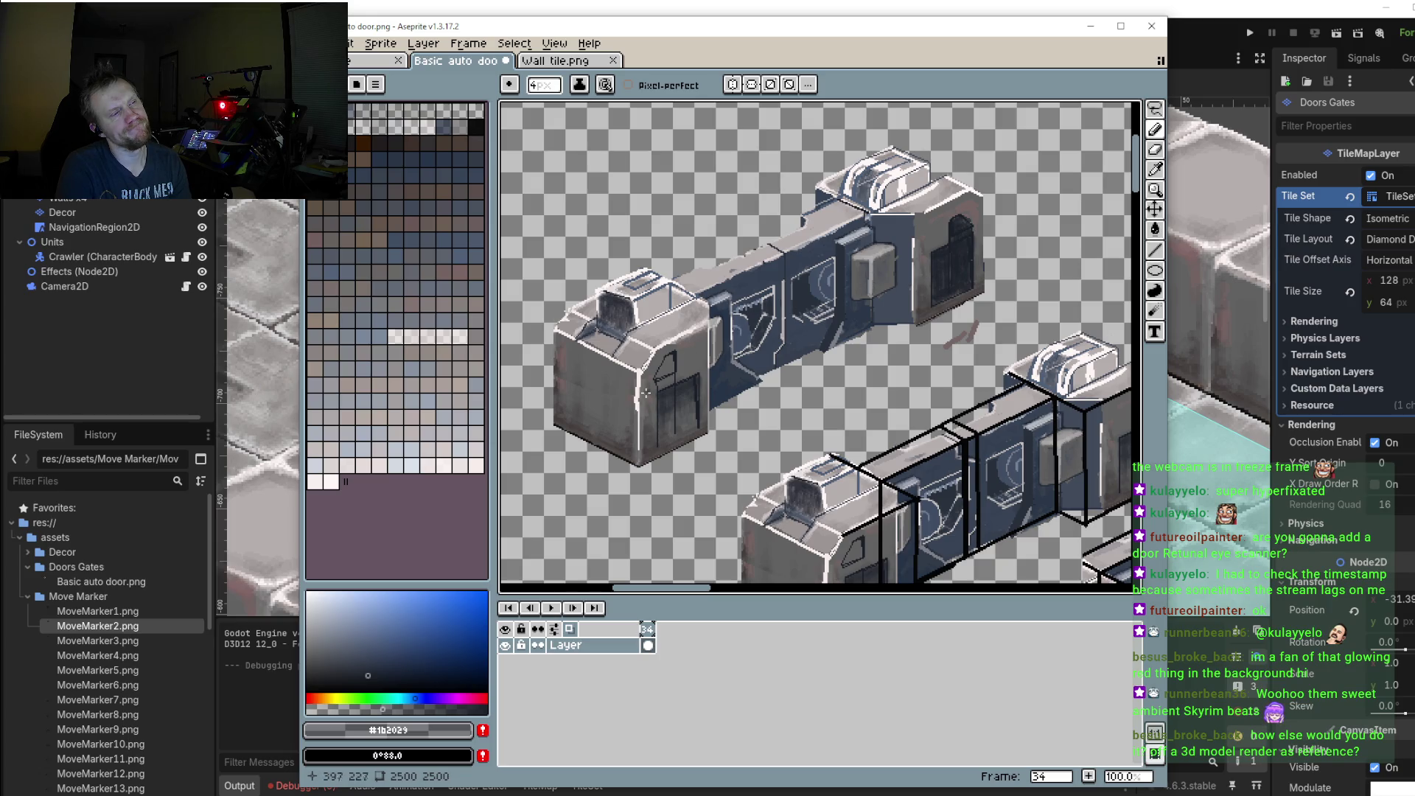
scroll(653, 394, up, 3)
scroll(737, 369, down, 3)
scroll(926, 333, up, 4)
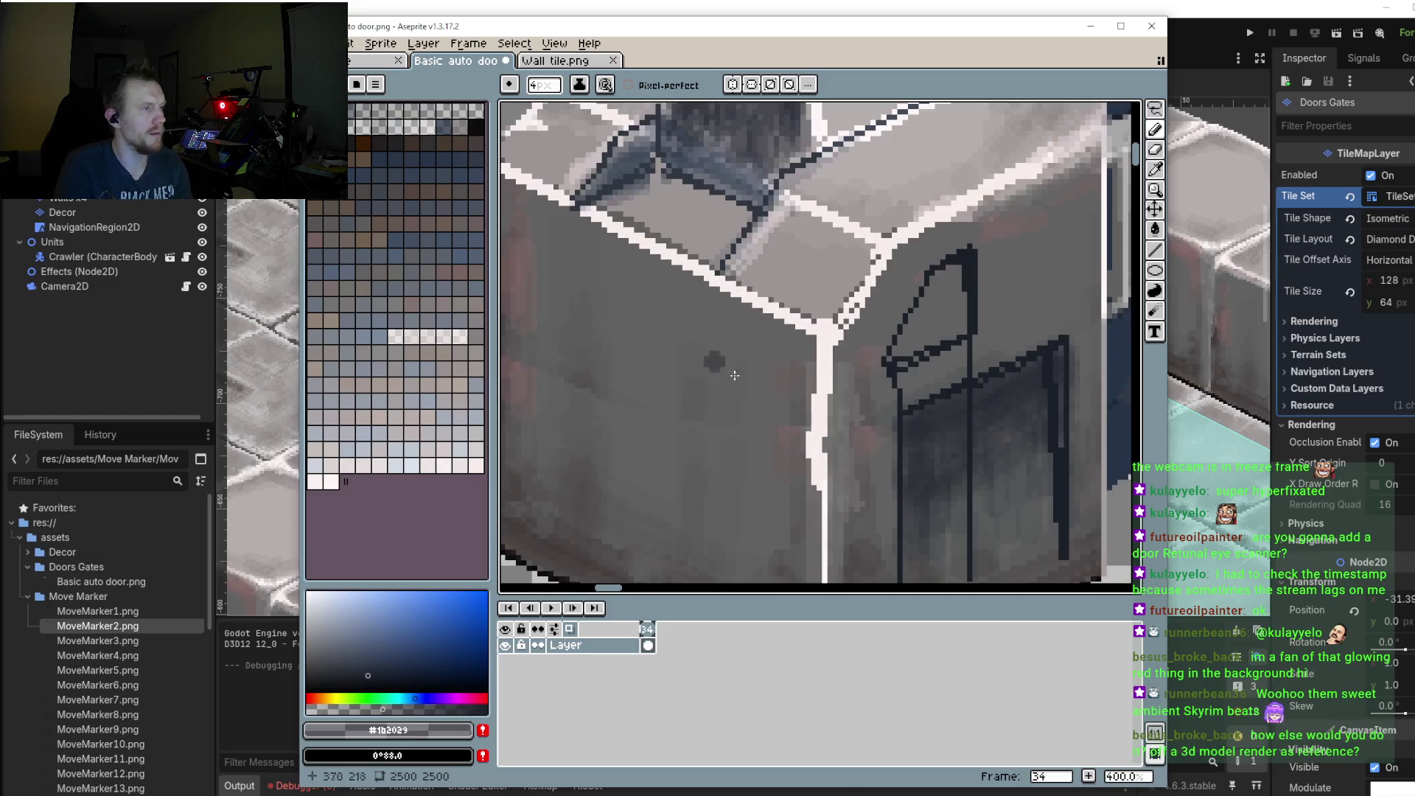
drag(926, 334, 941, 398)
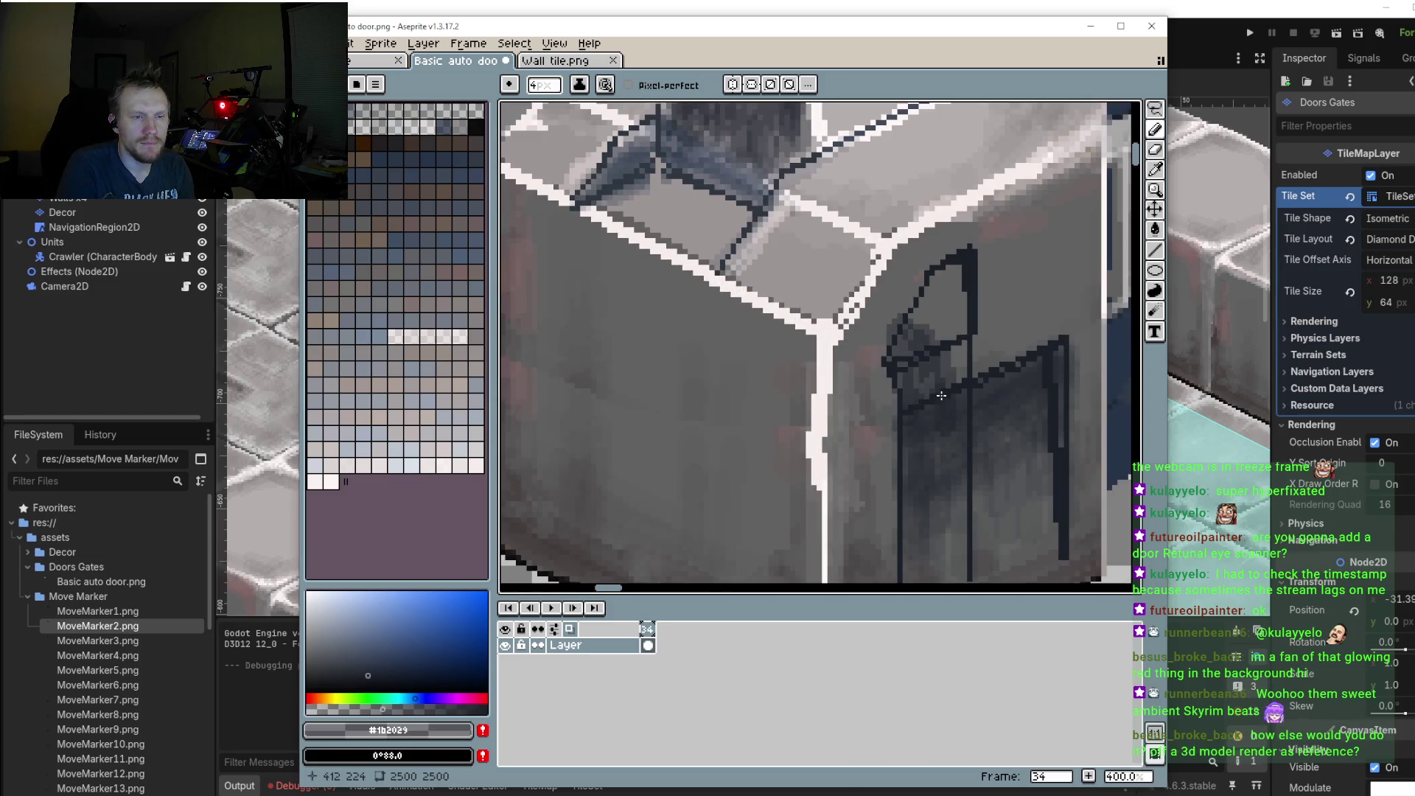
scroll(941, 396, up, 2)
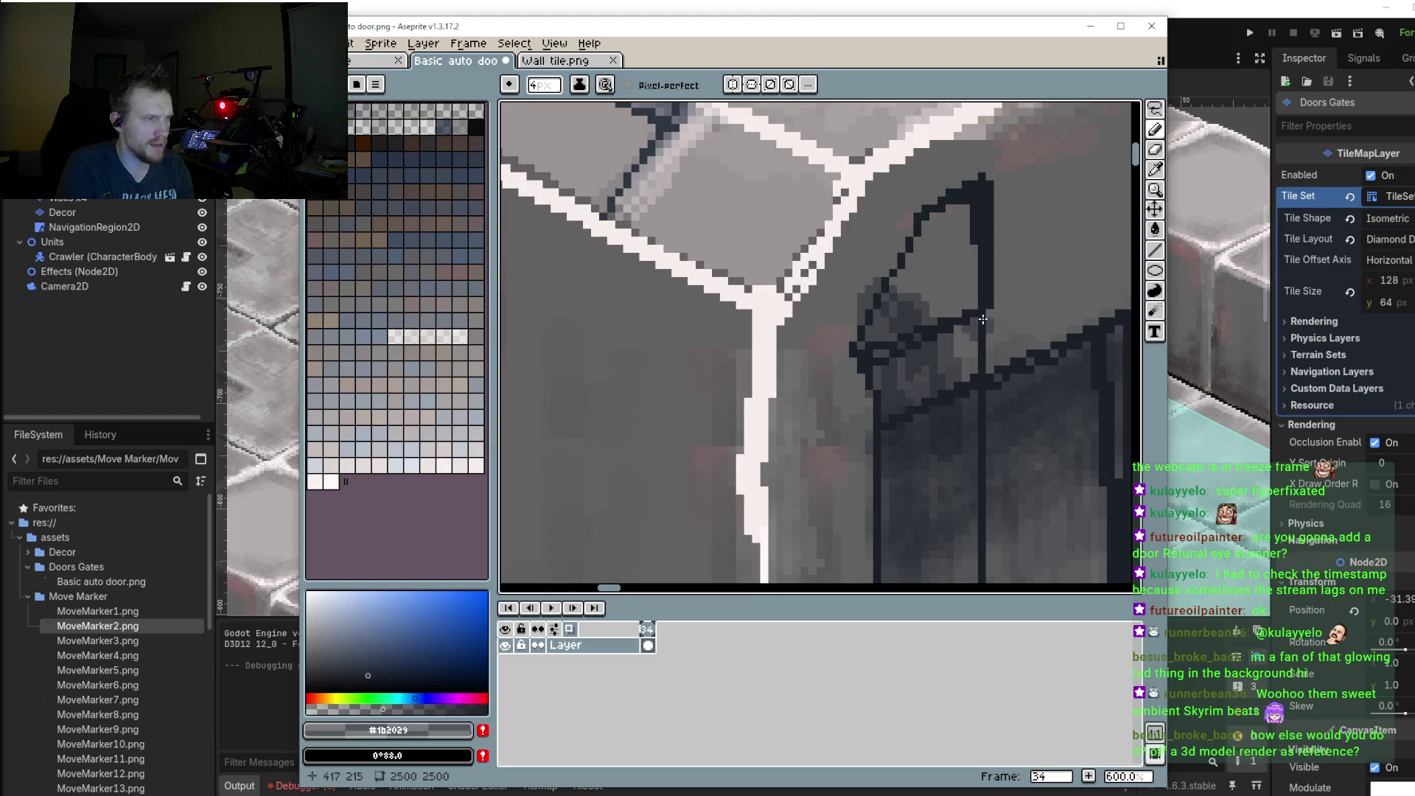
mouse_move(958, 369)
mouse_down()
mouse_move(958, 265)
mouse_move(933, 235)
mouse_move(951, 227)
mouse_move(912, 302)
mouse_move(973, 398)
mouse_move(739, 430)
mouse_up()
mouse_move(900, 351)
mouse_down()
mouse_move(858, 331)
mouse_move(815, 419)
mouse_move(712, 531)
mouse_move(847, 522)
mouse_move(884, 429)
mouse_up()
scroll(818, 396, down, 1)
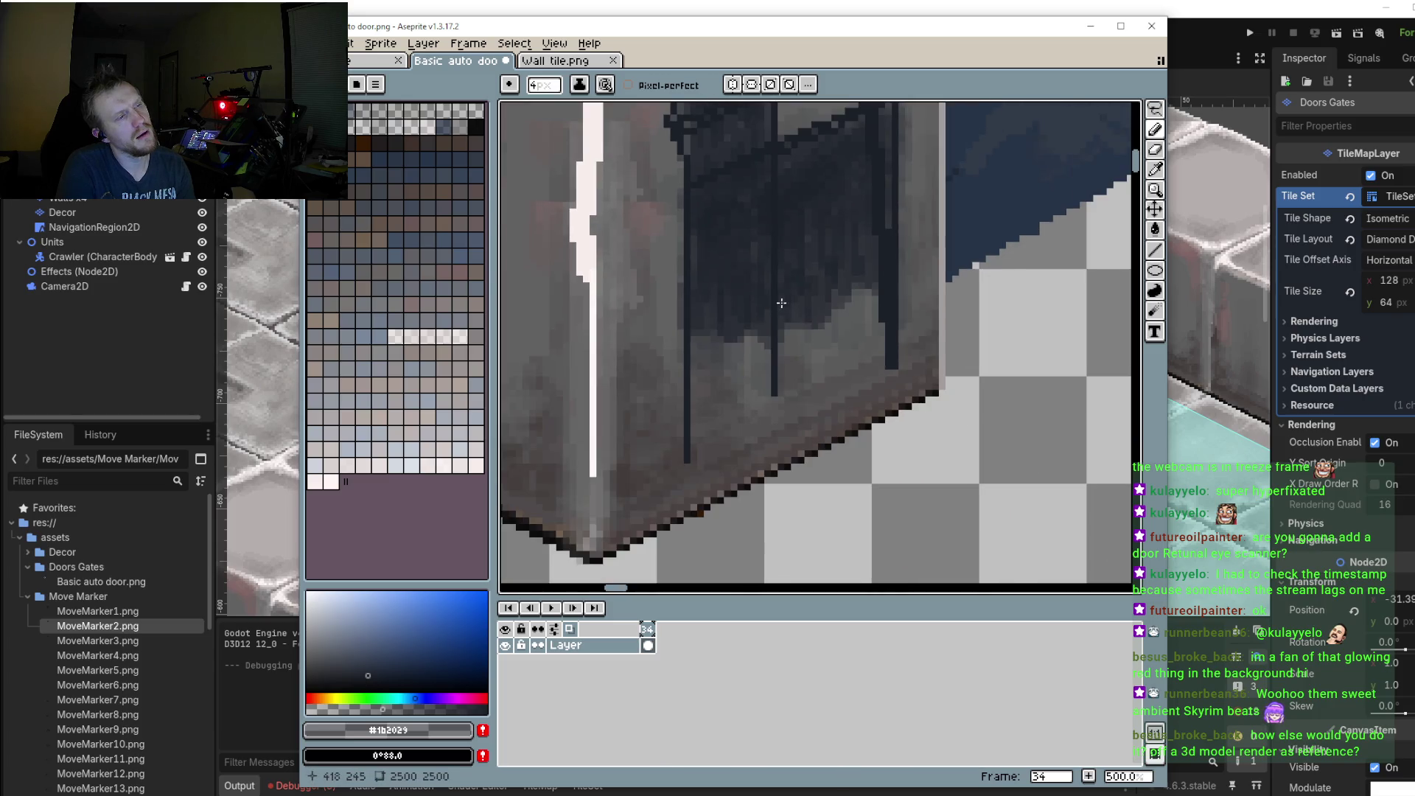
mouse_move(737, 332)
mouse_down()
mouse_move(701, 322)
mouse_move(879, 297)
mouse_move(869, 356)
mouse_up()
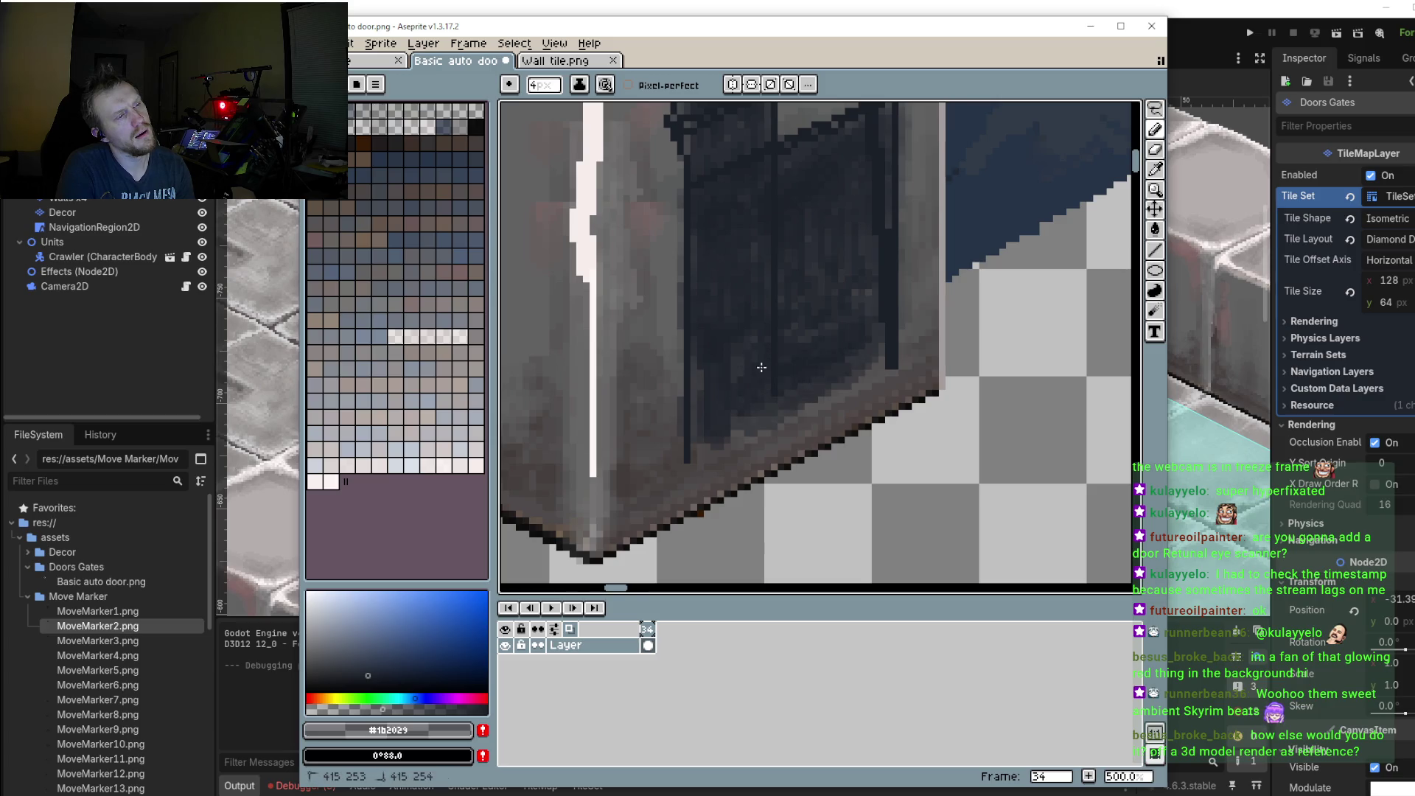
Step: Save Basic auto door.png and switch to Godot so it reimports
scroll(761, 367, down, 4)
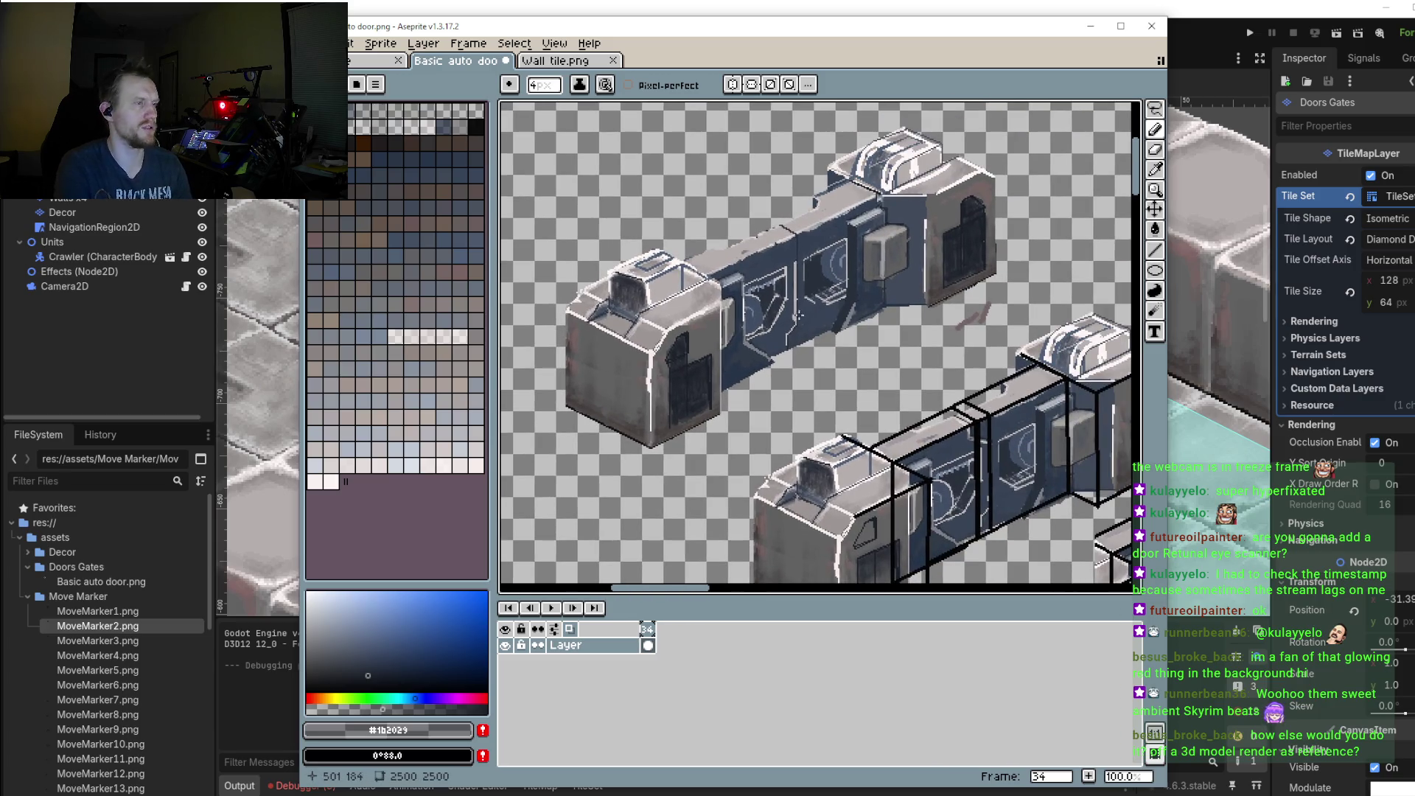
scroll(797, 315, down, 1)
scroll(767, 302, down, 1)
scroll(732, 292, up, 1)
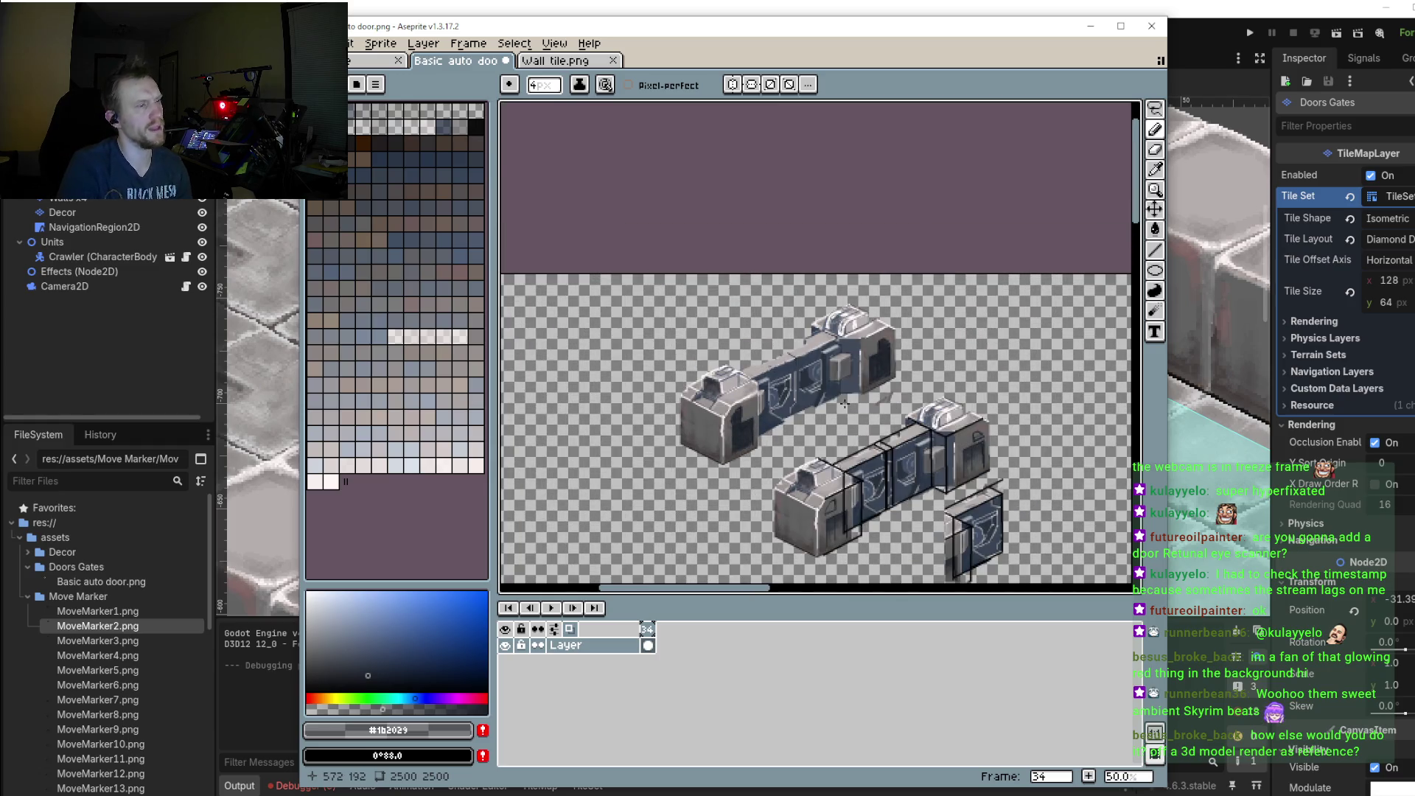
scroll(845, 403, up, 2)
scroll(855, 384, down, 1)
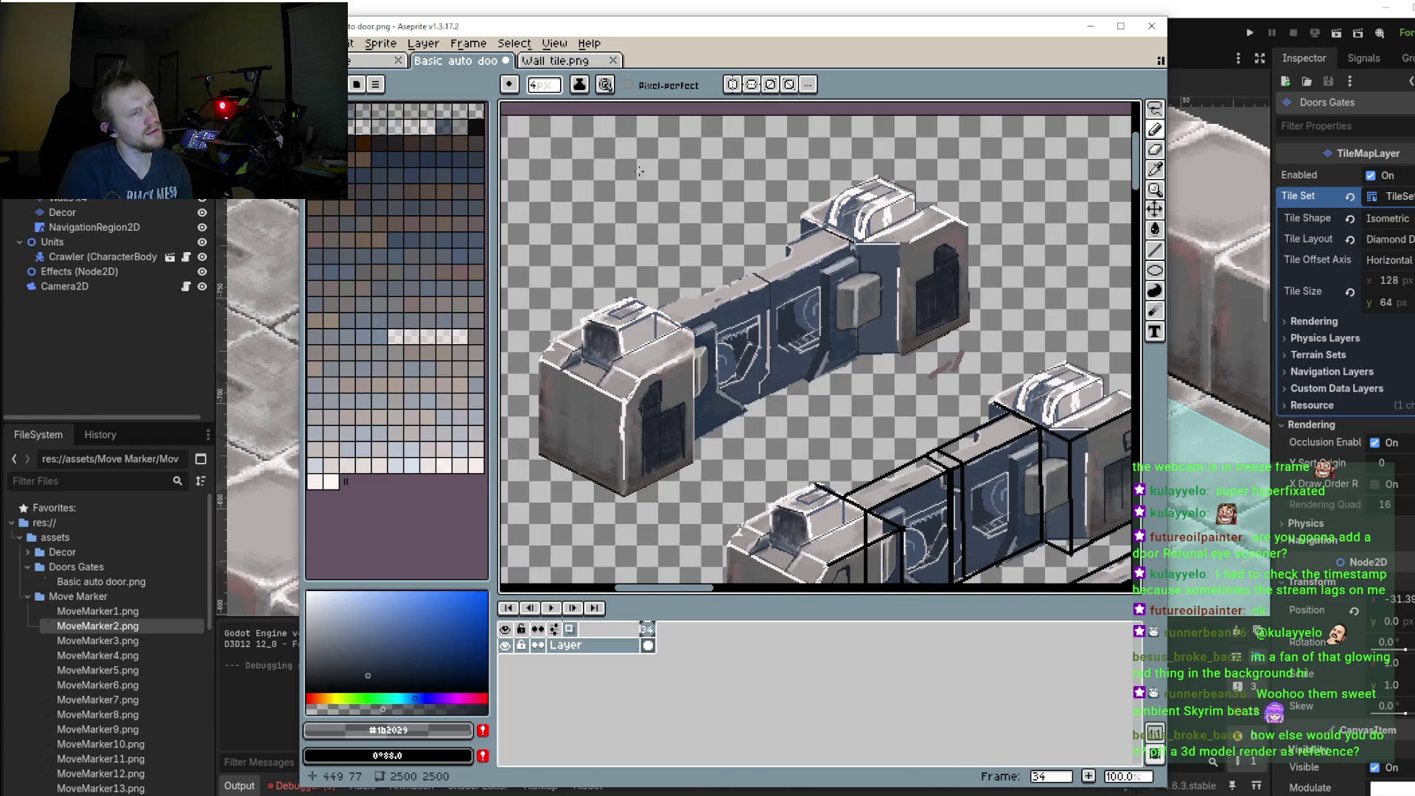
click(325, 43)
click(369, 115)
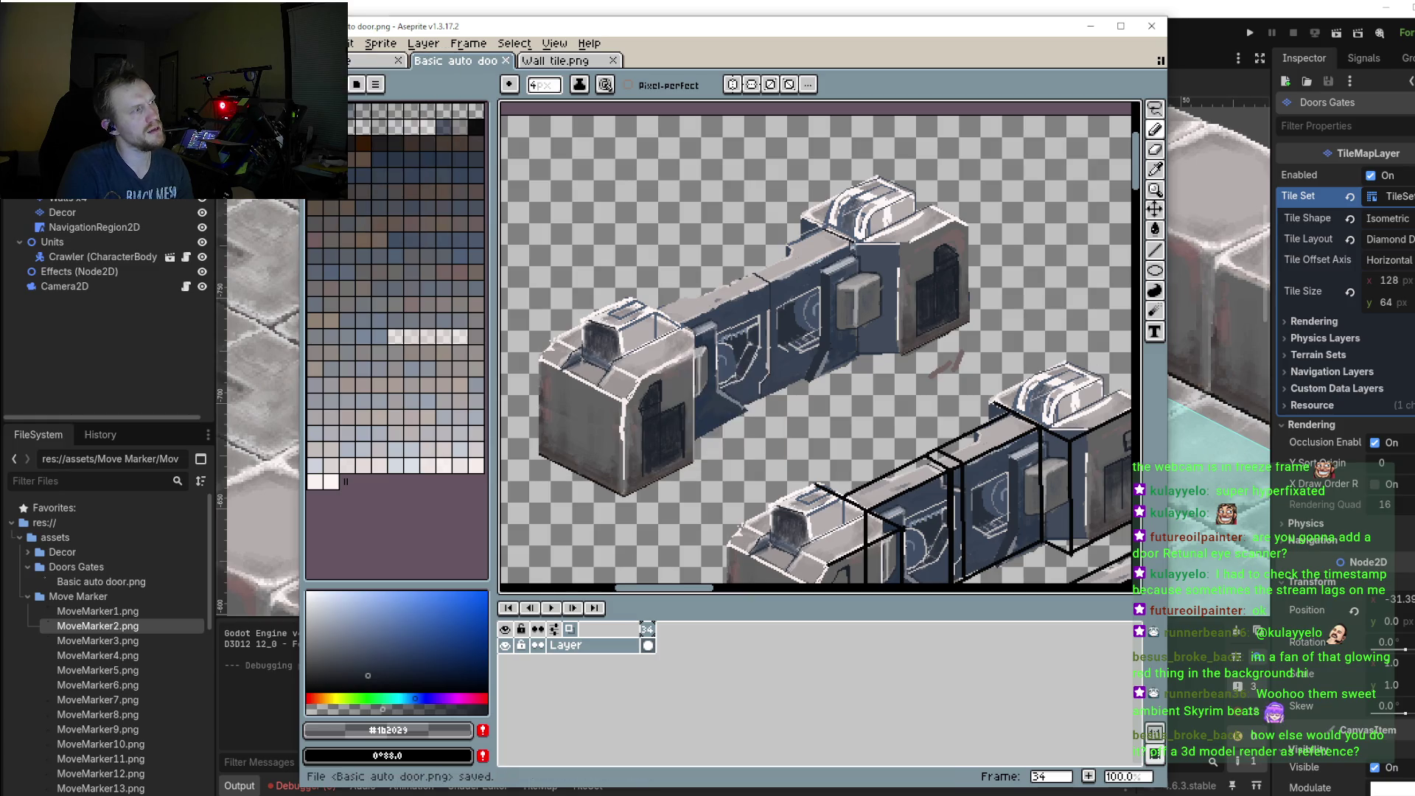
click(1254, 28)
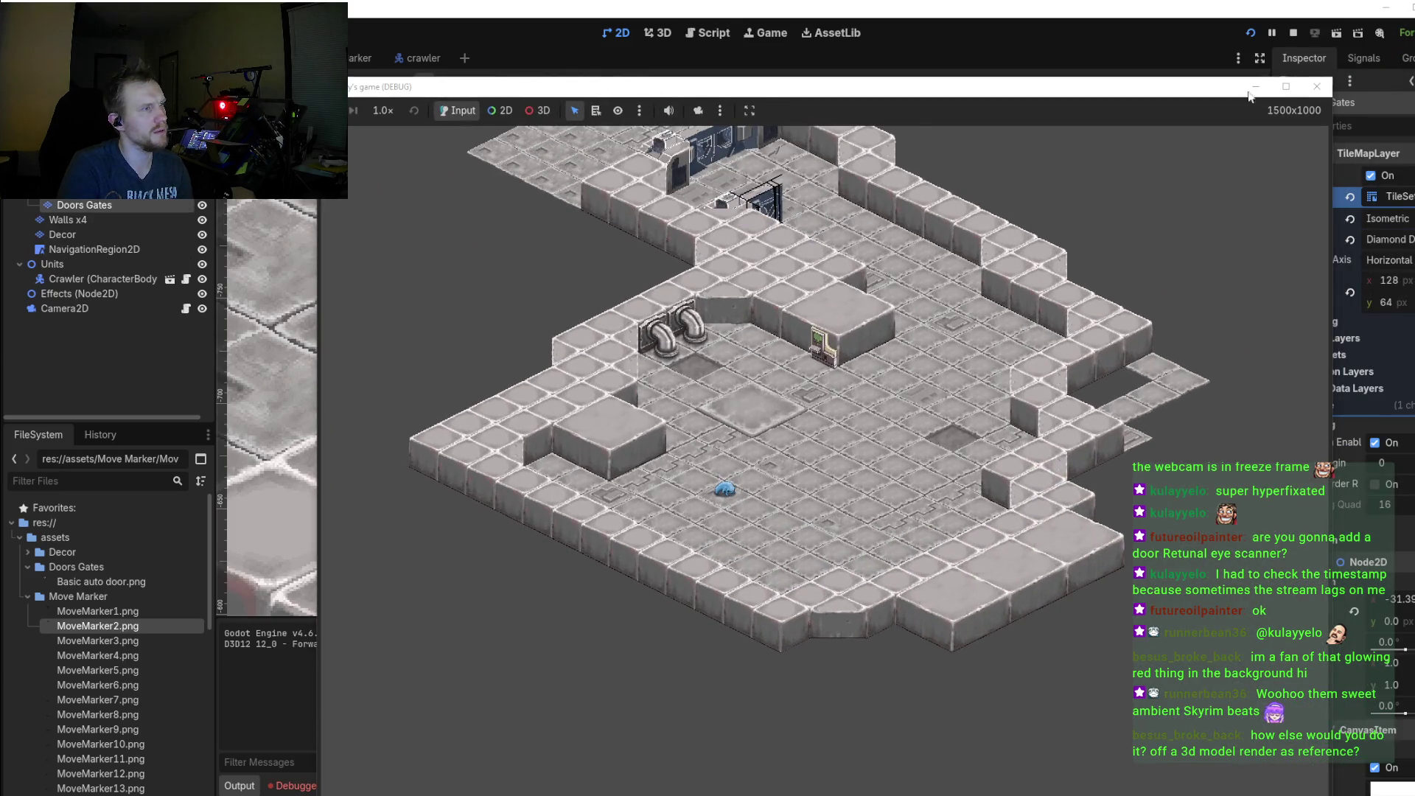
Step: Inspect the doors in the running game, then stop the test run
scroll(833, 180, up, 2)
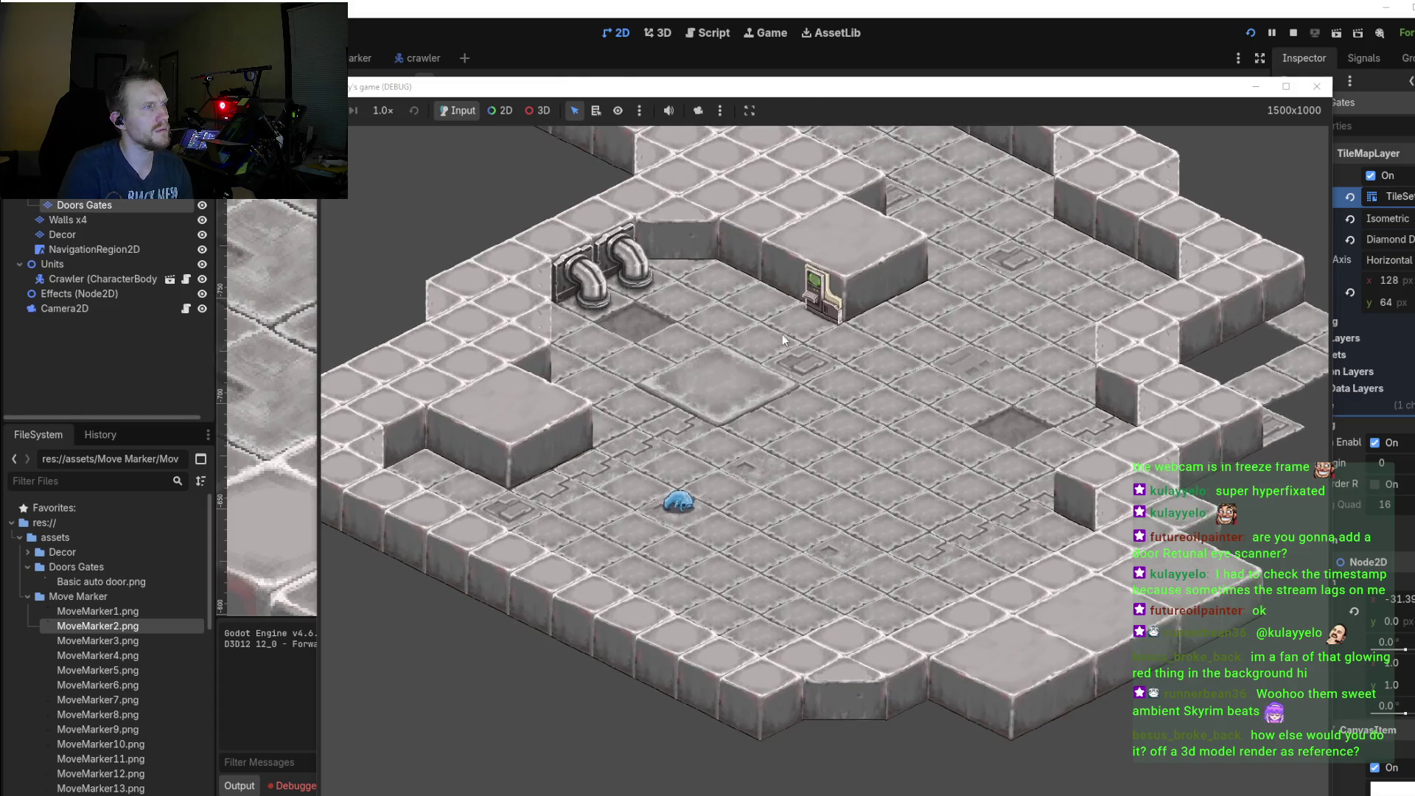
key(Up)
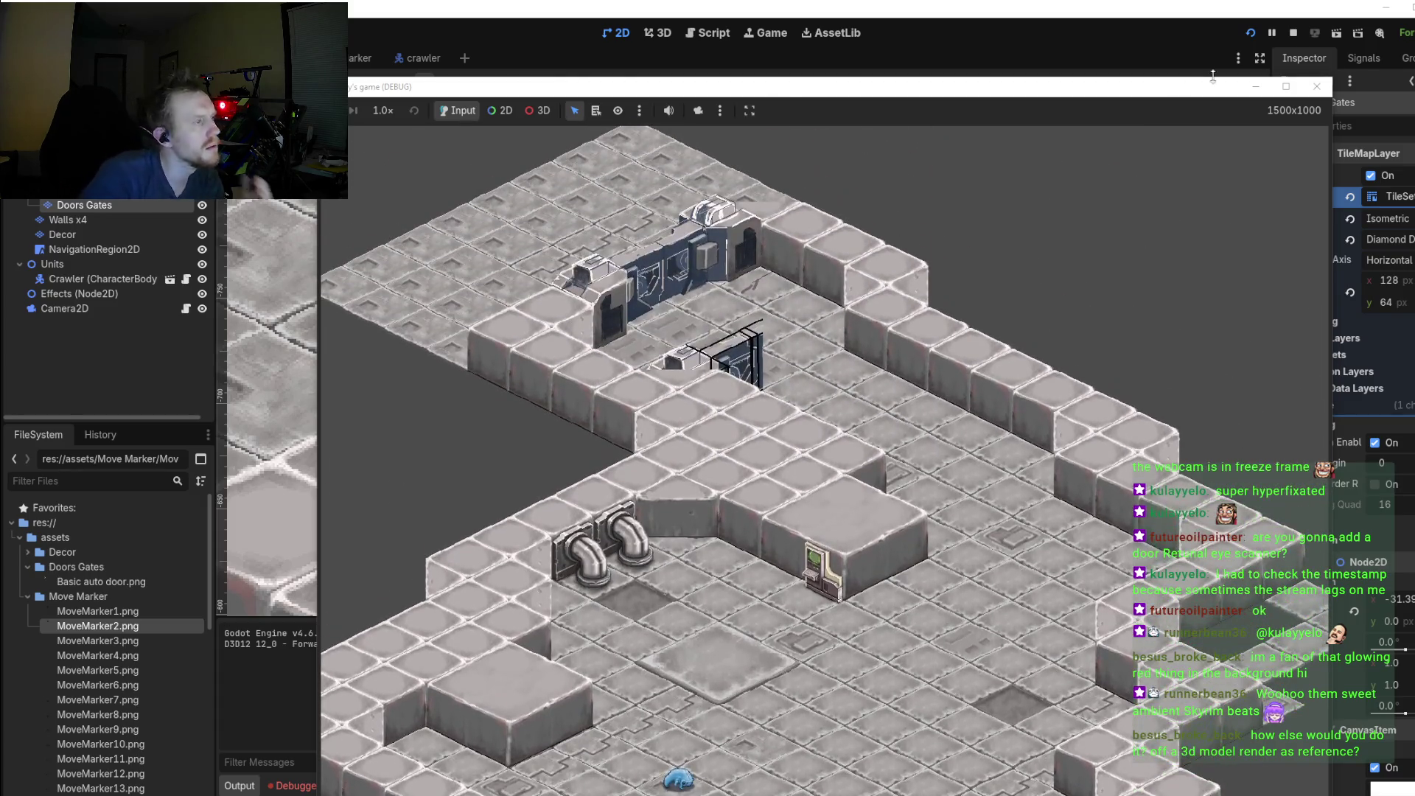
click(1317, 86)
Step: Zoom around the door in the editor viewport, then return to Aseprite
scroll(857, 320, down, 1)
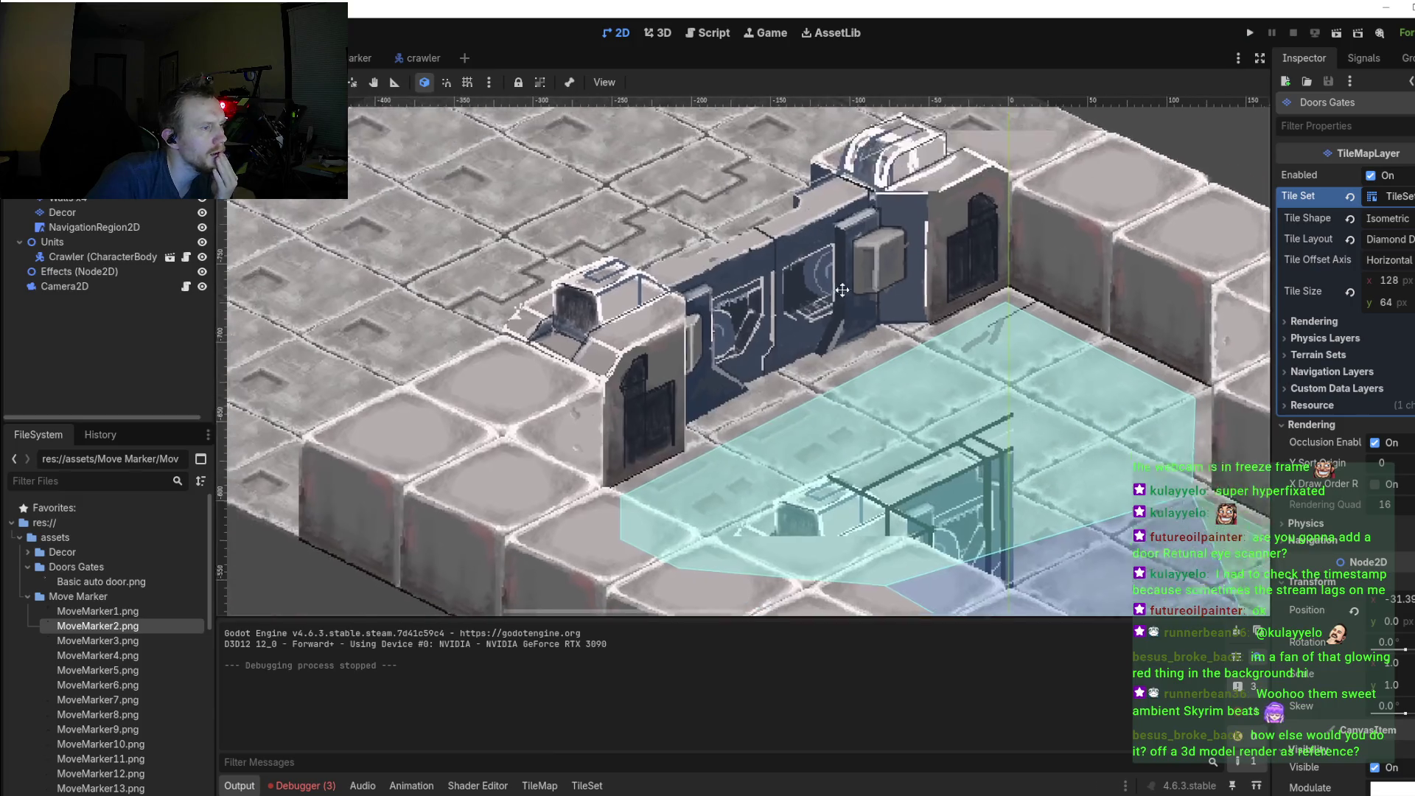
scroll(939, 410, up, 1)
scroll(944, 400, down, 1)
scroll(934, 388, up, 1)
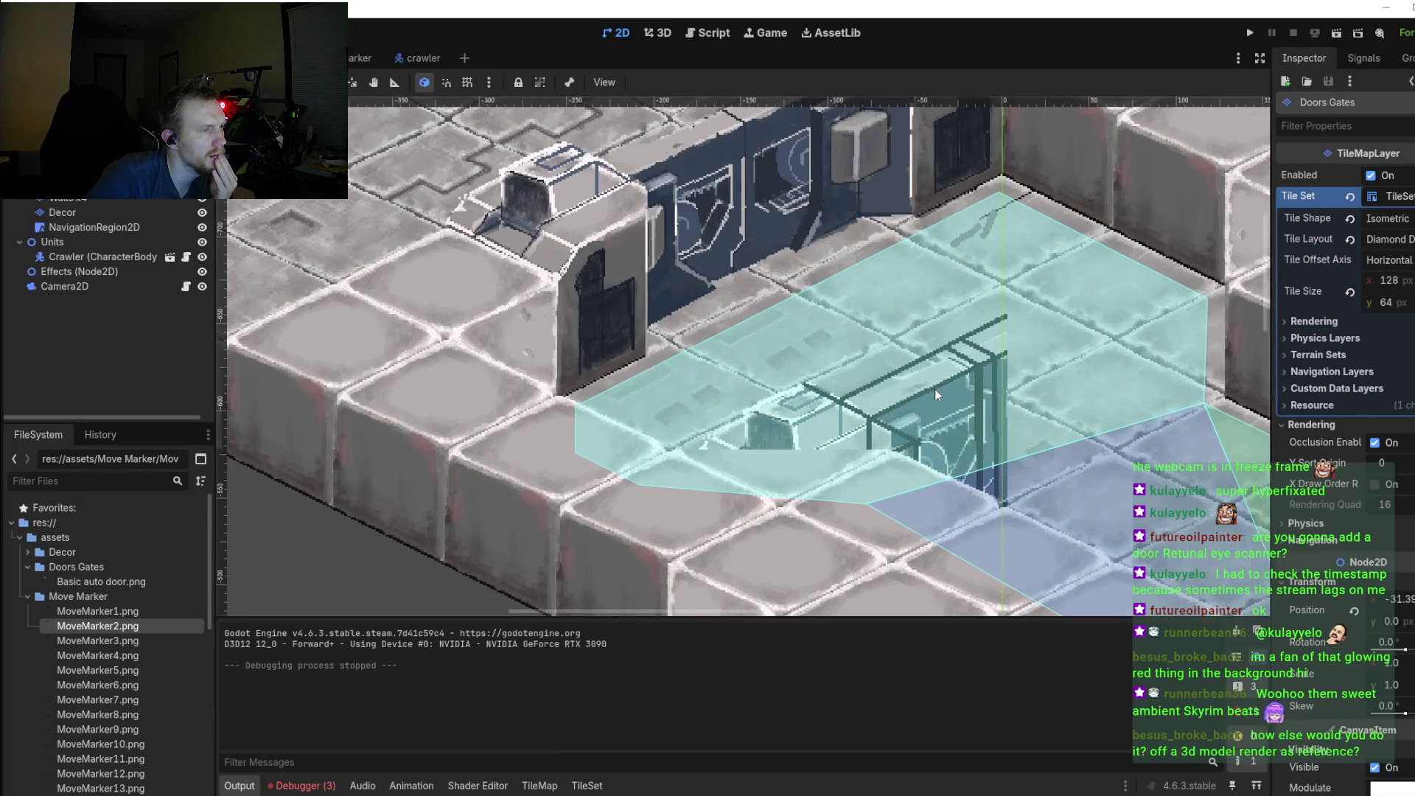
scroll(923, 390, down, 1)
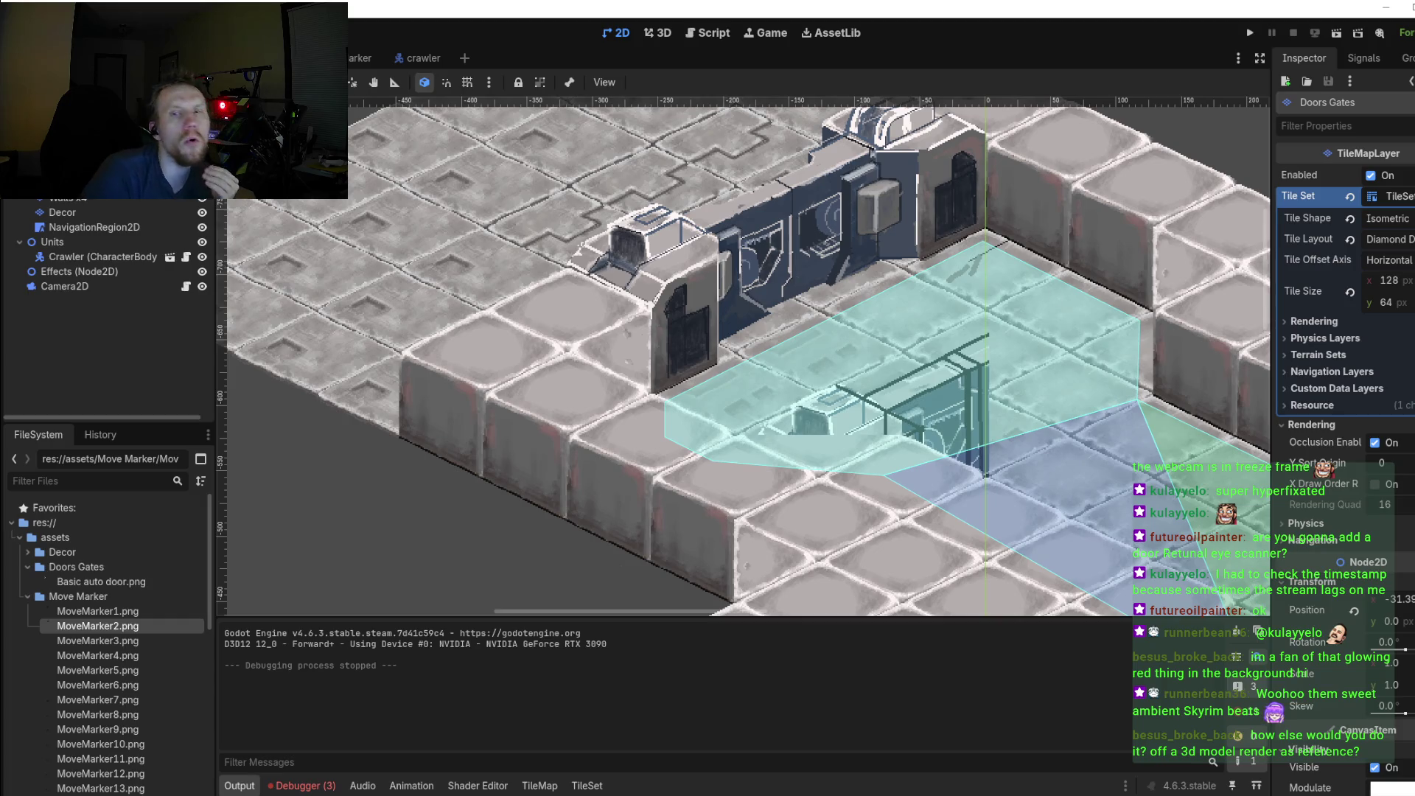
key(alt+Tab)
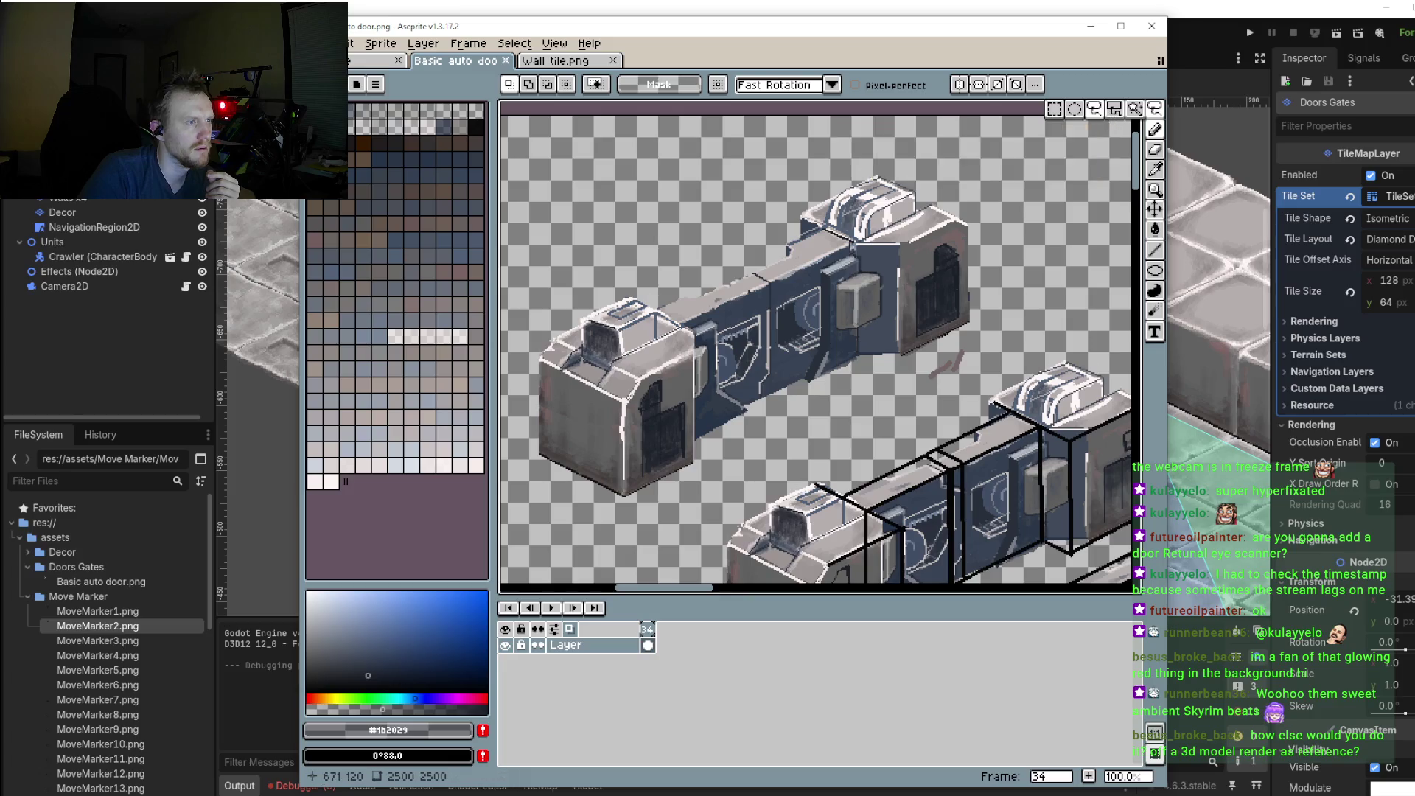
Step: Delete the extra lower-right wall section and the small pink stroke, clearing leftover selections
drag(1075, 311, 1005, 168)
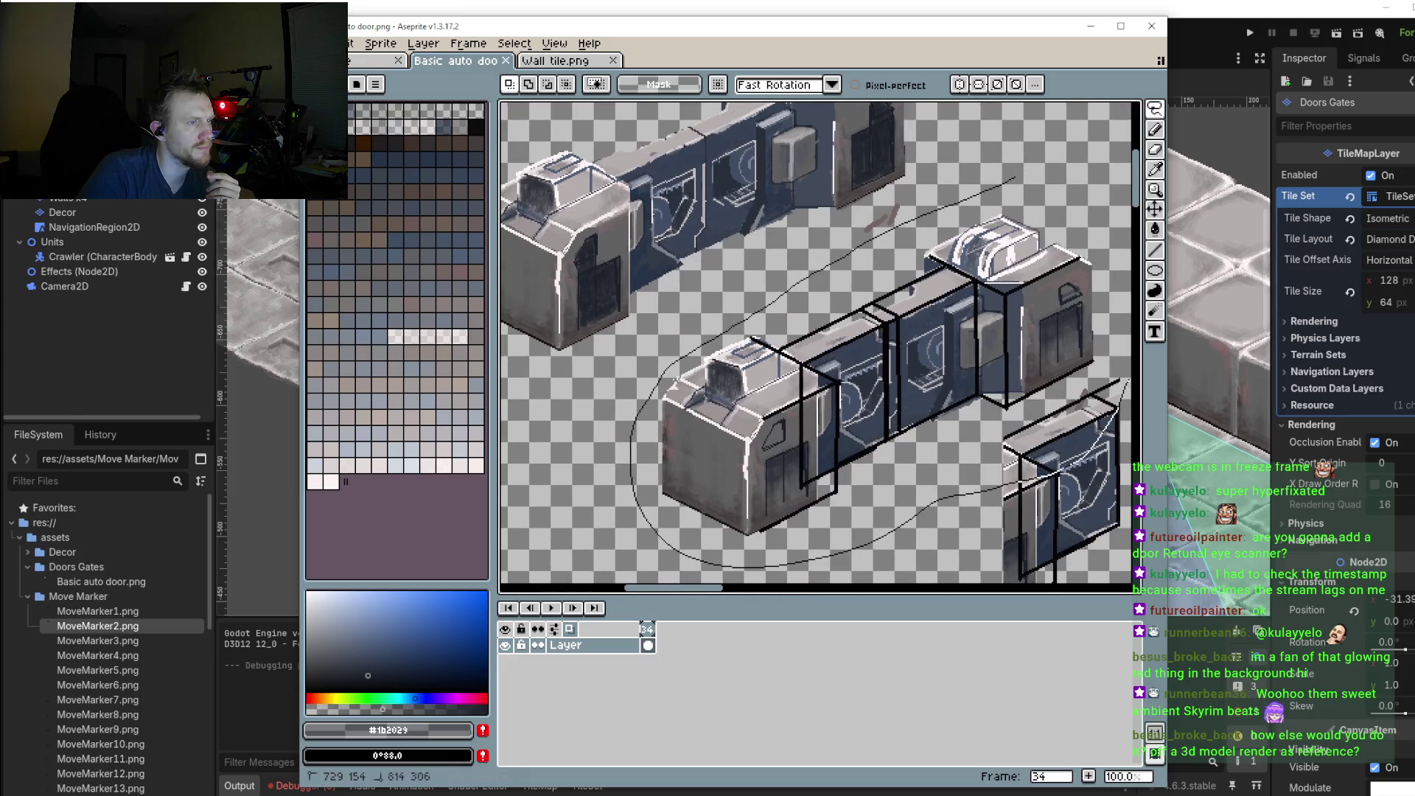
drag(724, 566, 1017, 181)
drag(1045, 352, 898, 412)
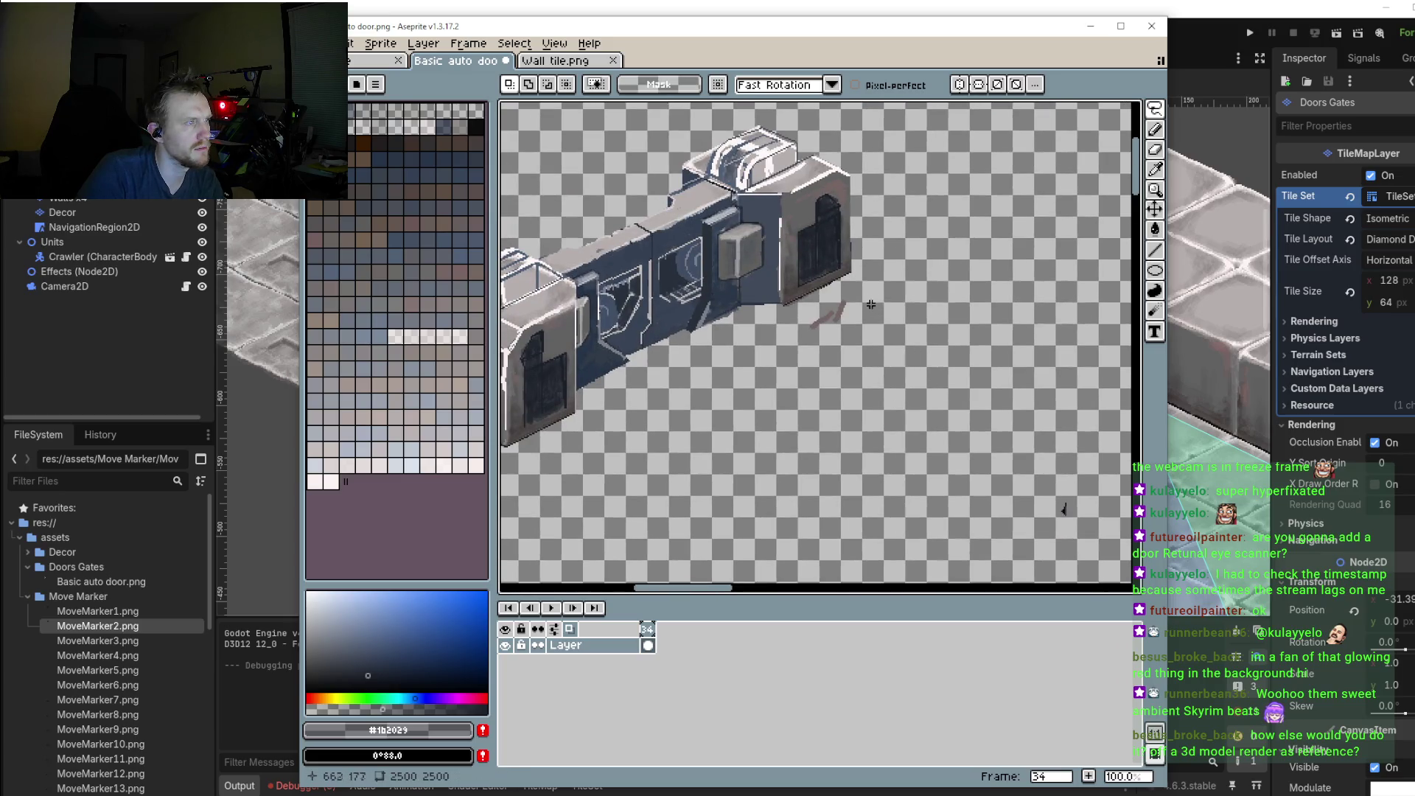
drag(851, 290, 855, 291)
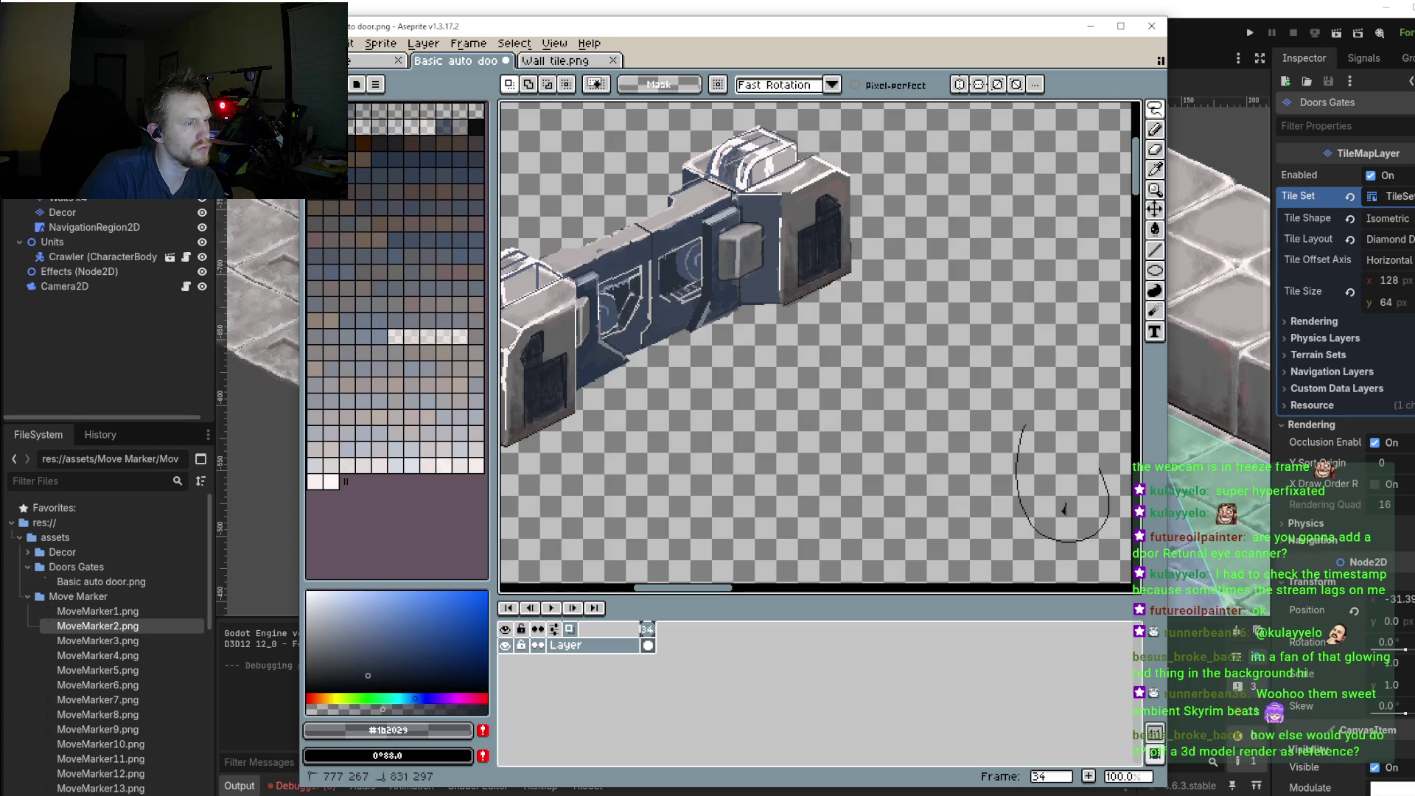
drag(1064, 509, 1024, 426)
drag(929, 232, 932, 236)
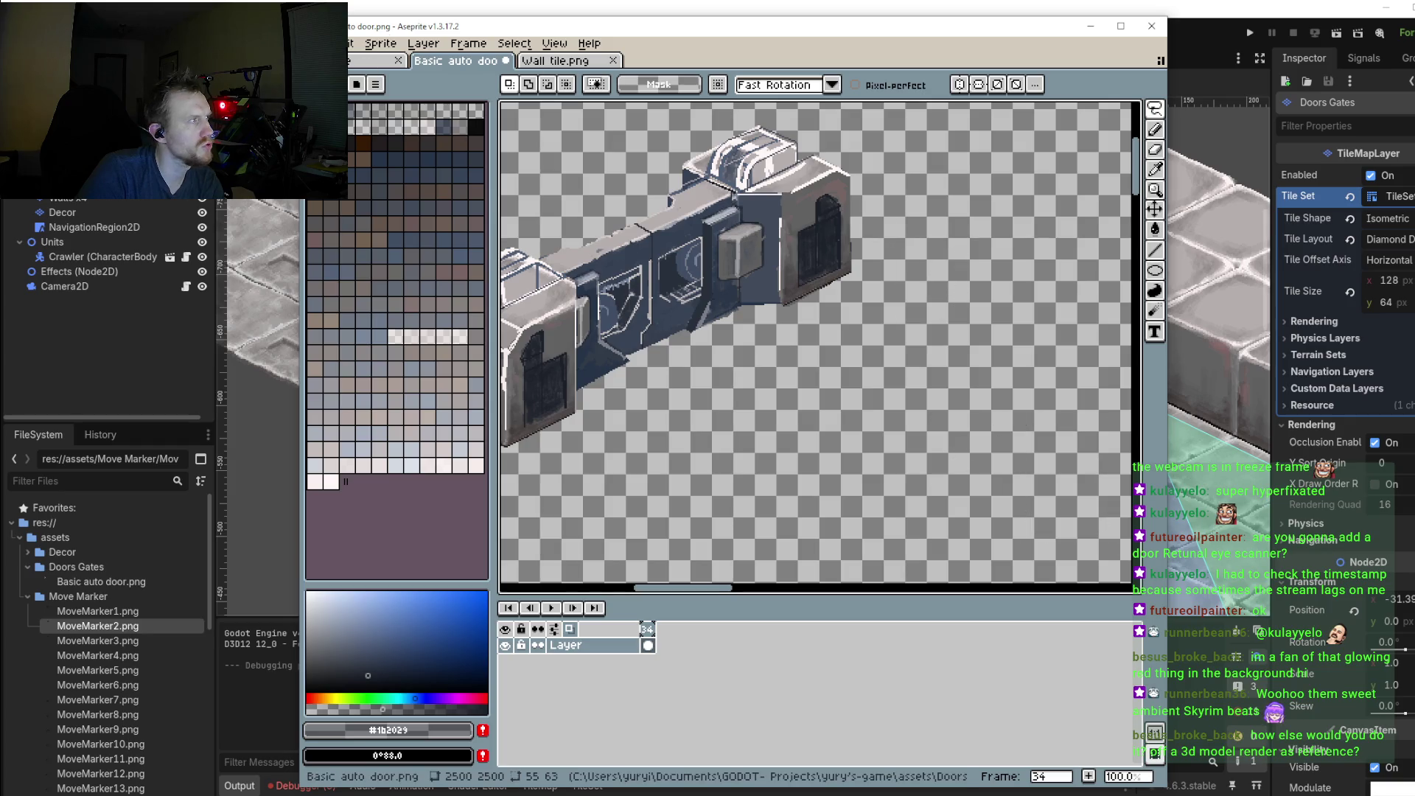
Step: Save over Basic auto door.png and switch back to Godot
click(309, 43)
click(369, 122)
click(729, 415)
click(1277, 13)
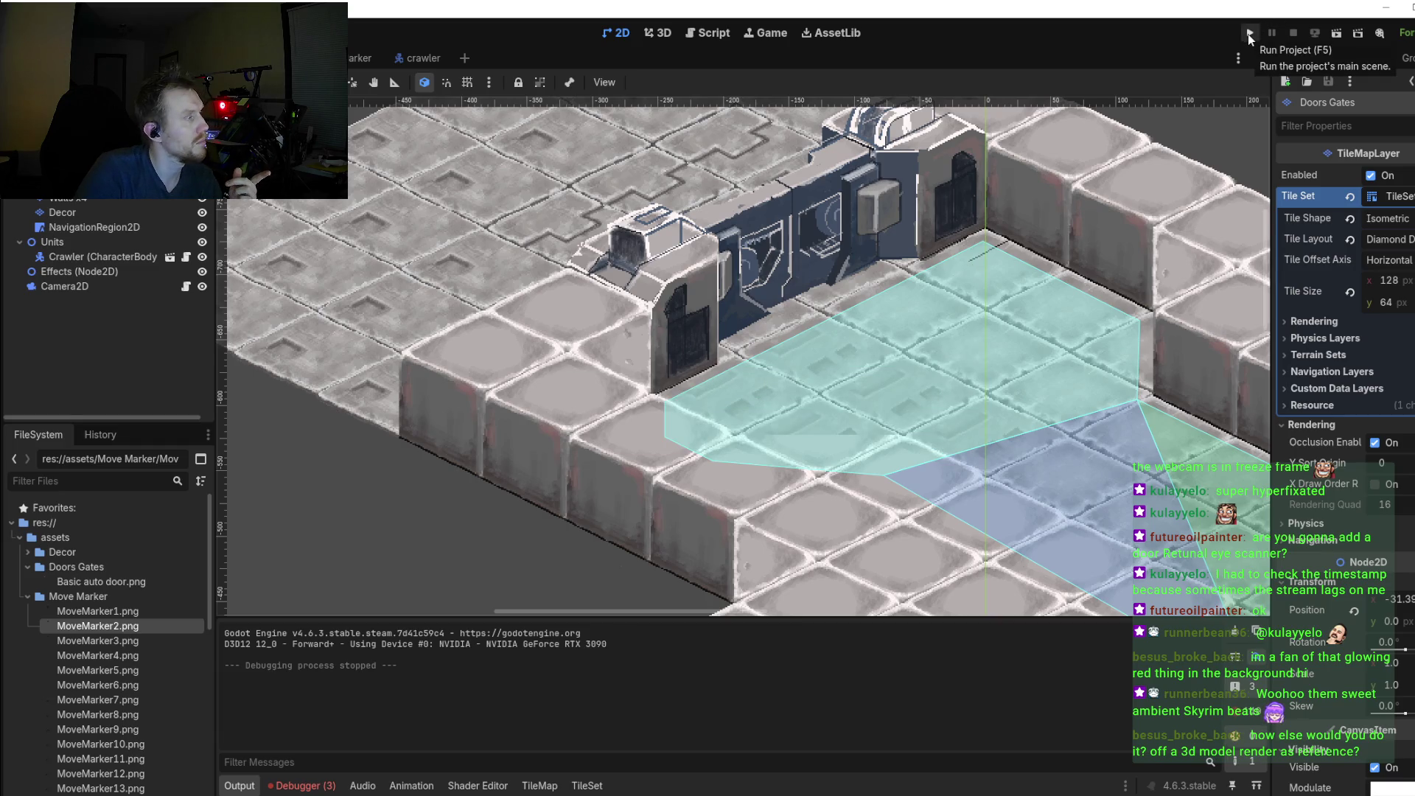
Step: Run the project and walk the crawler across floor tiles toward the new door
click(1249, 34)
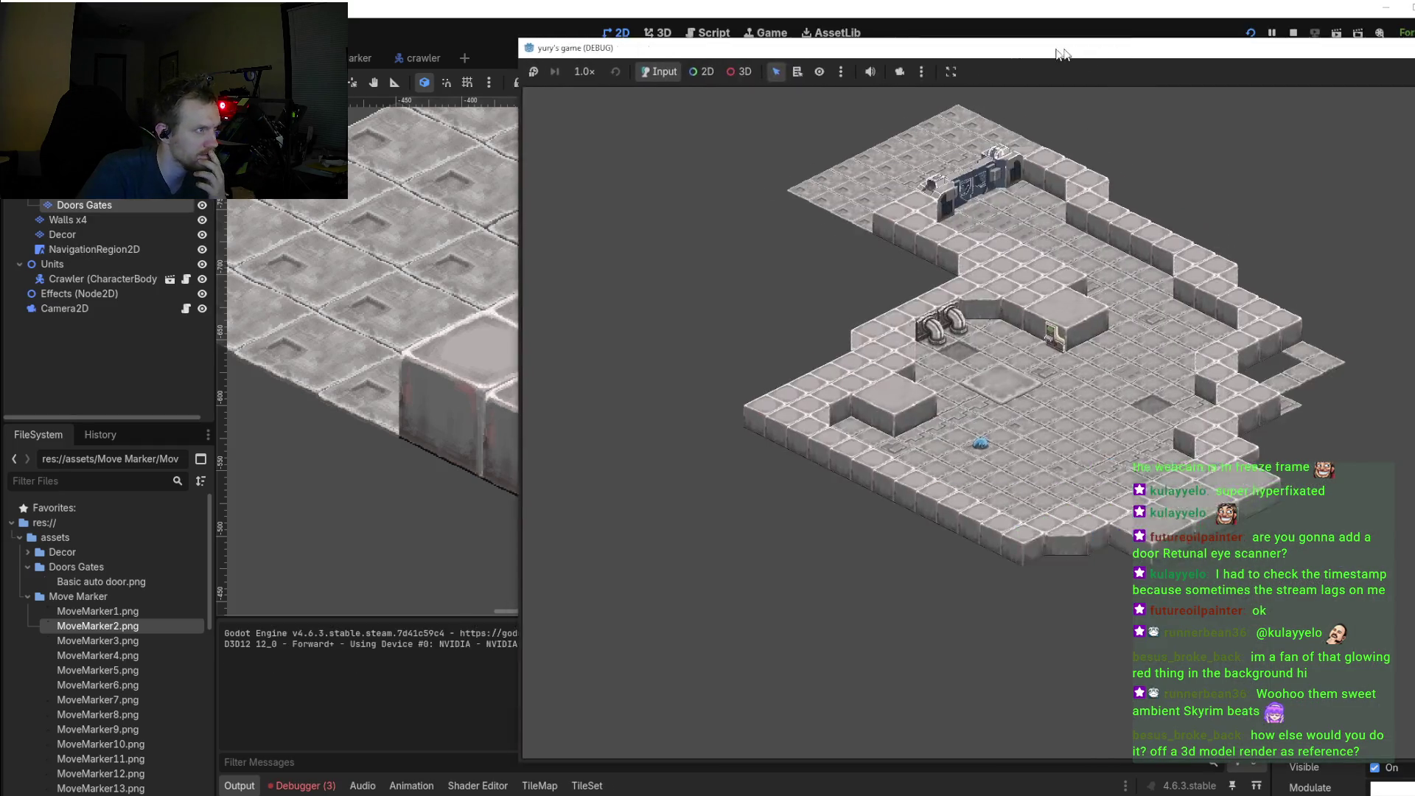
drag(919, 37, 914, 38)
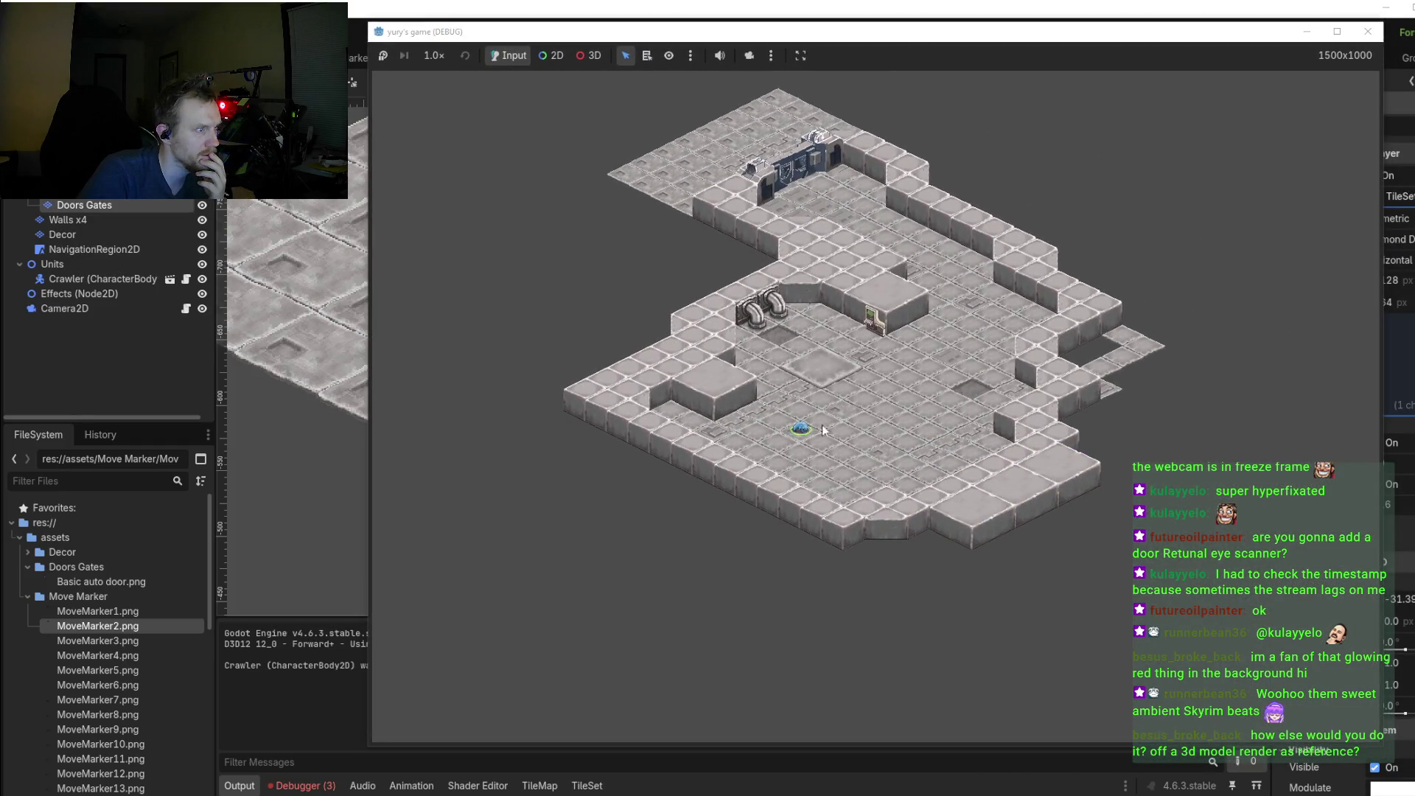
click(877, 363)
scroll(950, 311, up, 5)
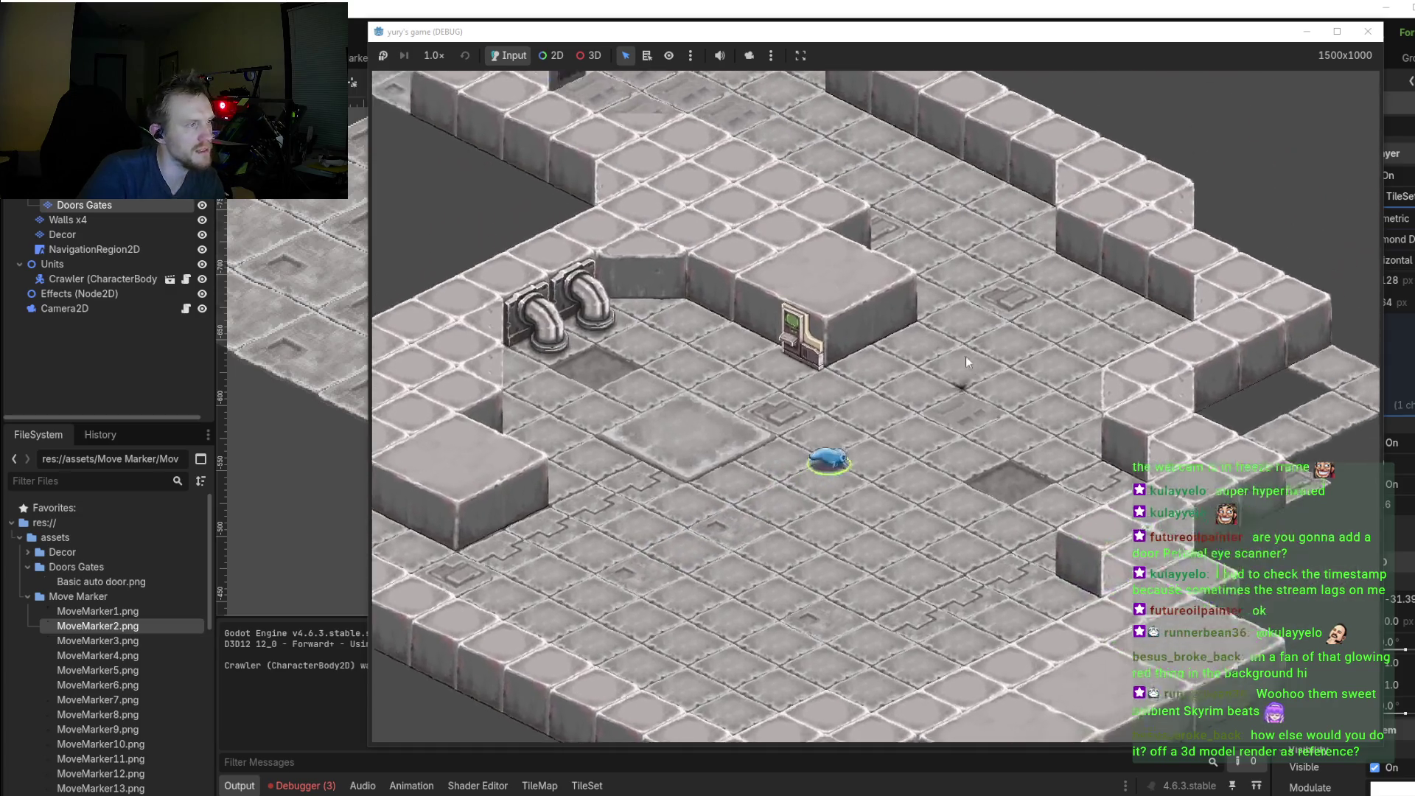
click(965, 356)
scroll(899, 389, down, 3)
scroll(776, 437, up, 3)
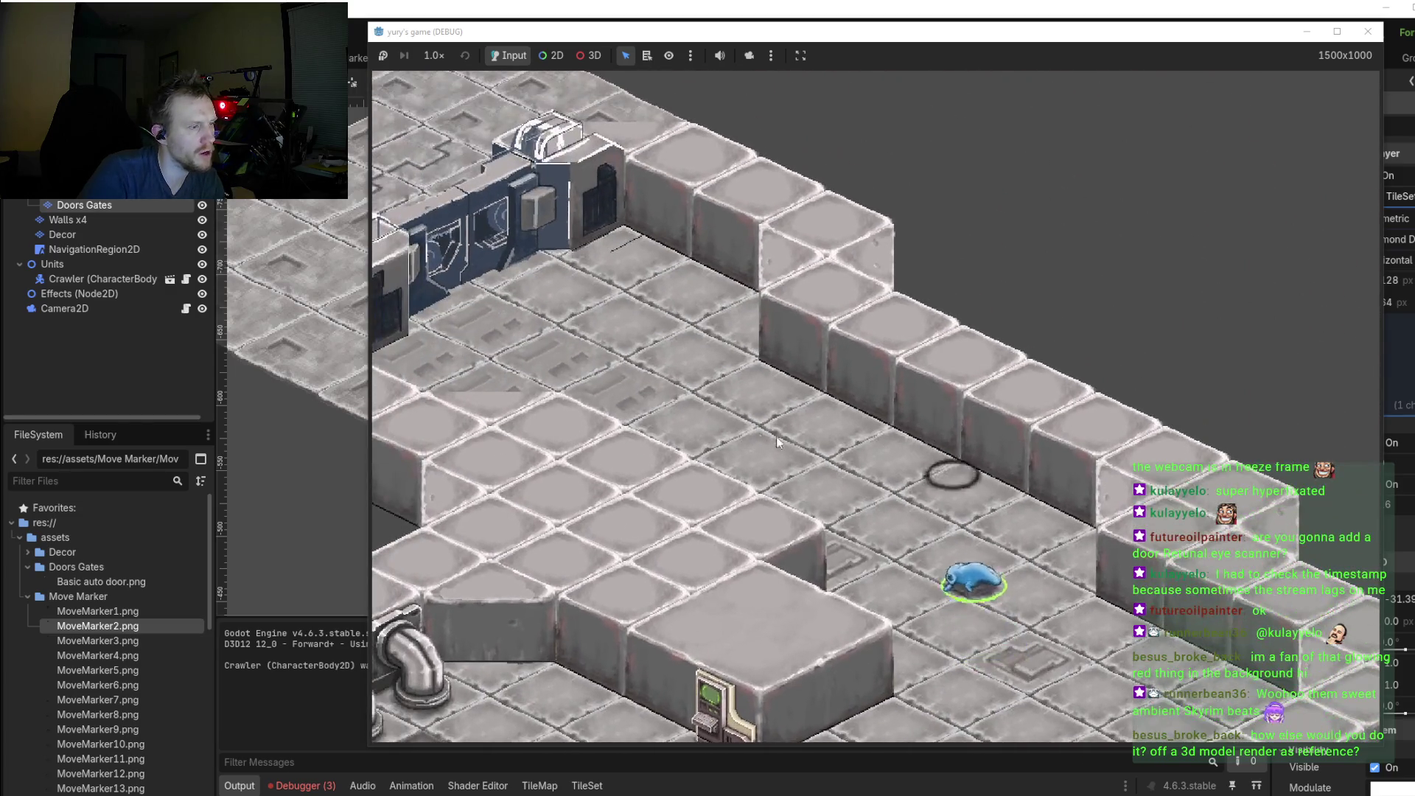
click(856, 462)
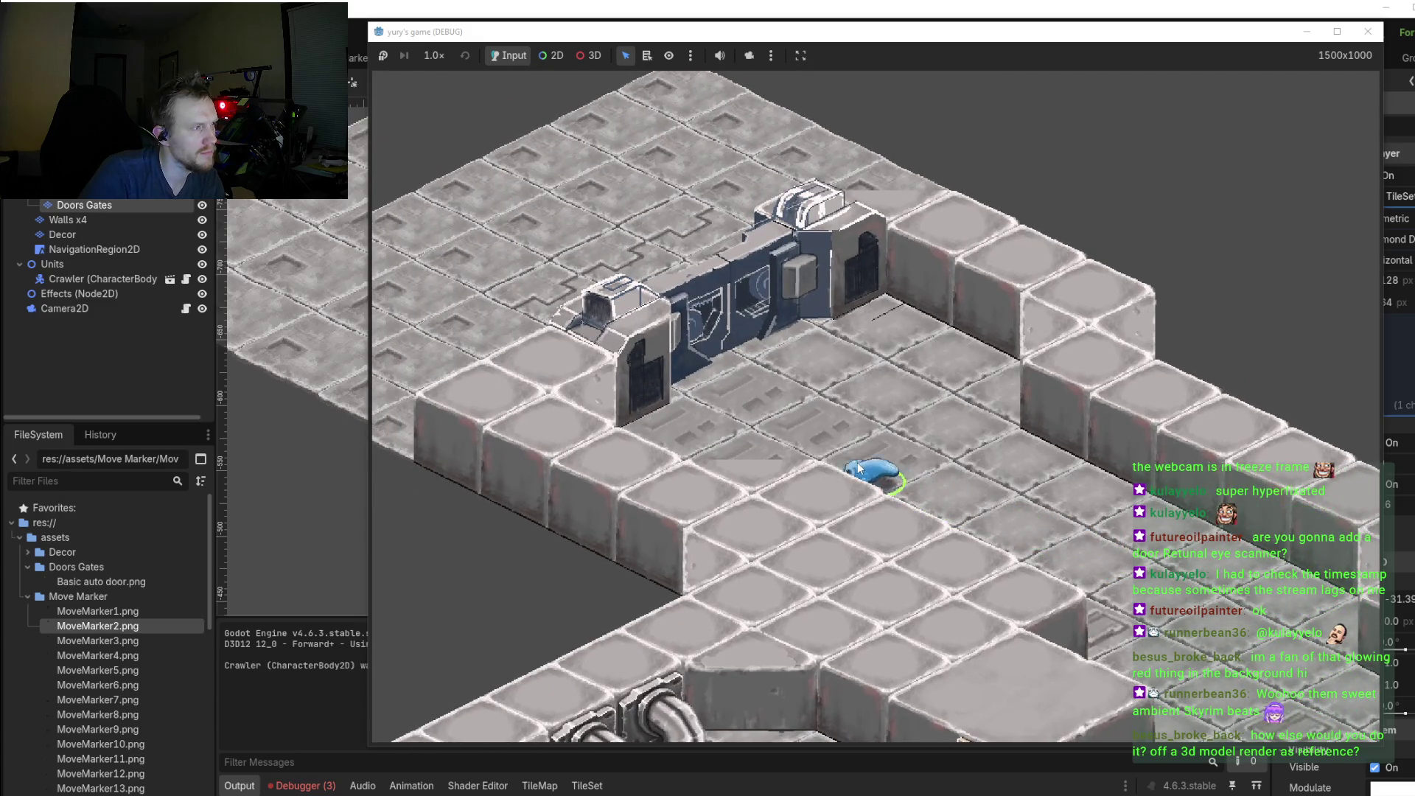
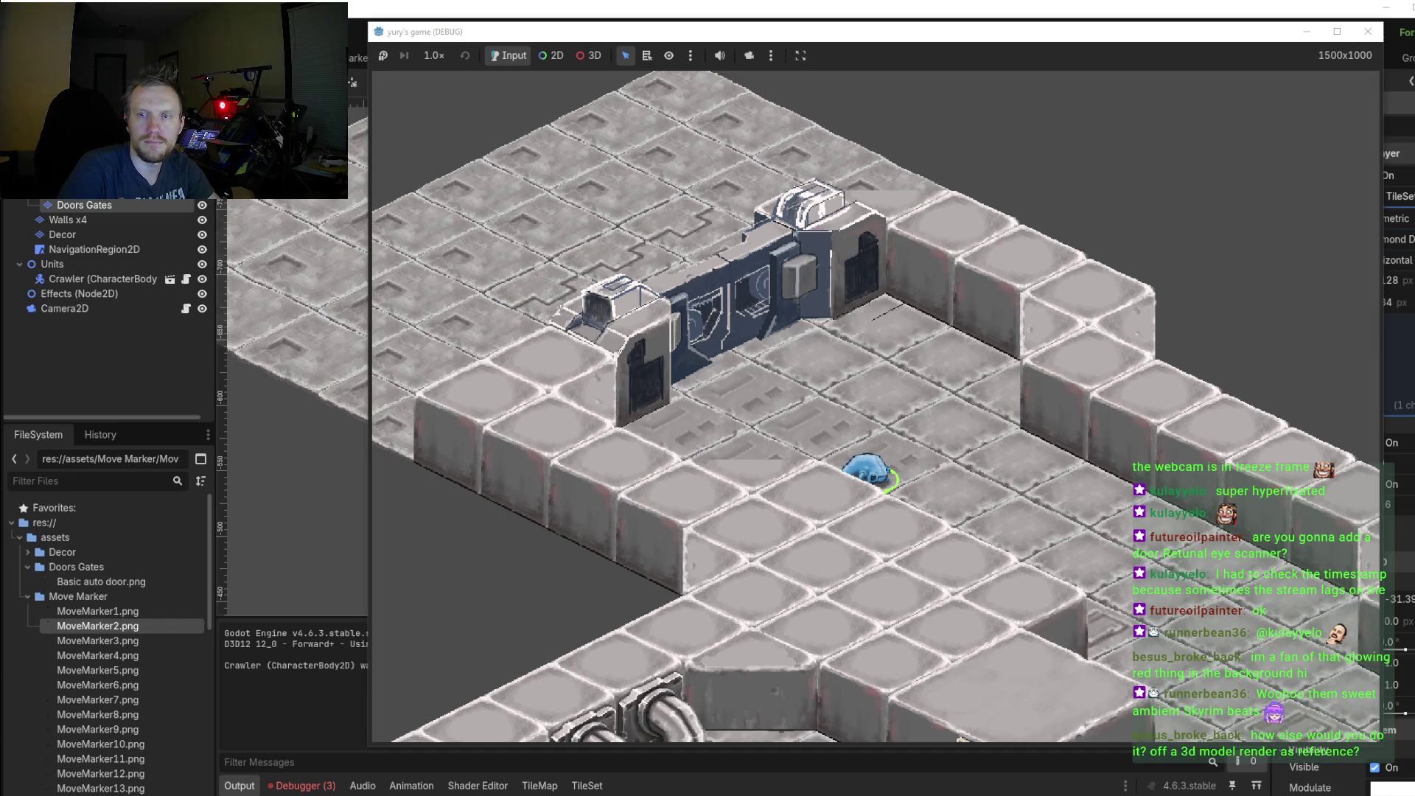
Step: Paint grey #626262 over the dark arch top and the right block's dark window
key(alt+Tab)
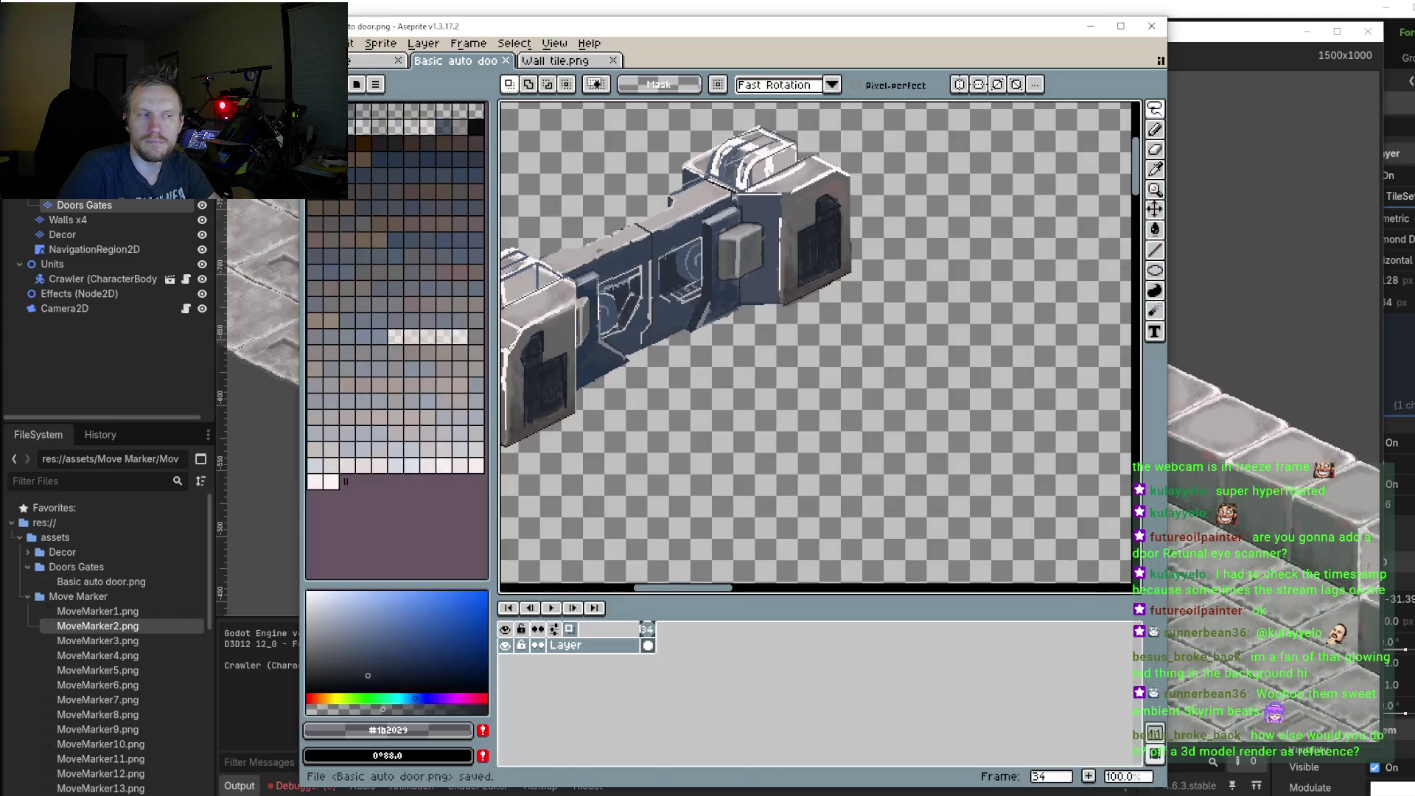
scroll(891, 284, up, 2)
drag(891, 284, 887, 388)
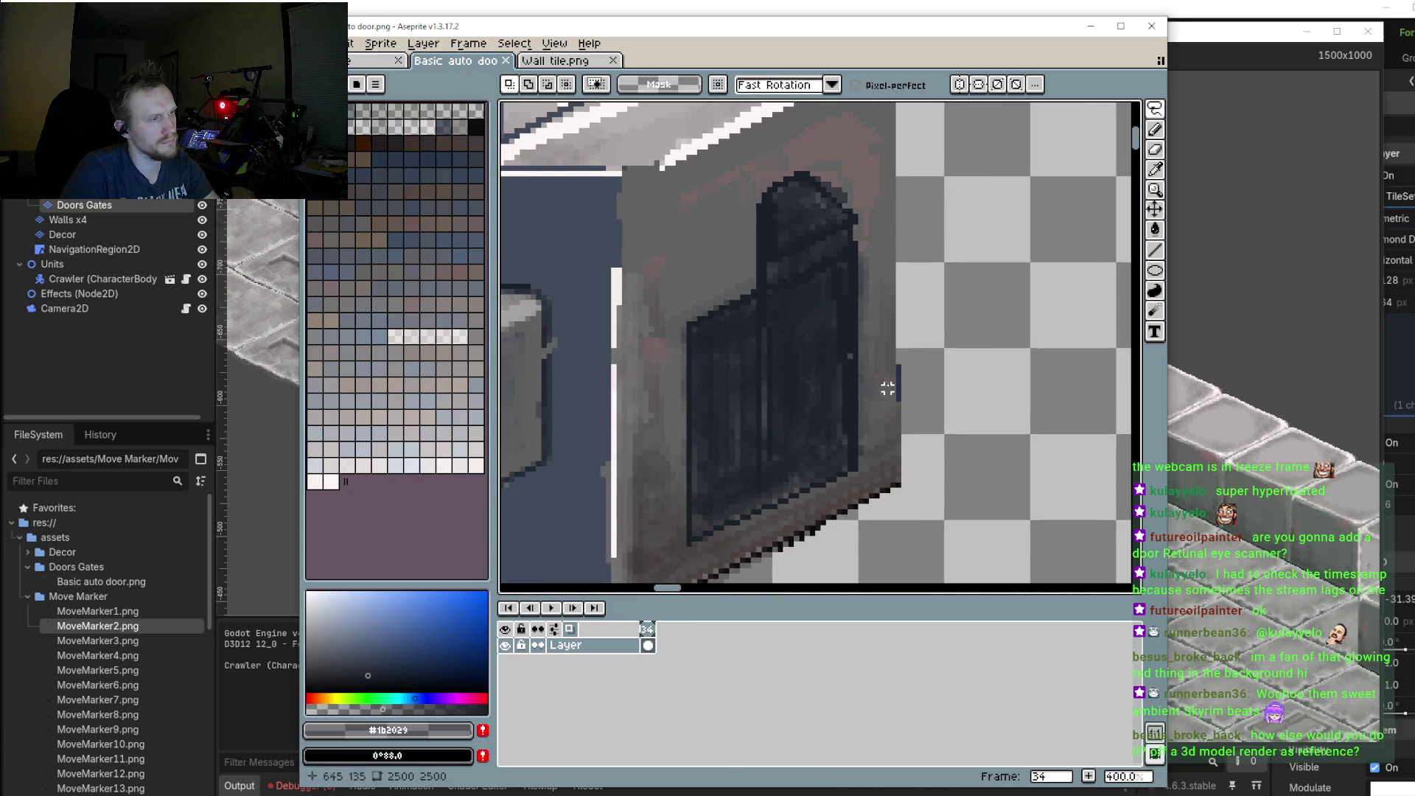
click(359, 271)
key(b)
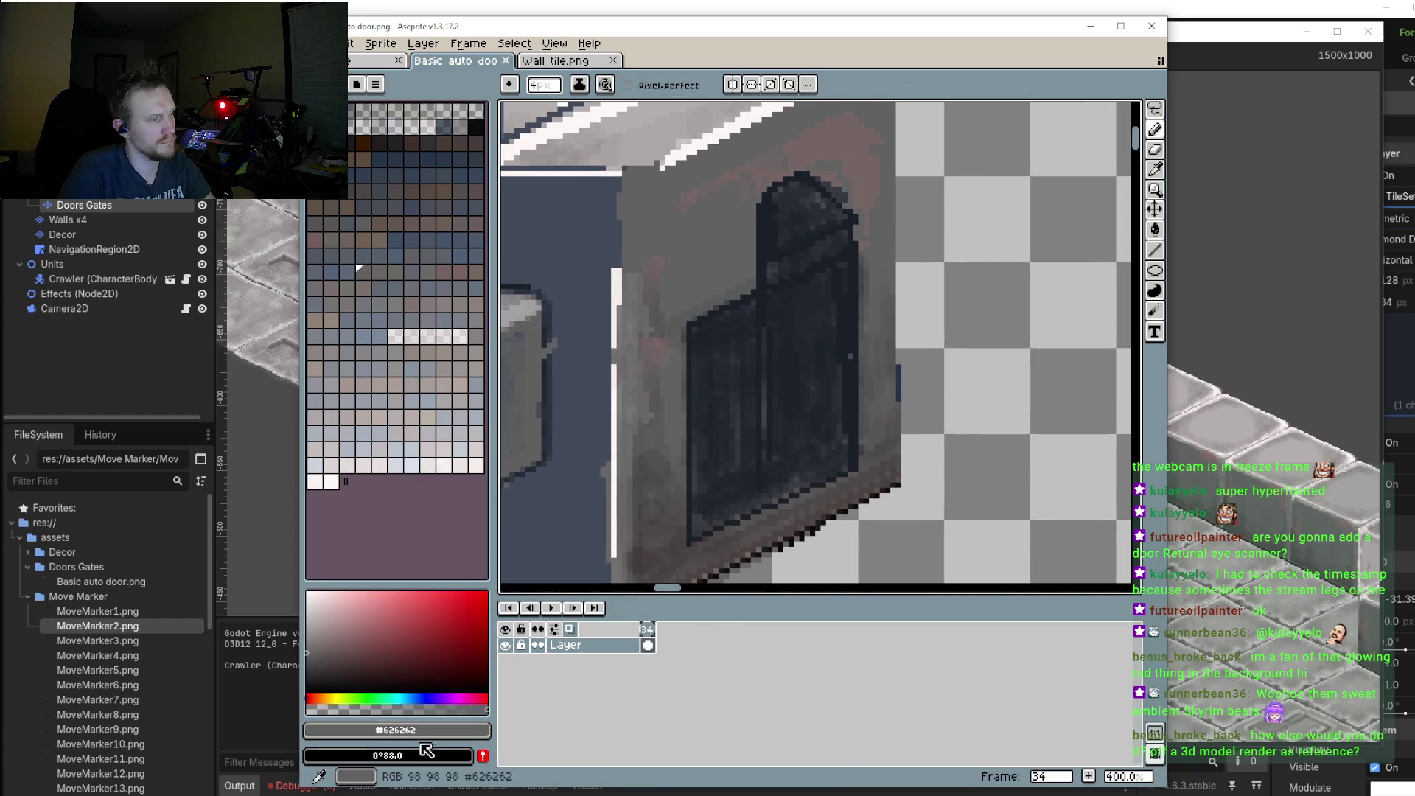
mouse_move(781, 221)
mouse_down()
mouse_move(840, 339)
mouse_move(766, 413)
mouse_move(695, 385)
mouse_move(770, 324)
mouse_move(707, 368)
mouse_move(789, 368)
mouse_move(712, 428)
mouse_move(736, 437)
mouse_up()
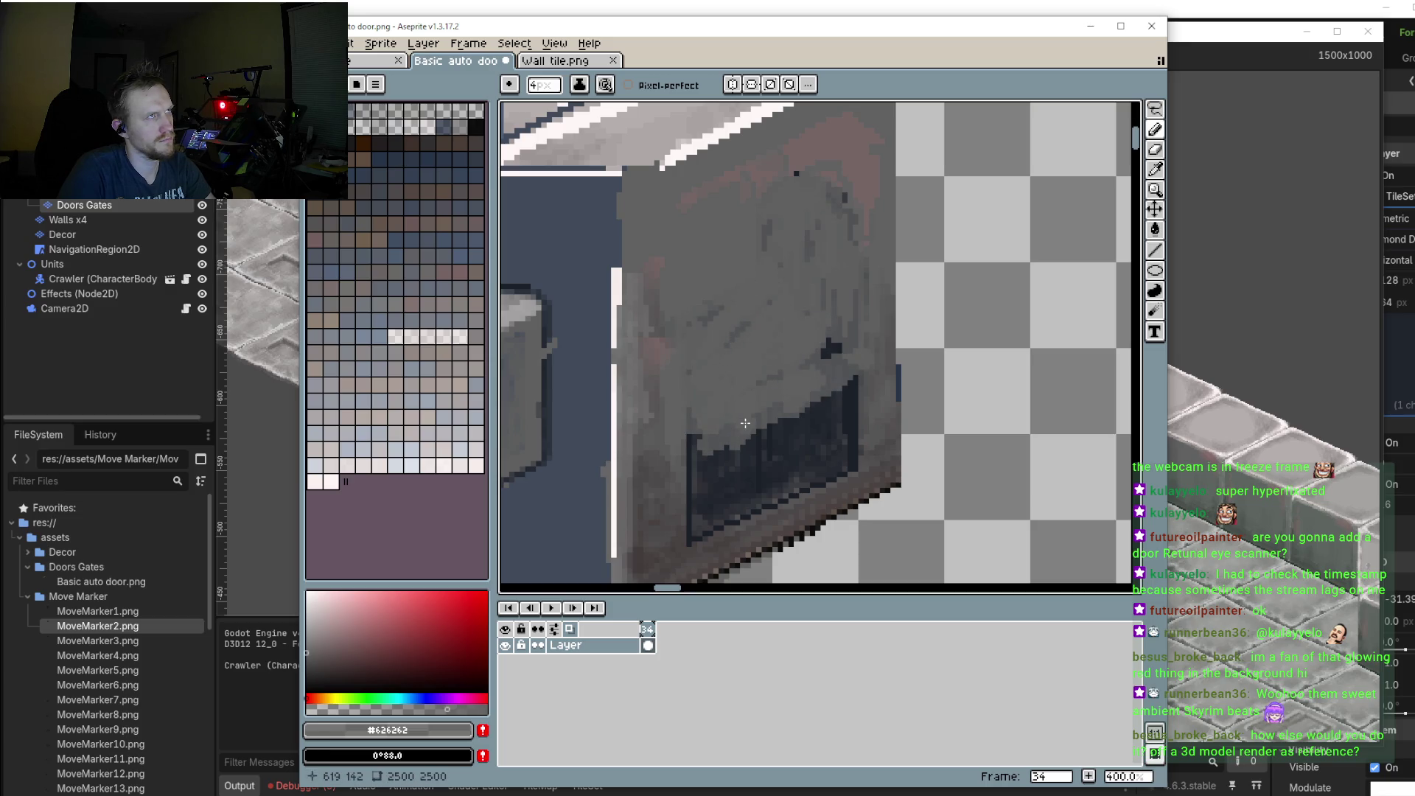
scroll(745, 423, down, 4)
scroll(745, 423, down, 2)
scroll(745, 423, up, 1)
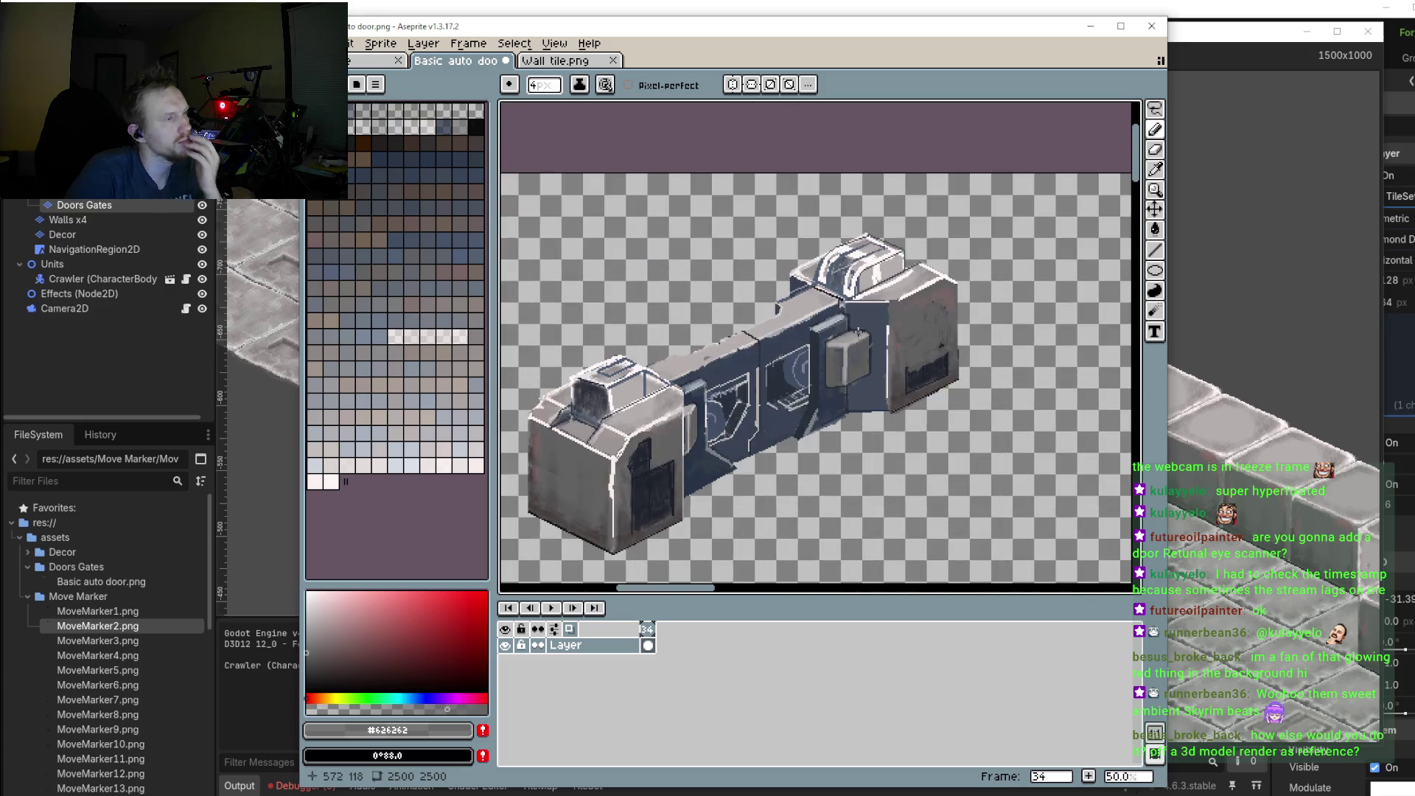
scroll(969, 305, up, 2)
scroll(969, 304, up, 1)
scroll(969, 304, down, 3)
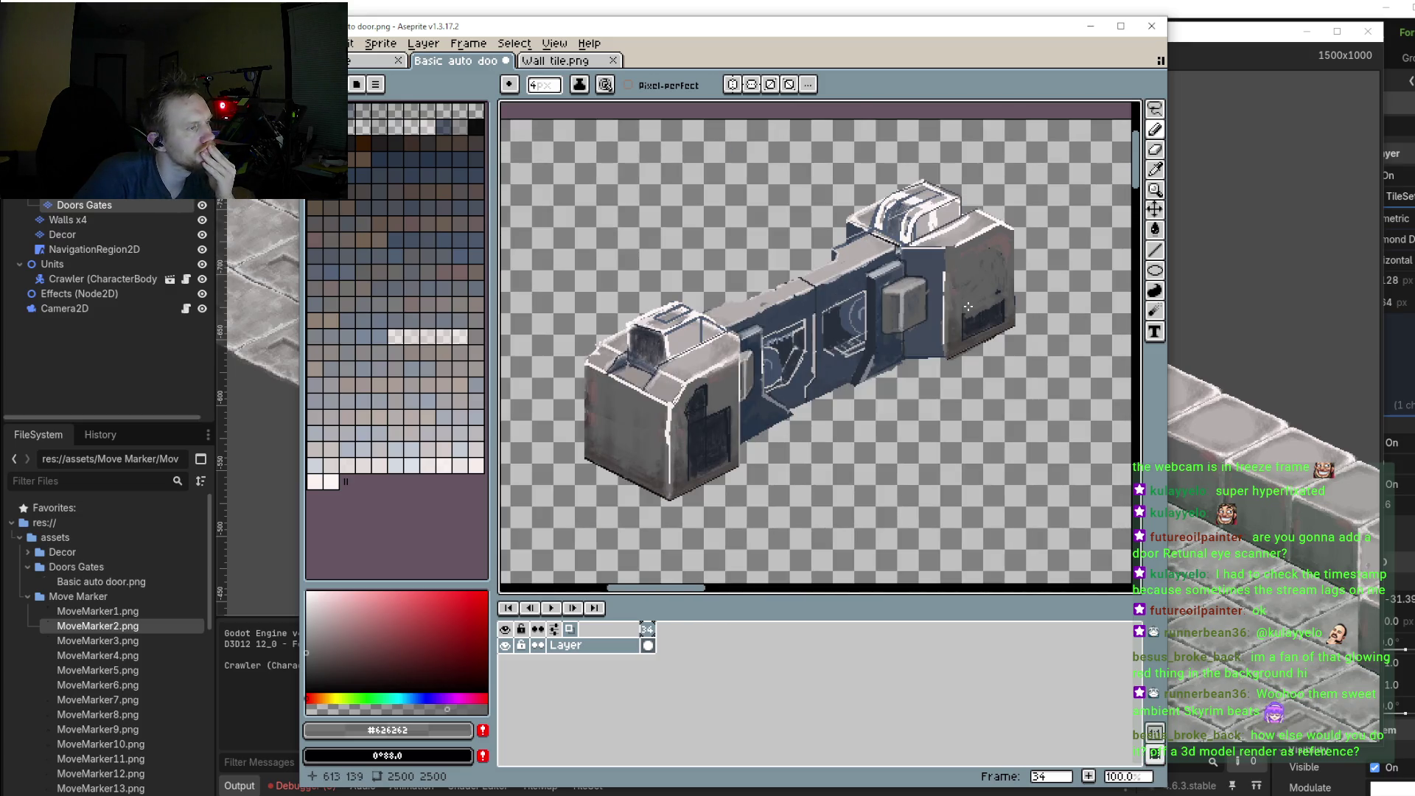
scroll(968, 307, up, 3)
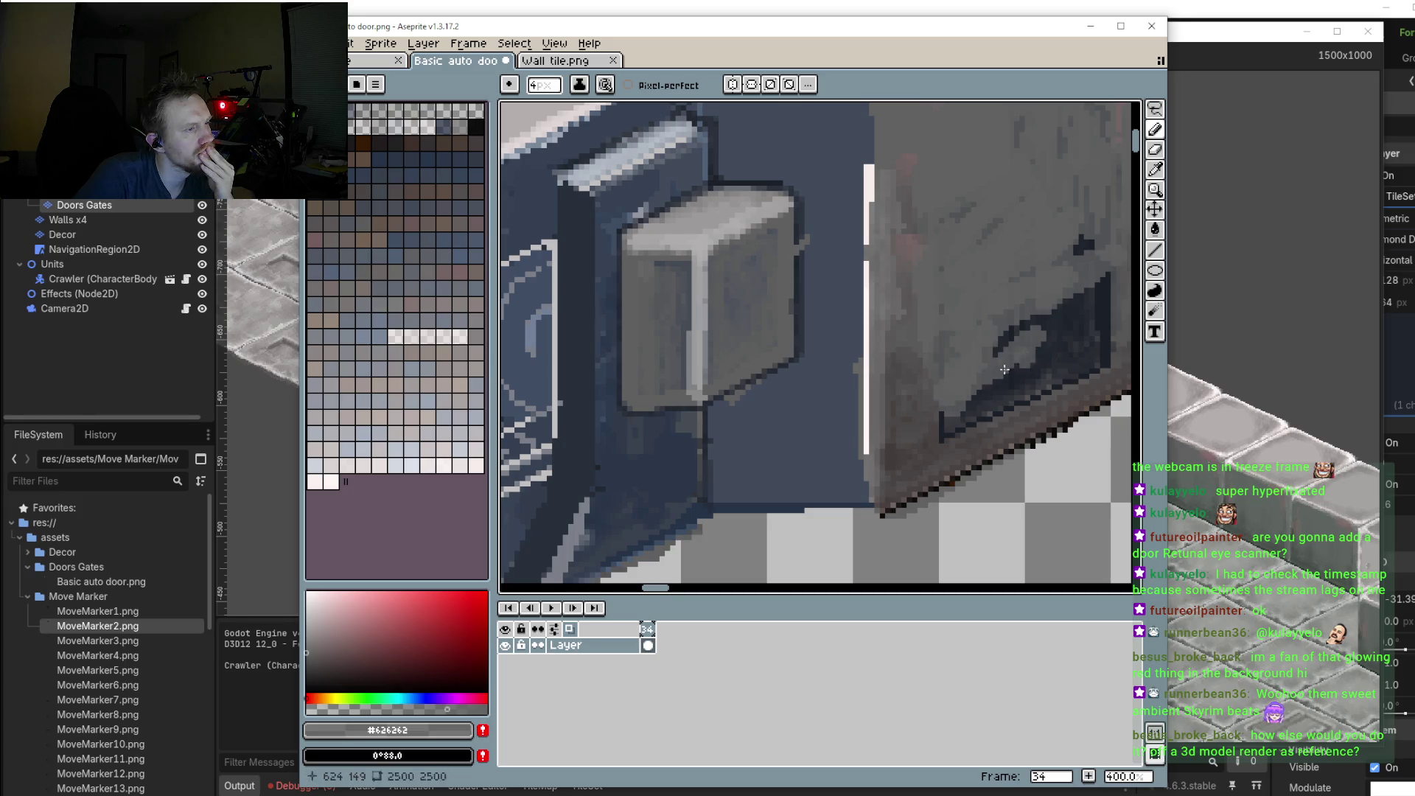
mouse_move(1003, 369)
mouse_down()
mouse_move(1063, 342)
mouse_move(1087, 288)
mouse_move(1059, 307)
mouse_move(1040, 383)
mouse_up()
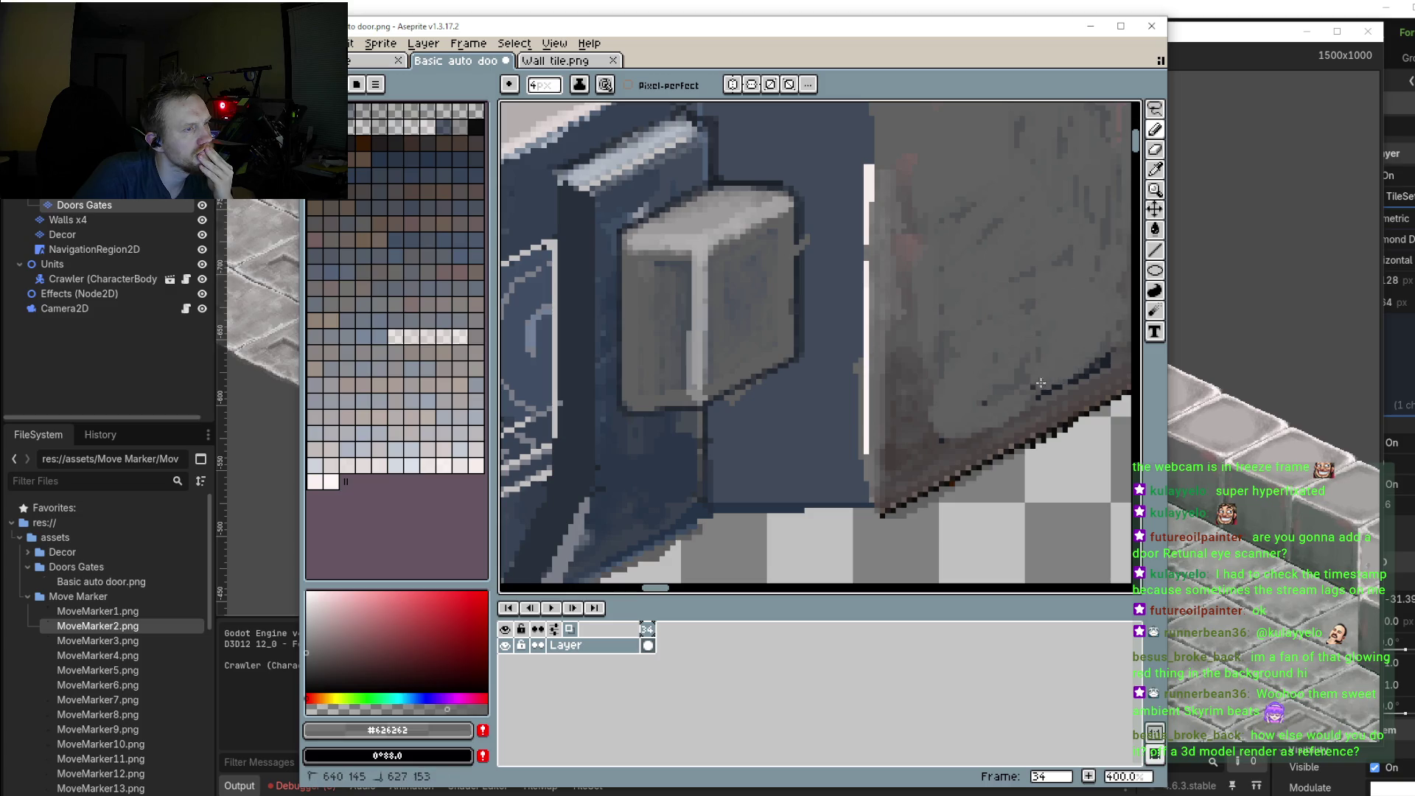
scroll(1056, 370, down, 2)
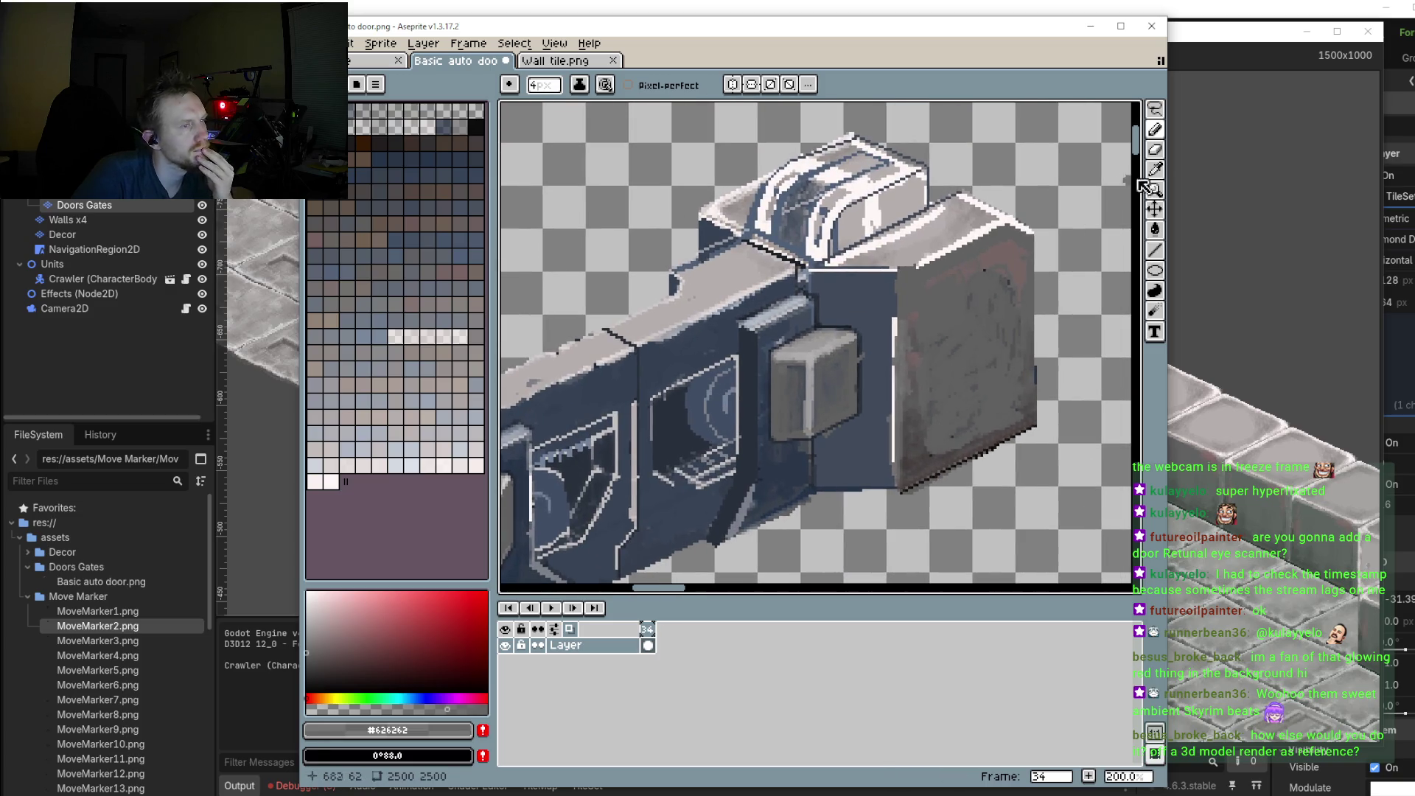
Step: Draw a dark diagonal scratch on the right block in a darker grey with a 3px line
click(1155, 251)
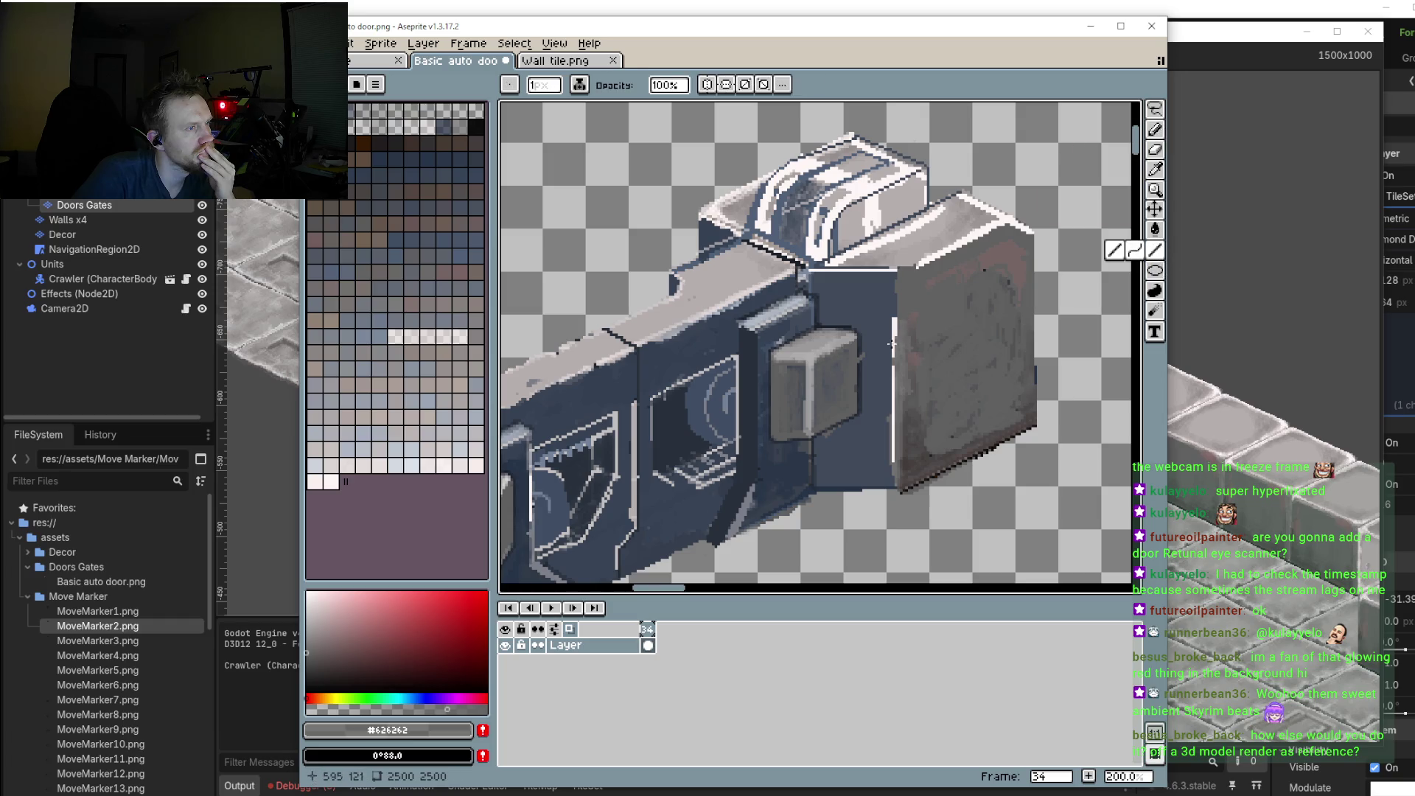
scroll(951, 405, up, 2)
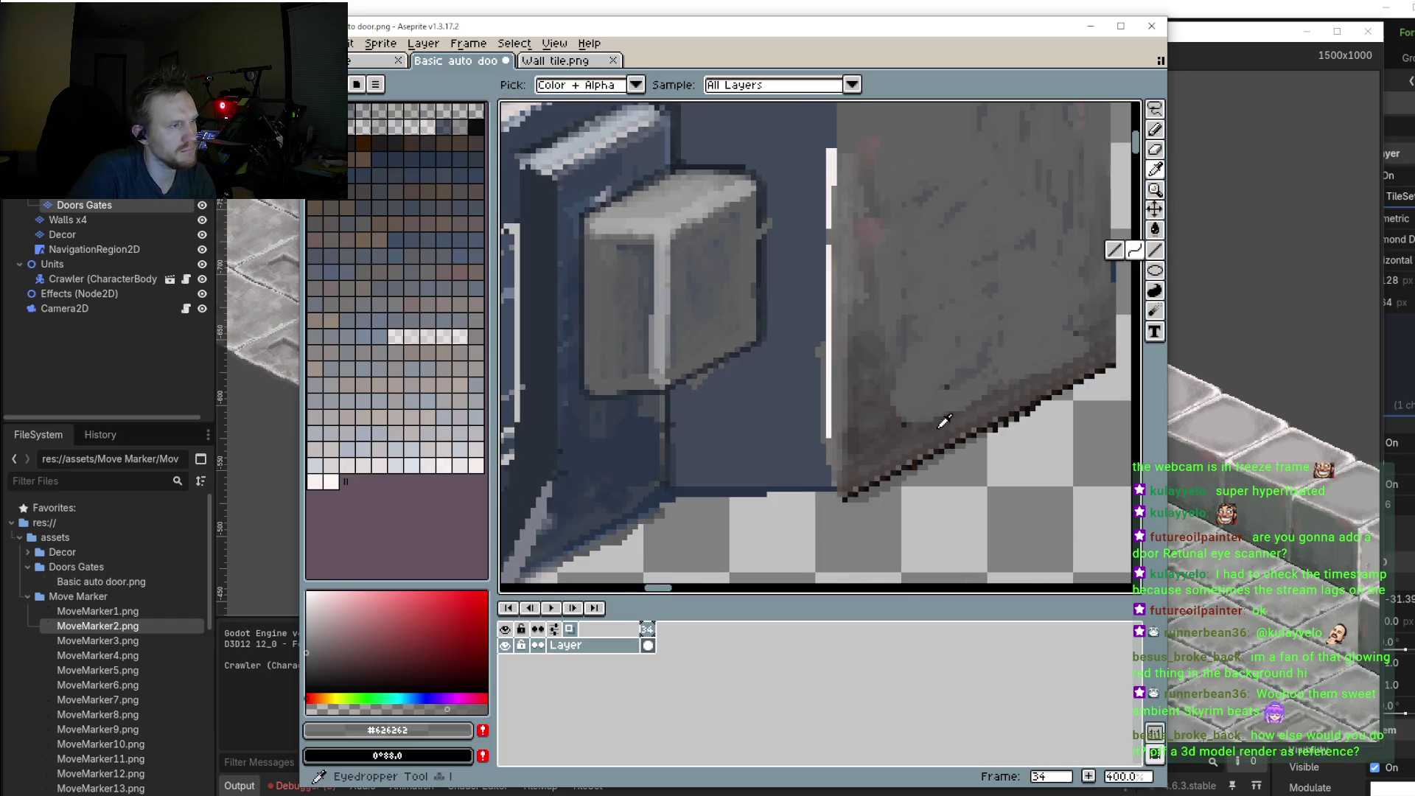
alt+click(939, 429)
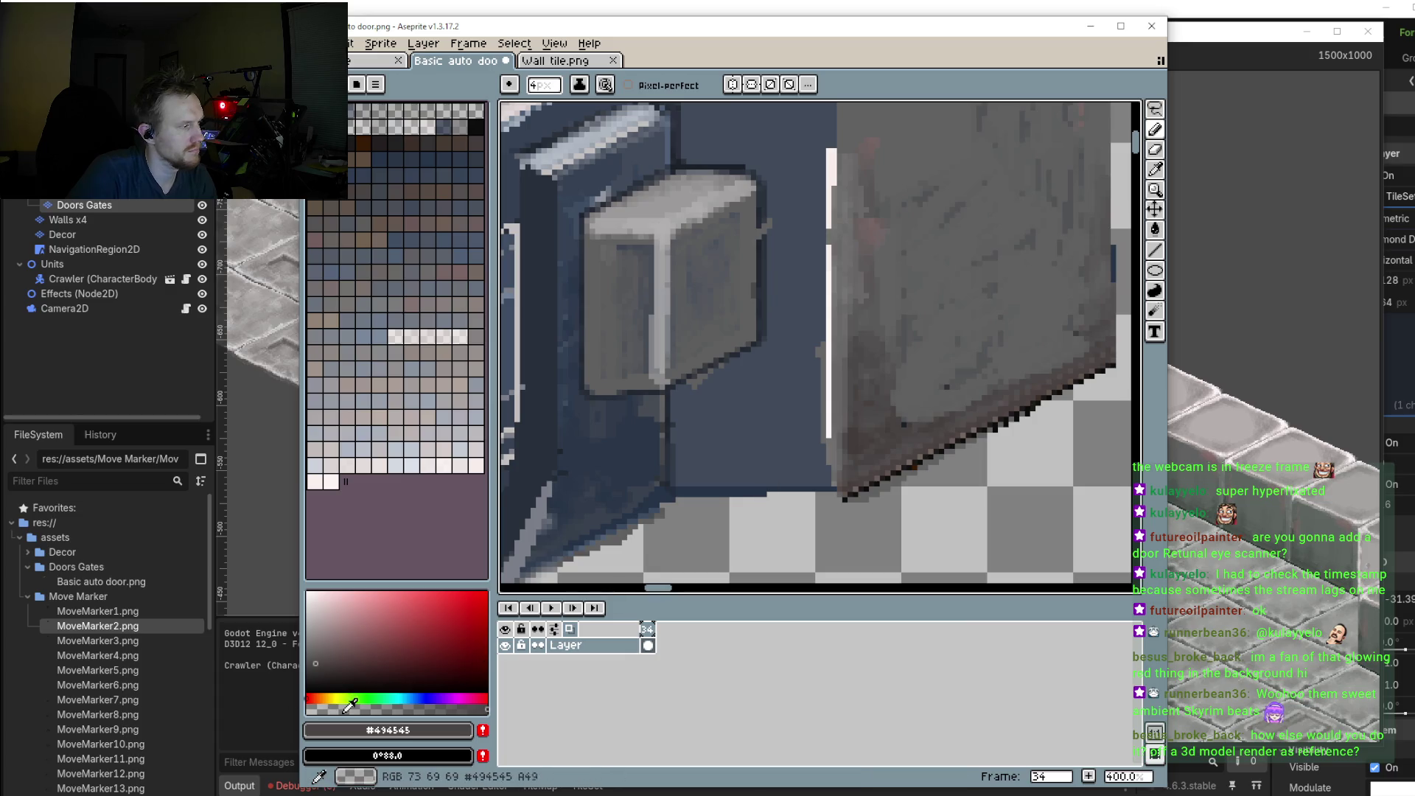
click(333, 673)
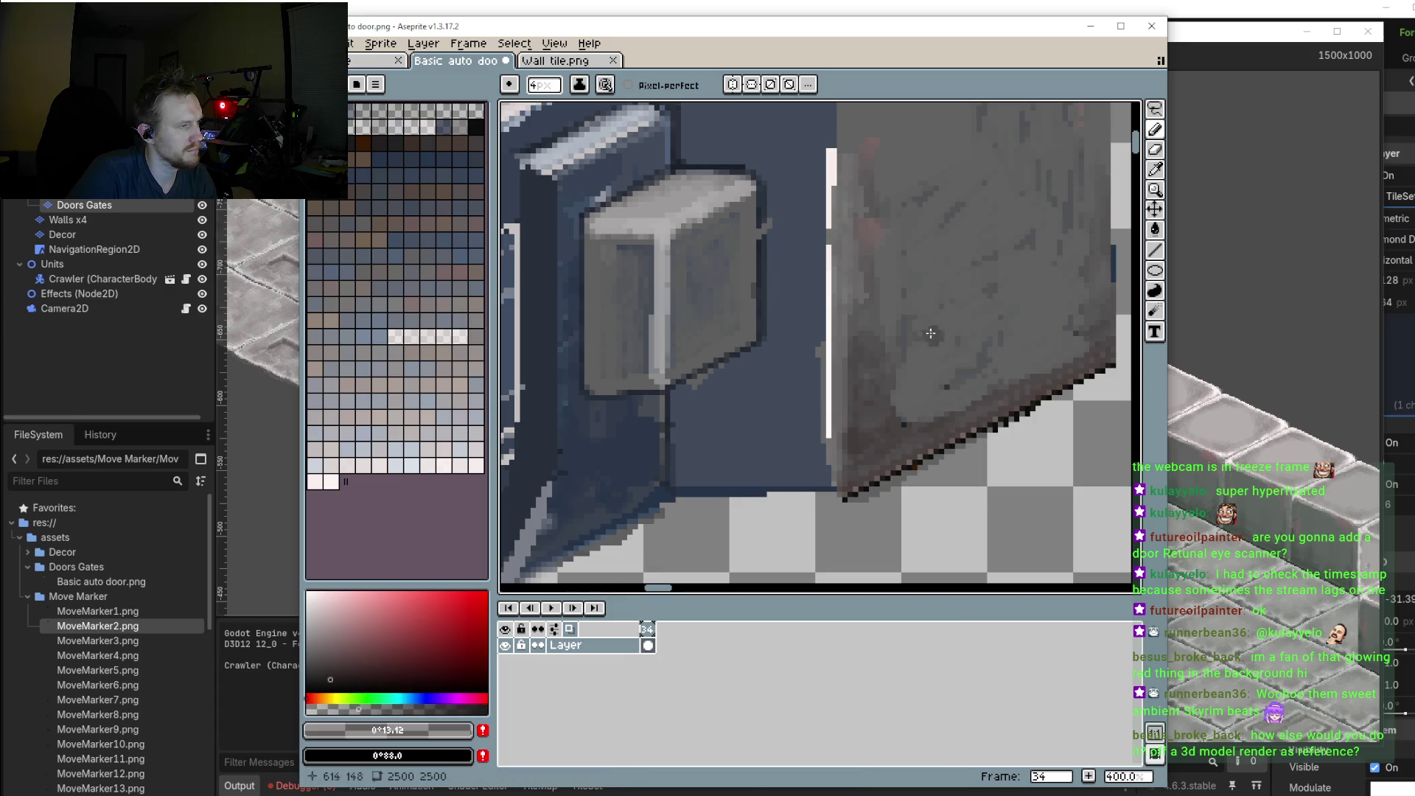
drag(946, 292, 875, 393)
key(minus)
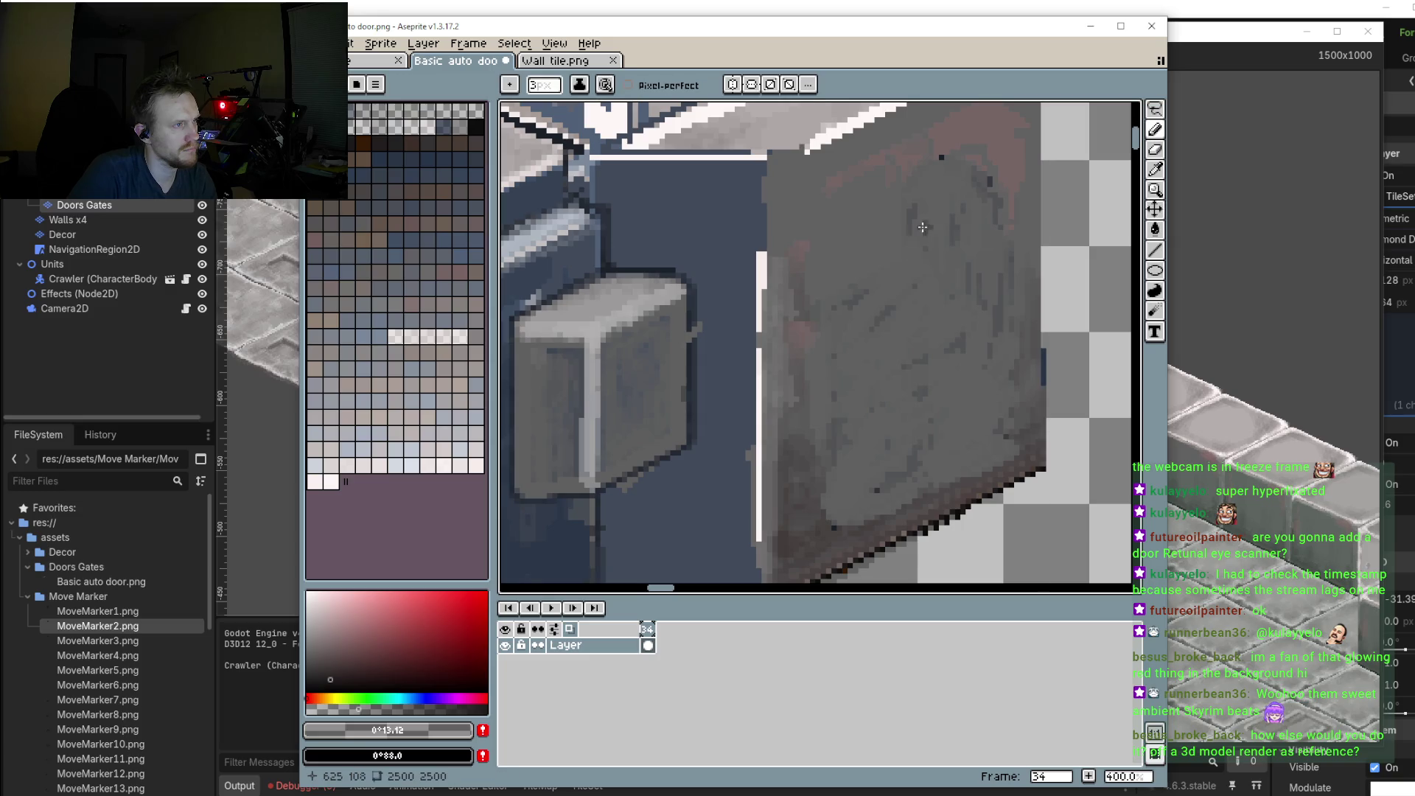
drag(940, 190, 846, 317)
drag(937, 198, 846, 317)
scroll(865, 371, down, 1)
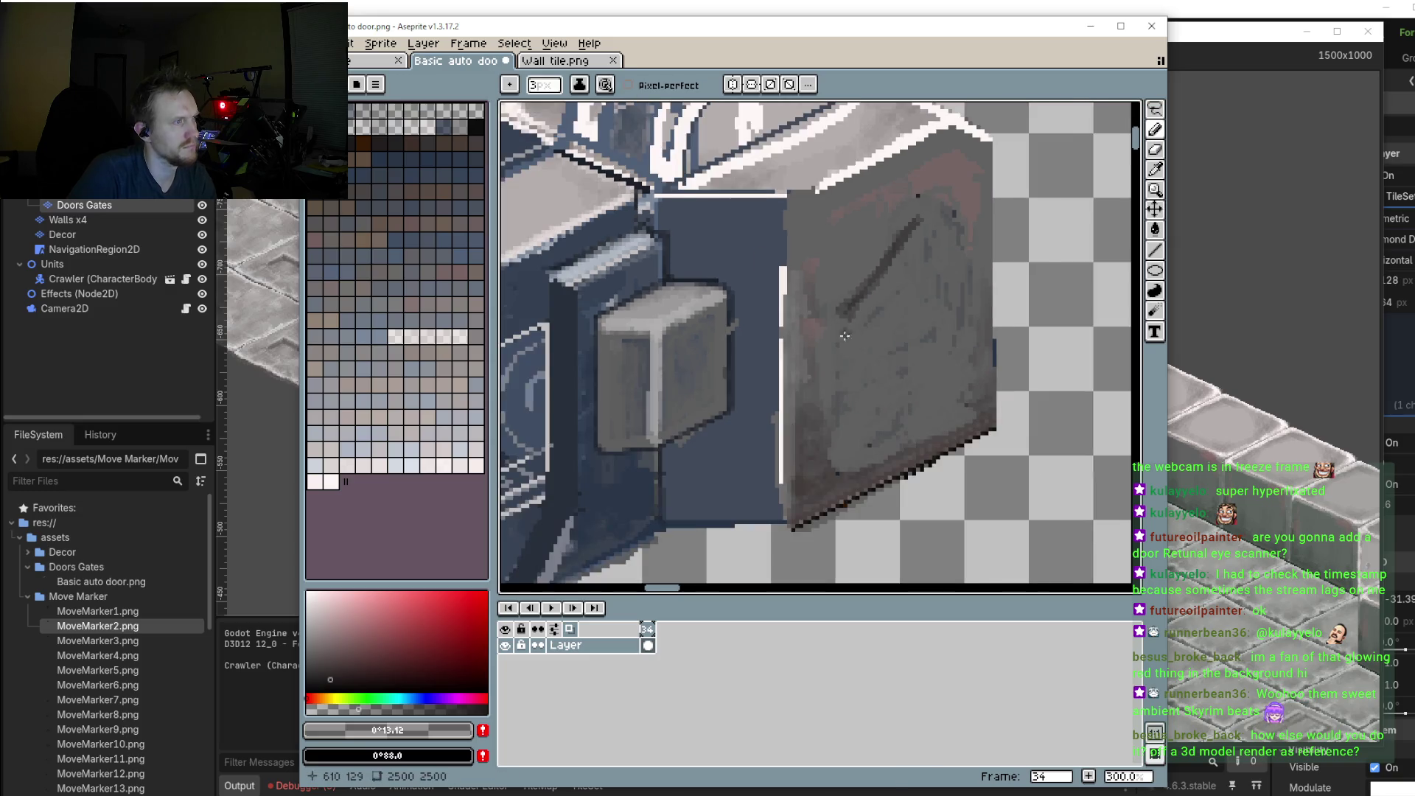
scroll(865, 370, down, 2)
scroll(866, 371, down, 1)
Step: Review the sprite, then undo both dark scratch strokes so the right block is plain grey
scroll(865, 371, up, 1)
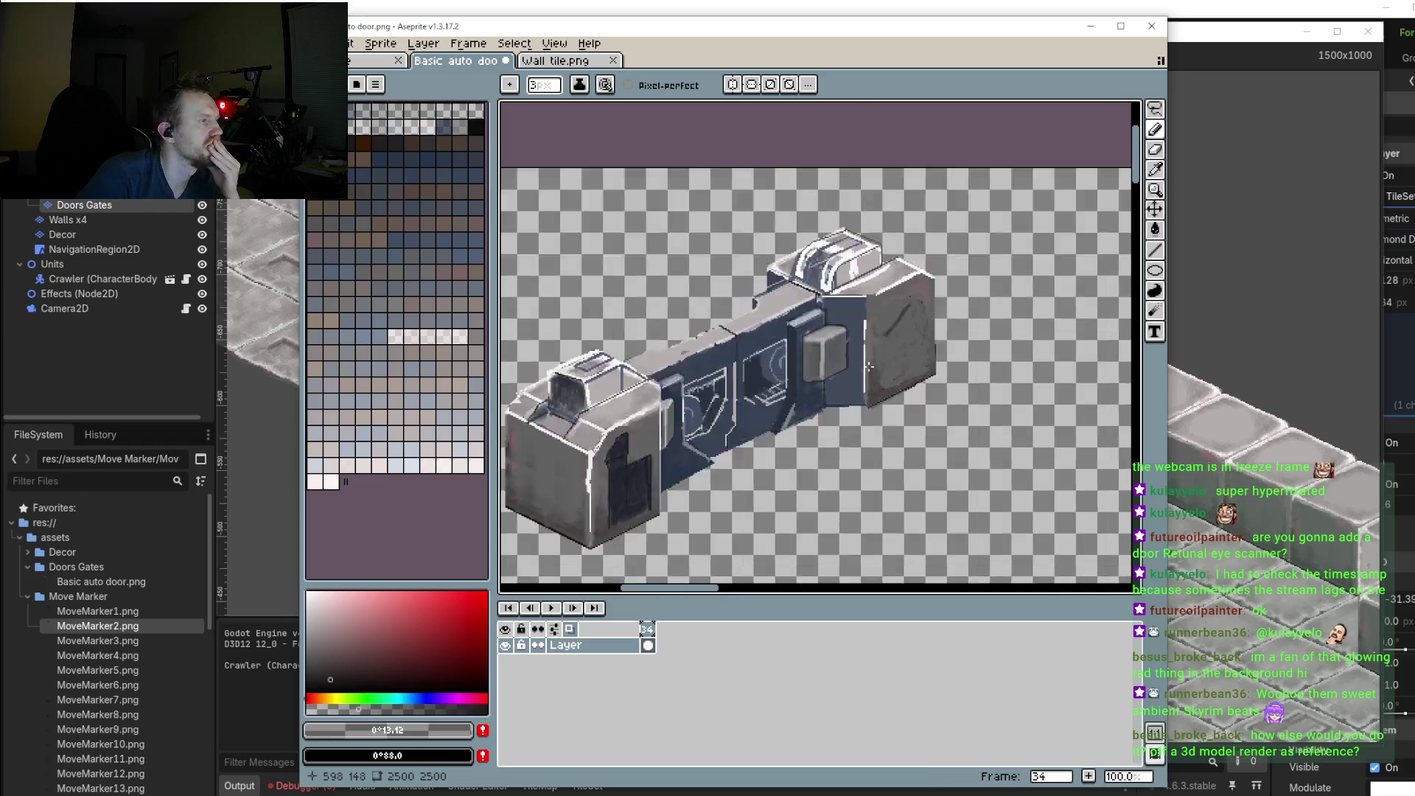
scroll(946, 297, up, 1)
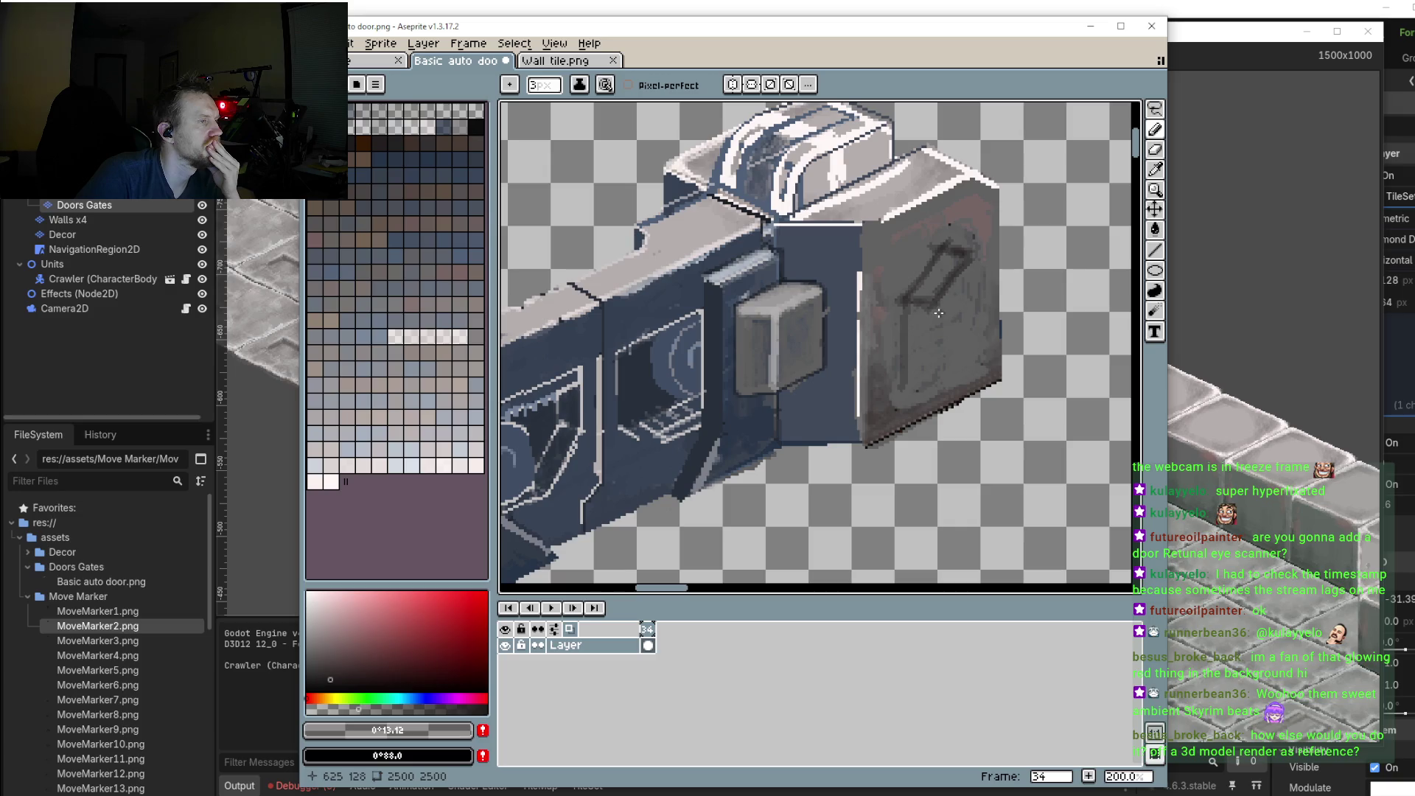
scroll(918, 375, down, 4)
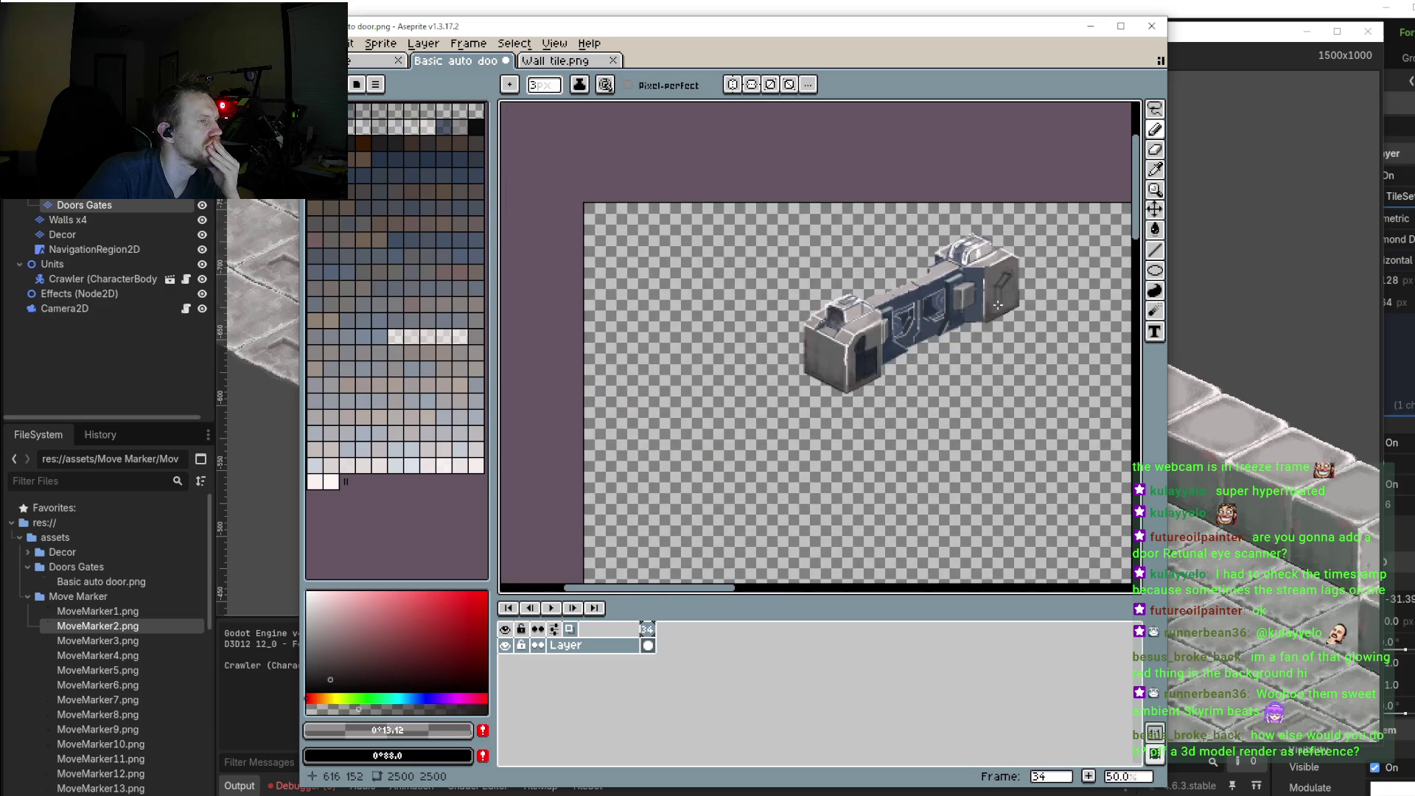
drag(982, 318, 936, 368)
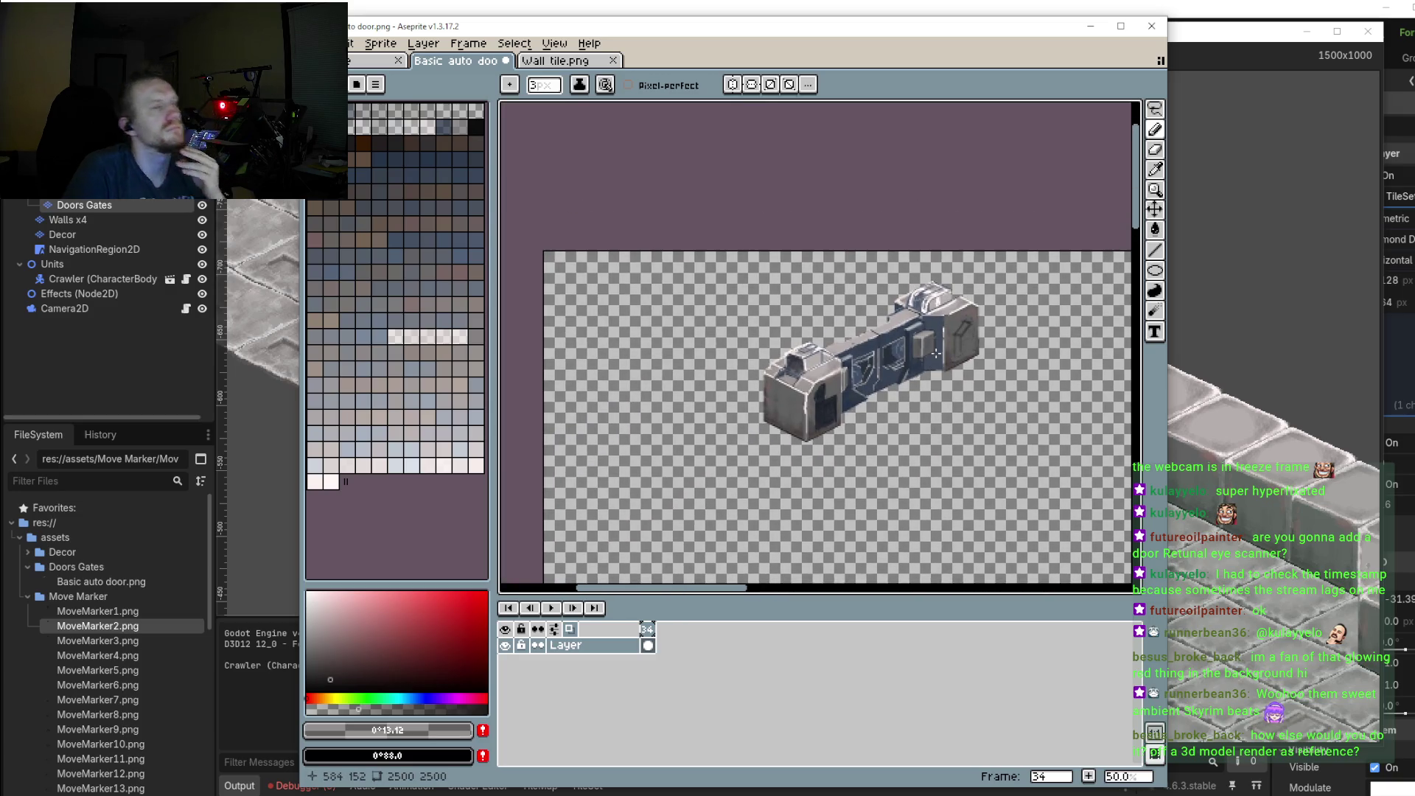
scroll(936, 361, up, 2)
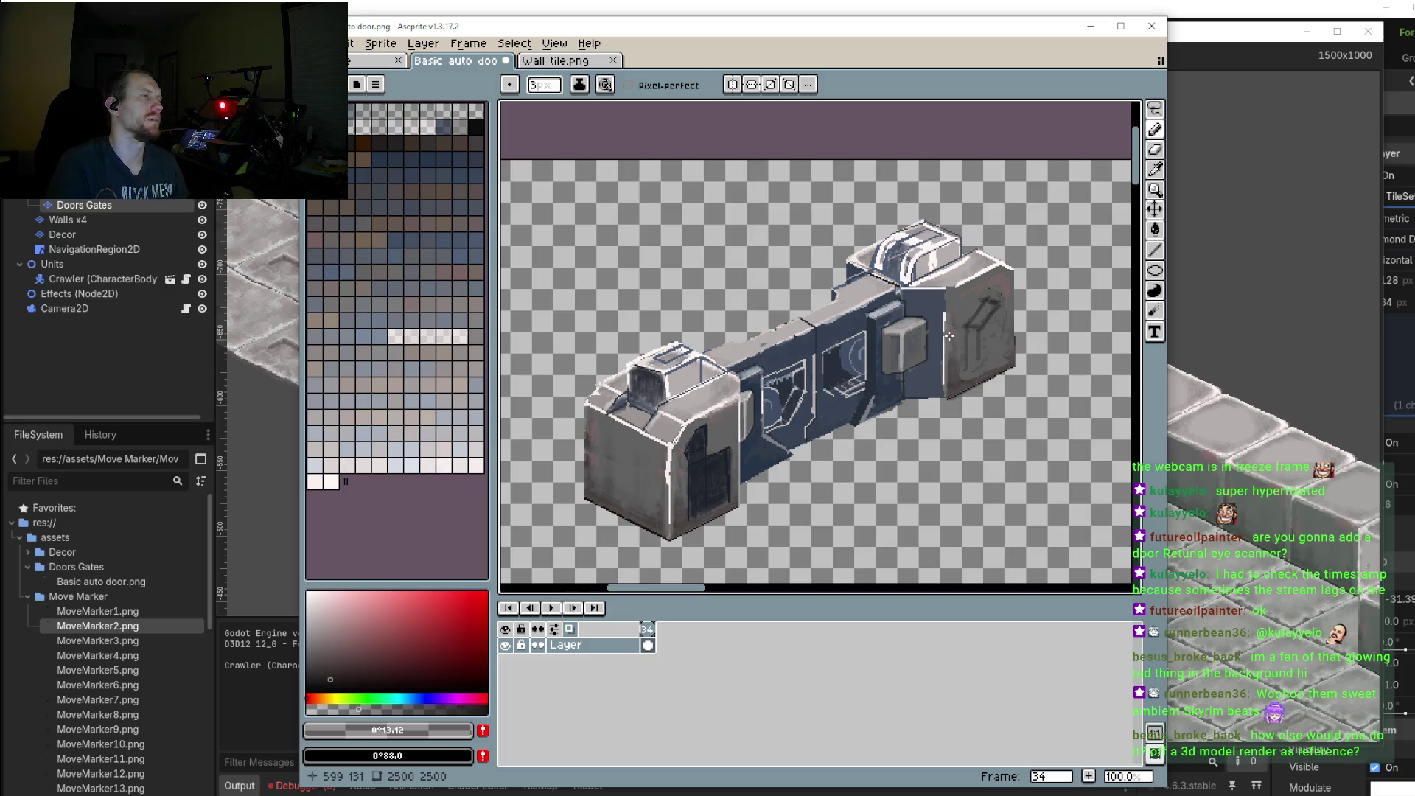
key(ctrl+z)
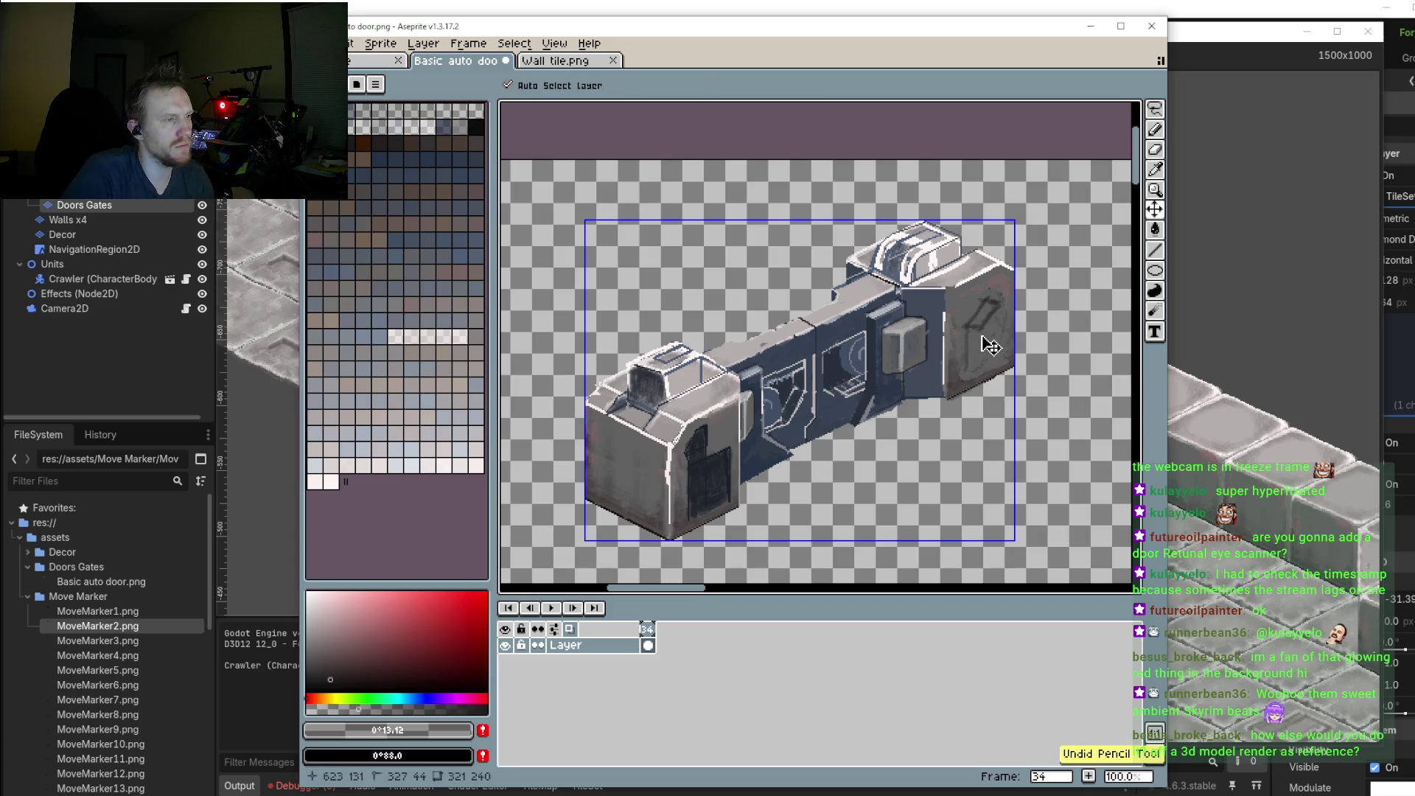
key(ctrl+z)
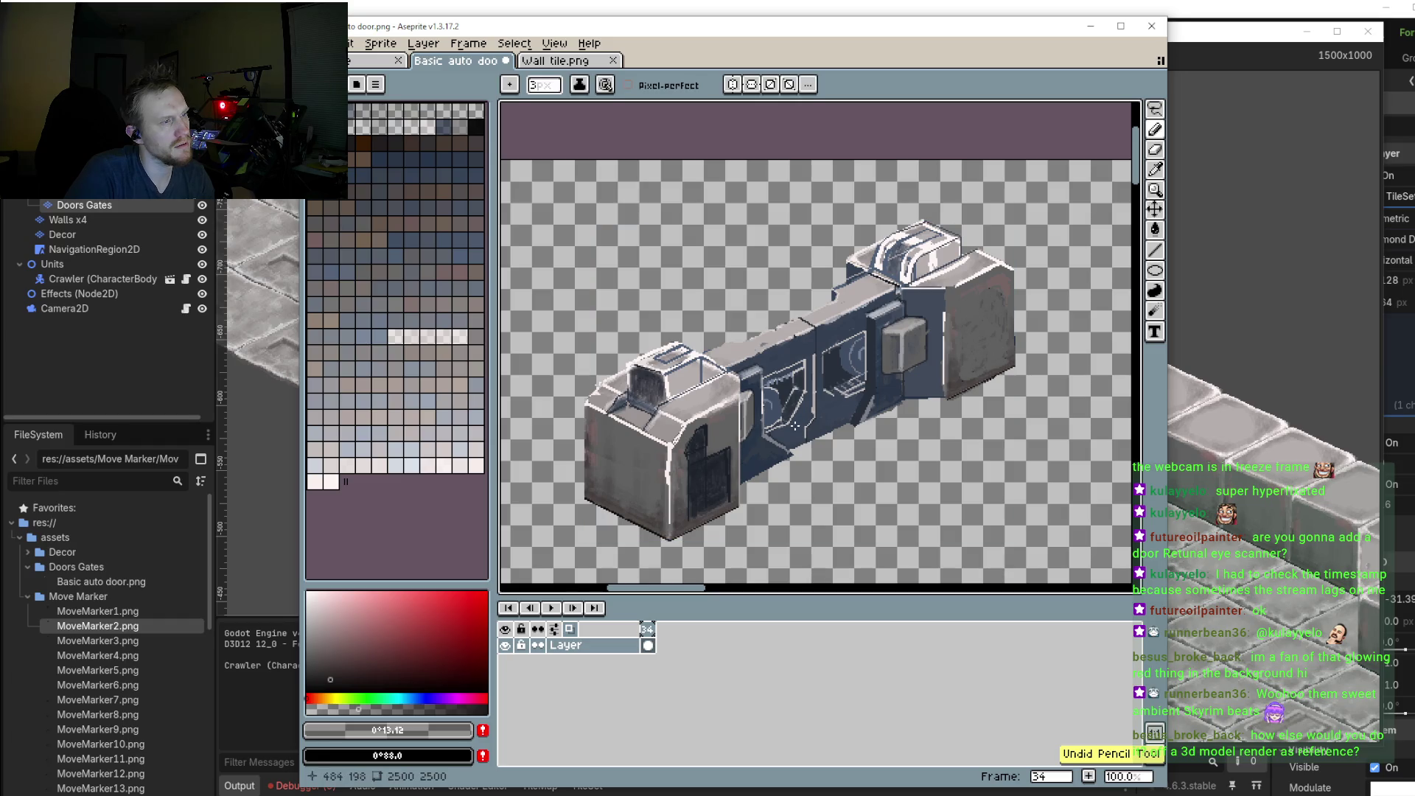
scroll(728, 455, up, 3)
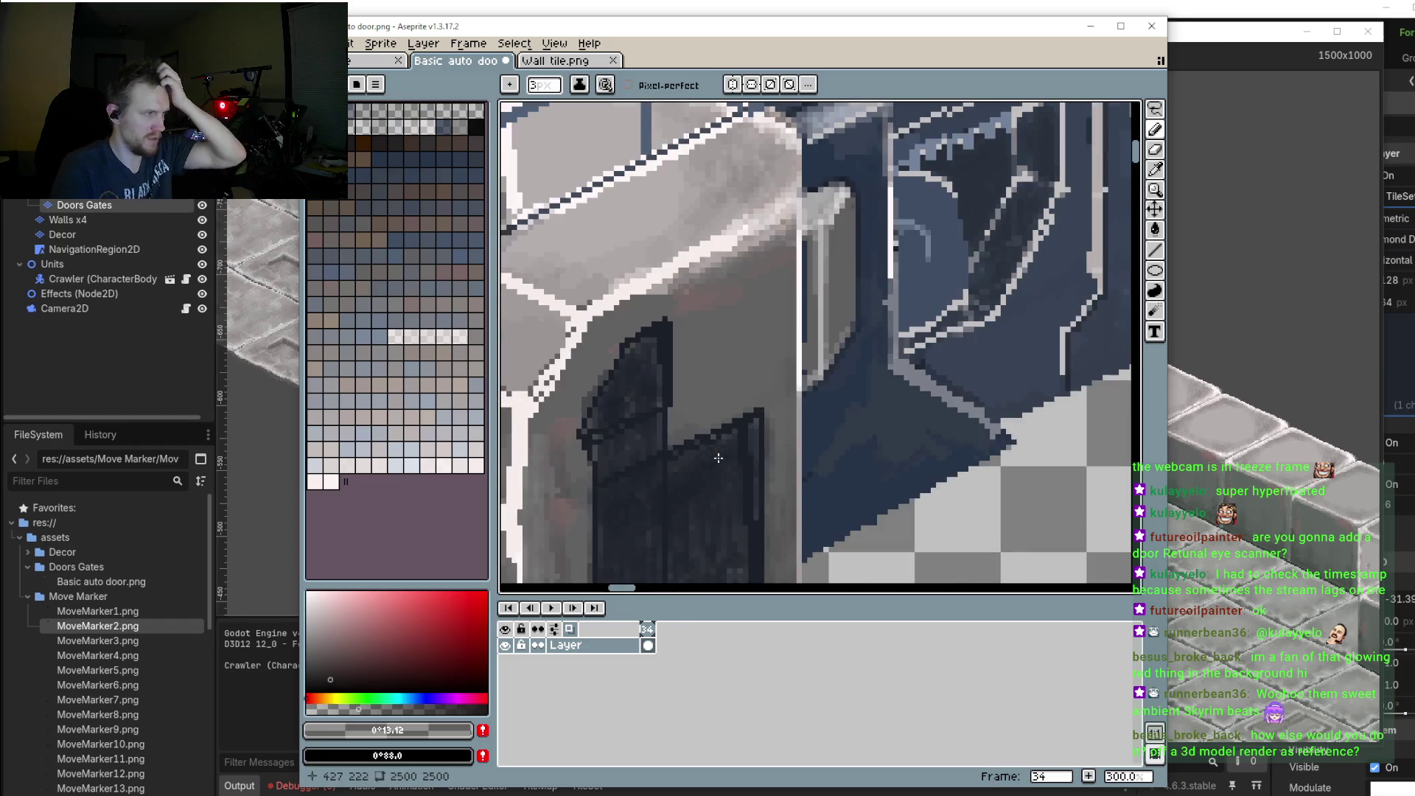
Step: Eyedrop grey #626262 and paint over the left block's dark arch and its spikes
alt+click(741, 352)
mouse_move(652, 361)
mouse_down()
mouse_move(616, 433)
mouse_move(634, 340)
mouse_move(667, 413)
mouse_move(582, 431)
mouse_move(619, 472)
mouse_move(723, 442)
mouse_move(685, 516)
mouse_move(728, 486)
mouse_move(692, 482)
mouse_move(619, 567)
mouse_up()
drag(619, 494, 593, 560)
scroll(735, 459, down, 2)
mouse_move(734, 459)
mouse_down()
mouse_move(686, 434)
mouse_move(771, 413)
mouse_move(766, 483)
mouse_move(619, 472)
mouse_move(703, 481)
mouse_move(634, 524)
mouse_up()
Step: Cover the arch's remaining left strip with grey and zoom out to review
scroll(634, 516, down, 2)
drag(612, 442, 583, 479)
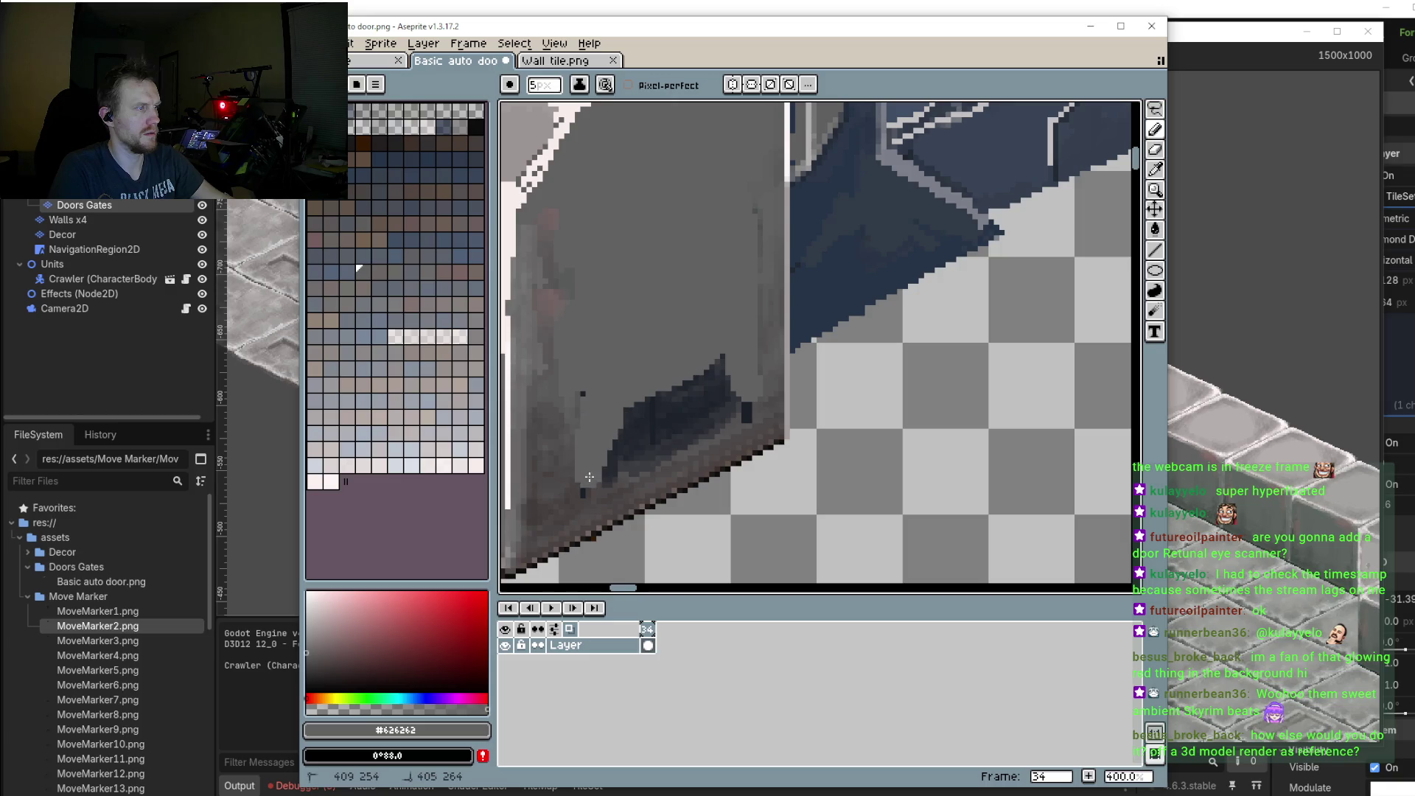
mouse_move(575, 413)
mouse_down()
mouse_move(642, 420)
mouse_move(715, 359)
mouse_move(663, 435)
mouse_move(733, 385)
mouse_move(742, 411)
mouse_move(748, 332)
mouse_move(688, 284)
mouse_up()
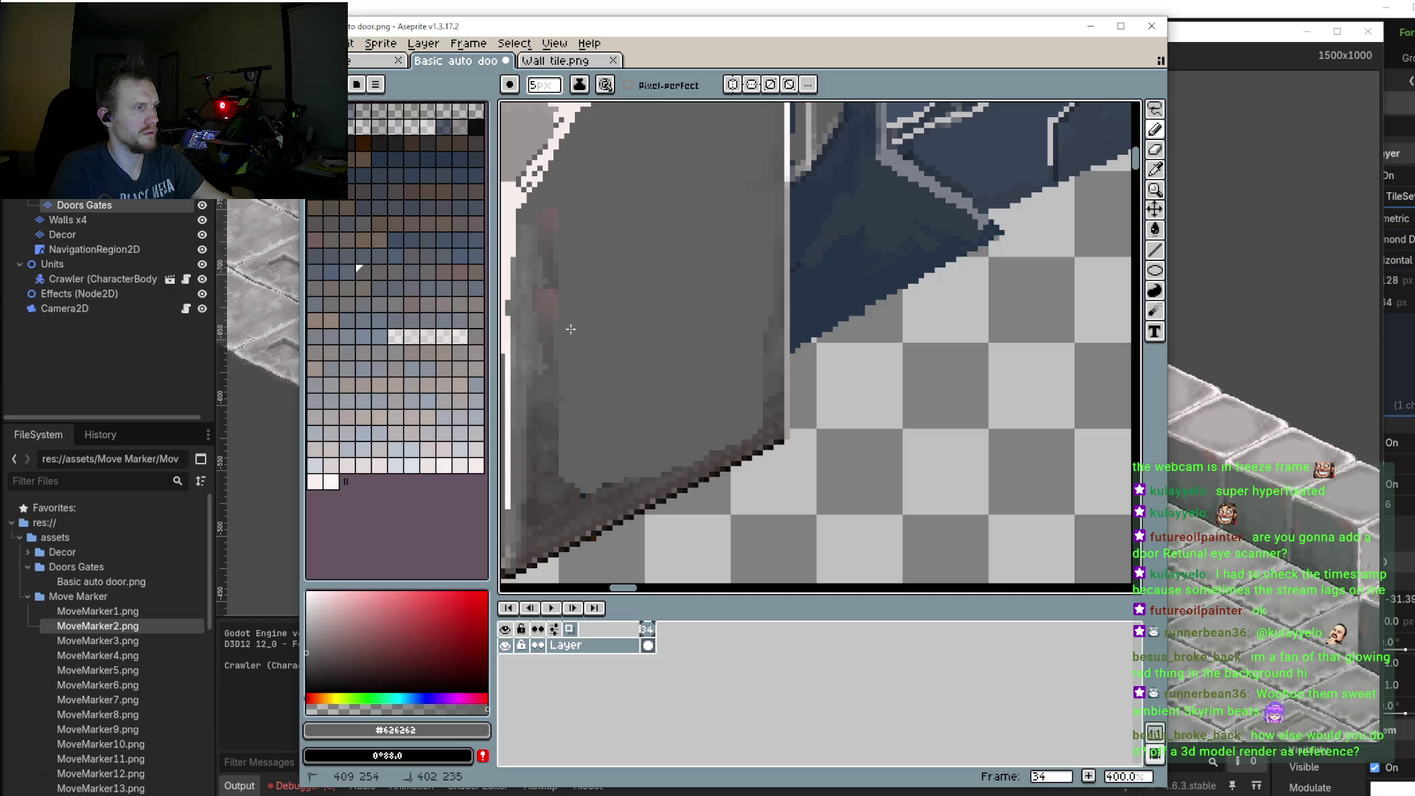
drag(570, 328, 553, 442)
mouse_move(552, 280)
mouse_down()
mouse_move(541, 450)
mouse_move(593, 508)
mouse_up()
scroll(646, 440, down, 1)
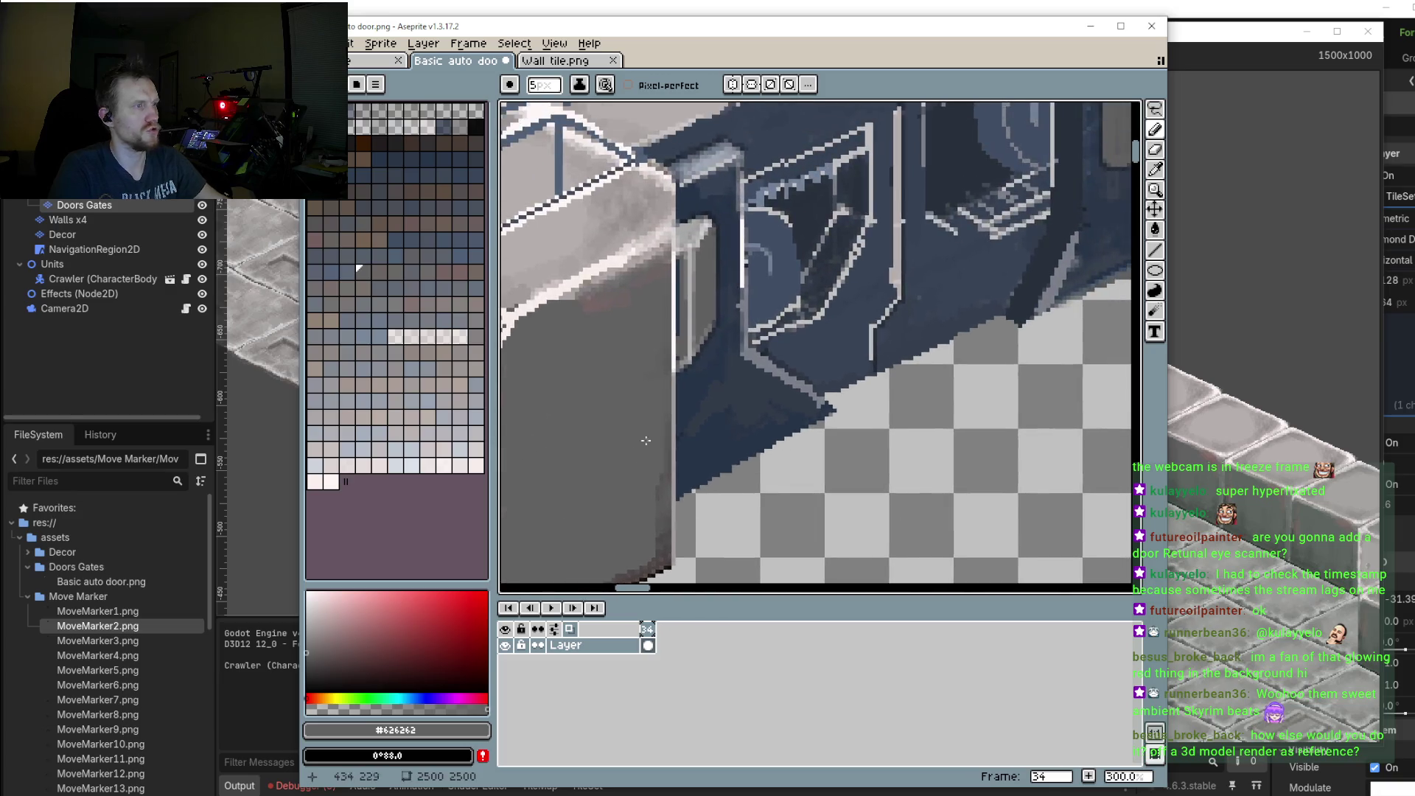
scroll(645, 440, down, 1)
scroll(663, 442, down, 1)
scroll(701, 444, down, 1)
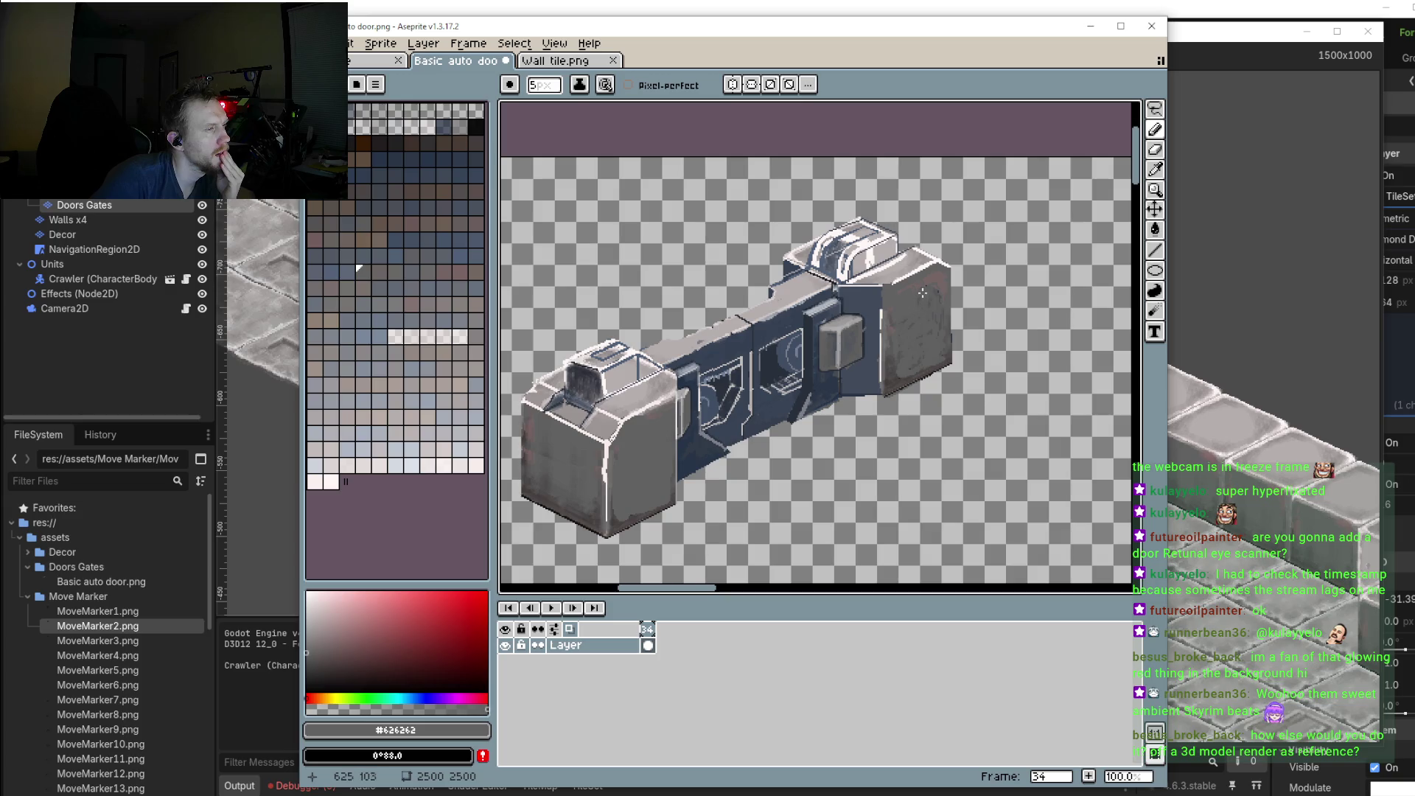
scroll(928, 331, up, 1)
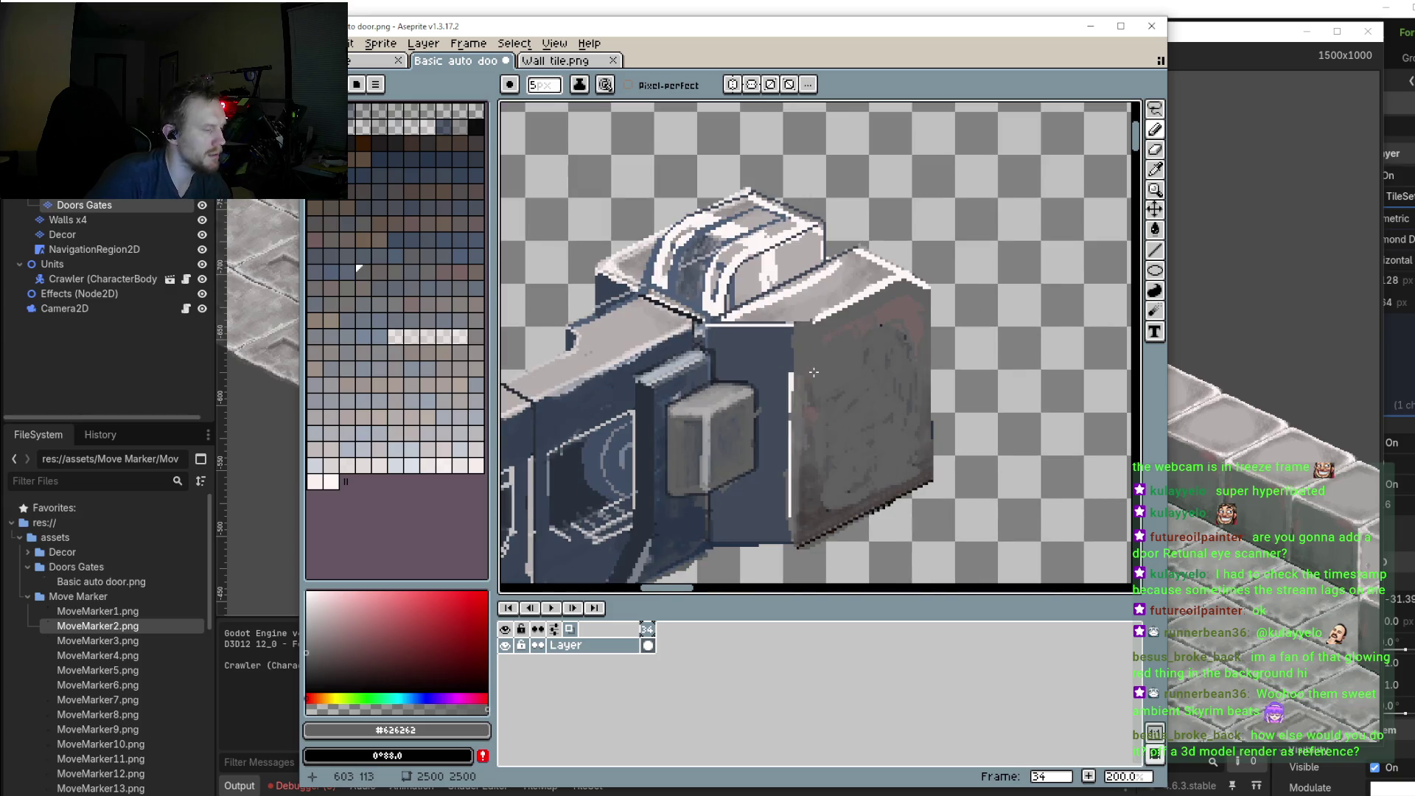
Step: Pick dark blue-grey #404a5a as a 3px outline colour, undoing a stray pencil stroke
scroll(879, 343, up, 1)
key(i)
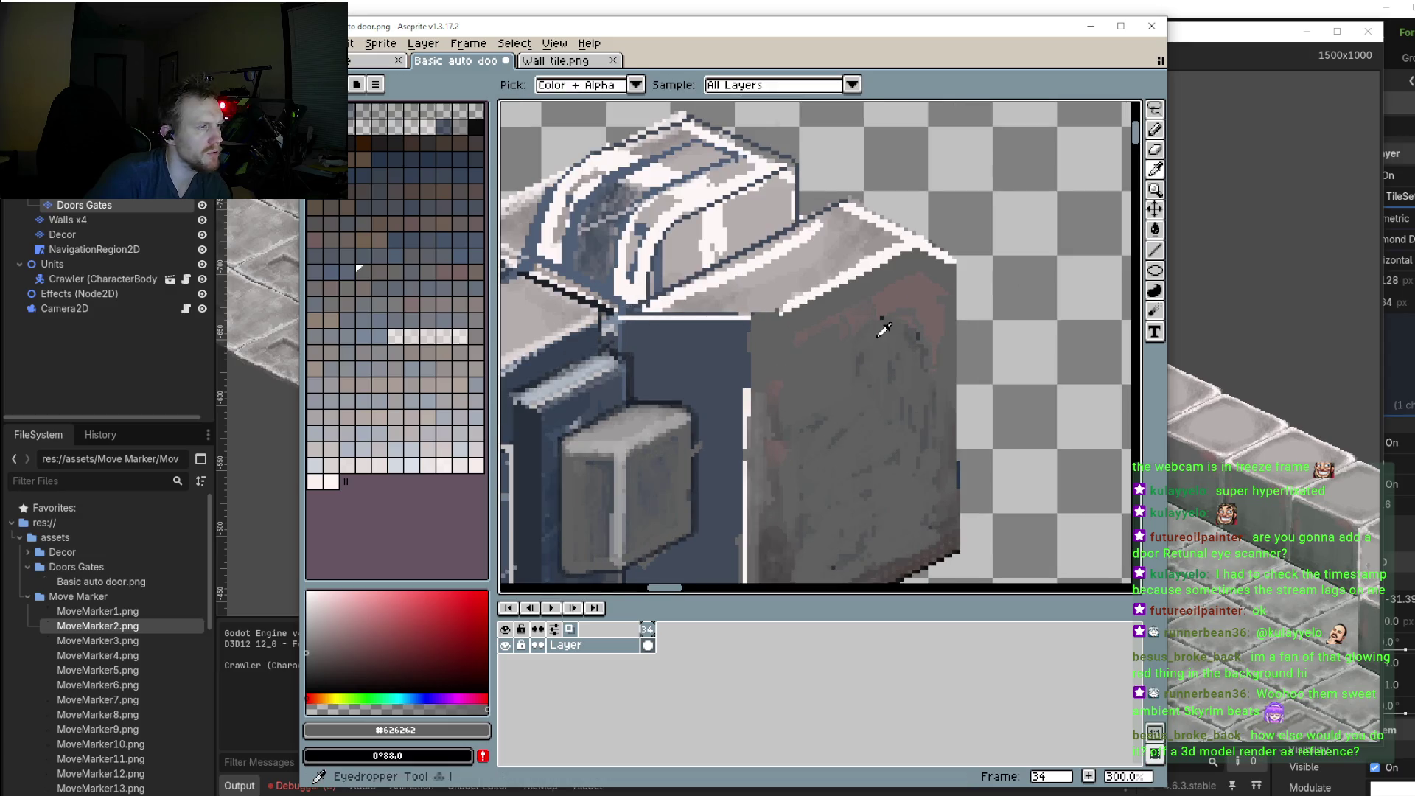
click(912, 352)
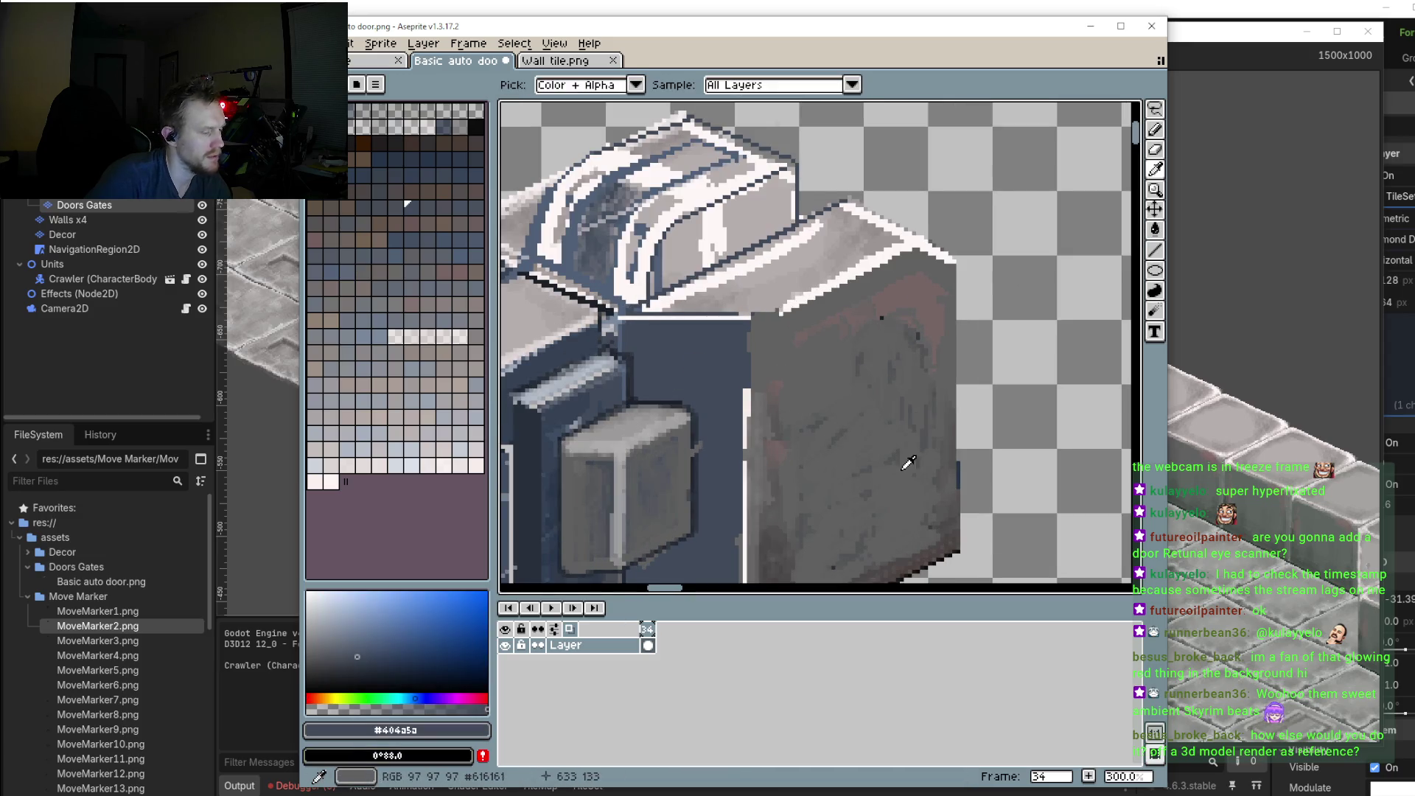
key(b)
key(minus)
key(minus)
scroll(848, 361, up, 1)
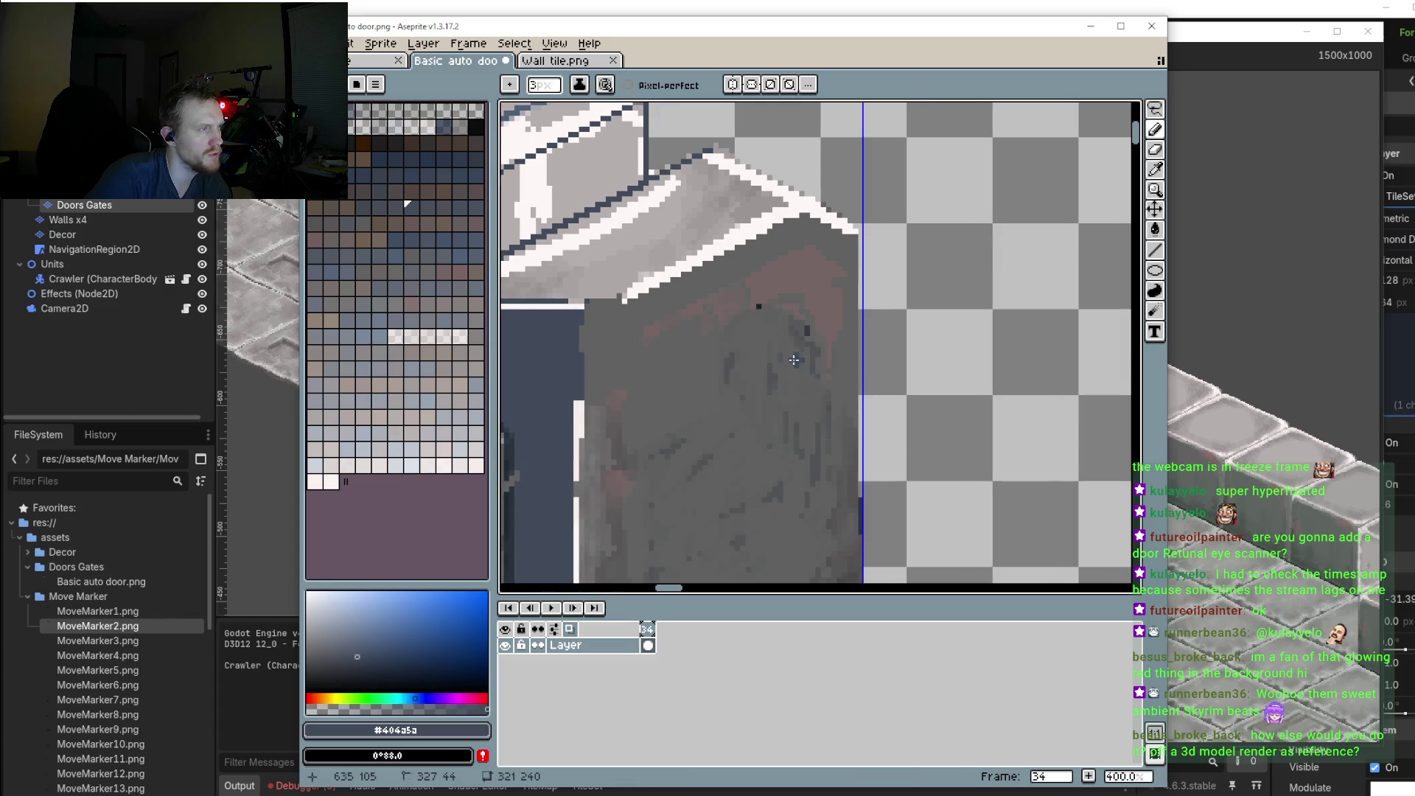
click(360, 670)
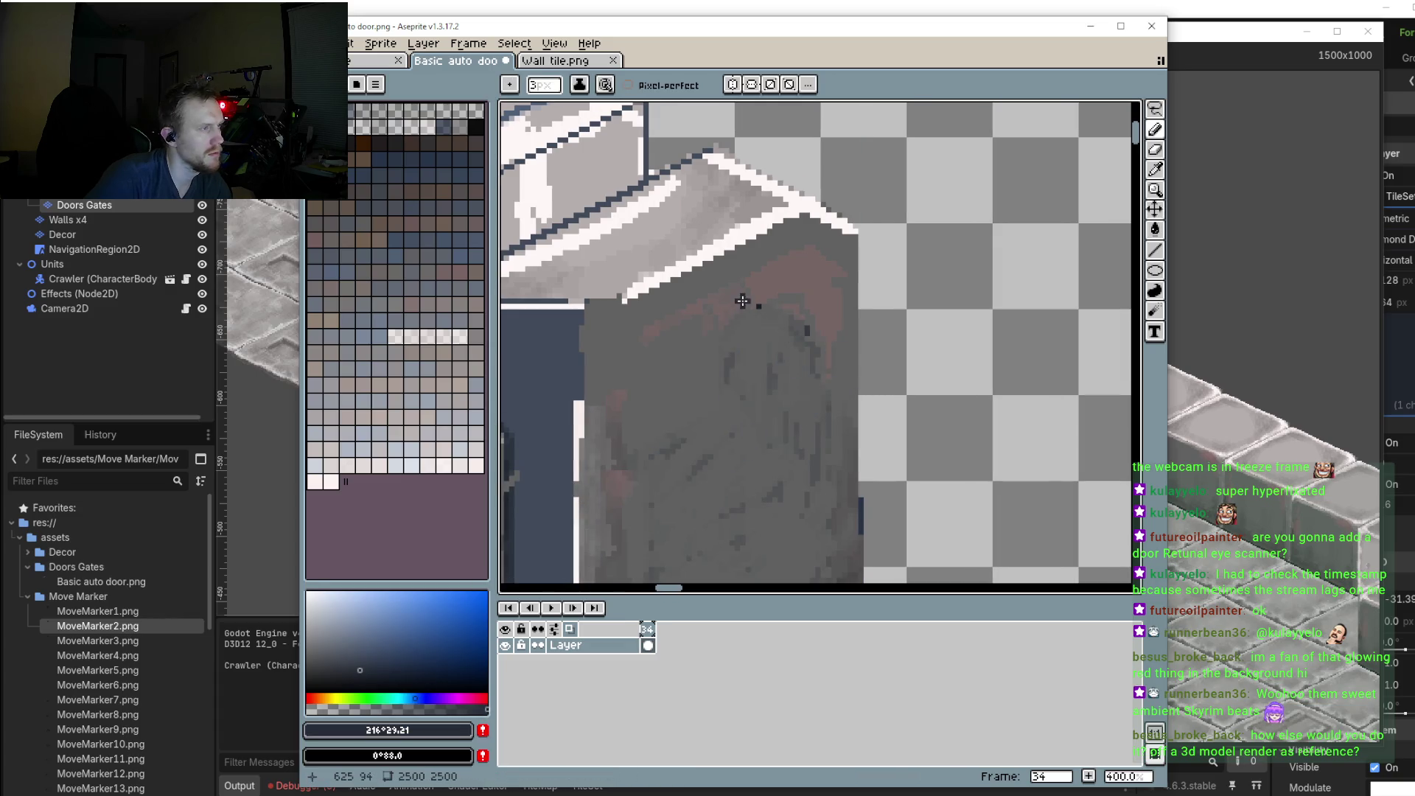
mouse_move(743, 300)
mouse_down()
mouse_move(818, 314)
mouse_move(826, 331)
mouse_up()
click(1154, 250)
key(ctrl+z)
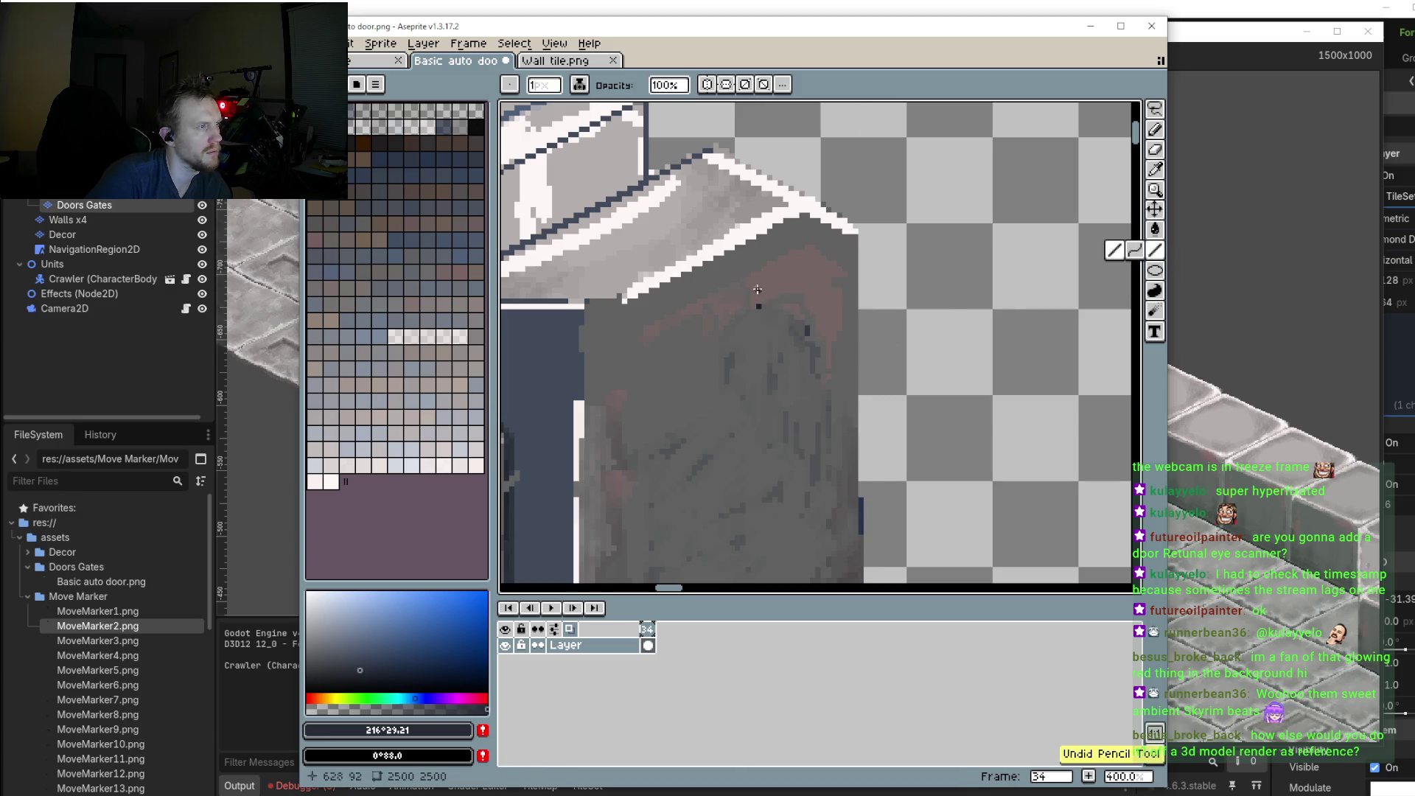
Step: Draw the panel's dark outline: bottom diagonal, vertical edge, short diagonal and a vertical divider
mouse_move(732, 294)
mouse_down()
mouse_move(815, 322)
mouse_move(839, 243)
mouse_move(748, 276)
mouse_move(763, 151)
mouse_move(767, 454)
mouse_move(915, 414)
mouse_move(943, 375)
mouse_up()
drag(942, 131, 941, 365)
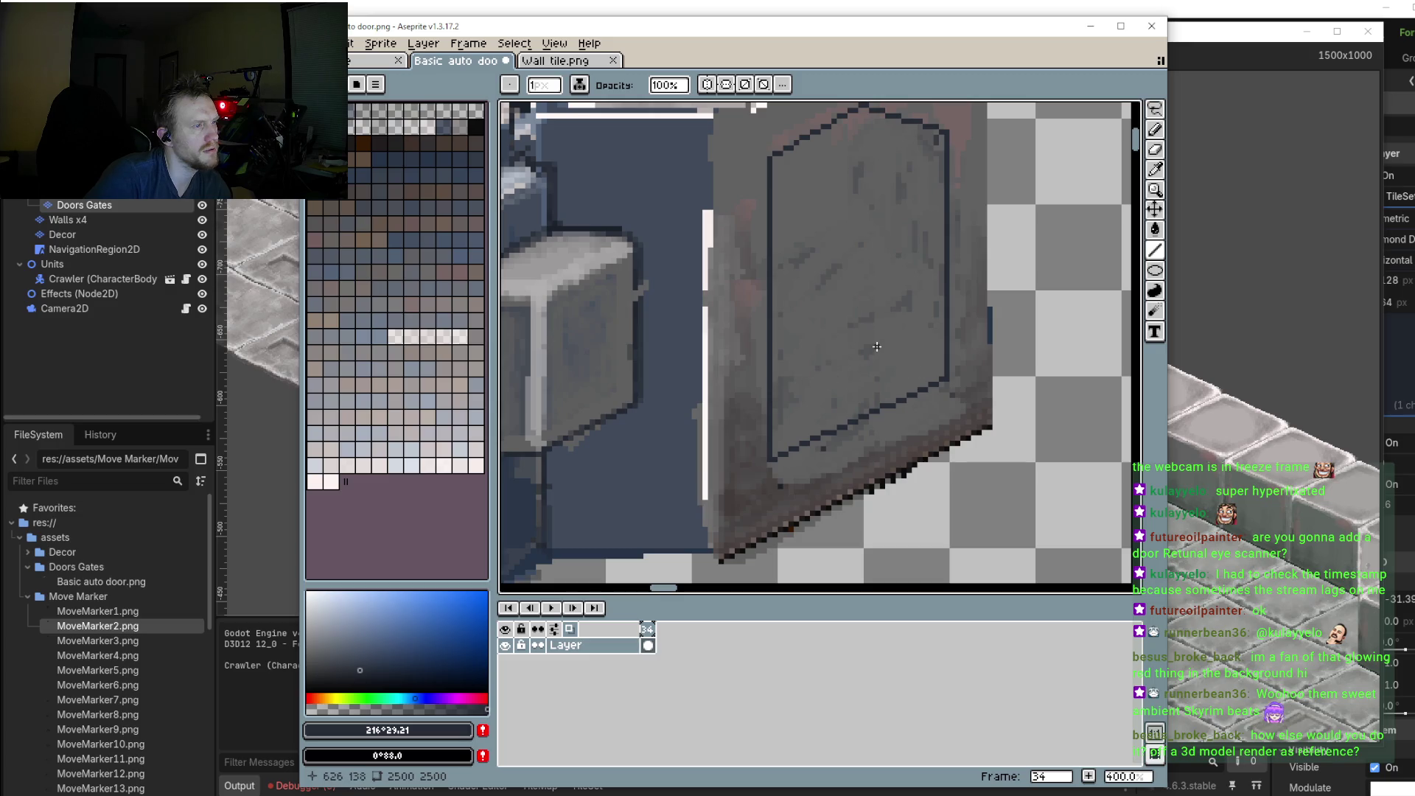
drag(876, 347, 908, 376)
scroll(909, 376, down, 2)
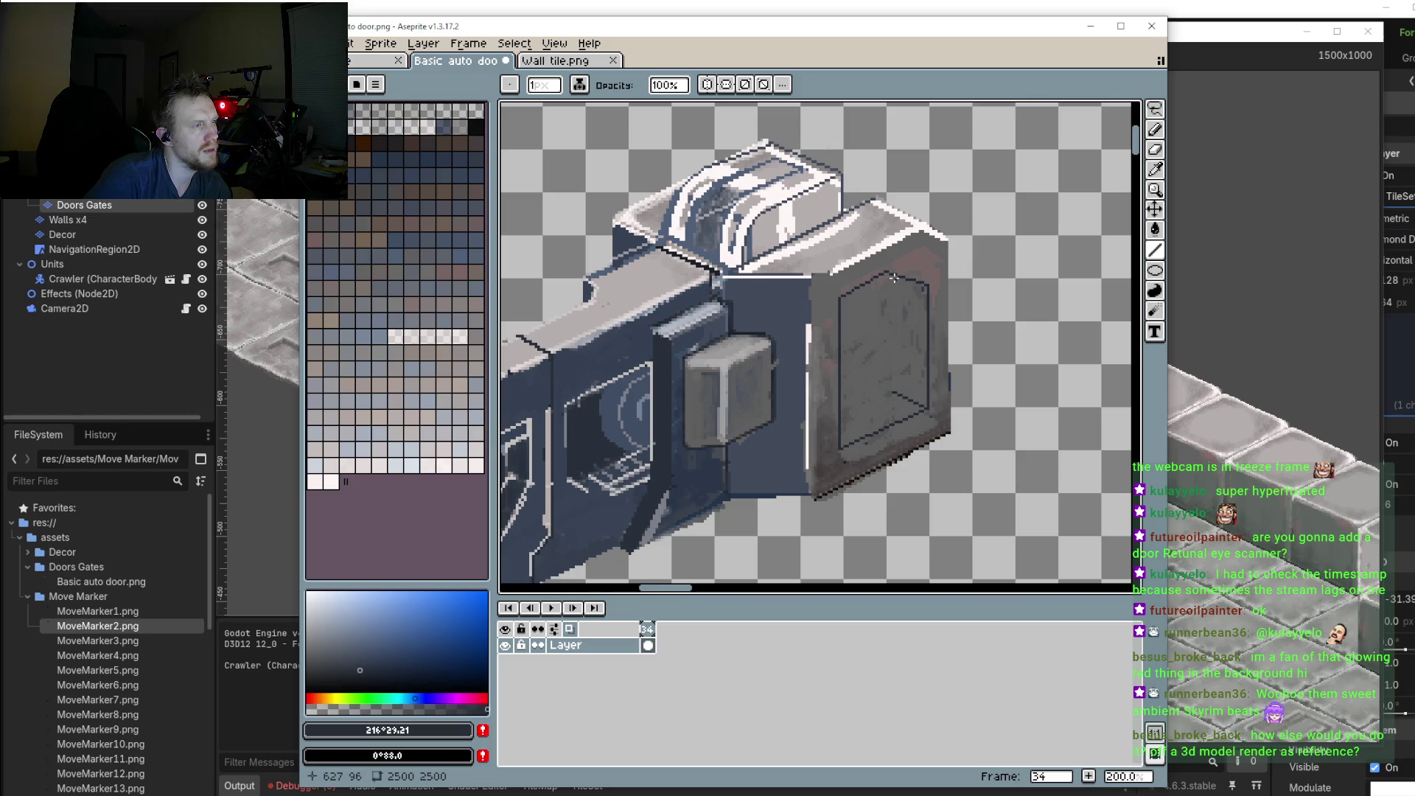
mouse_move(894, 278)
mouse_down()
mouse_move(899, 391)
mouse_move(860, 428)
mouse_up()
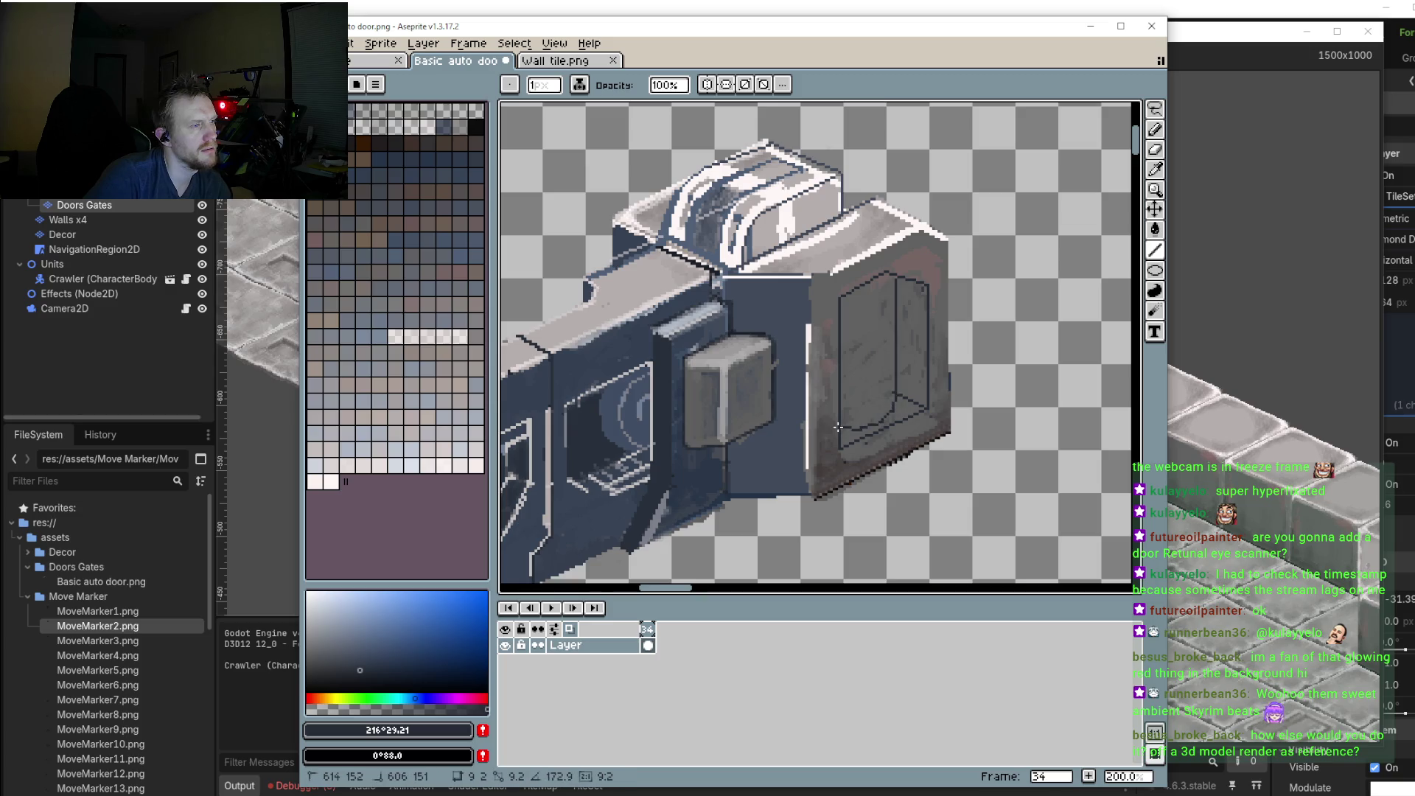
scroll(855, 430, down, 4)
Step: Add dark lines to the panel: a vertical frame line, a long diagonal crossbar and a short vertical
scroll(825, 435, up, 1)
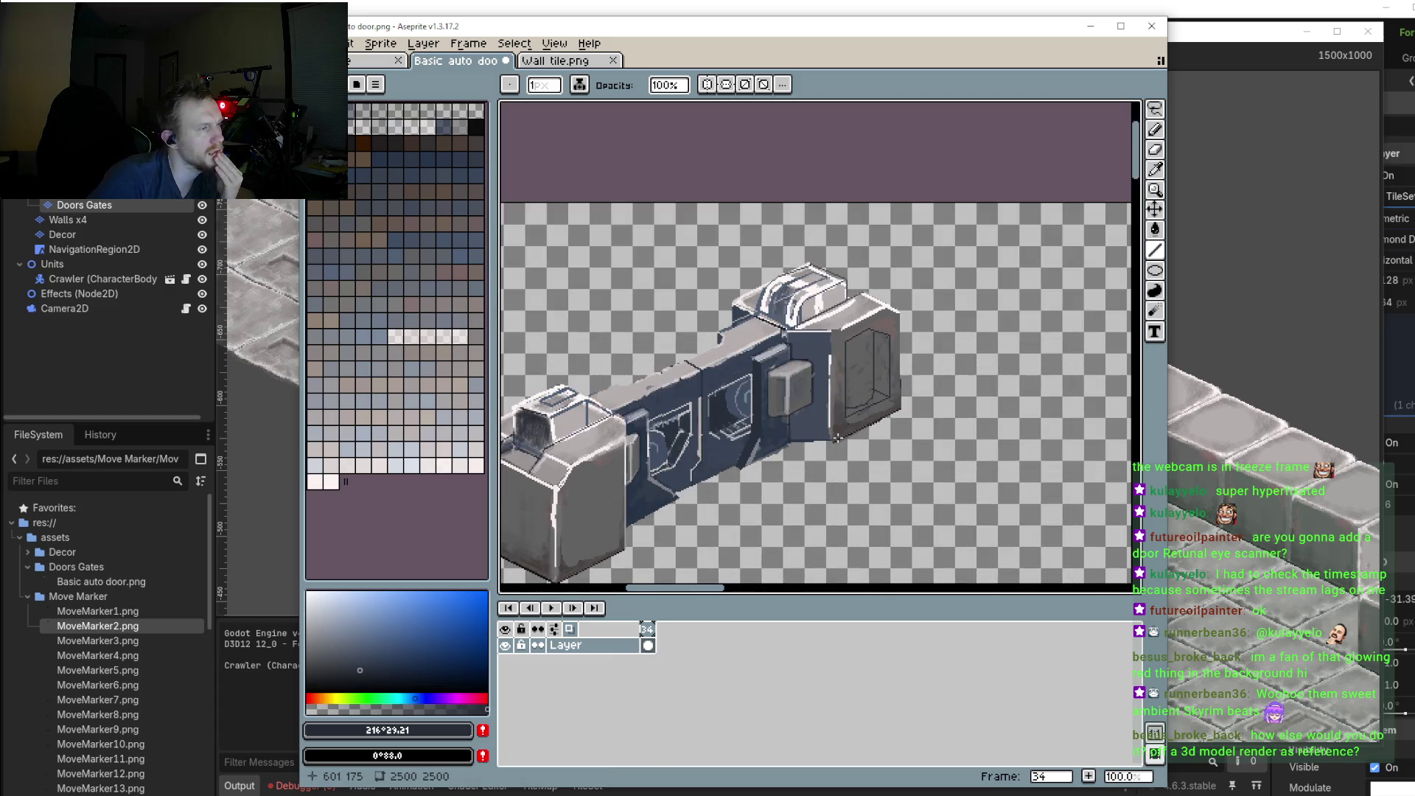
scroll(829, 438, up, 1)
drag(851, 388, 891, 377)
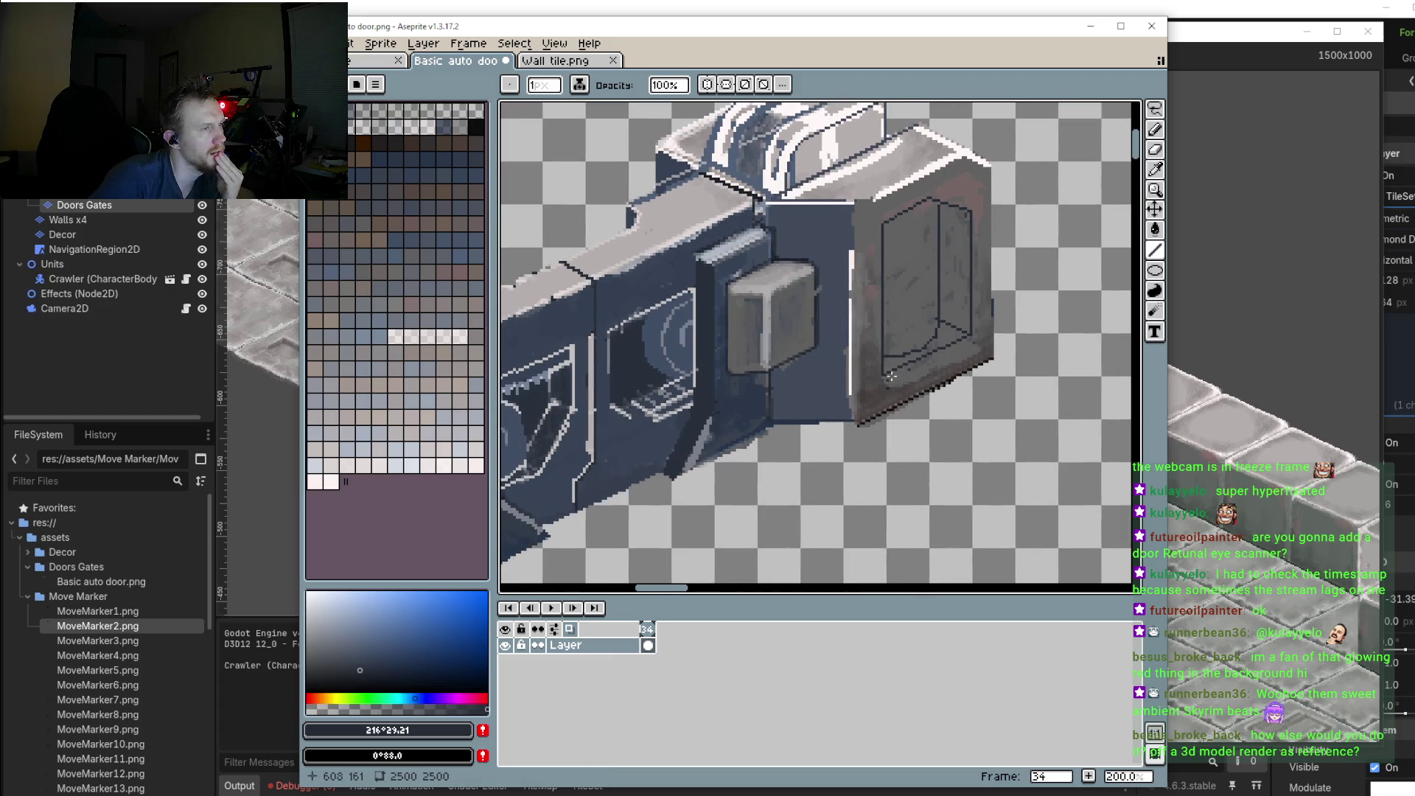
drag(923, 237, 1044, 177)
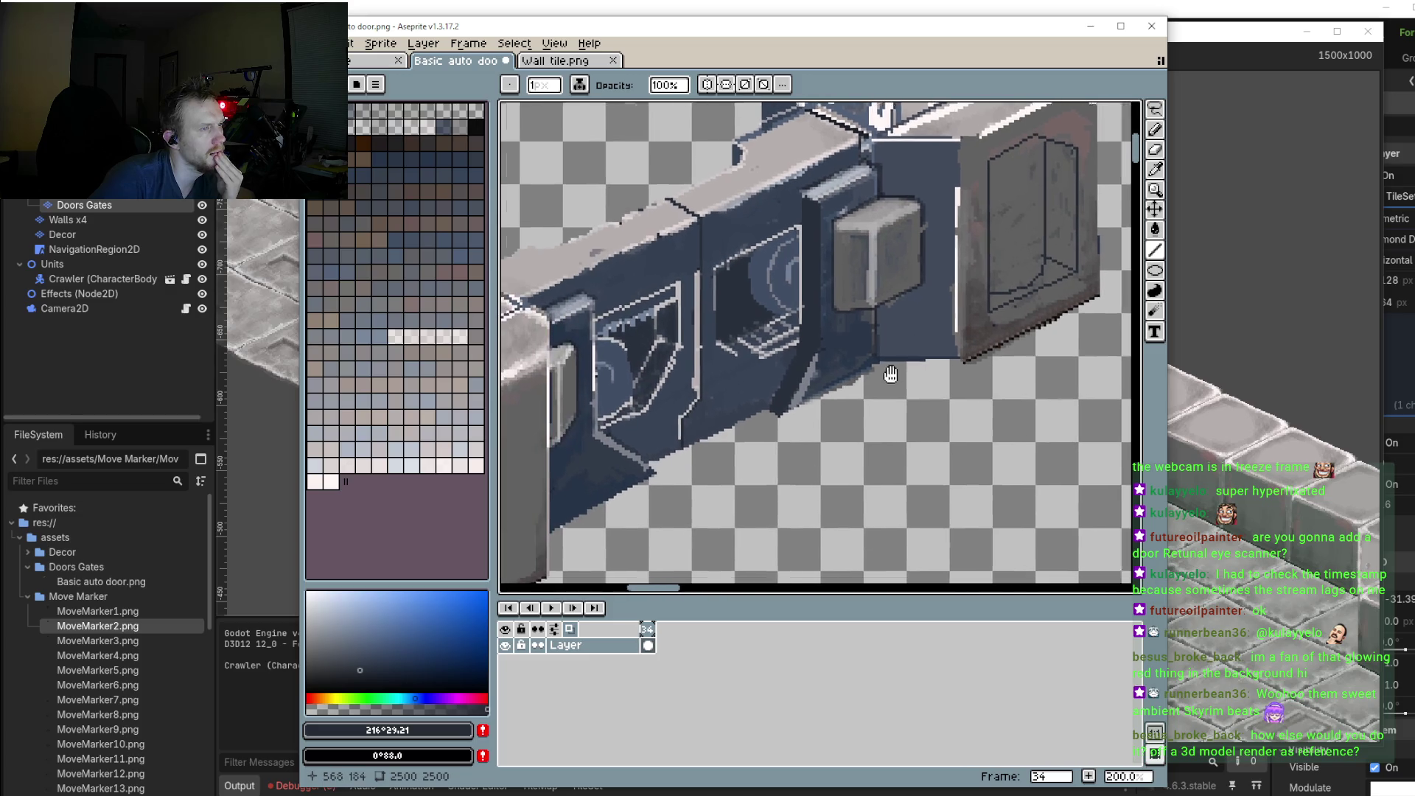
scroll(871, 413, down, 1)
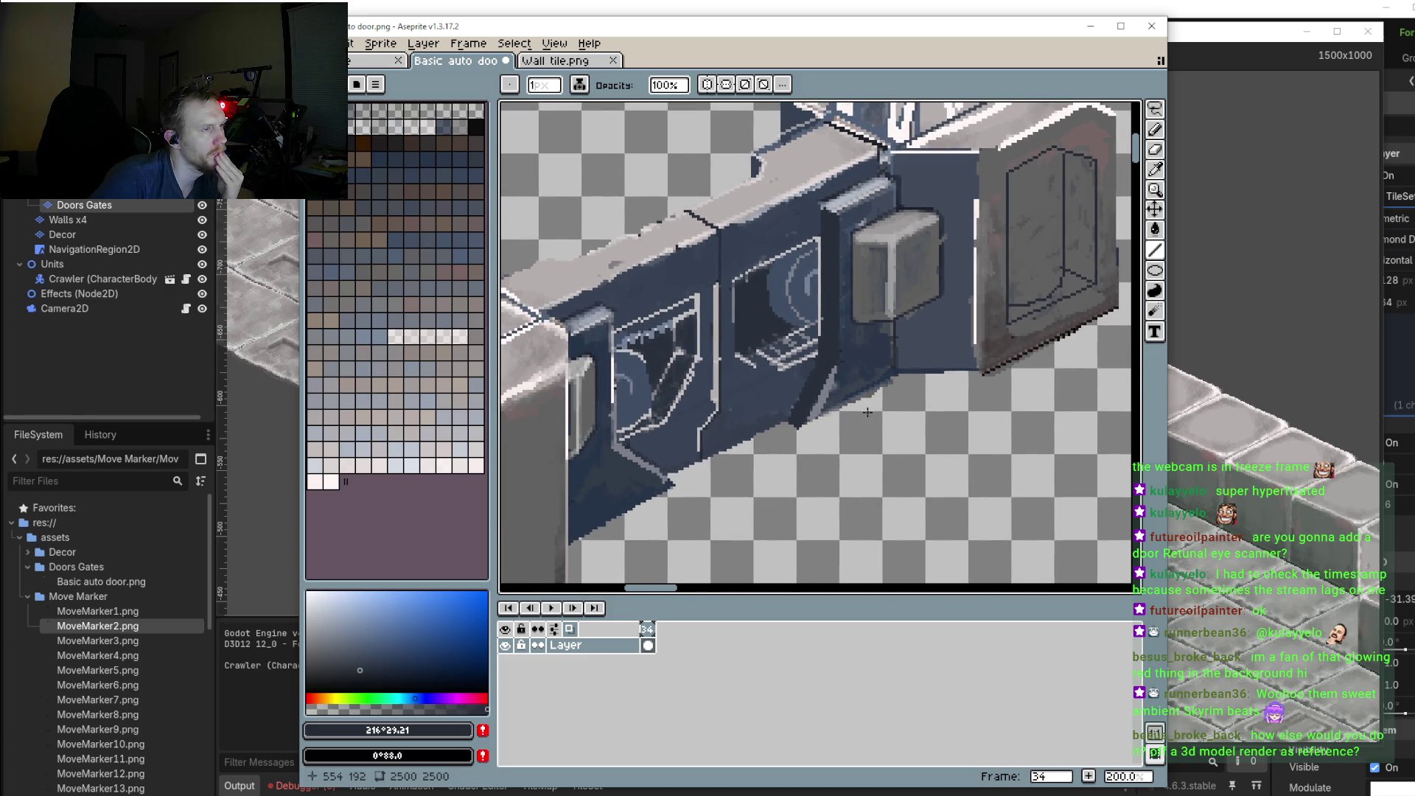
scroll(868, 412, down, 1)
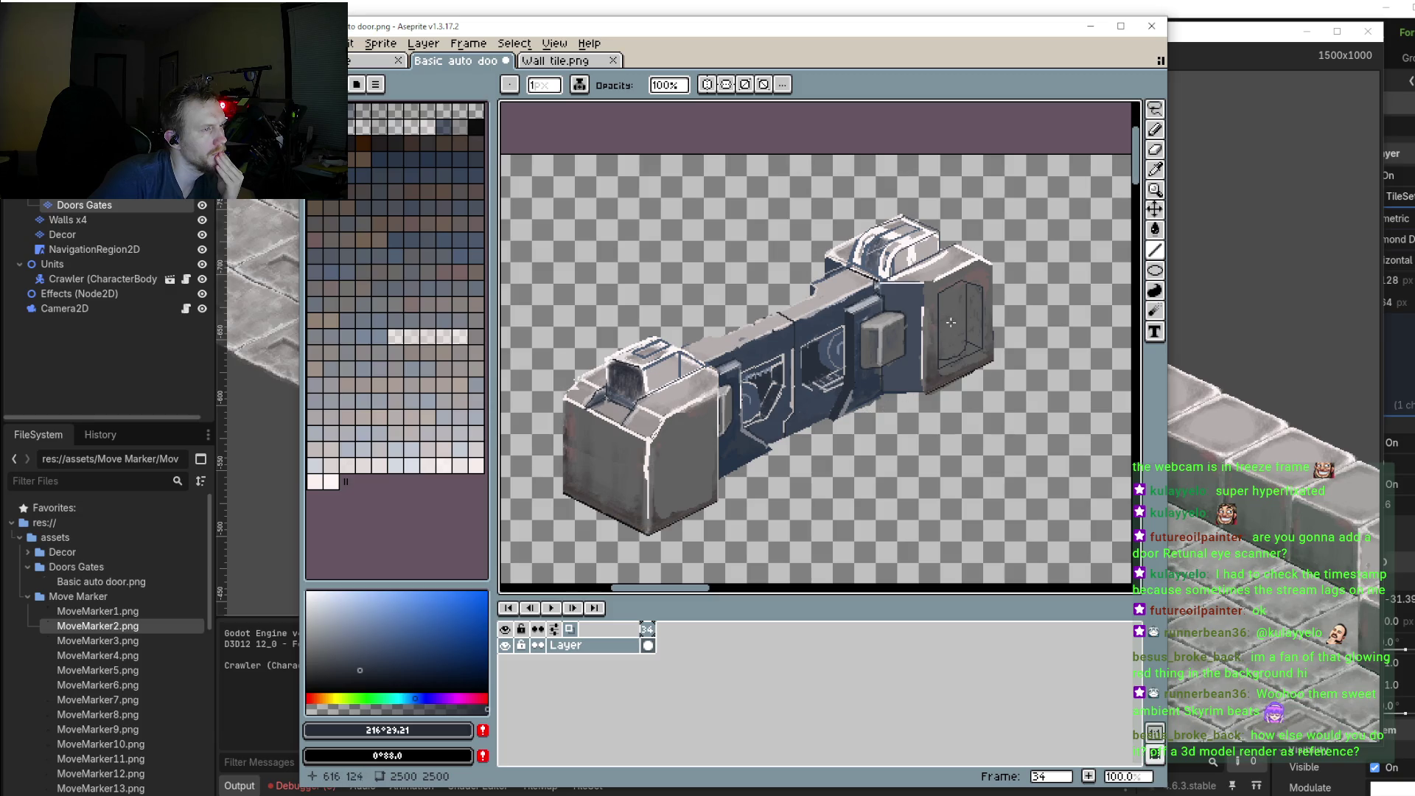
scroll(963, 319, up, 1)
scroll(948, 238, up, 1)
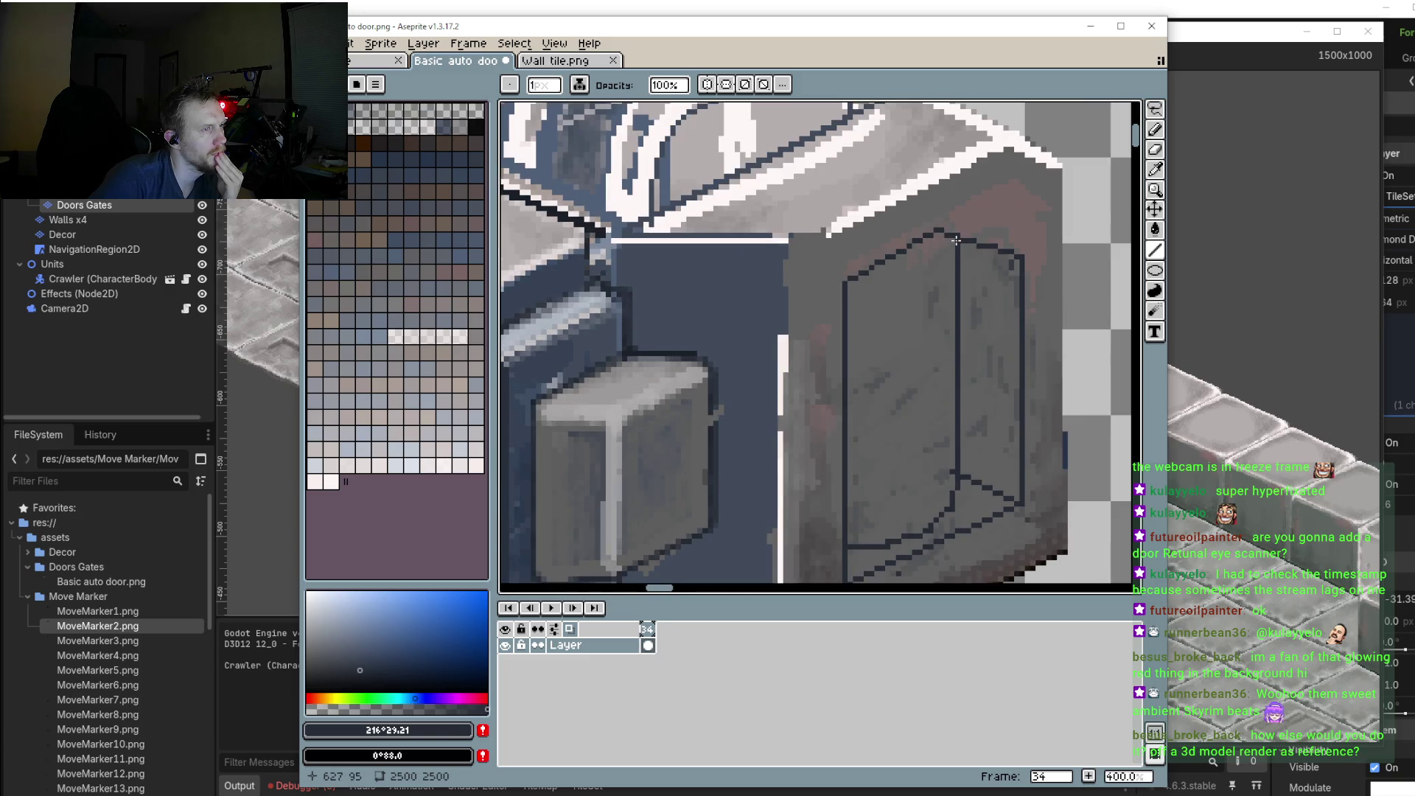
drag(956, 241, 953, 481)
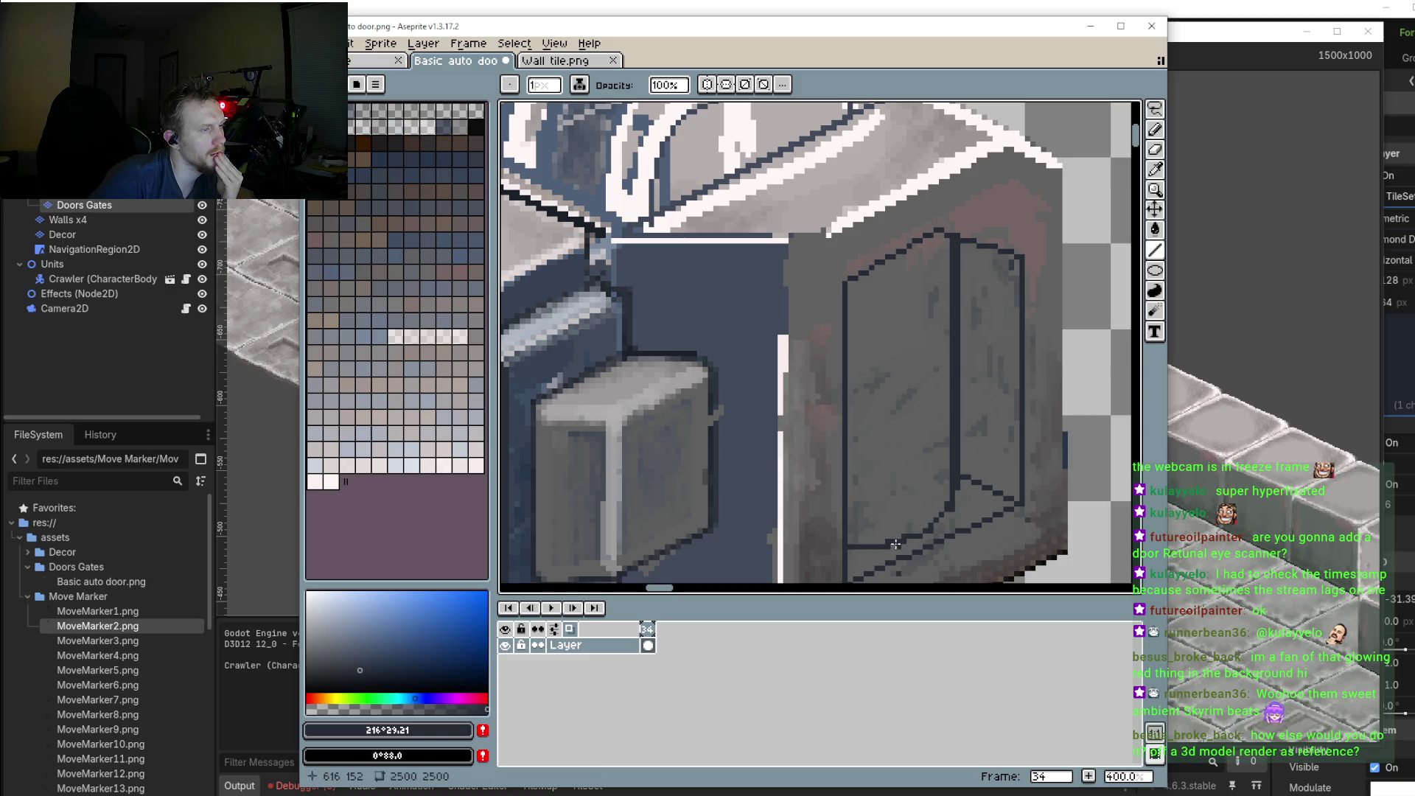
scroll(921, 490, down, 1)
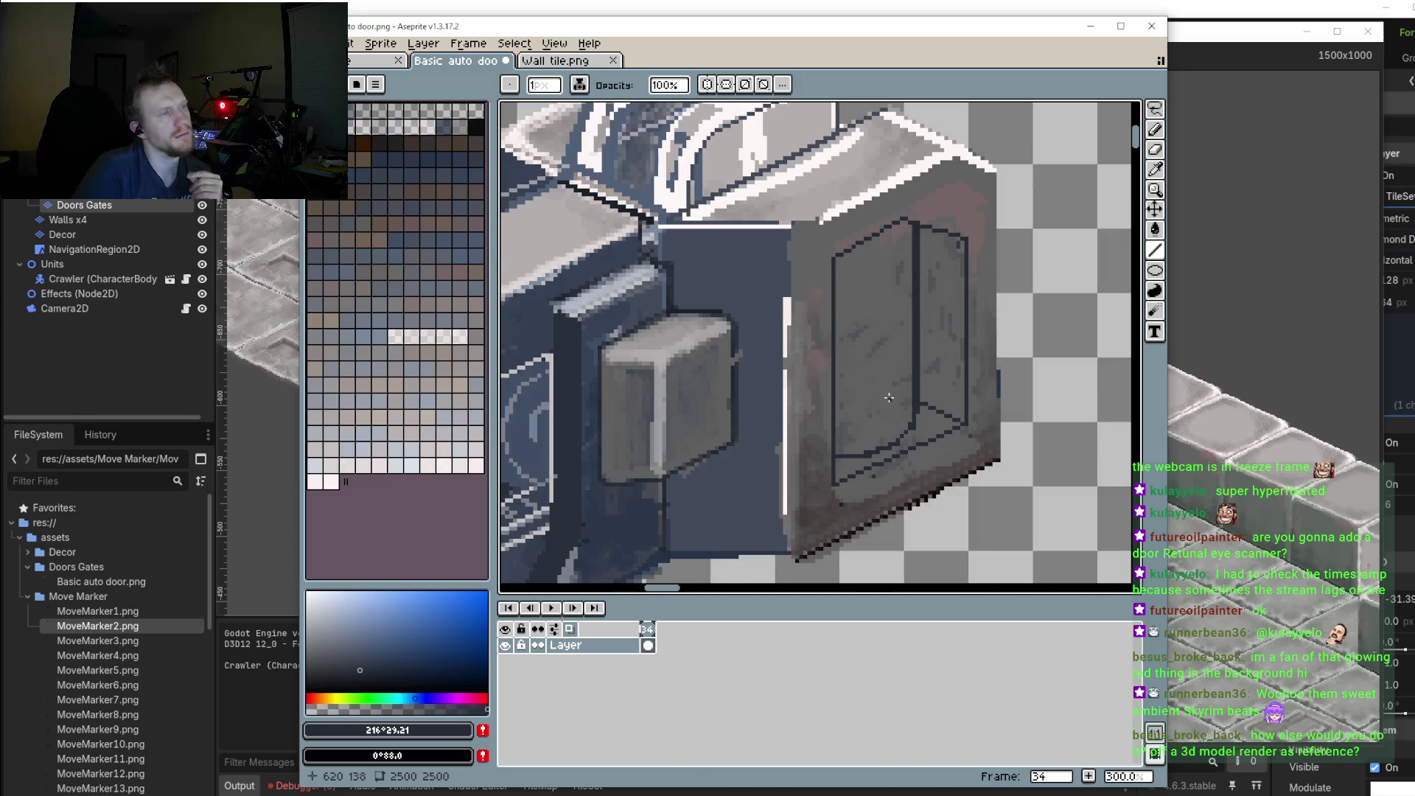
scroll(899, 398, down, 1)
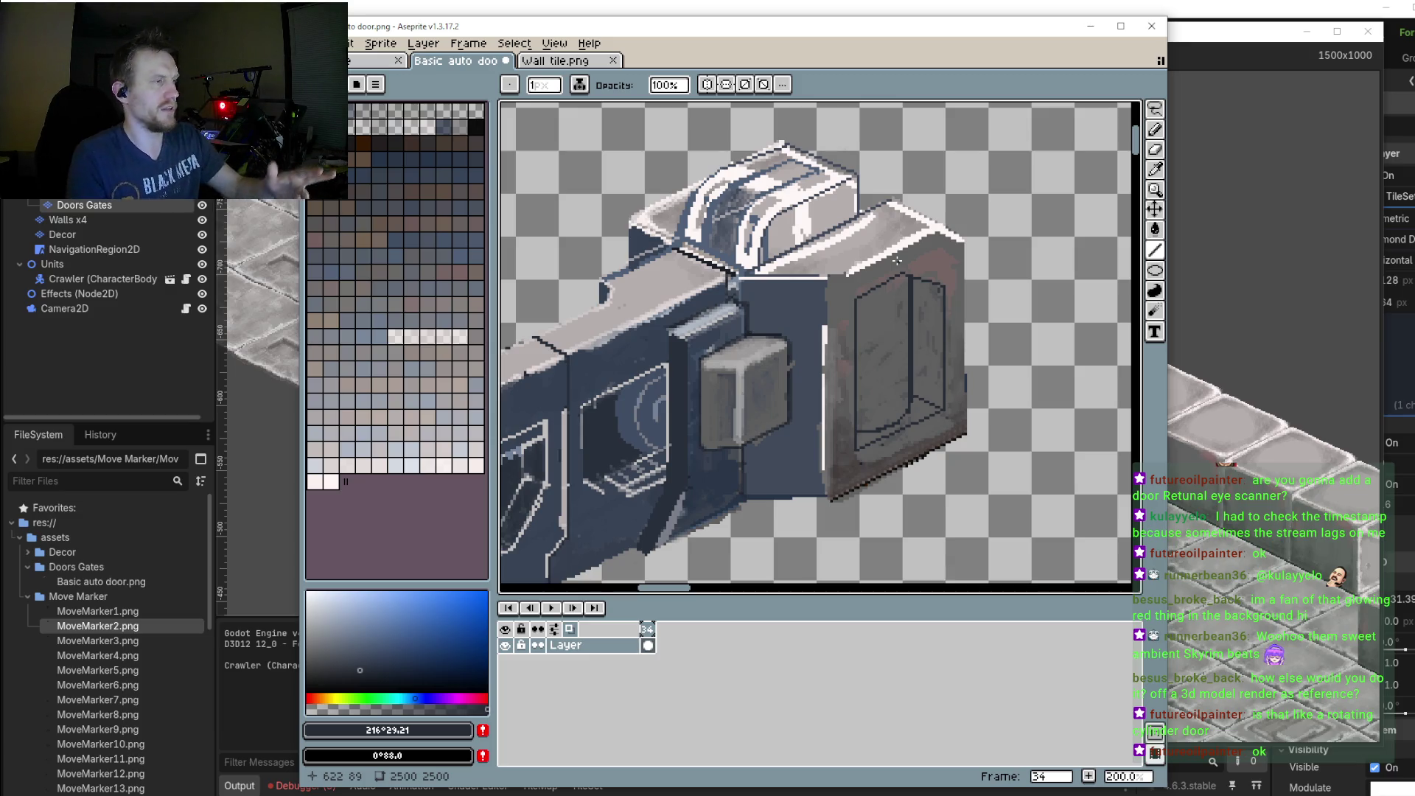
scroll(926, 326, down, 1)
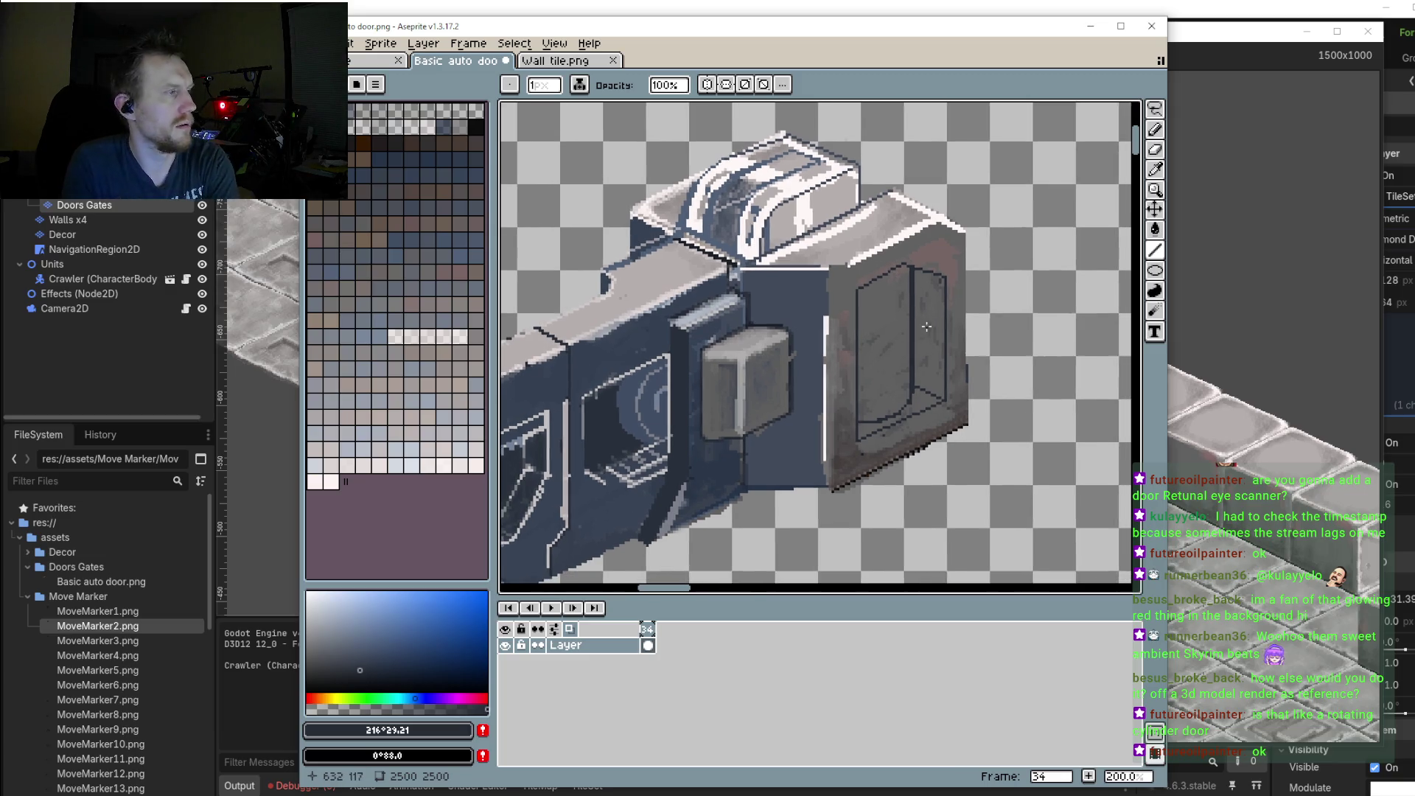
scroll(926, 327, down, 4)
scroll(855, 394, up, 4)
scroll(855, 395, up, 2)
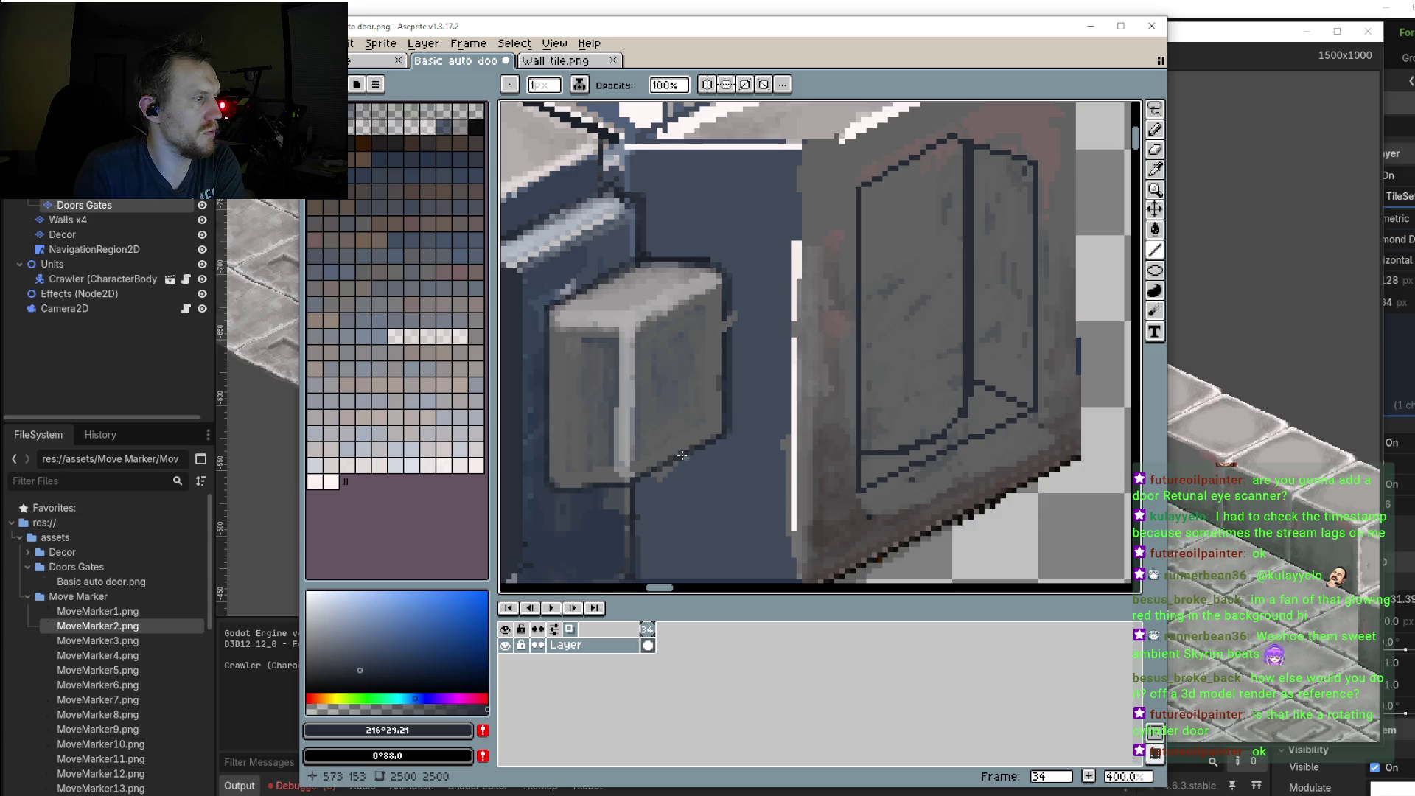
drag(682, 455, 1040, 259)
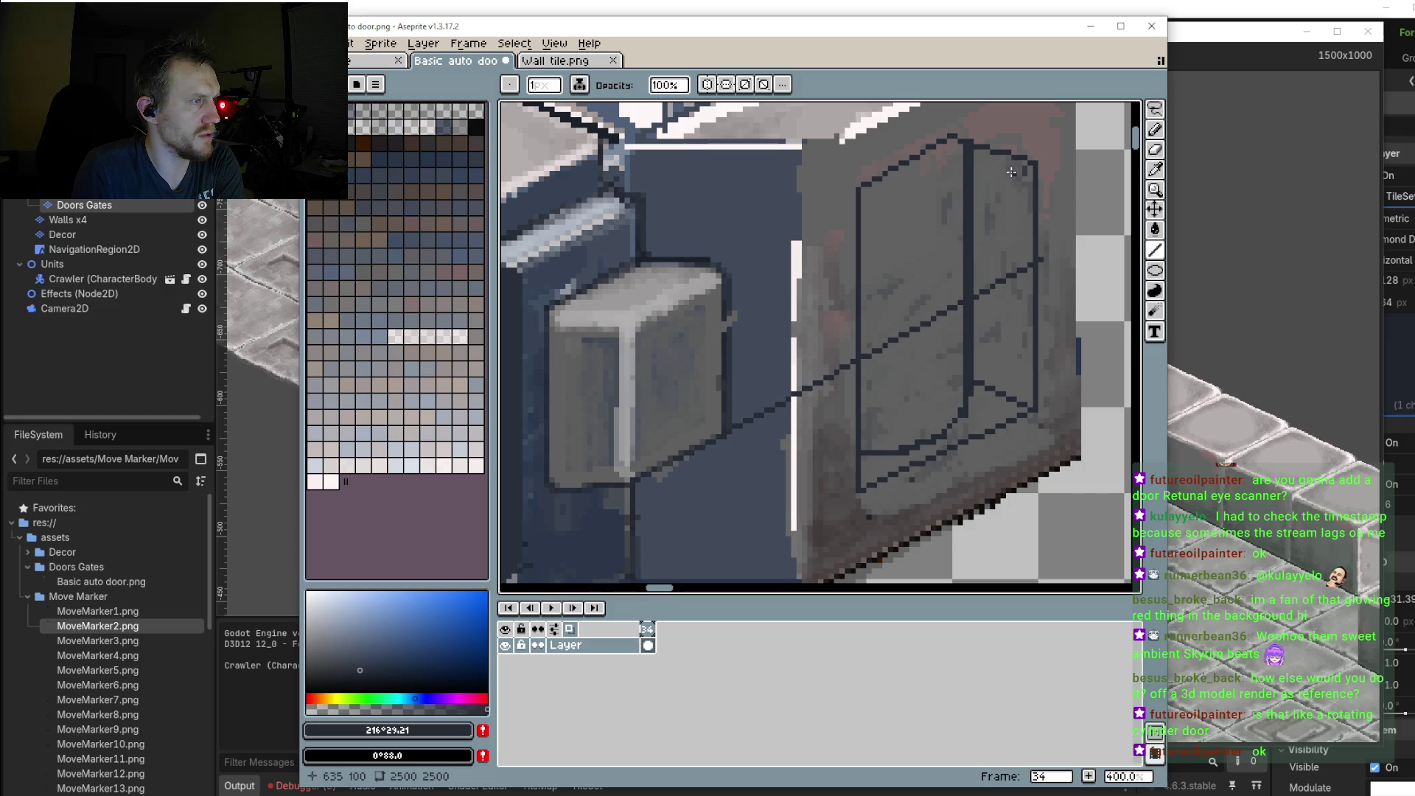
drag(1014, 161, 1014, 270)
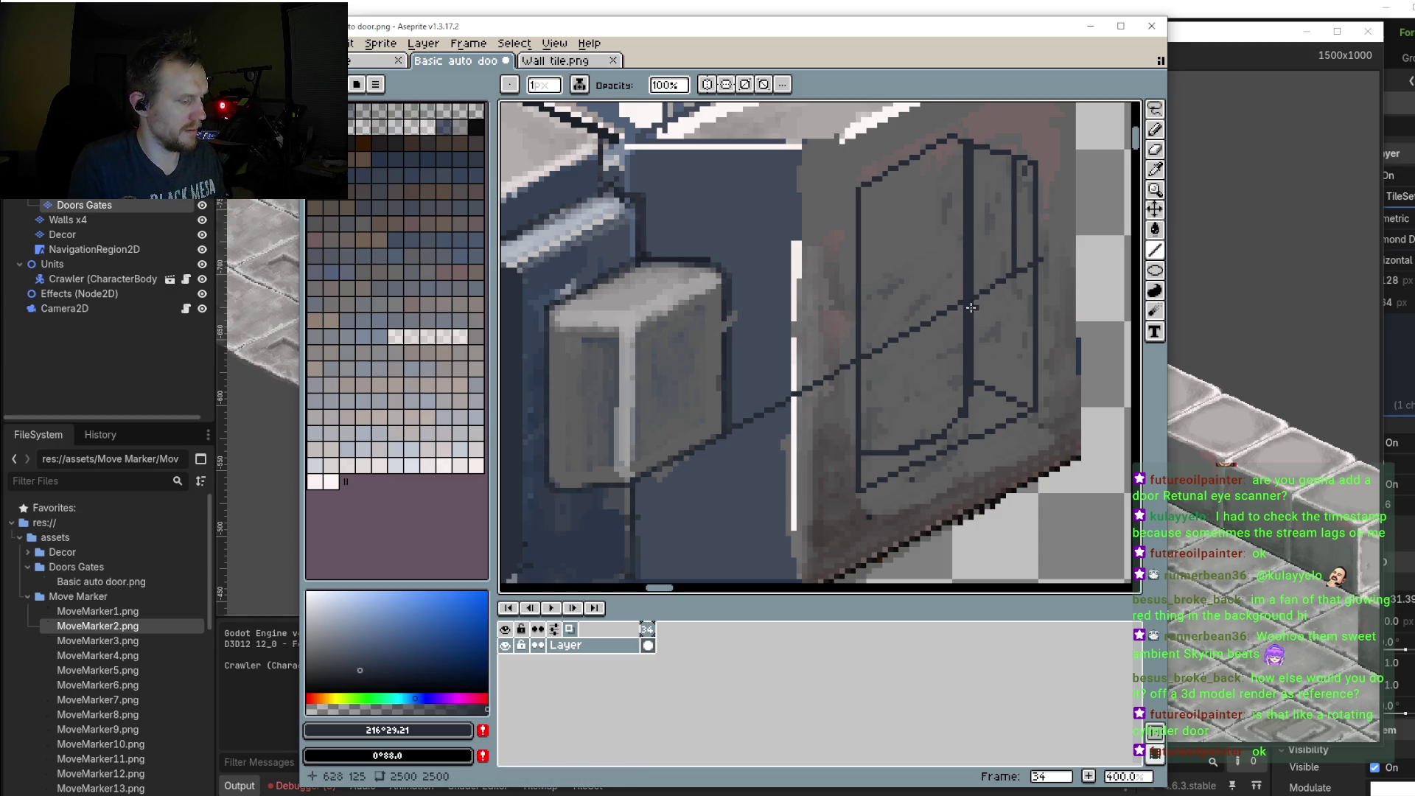
Step: Sample several greys from the door and touch up a small grey mark on the panel
key(i)
alt+click(783, 368)
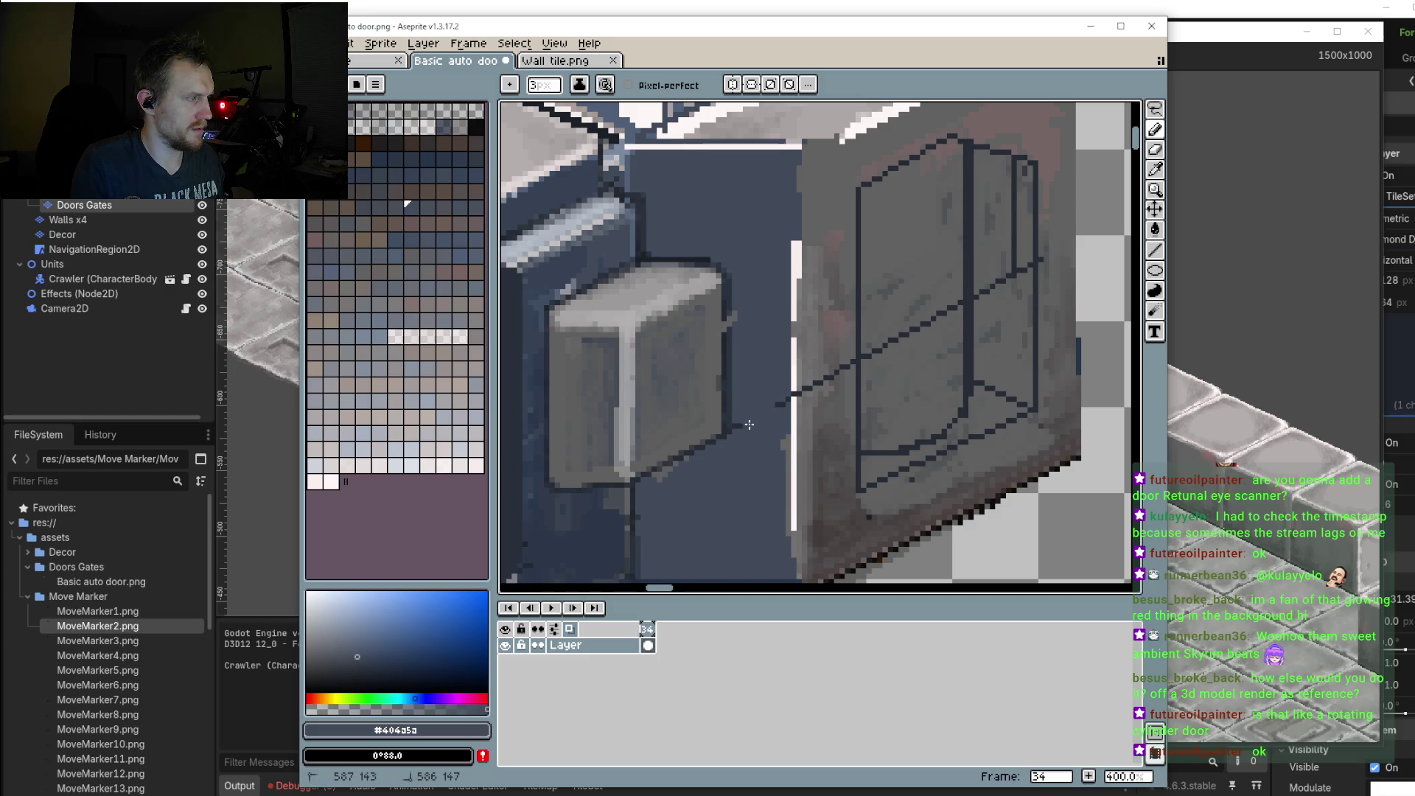
alt+click(810, 395)
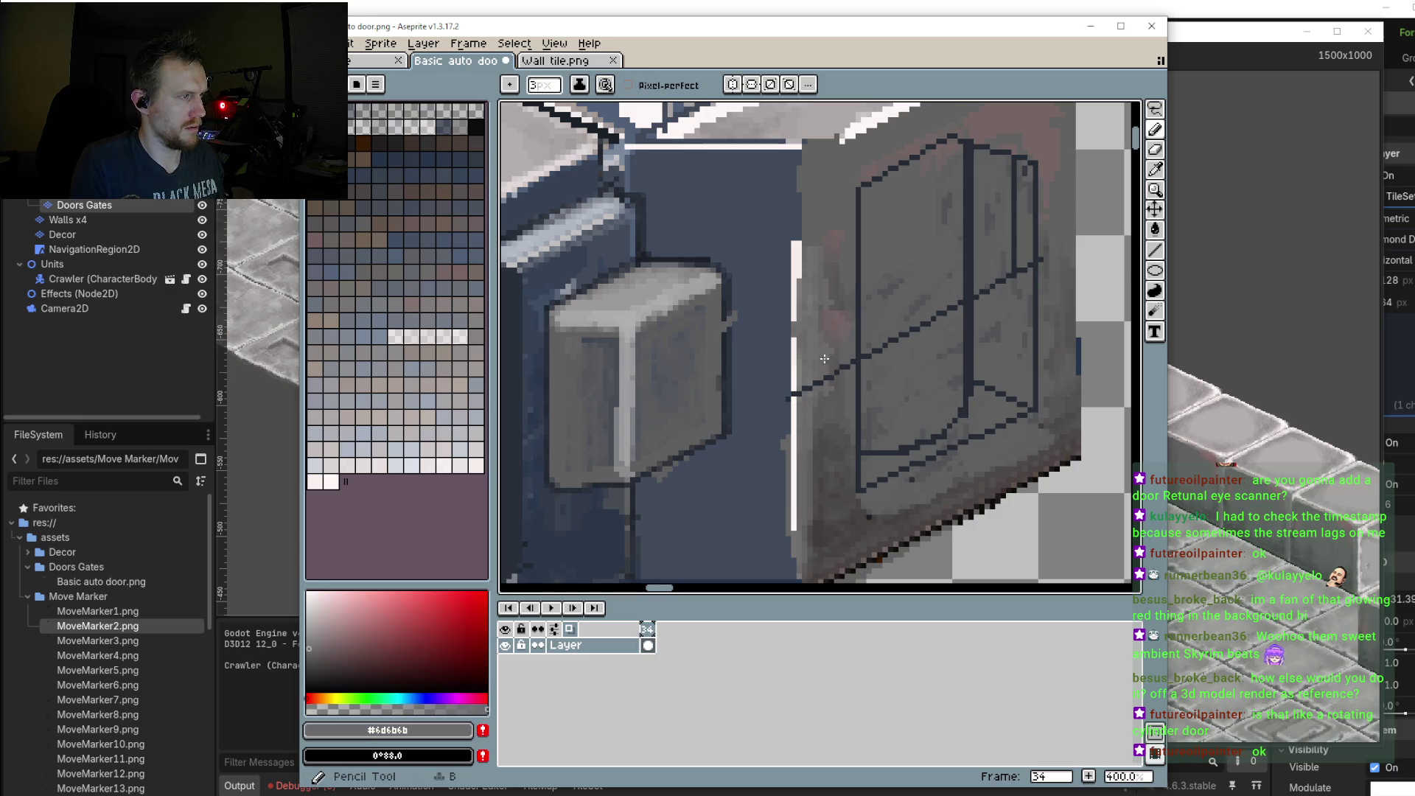
alt+click(931, 298)
alt+click(982, 263)
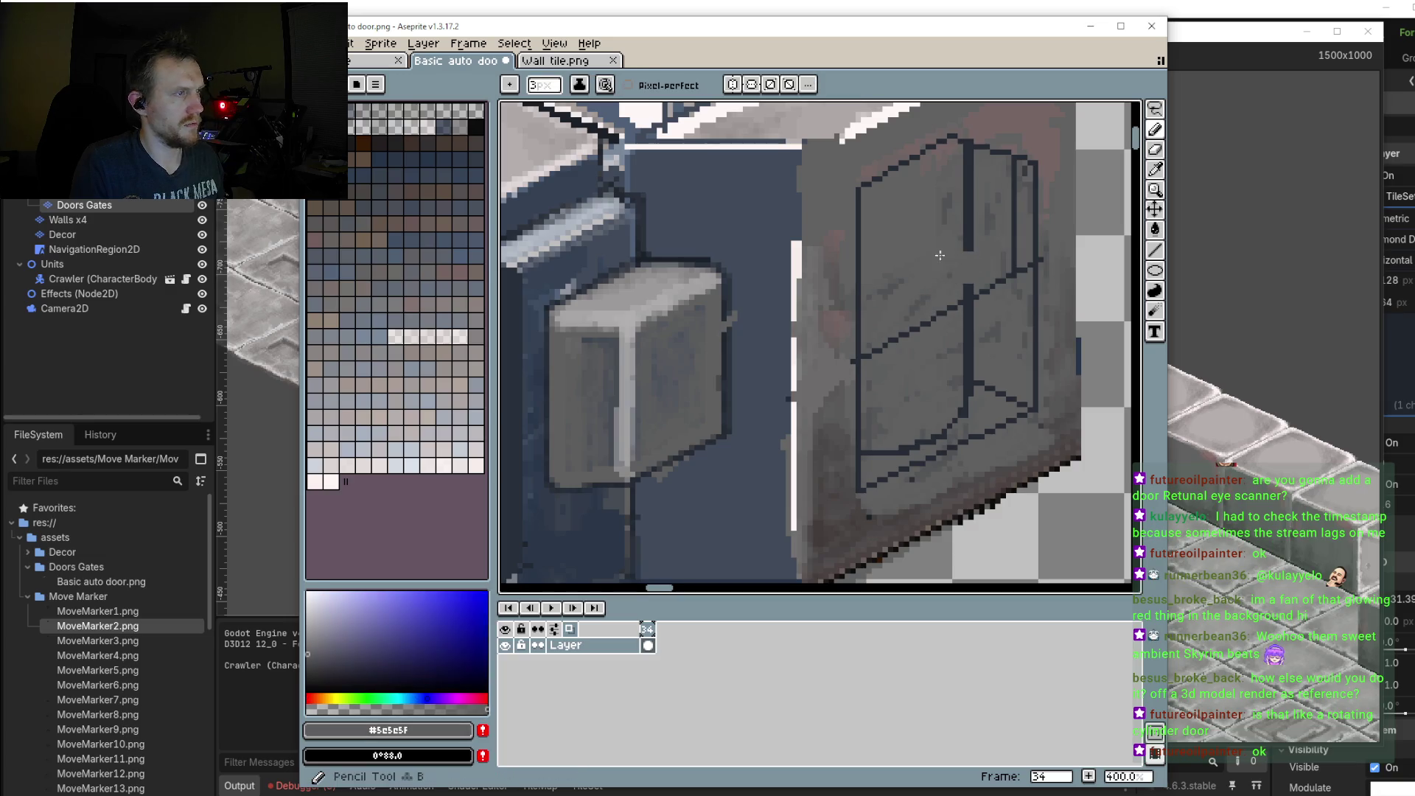
drag(981, 263, 982, 248)
Step: Eyedrop light grey from the box top and draw highlight lines along the panel's upper diagonal edges
key(alt)
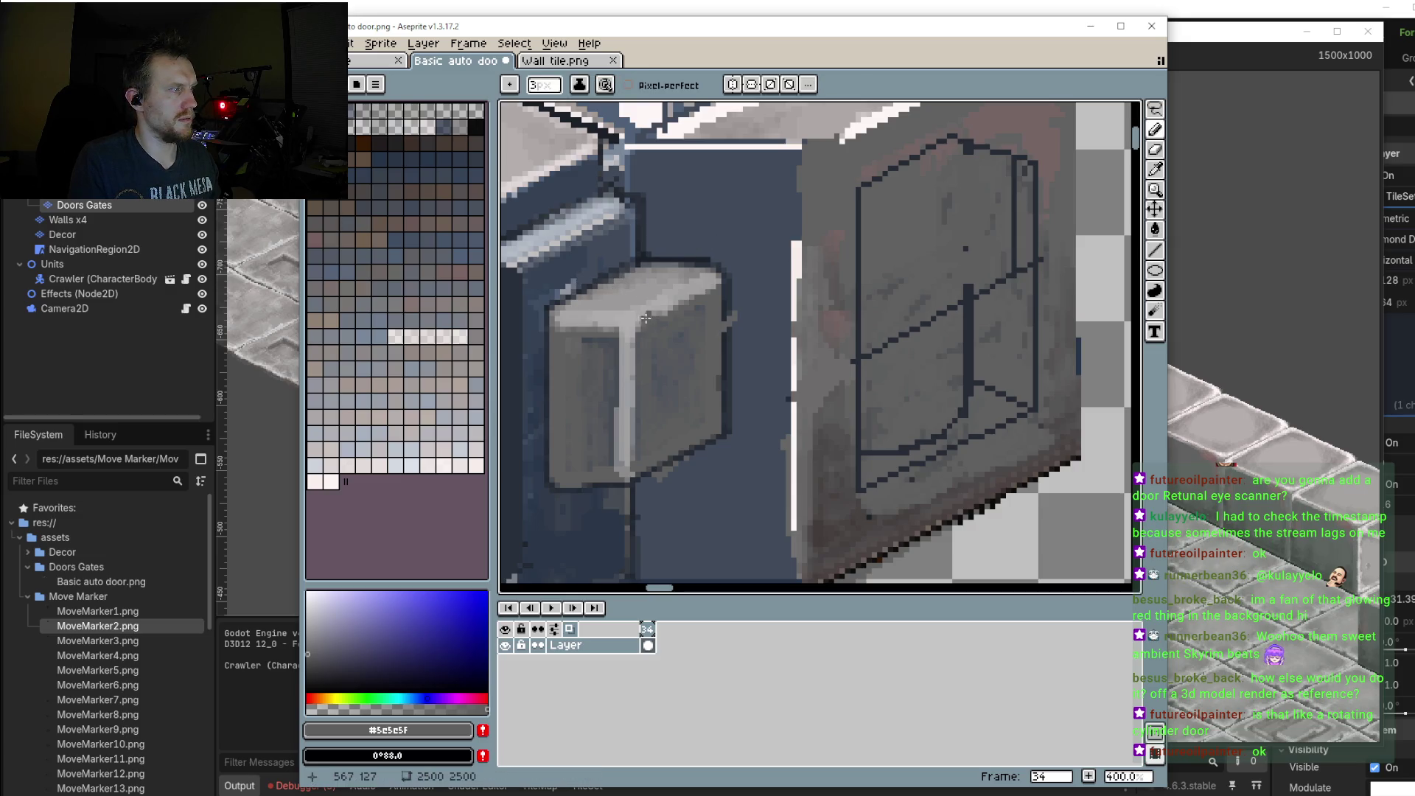
alt+click(689, 289)
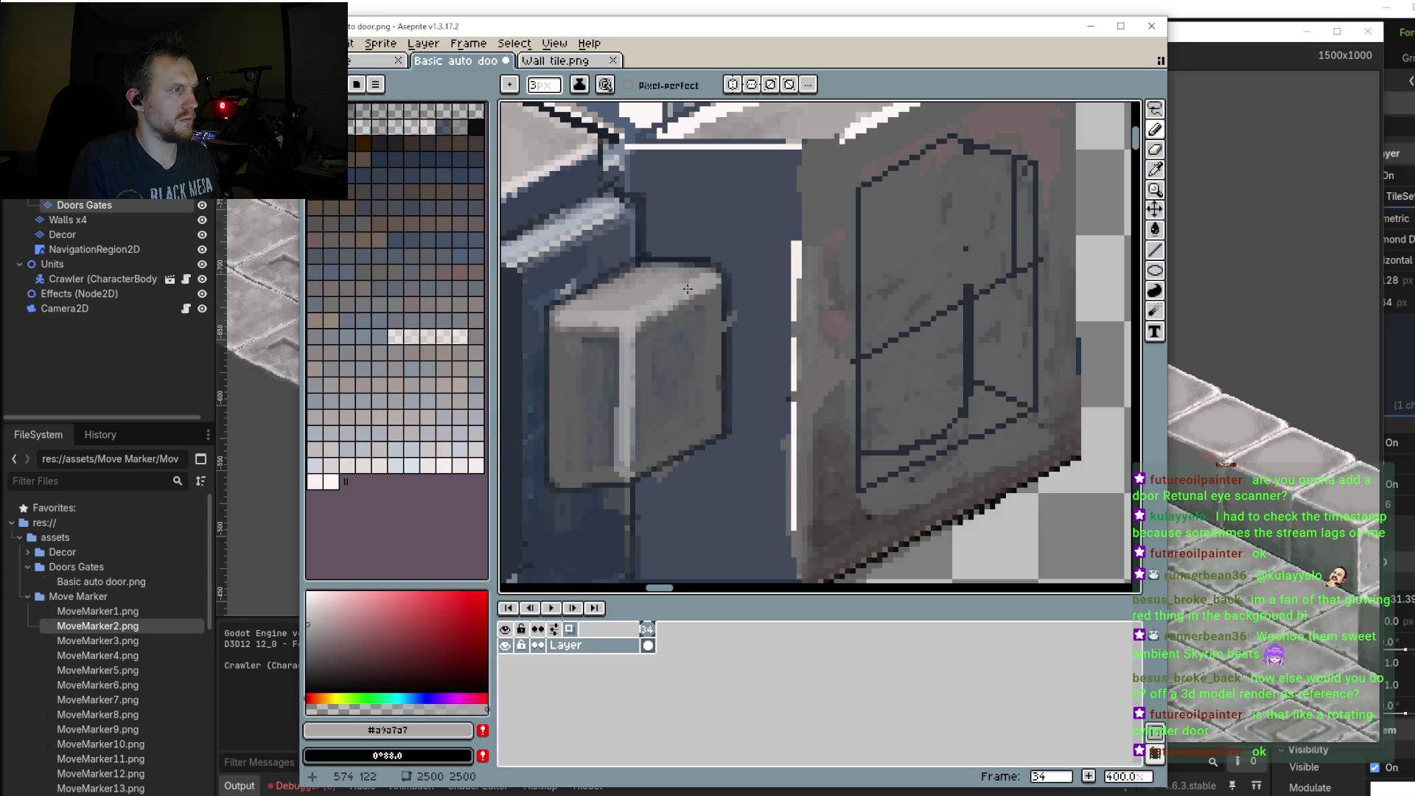
drag(689, 289, 964, 152)
click(1155, 250)
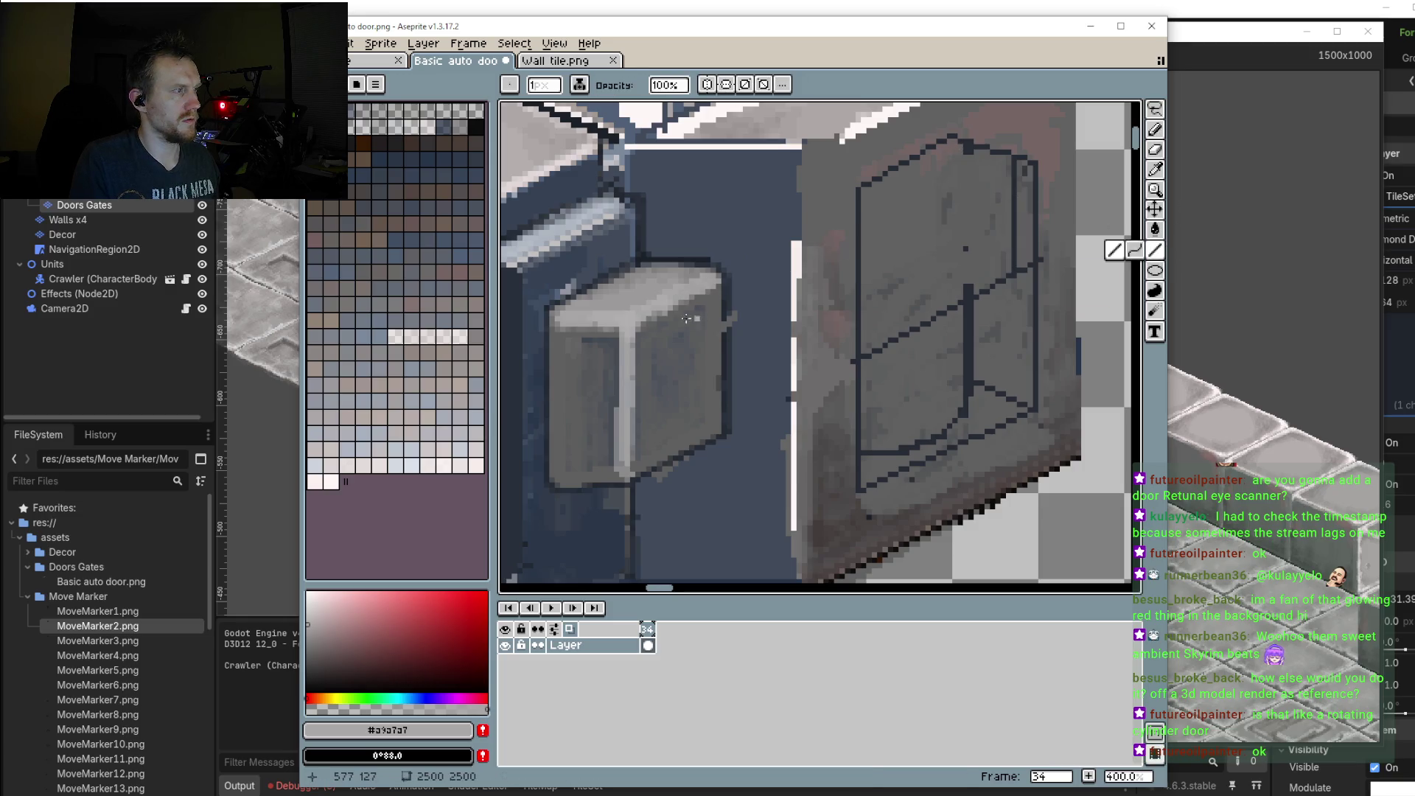
mouse_move(723, 270)
mouse_down()
mouse_move(972, 146)
mouse_move(863, 209)
mouse_up()
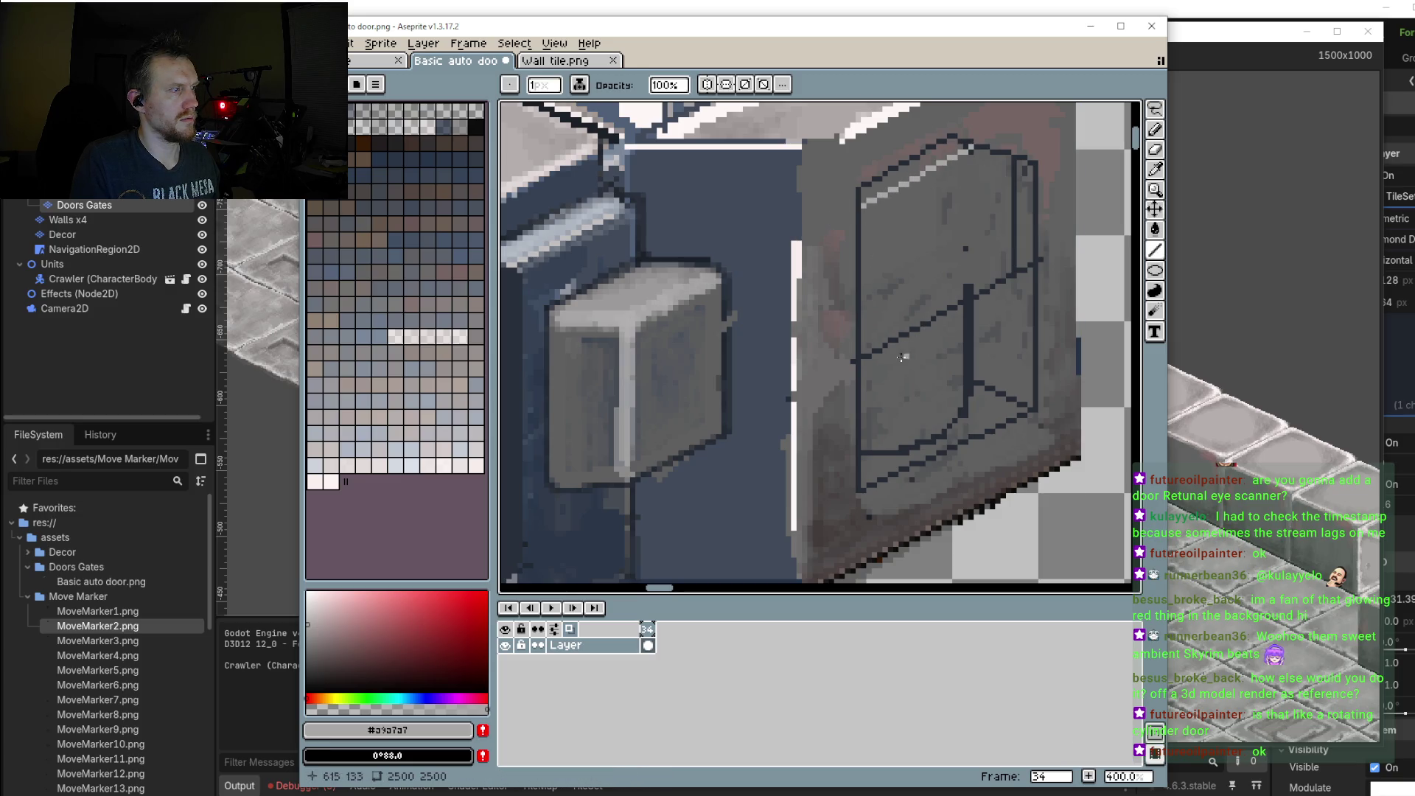
drag(1006, 275, 866, 341)
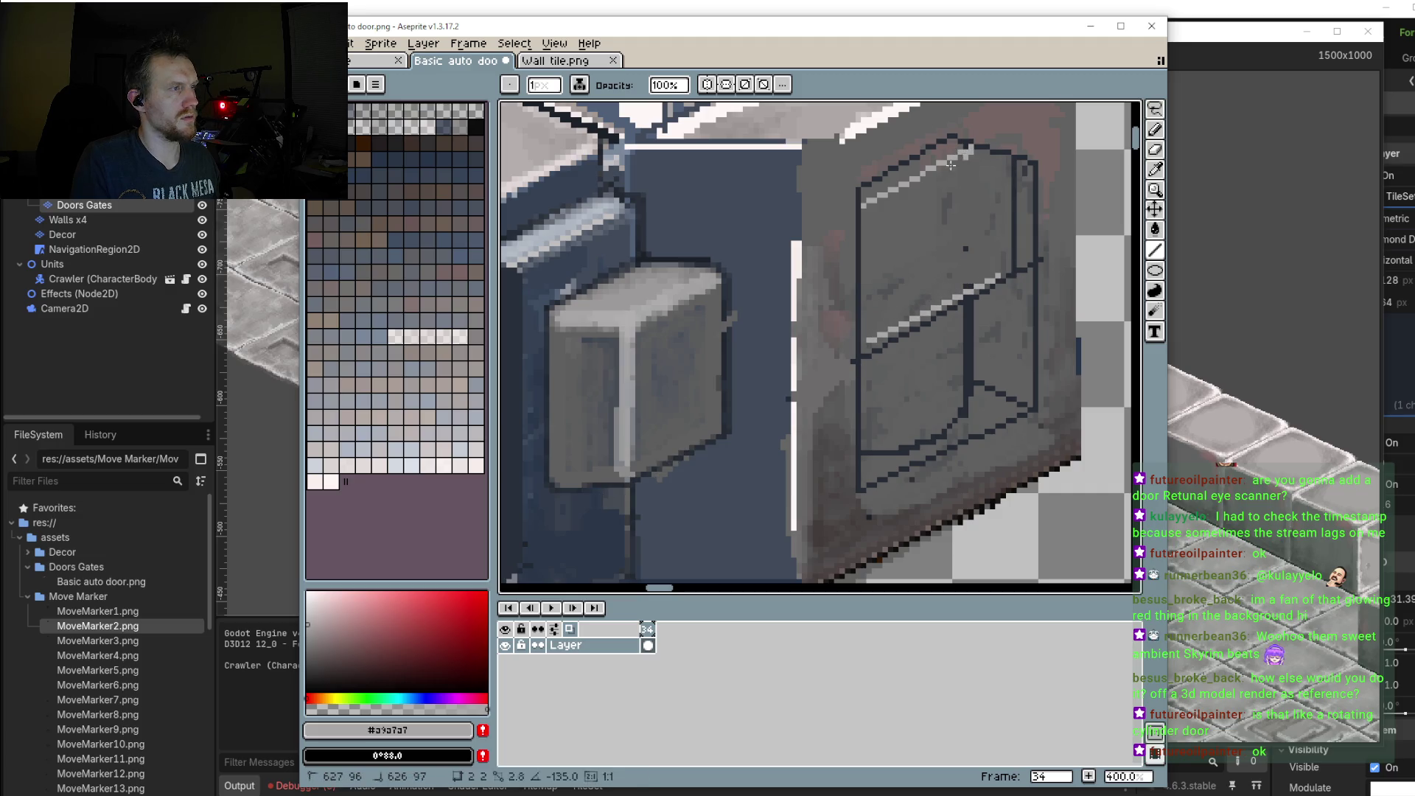
scroll(888, 332, down, 2)
scroll(888, 331, down, 1)
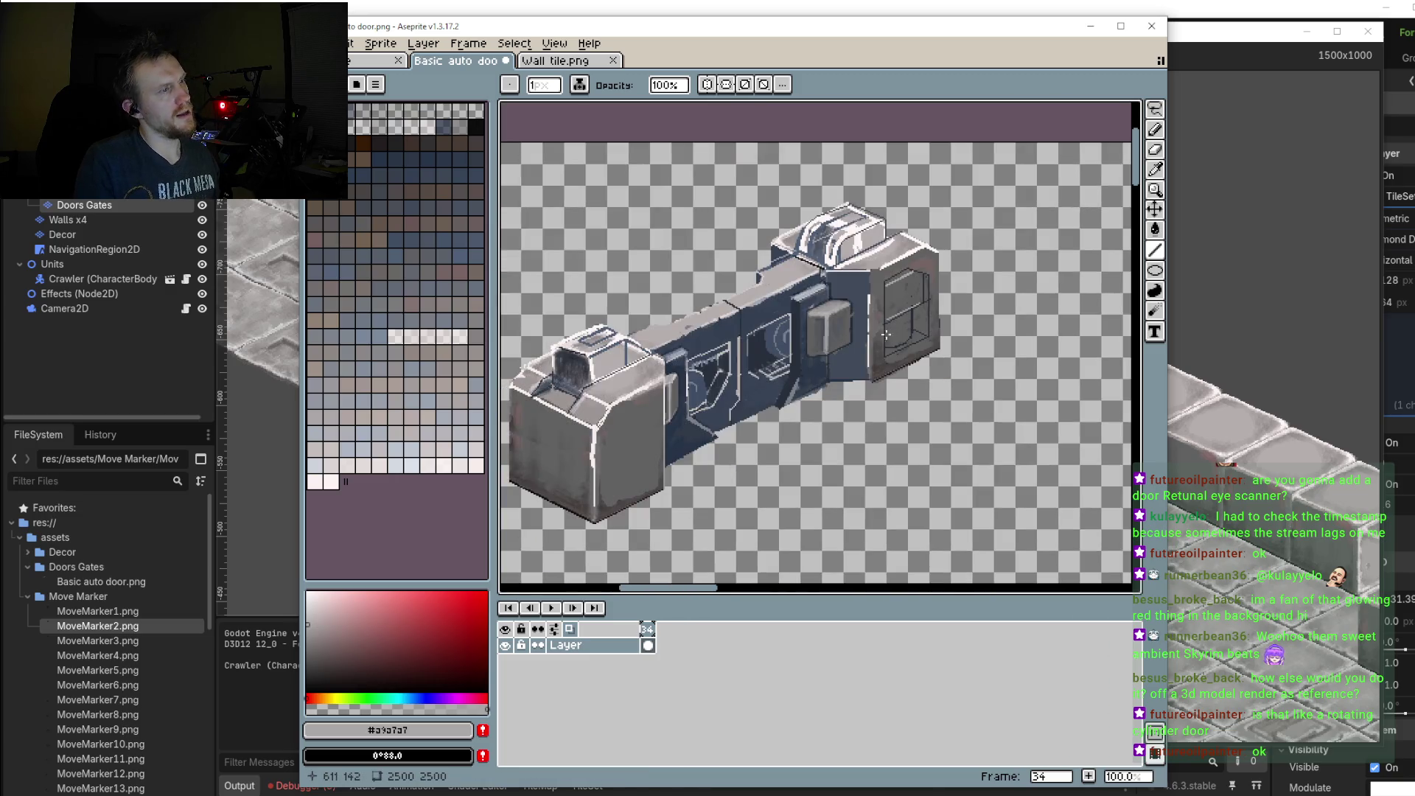
scroll(867, 334, up, 1)
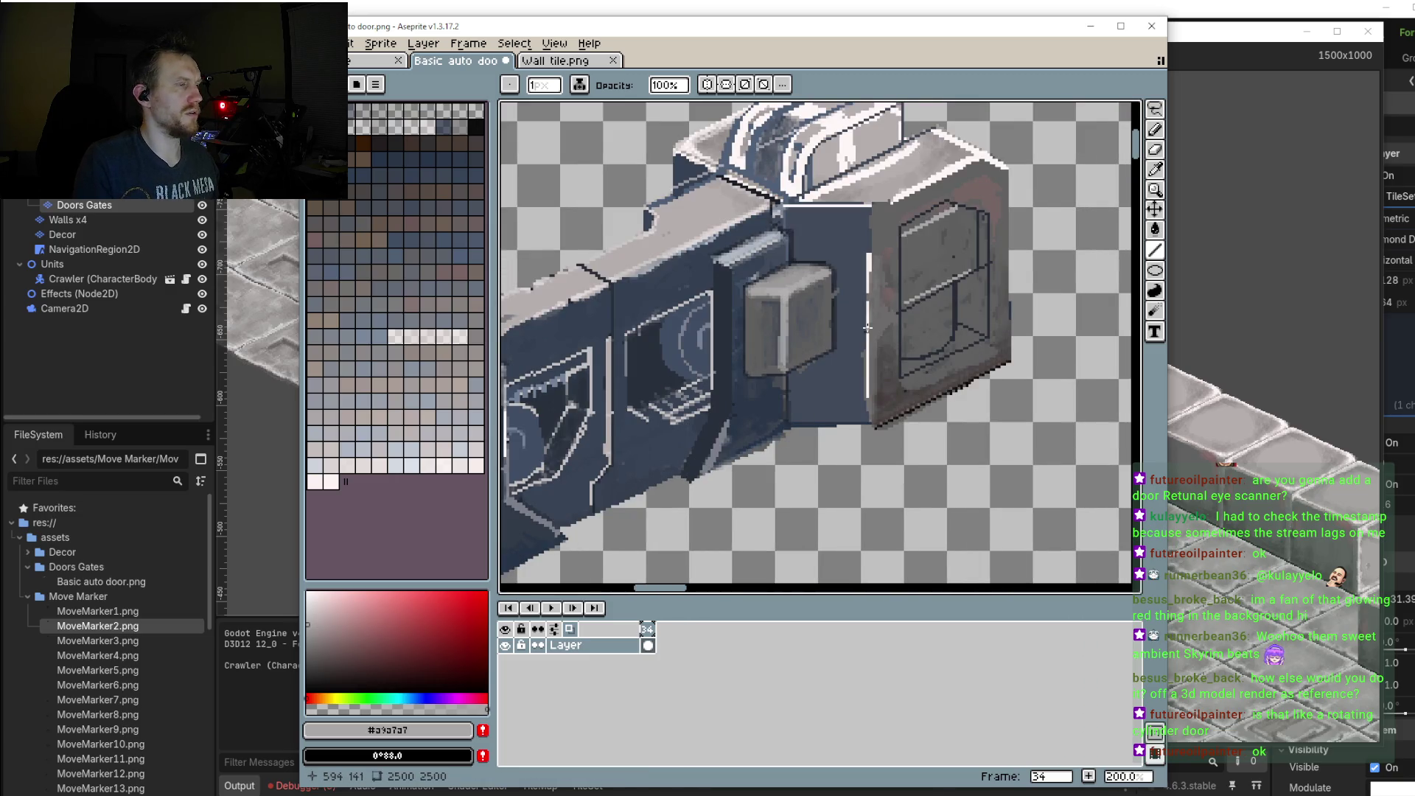
drag(867, 328, 832, 326)
scroll(832, 327, down, 1)
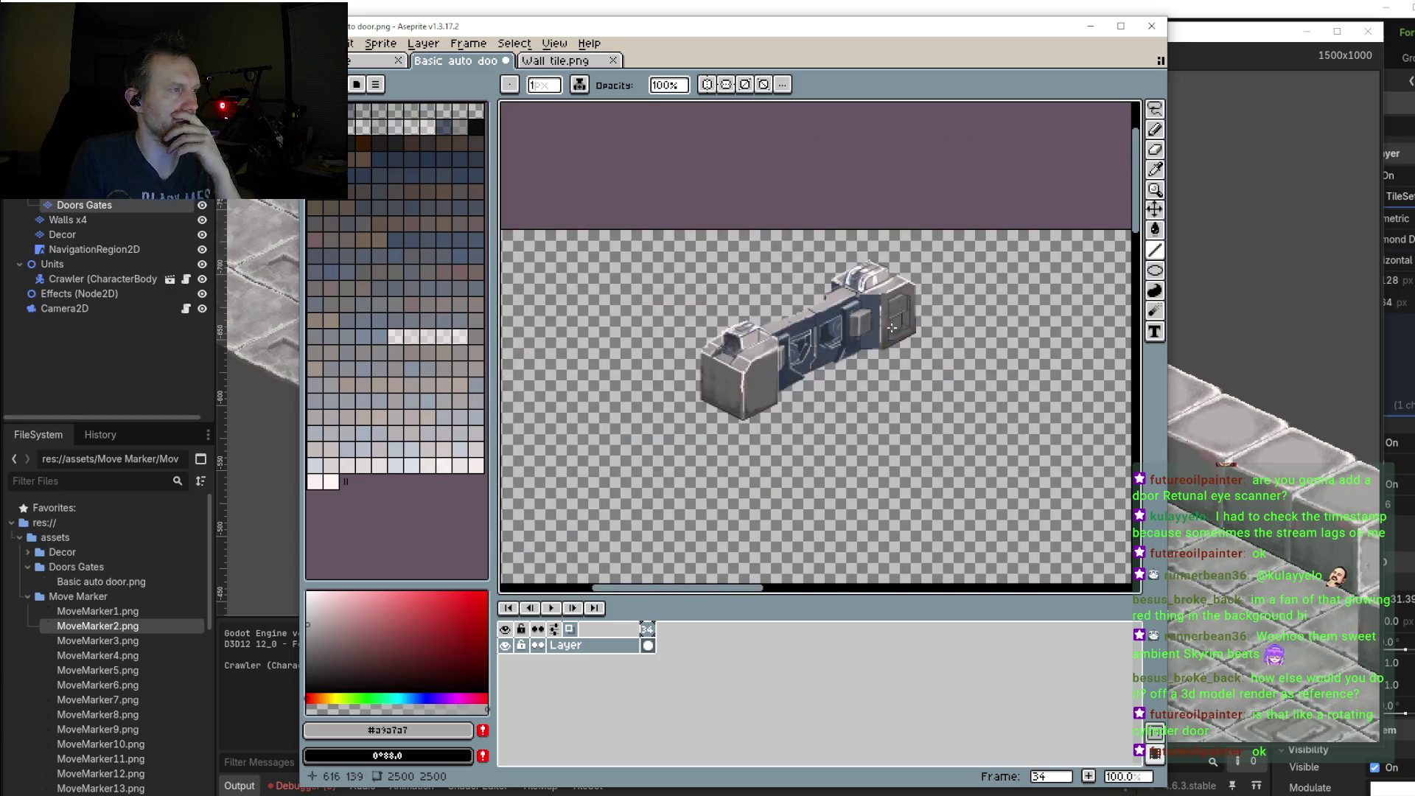
scroll(931, 337, up, 1)
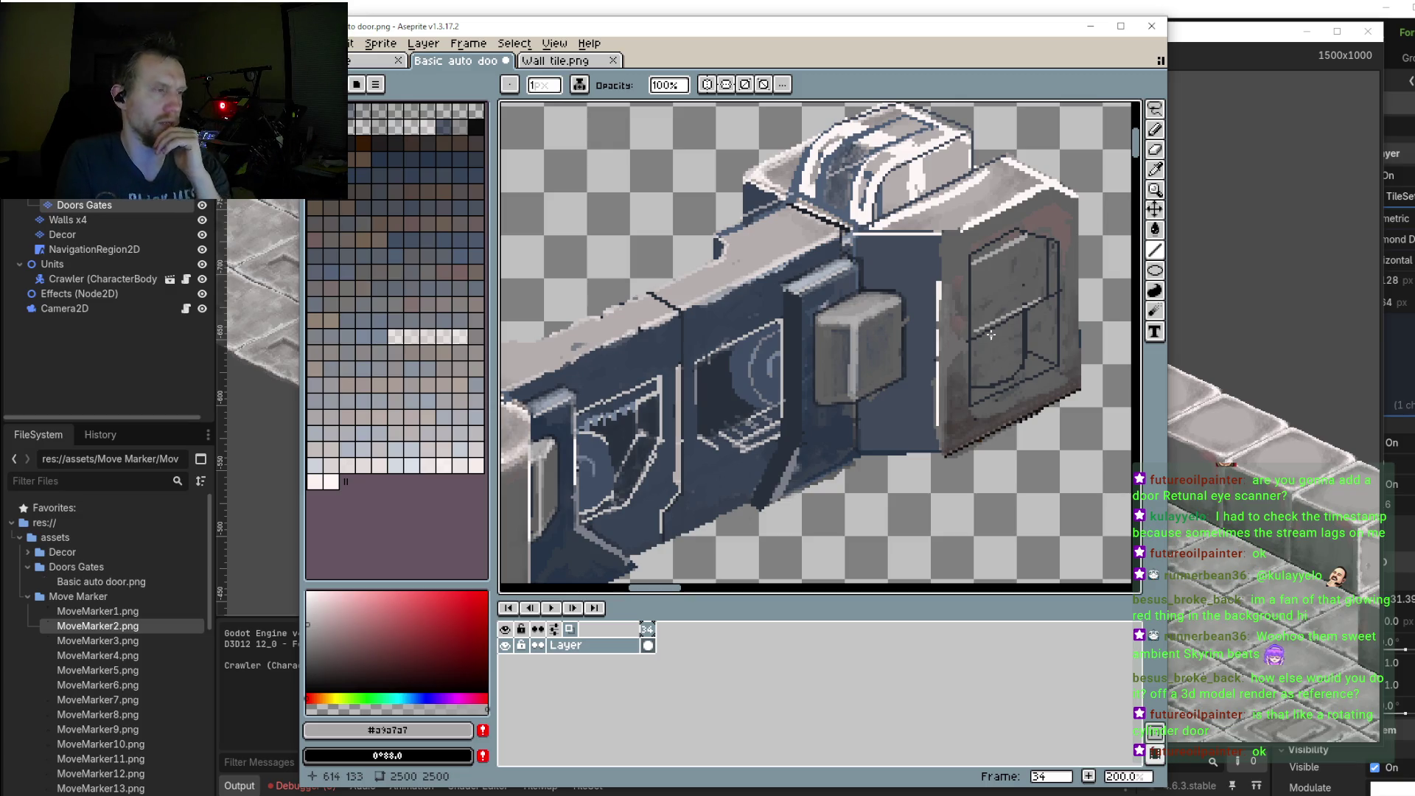
scroll(991, 336, down, 2)
scroll(988, 332, up, 1)
drag(986, 419, 926, 348)
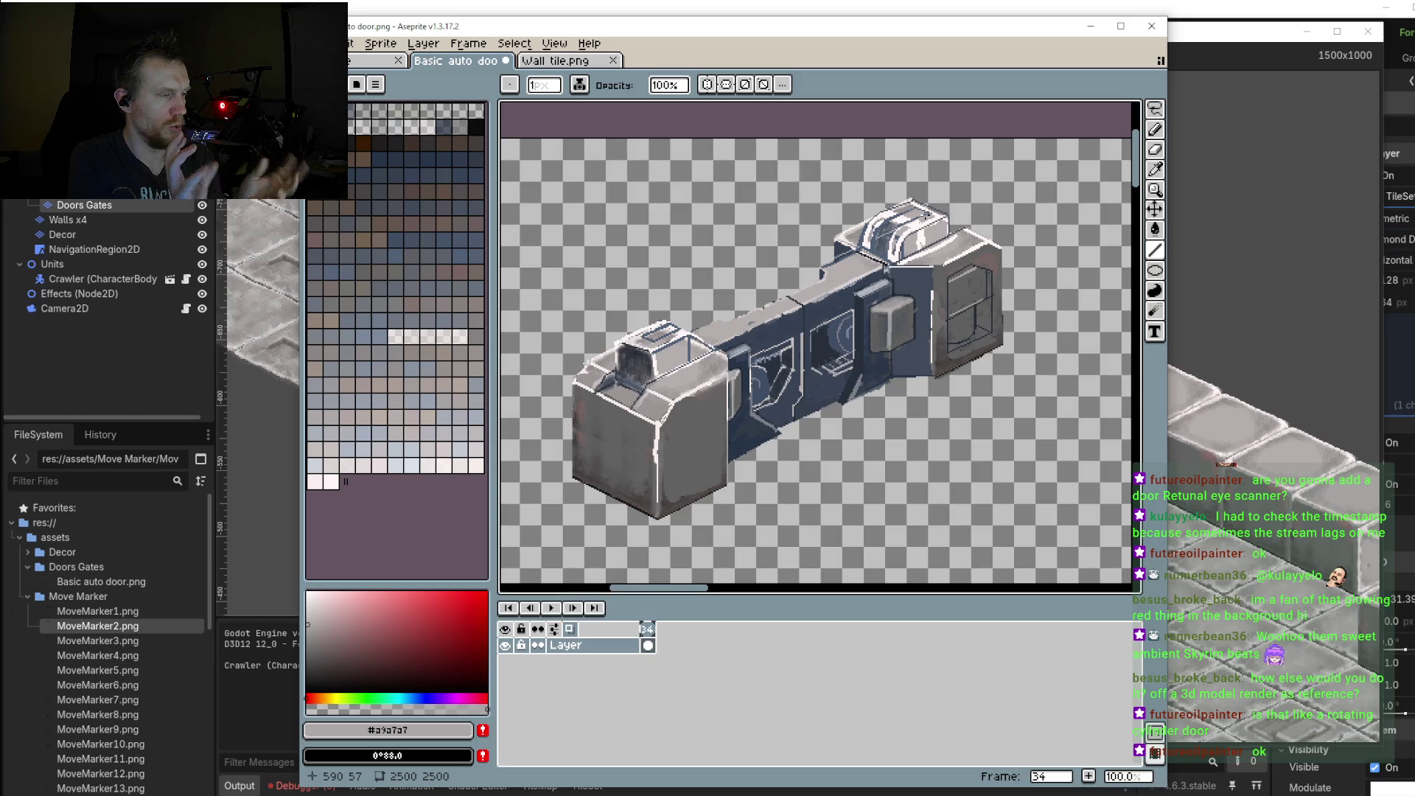
drag(801, 346, 757, 375)
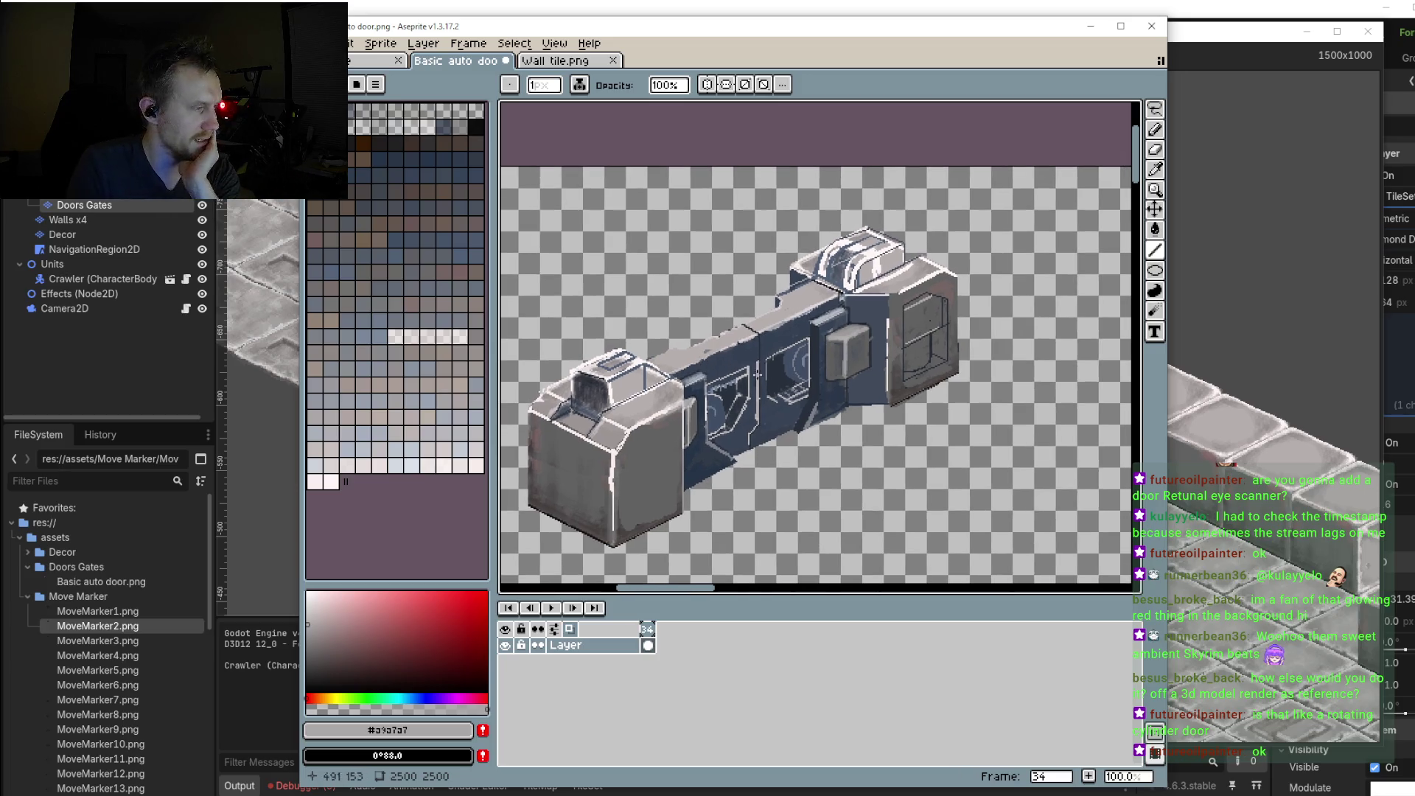
scroll(783, 370, up, 2)
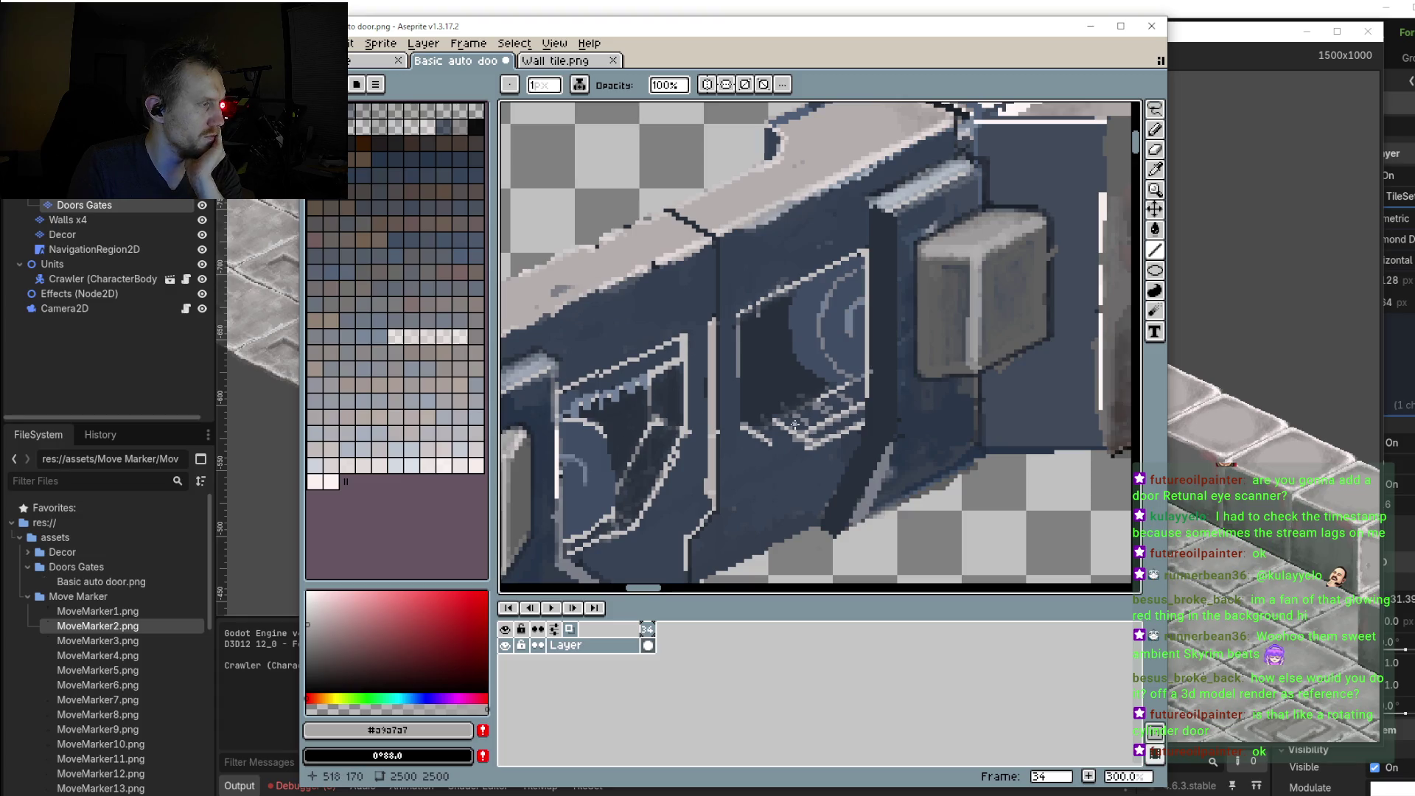
scroll(800, 424, down, 2)
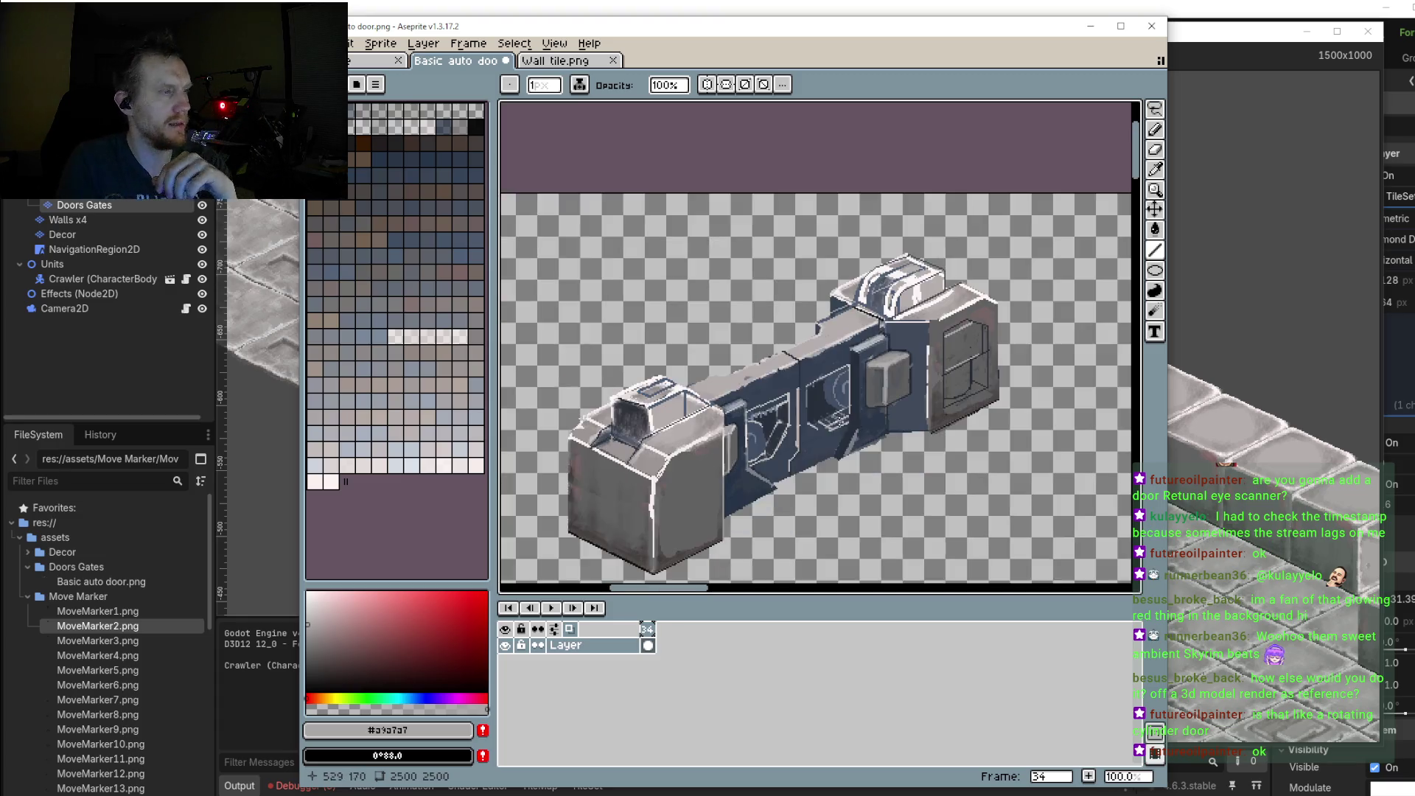
drag(846, 423, 801, 428)
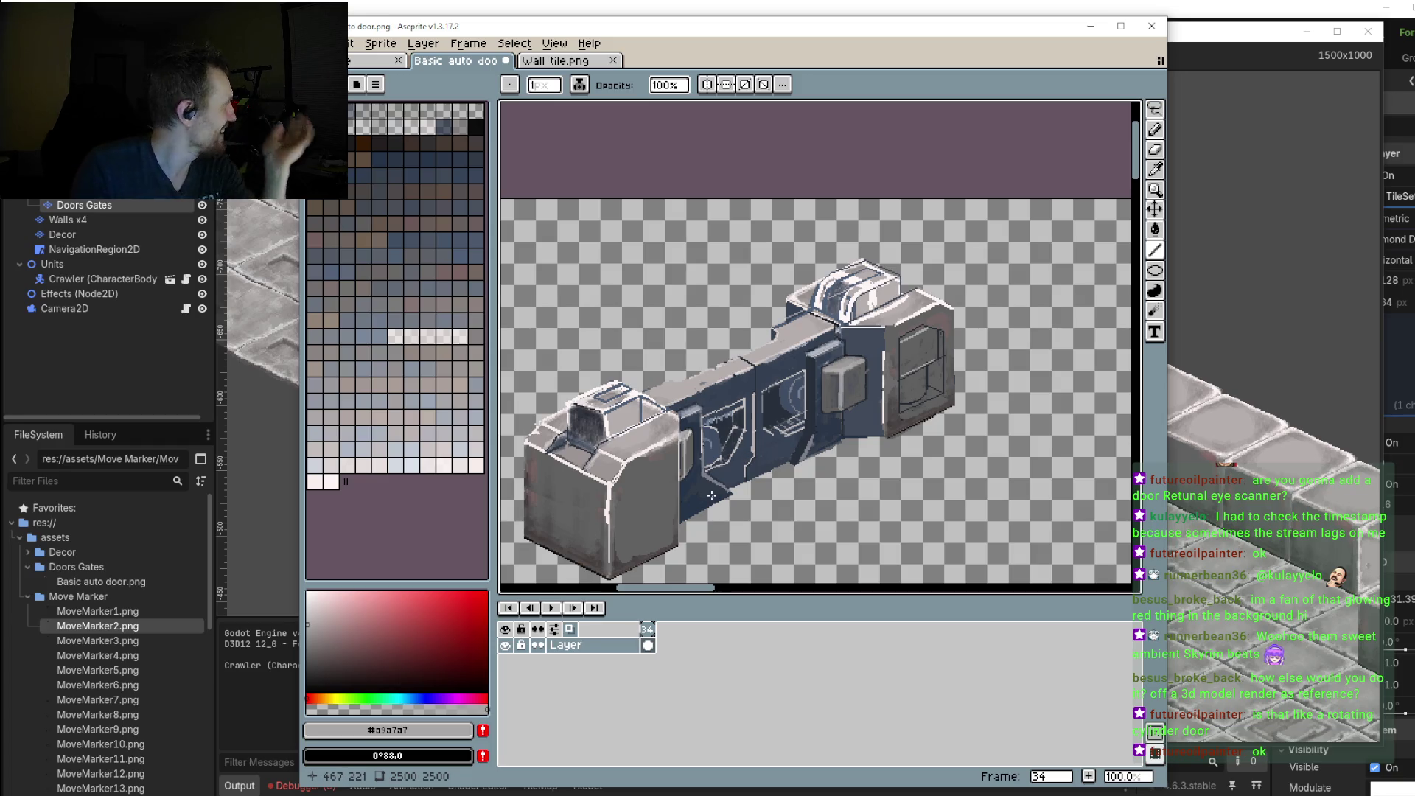
scroll(980, 494, up, 1)
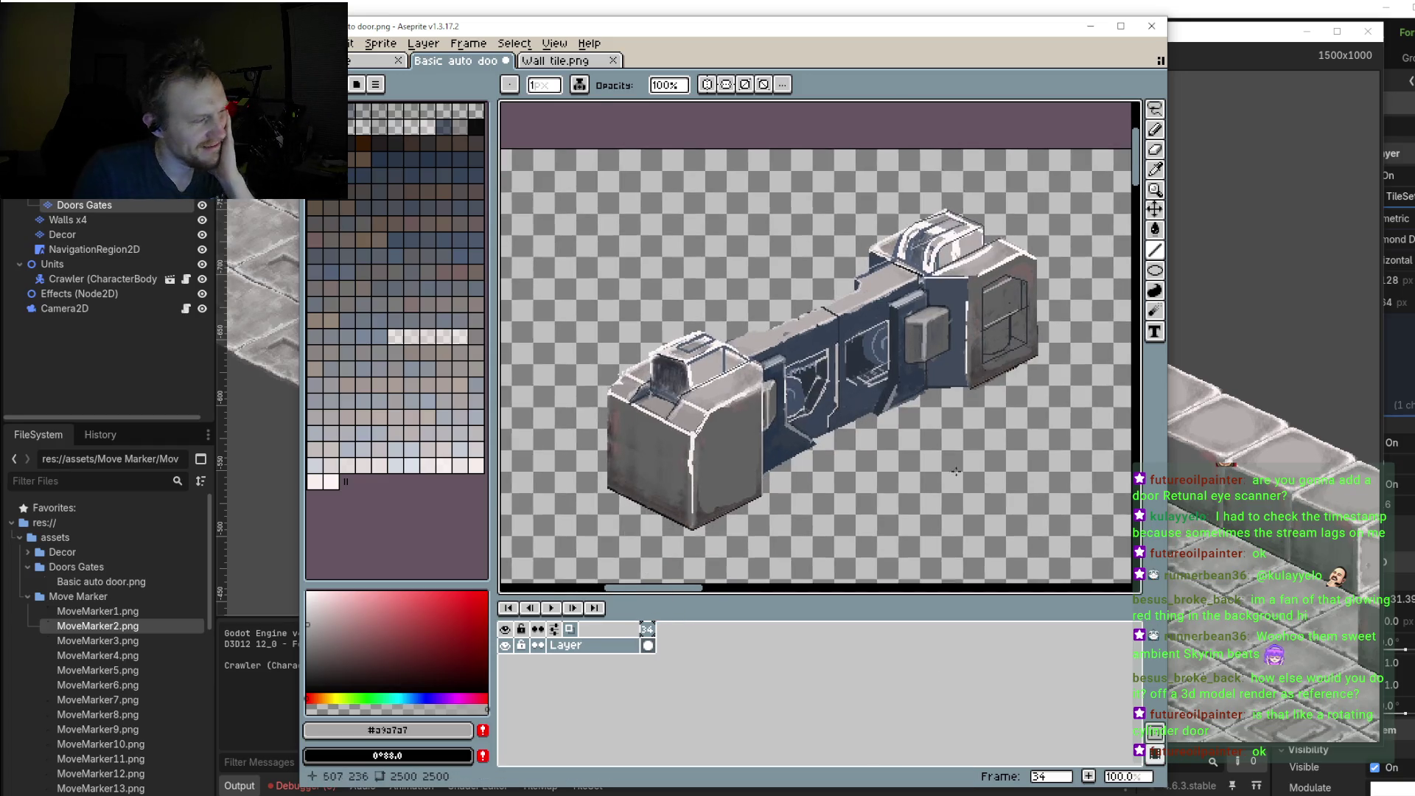
scroll(895, 431, up, 1)
scroll(922, 417, down, 2)
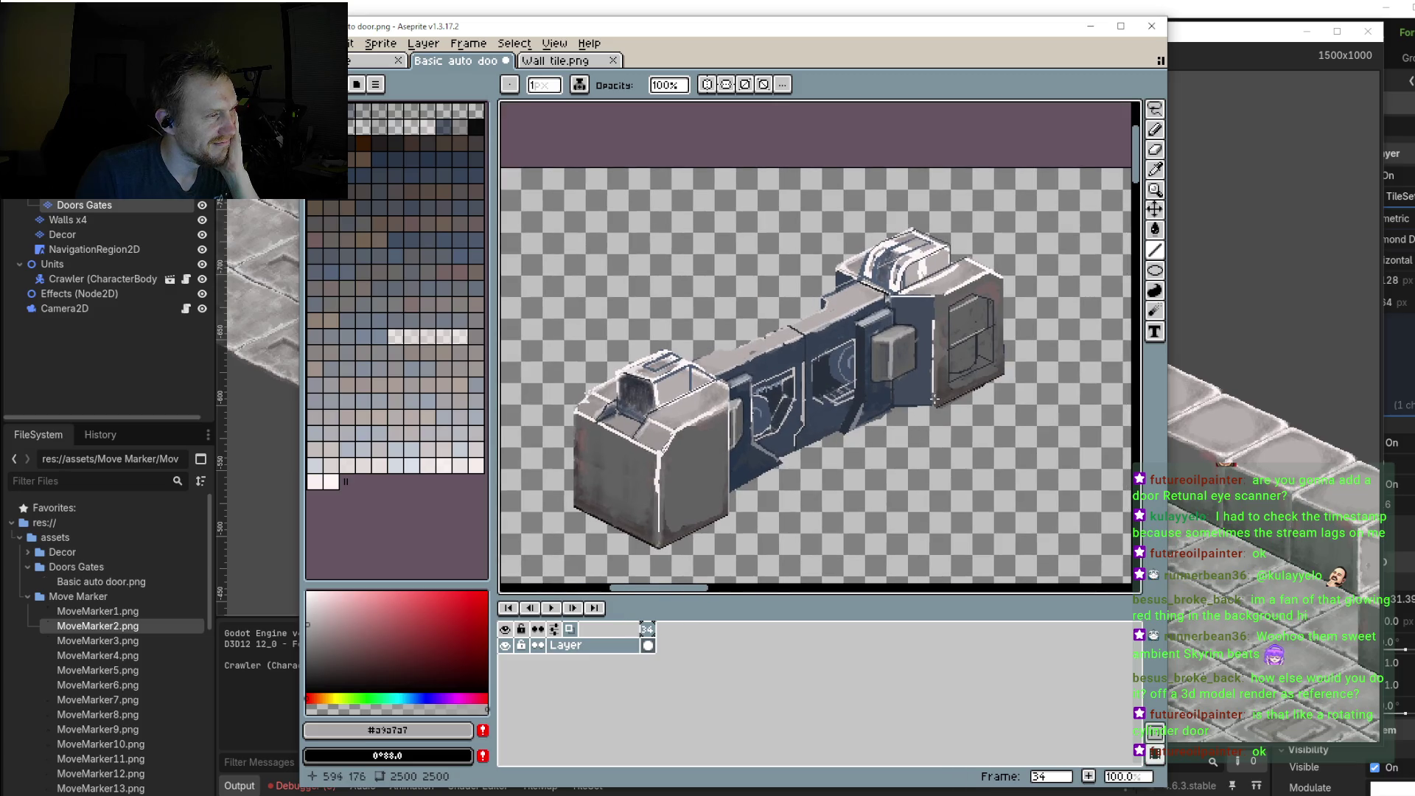
scroll(941, 390, up, 2)
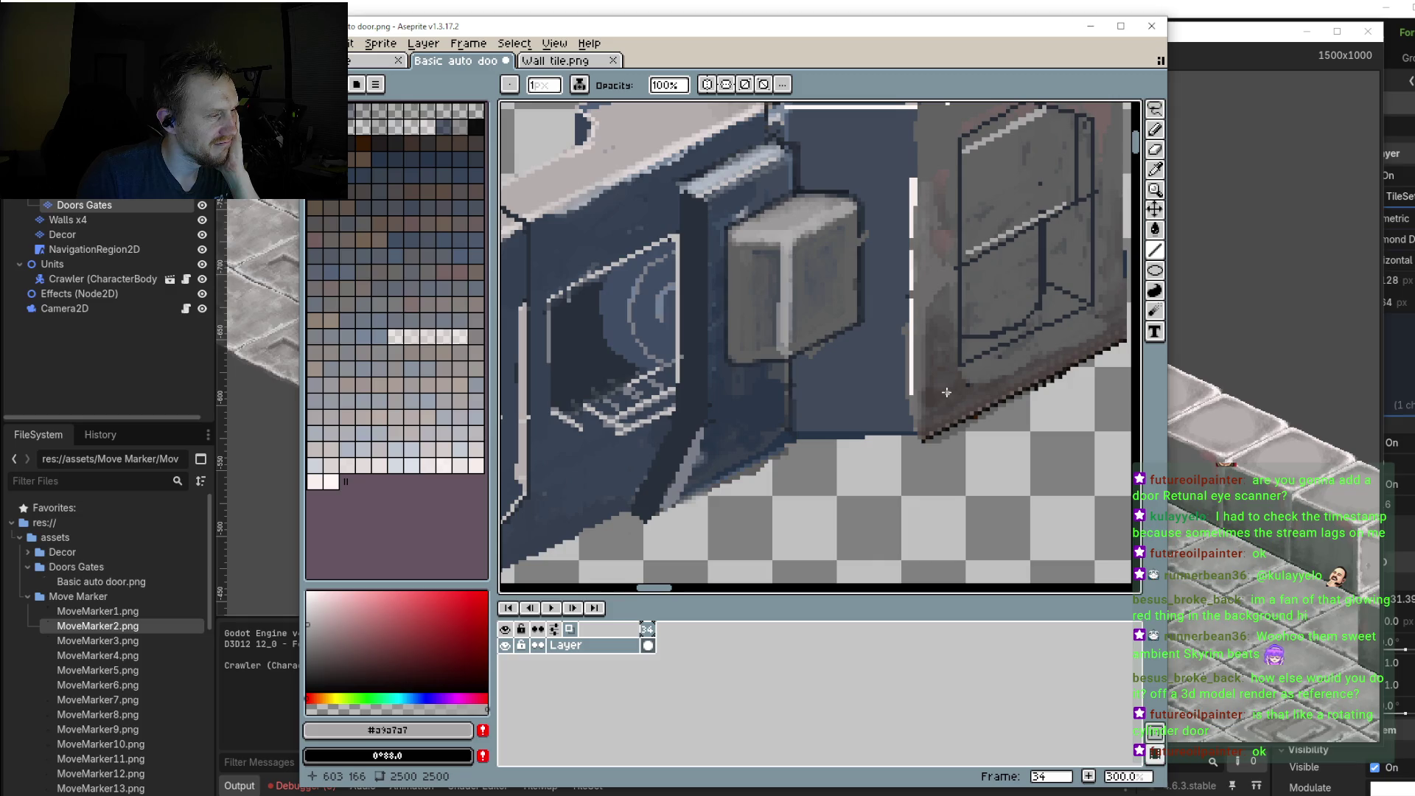
scroll(907, 398, left, 3)
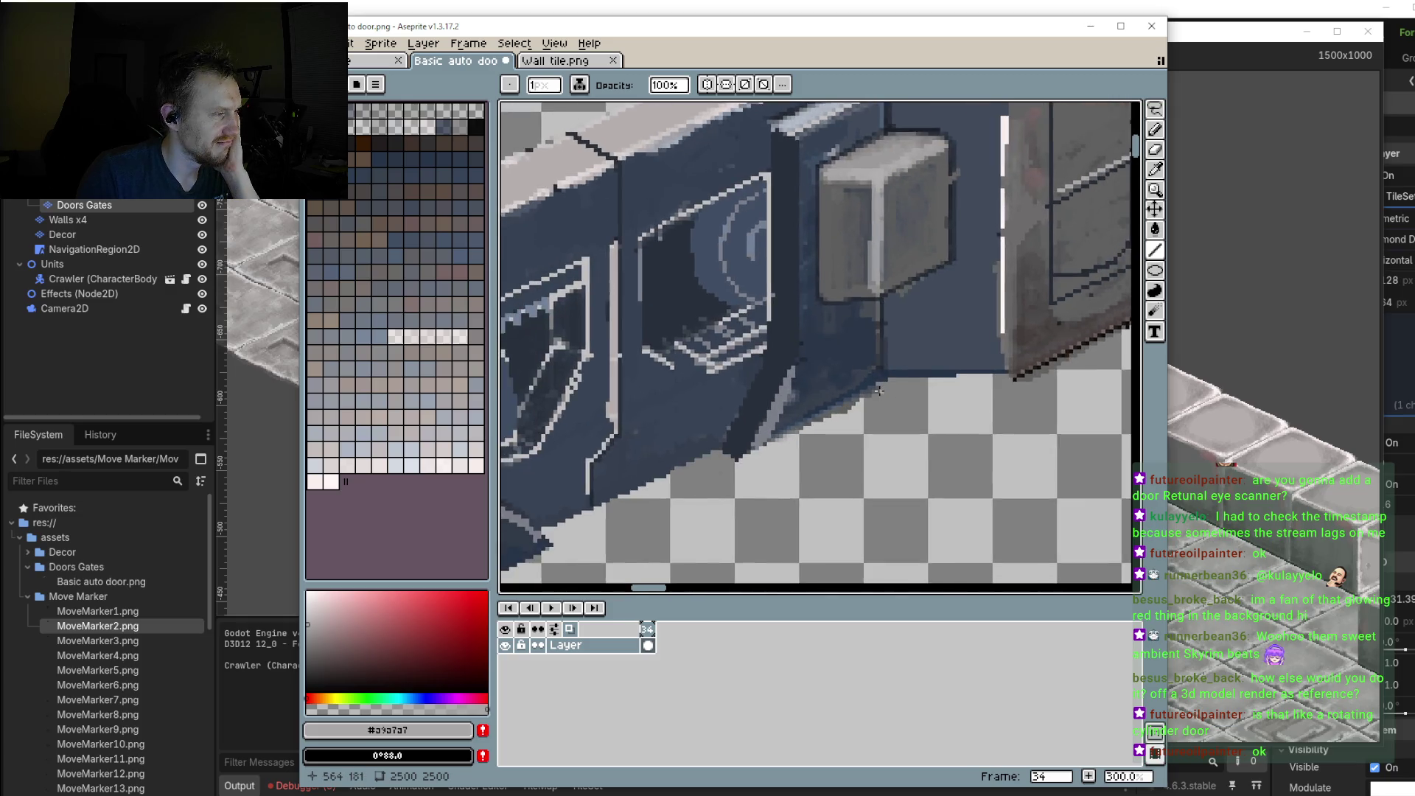
scroll(858, 403, down, 1)
scroll(857, 403, down, 1)
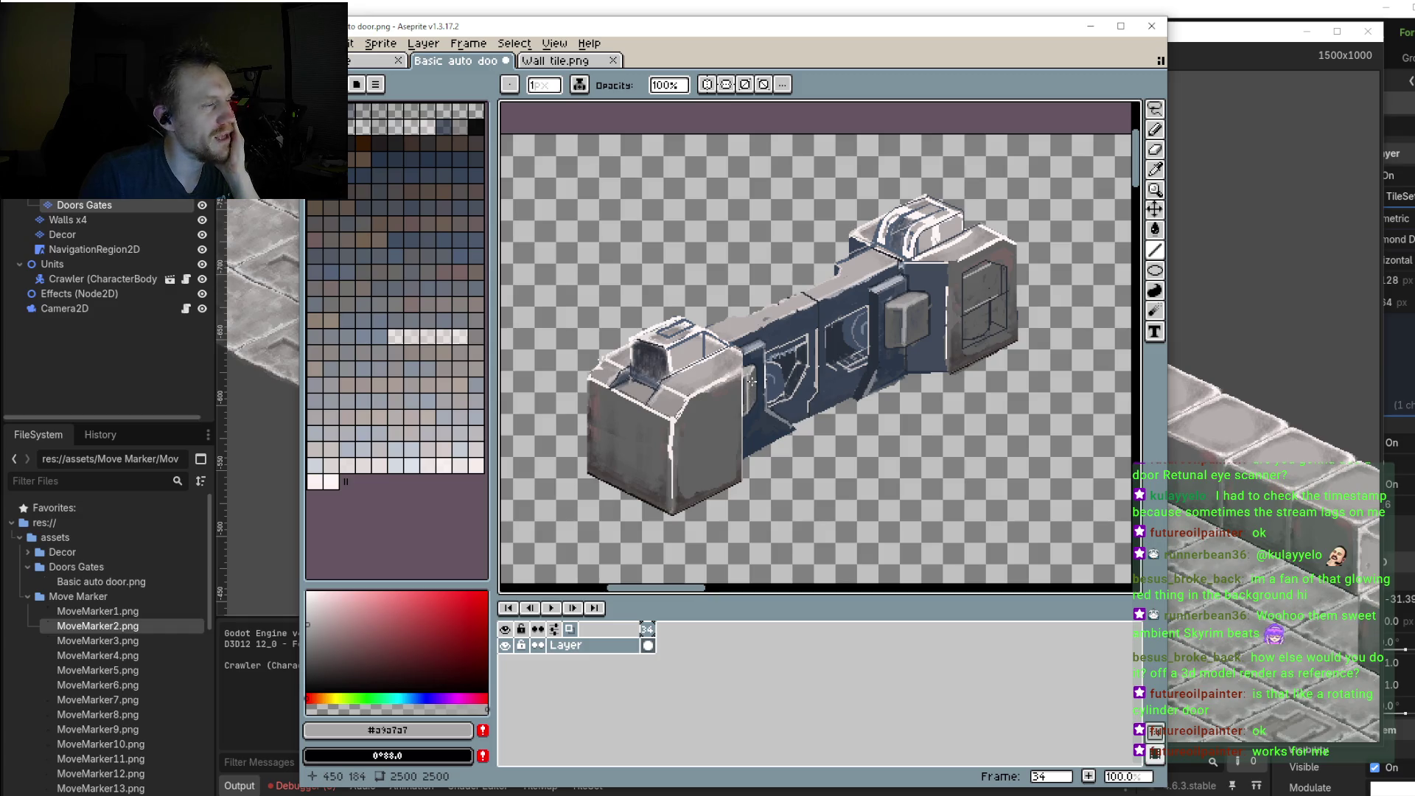
scroll(1001, 295, up, 1)
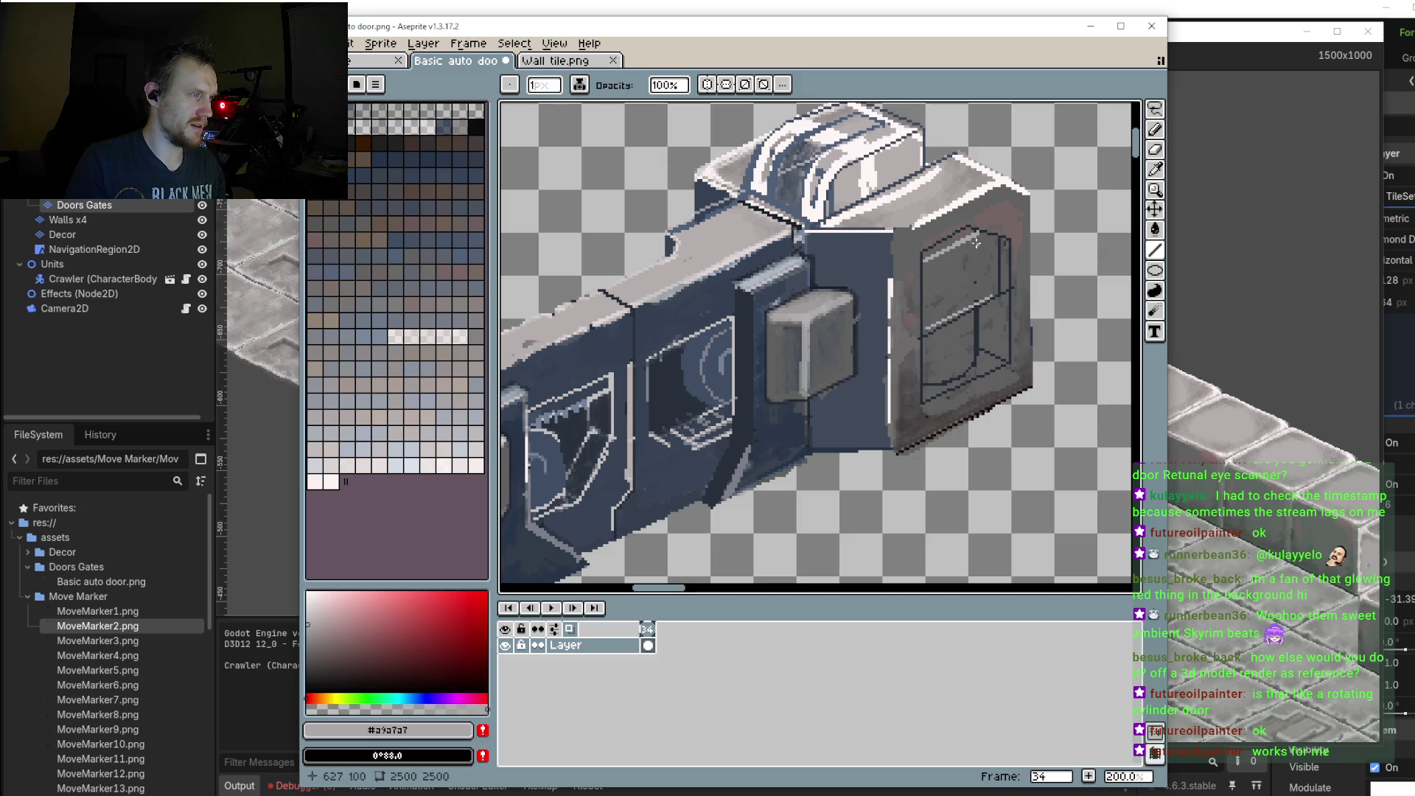
Step: Set a 1px brush and clean up a stray dark line on the panel edge with grey
scroll(976, 243, up, 2)
scroll(964, 326, up, 1)
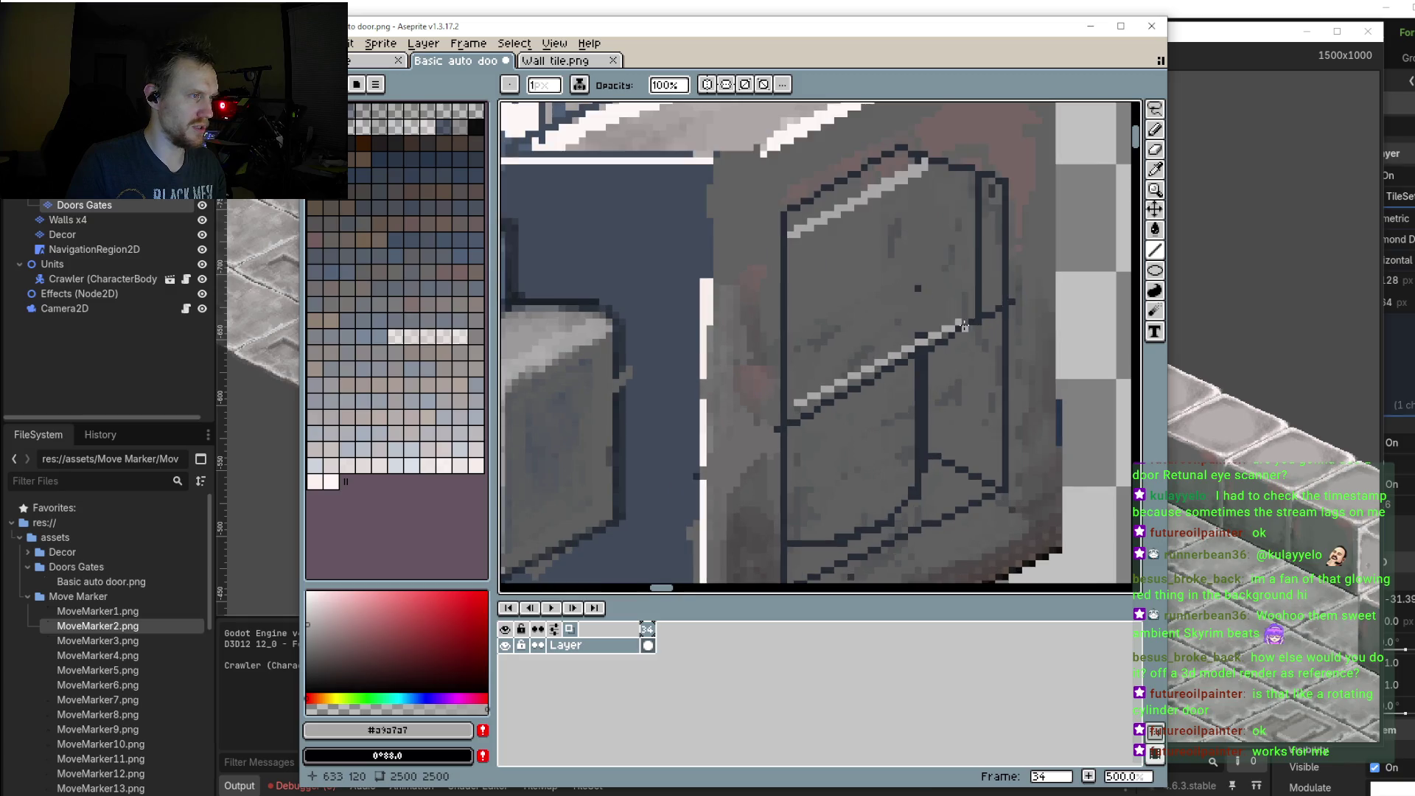
alt+click(960, 326)
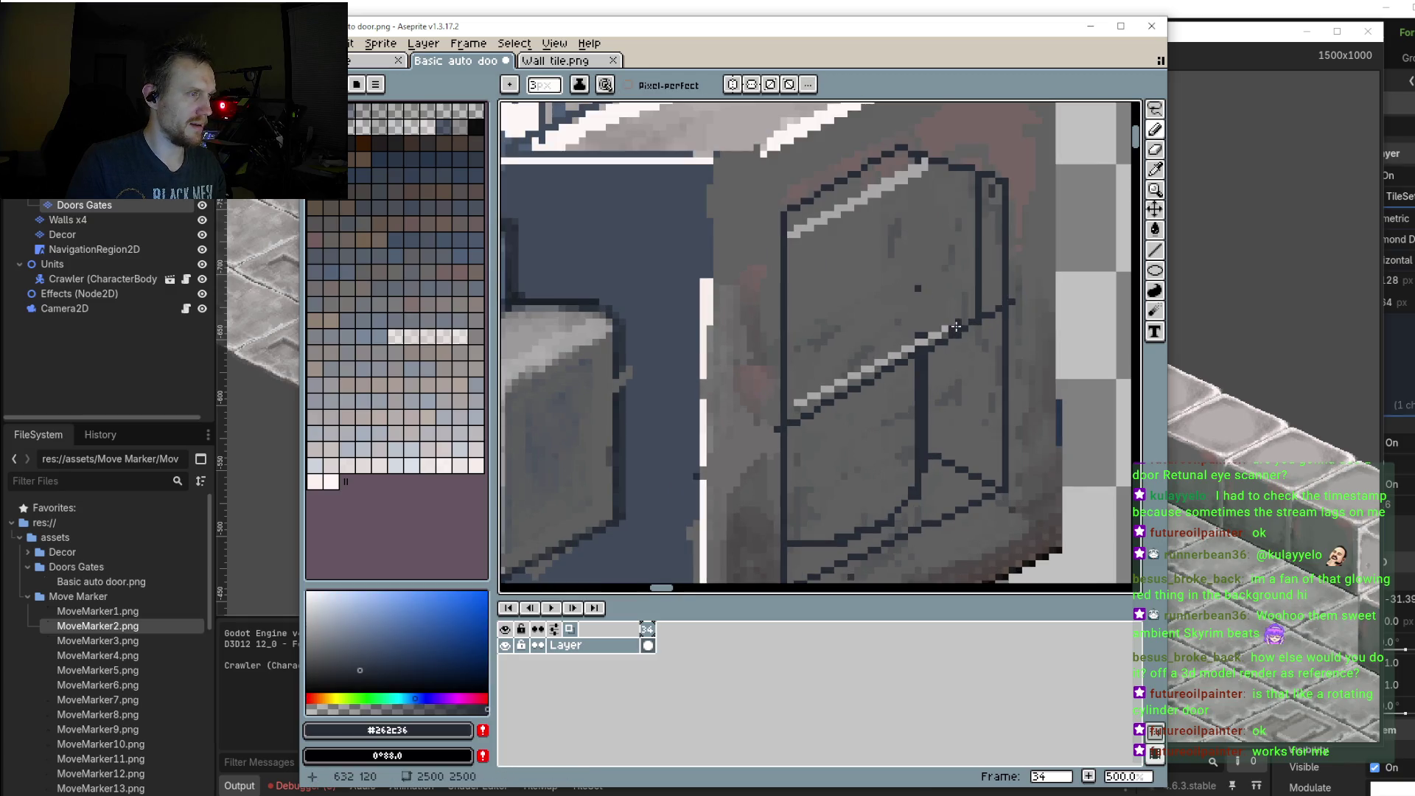
key(minus)
key(minus)
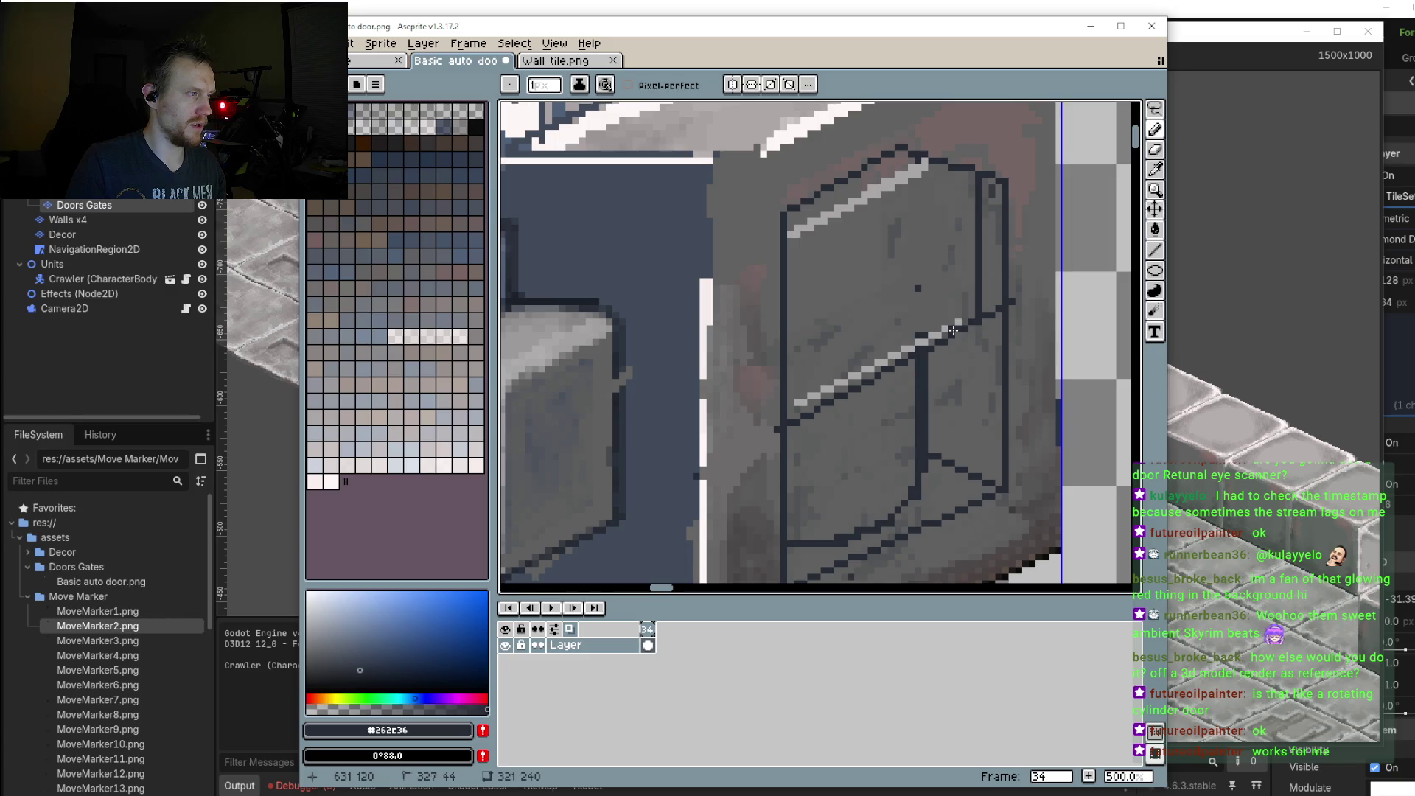
mouse_move(953, 331)
mouse_down()
mouse_move(947, 164)
mouse_move(961, 338)
mouse_up()
key(ctrl+z)
alt+click(972, 297)
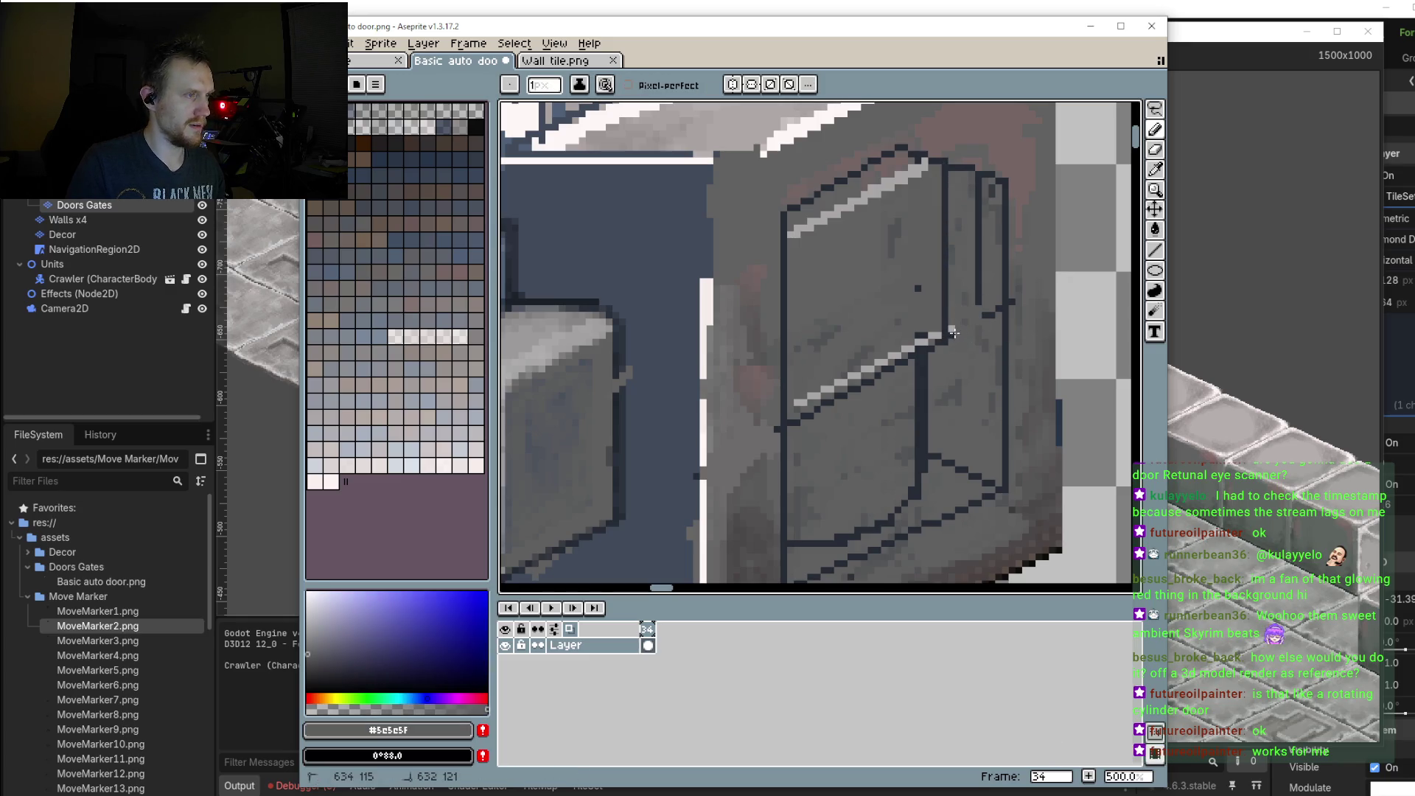
drag(978, 272, 977, 196)
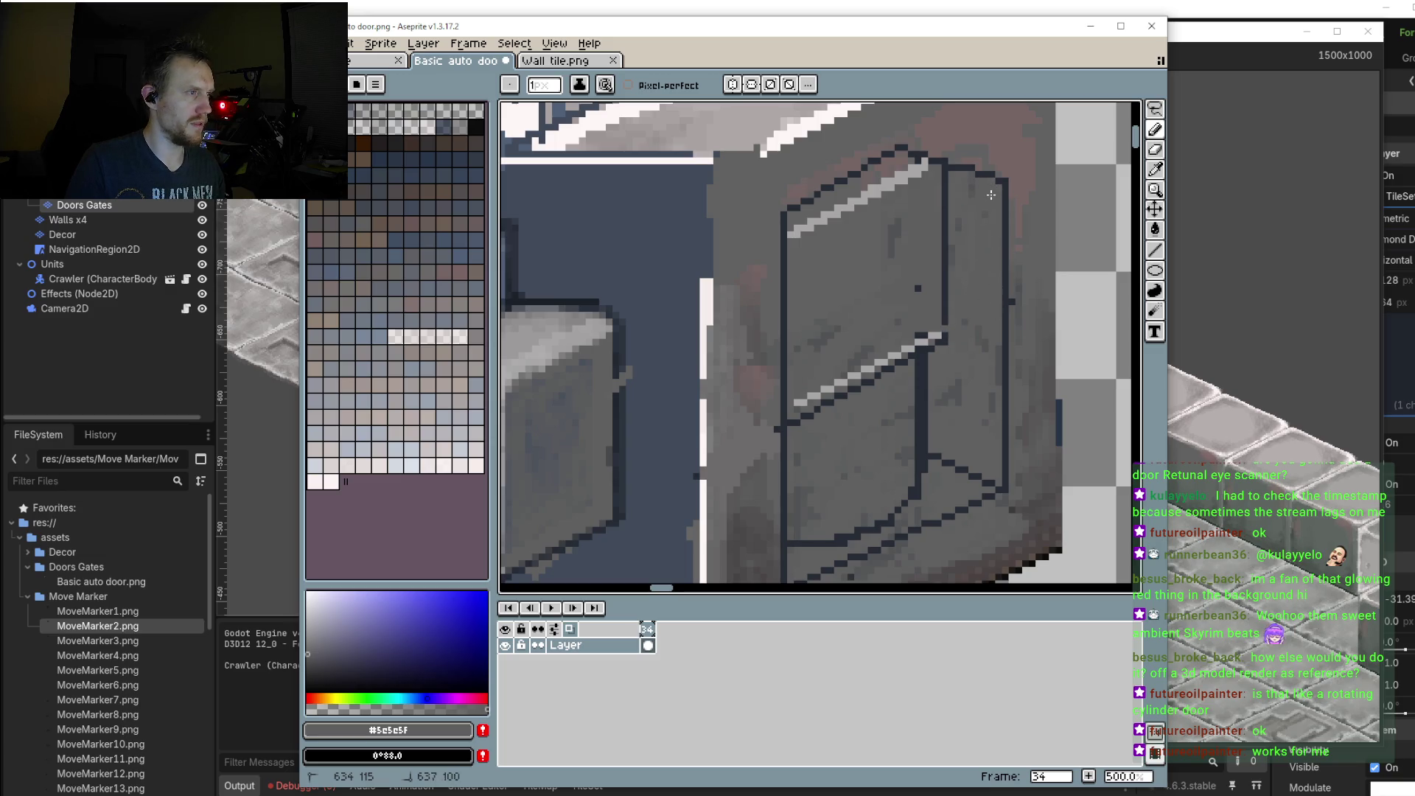
alt+click(944, 320)
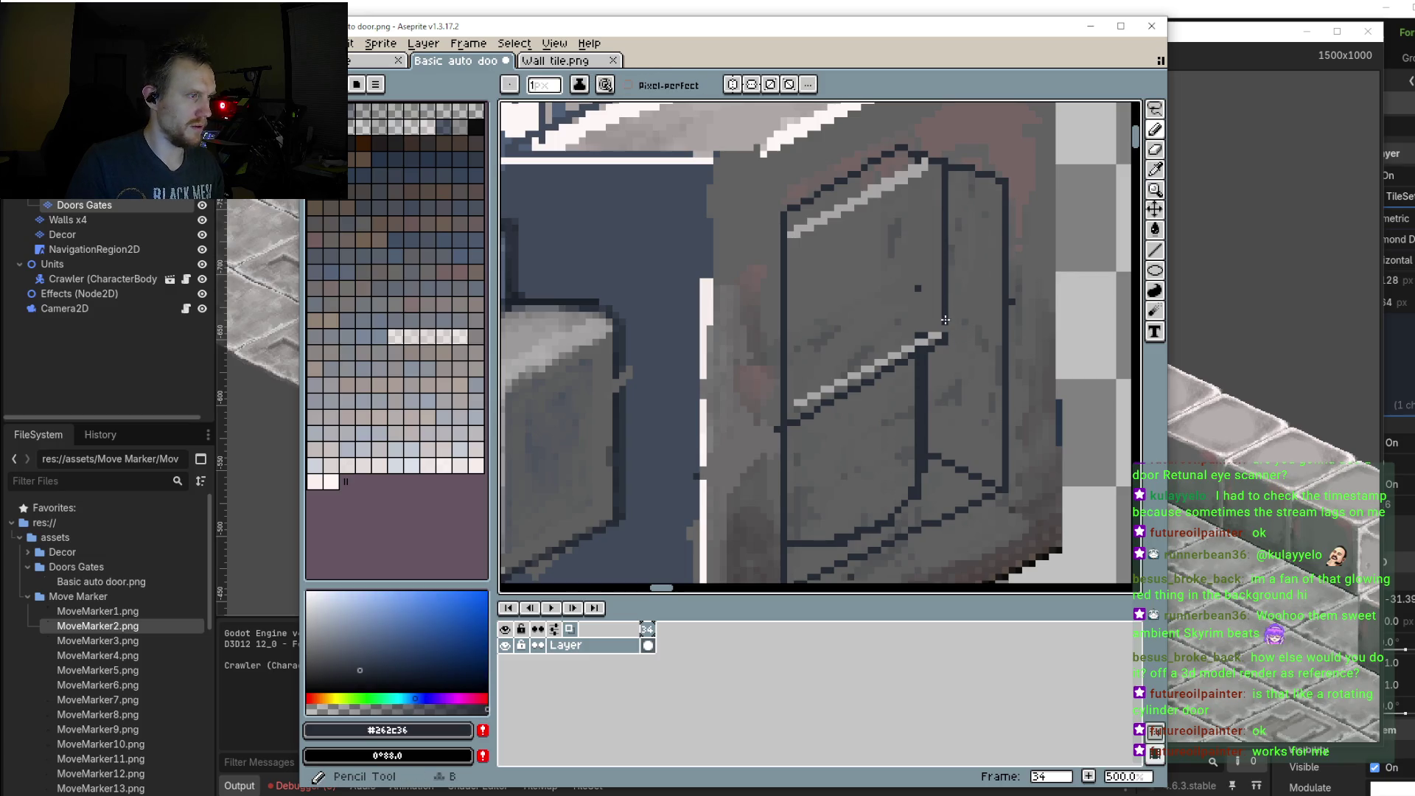
alt+click(931, 323)
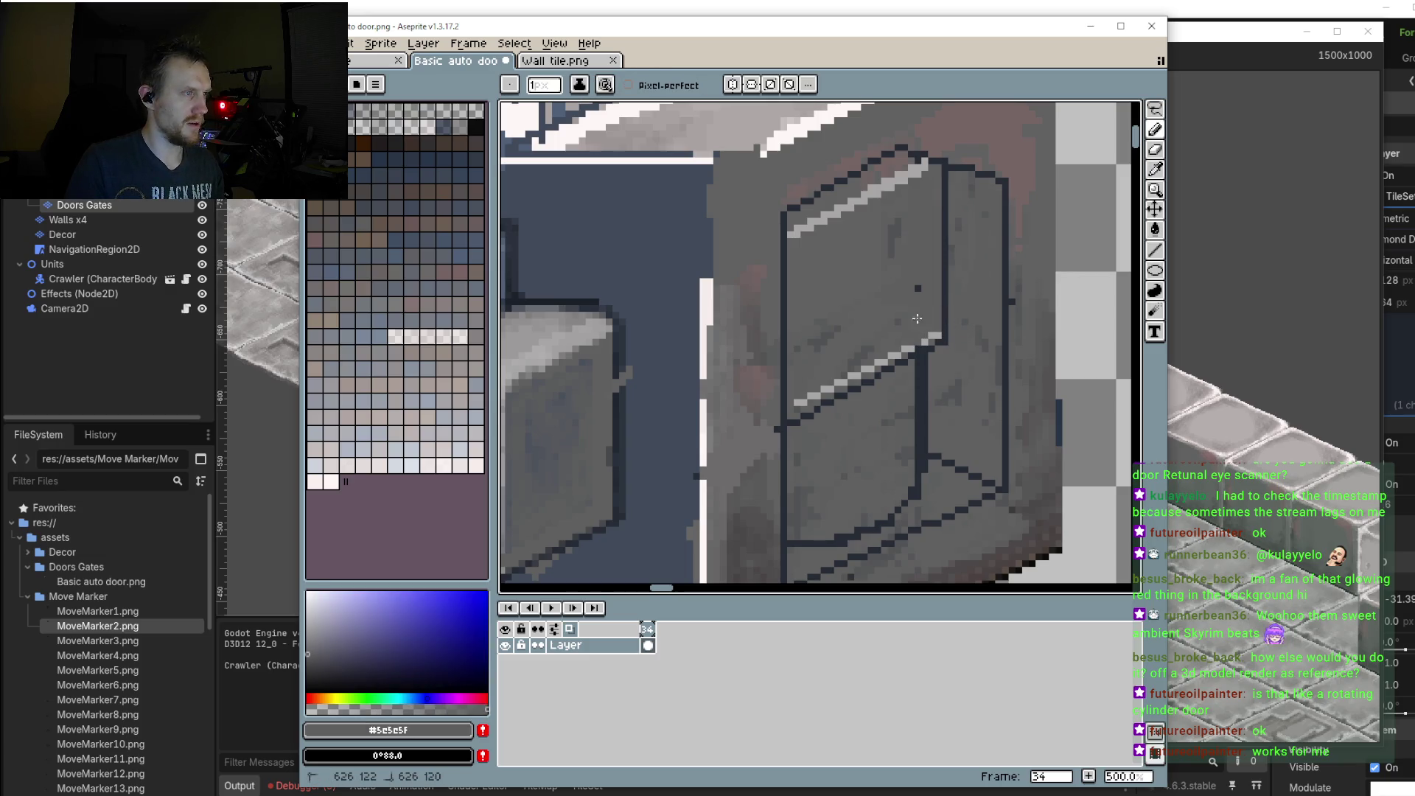
scroll(916, 297, down, 2)
scroll(906, 288, down, 2)
scroll(899, 280, up, 1)
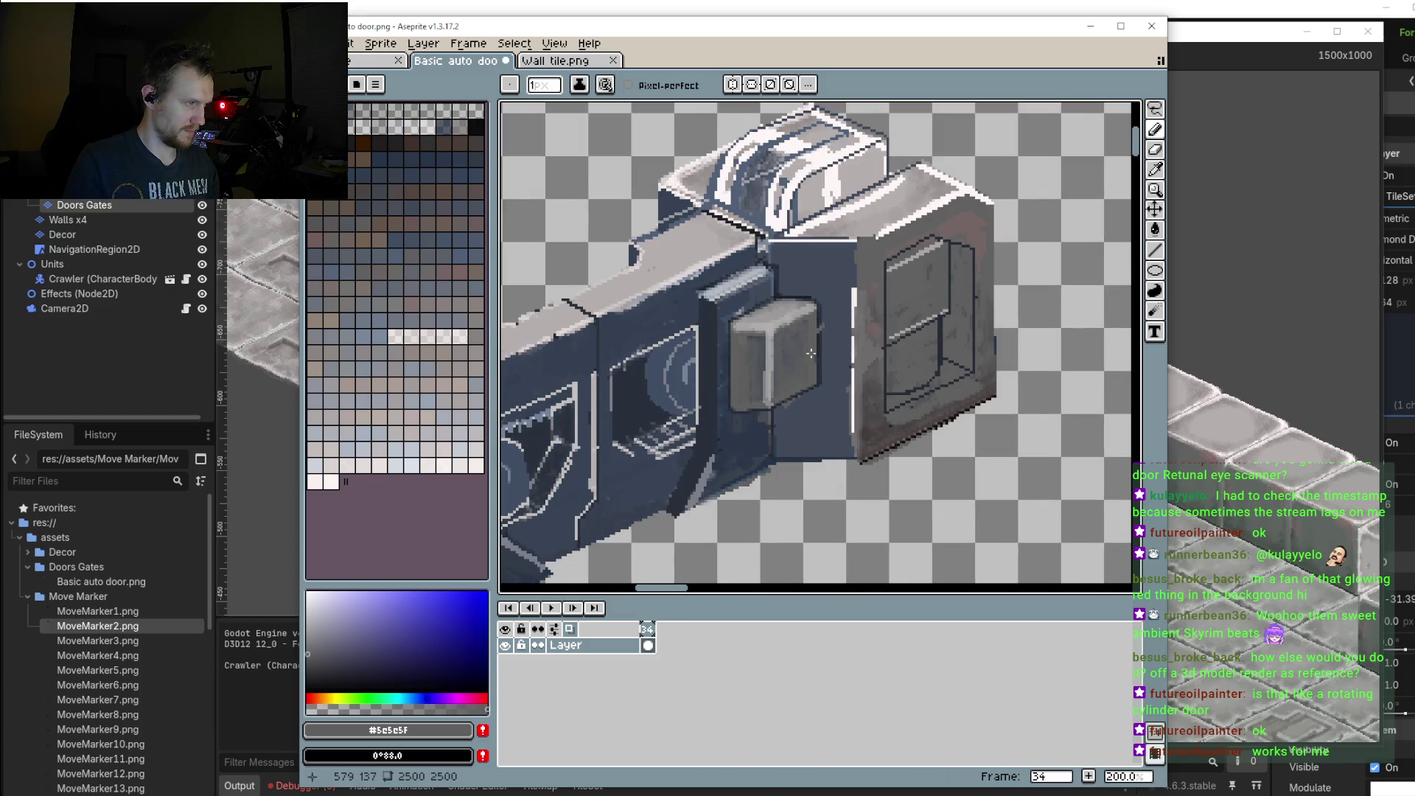
scroll(902, 342, up, 1)
scroll(893, 342, up, 2)
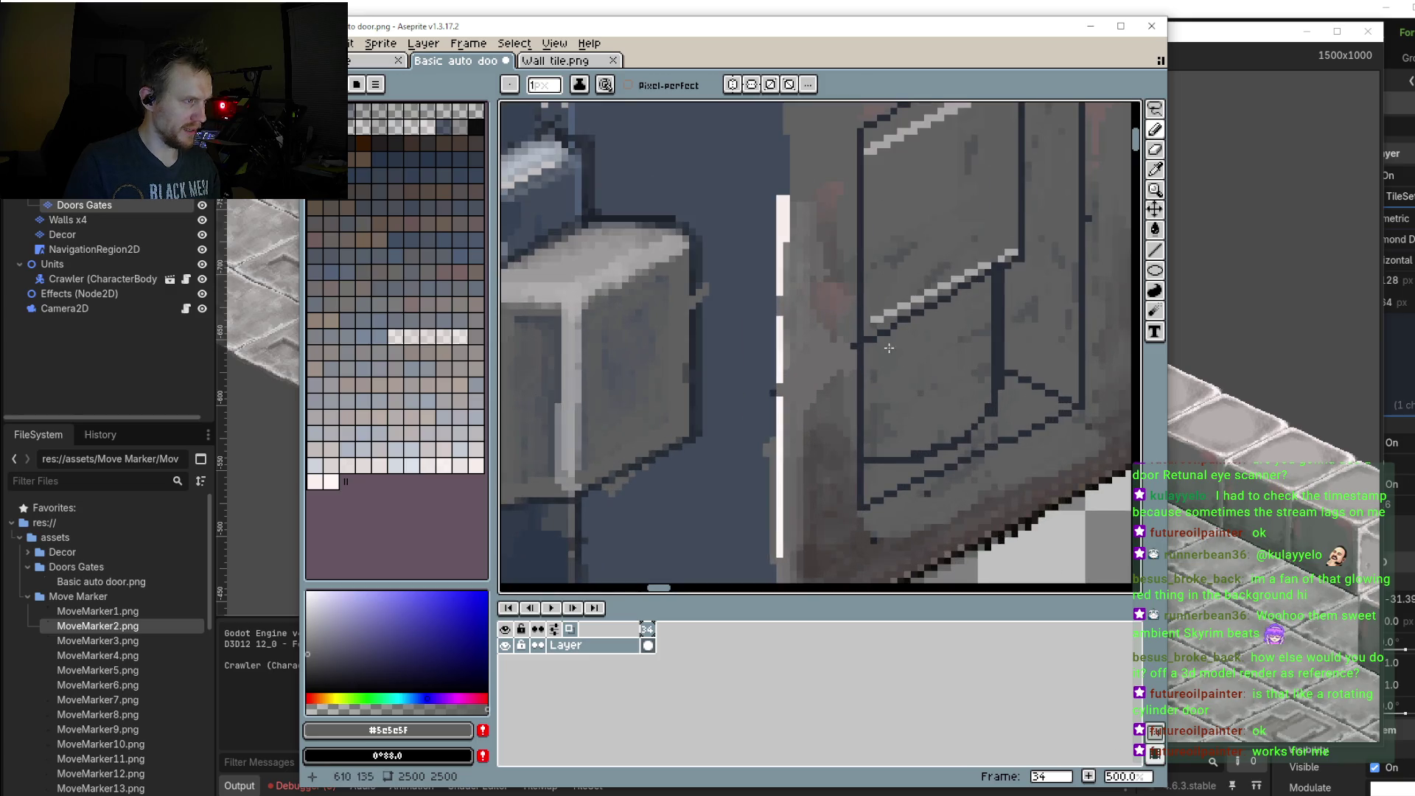
Step: Draw four dark vertical slats across the right end panel, redrawing the first slightly left
alt+click(999, 319)
drag(888, 333, 892, 414)
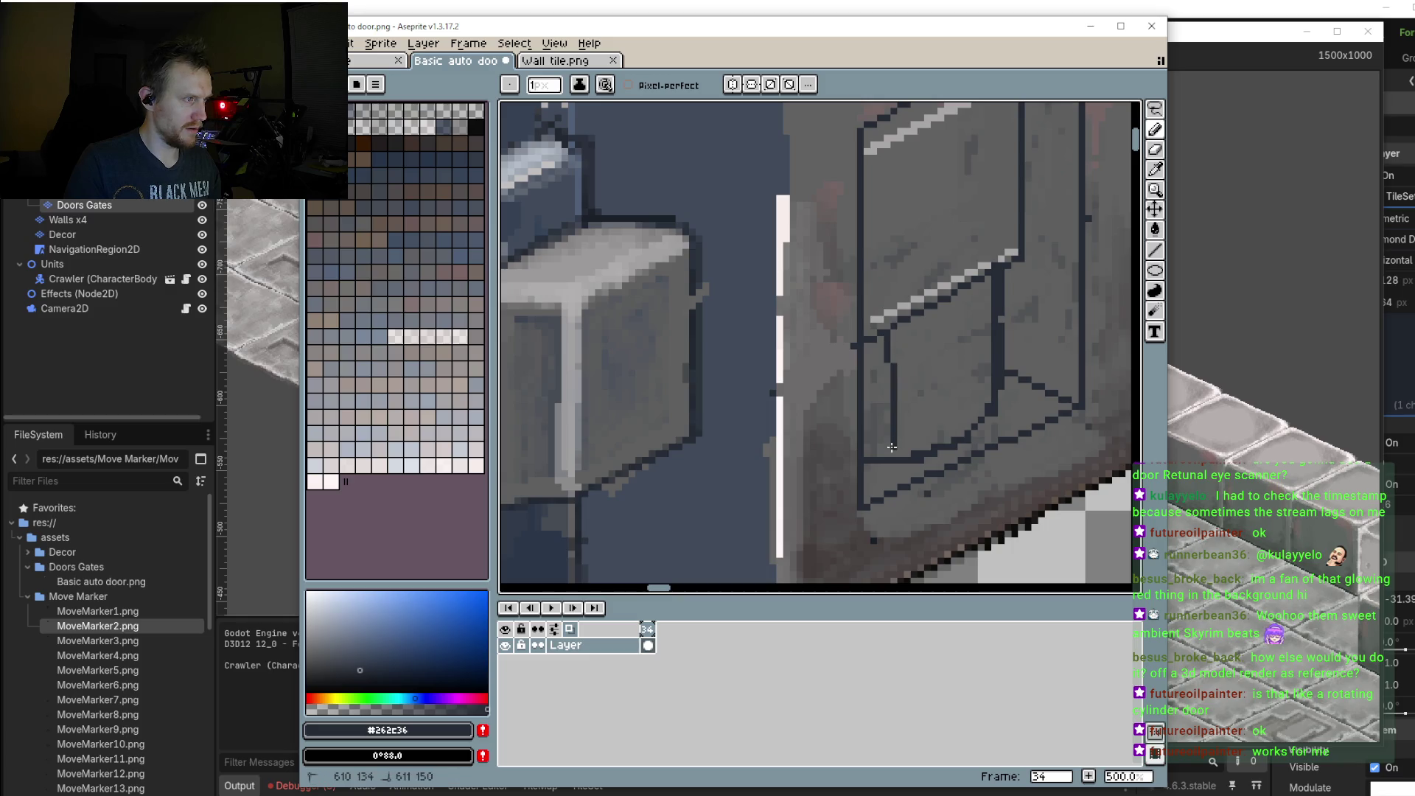
key(ctrl+z)
drag(880, 336, 880, 453)
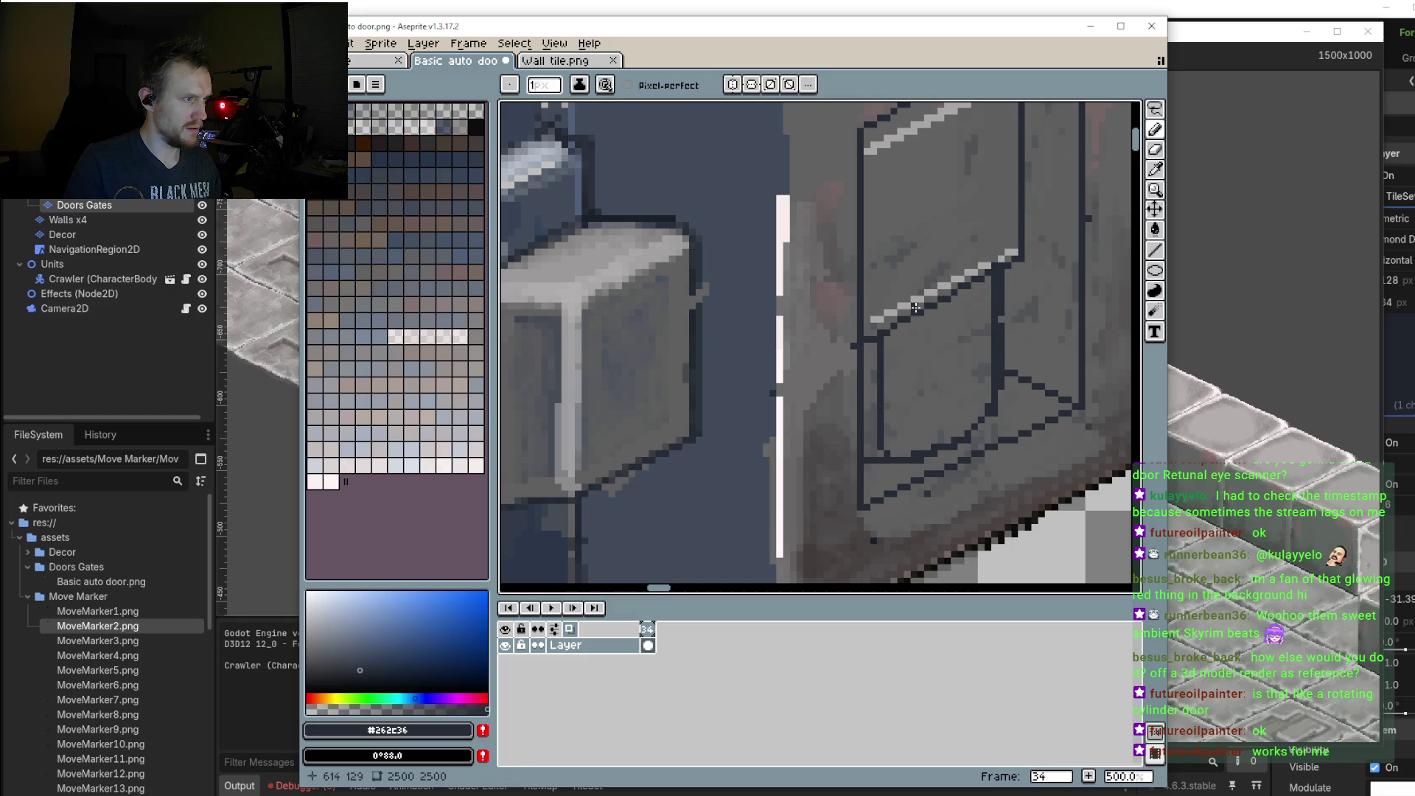
drag(916, 310, 916, 449)
drag(960, 293, 960, 442)
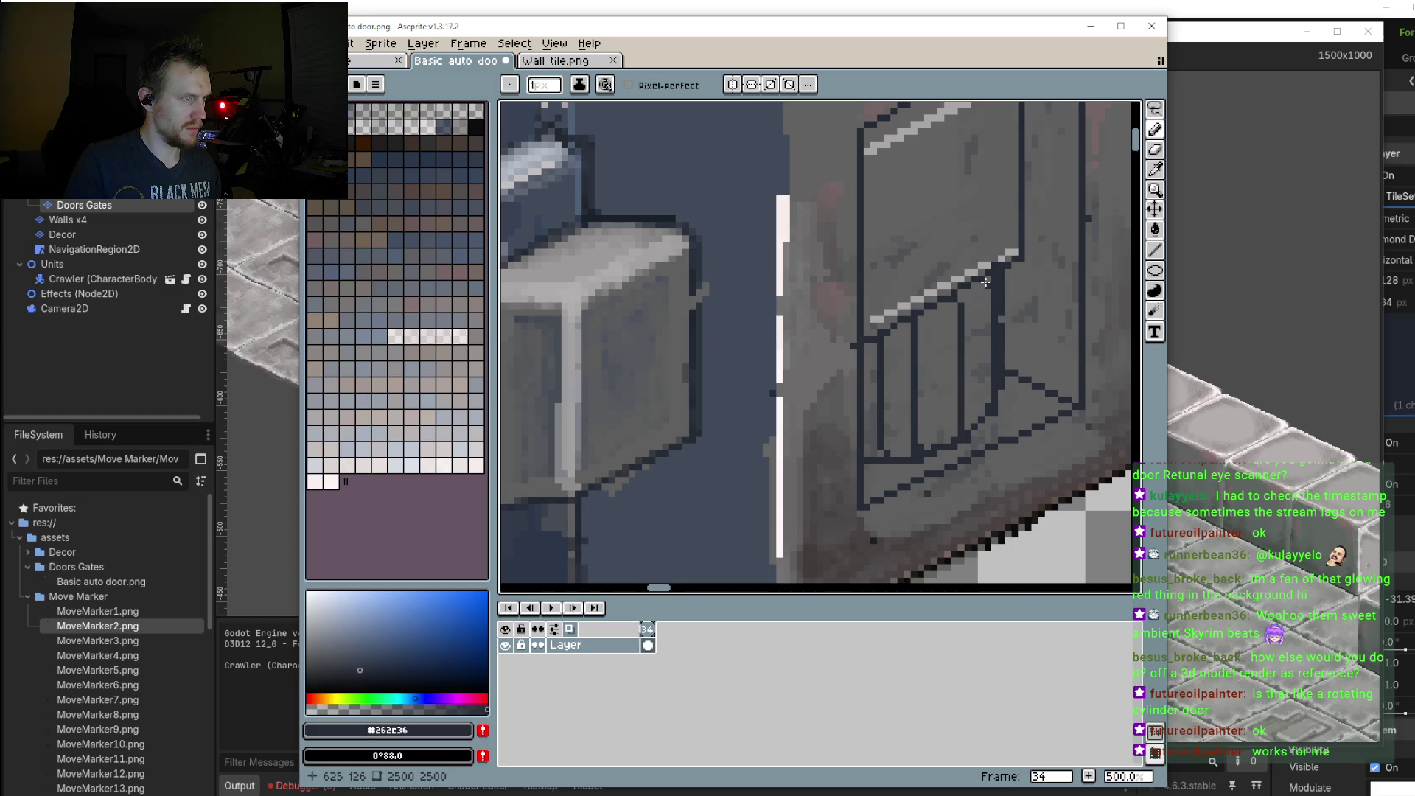
drag(985, 282, 985, 429)
scroll(985, 429, down, 3)
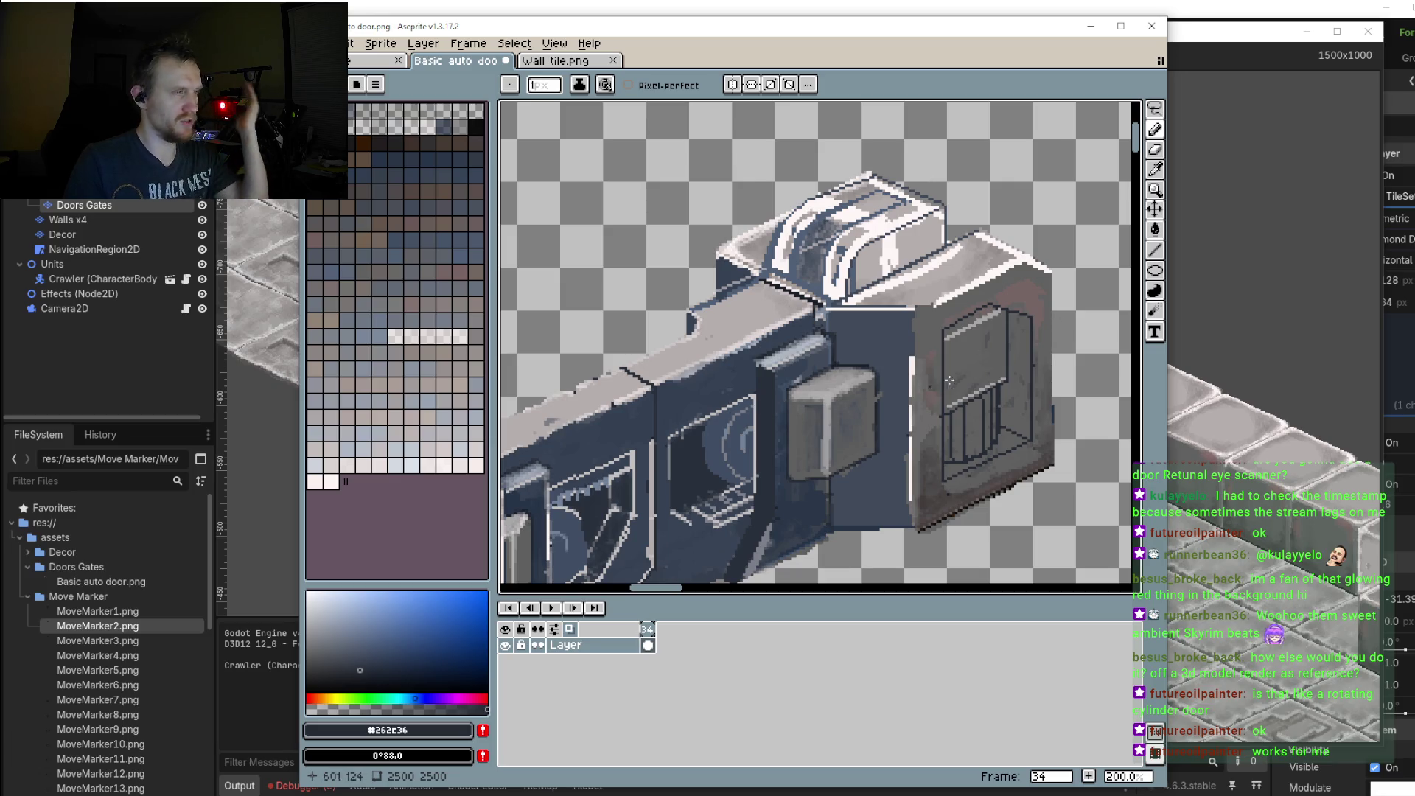
scroll(1058, 319, down, 2)
scroll(1059, 319, left, 1)
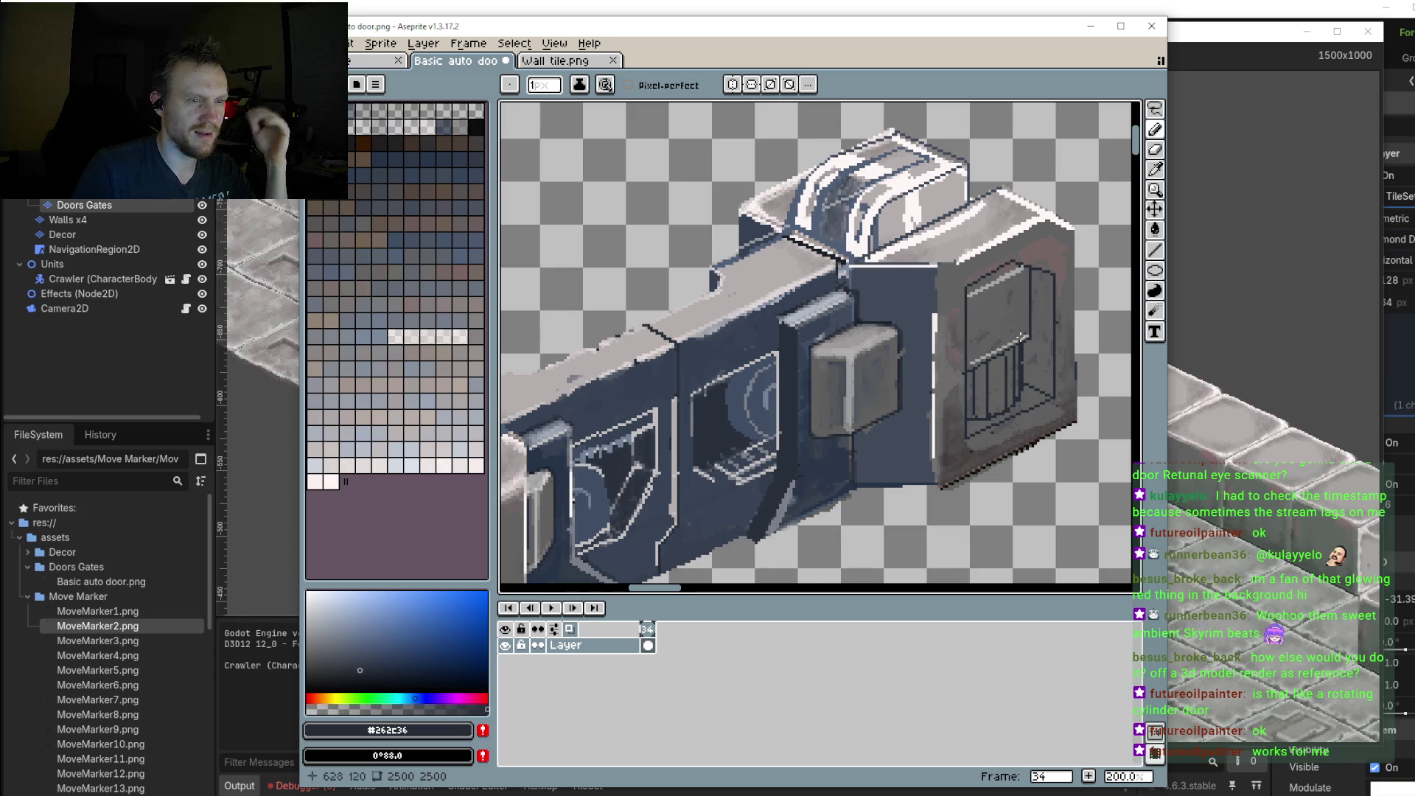
scroll(1032, 321, down, 2)
scroll(962, 335, left, 3)
scroll(962, 335, down, 2)
scroll(962, 335, right, 2)
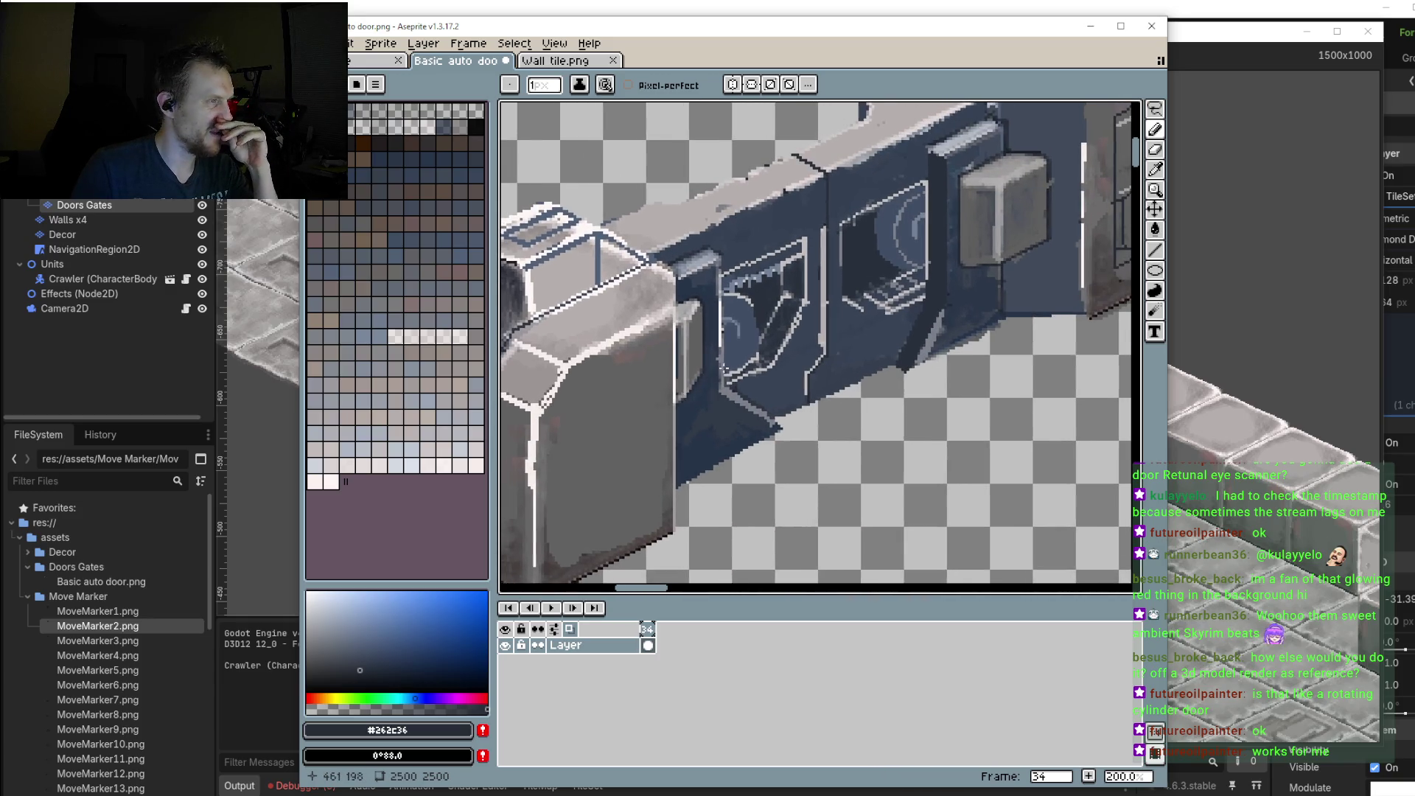
scroll(723, 356, down, 1)
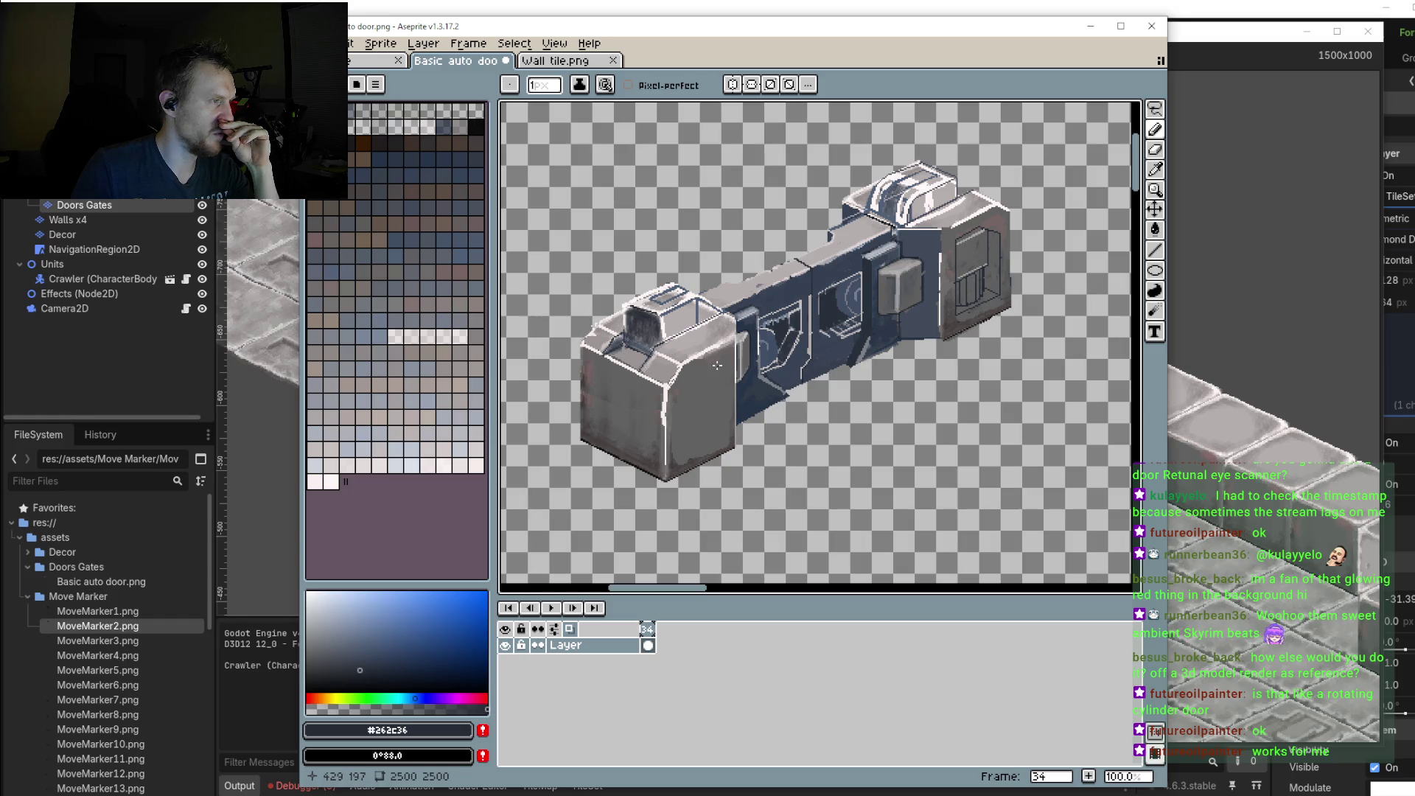
scroll(927, 297, up, 2)
scroll(927, 297, right, 2)
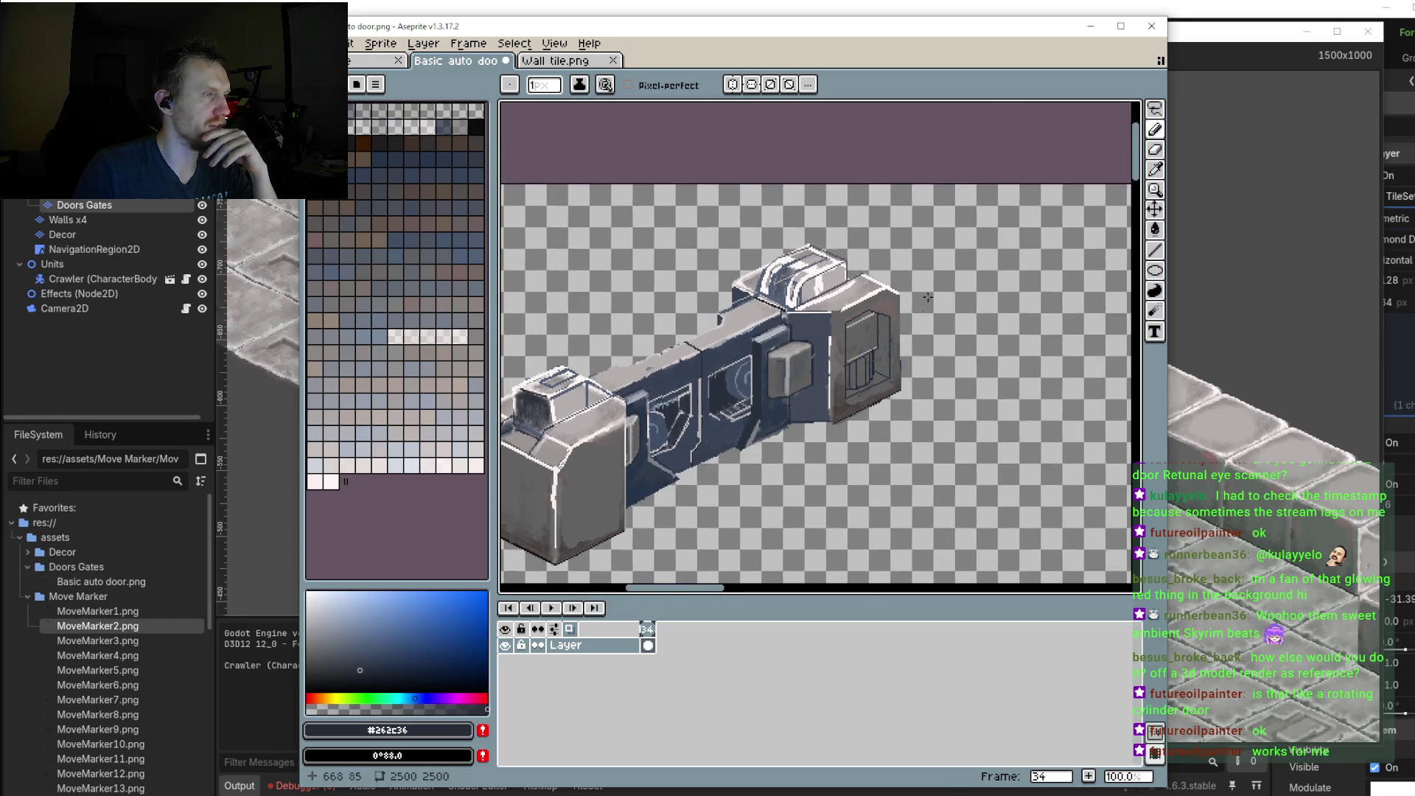
scroll(927, 297, up, 3)
scroll(760, 328, down, 1)
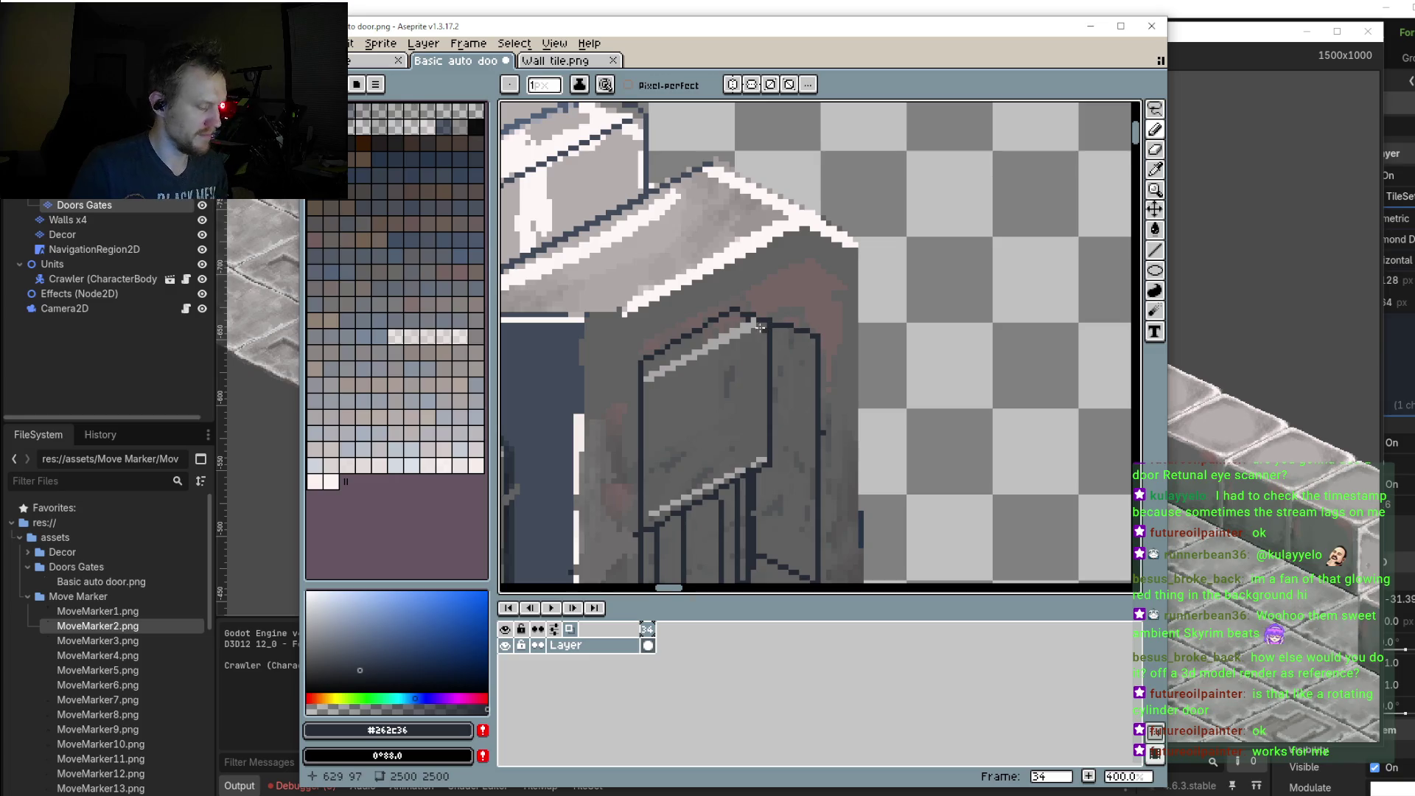
Step: Draw straight lines along the door's top edge, using a reddish grey sampled from the door
key(shift+l)
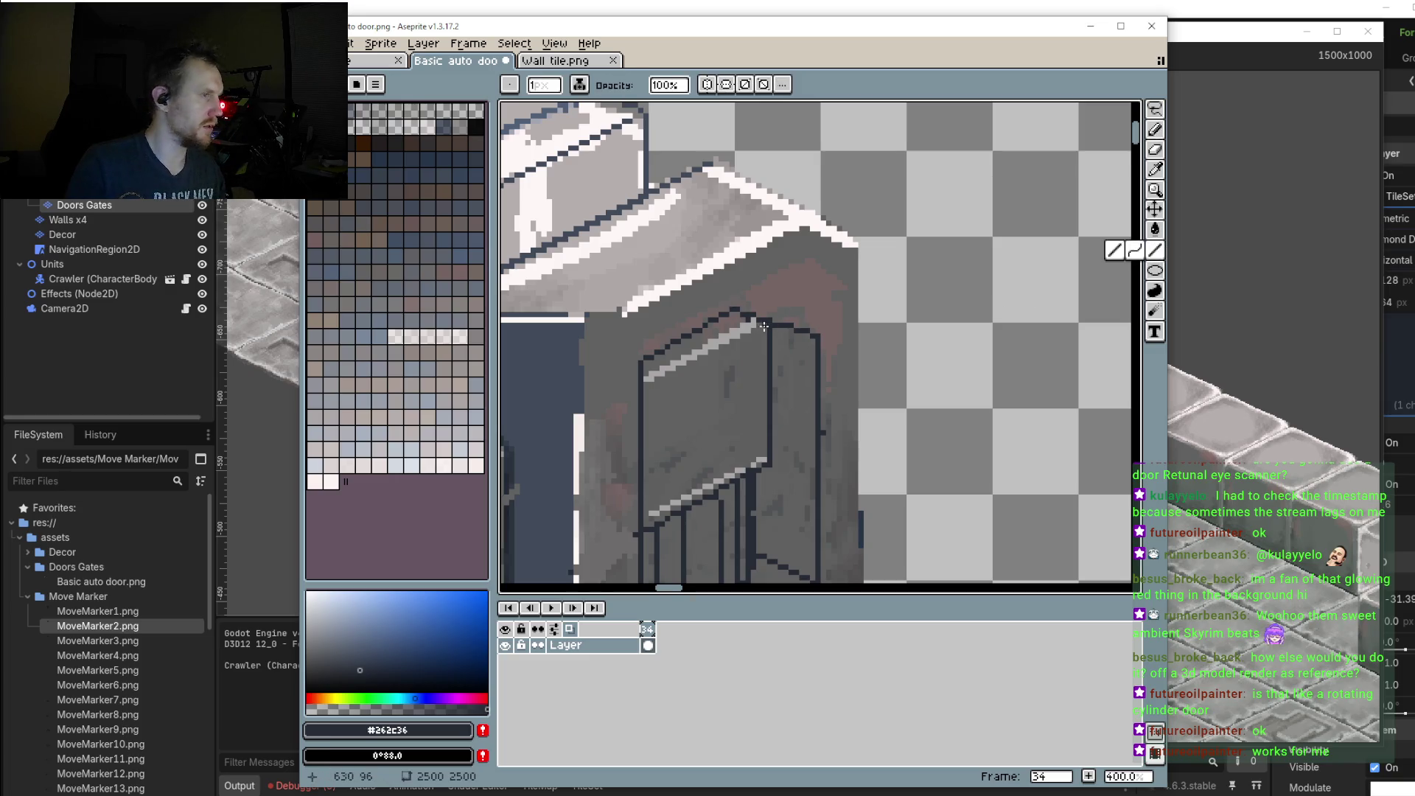
drag(734, 313, 817, 359)
alt+click(803, 294)
scroll(758, 314, up, 2)
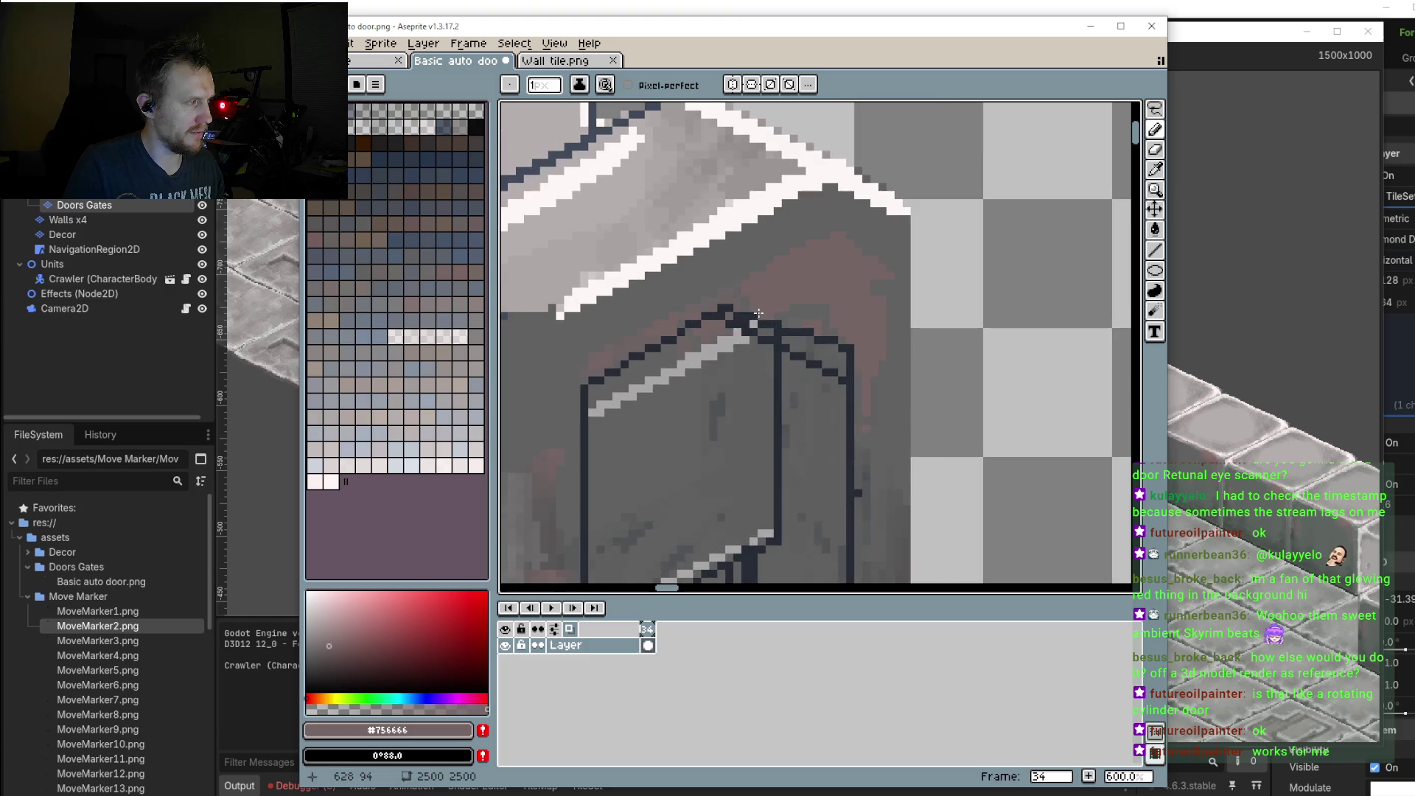
drag(752, 315, 835, 343)
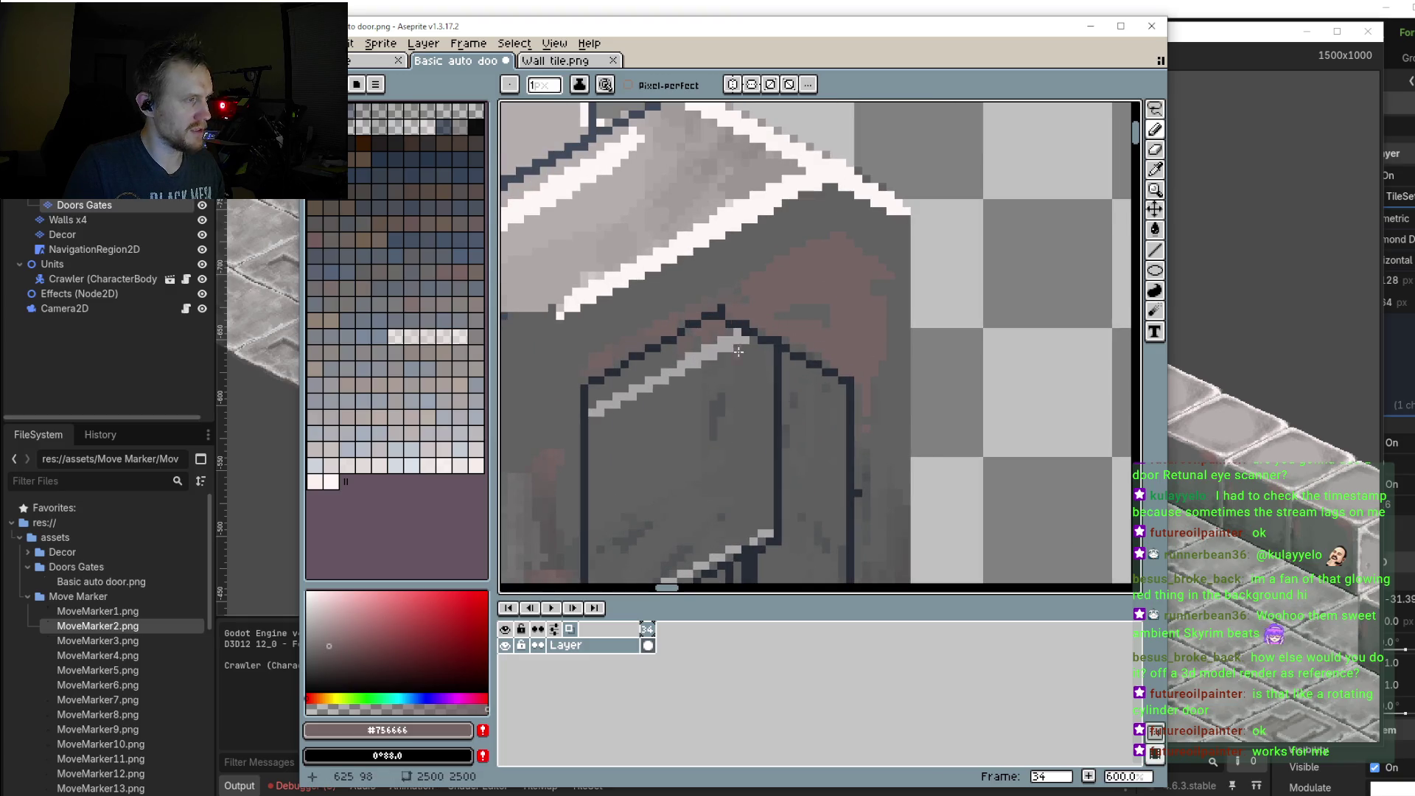
Step: Eyedrop the near-black outline colour #262c36 from the door's middle cube, then pan back out
scroll(728, 307, down, 2)
scroll(722, 332, down, 1)
scroll(719, 353, down, 1)
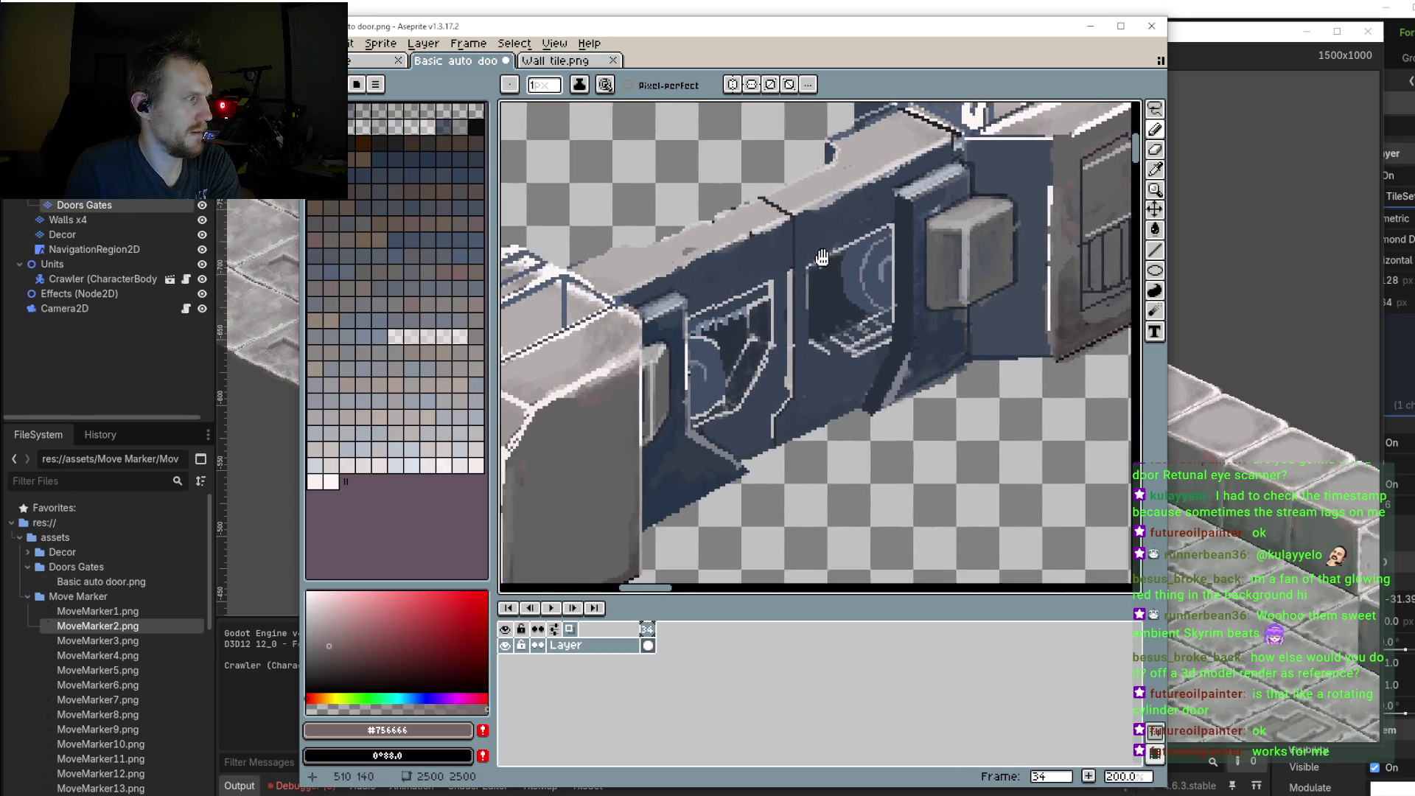
mouse_move(643, 363)
mouse_down()
mouse_move(765, 313)
mouse_move(749, 360)
mouse_up()
scroll(766, 312, down, 1)
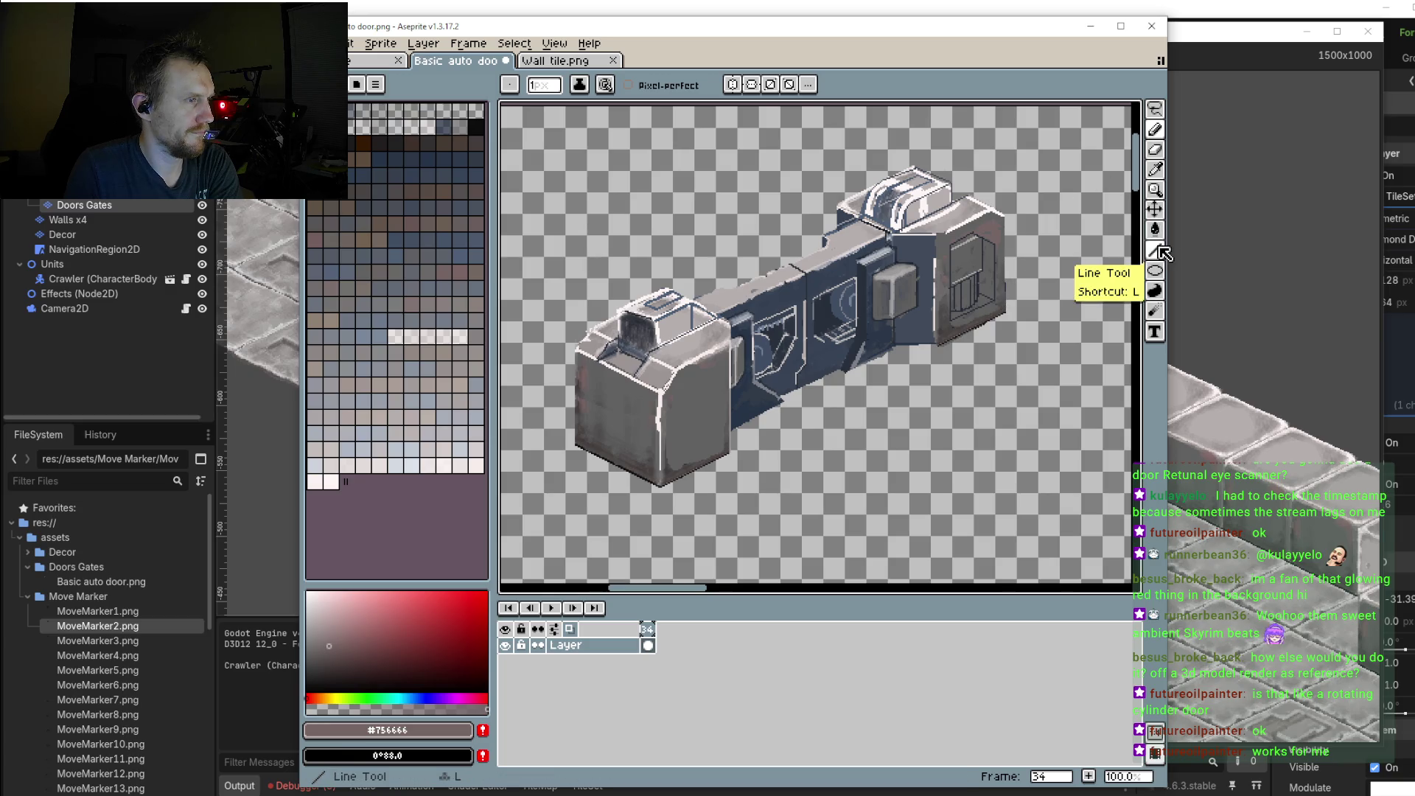
scroll(907, 290, up, 1)
scroll(907, 290, up, 1)
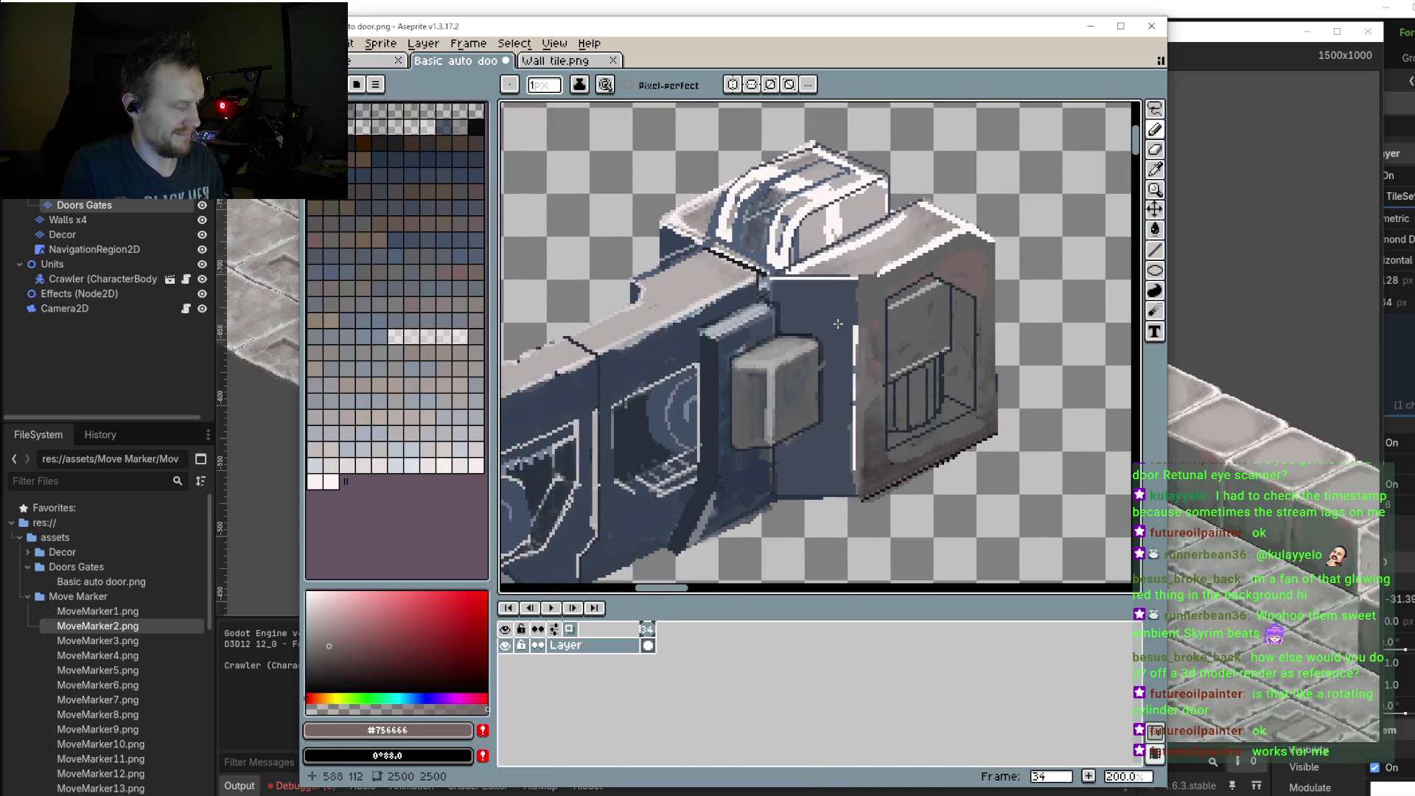
drag(877, 336, 855, 321)
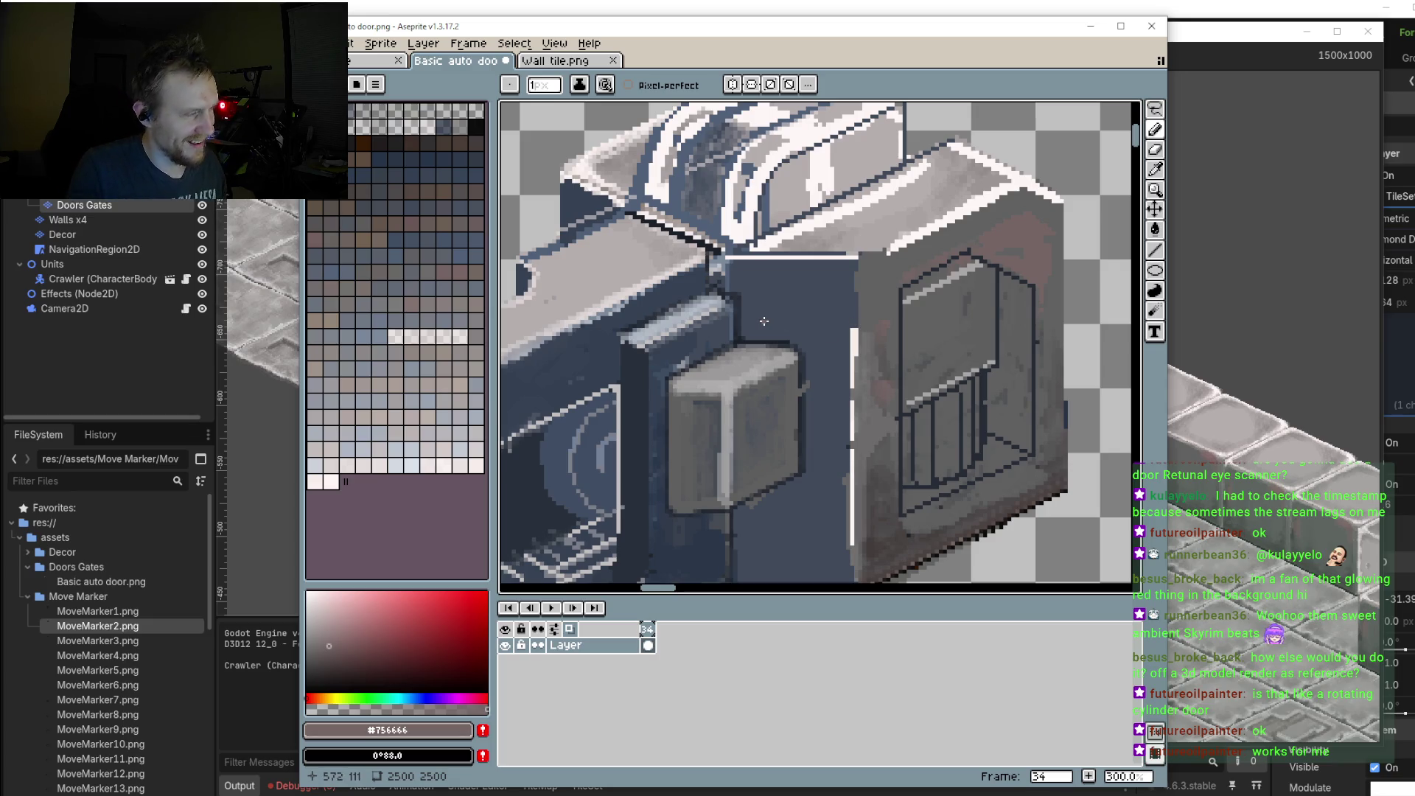
scroll(962, 382, up, 3)
alt+click(921, 335)
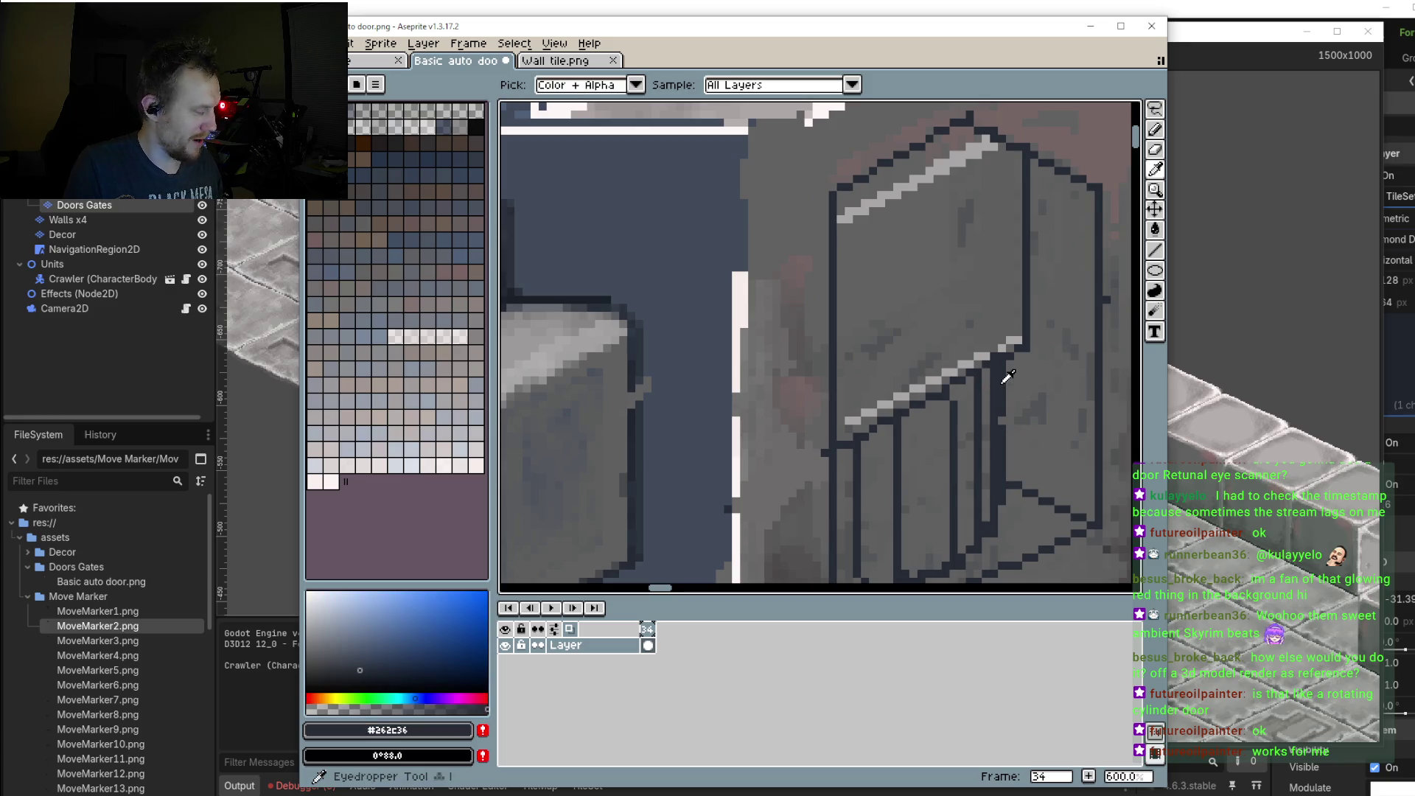
scroll(921, 335, down, 3)
scroll(922, 335, down, 1)
drag(712, 401, 888, 306)
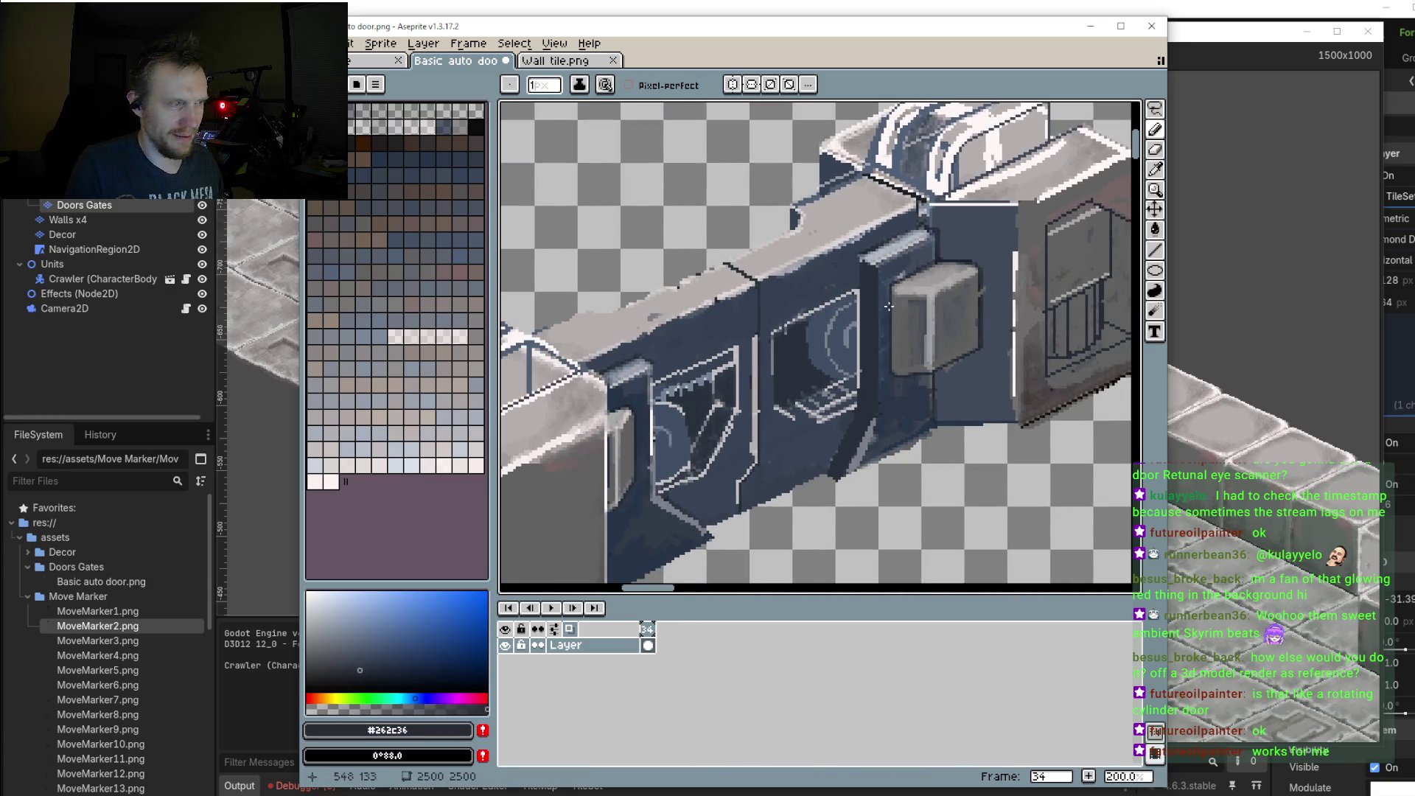
scroll(946, 299, right, 1)
scroll(946, 299, right, 4)
Step: Lasso-select the right door panel, redoing the trace more tightly
key(m)
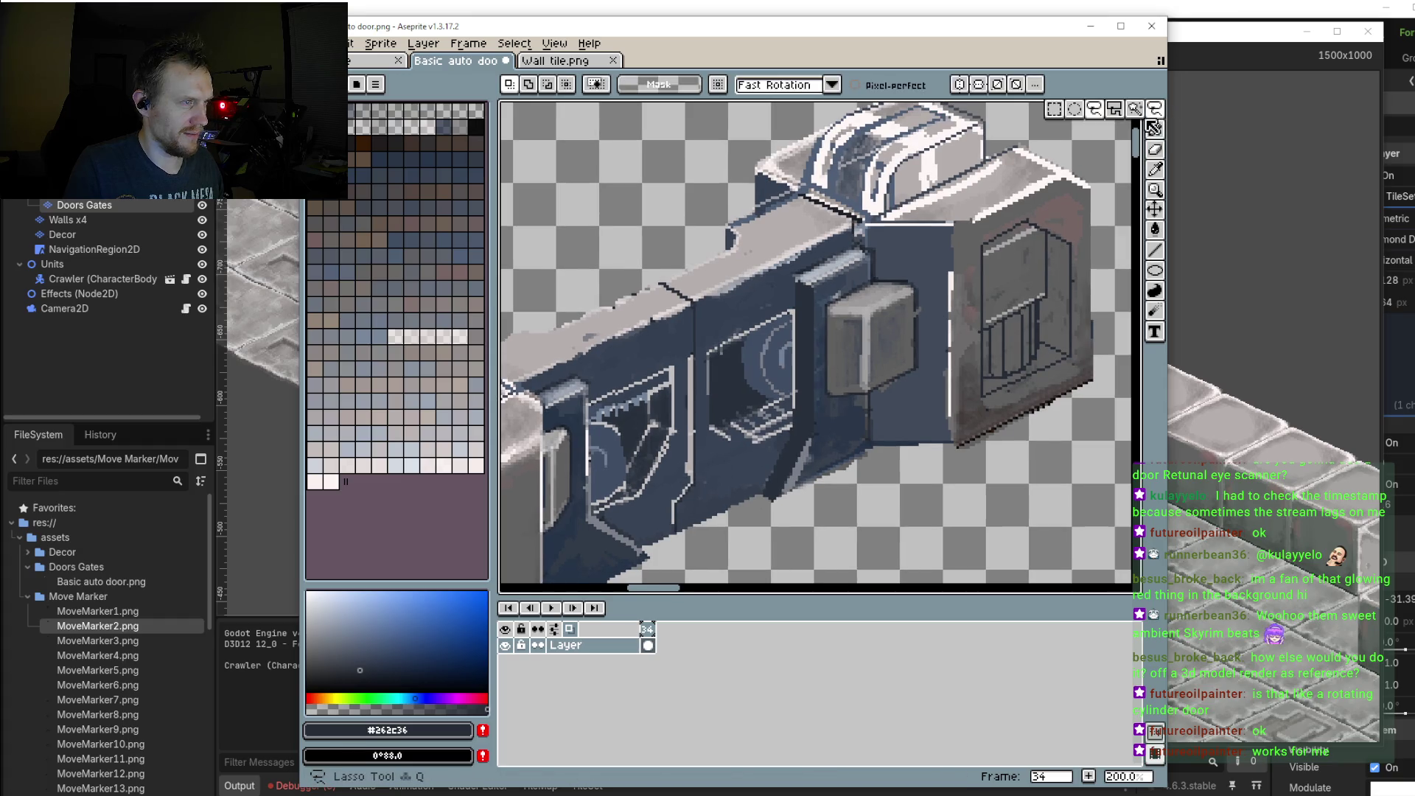
mouse_move(898, 254)
mouse_down()
mouse_move(908, 229)
mouse_move(962, 217)
mouse_up()
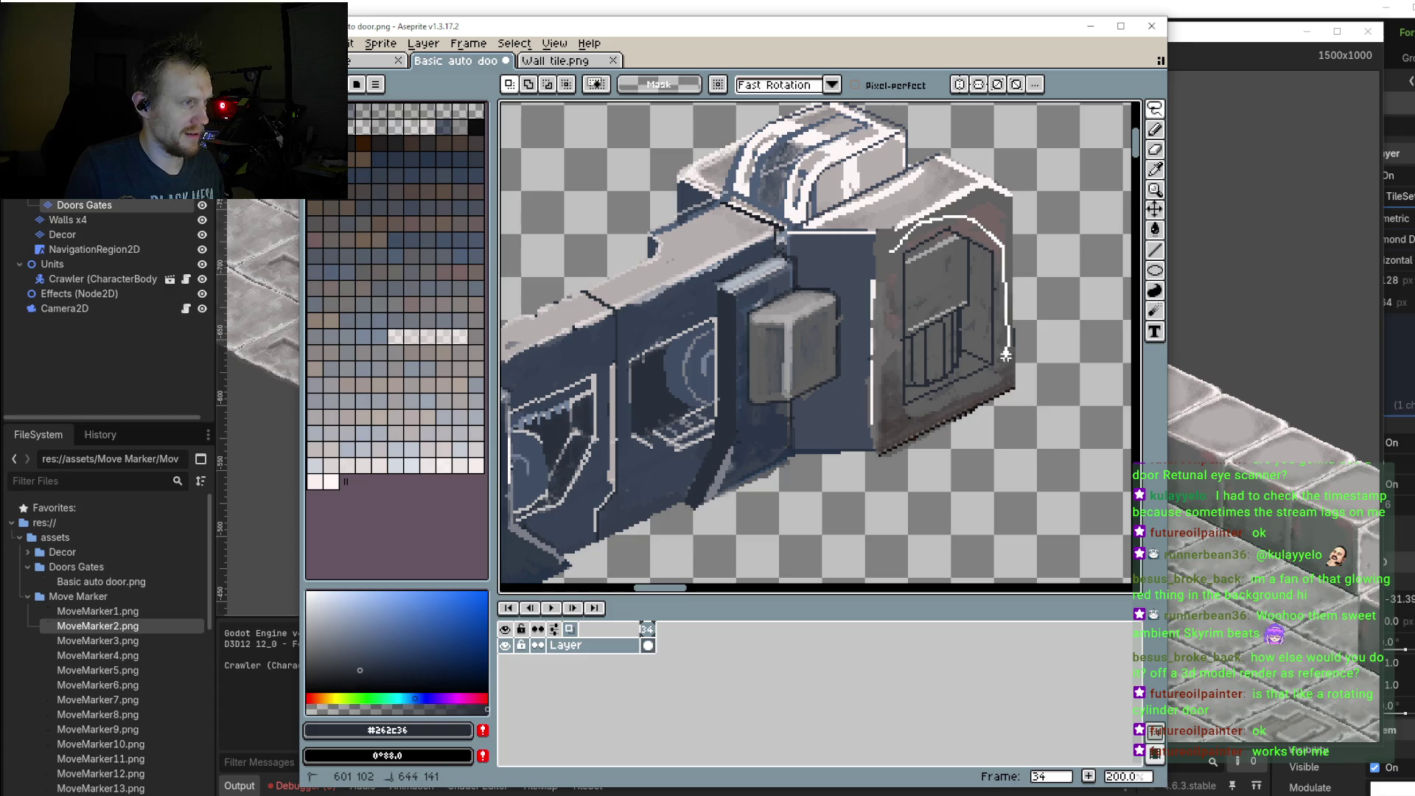
mouse_move(1005, 355)
mouse_down()
mouse_move(948, 411)
mouse_move(878, 406)
mouse_move(873, 276)
mouse_up()
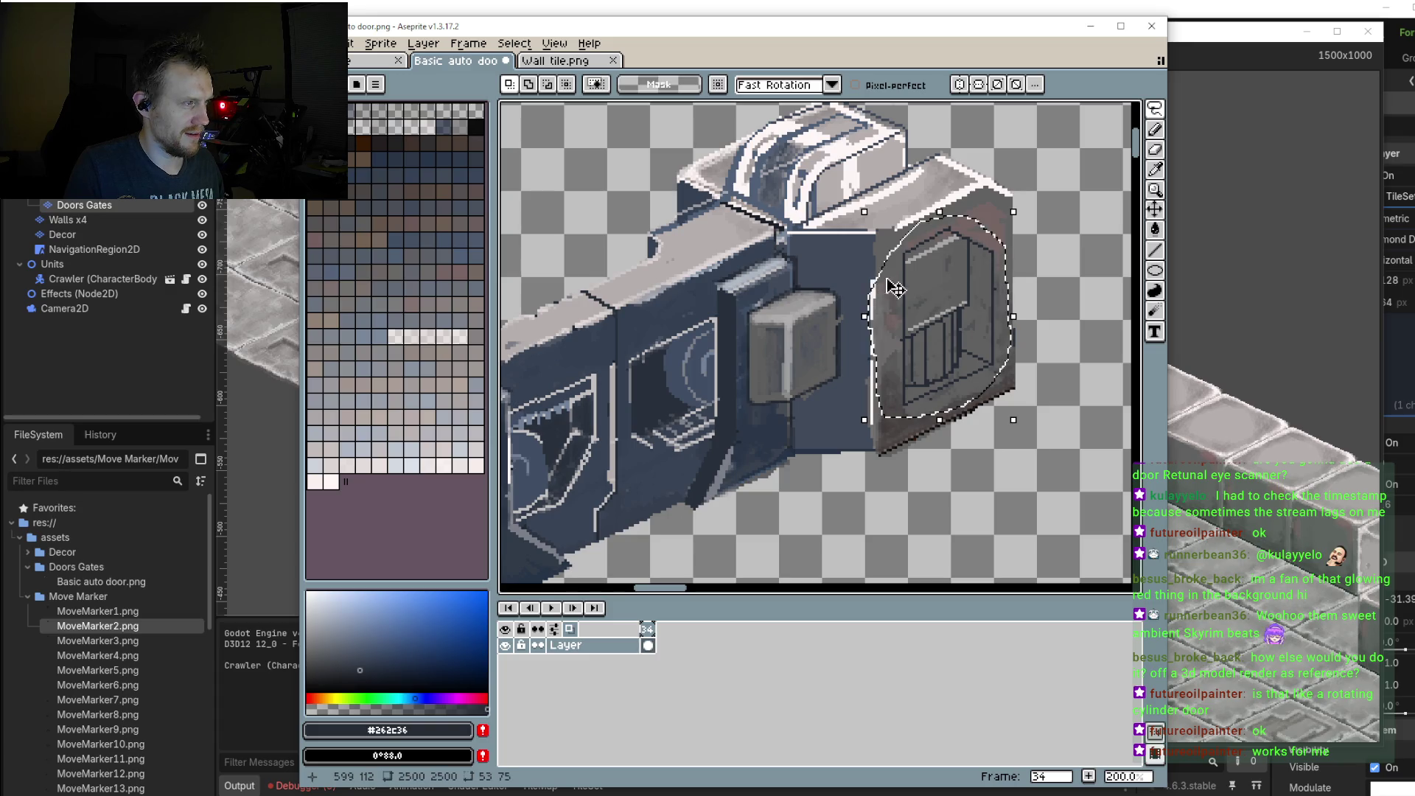
key(ctrl+d)
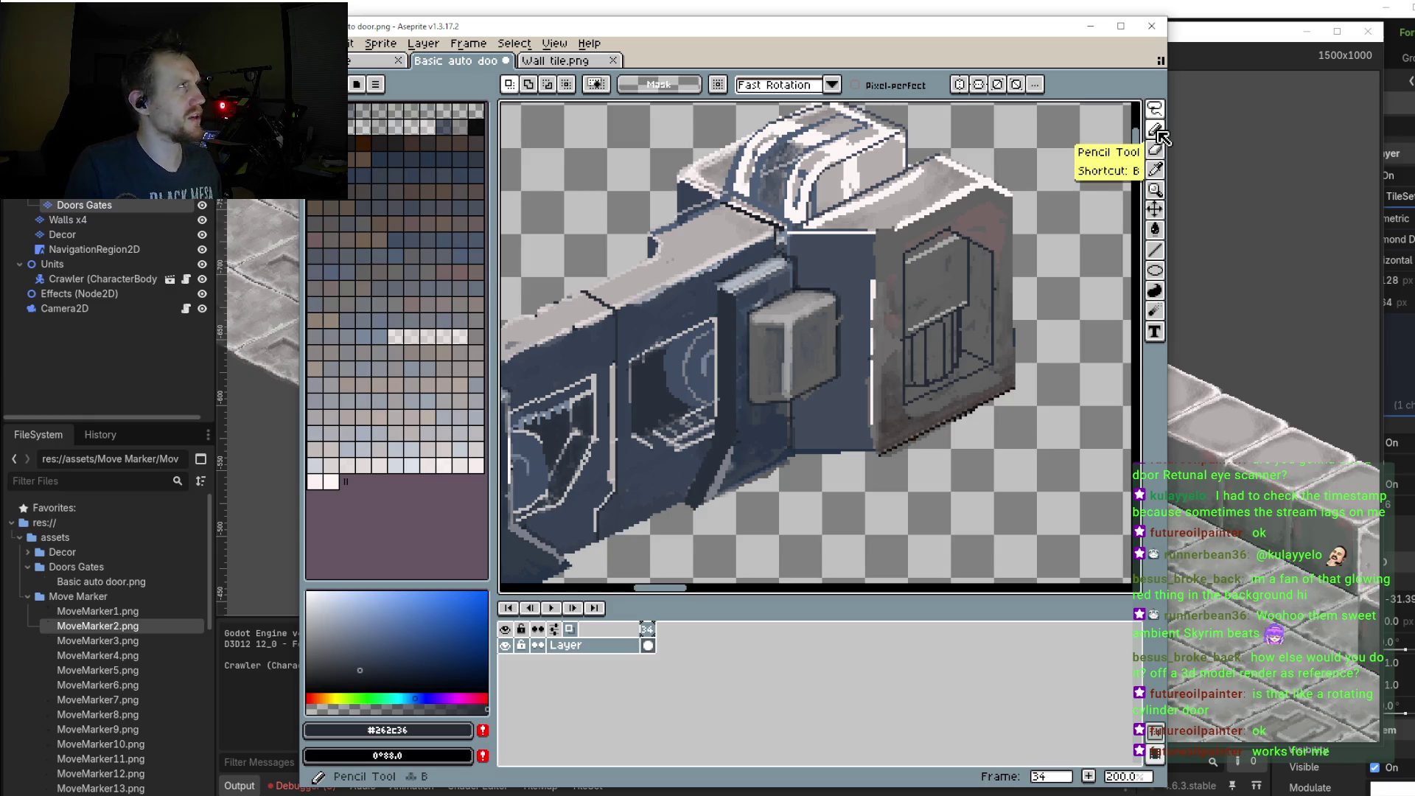
scroll(1014, 295, up, 2)
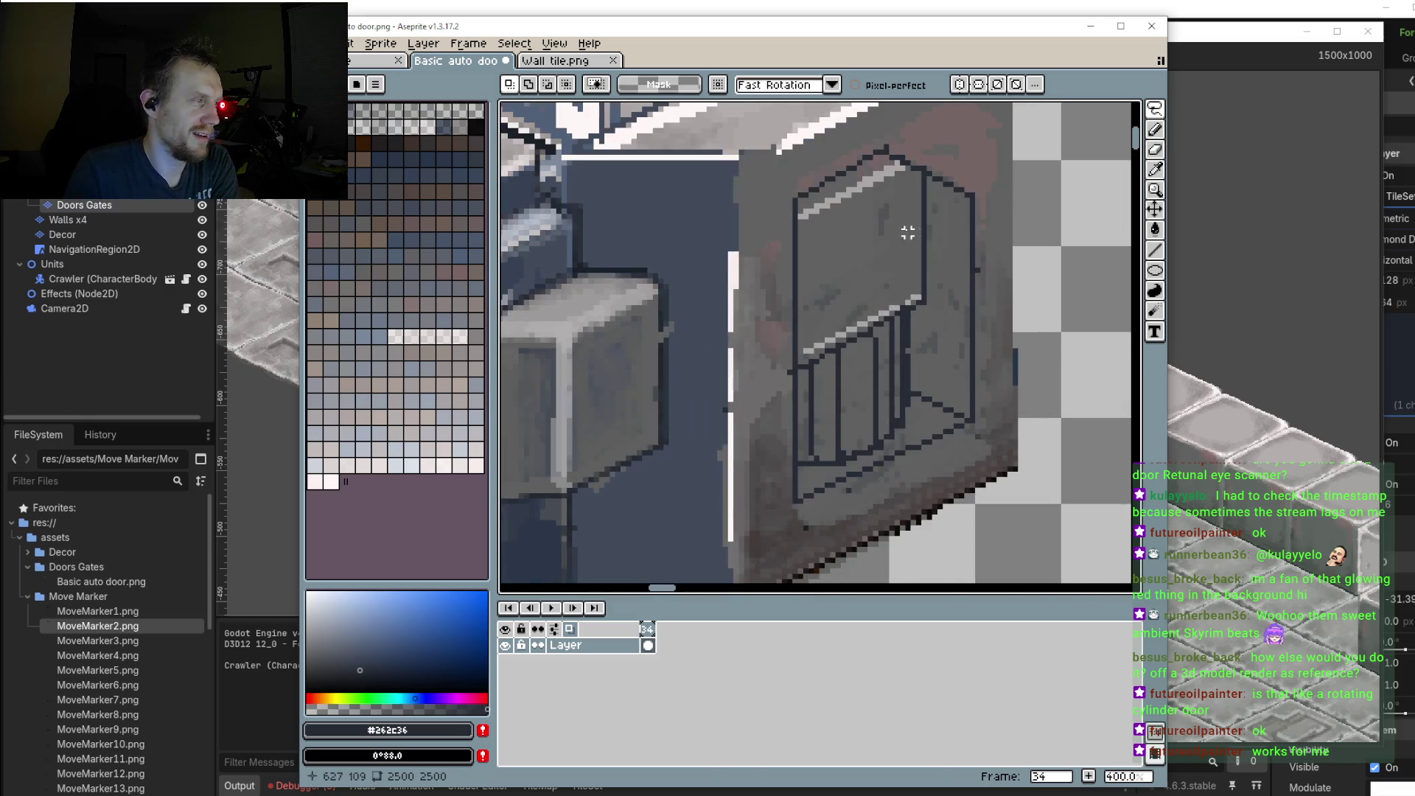
drag(752, 209, 827, 167)
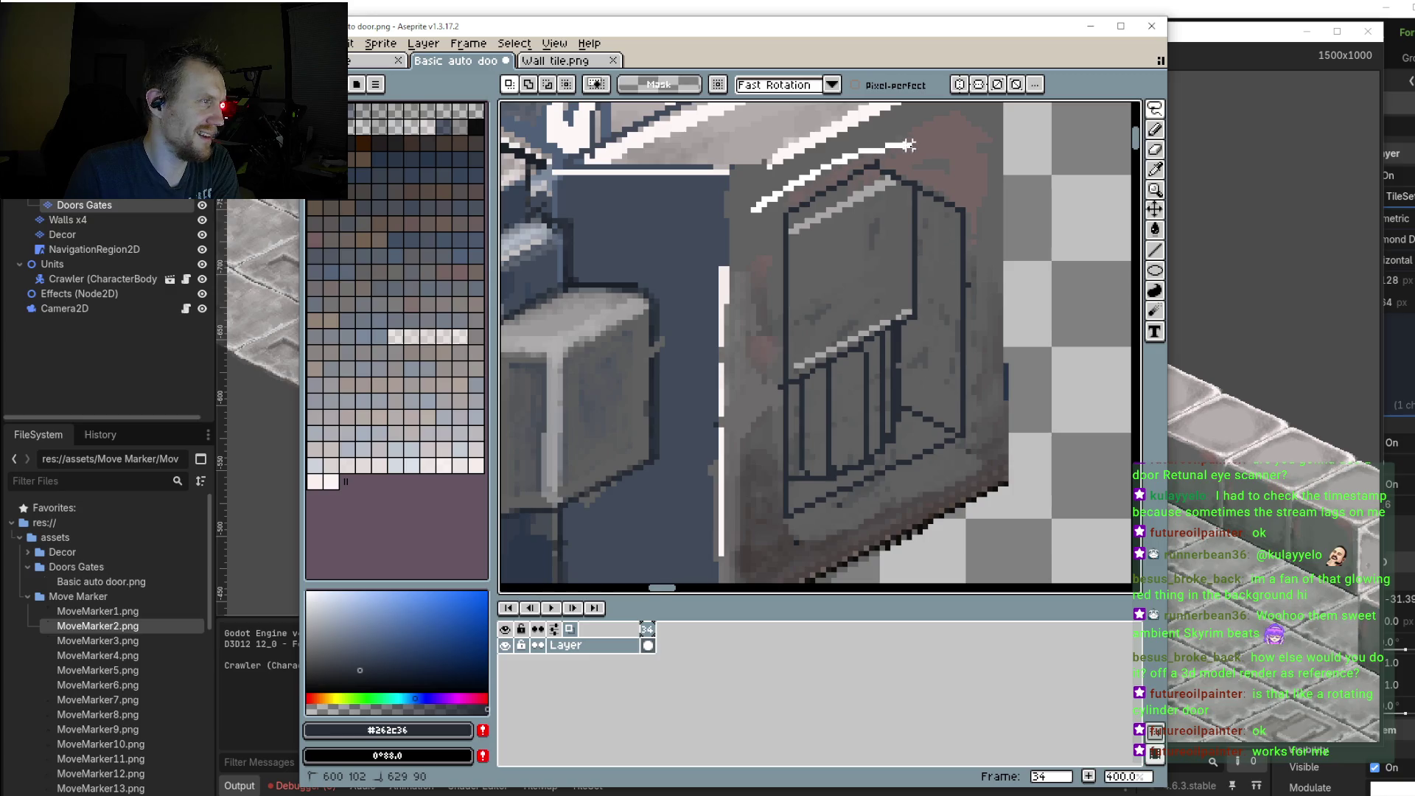
mouse_move(963, 191)
mouse_down()
mouse_move(984, 230)
mouse_move(989, 405)
mouse_move(925, 488)
mouse_move(770, 537)
mouse_move(748, 287)
mouse_move(756, 211)
mouse_up()
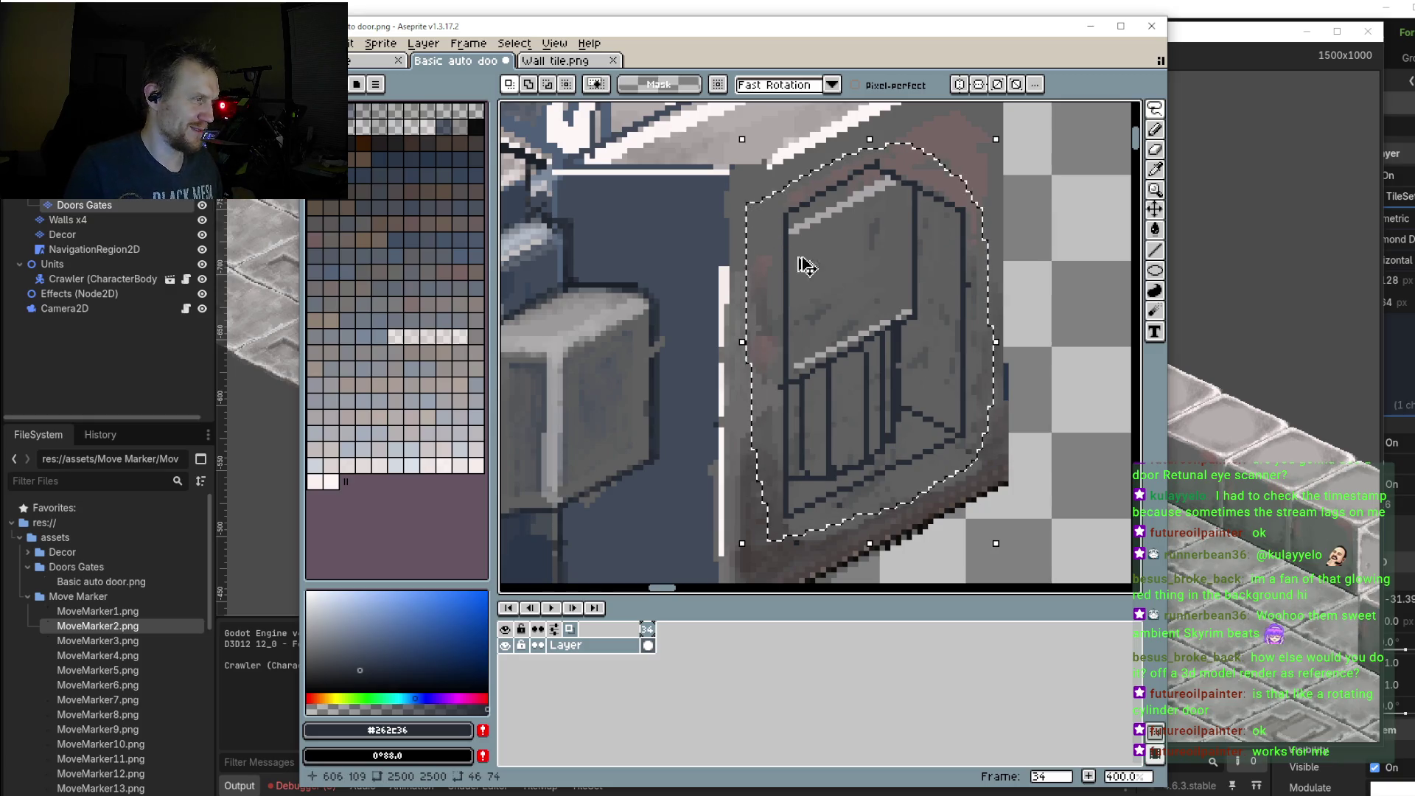
Step: Trial-move the selected panel onto the left block and mirror it, then cancel with Esc
scroll(900, 278, down, 3)
mouse_move(900, 287)
mouse_down()
mouse_move(759, 442)
mouse_move(634, 429)
mouse_up()
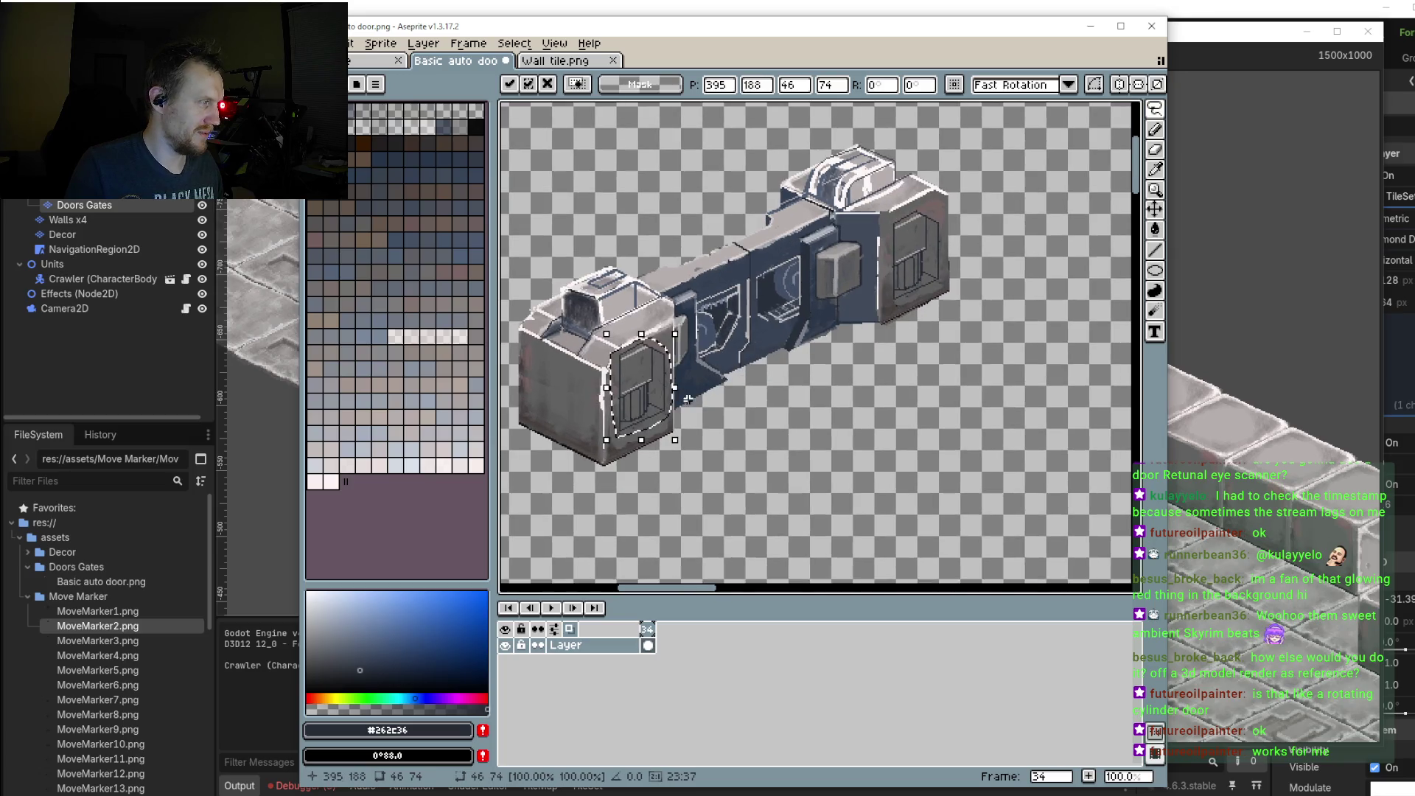
mouse_move(667, 392)
mouse_down()
mouse_move(577, 409)
mouse_move(653, 435)
mouse_move(709, 483)
mouse_up()
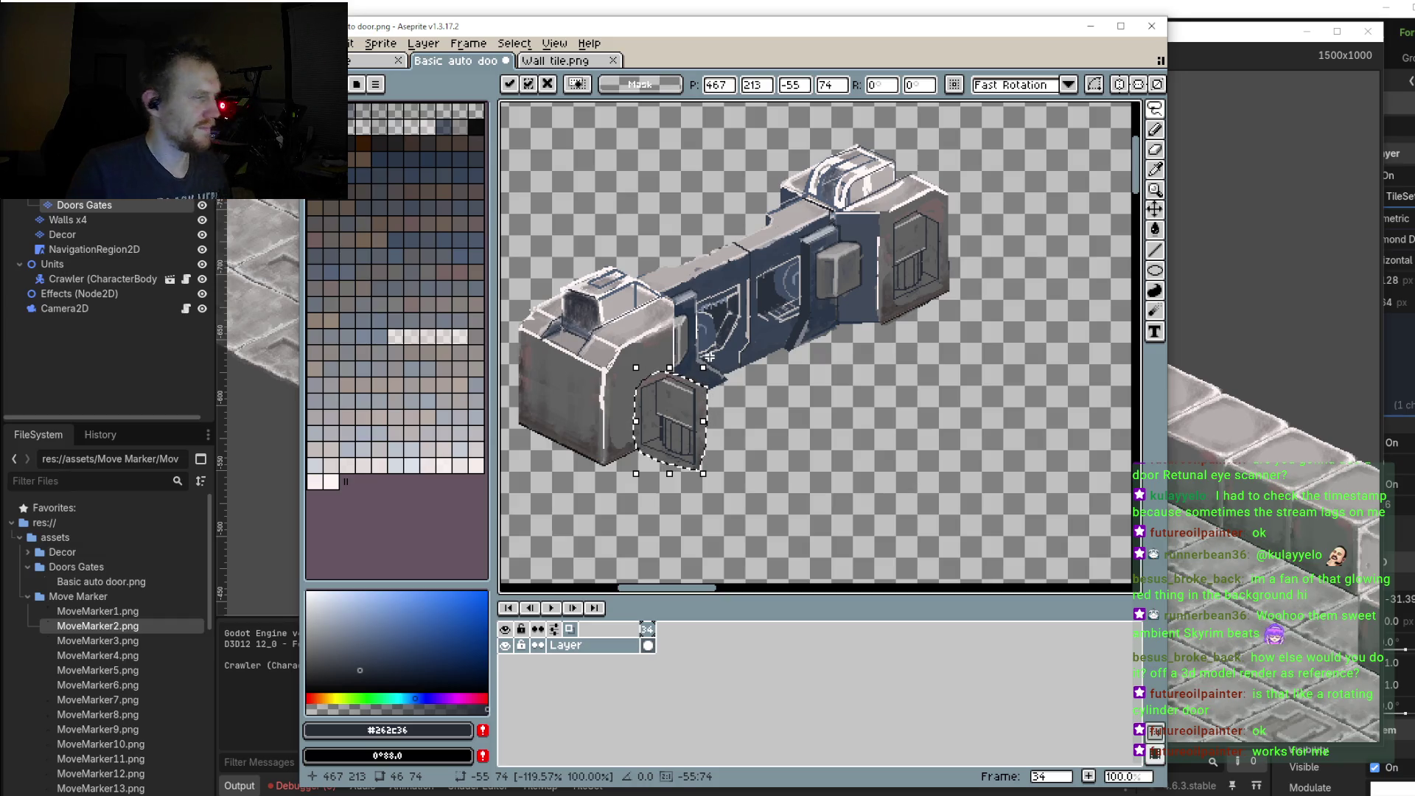
key(Escape)
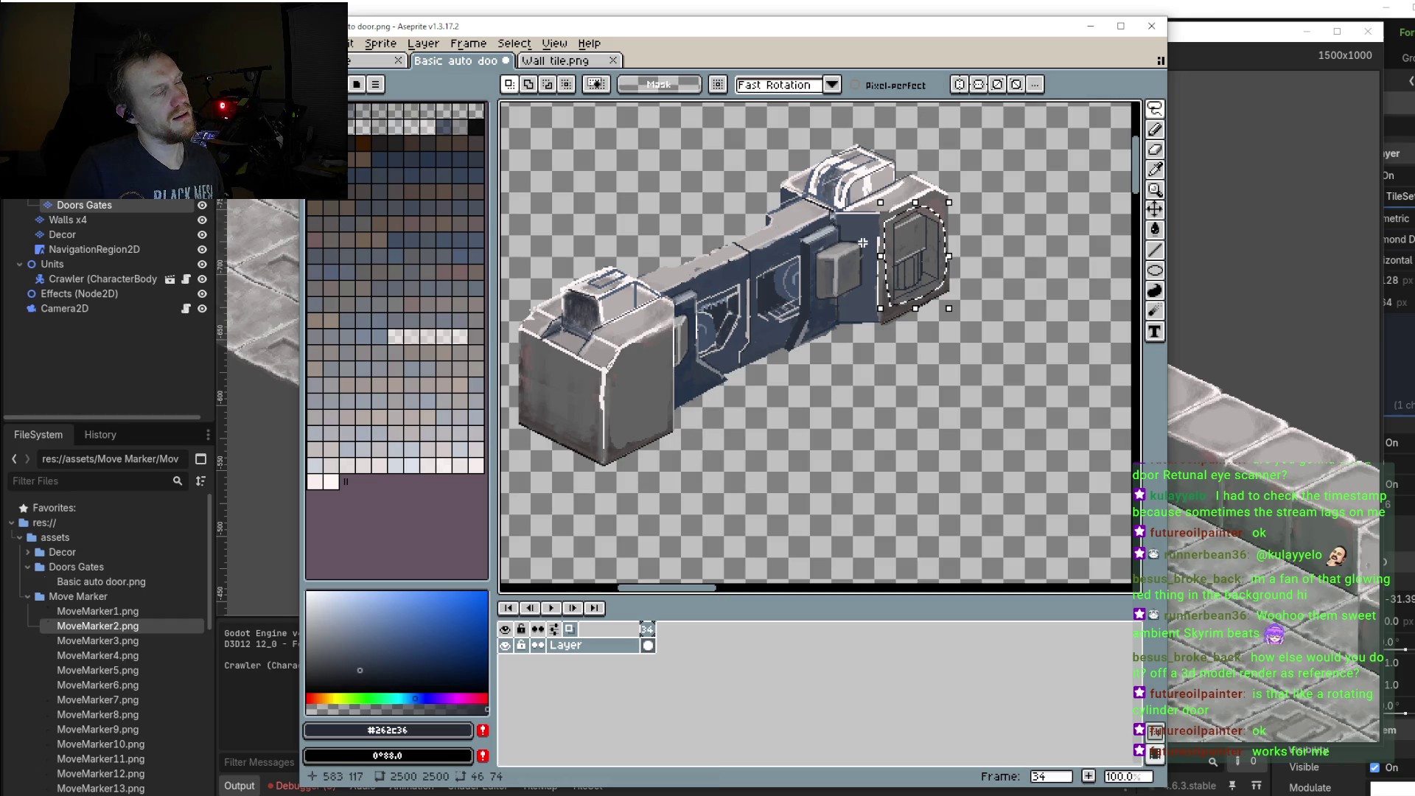
Step: Drag a door piece below the sprite, flip it horizontally, and abandon a trial rotation
mouse_move(915, 247)
mouse_down()
mouse_move(905, 407)
mouse_move(840, 427)
mouse_up()
key(Escape)
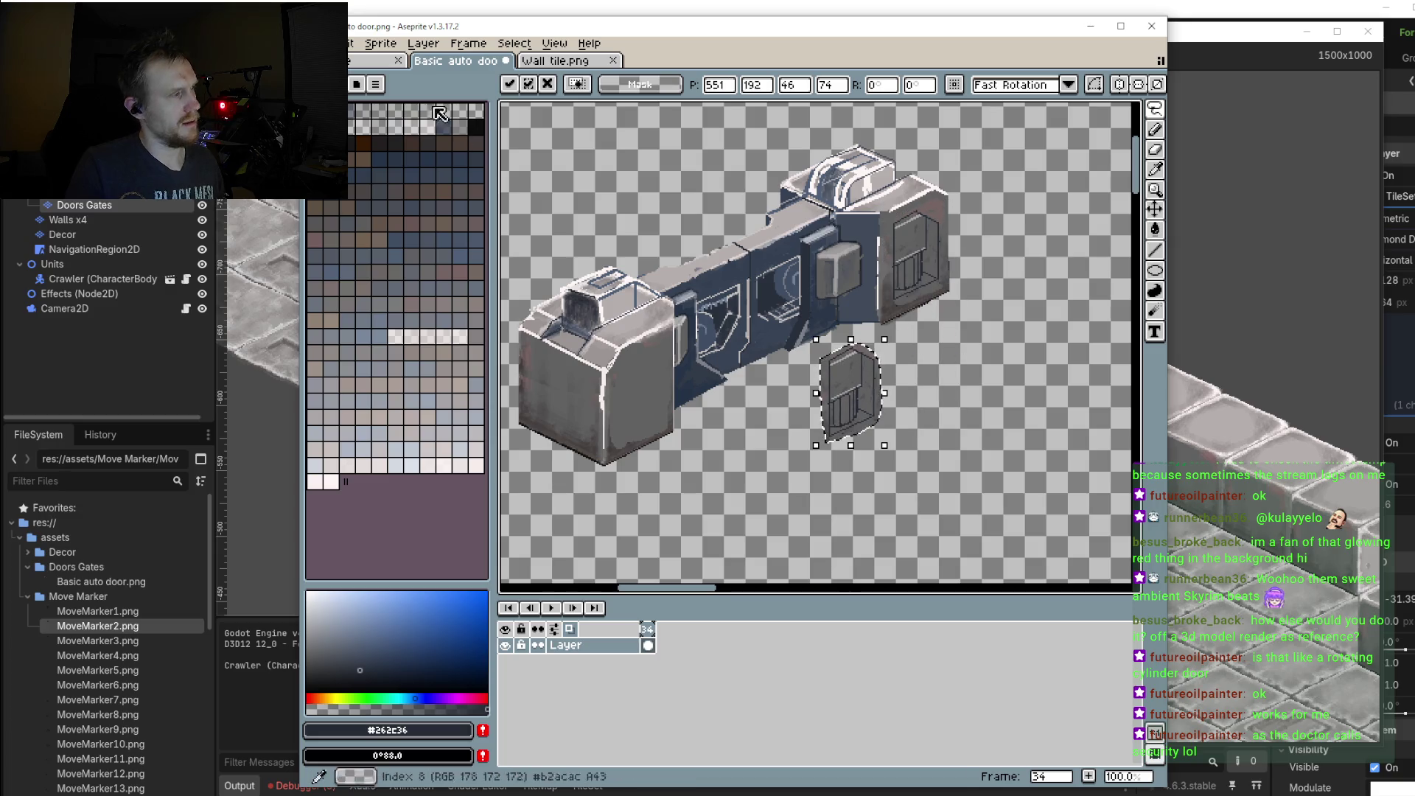
click(376, 45)
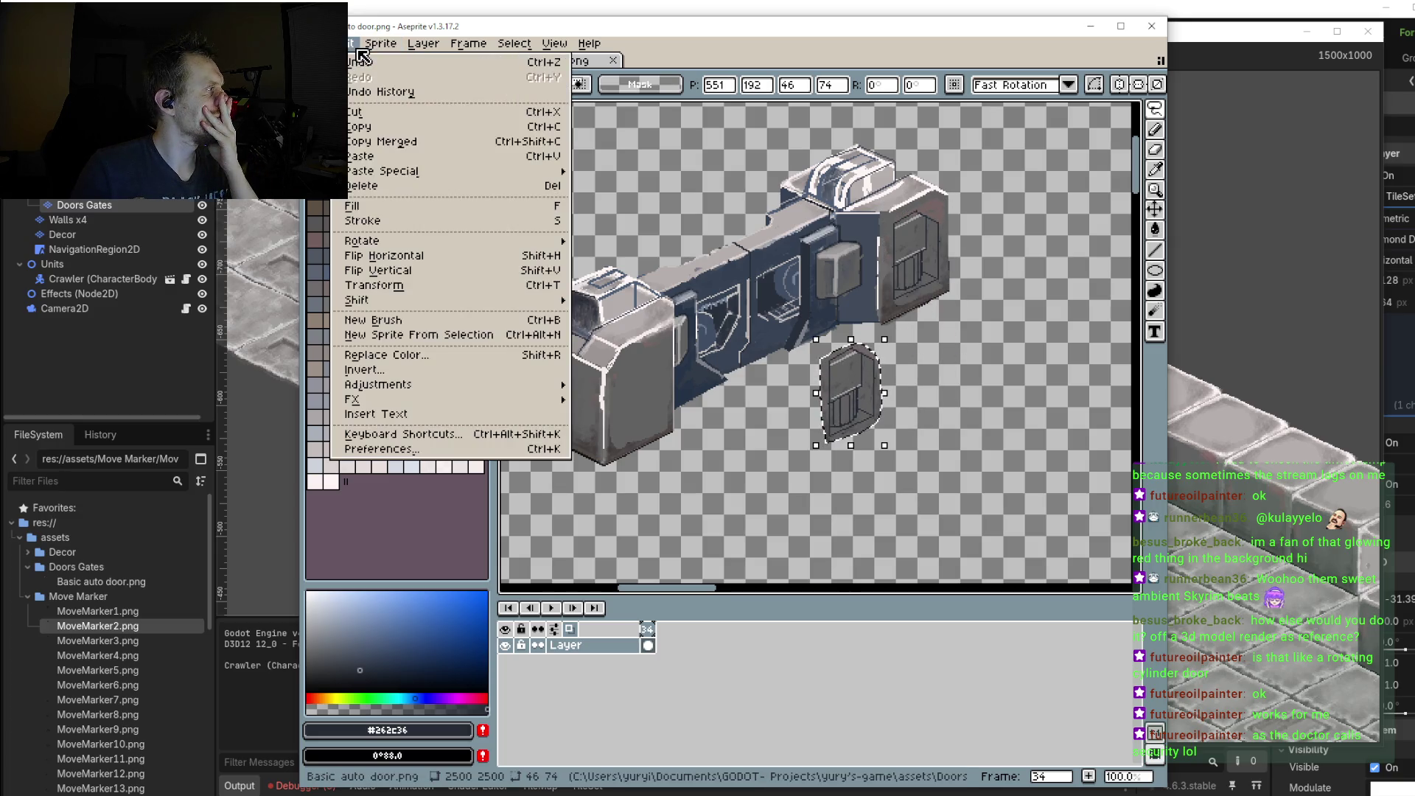
mouse_move(354, 43)
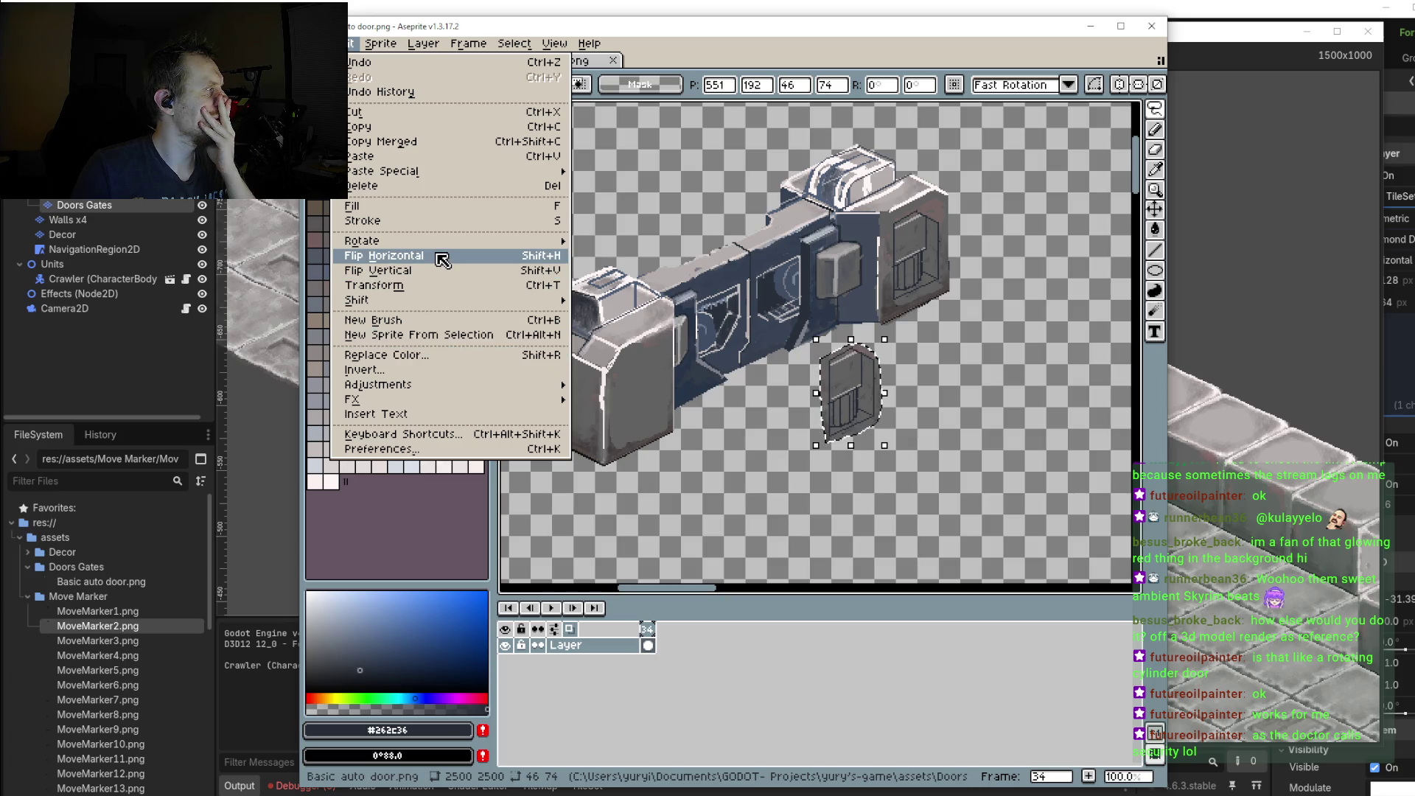
click(441, 267)
mouse_move(886, 435)
mouse_down()
mouse_move(929, 413)
mouse_move(660, 389)
mouse_up()
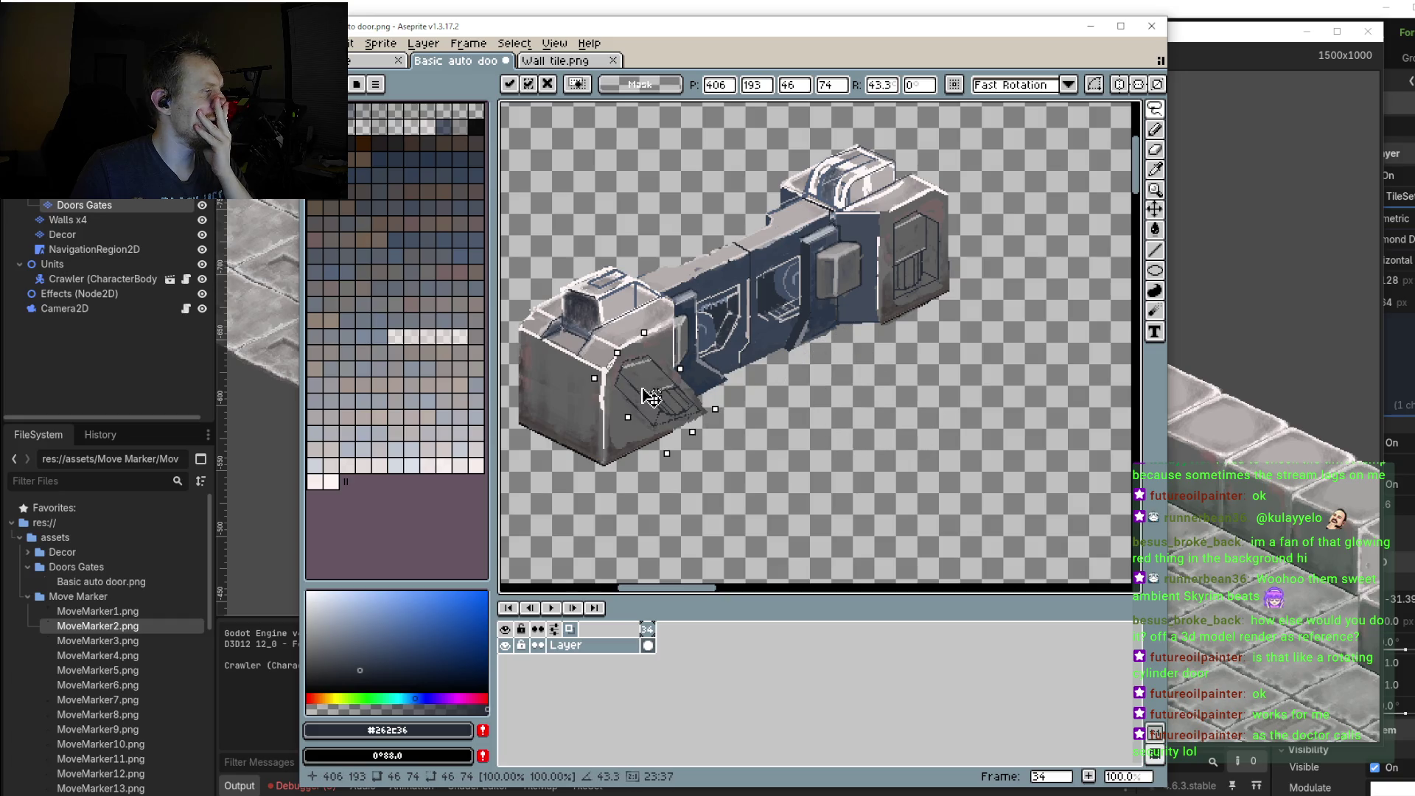
click(758, 390)
Step: Reselect the right door panel, copy it below the sprite, and apply Edit > Flip Horizontal
mouse_move(925, 210)
mouse_down()
mouse_move(913, 266)
mouse_move(926, 331)
mouse_up()
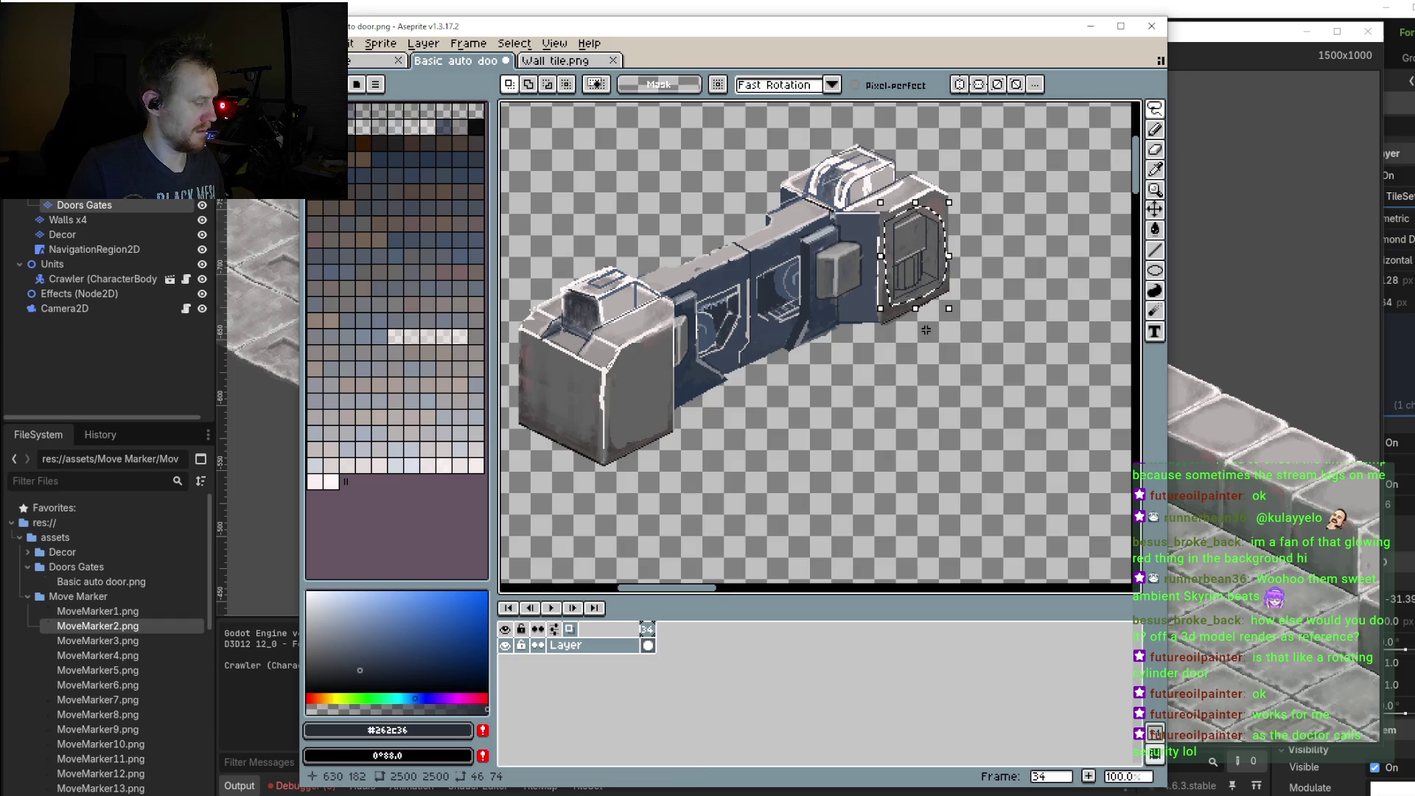
mouse_move(895, 277)
mouse_down()
mouse_move(765, 476)
mouse_move(712, 491)
mouse_up()
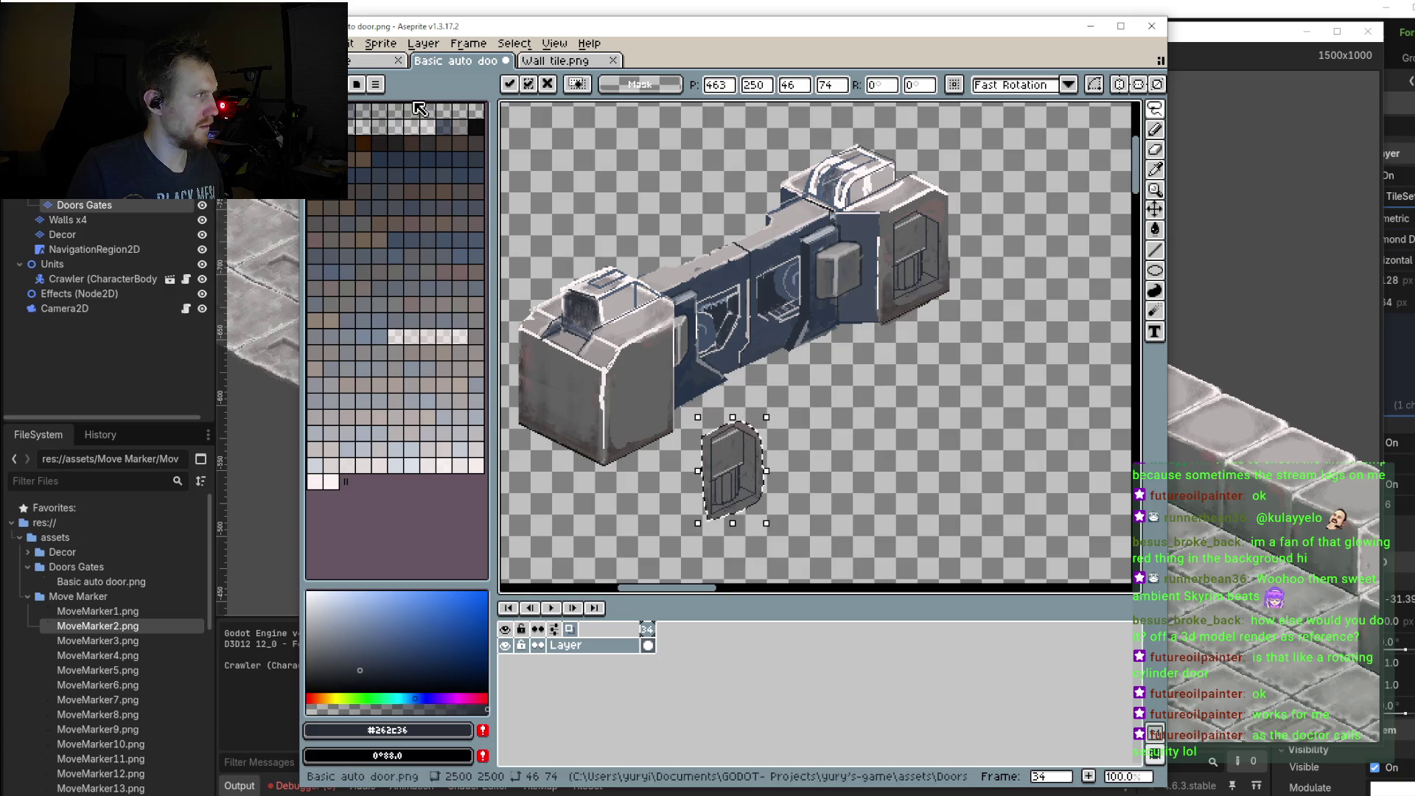
click(360, 44)
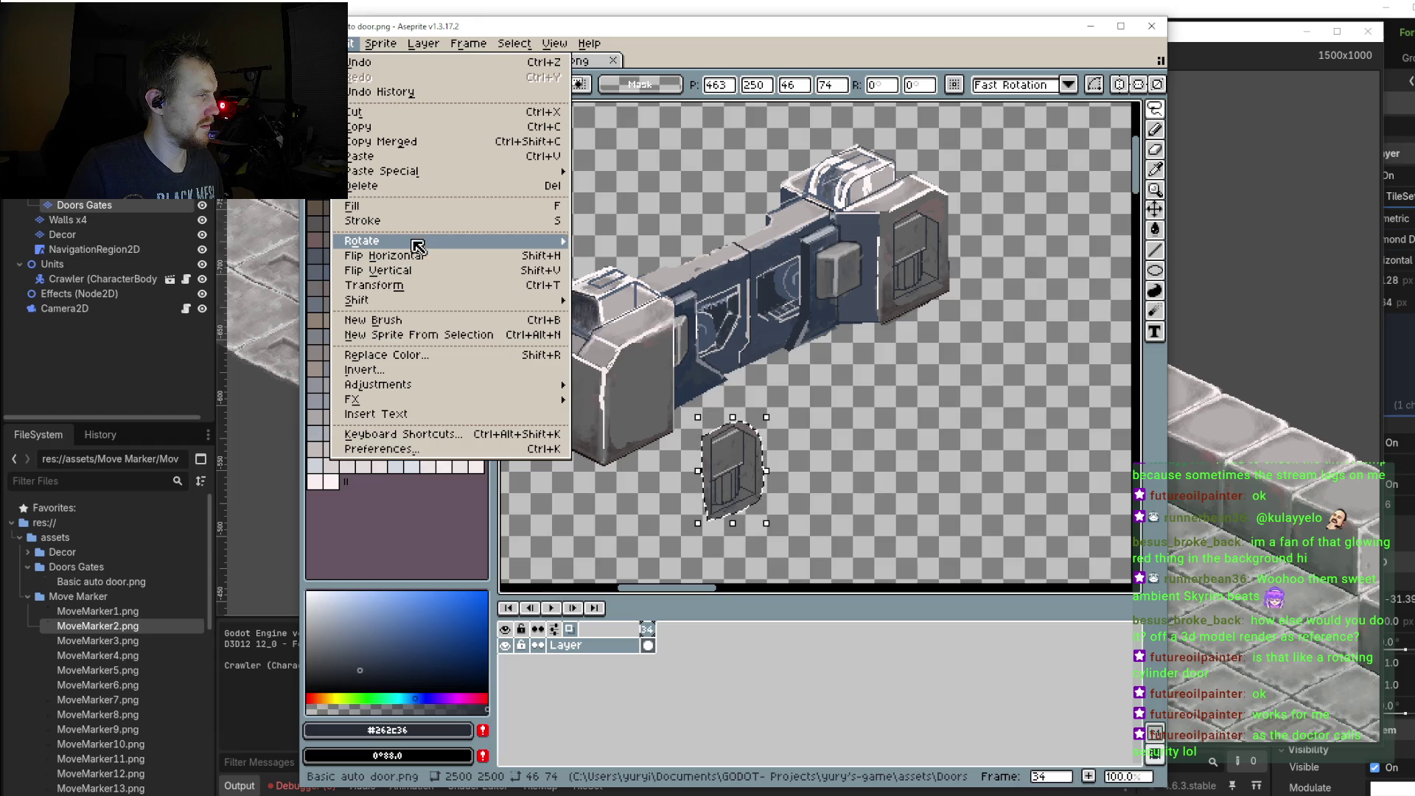
mouse_move(362, 240)
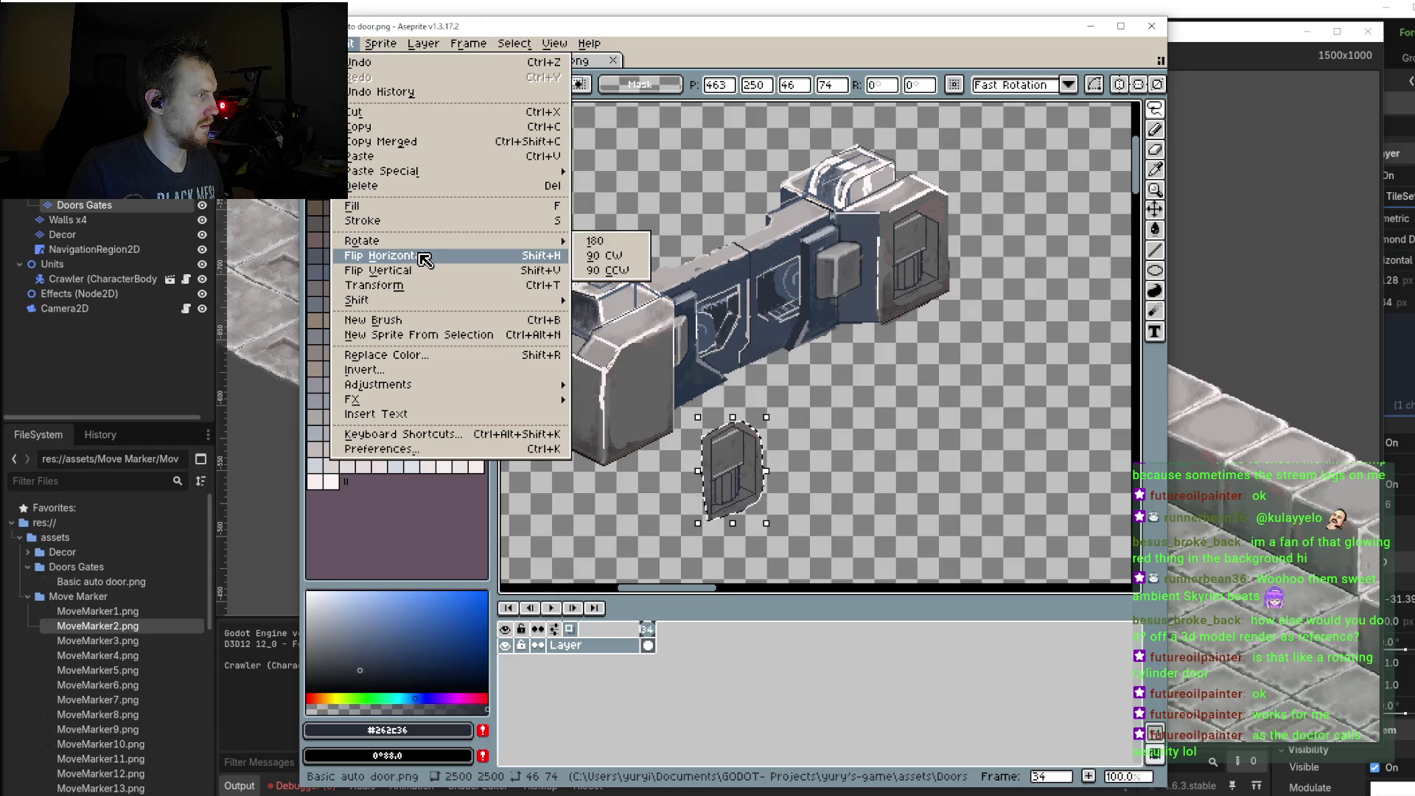
click(426, 258)
click(888, 489)
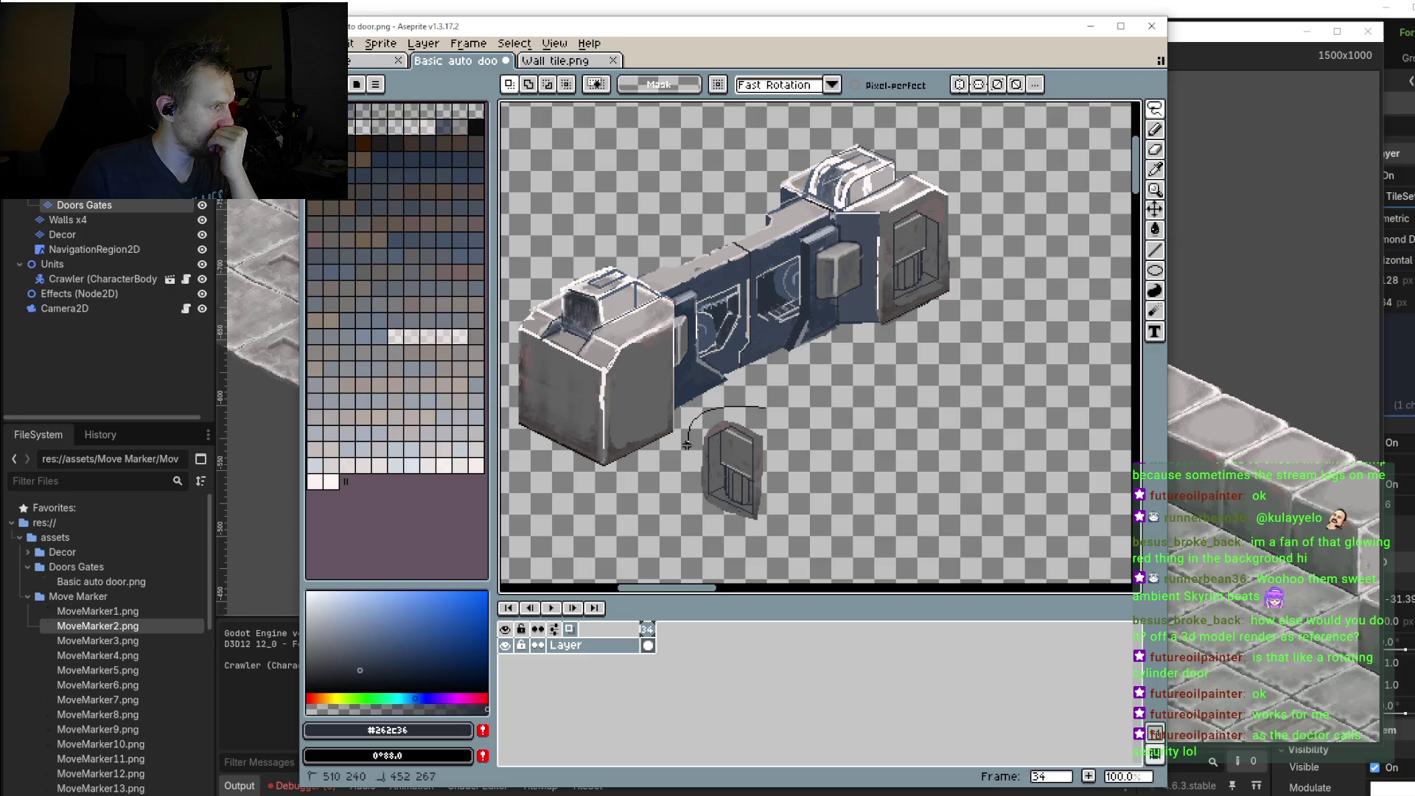
Step: Select the loose door copy and widen it from 89 to 100 pixels
drag(757, 400, 759, 403)
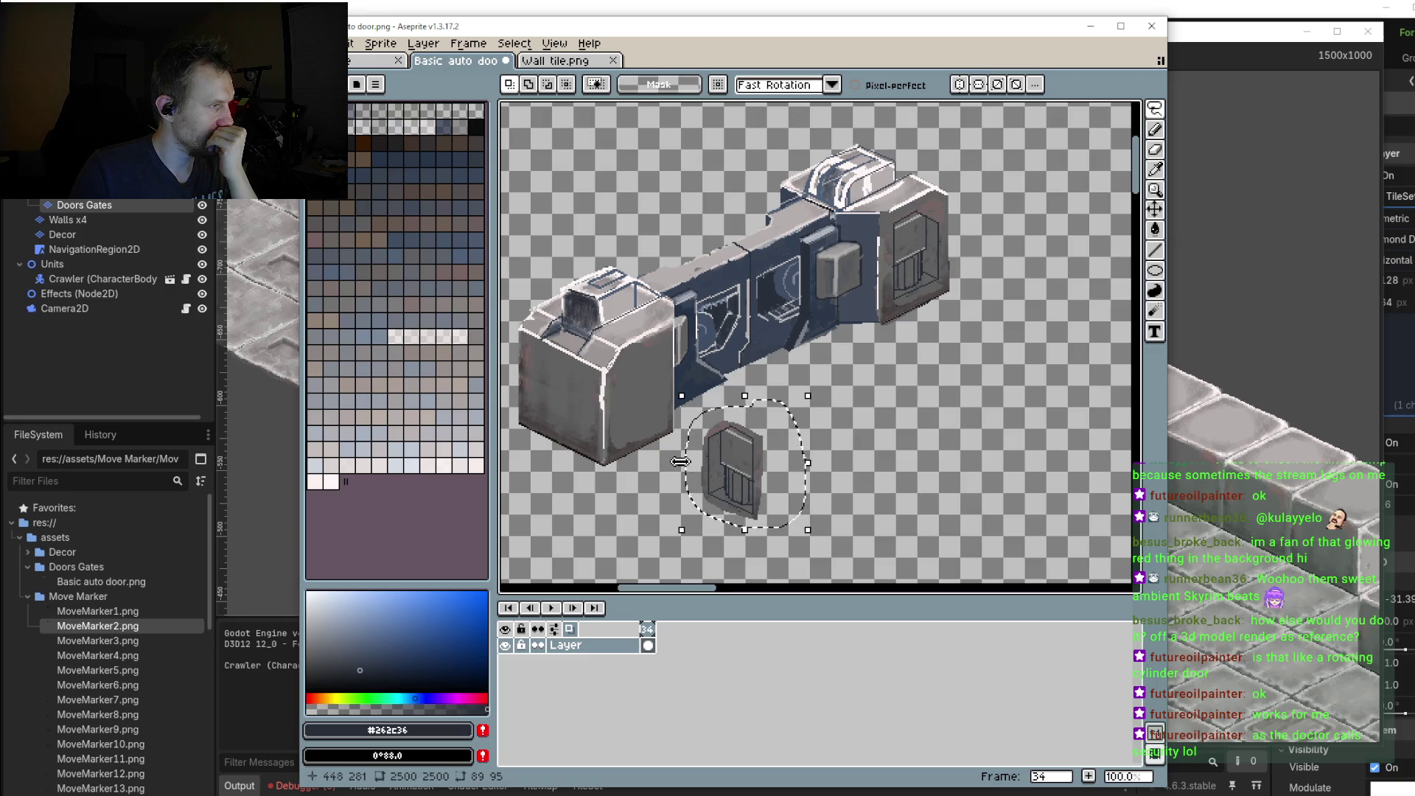
mouse_move(734, 471)
mouse_down()
mouse_move(933, 471)
mouse_move(678, 509)
mouse_up()
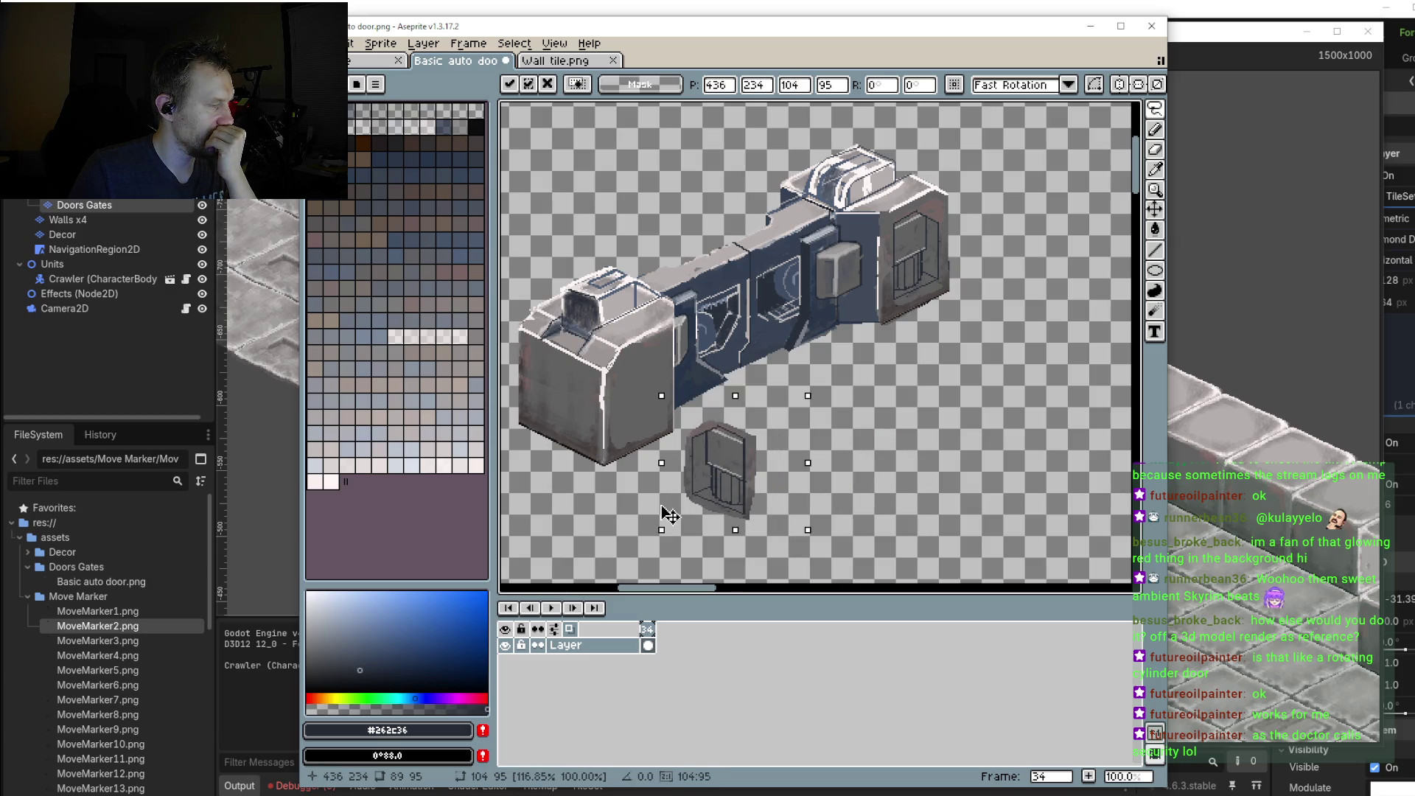
drag(674, 501, 665, 506)
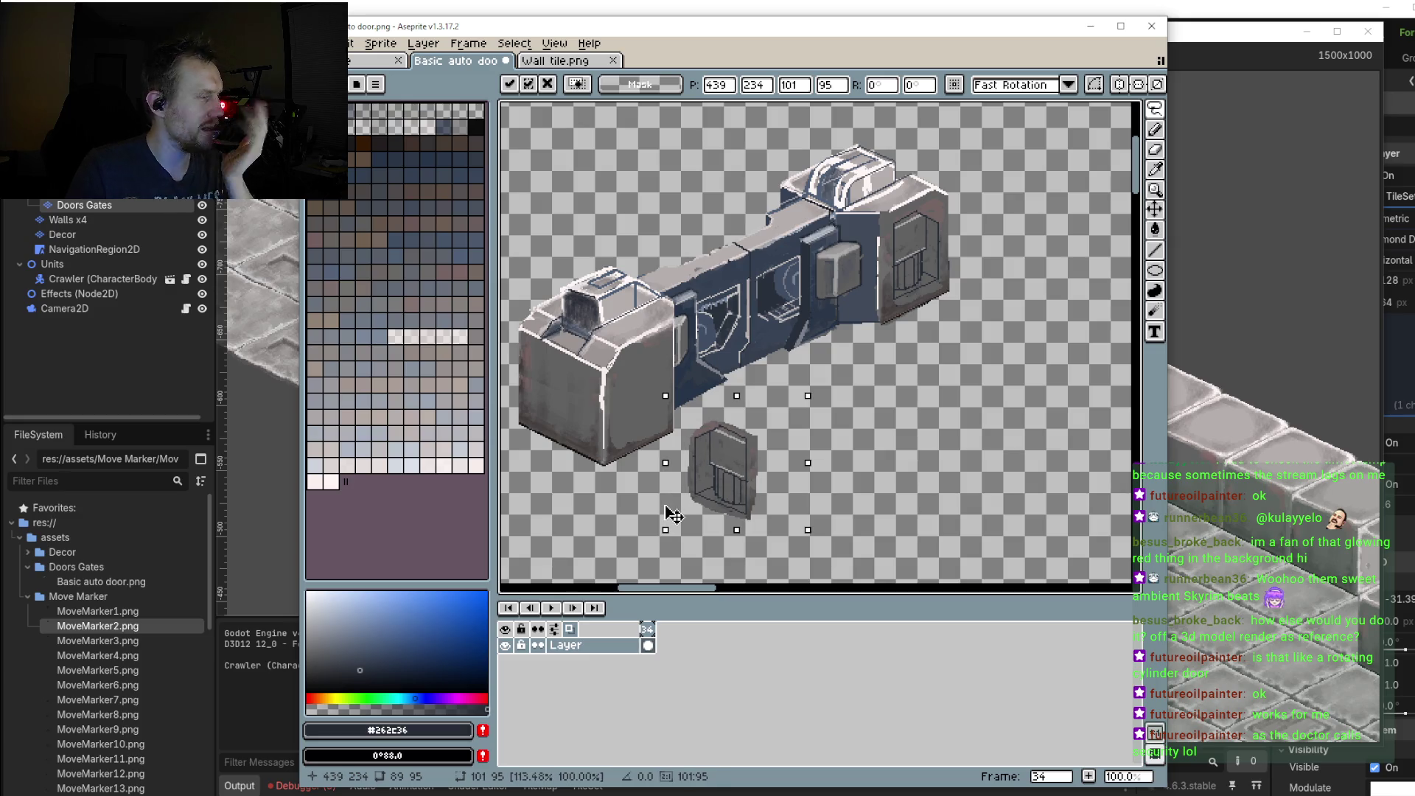
drag(672, 514, 674, 514)
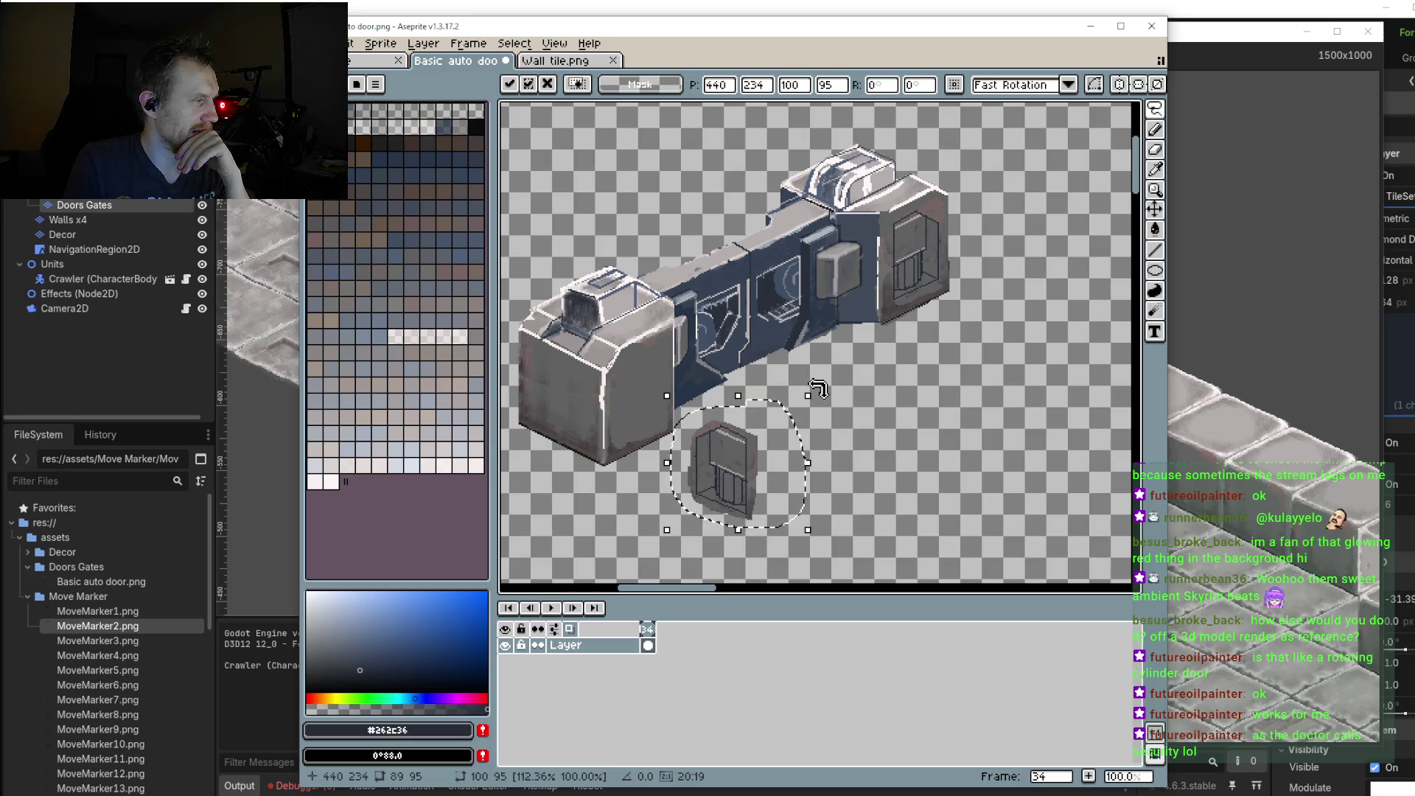
mouse_move(819, 389)
mouse_down()
mouse_move(854, 422)
mouse_move(847, 373)
mouse_up()
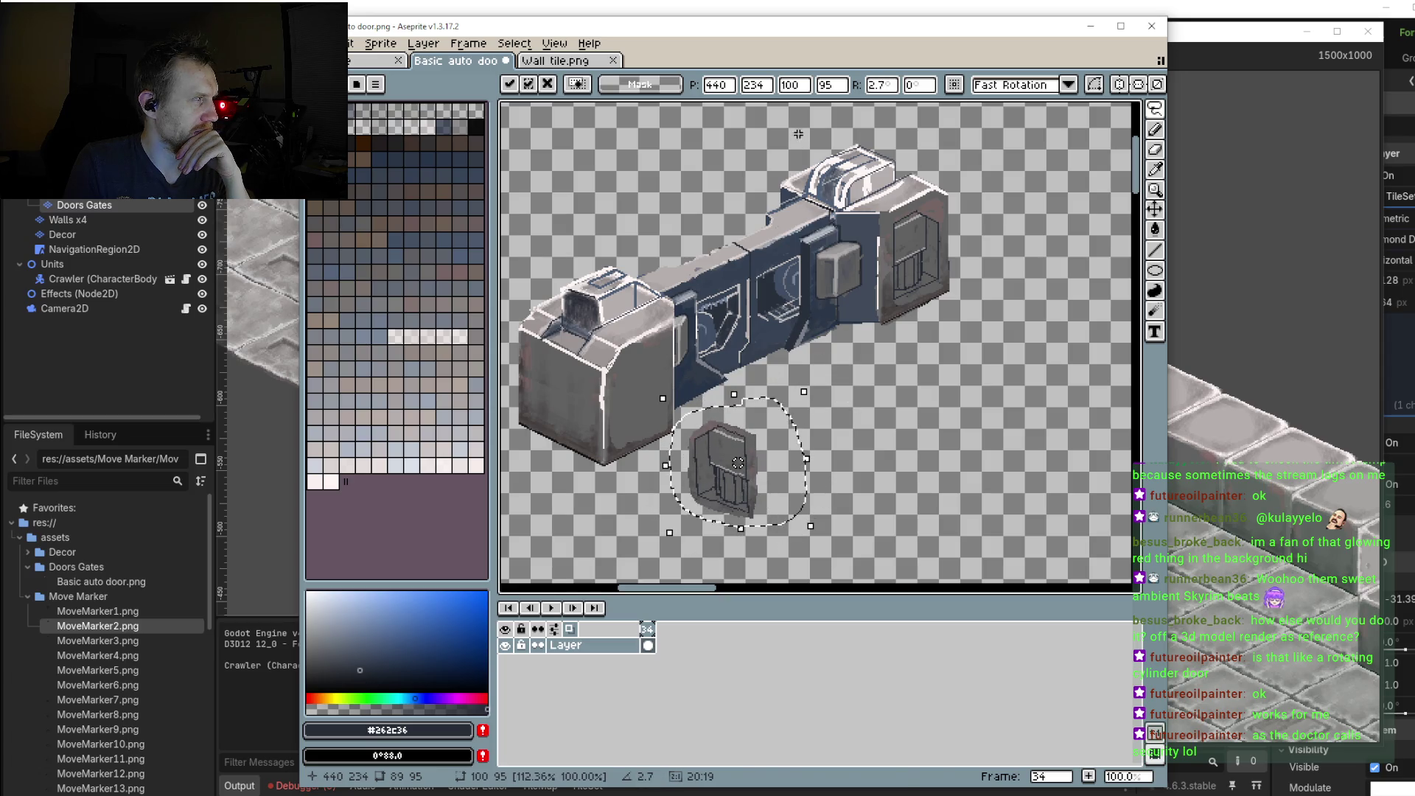
click(789, 85)
text(2)
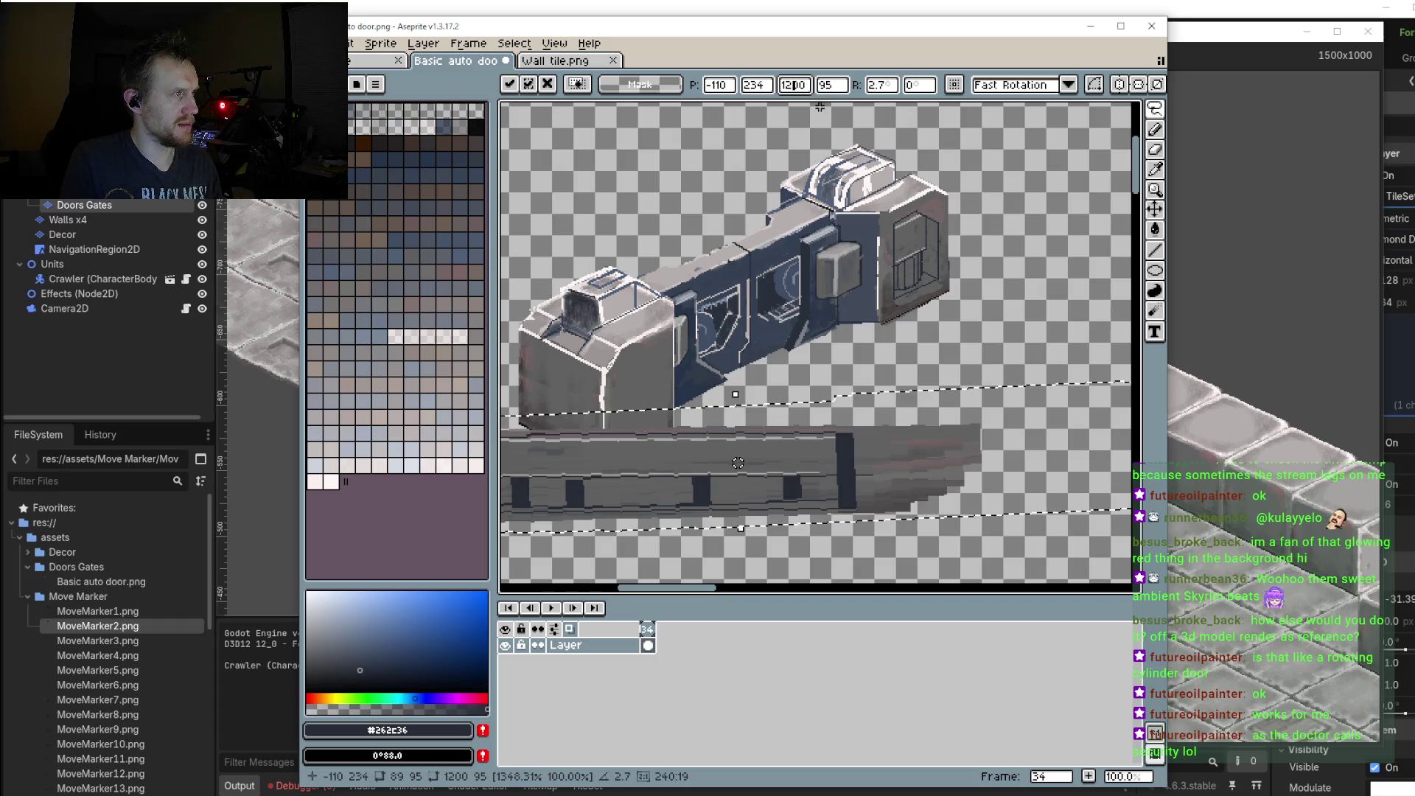
key(BackSpace)
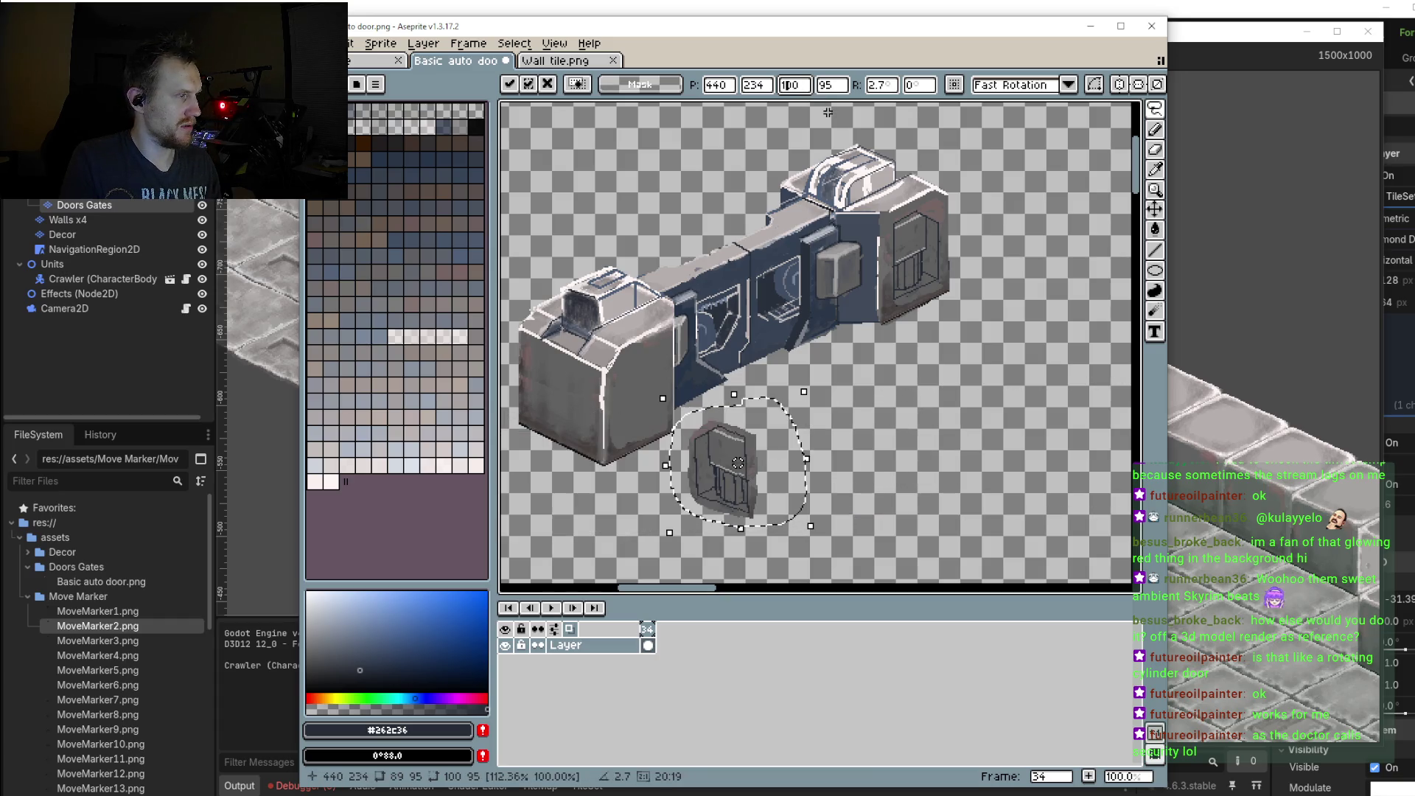
Step: Rotate the door copy to about -174 degrees, then cancel the rotated copy with Esc
drag(869, 402, 894, 355)
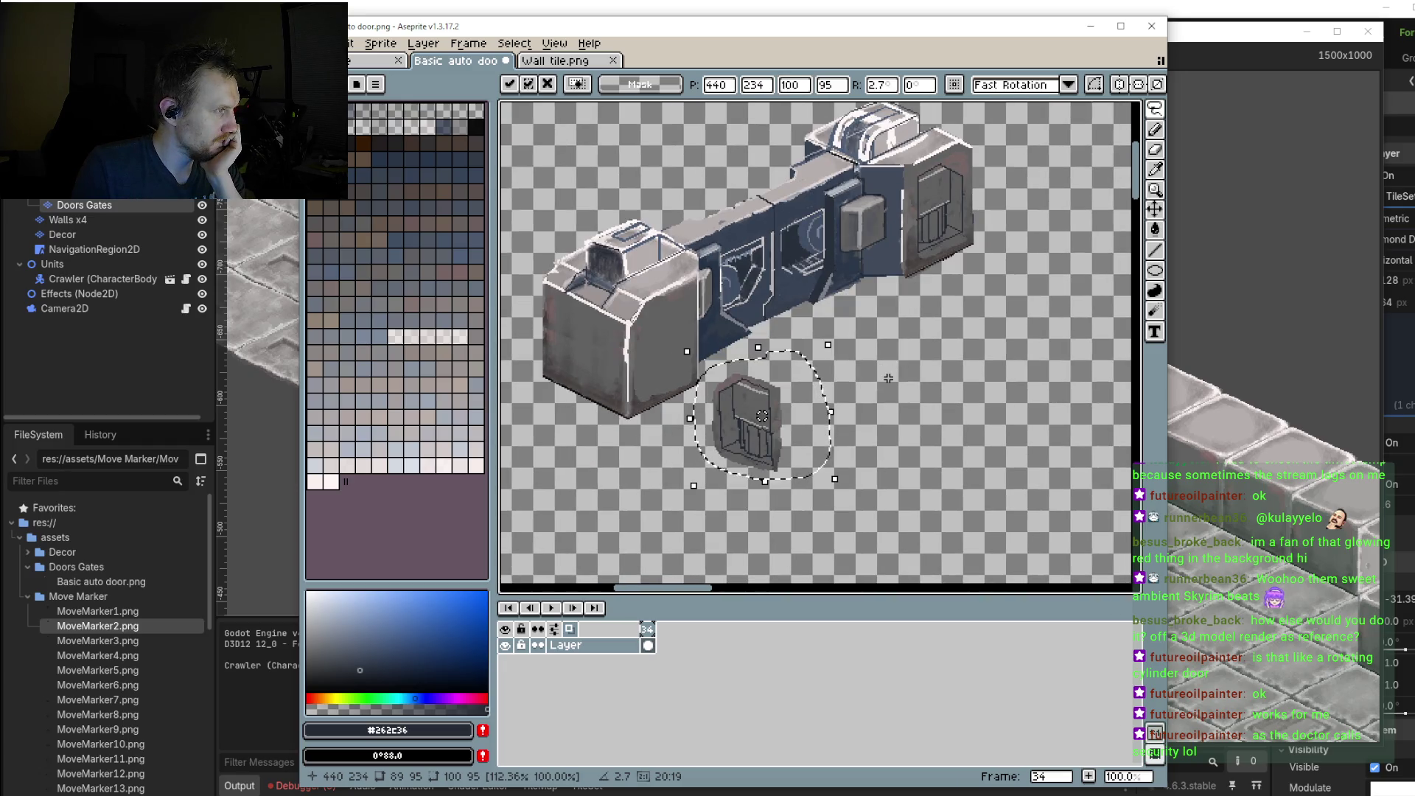
click(438, 48)
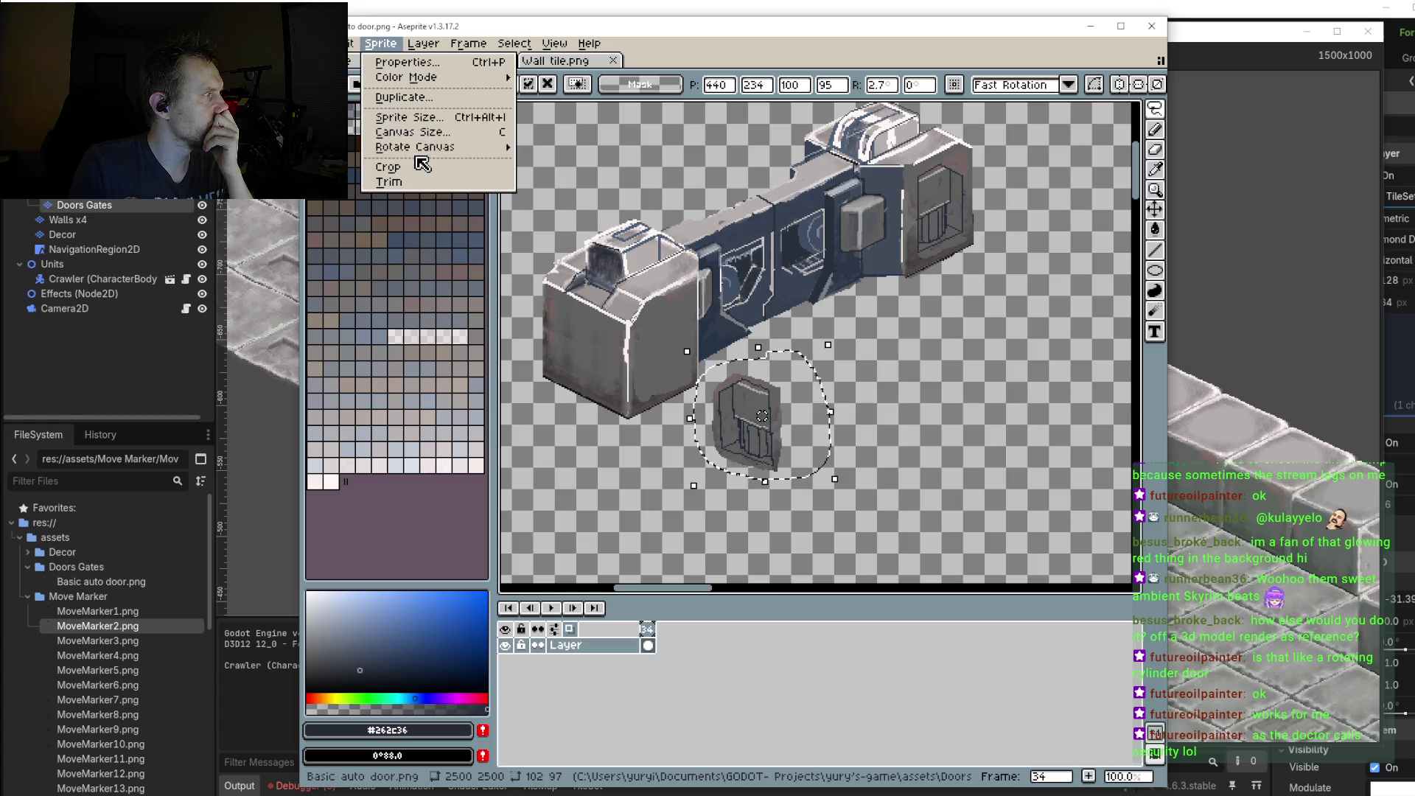
mouse_move(414, 147)
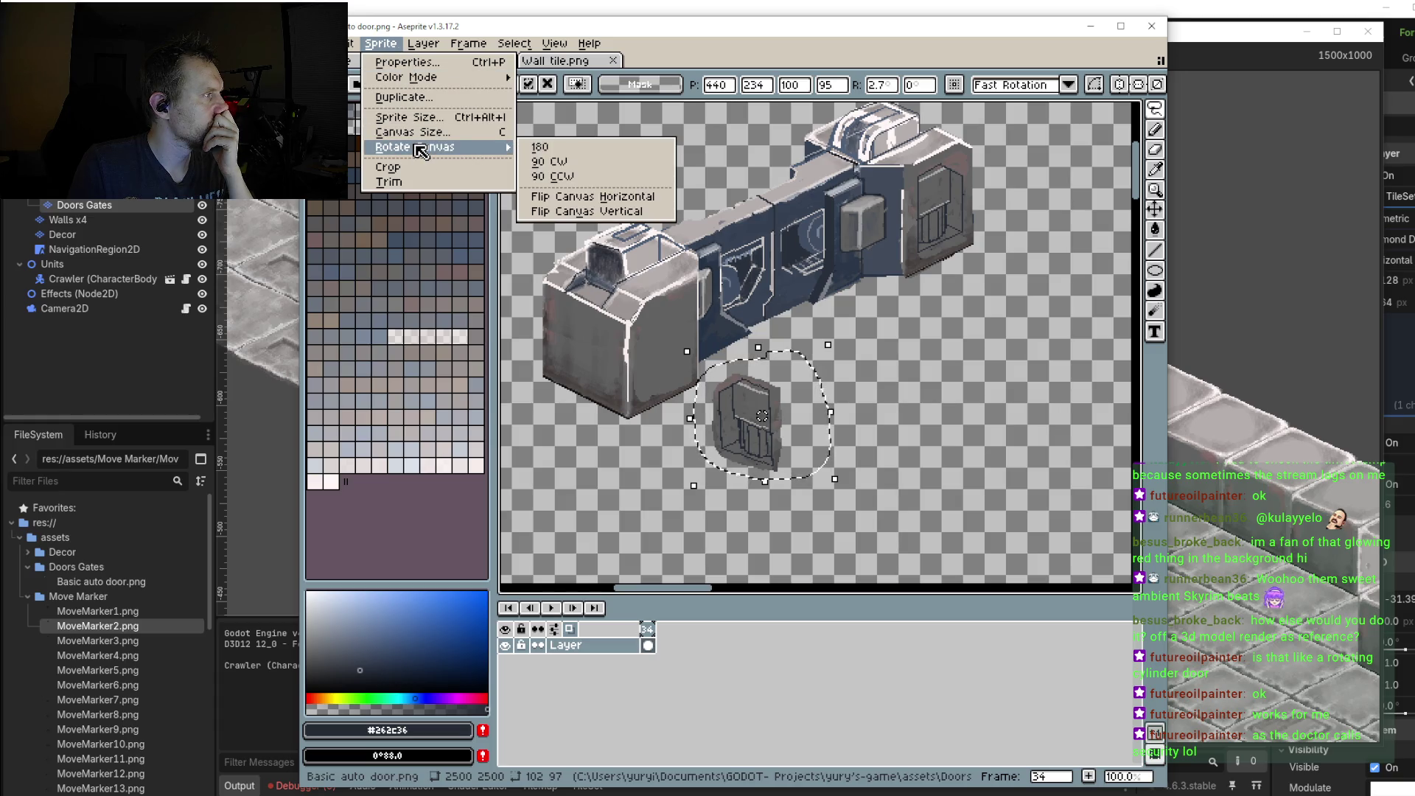
click(958, 421)
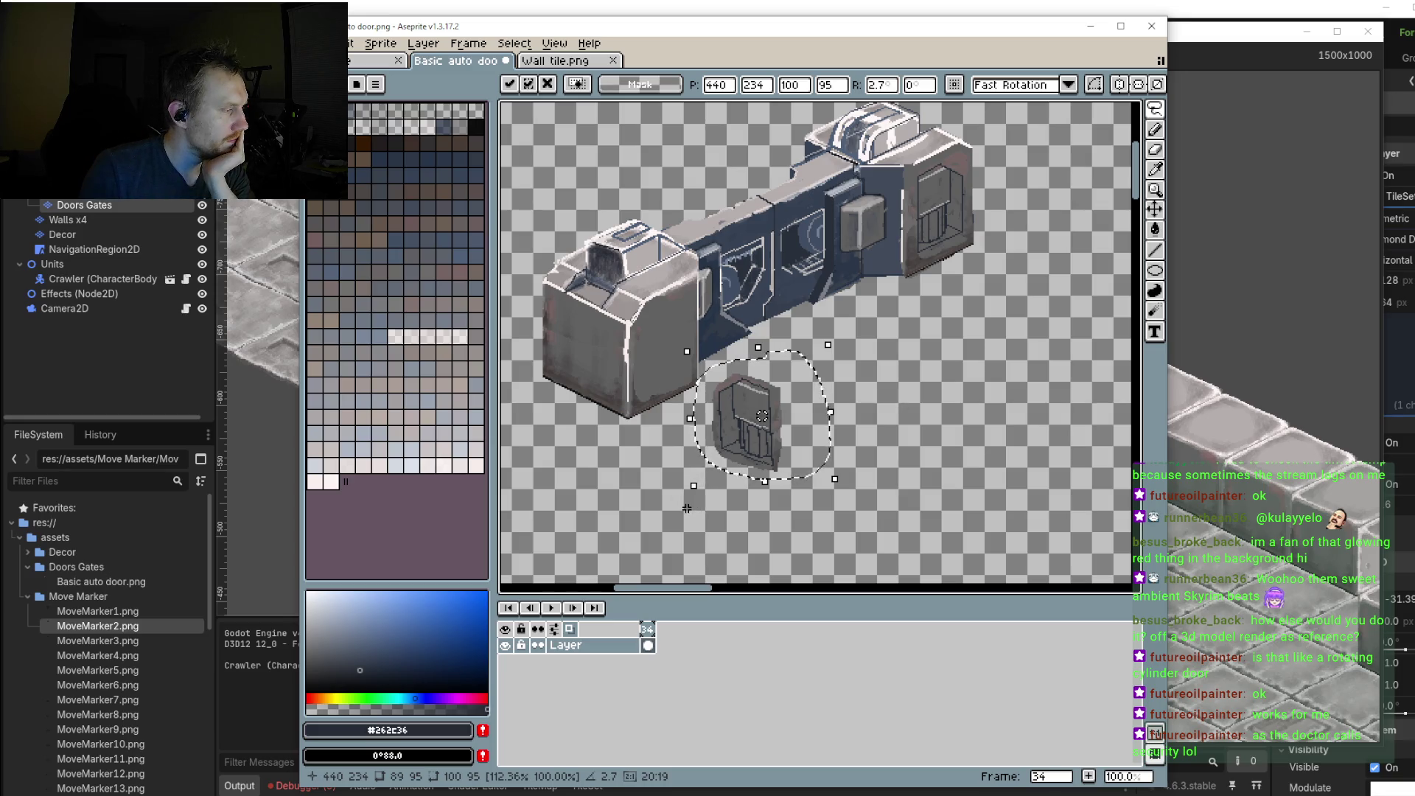
mouse_move(683, 494)
mouse_down()
mouse_move(758, 577)
mouse_move(781, 583)
mouse_move(745, 562)
mouse_move(689, 411)
mouse_move(837, 371)
mouse_move(807, 334)
mouse_move(830, 348)
mouse_up()
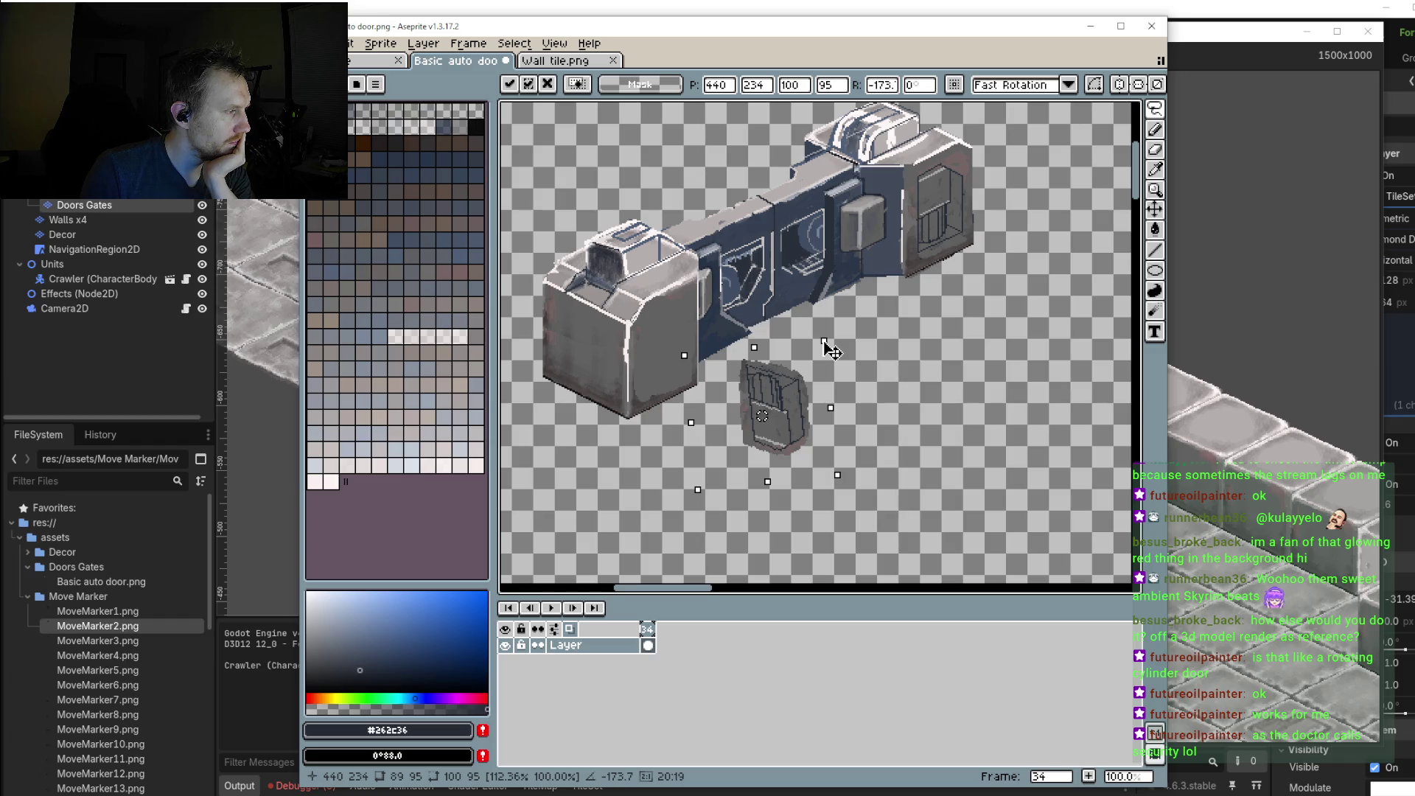
key(Escape)
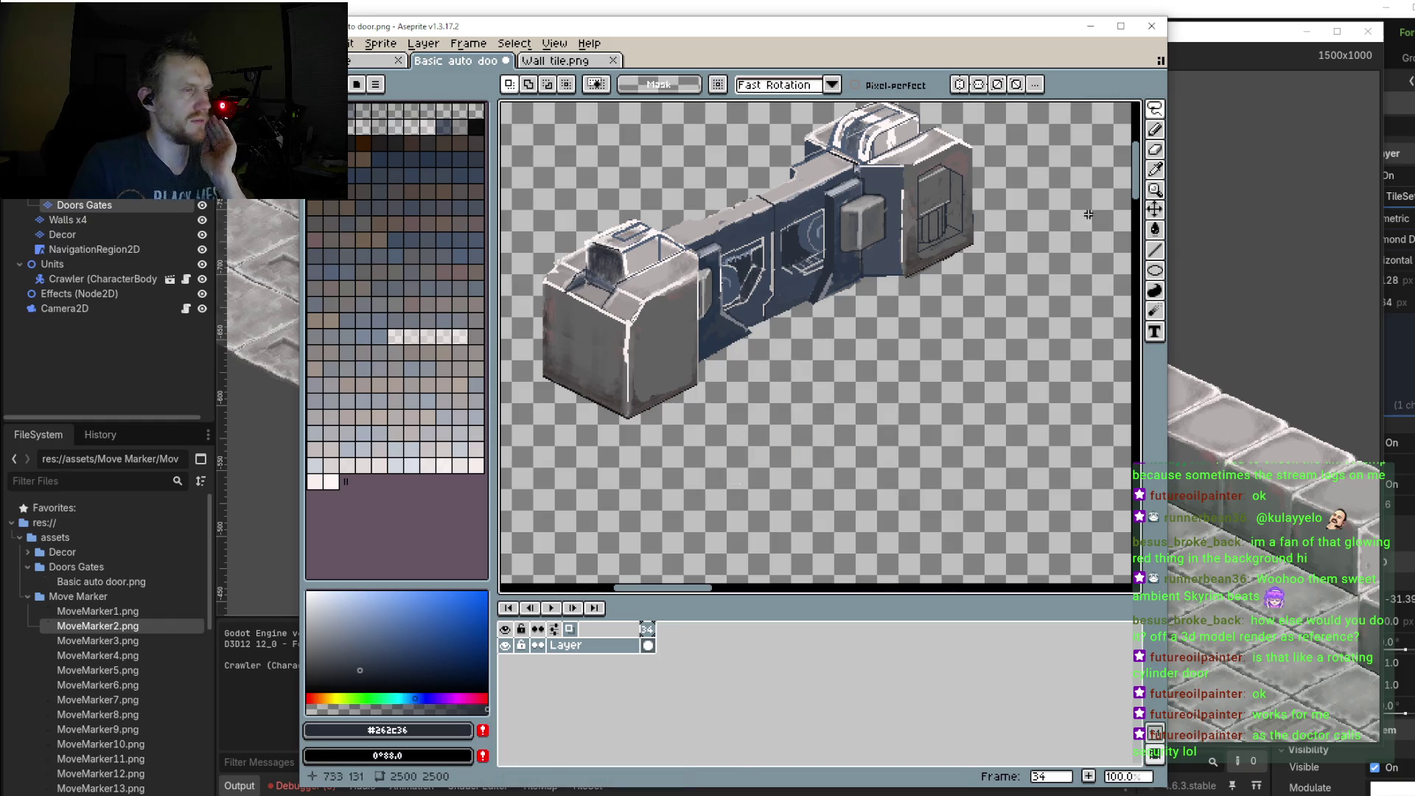
click(1155, 250)
scroll(1010, 210, up, 1)
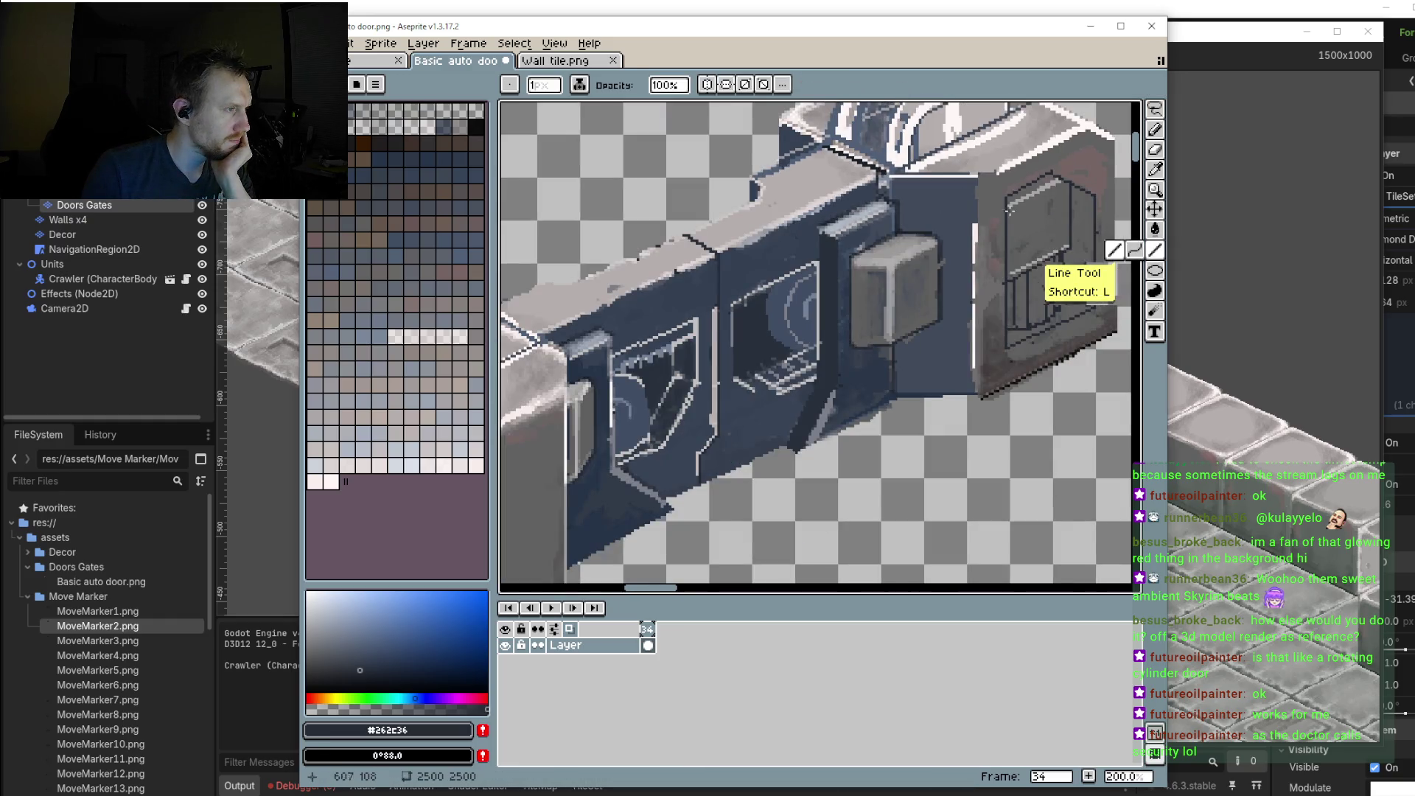
mouse_move(1050, 172)
mouse_down()
mouse_move(501, 470)
mouse_move(528, 479)
mouse_up()
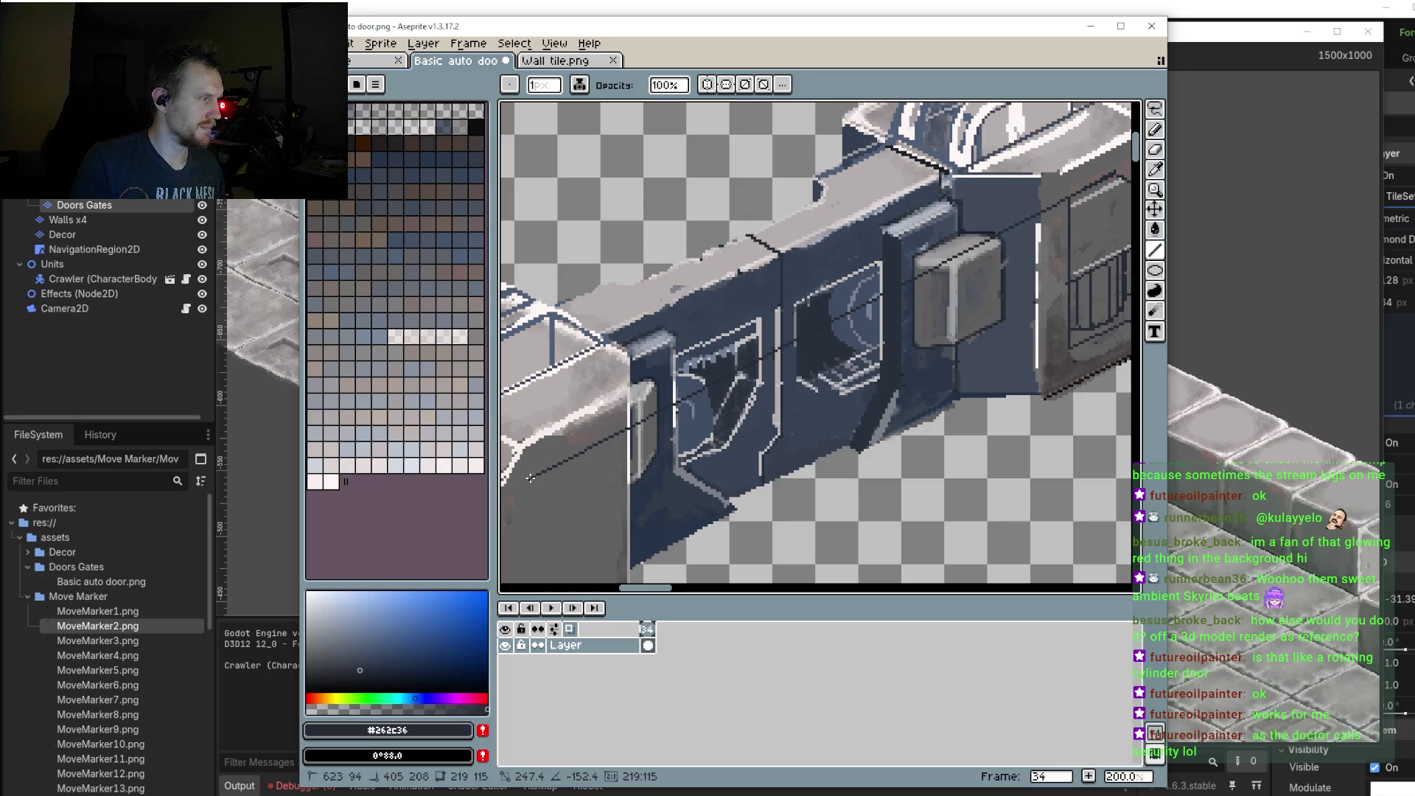
drag(530, 478, 575, 481)
key(ctrl+z)
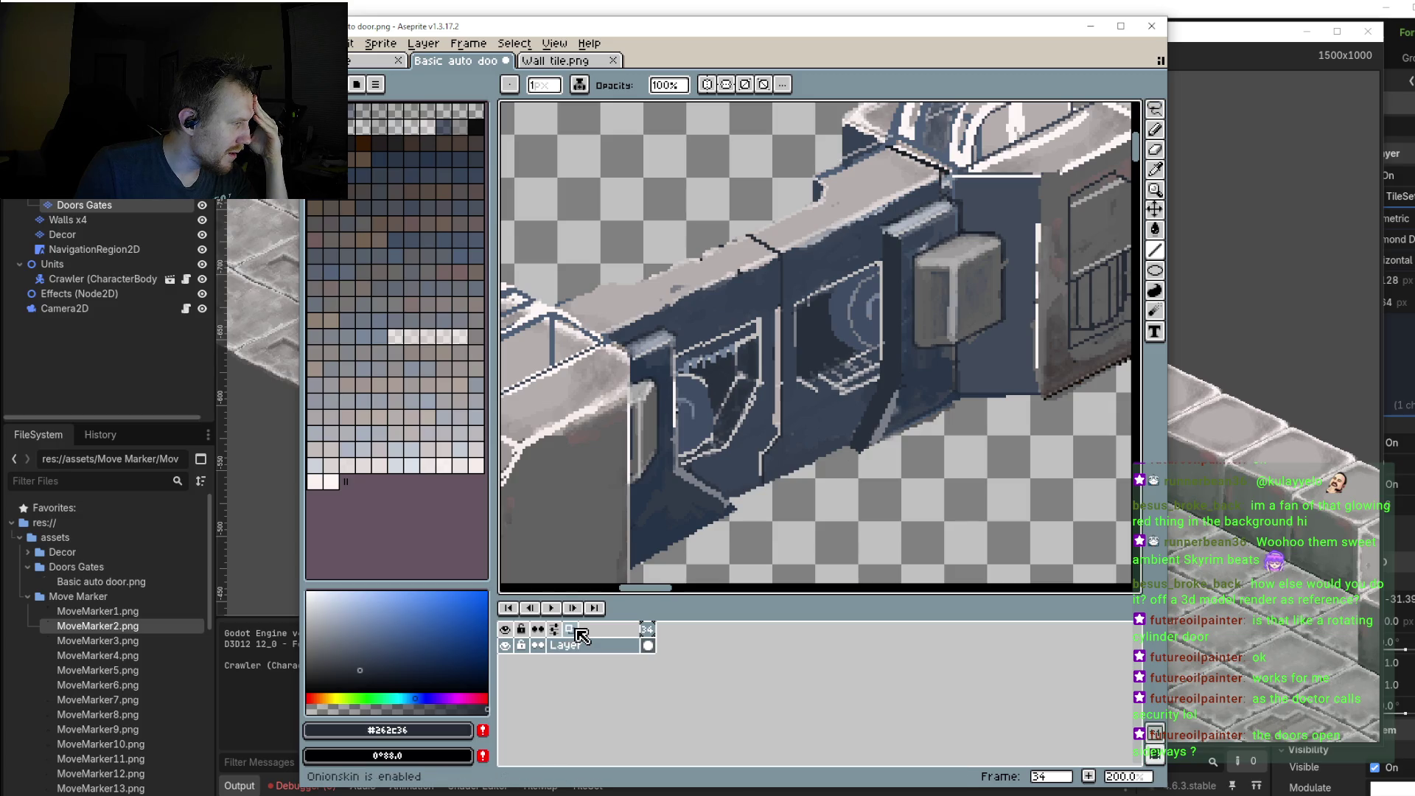
Step: Duplicate the door layer into 'Layer Copy' and keep Layer Copy selected
right_click(622, 651)
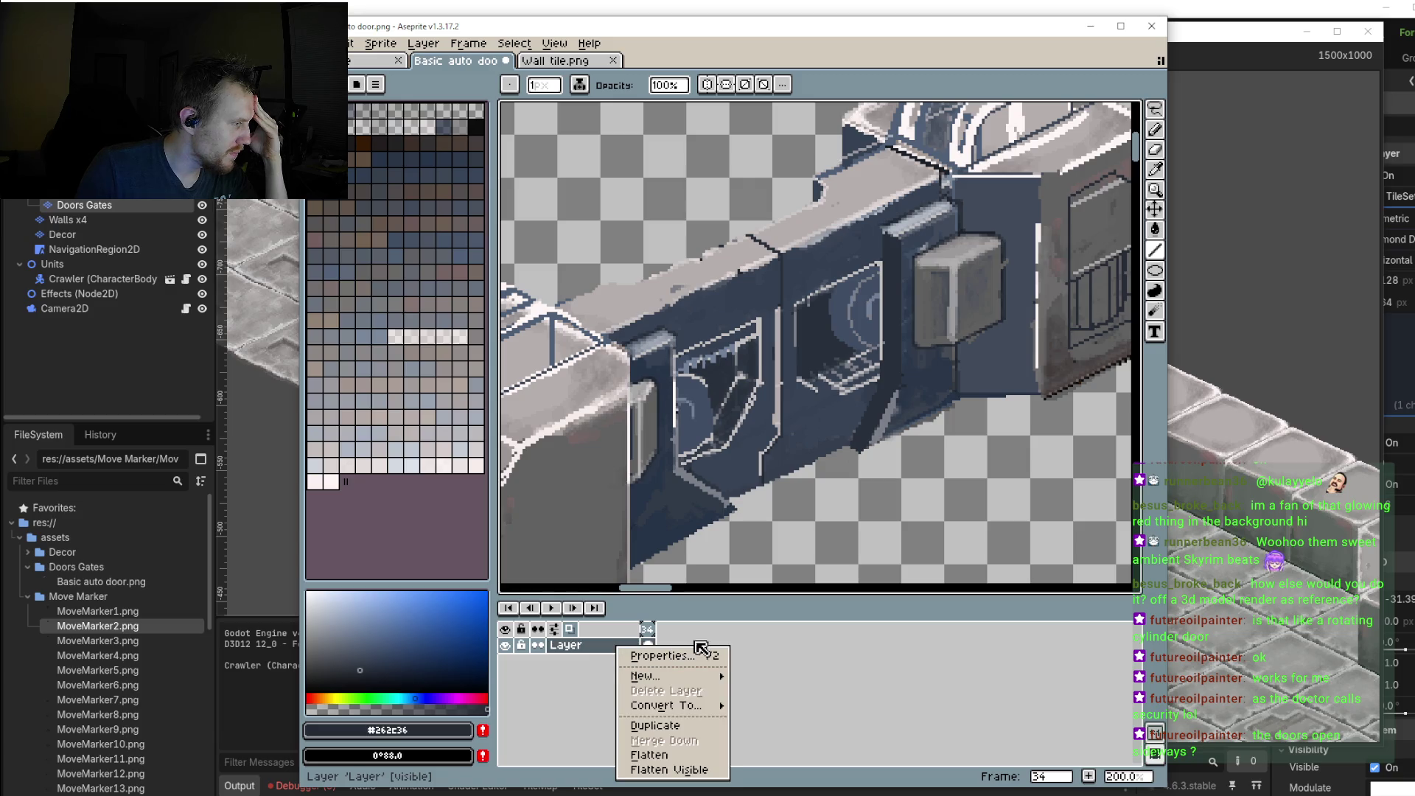
click(693, 730)
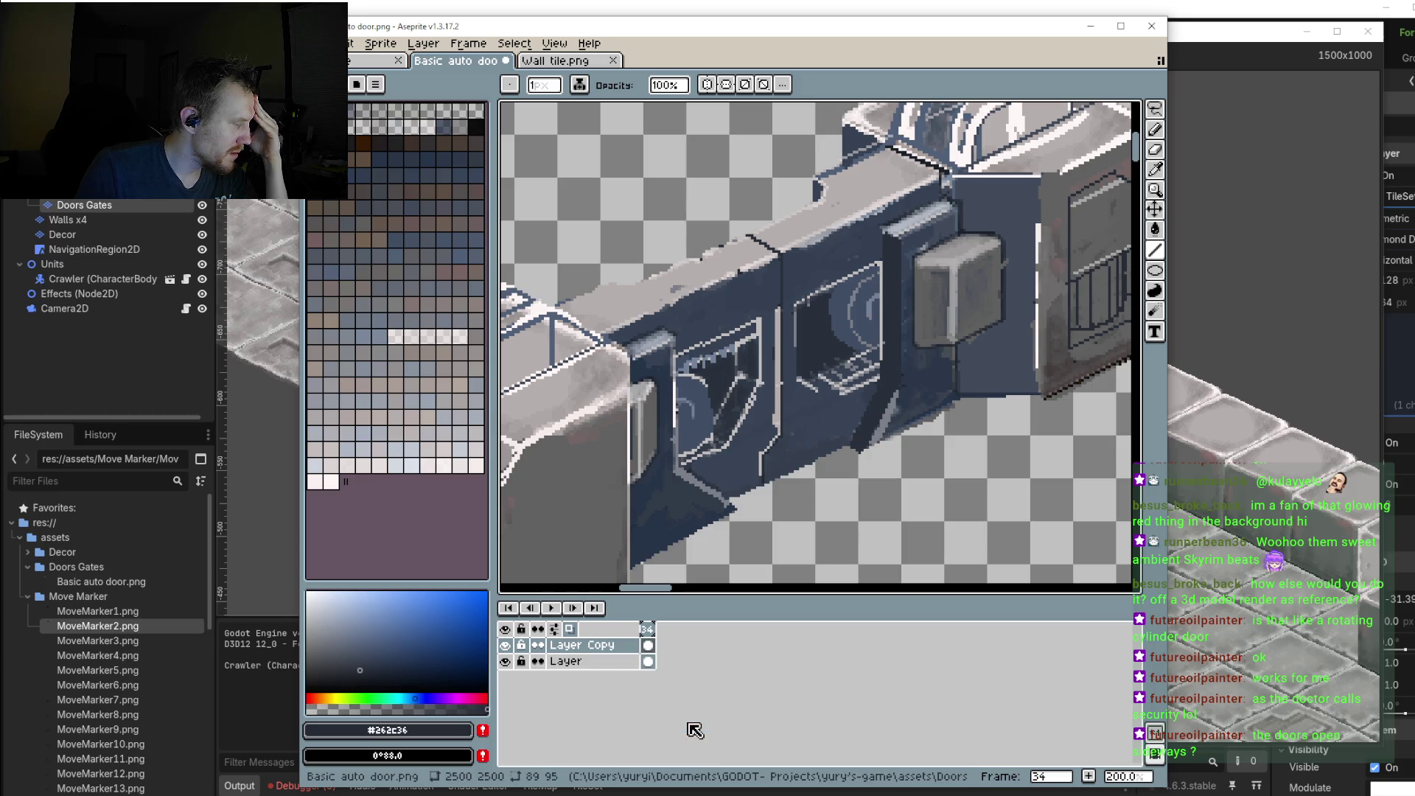
click(607, 664)
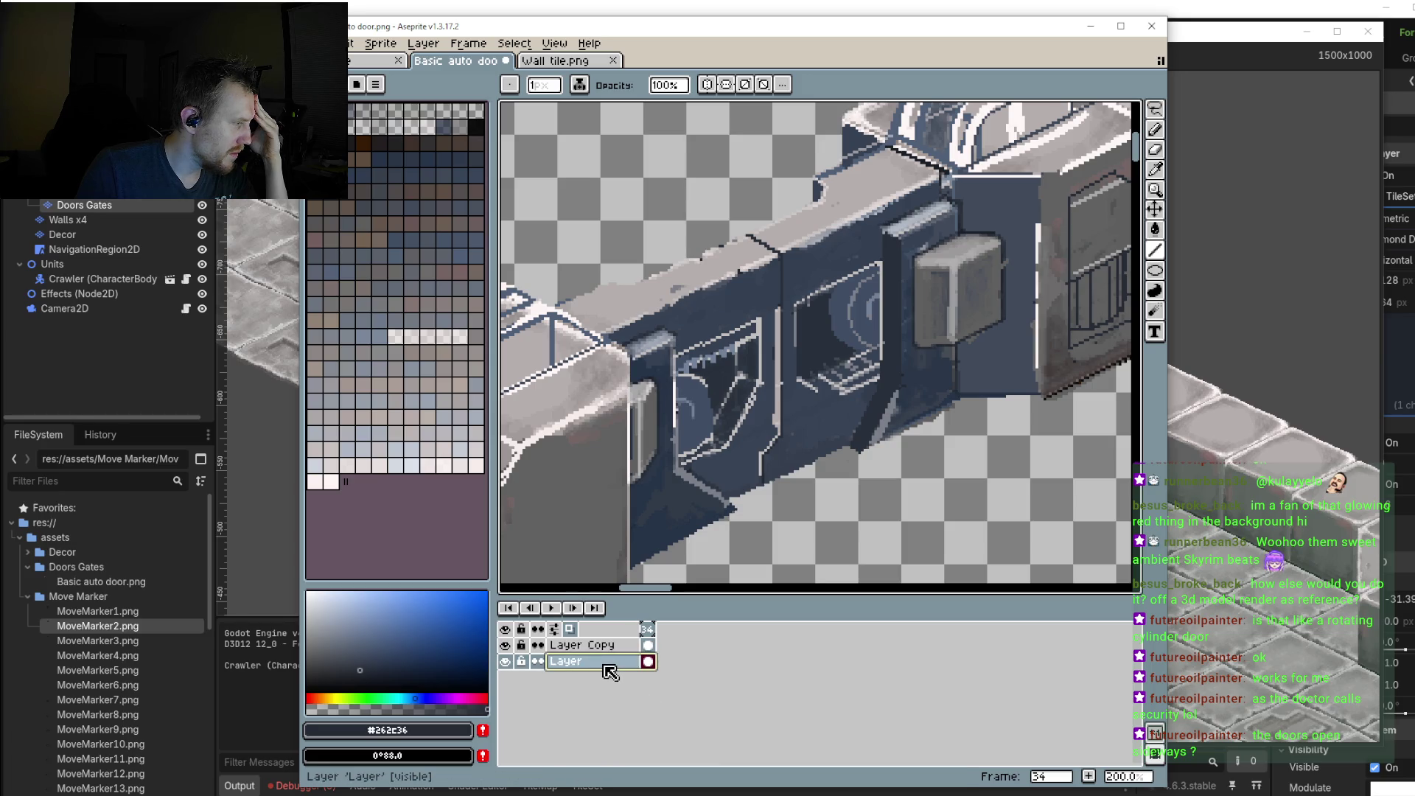
click(603, 647)
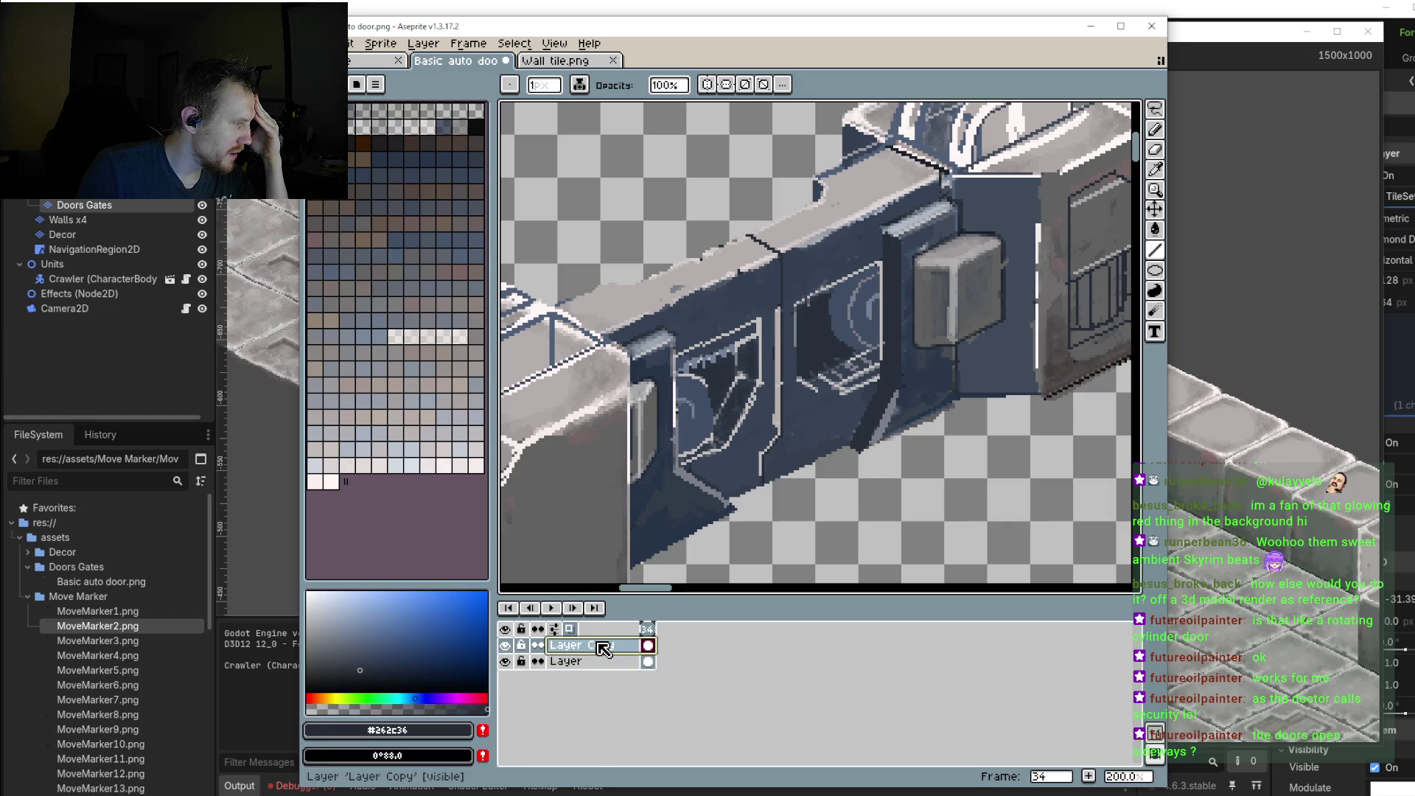
Step: Draw a long diagonal guide line across the door on Layer Copy with the Line tool
scroll(663, 583, down, 3)
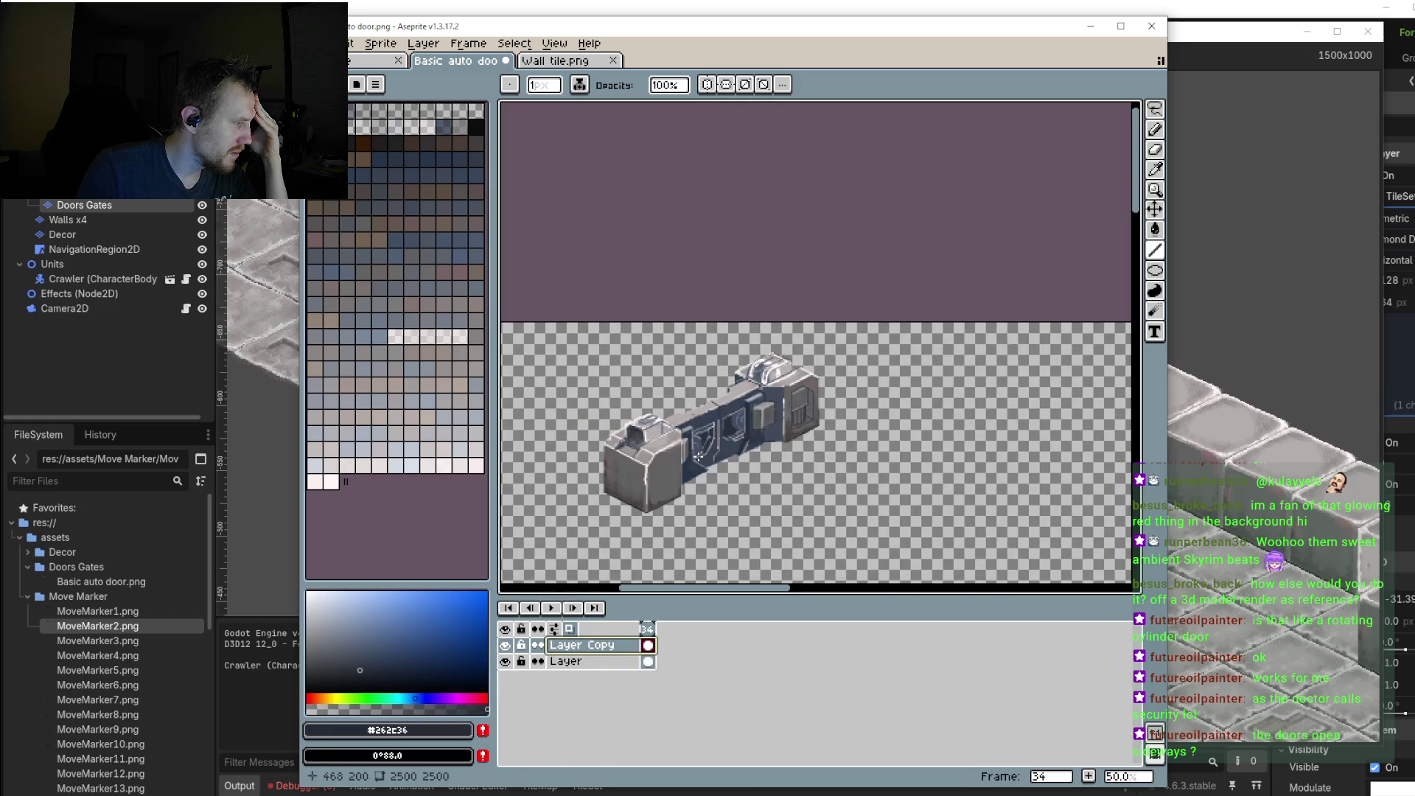
scroll(667, 586, up, 2)
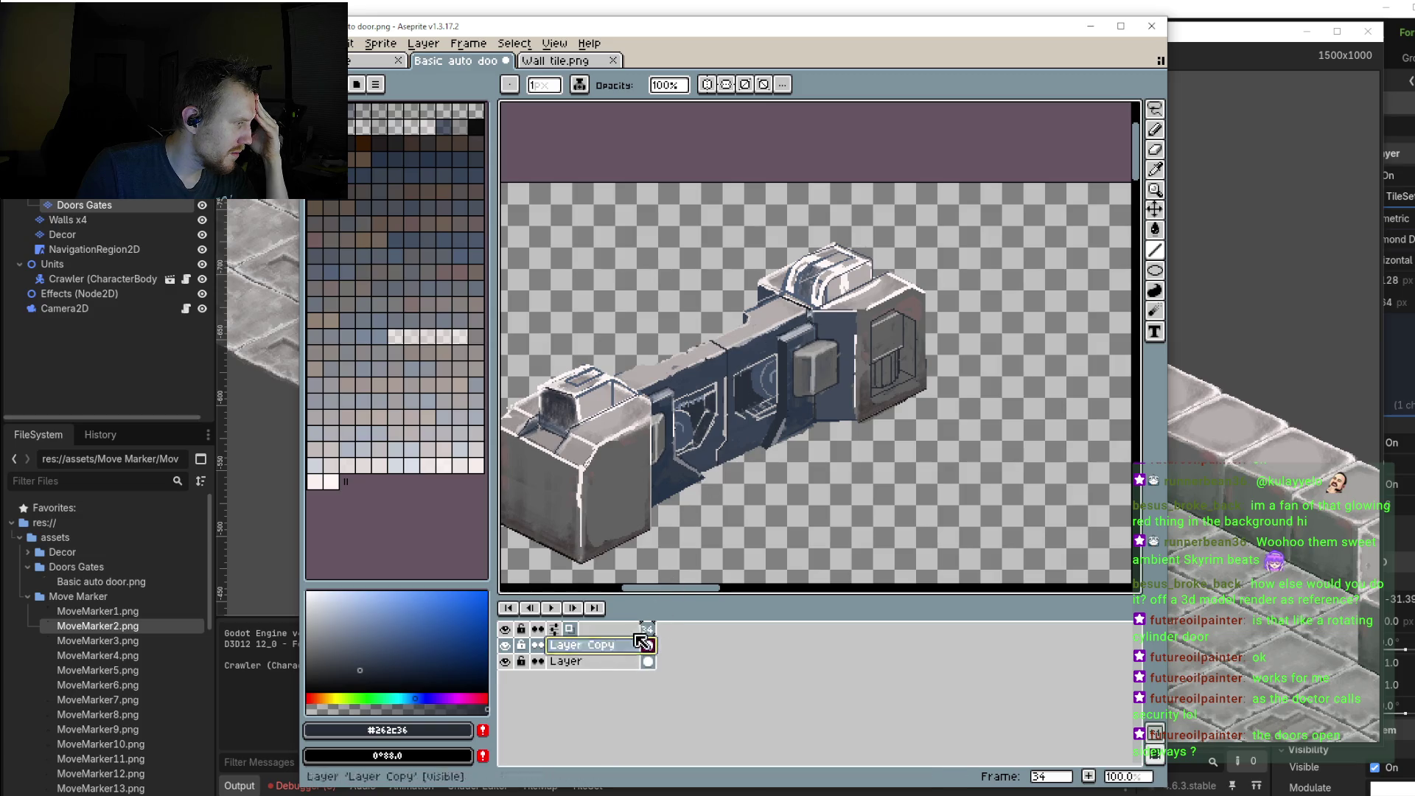
click(1158, 254)
scroll(890, 304, up, 1)
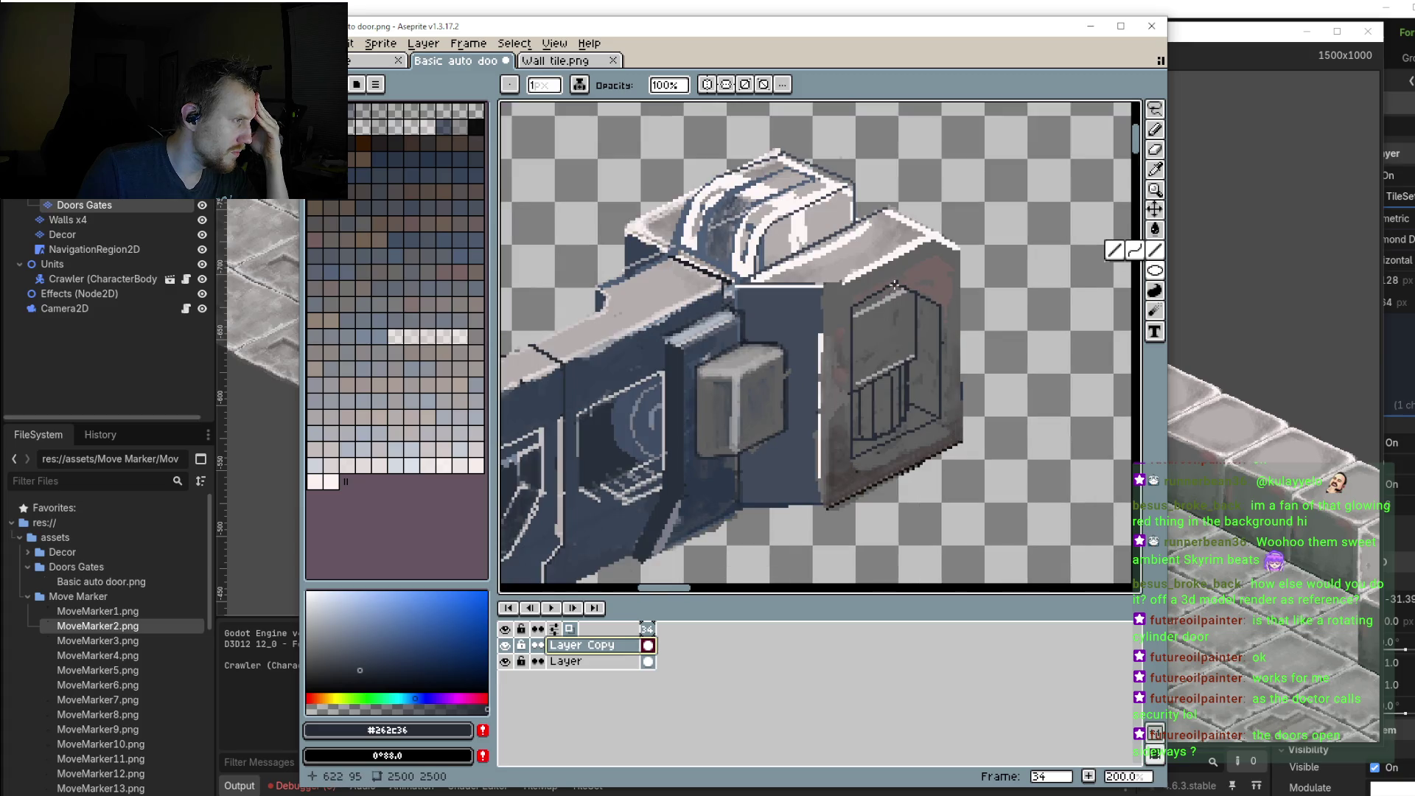
drag(894, 284, 653, 534)
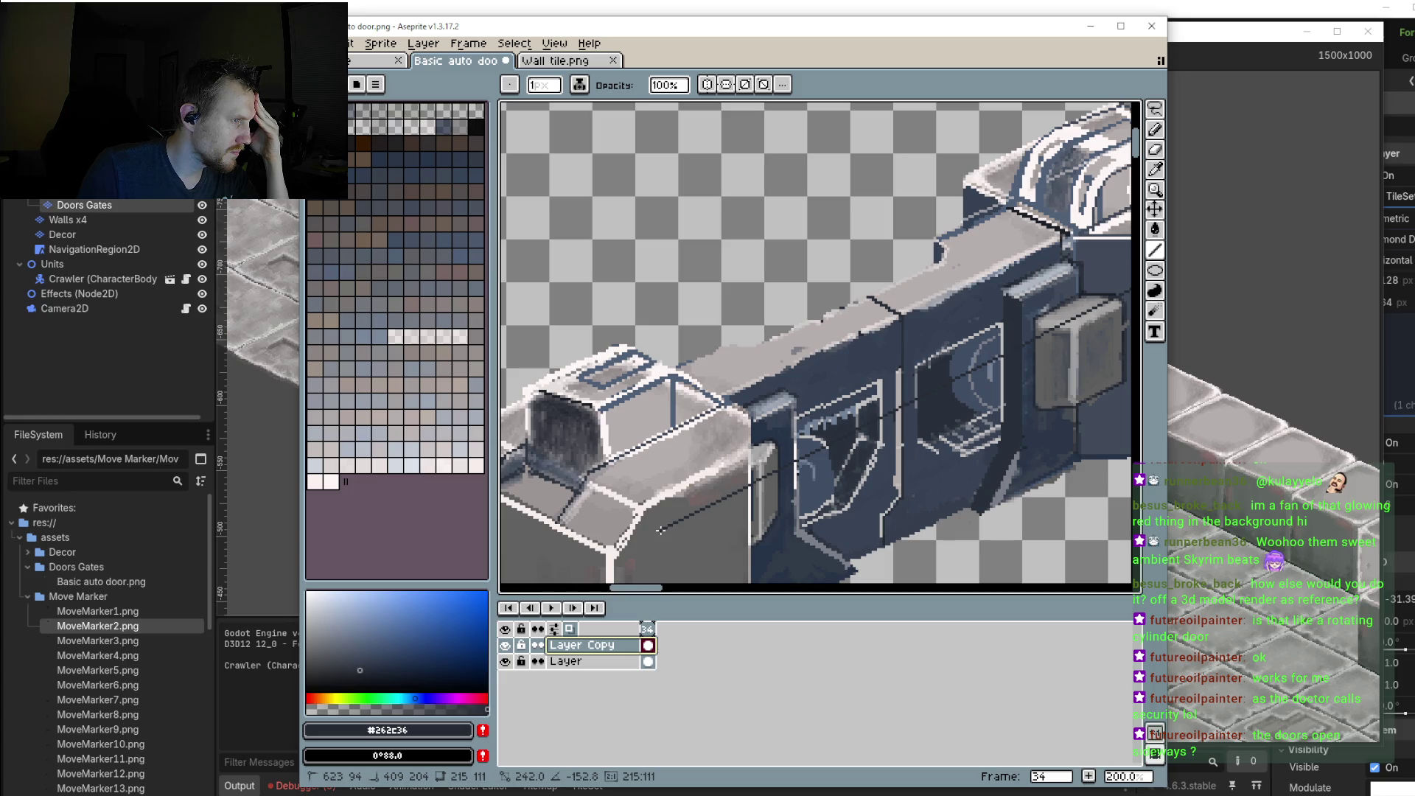
Step: Select the original Layer and toggle Layer Copy's visibility to compare the guide
click(571, 664)
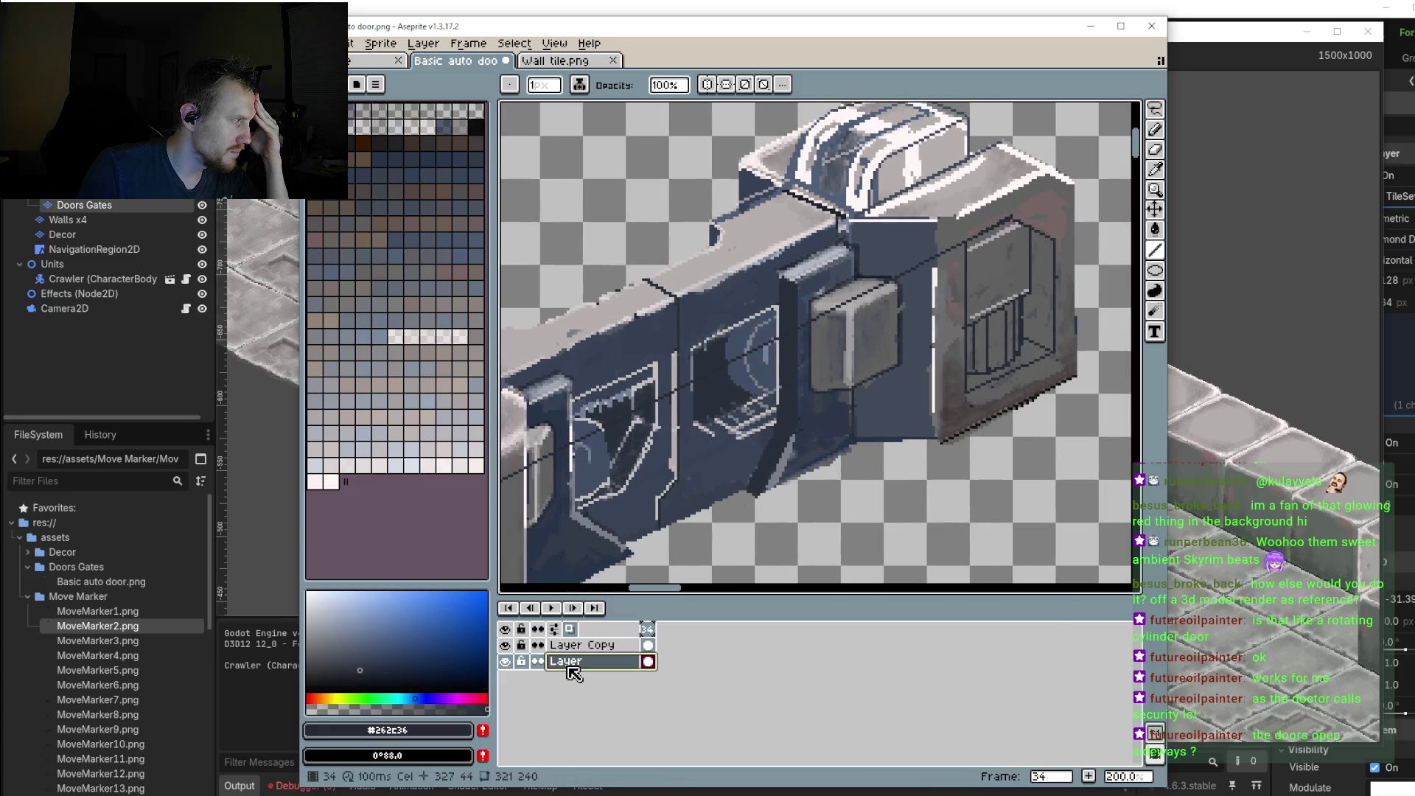
click(505, 646)
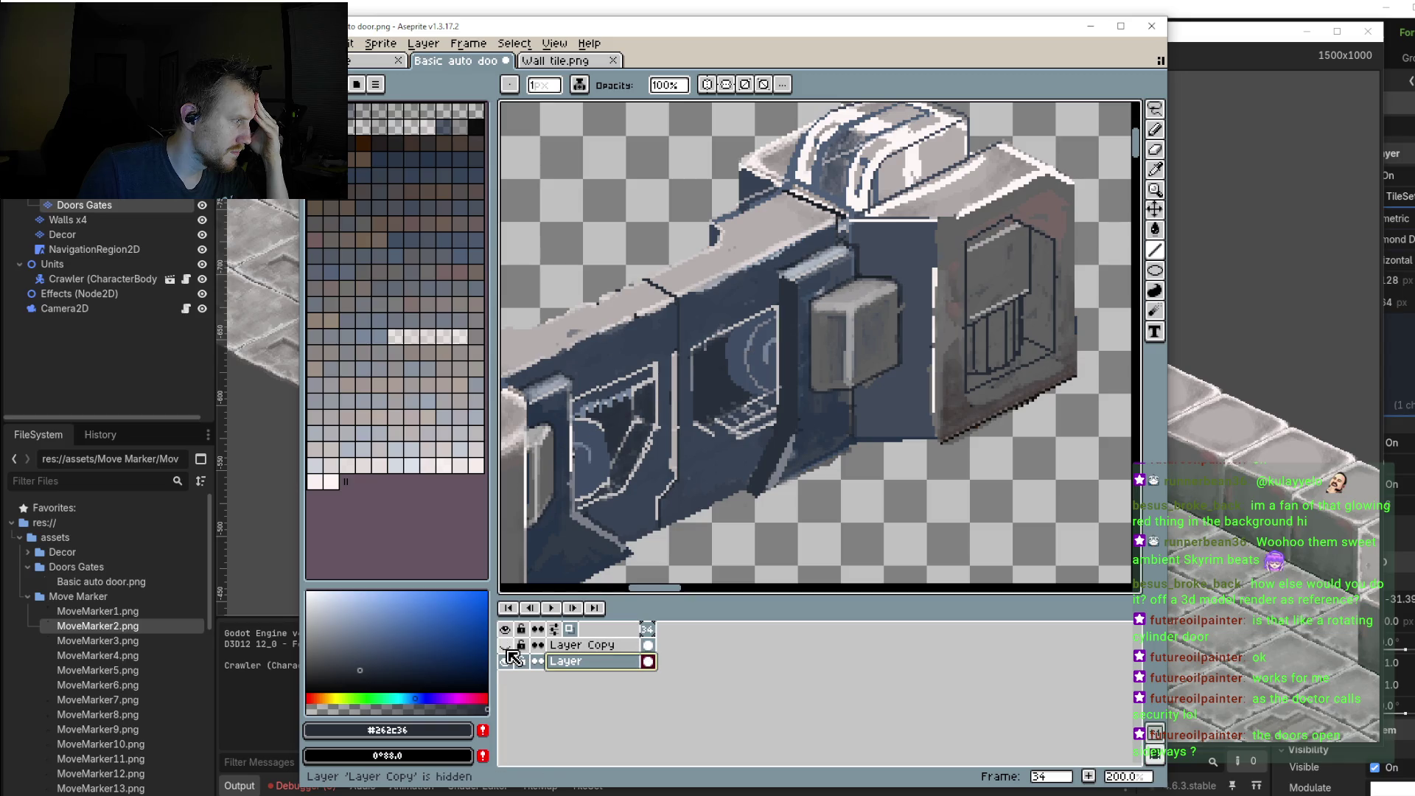
click(506, 647)
alt+click(506, 659)
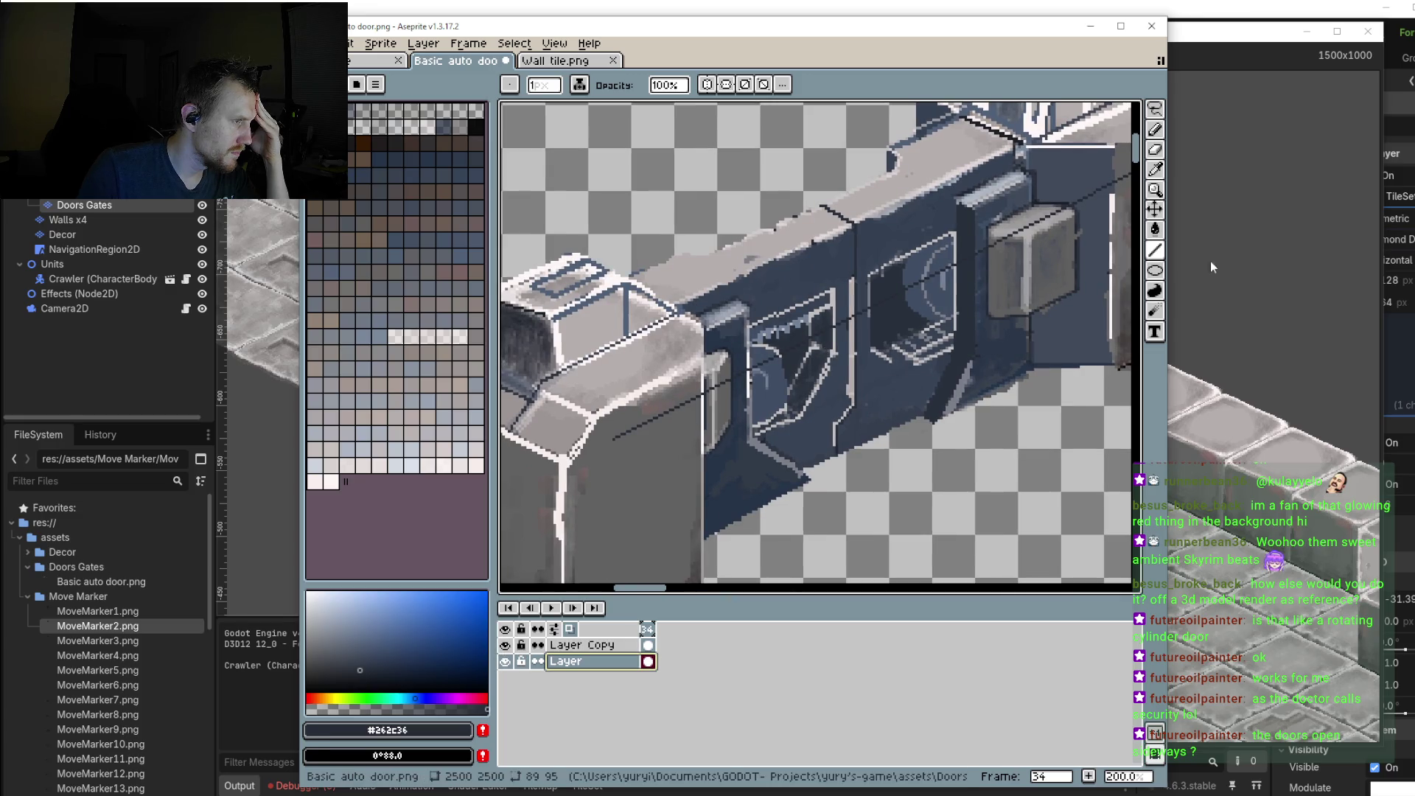
scroll(655, 508, up, 2)
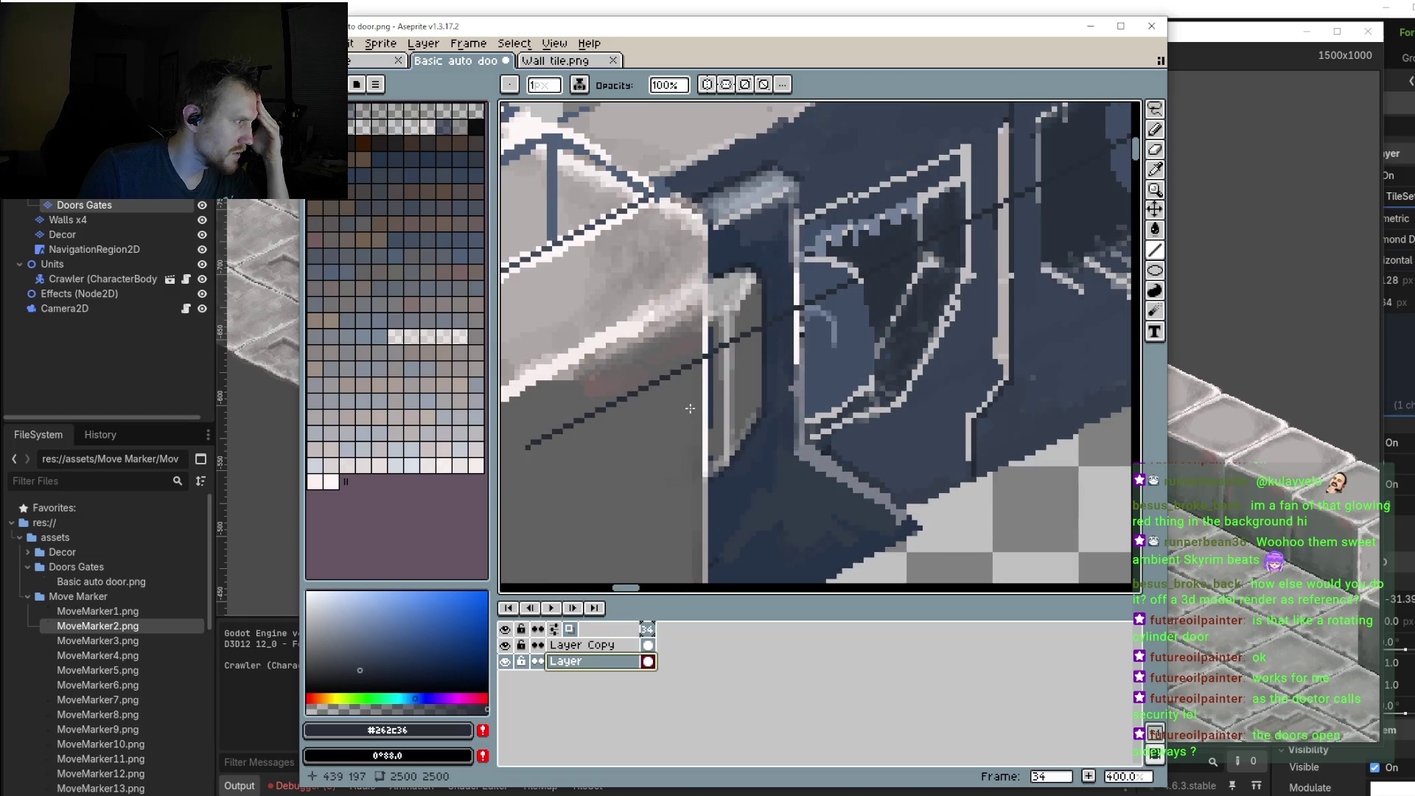
scroll(722, 413, down, 1)
scroll(766, 336, down, 1)
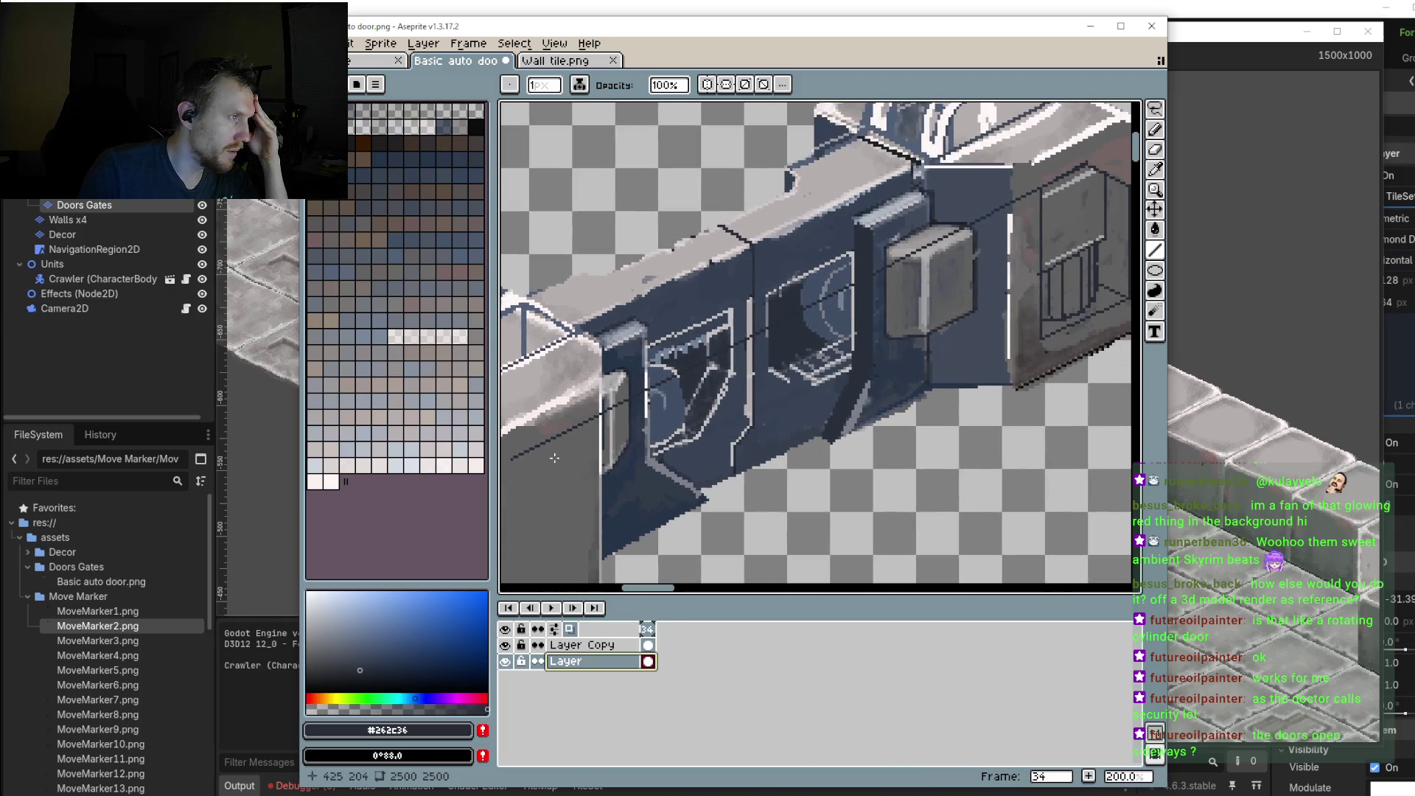
scroll(770, 317, up, 1)
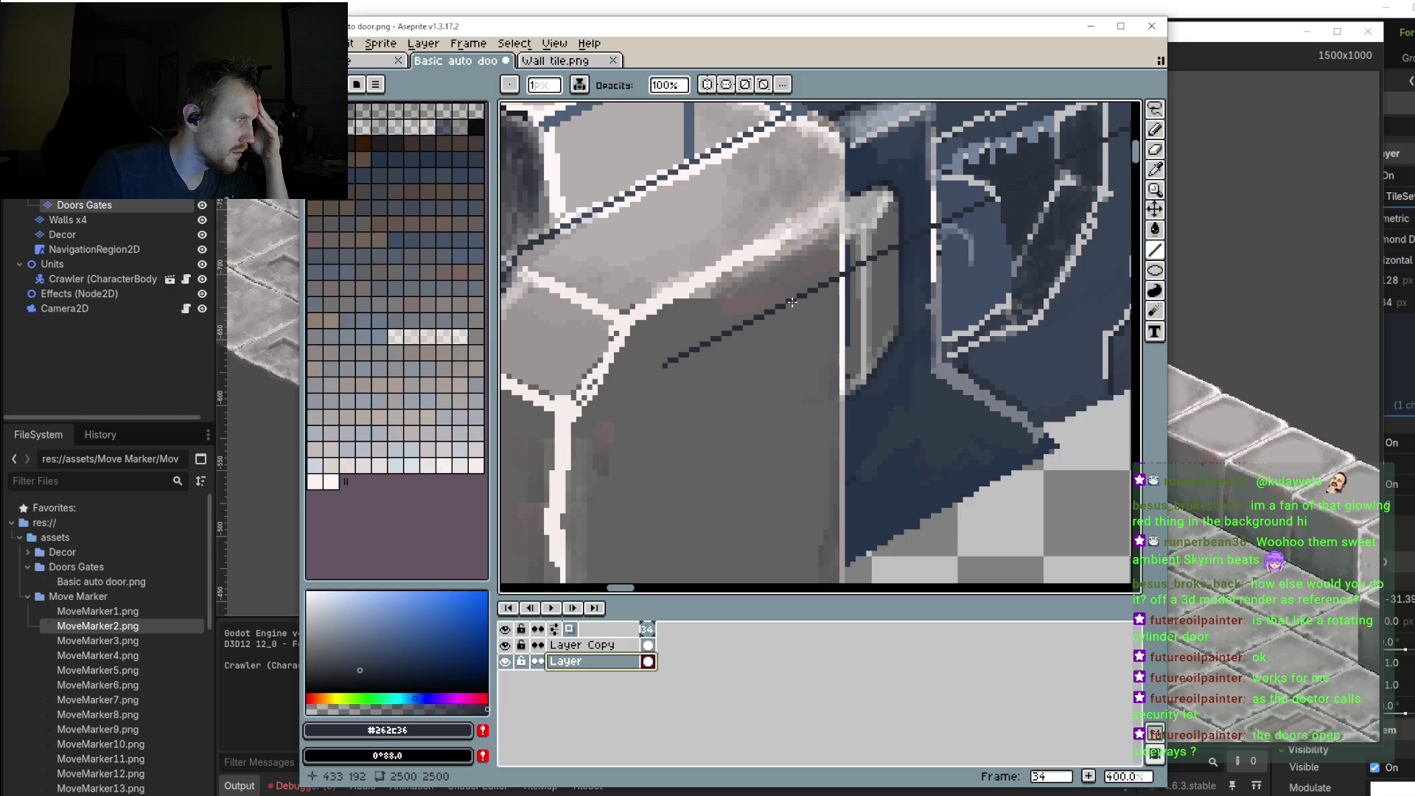
Step: Try a short line along the guide, undo it, and leave Layer Copy hidden
mouse_move(791, 301)
mouse_down()
mouse_move(694, 353)
mouse_move(701, 384)
mouse_up()
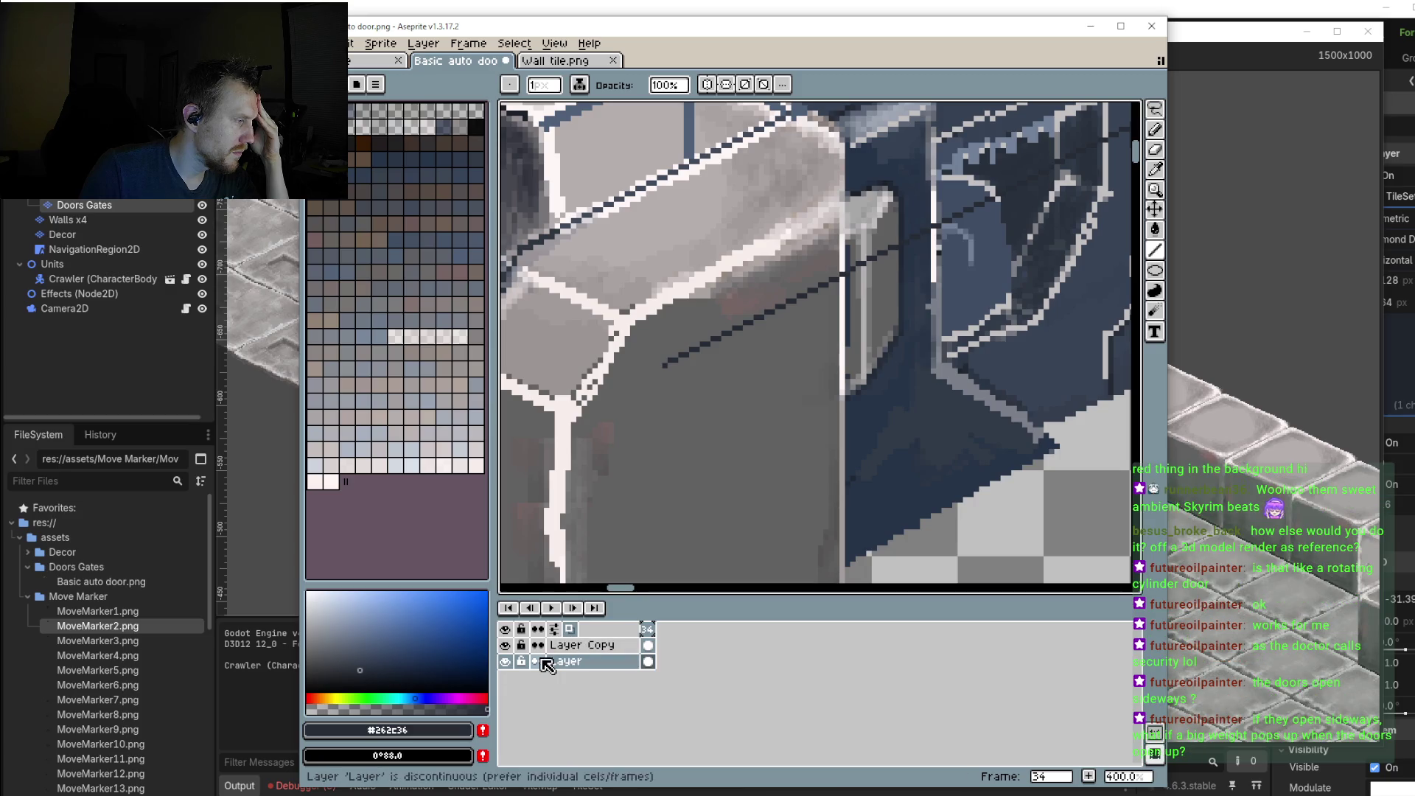
click(505, 646)
click(505, 646)
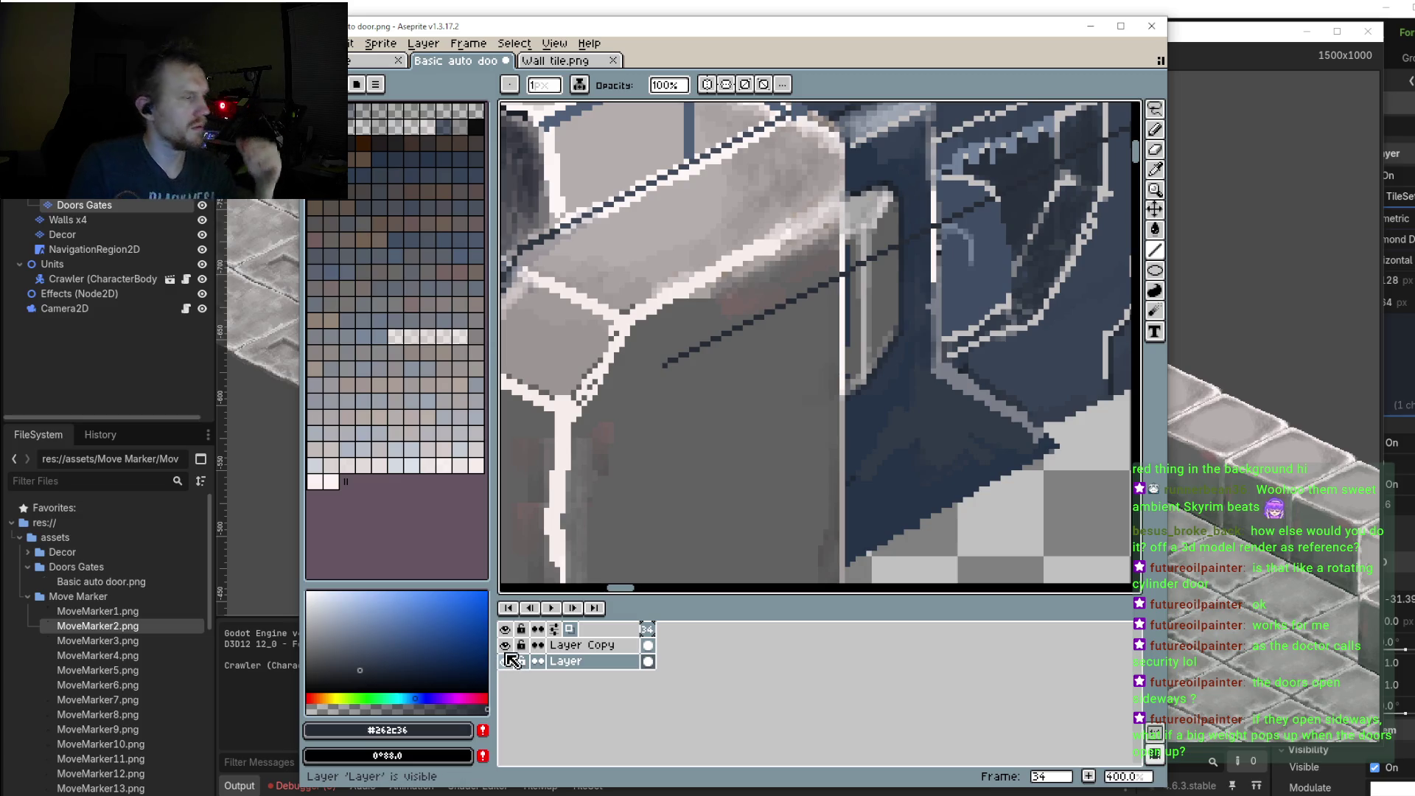
click(505, 645)
key(ctrl+z)
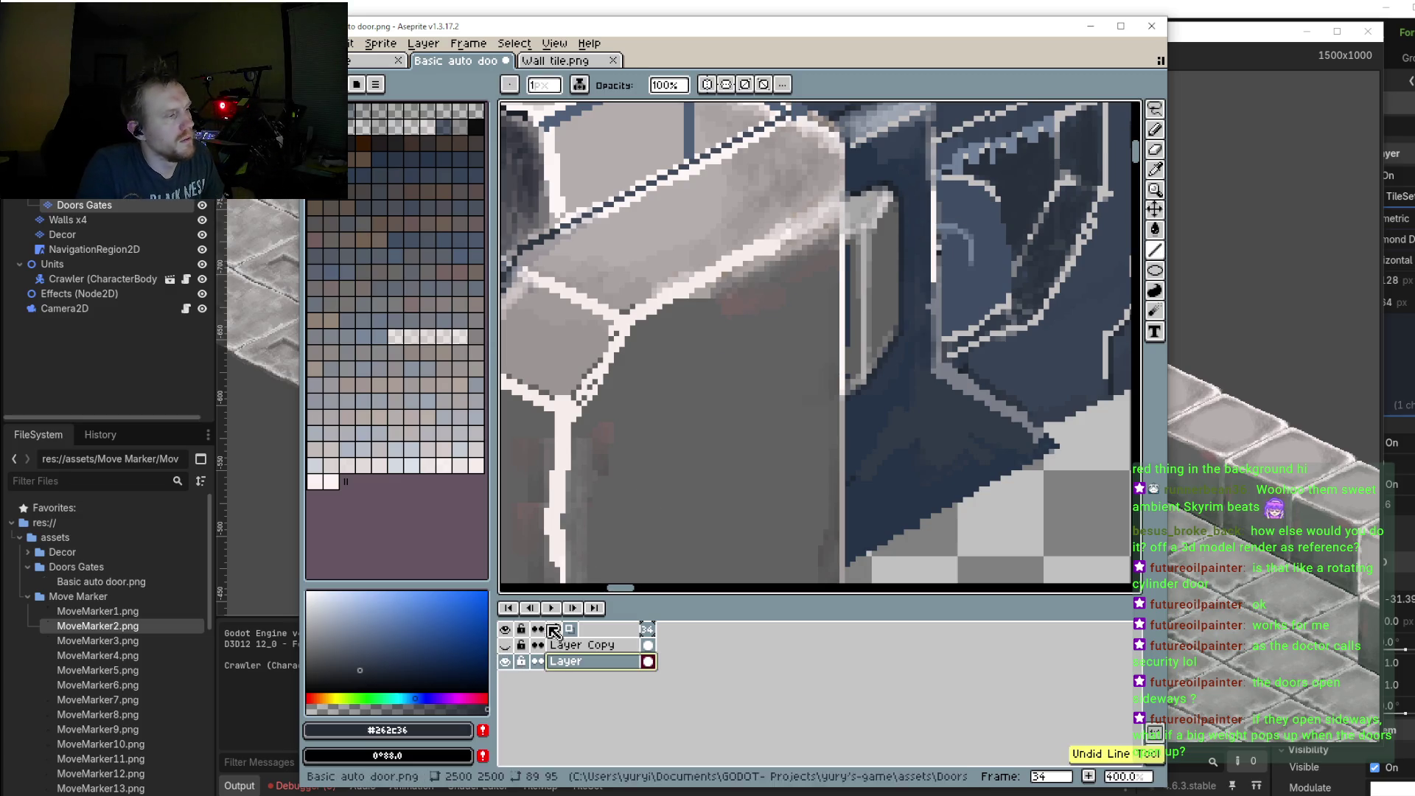
click(505, 645)
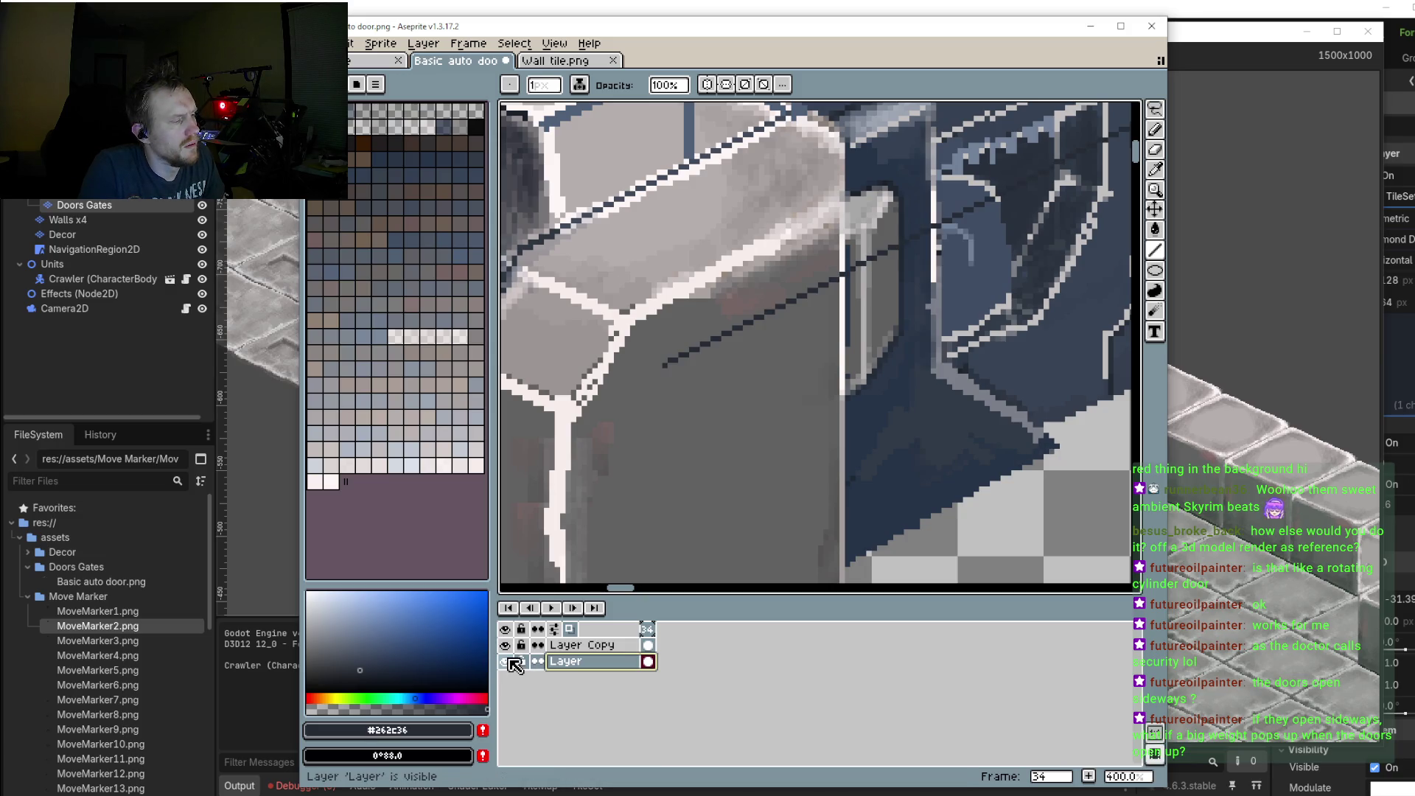
click(506, 645)
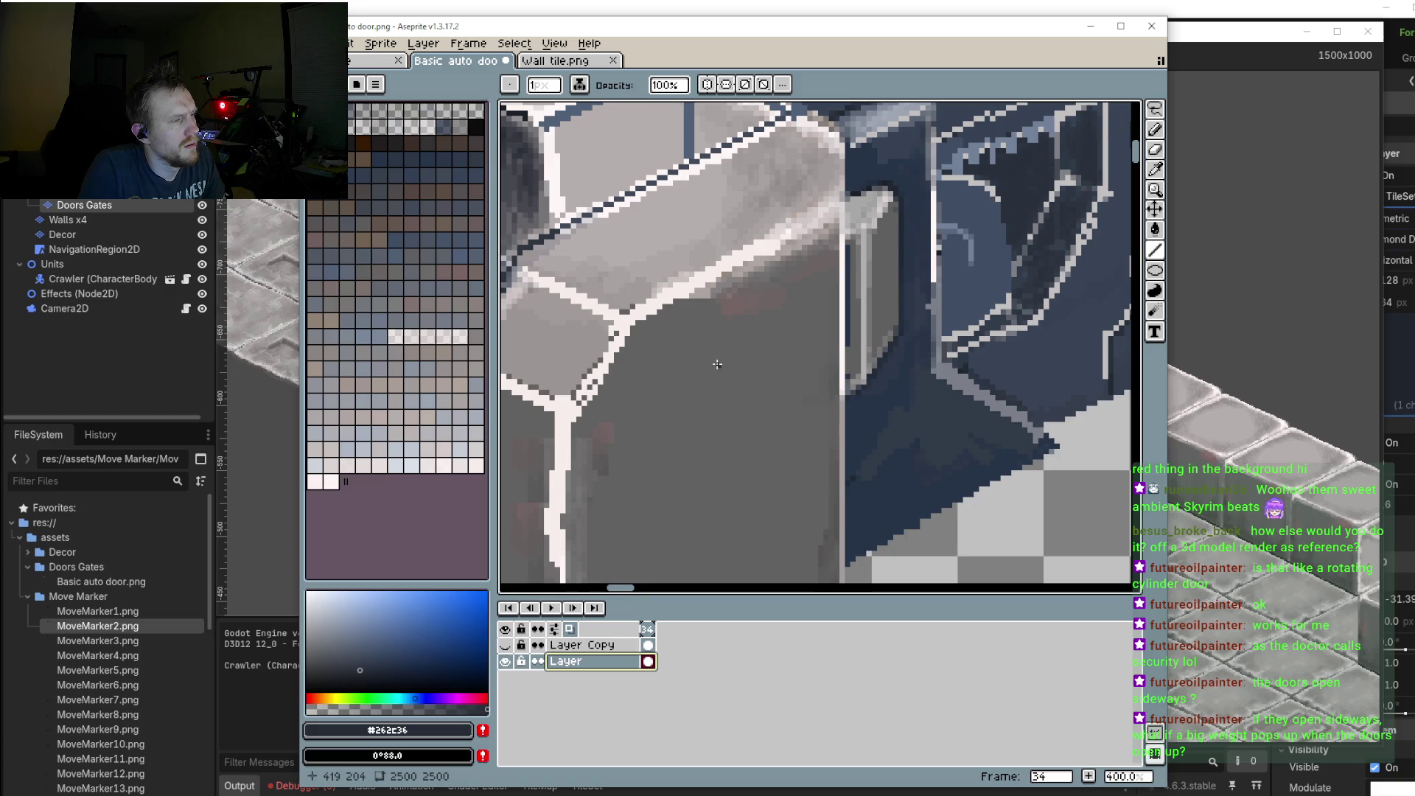
Step: Draw a short dark #262c36 line on the door's left block
drag(796, 295, 678, 353)
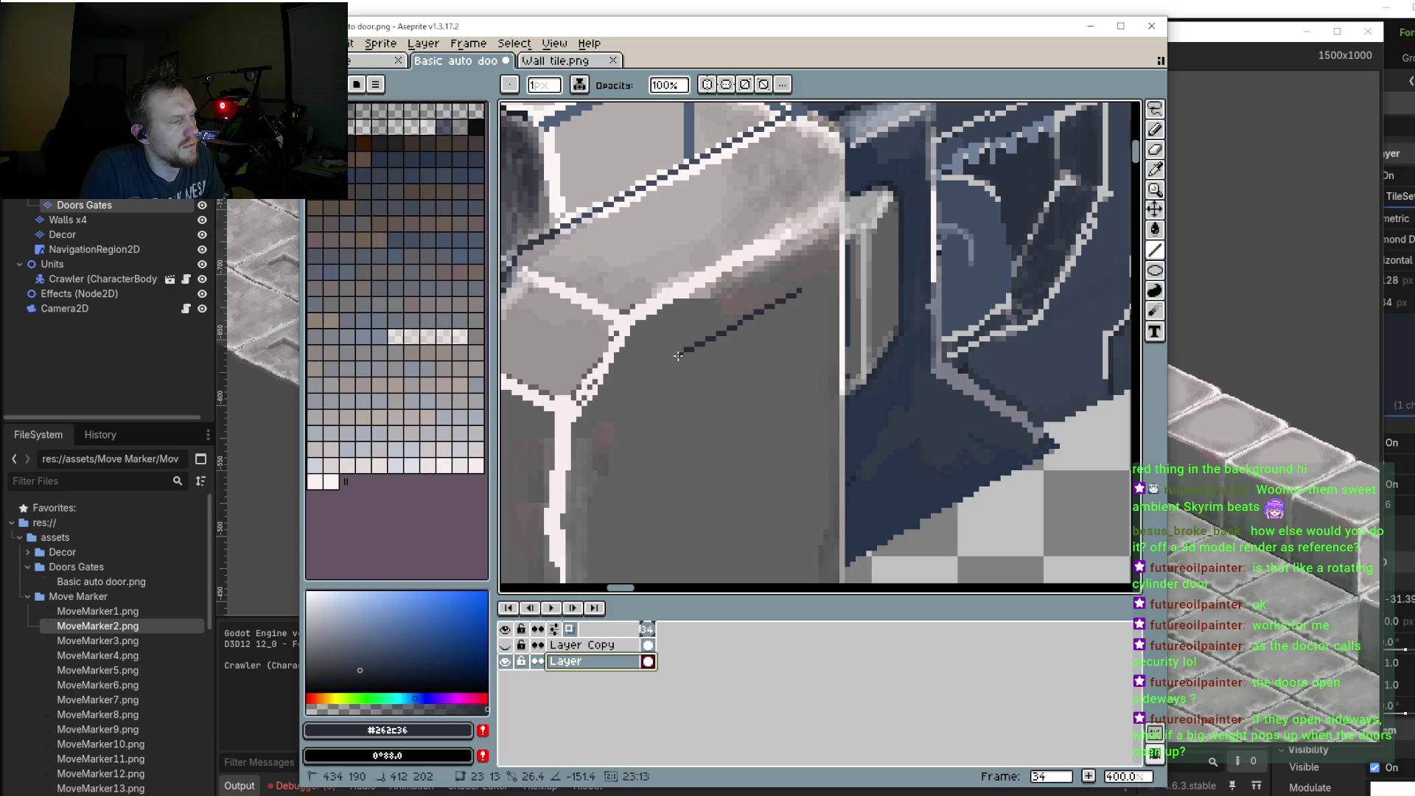
scroll(678, 356, down, 2)
scroll(681, 360, down, 1)
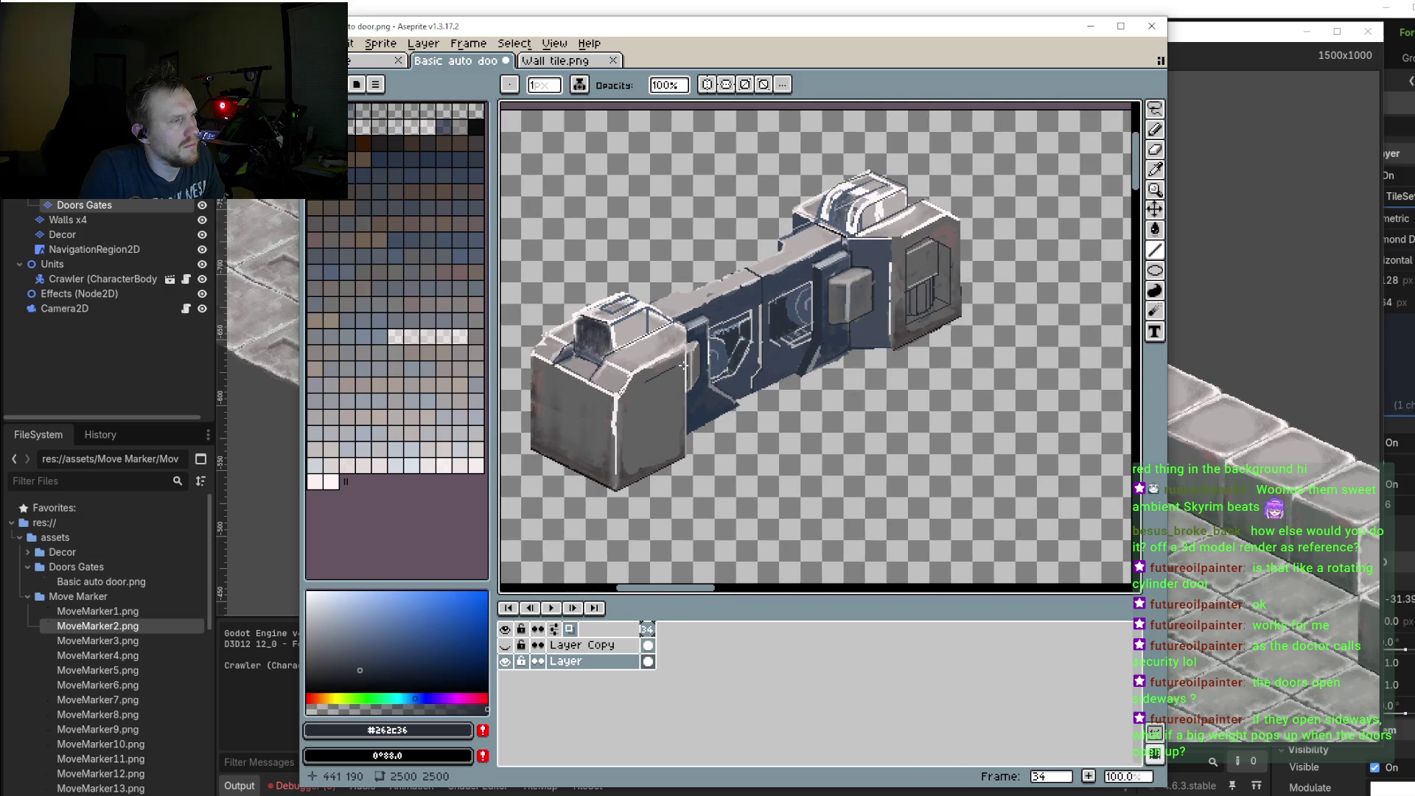
scroll(841, 317, up, 3)
scroll(855, 313, up, 2)
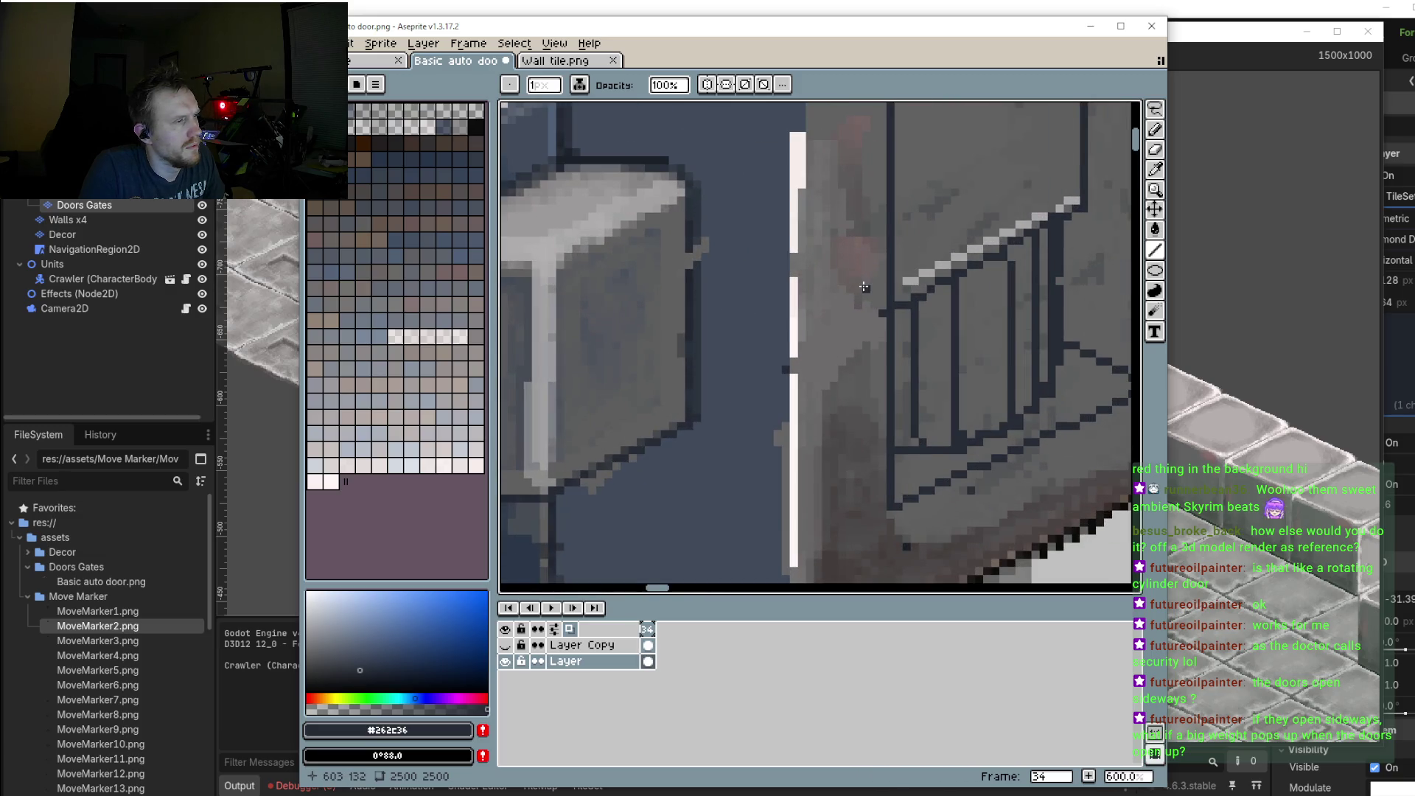
scroll(811, 310, down, 3)
scroll(774, 295, up, 1)
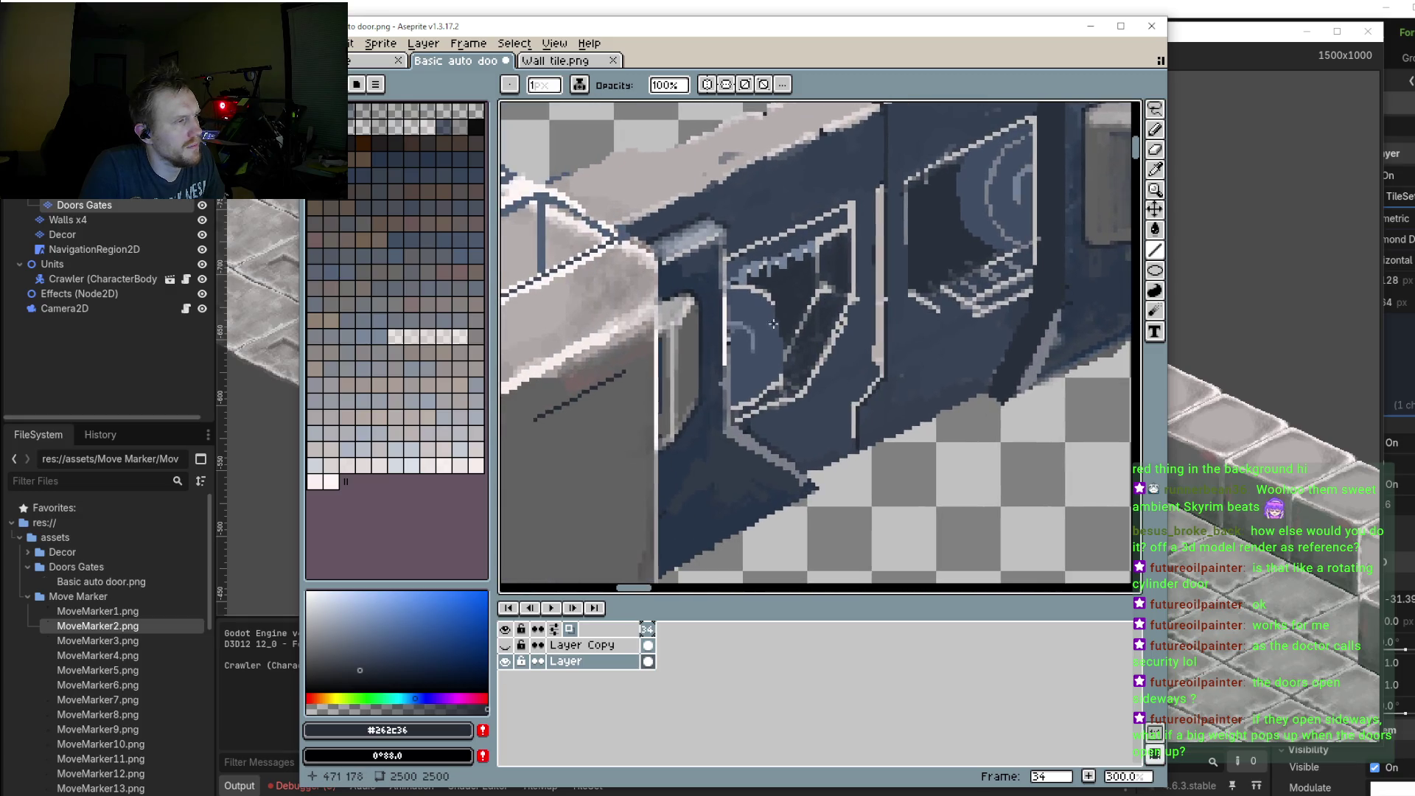
scroll(746, 275, up, 1)
Step: Outline the recessed panel's vertical and diagonal edges on the left block's front face
drag(705, 267, 706, 498)
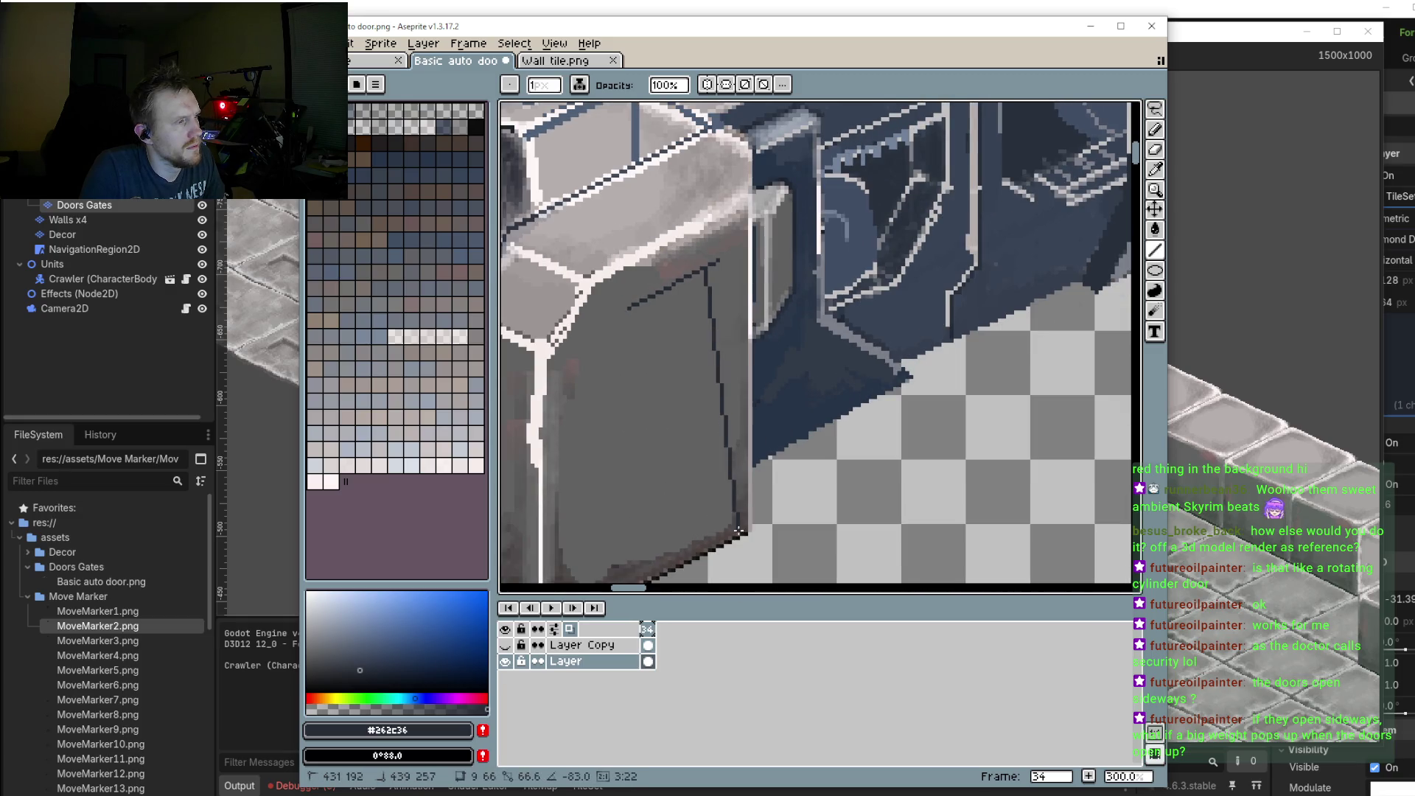
shift+click(705, 498)
scroll(602, 551, down, 2)
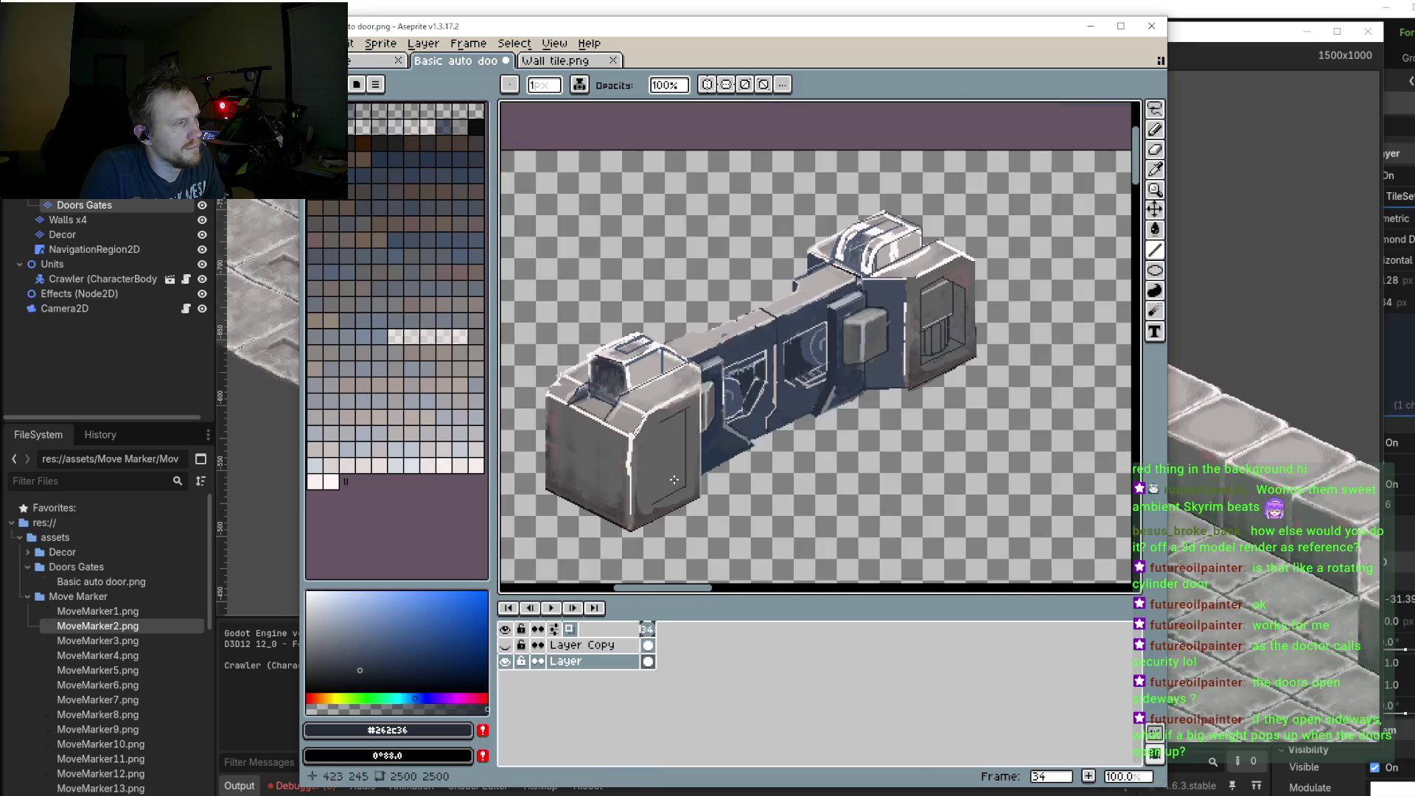
scroll(687, 426, up, 3)
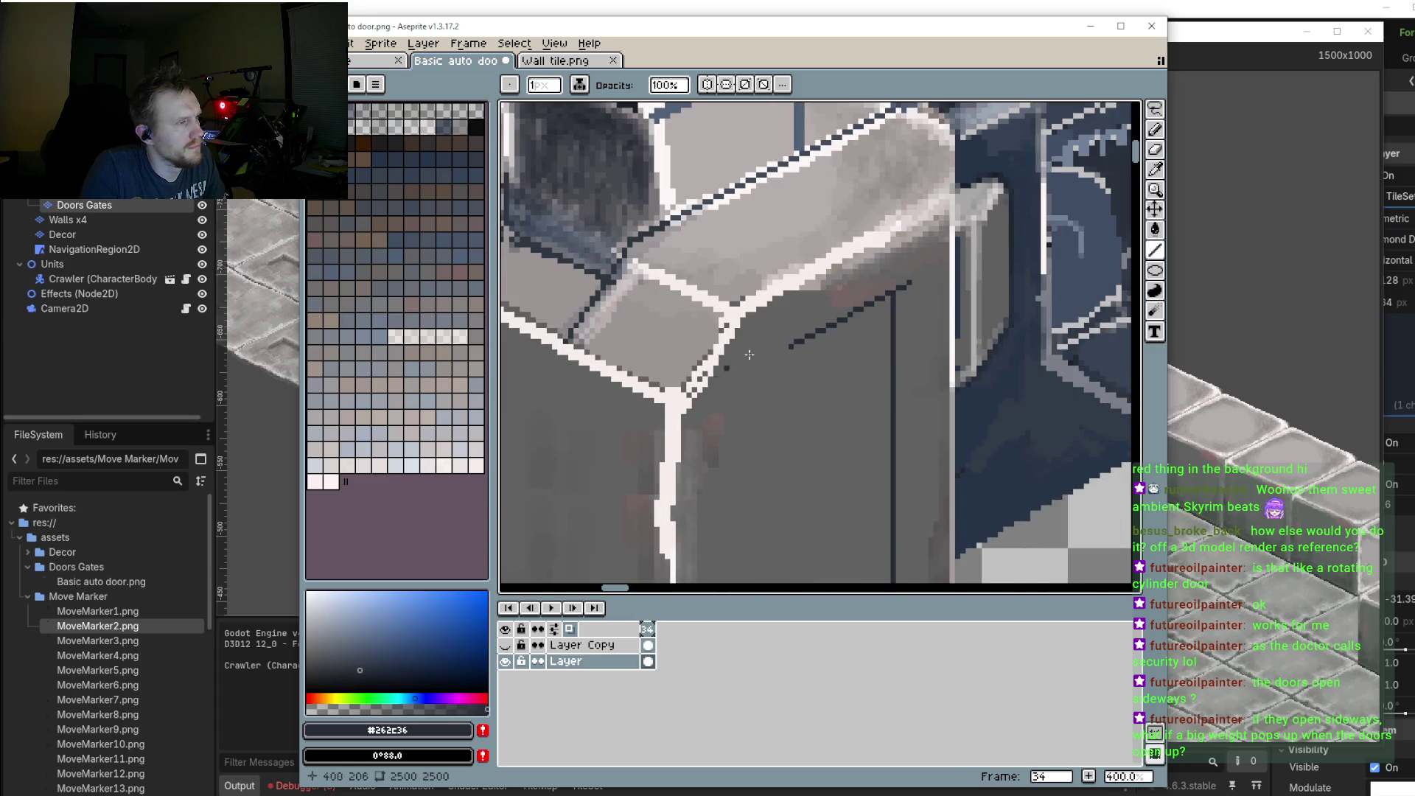
shift+click(787, 345)
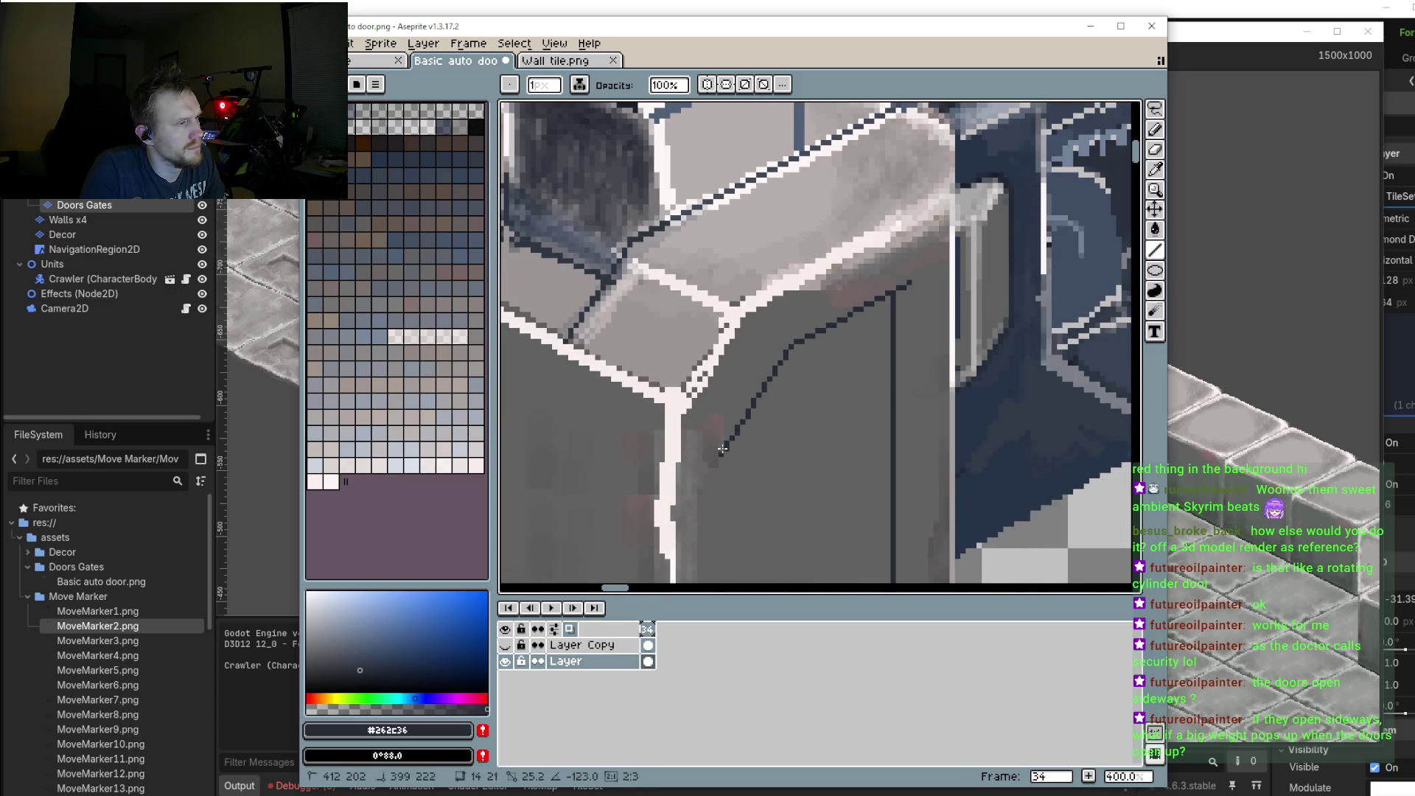
shift+click(728, 453)
drag(727, 452, 693, 221)
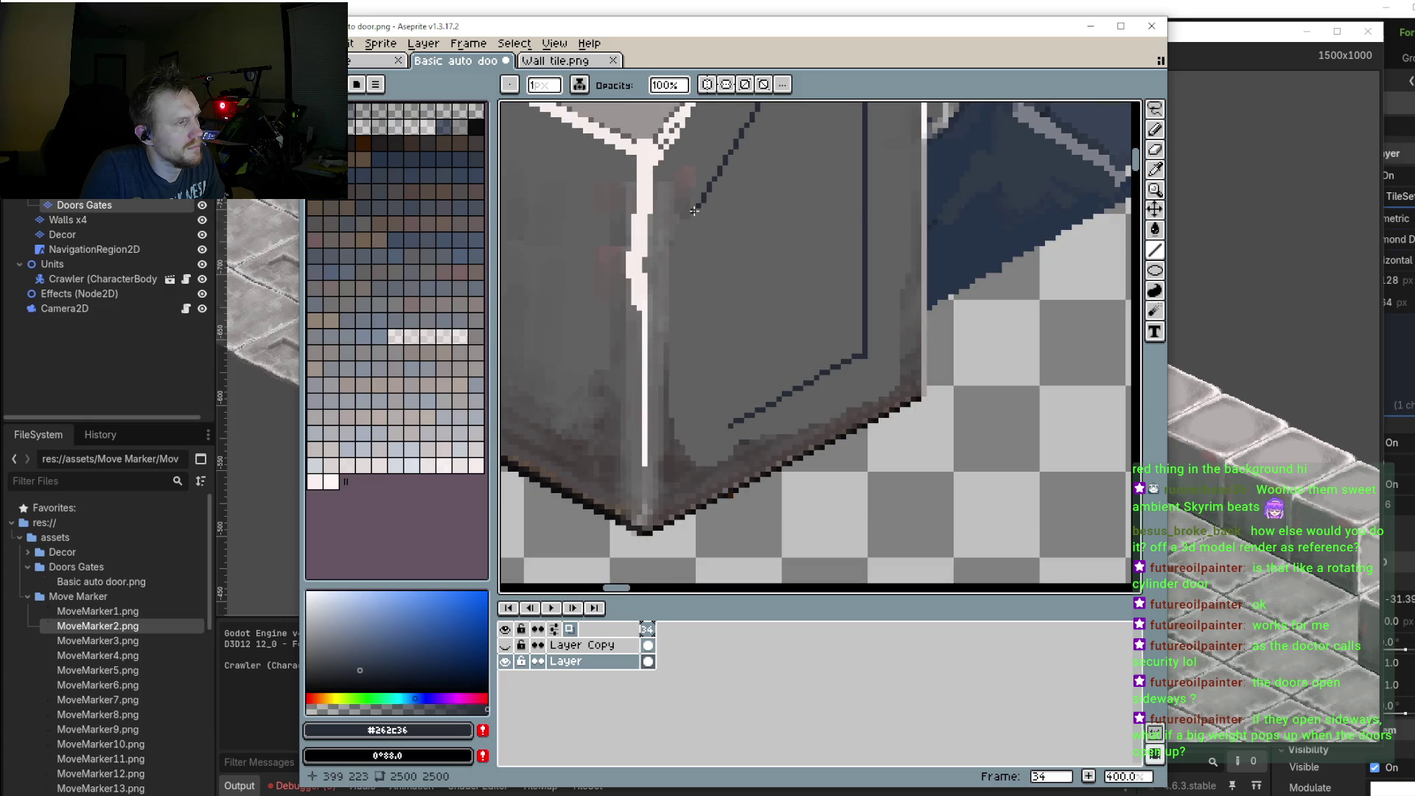
shift+click(698, 436)
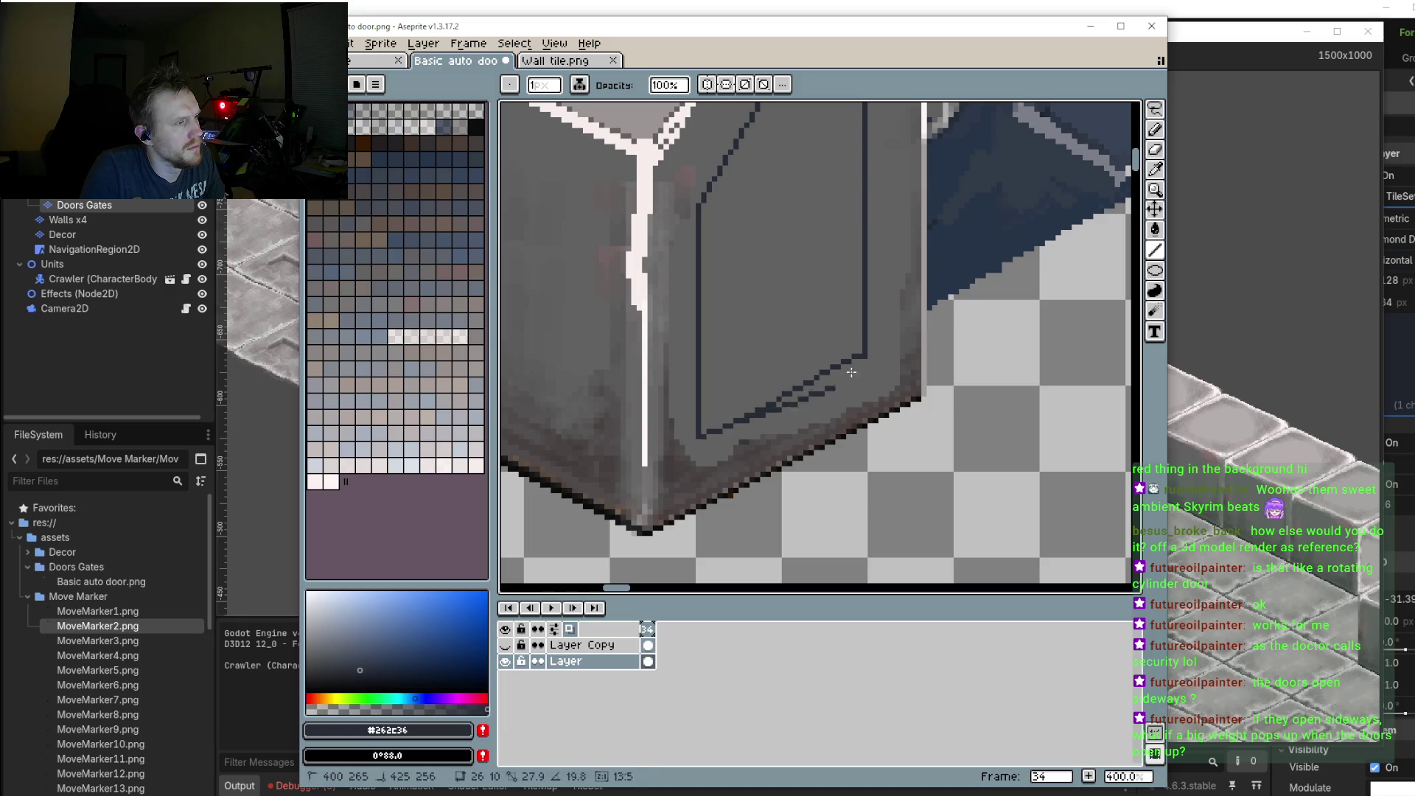
shift+click(859, 354)
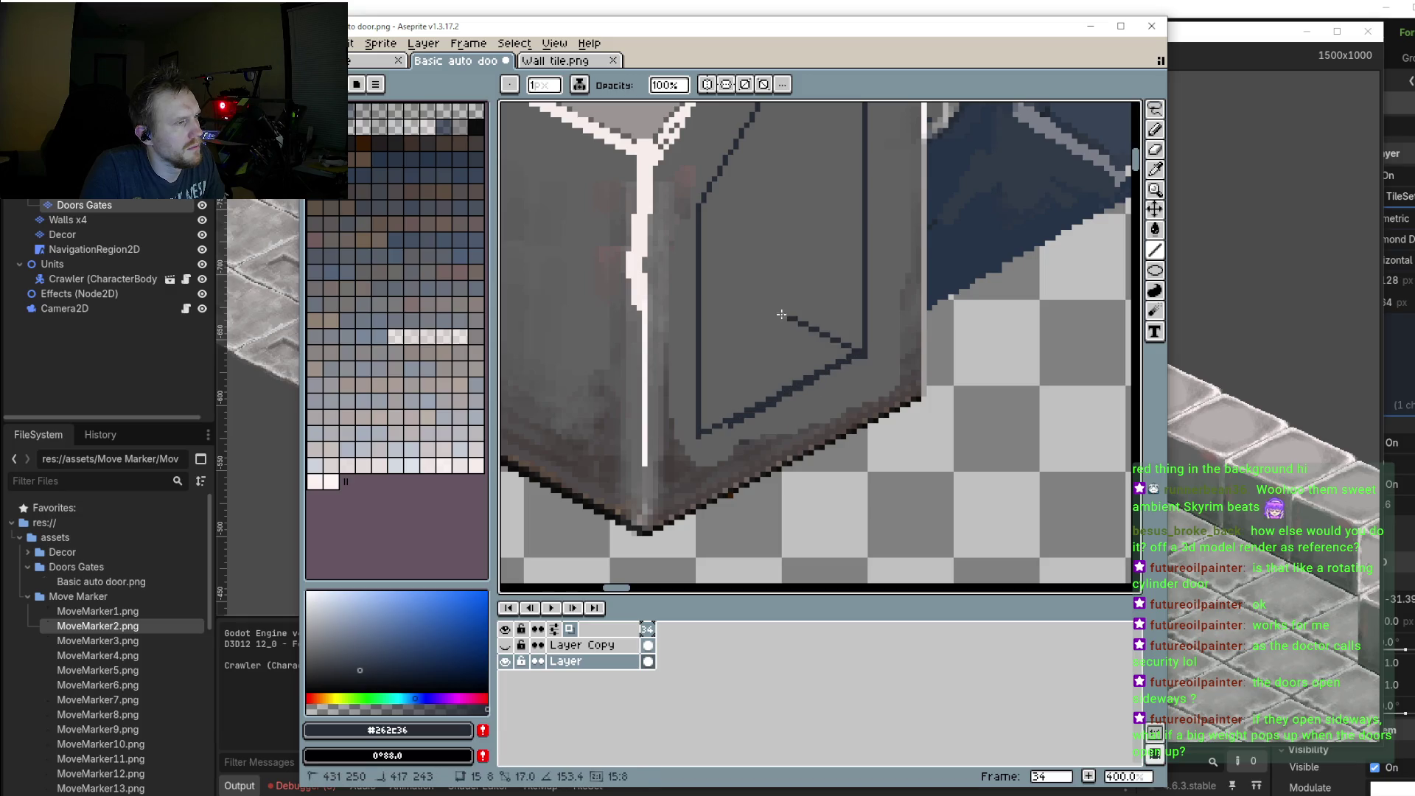
Step: Add a dark vertical line inside the door panel outline
scroll(769, 317, down, 2)
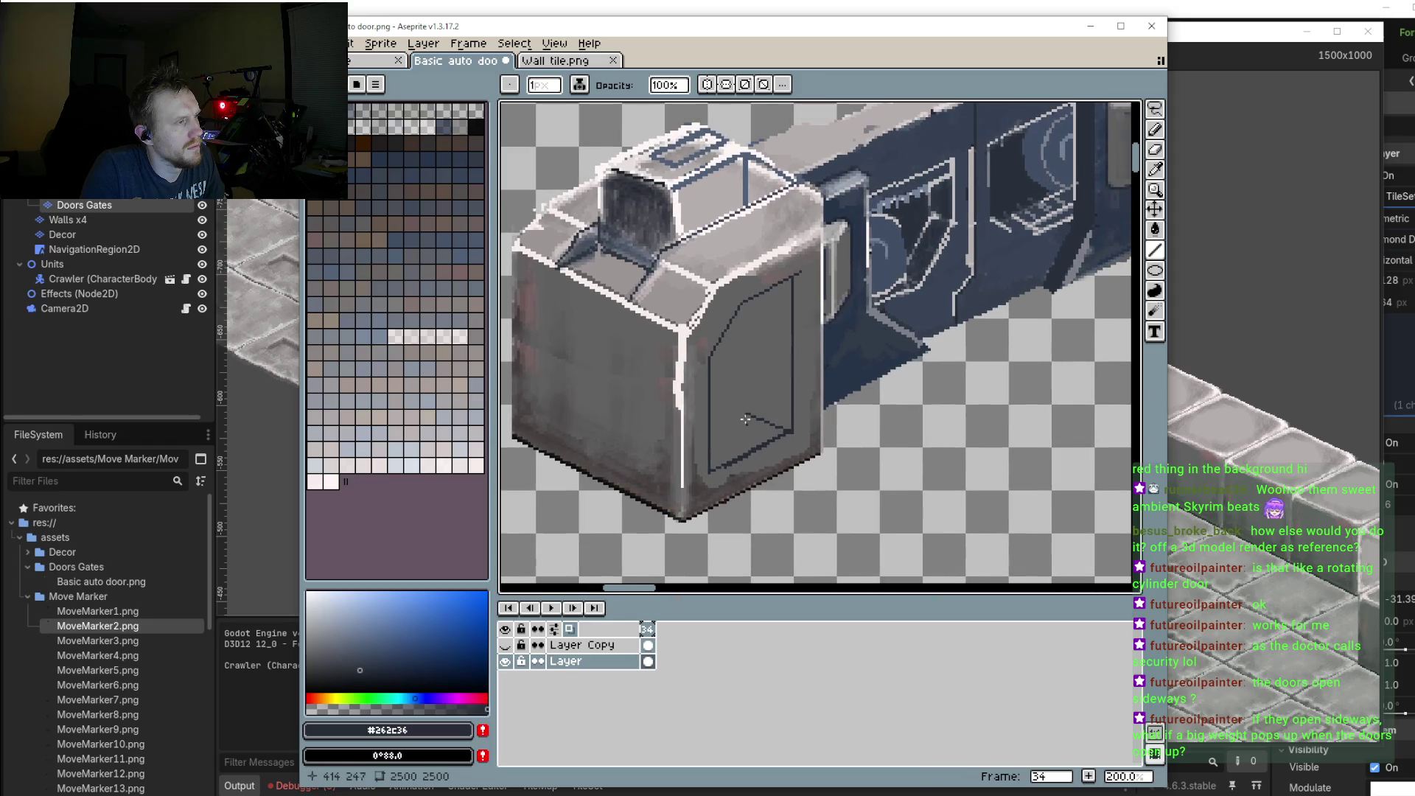
scroll(737, 317, right, 3)
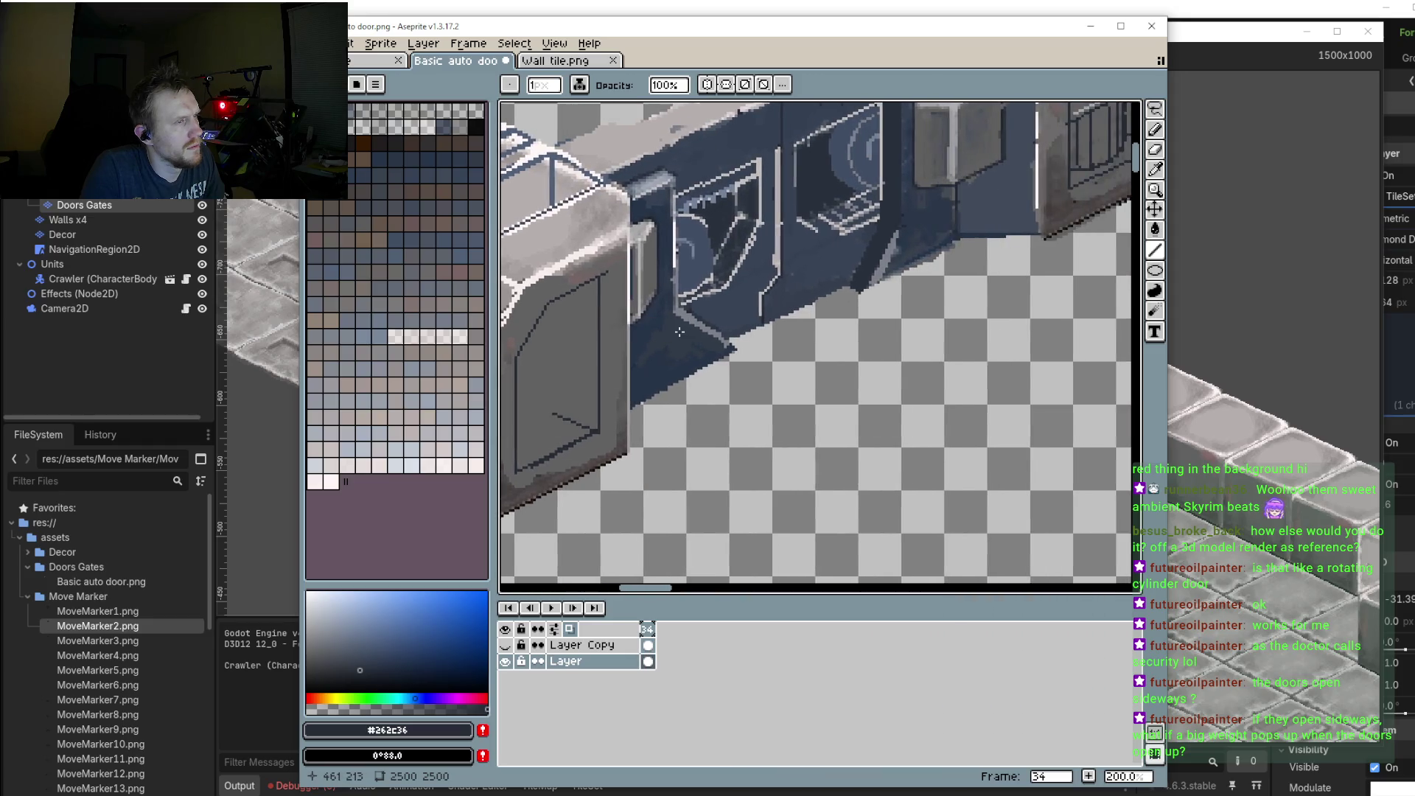
scroll(590, 376, down, 1)
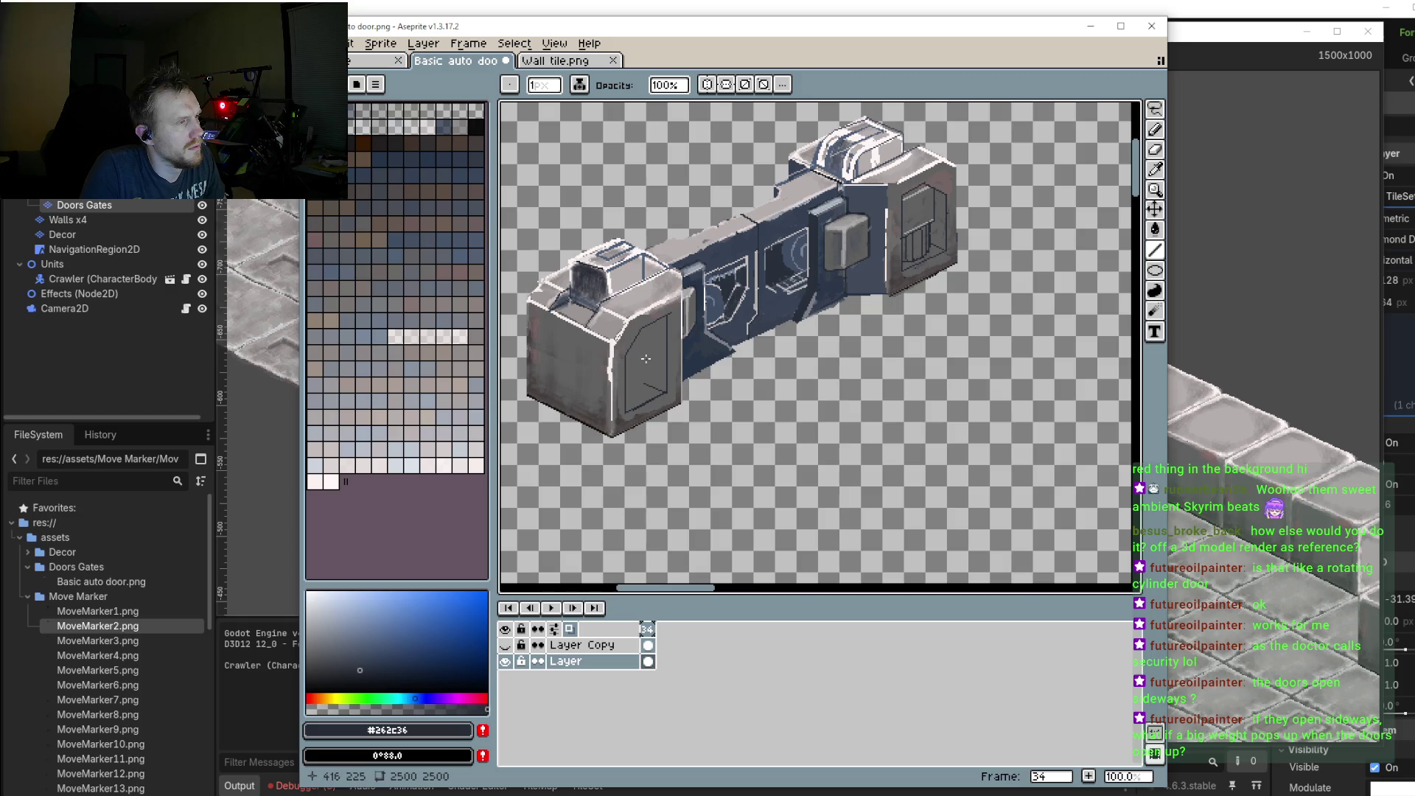
scroll(660, 333, up, 2)
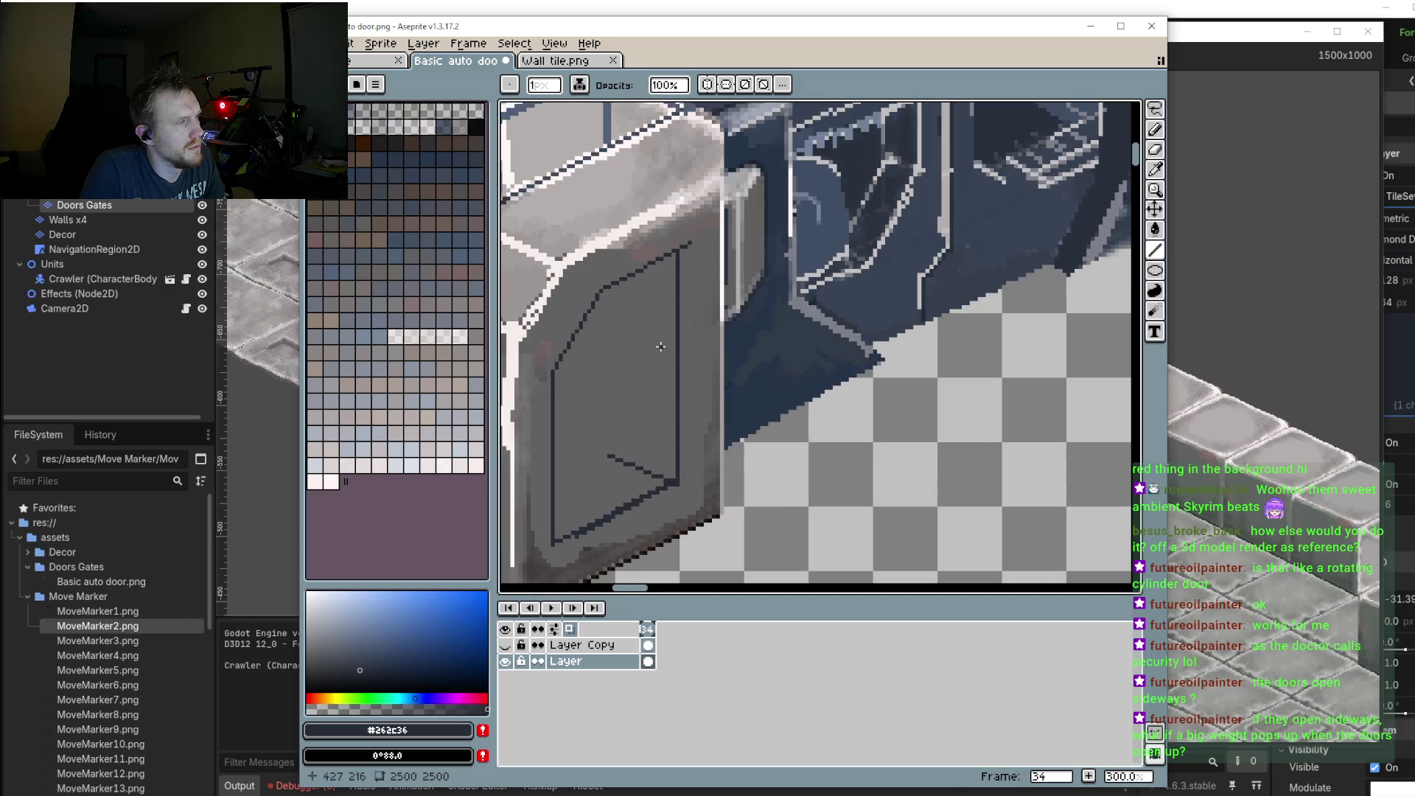
mouse_move(641, 270)
mouse_down()
mouse_move(640, 358)
mouse_move(555, 399)
mouse_up()
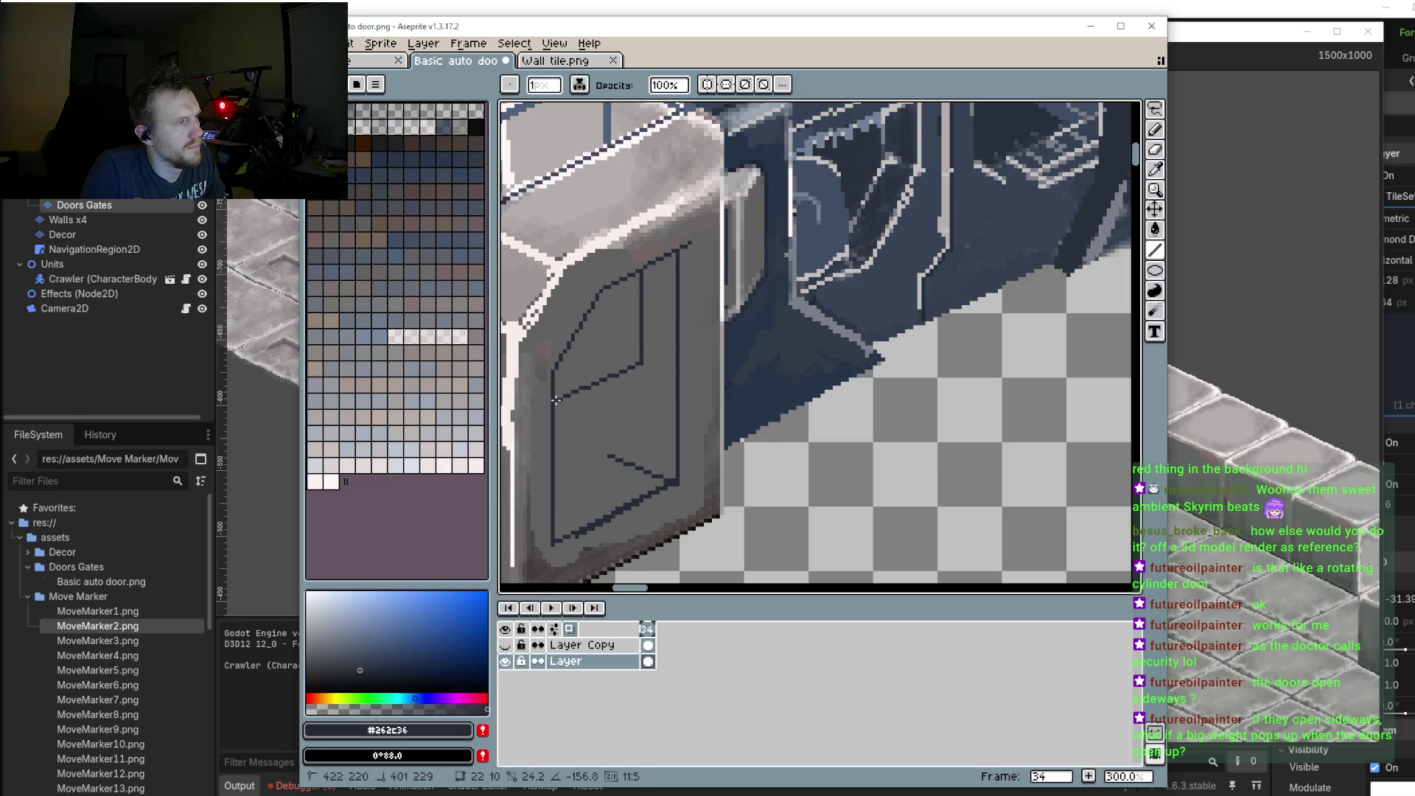
scroll(648, 388, down, 2)
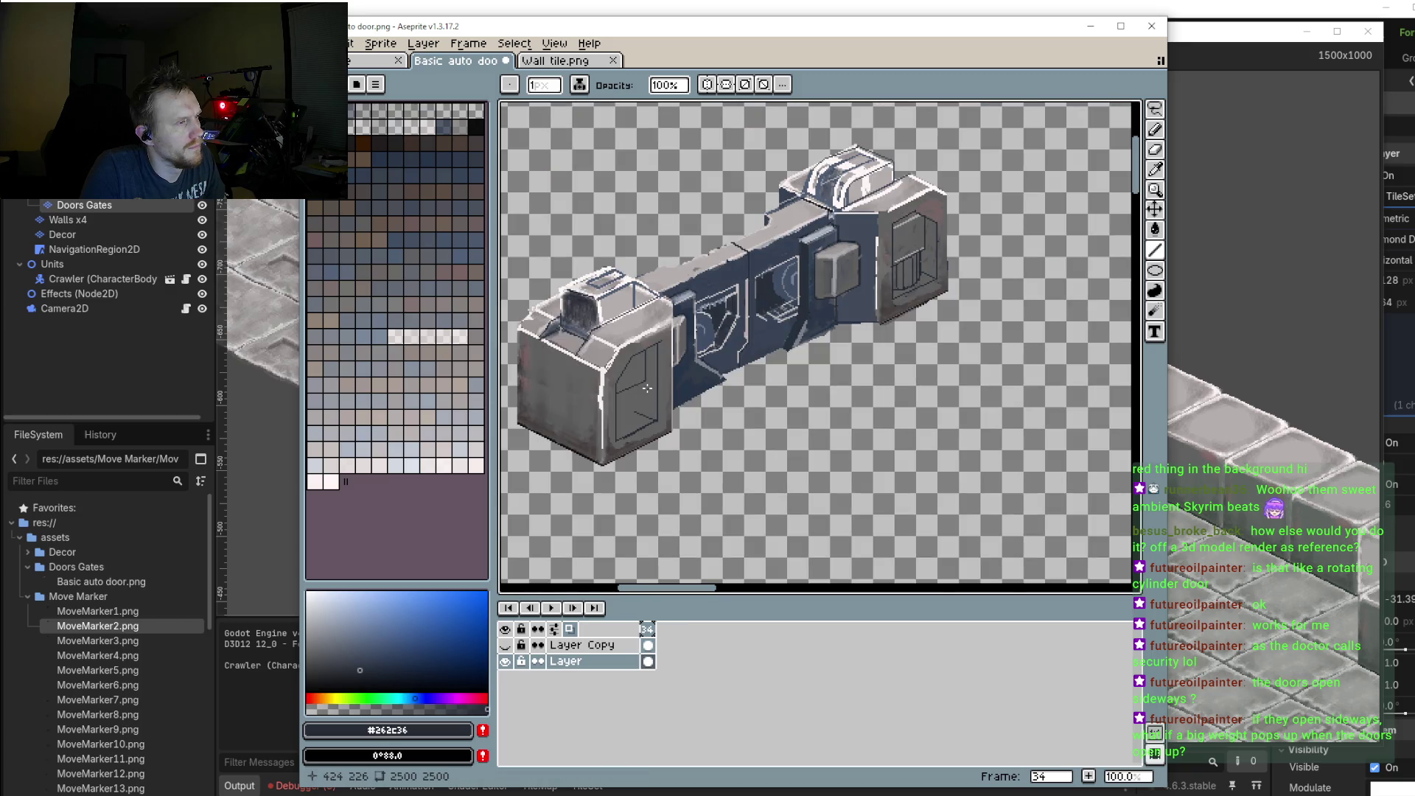
Step: Draw two vertical lines and a short connecting segment in the lower door panel
scroll(647, 388, up, 1)
drag(644, 371, 642, 440)
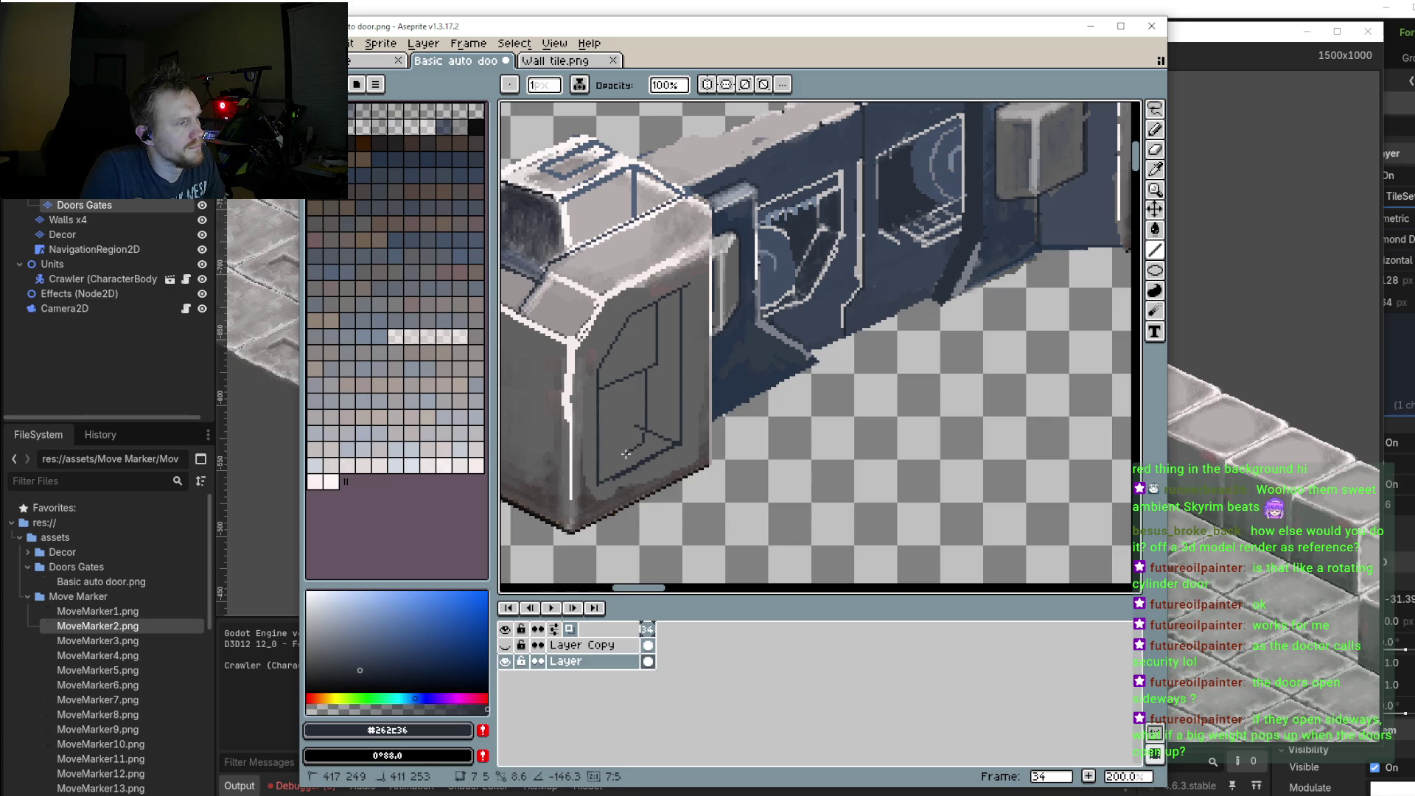
drag(630, 448, 599, 458)
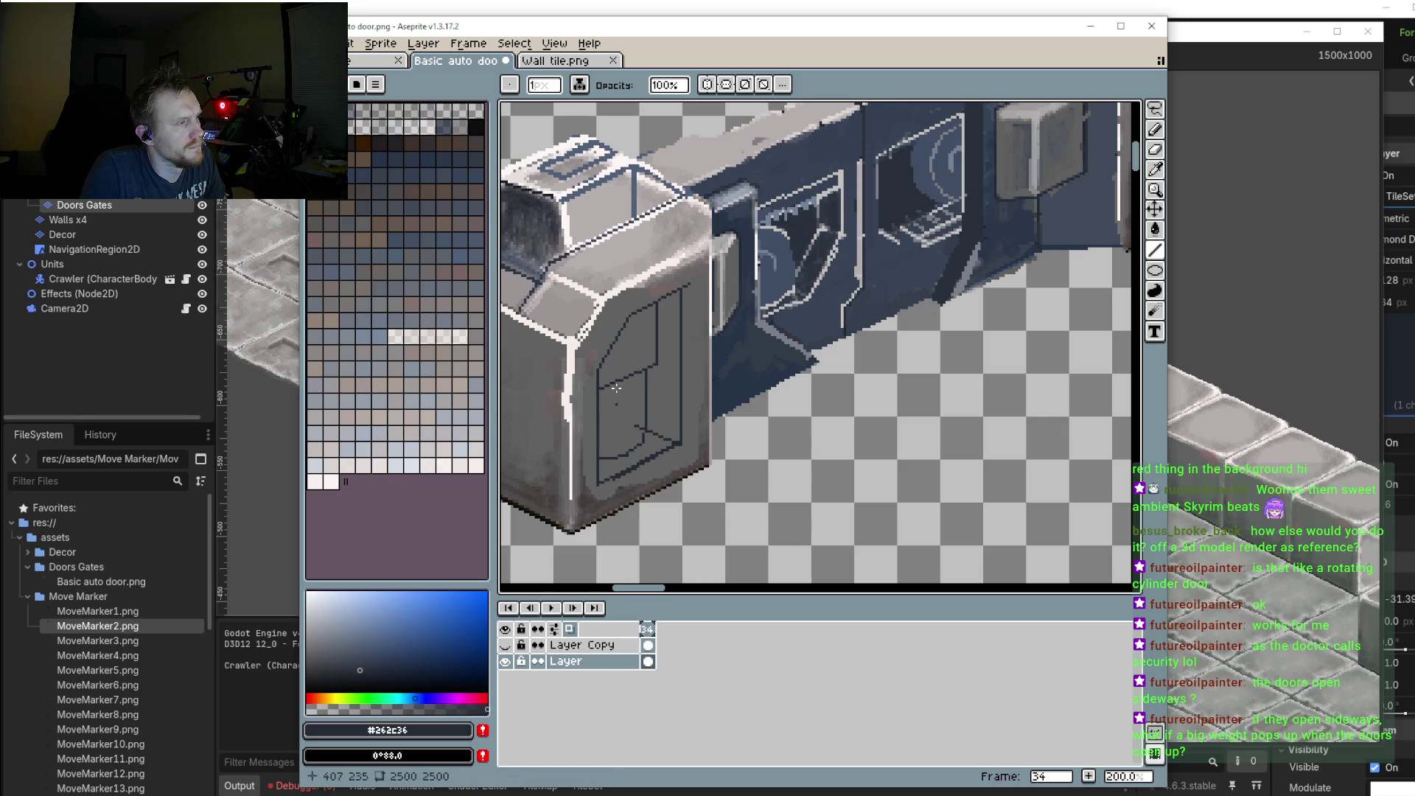
drag(623, 376, 622, 458)
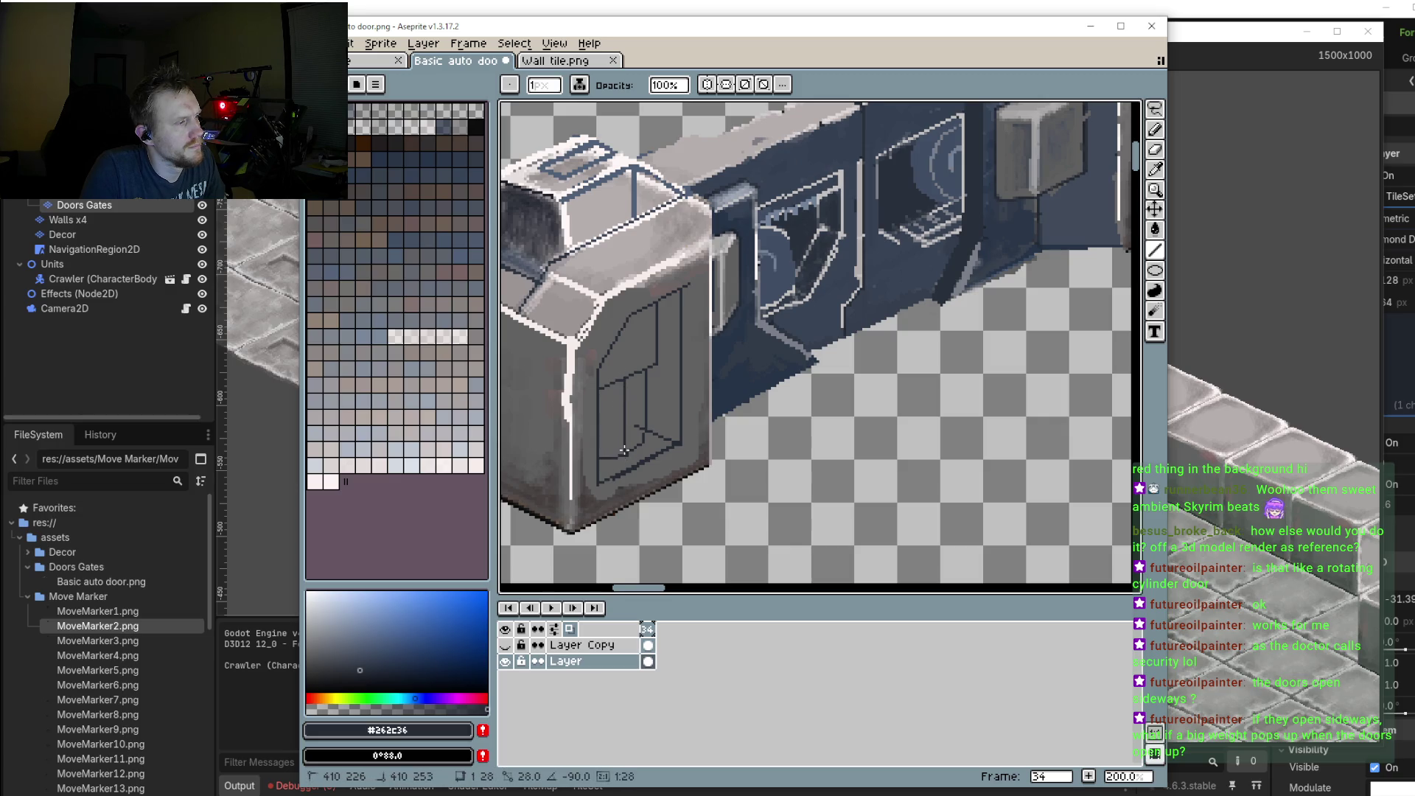
scroll(699, 408, right, 2)
scroll(699, 407, left, 2)
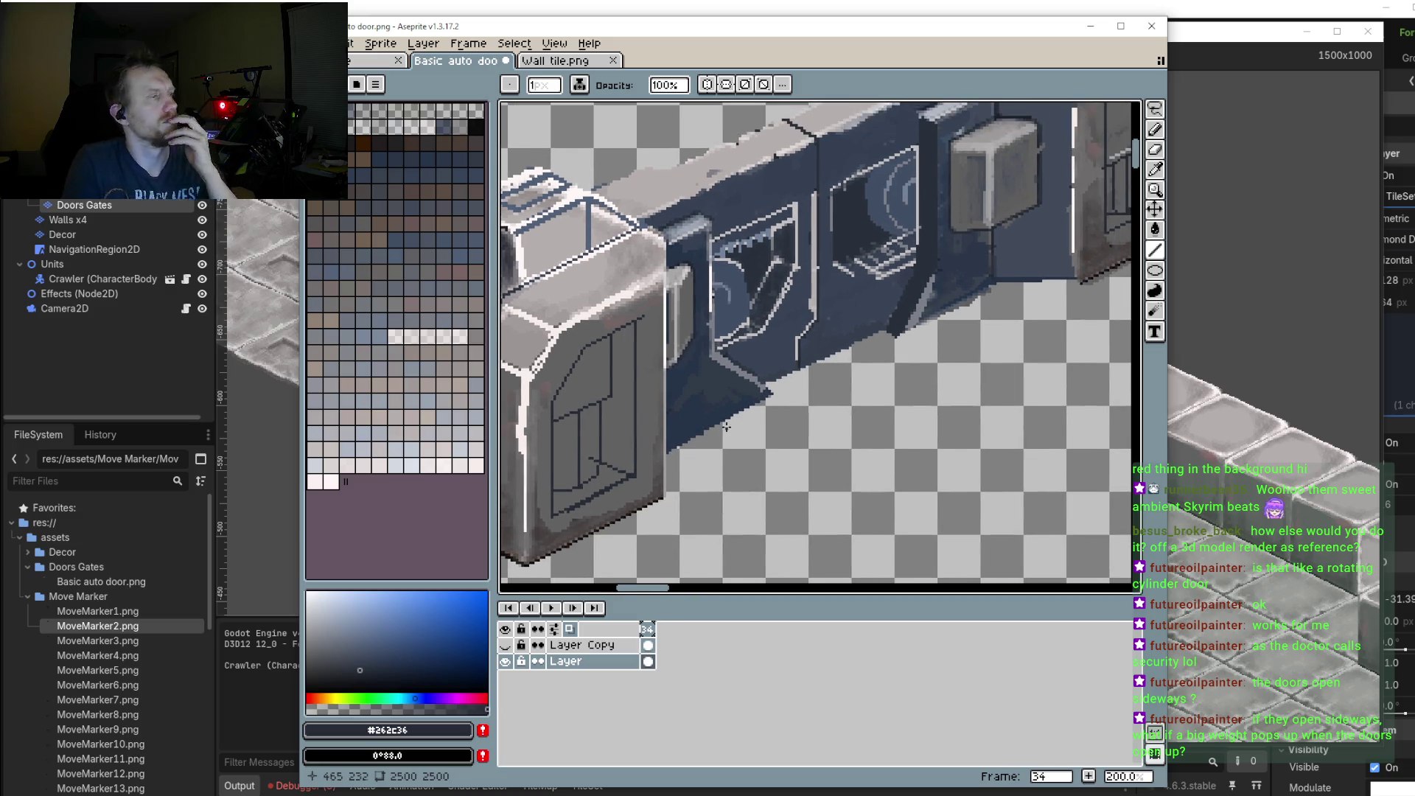
scroll(737, 390, down, 1)
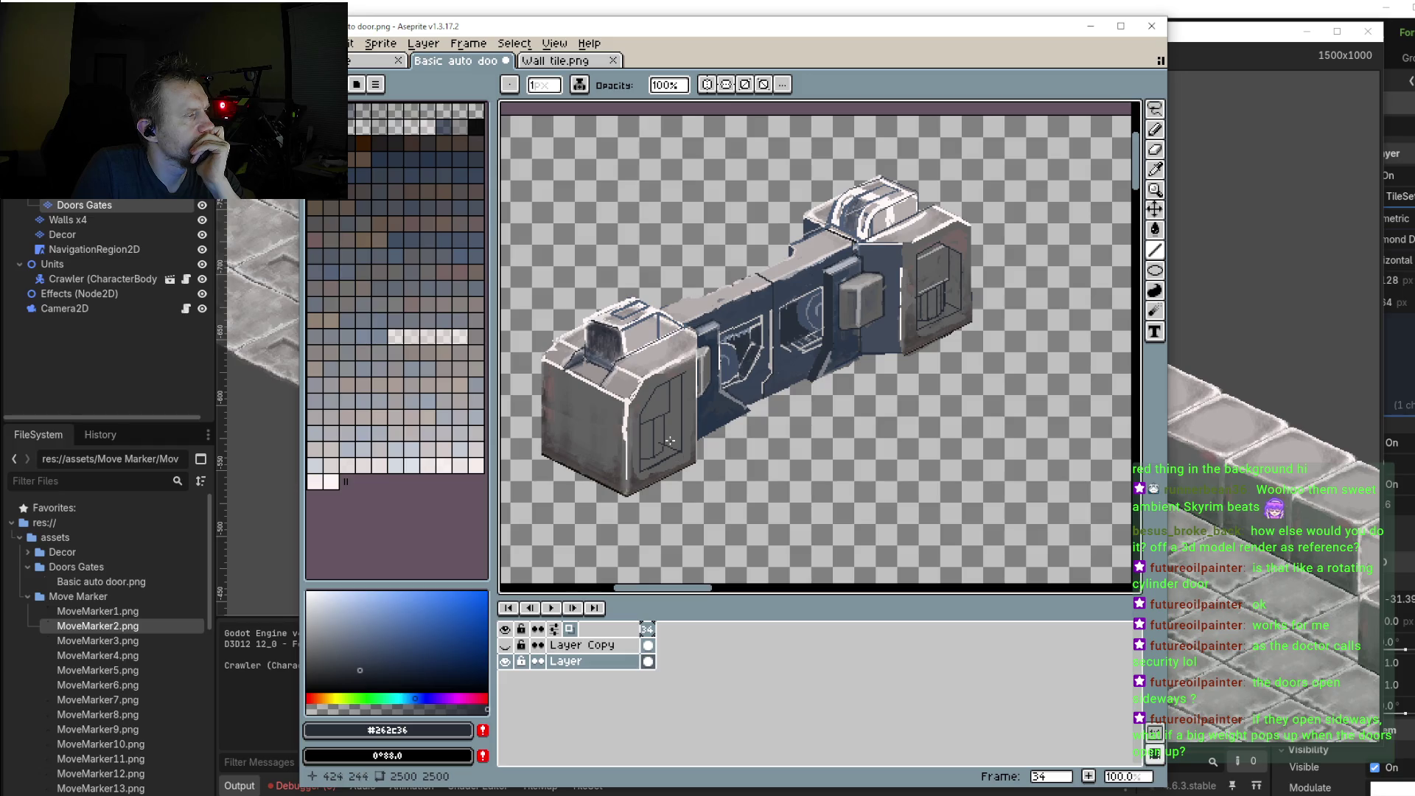
Step: Add another dark vertical dividing line higher up the door panel
scroll(670, 405, up, 3)
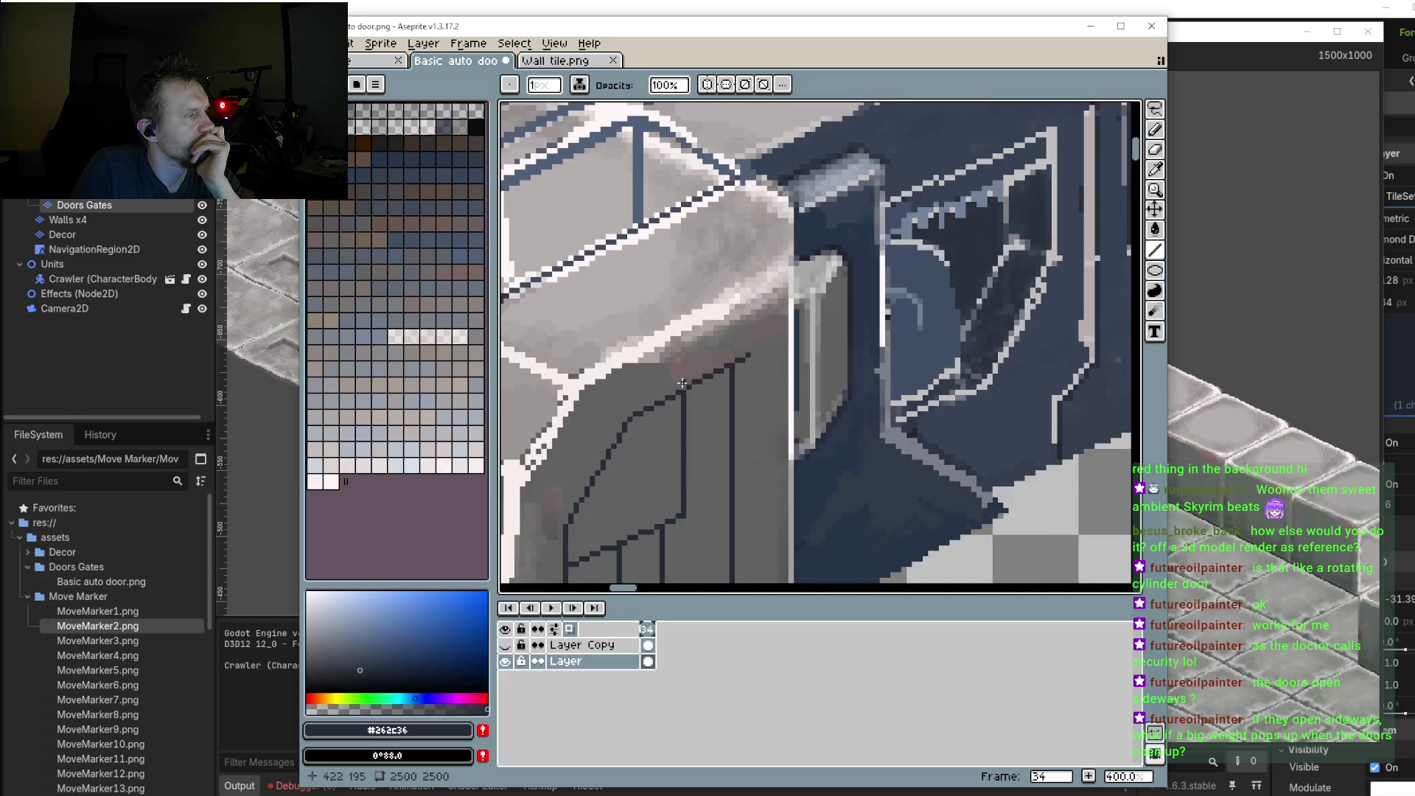
scroll(698, 266, up, 2)
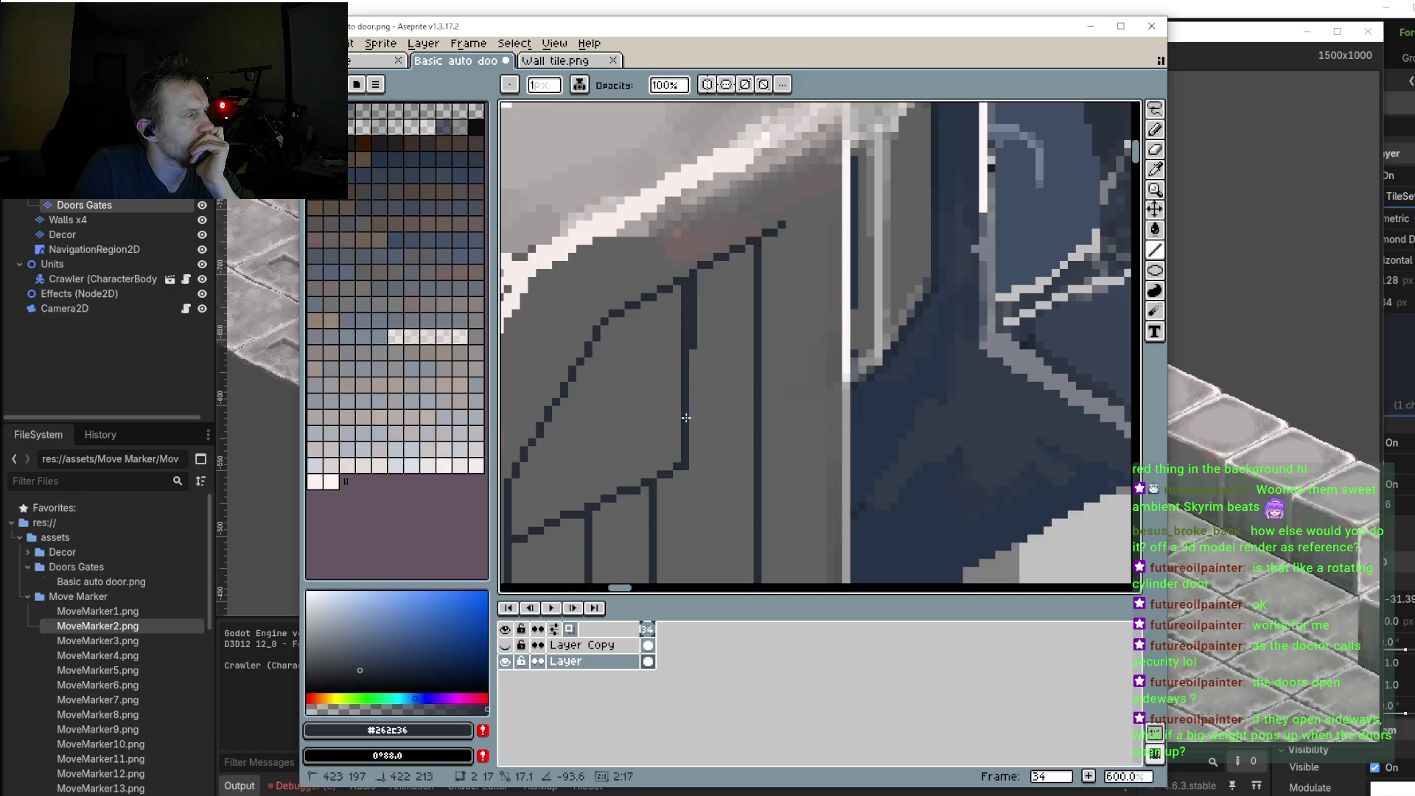
scroll(685, 457, down, 3)
scroll(614, 423, down, 2)
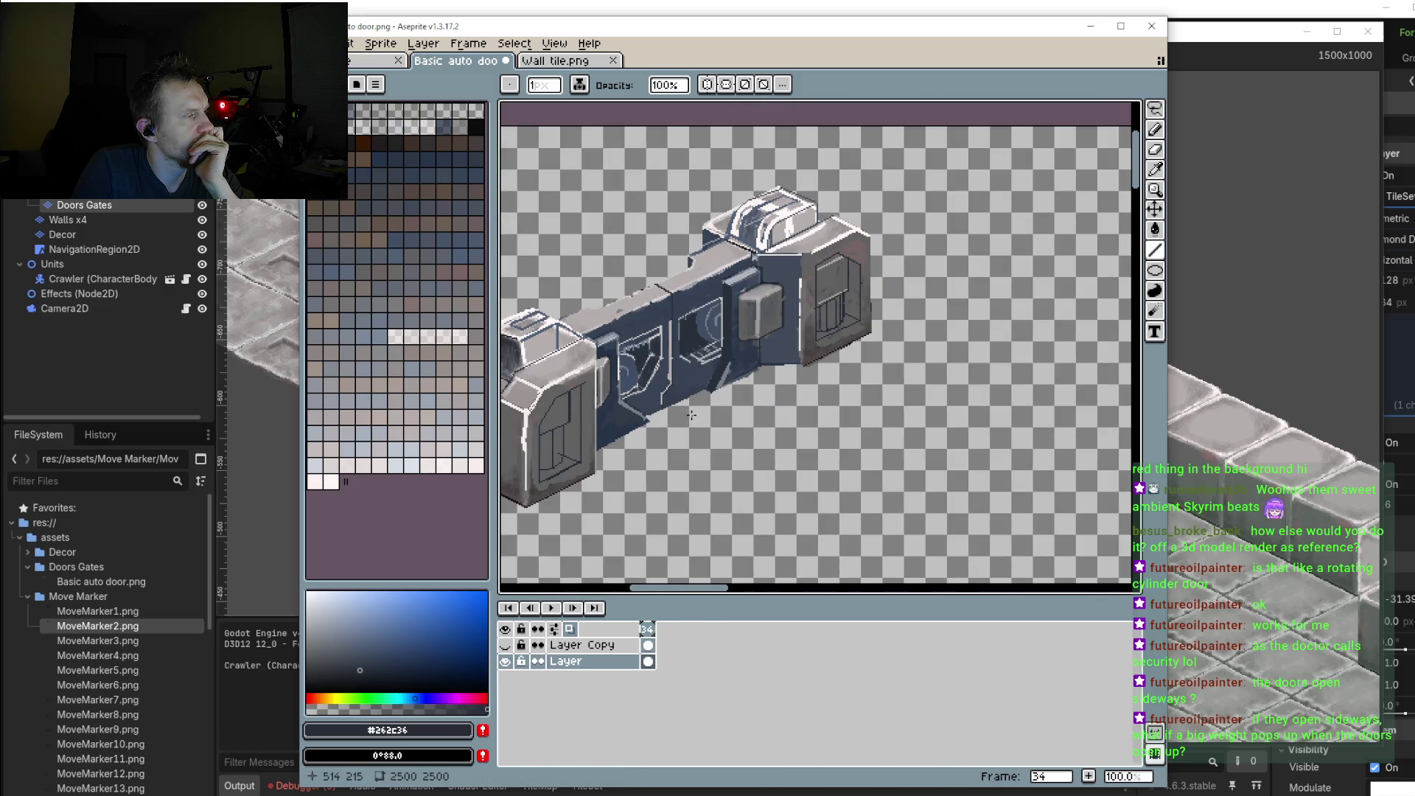
scroll(614, 423, up, 1)
scroll(615, 447, up, 3)
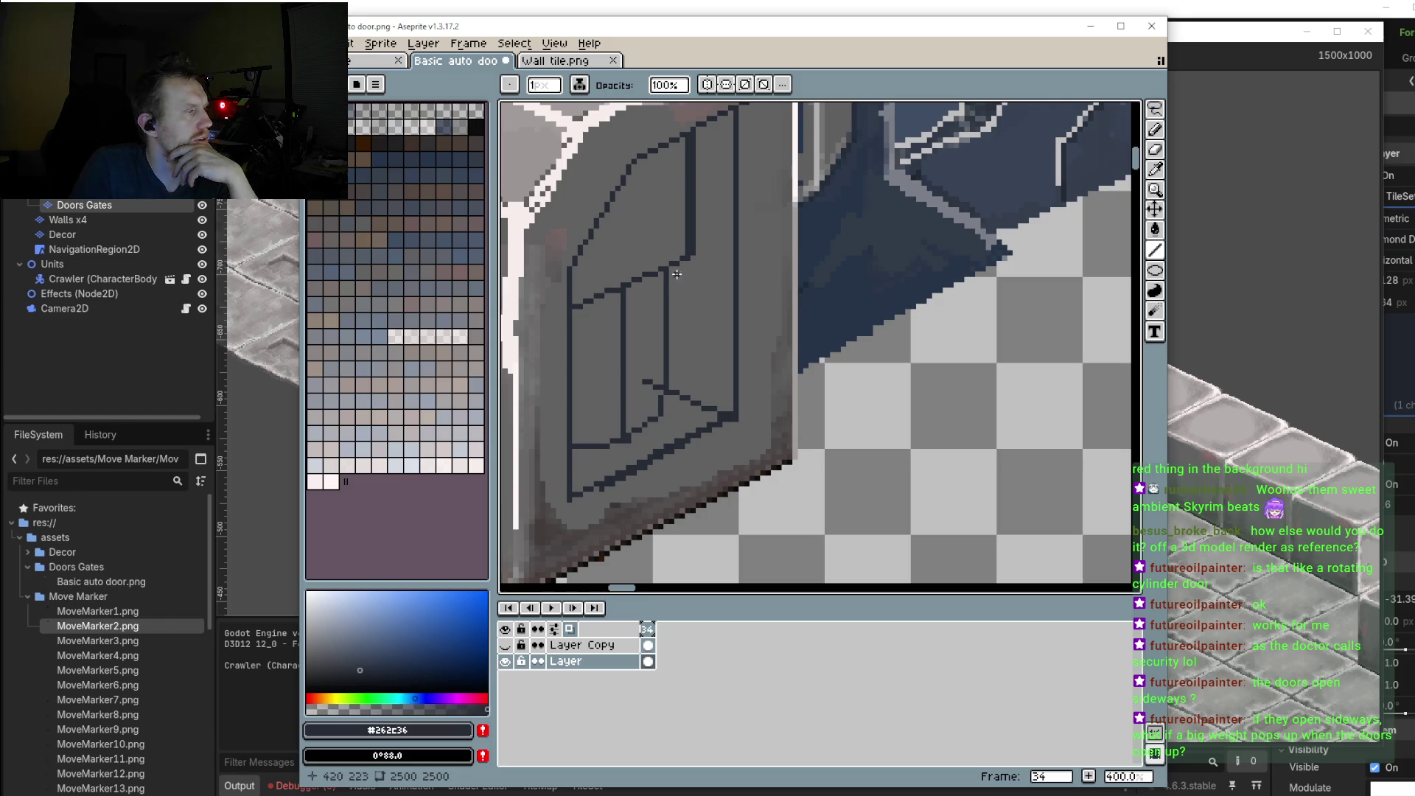
drag(661, 279, 662, 413)
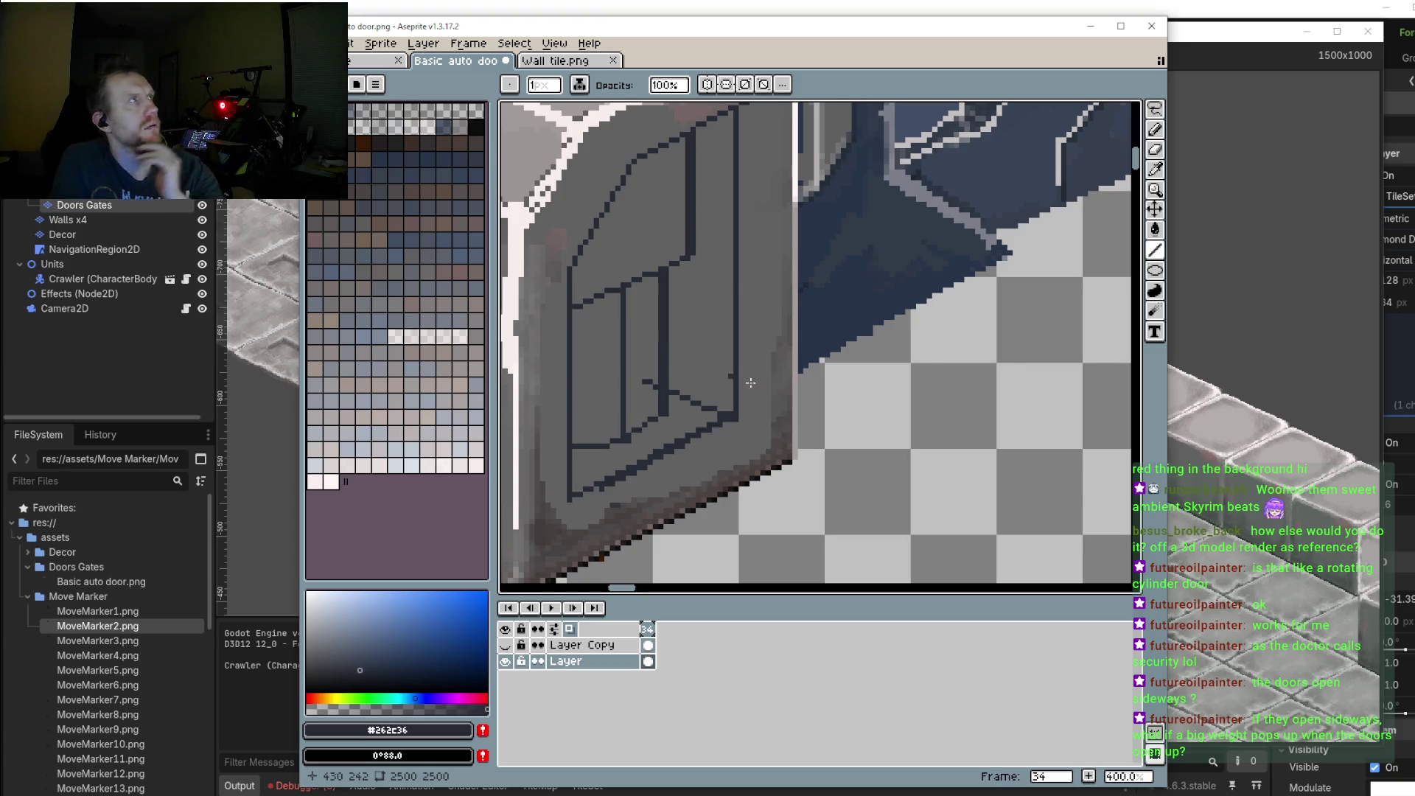
scroll(750, 383, down, 1)
scroll(767, 383, down, 3)
scroll(781, 387, up, 3)
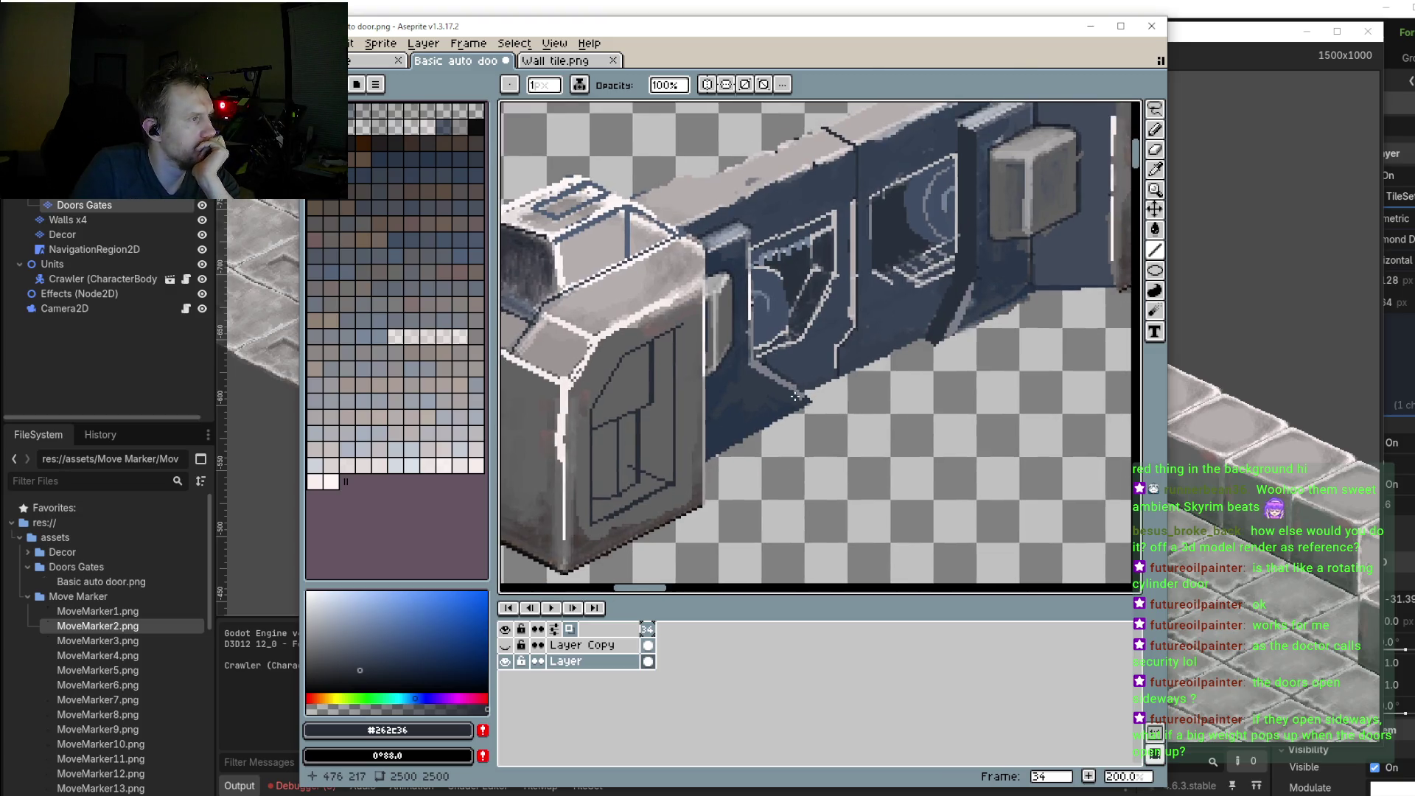
scroll(795, 396, down, 2)
scroll(793, 413, up, 2)
scroll(791, 434, up, 1)
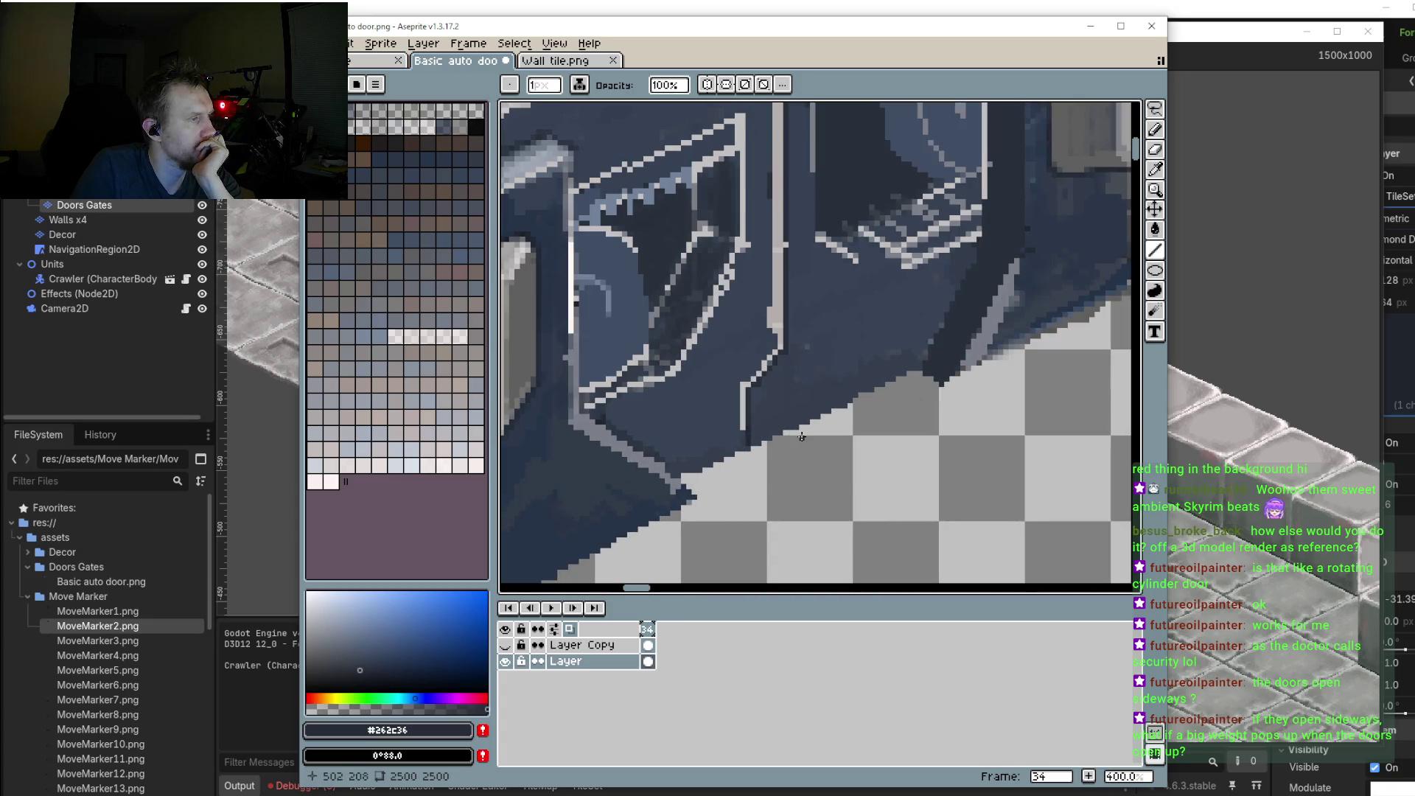
scroll(802, 436, down, 1)
scroll(802, 433, down, 1)
scroll(802, 429, down, 1)
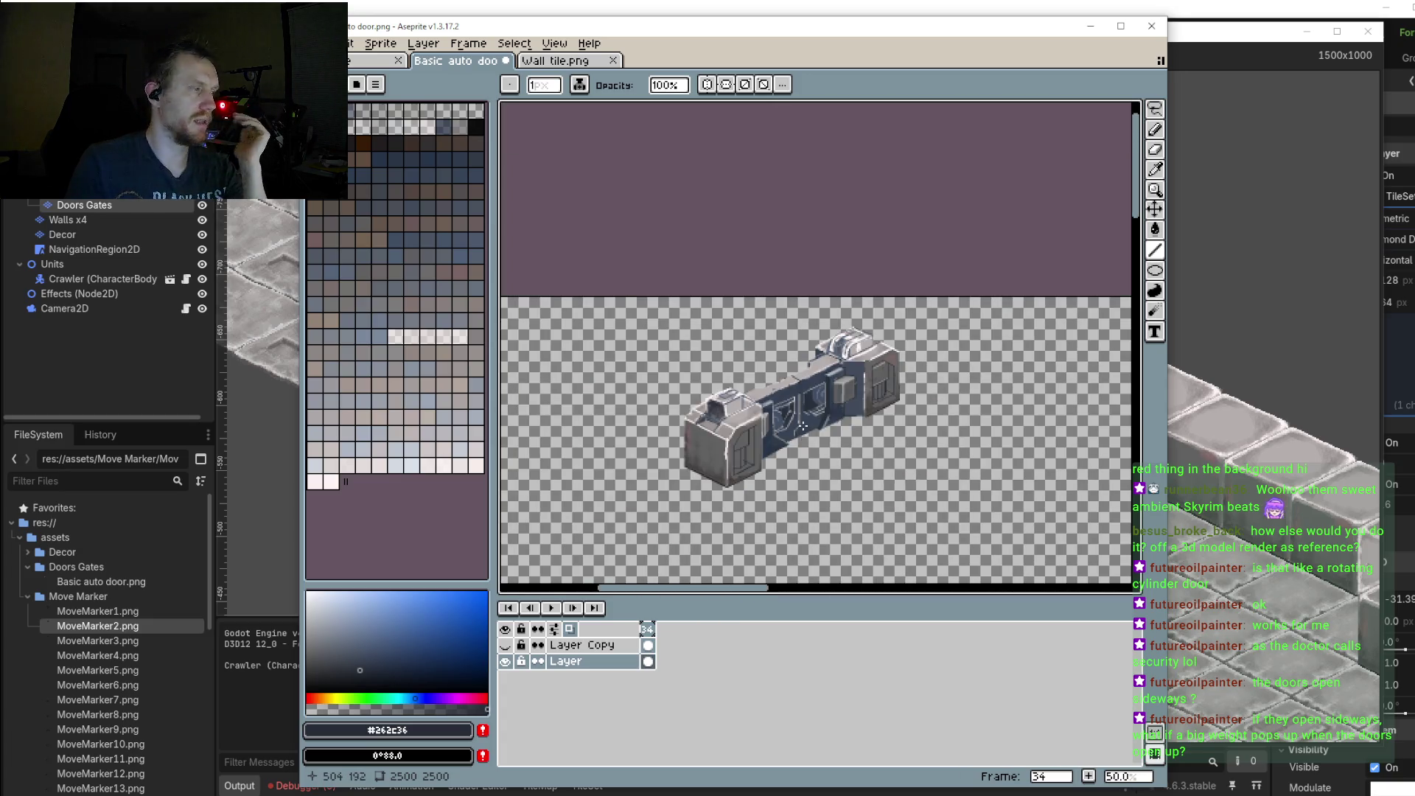
Step: Eyedropper the dark blue-grey #263447 from the sprite as the foreground colour
scroll(796, 426, up, 1)
scroll(781, 427, down, 1)
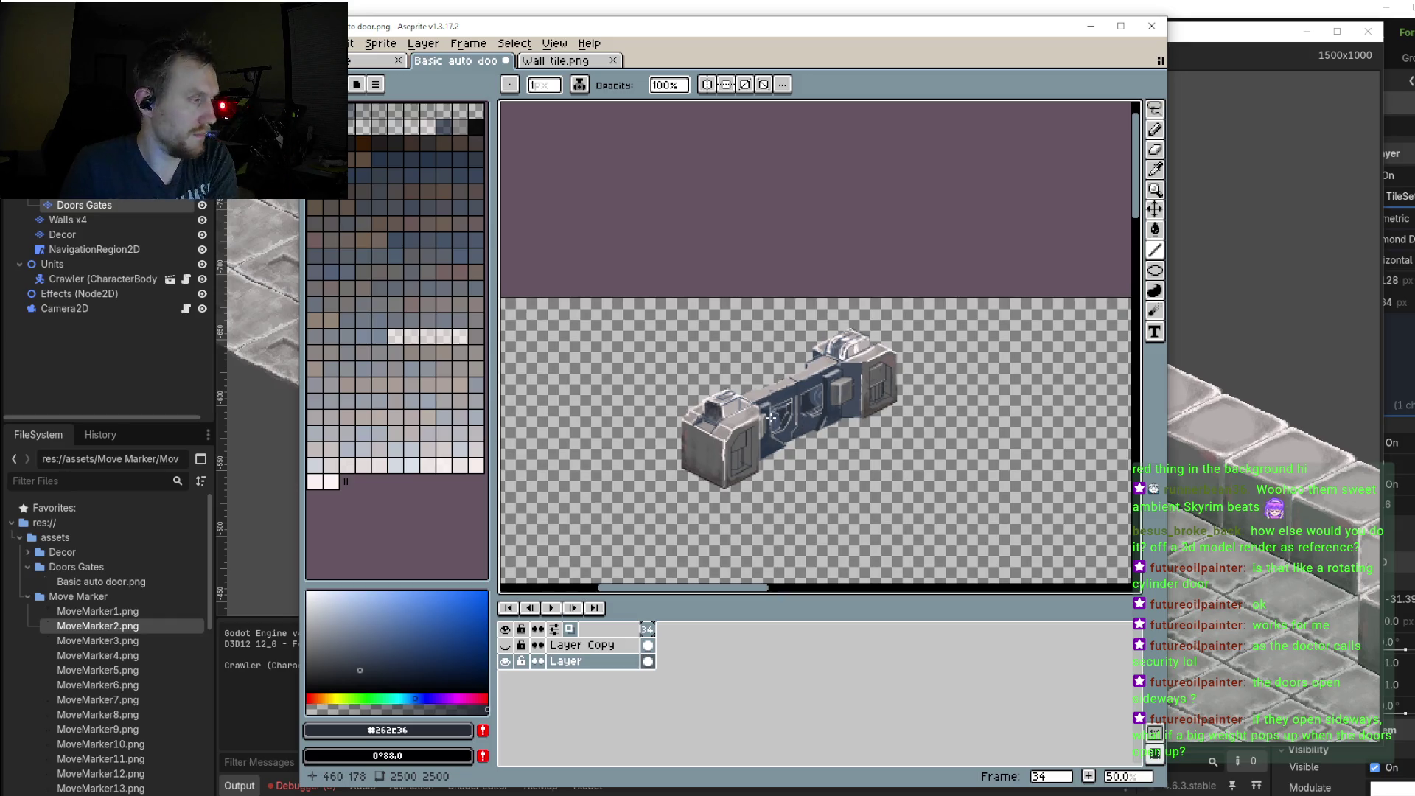
scroll(697, 453, up, 1)
scroll(724, 441, up, 1)
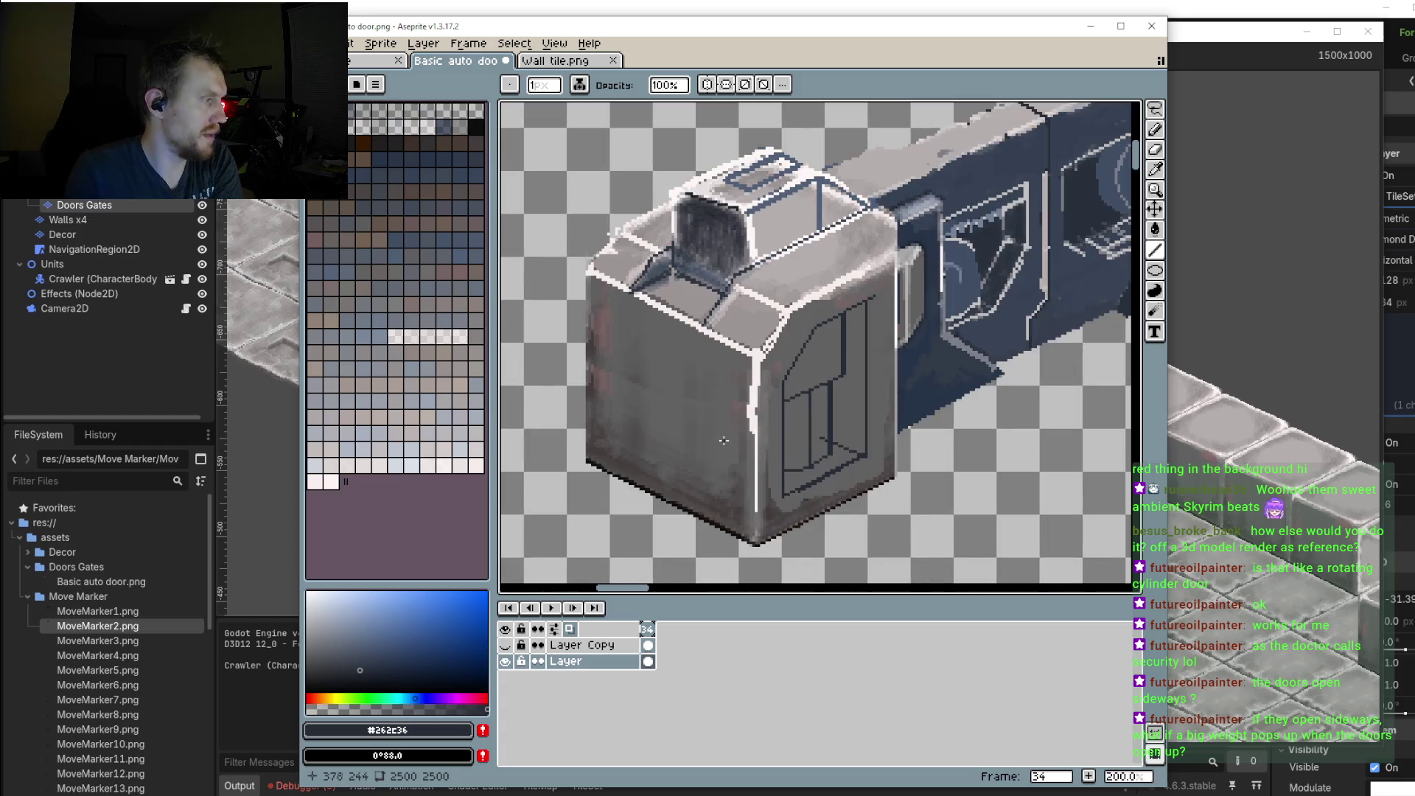
scroll(744, 402, up, 1)
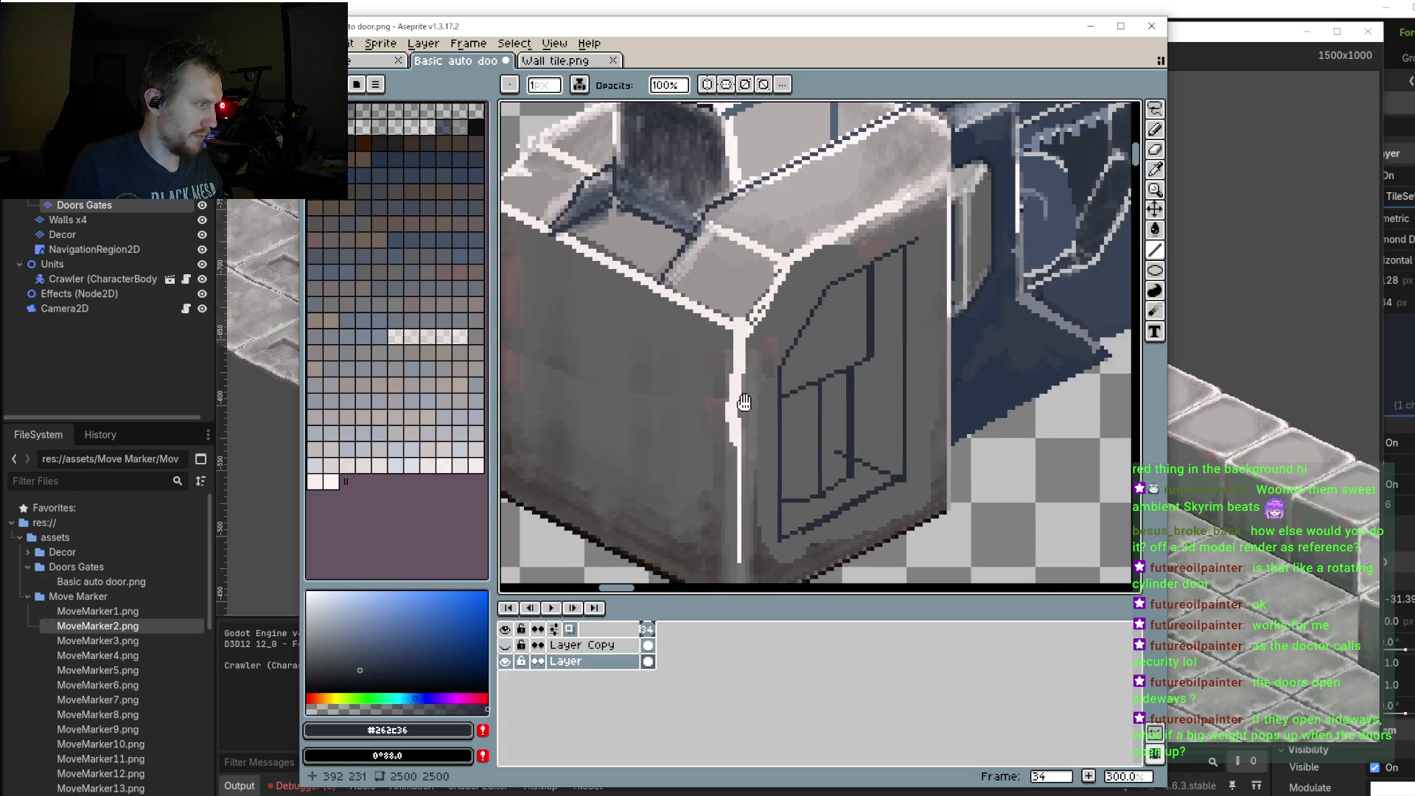
scroll(746, 426, down, 1)
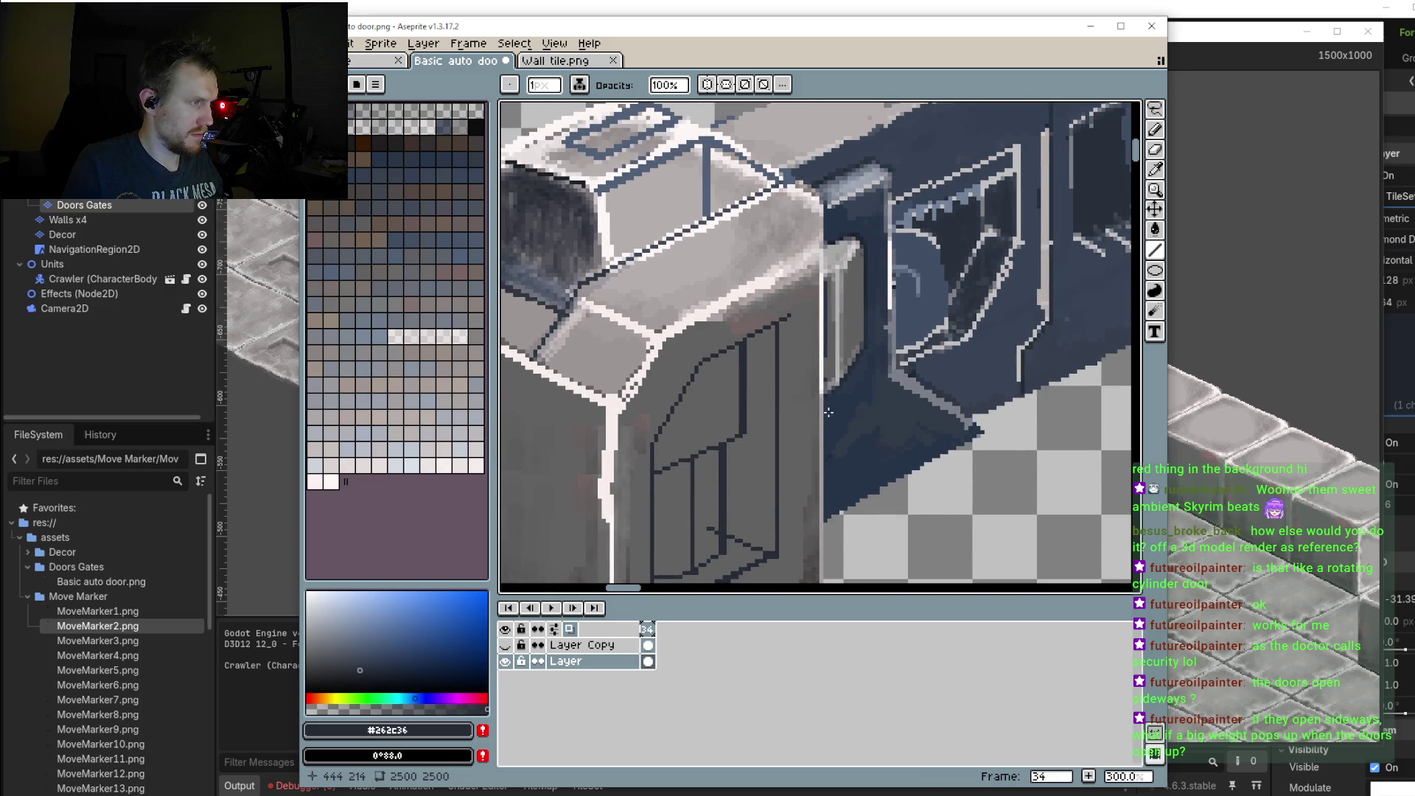
scroll(811, 413, down, 1)
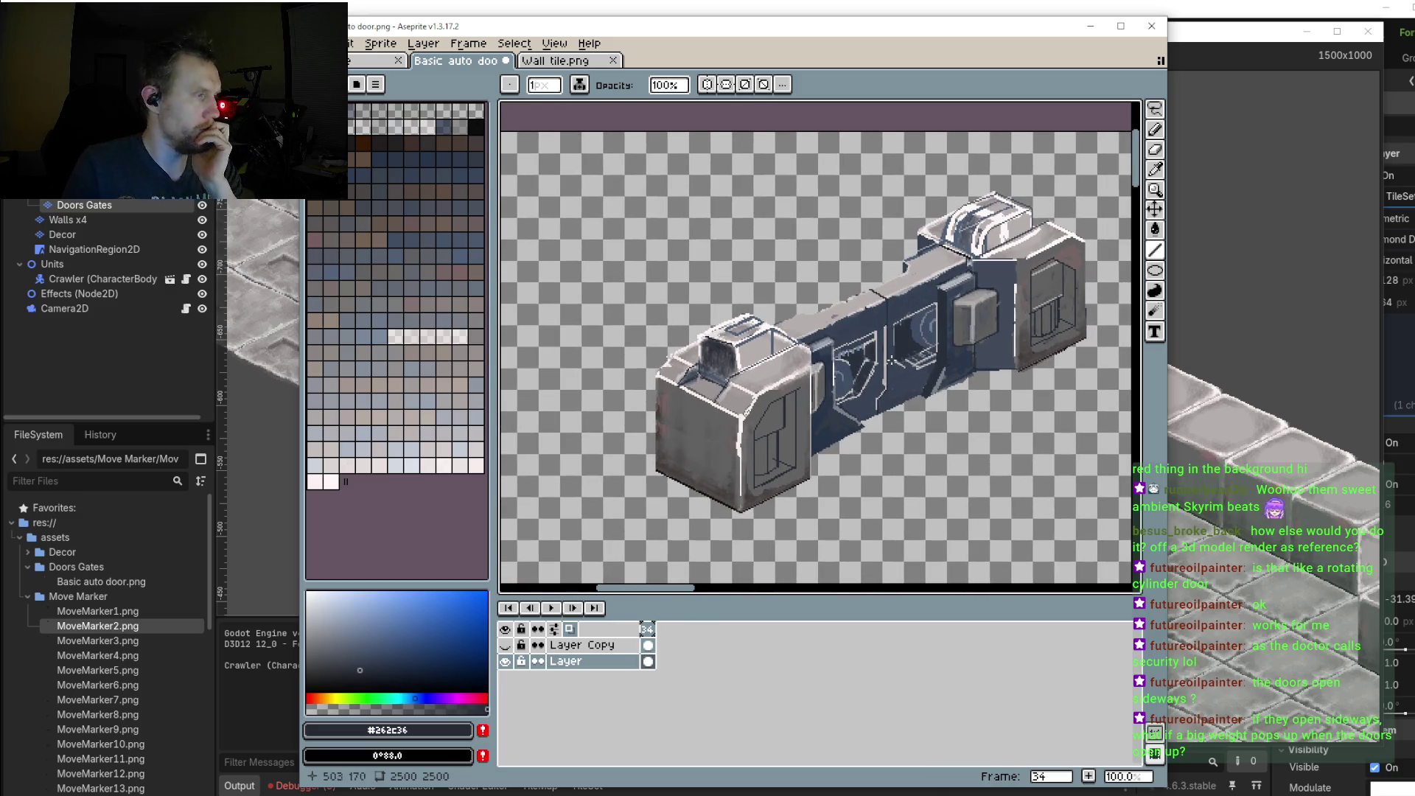
drag(816, 414, 833, 418)
scroll(834, 418, up, 2)
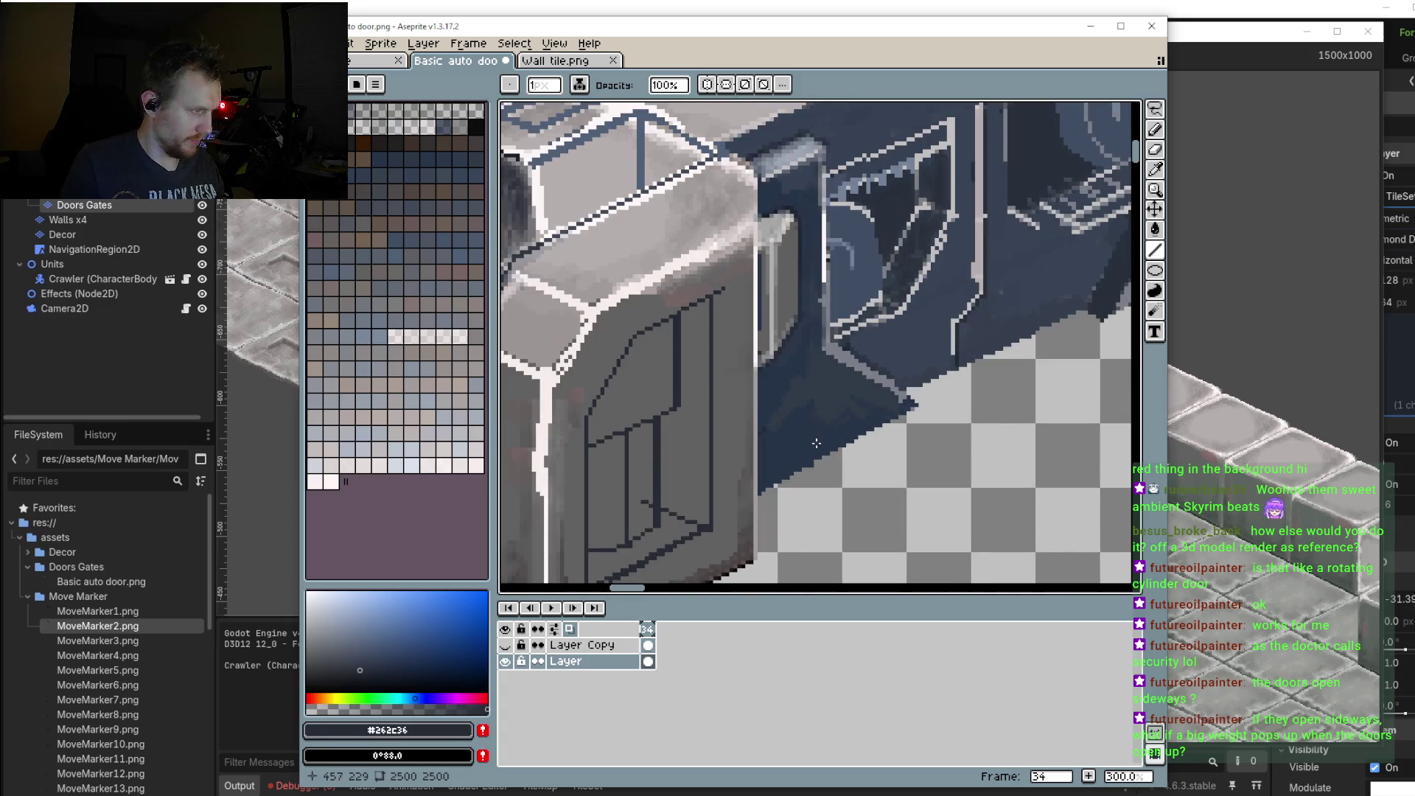
alt+click(784, 448)
scroll(778, 398, down, 1)
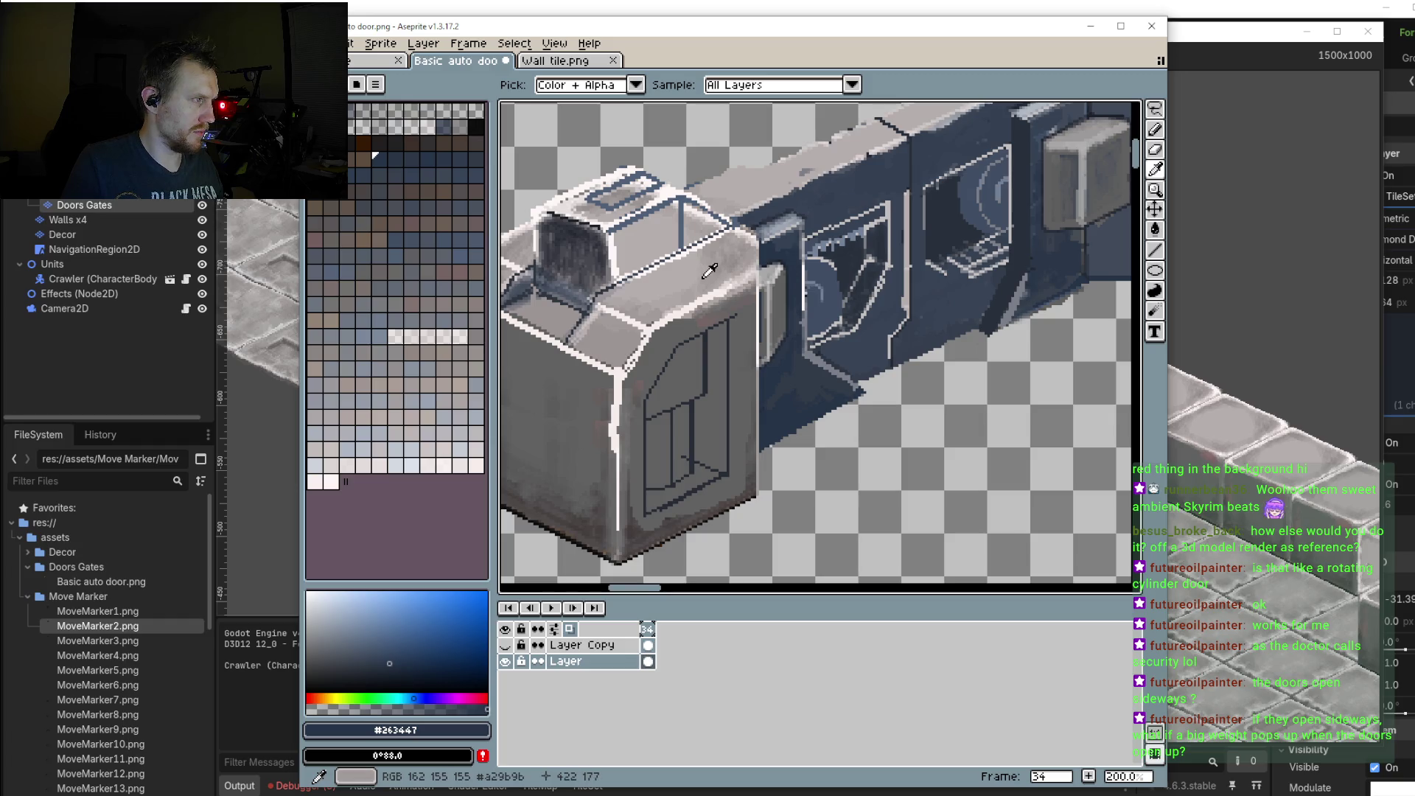
Step: With the brush, sample #a2a9b6 and paint over the grey and brownish areas beside the blue band
key(b)
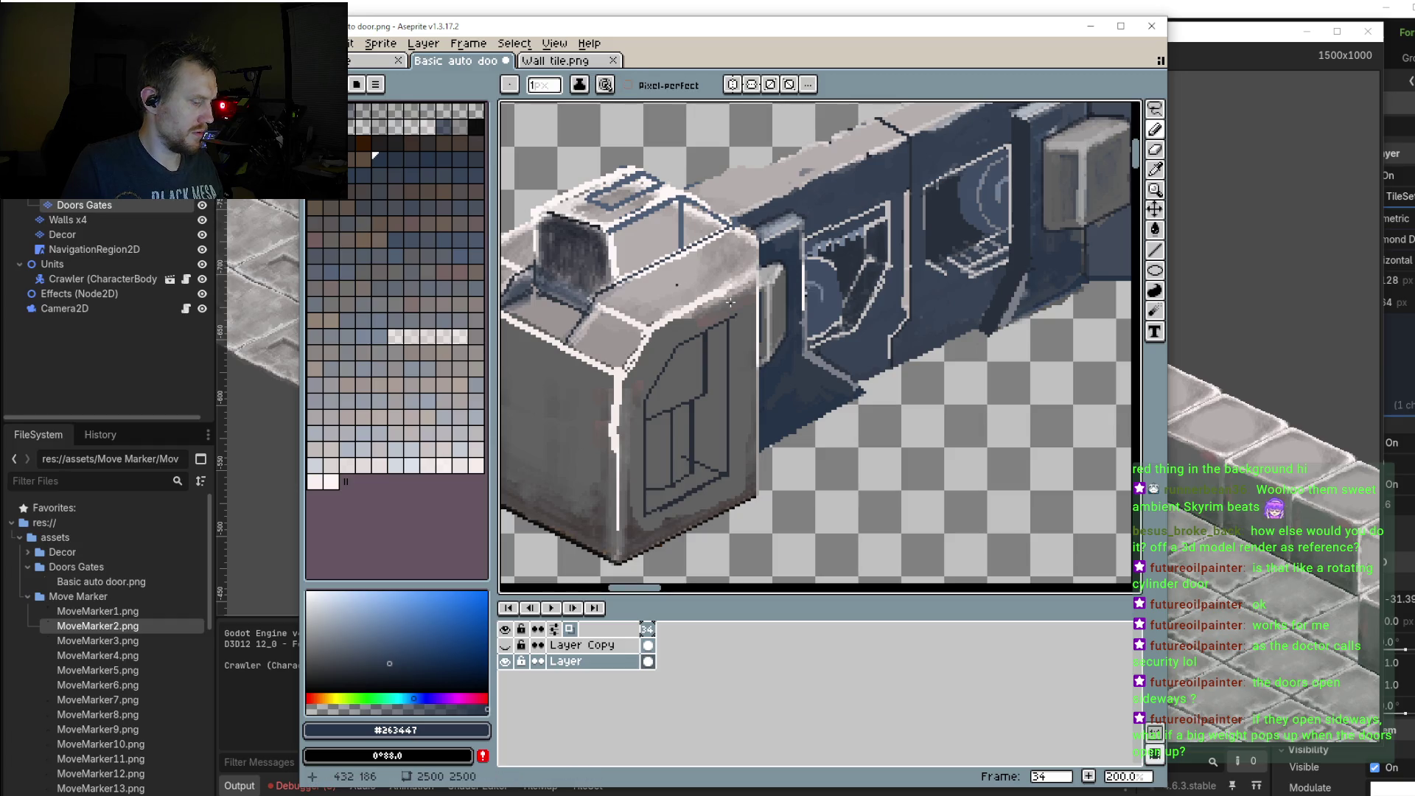
scroll(729, 302, up, 1)
scroll(730, 302, up, 2)
alt+click(801, 206)
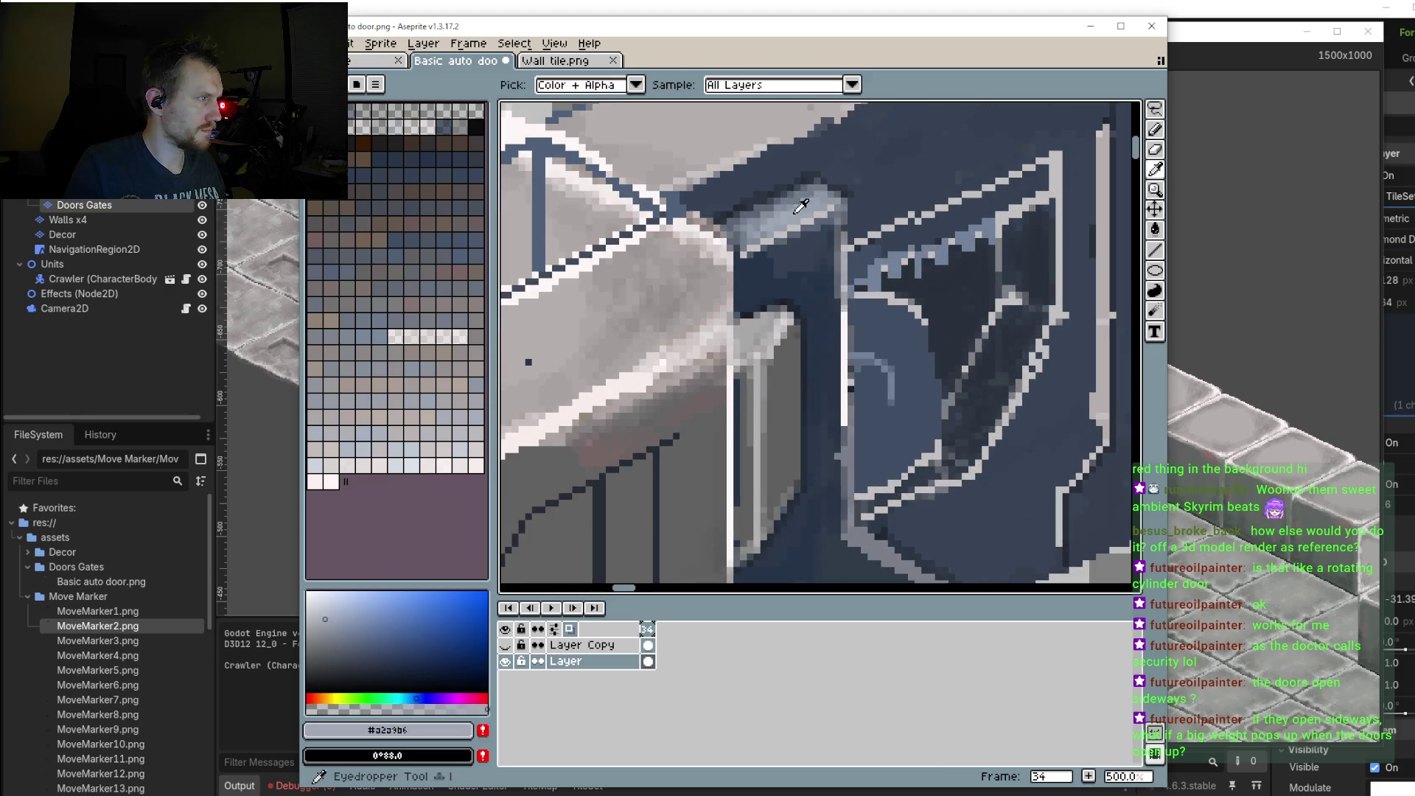
scroll(801, 206, left, 5)
scroll(802, 206, down, 1)
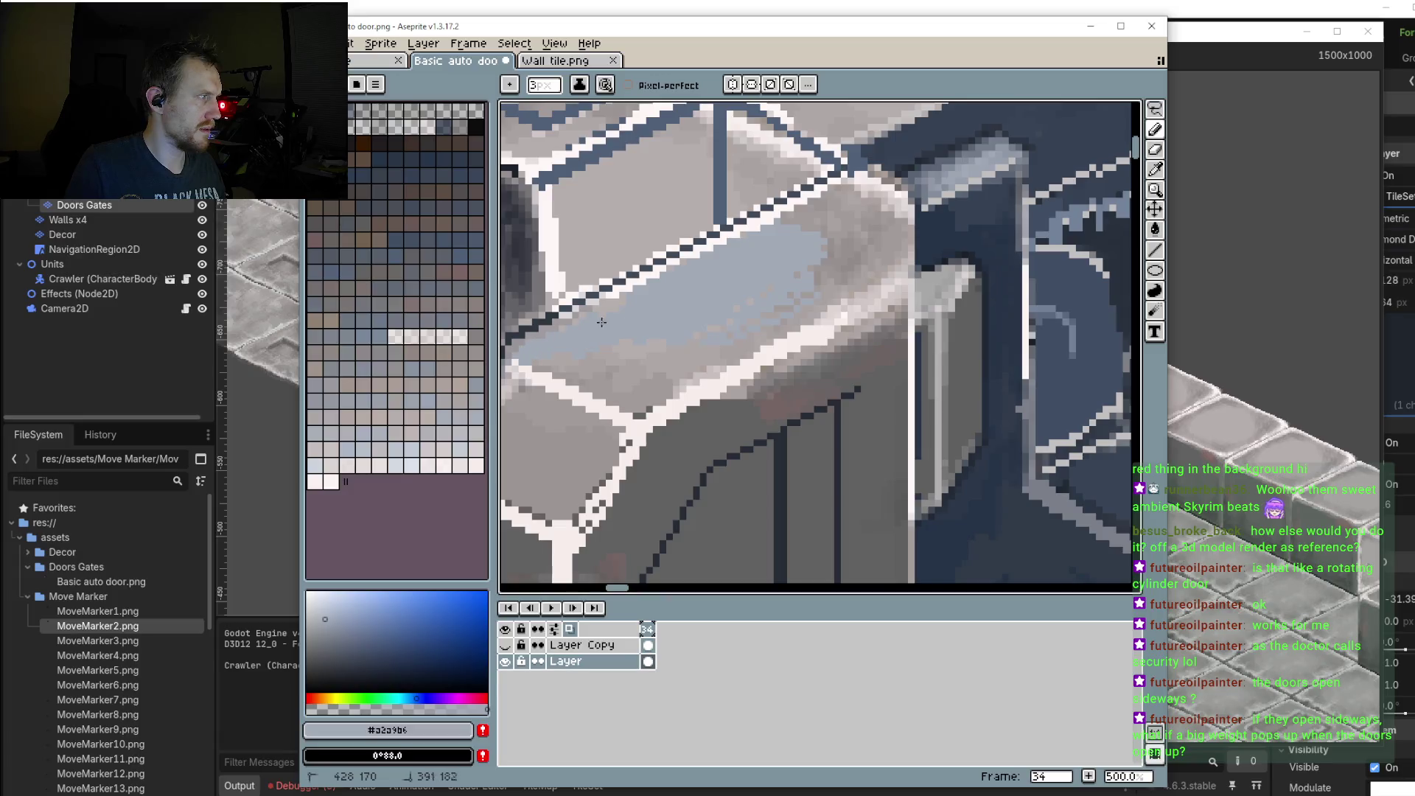
drag(571, 353, 572, 381)
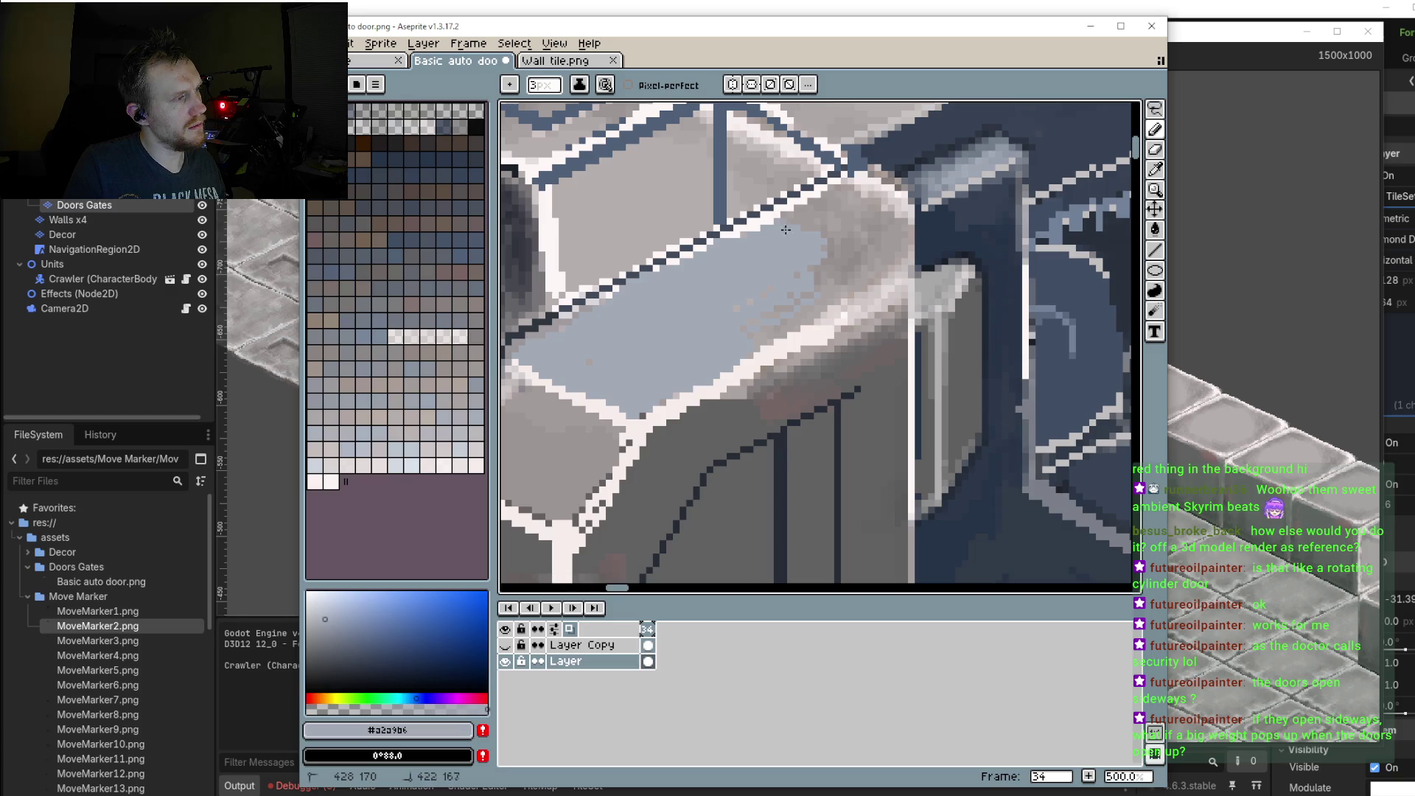
mouse_move(790, 225)
mouse_down()
mouse_move(840, 190)
mouse_move(881, 214)
mouse_move(760, 317)
mouse_move(895, 225)
mouse_move(861, 283)
mouse_up()
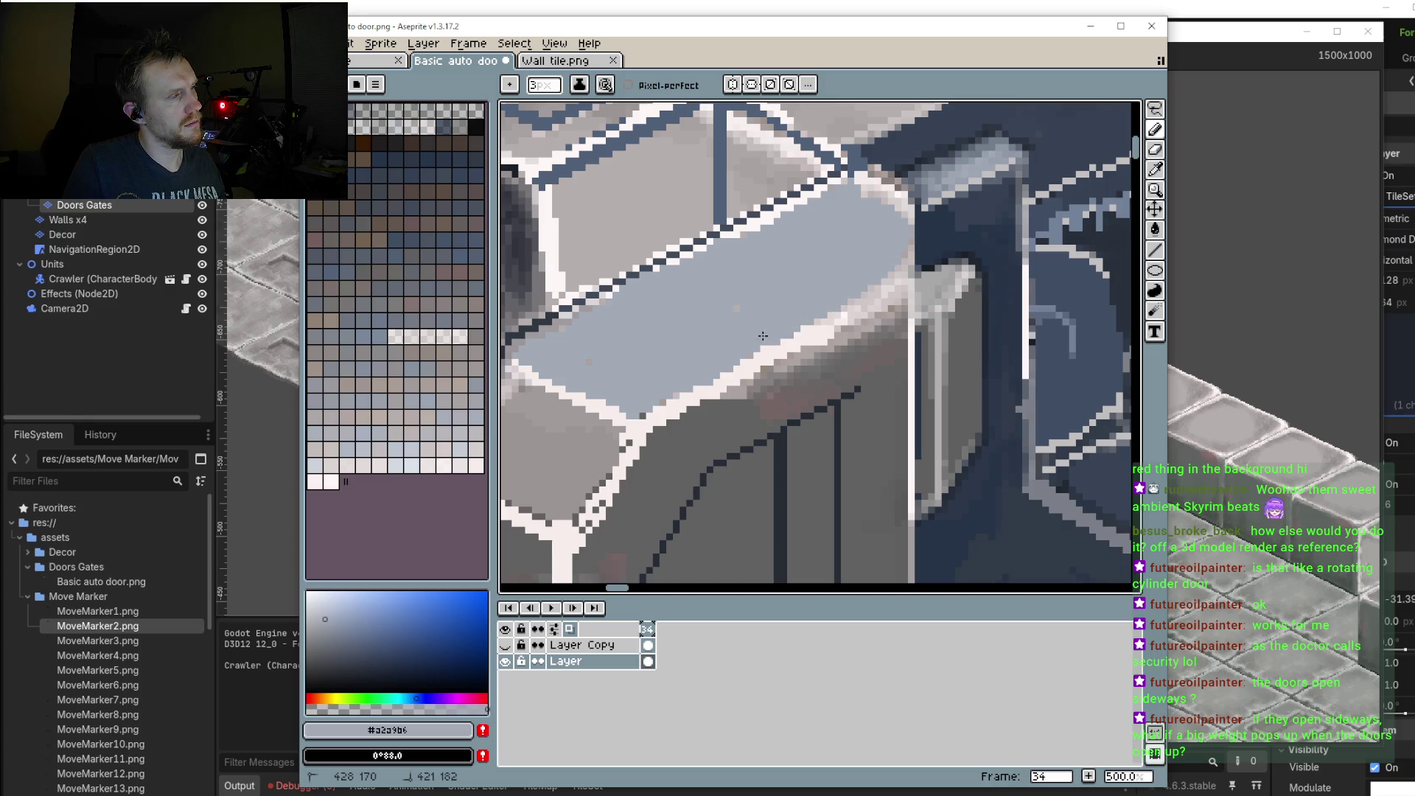
Step: Paint light blue-grey along the top face edge and over the remaining tan patch
scroll(818, 278, down, 3)
scroll(701, 298, left, 4)
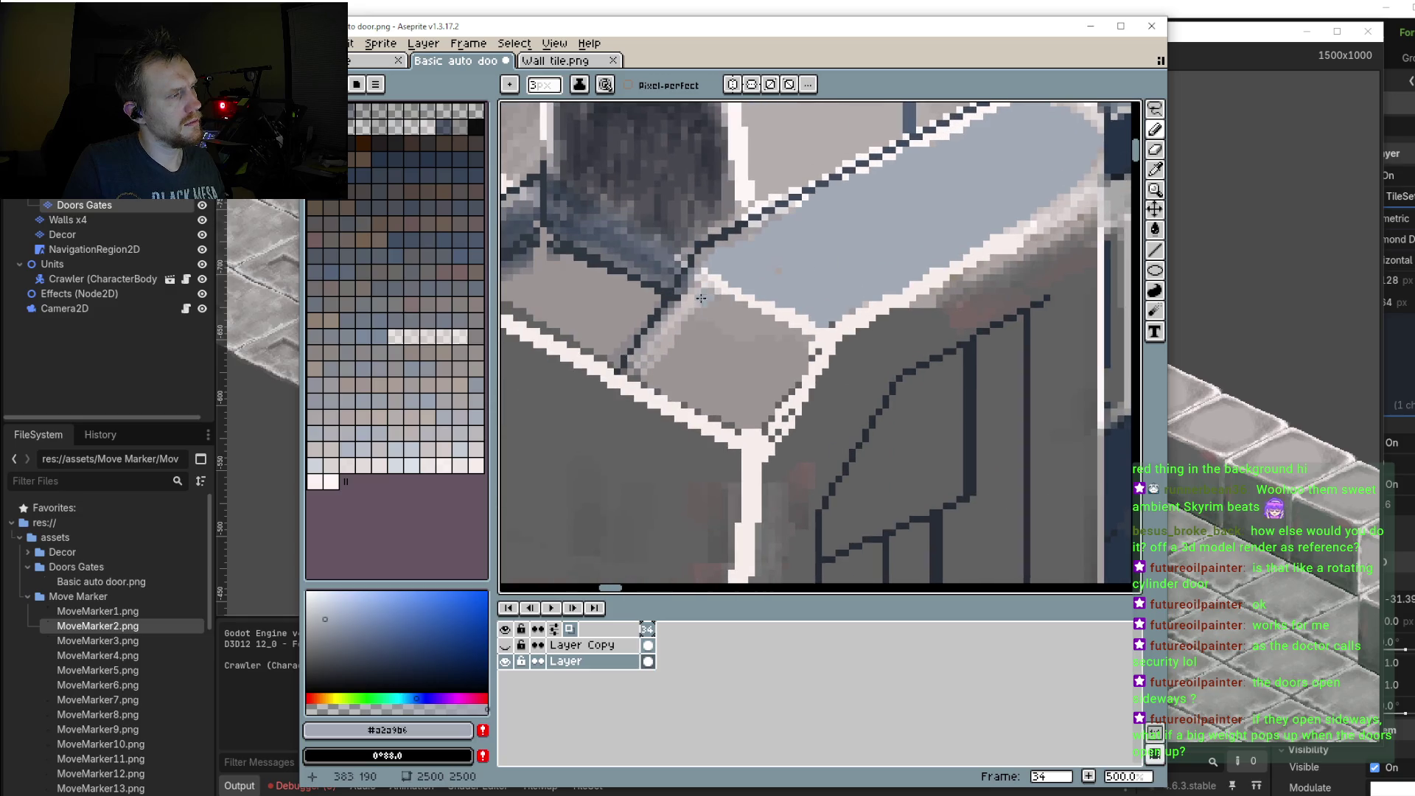
mouse_move(702, 296)
mouse_down()
mouse_move(689, 291)
mouse_move(792, 341)
mouse_up()
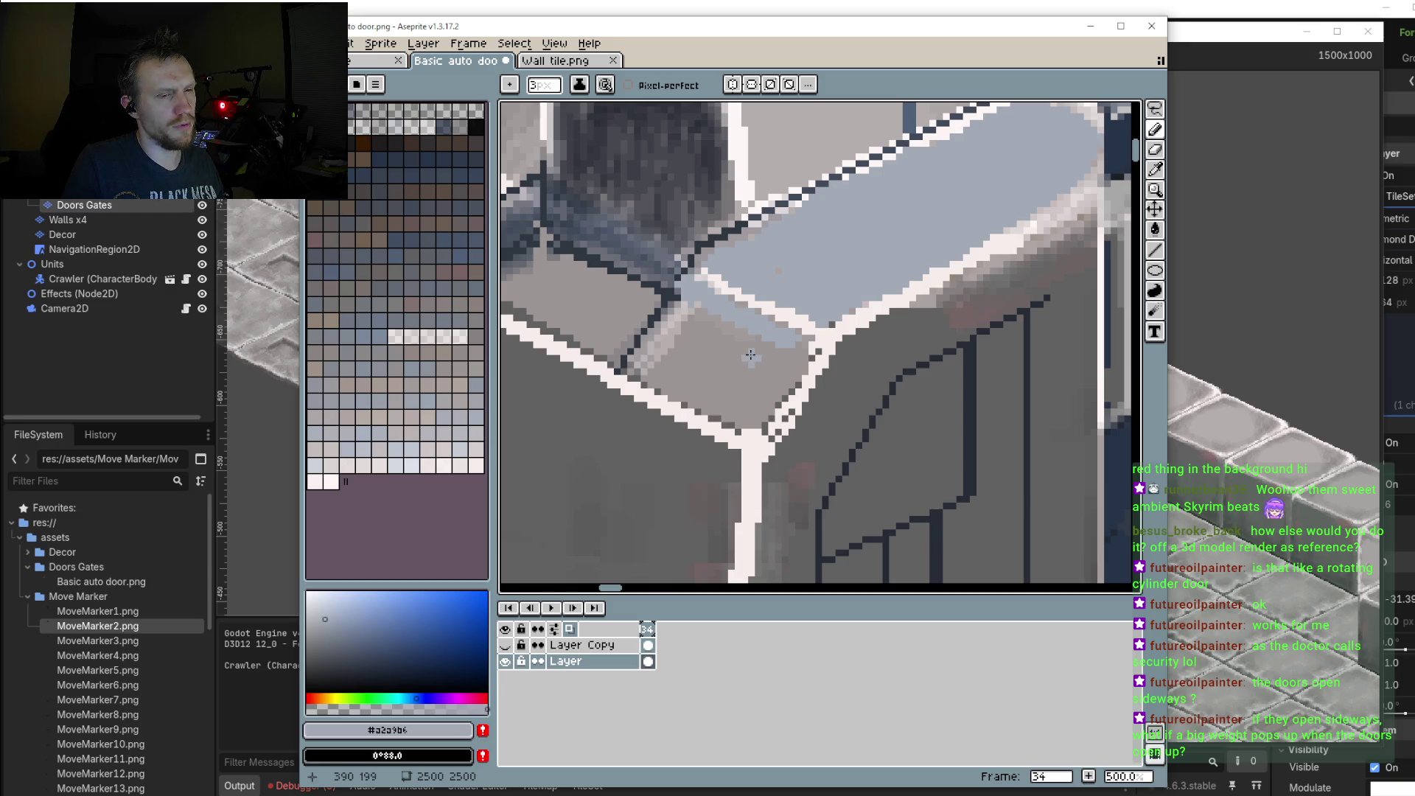
mouse_move(737, 350)
mouse_down()
mouse_move(690, 314)
mouse_move(735, 405)
mouse_move(704, 365)
mouse_move(719, 340)
mouse_move(733, 376)
mouse_move(768, 353)
mouse_move(781, 398)
mouse_up()
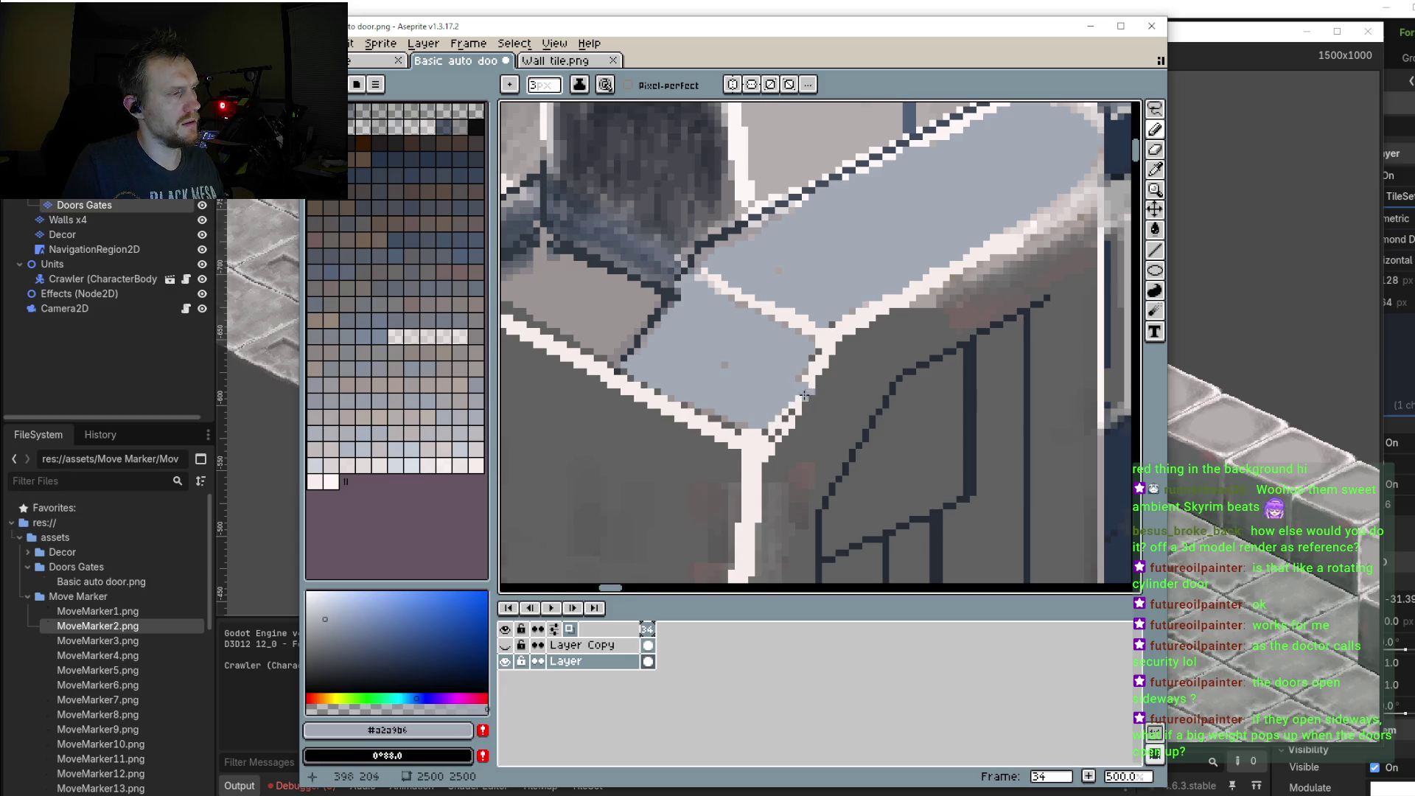
scroll(709, 419, down, 2)
scroll(992, 355, down, 2)
Step: Zoom in and brush light blue-grey across the left end block's top-left face, then inspect the result
scroll(807, 372, up, 1)
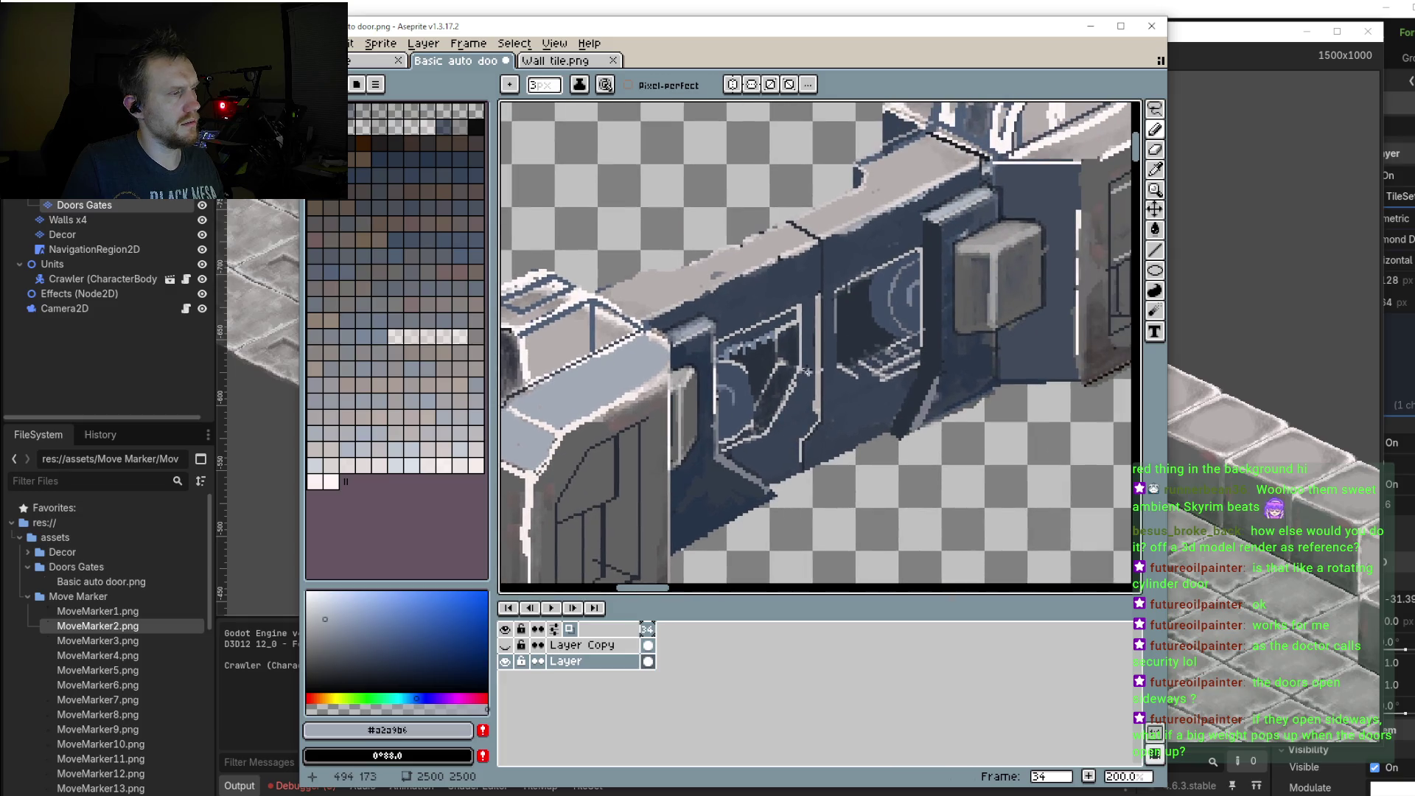
scroll(841, 402, down, 4)
scroll(817, 391, up, 3)
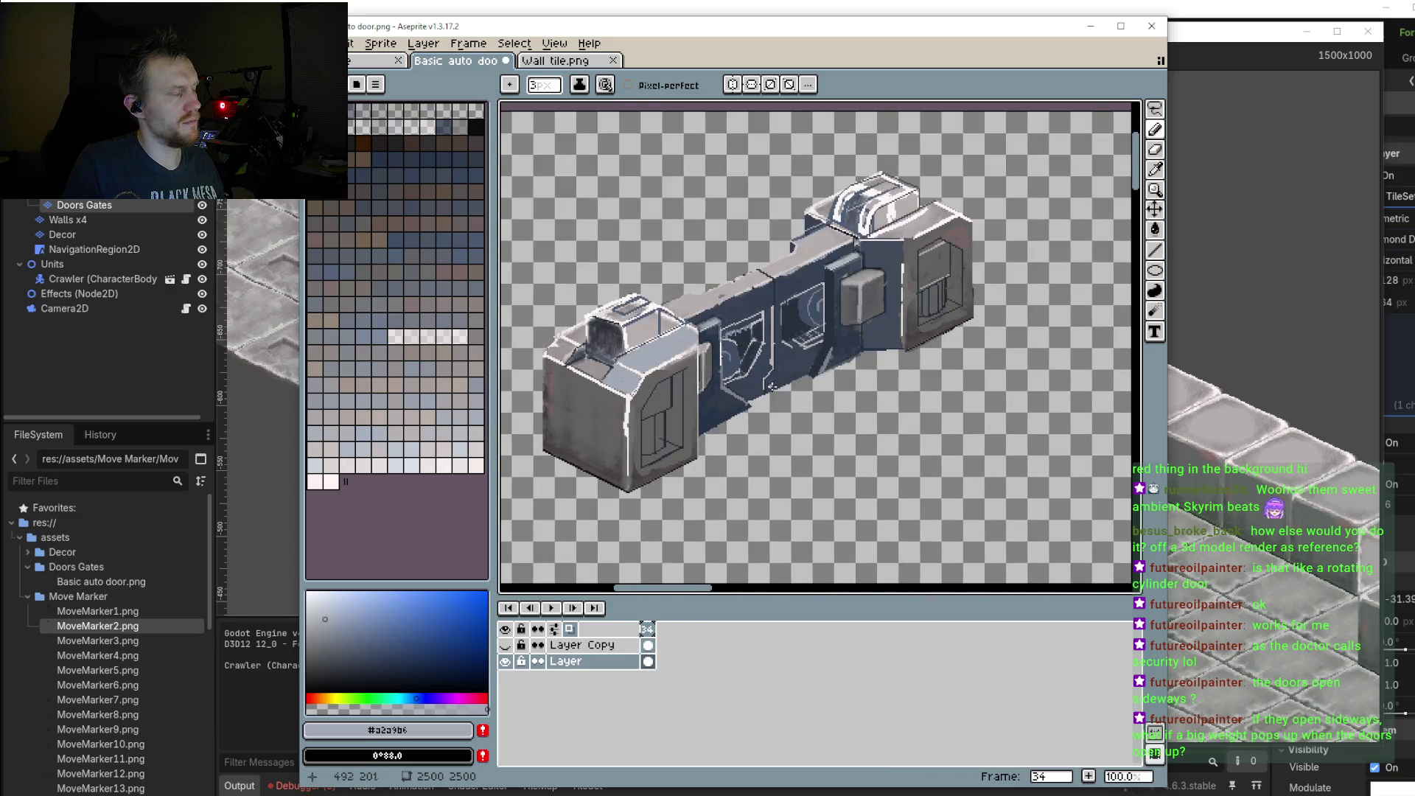
scroll(700, 383, up, 1)
scroll(582, 375, up, 1)
scroll(582, 375, down, 1)
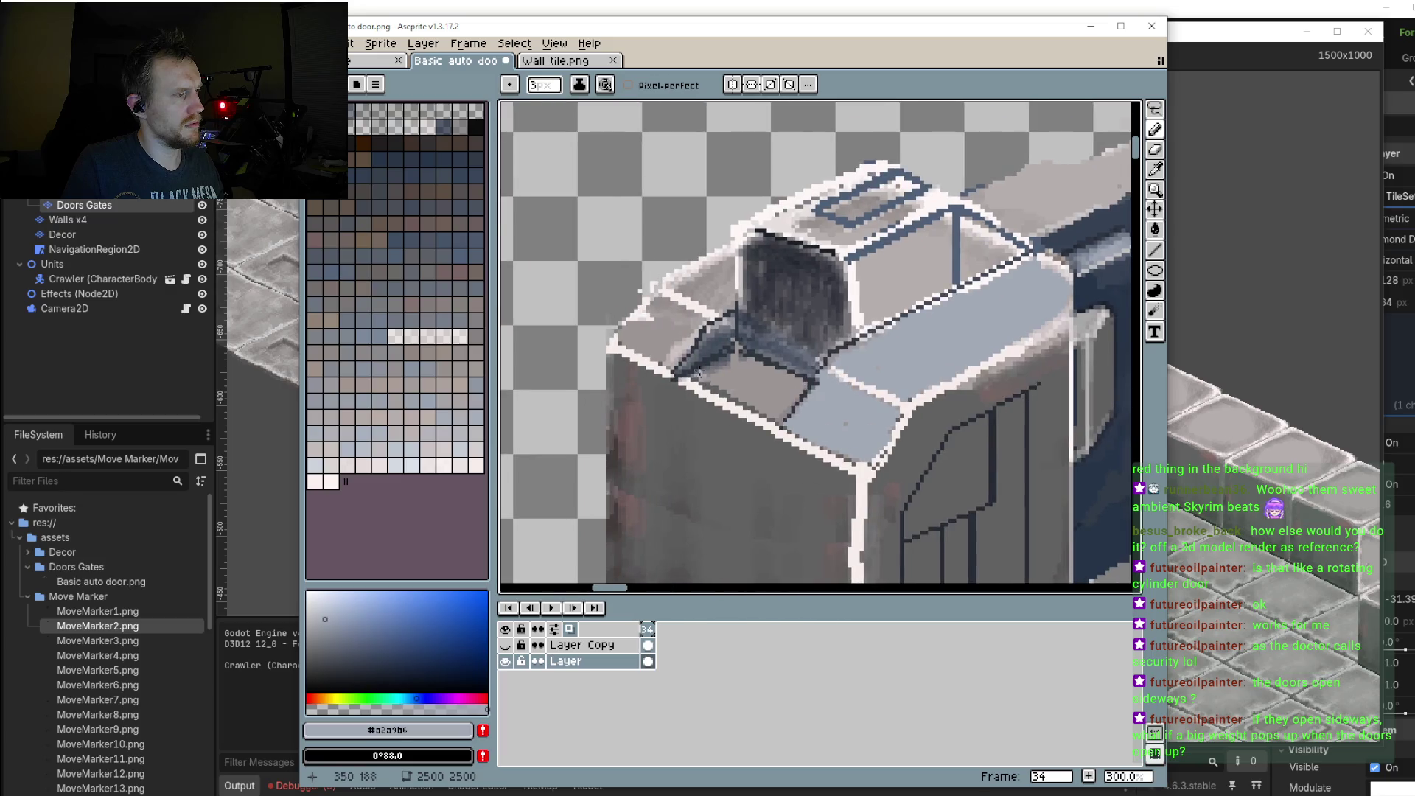
scroll(646, 284, up, 2)
drag(643, 278, 667, 286)
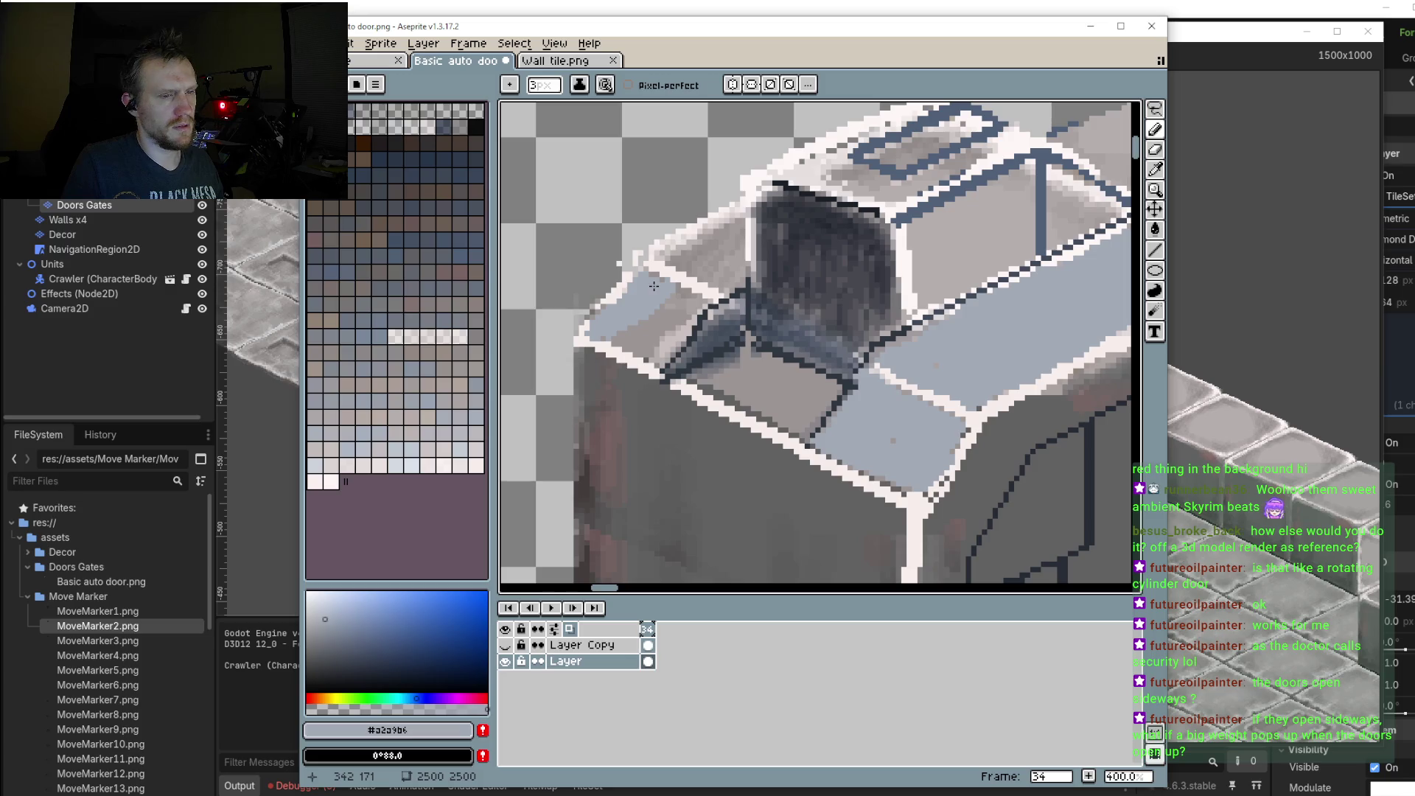
drag(667, 286, 621, 340)
scroll(621, 333, right, 5)
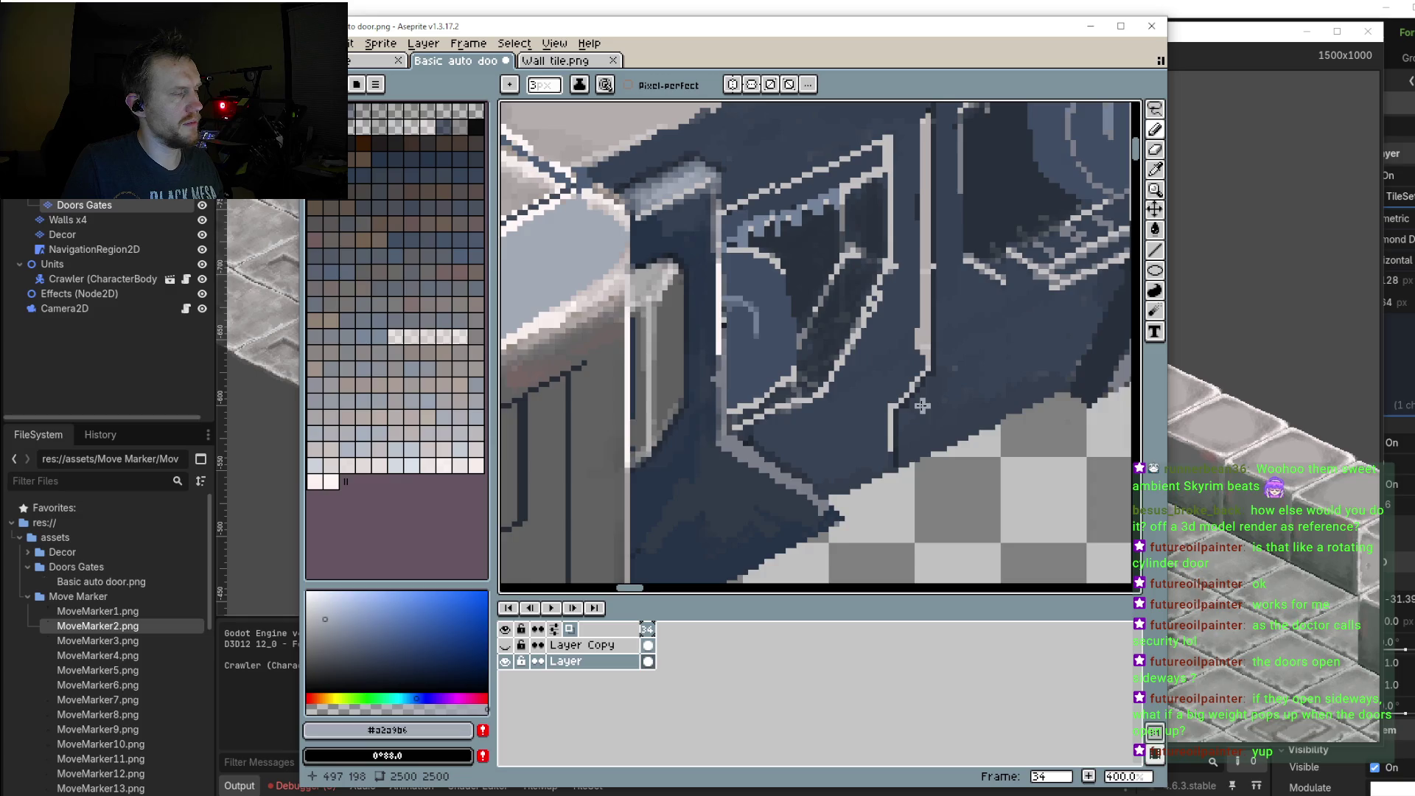
scroll(921, 406, down, 1)
scroll(920, 405, down, 1)
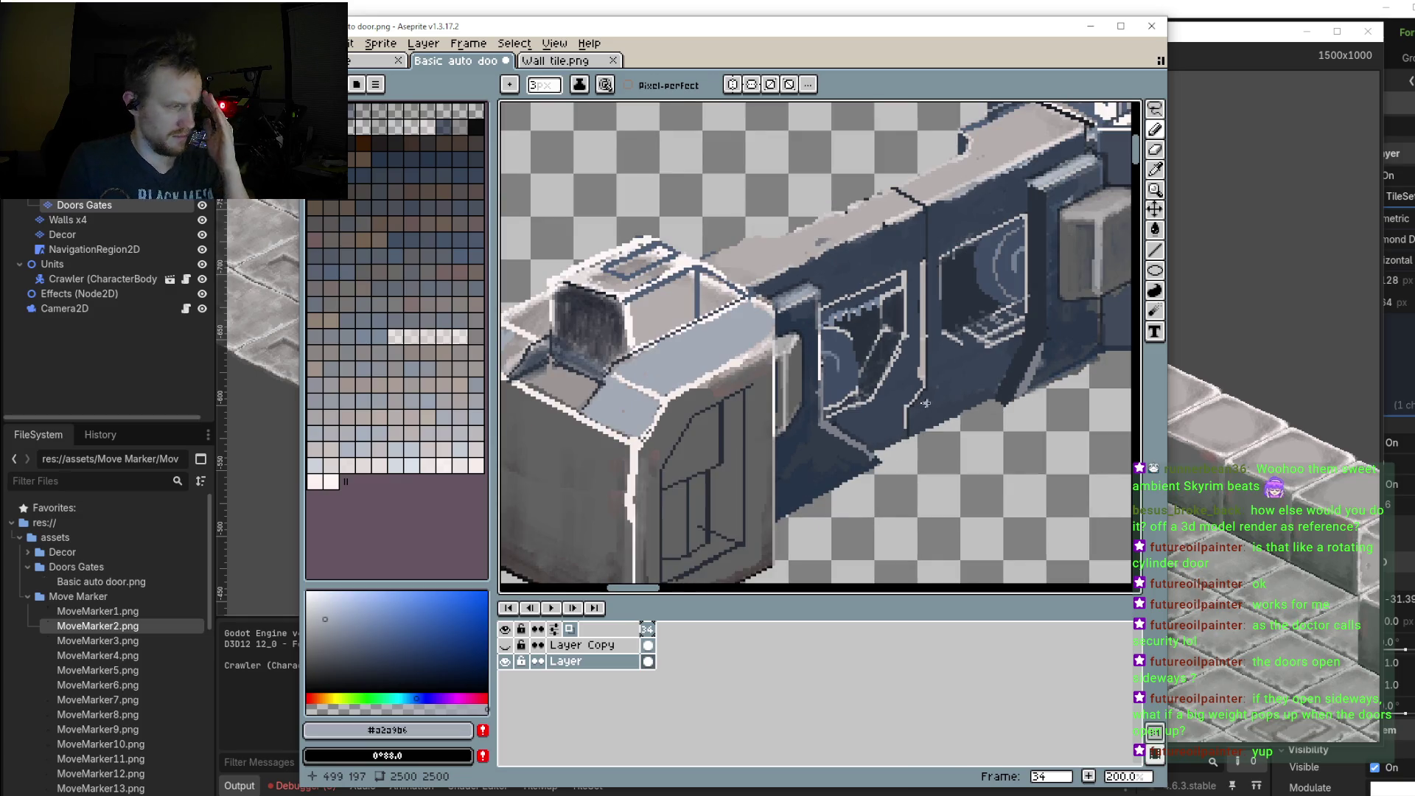
scroll(920, 405, down, 2)
scroll(891, 382, up, 1)
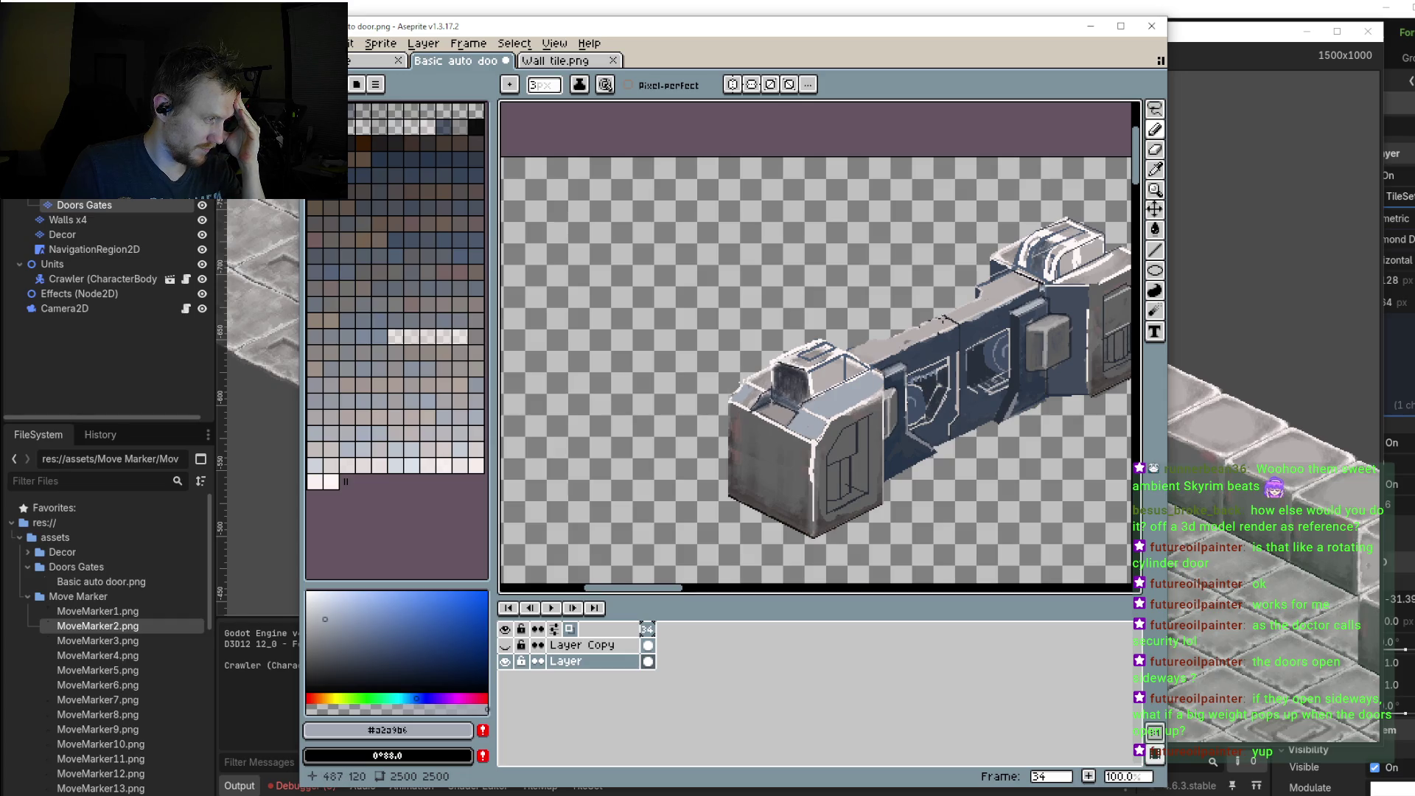
scroll(958, 324, up, 1)
scroll(993, 335, up, 1)
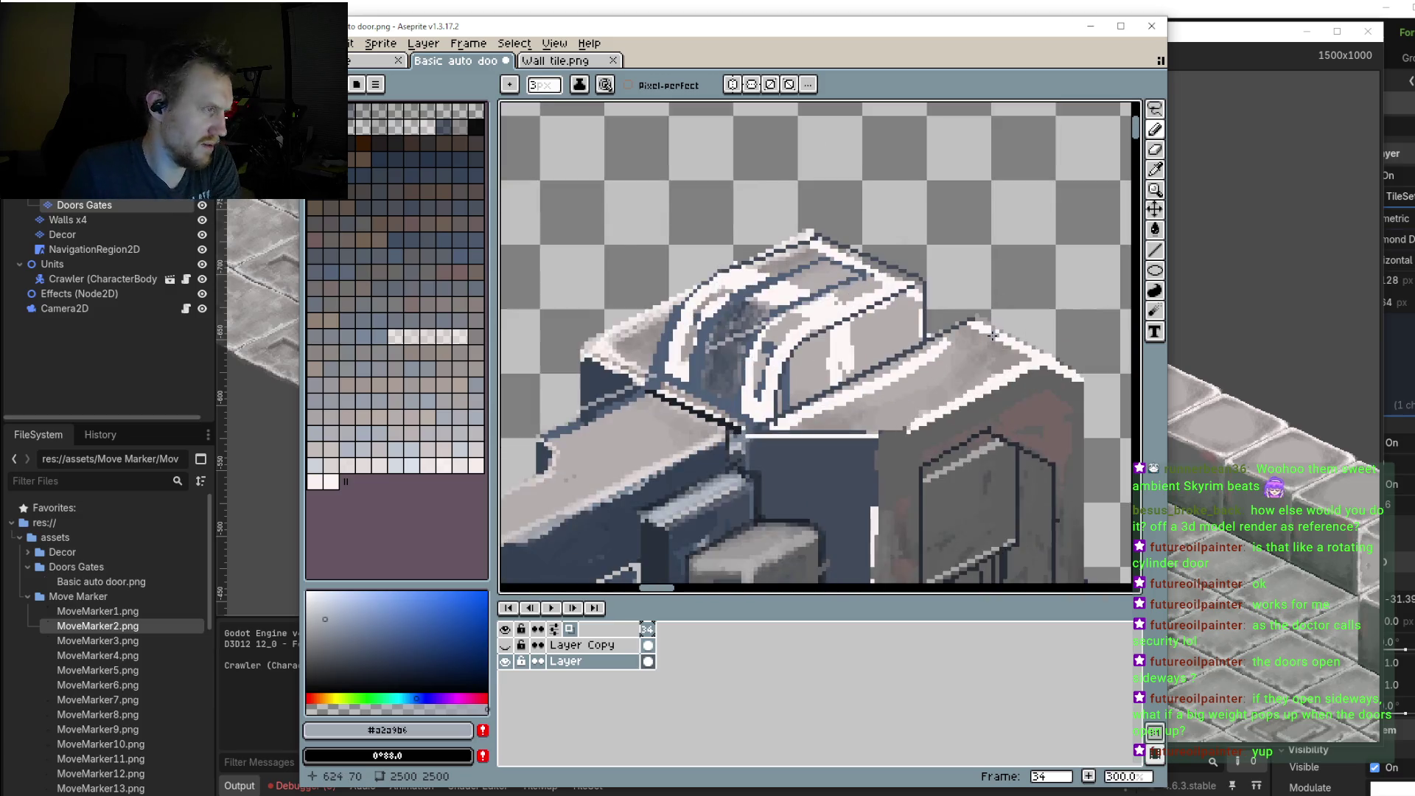
scroll(993, 335, up, 2)
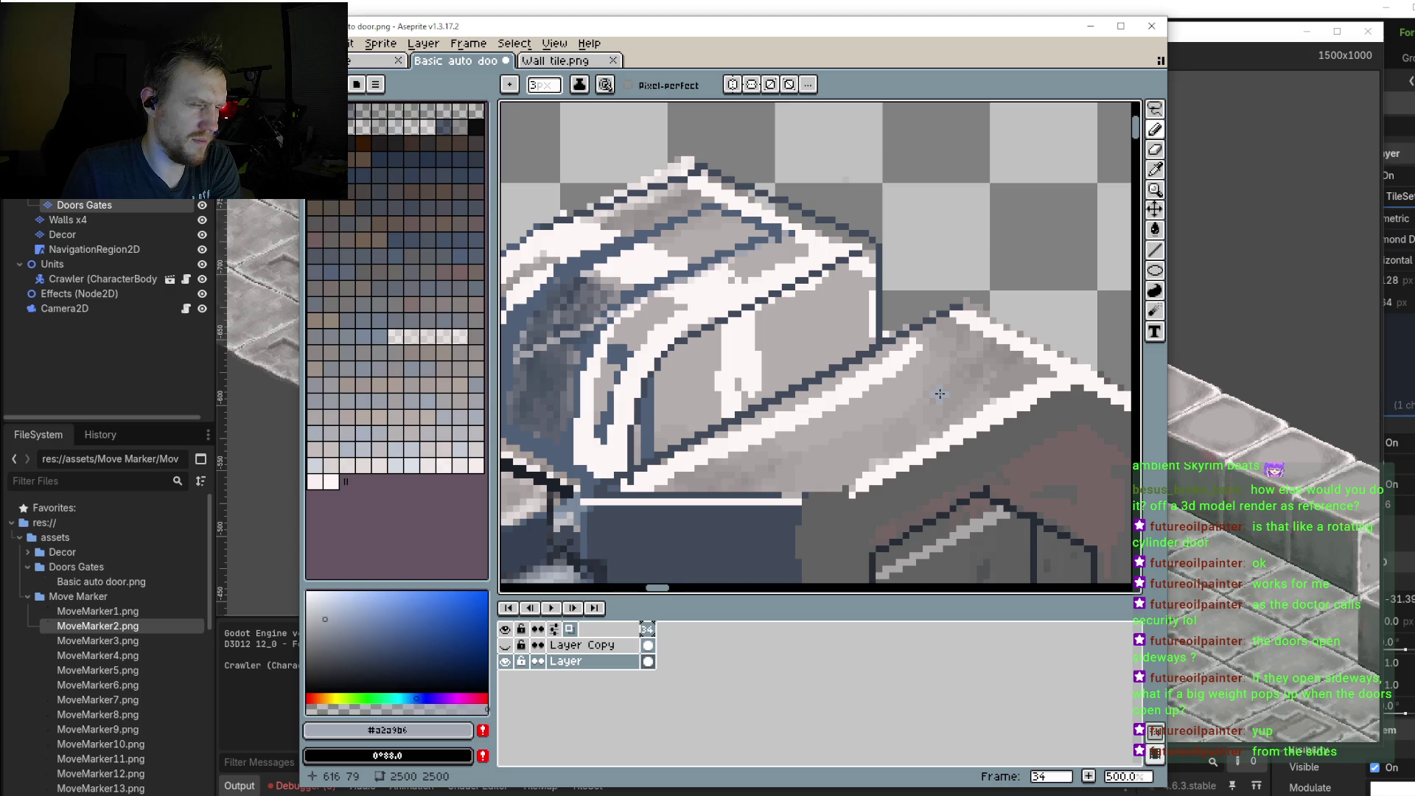
scroll(939, 393, down, 2)
scroll(870, 379, down, 1)
scroll(795, 365, down, 1)
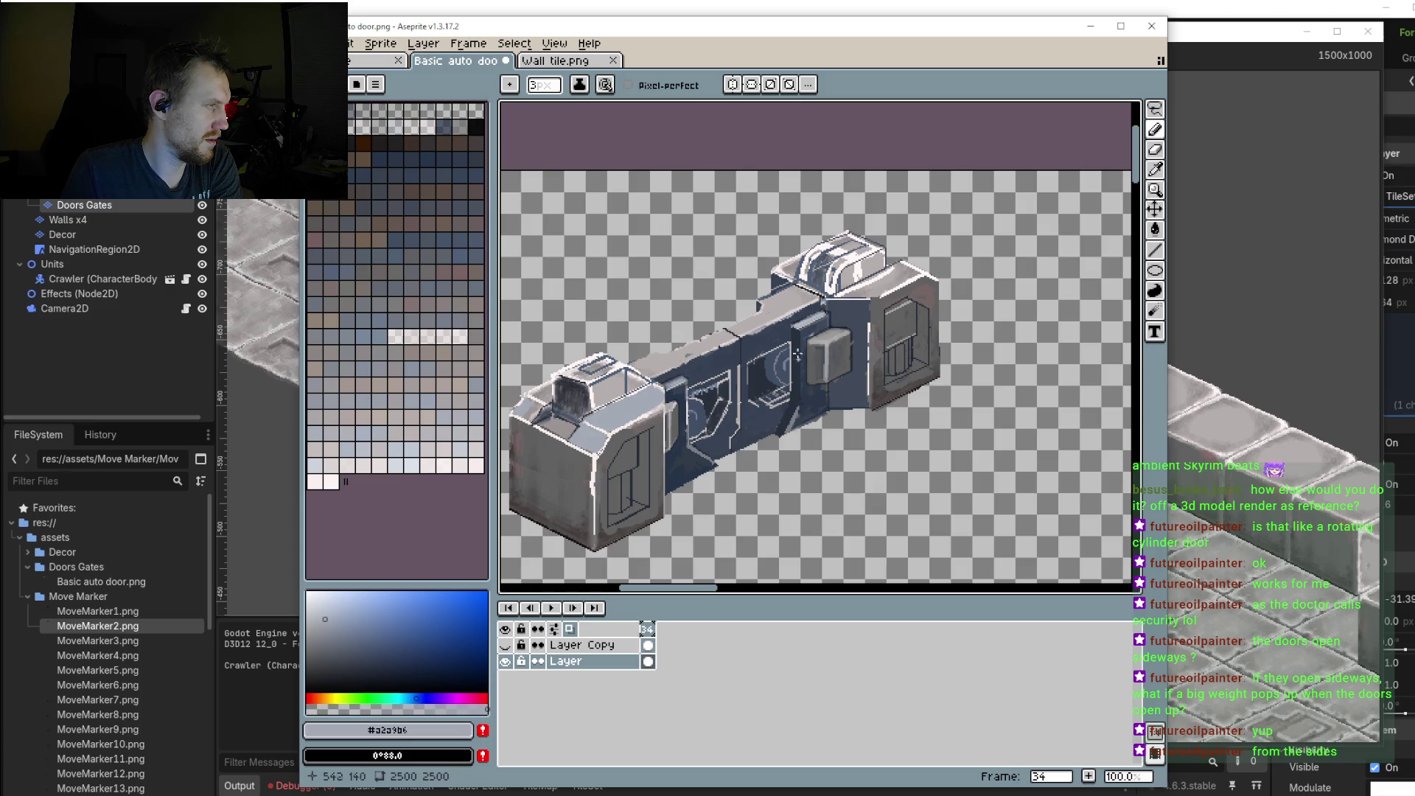
scroll(811, 350, up, 1)
scroll(840, 343, up, 1)
scroll(866, 332, up, 1)
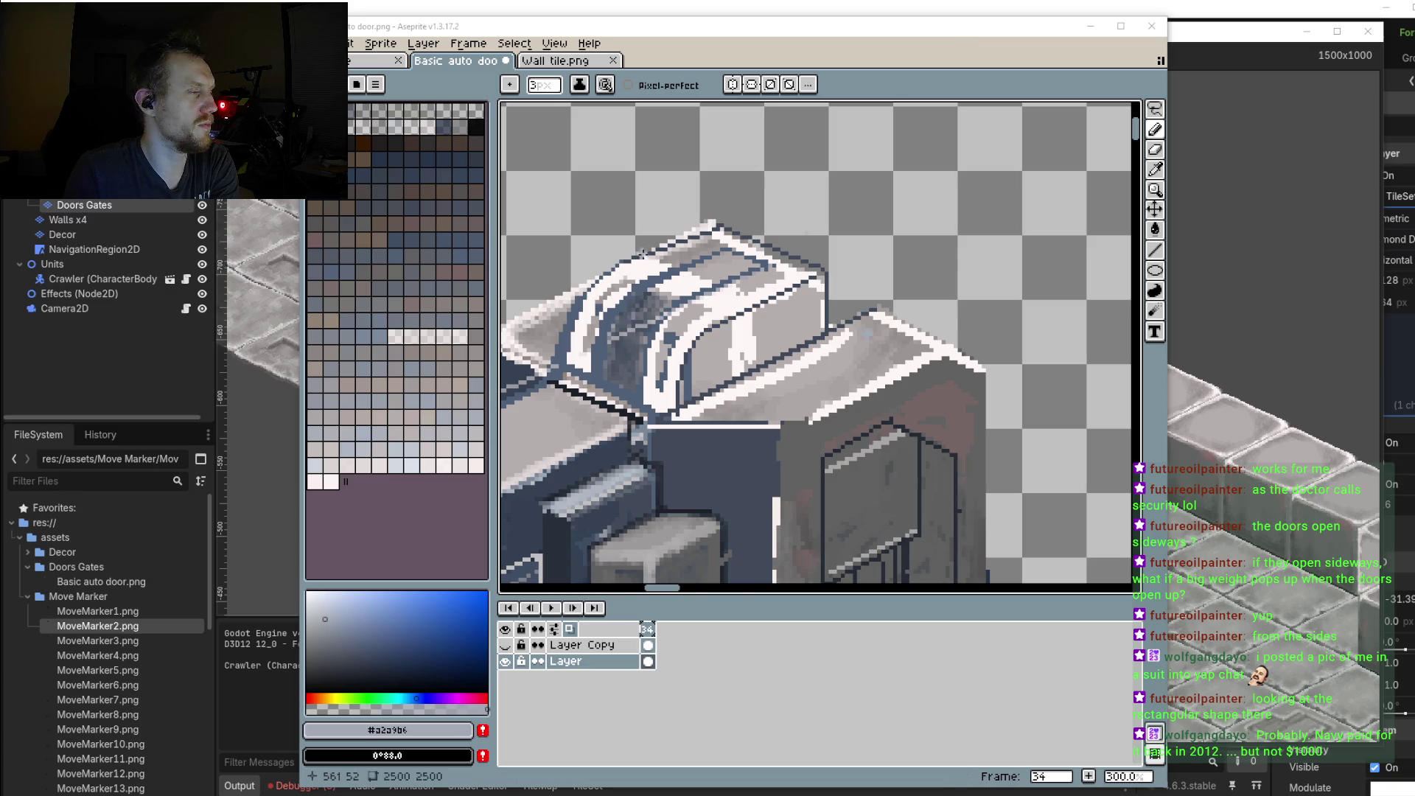
Step: Sample the dark blue #263447 from the door panel and return to the Pencil
scroll(863, 435, down, 2)
mouse_move(863, 435)
mouse_down()
mouse_move(937, 375)
mouse_move(1019, 348)
mouse_up()
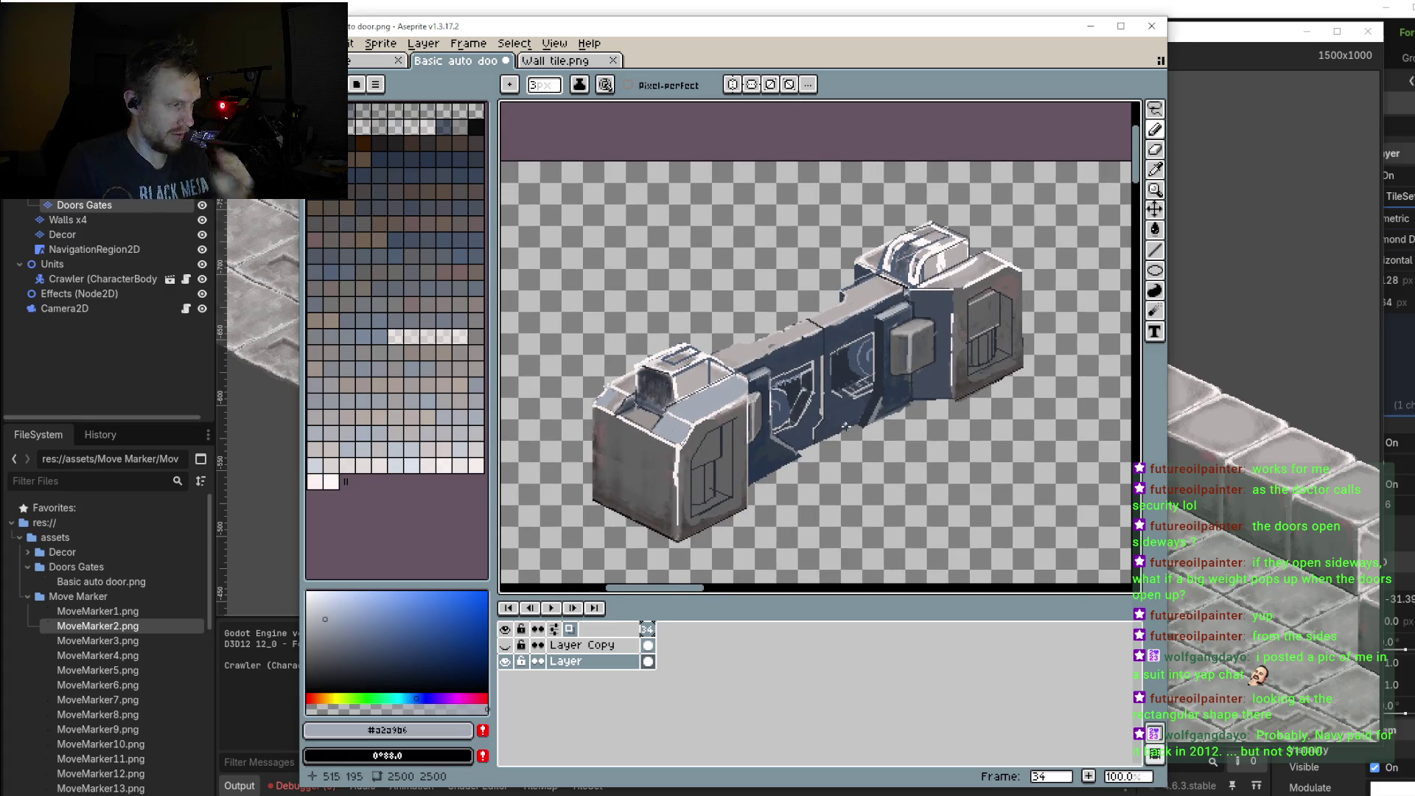
scroll(840, 331, up, 2)
scroll(872, 379, up, 3)
key(i)
click(872, 380)
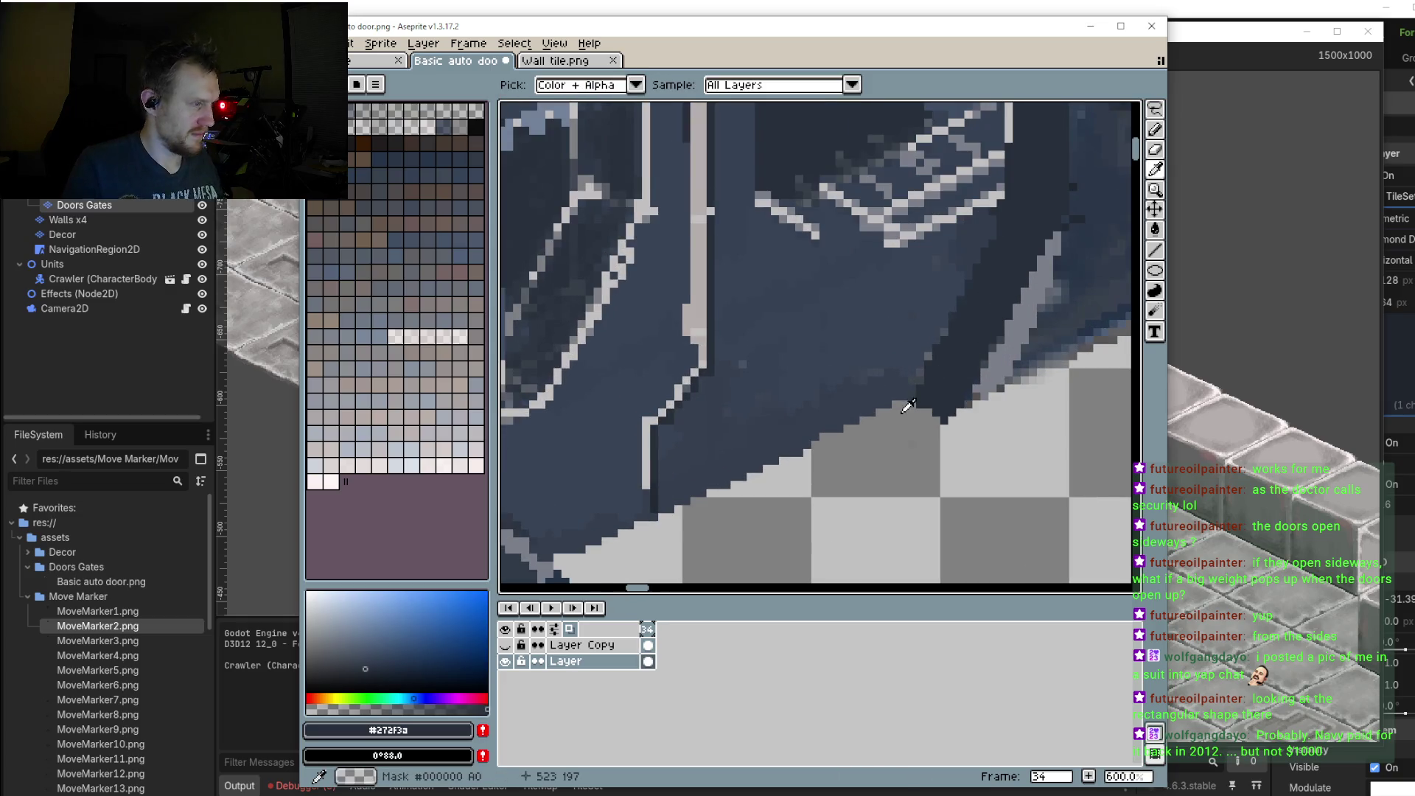
drag(836, 407, 998, 236)
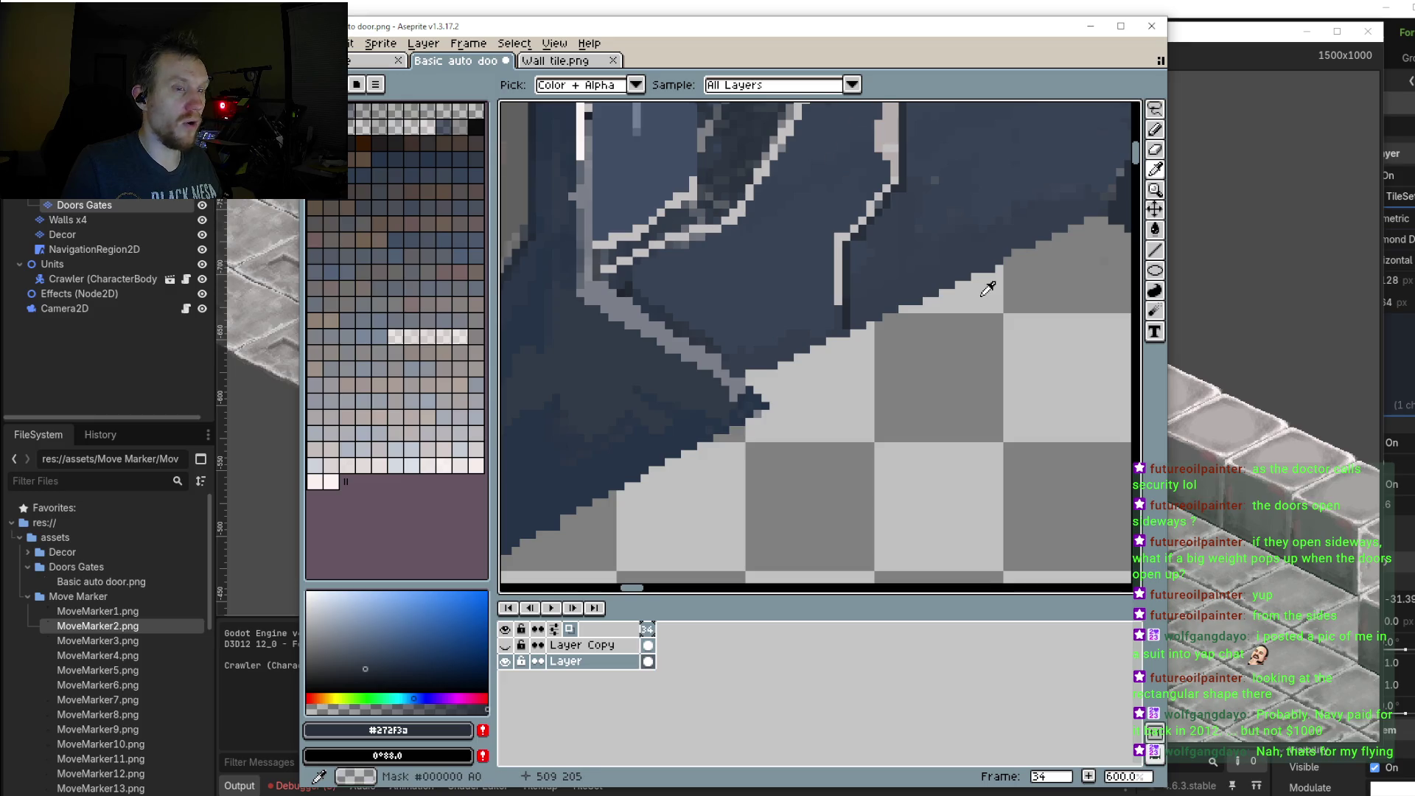
drag(998, 236, 827, 342)
scroll(828, 341, down, 2)
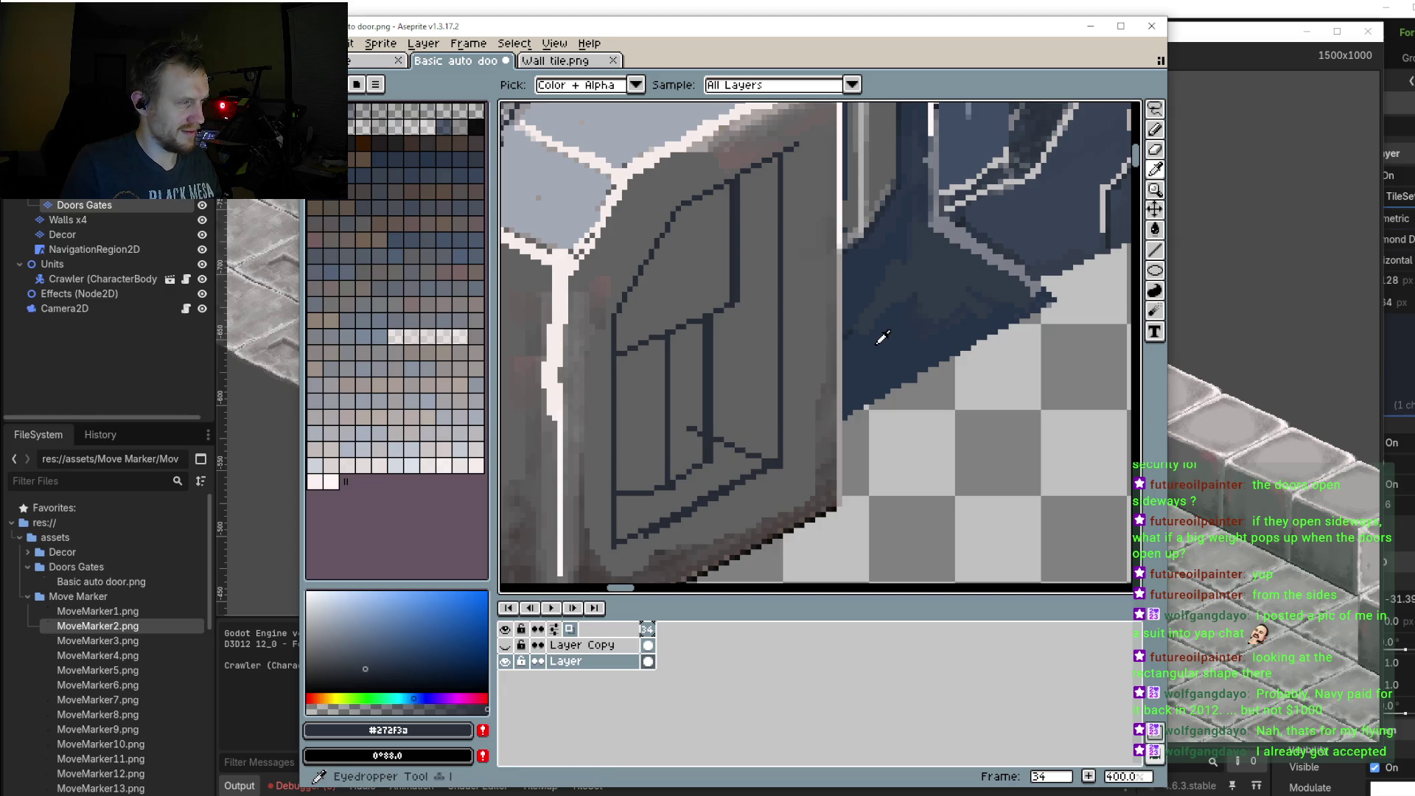
click(882, 338)
key(b)
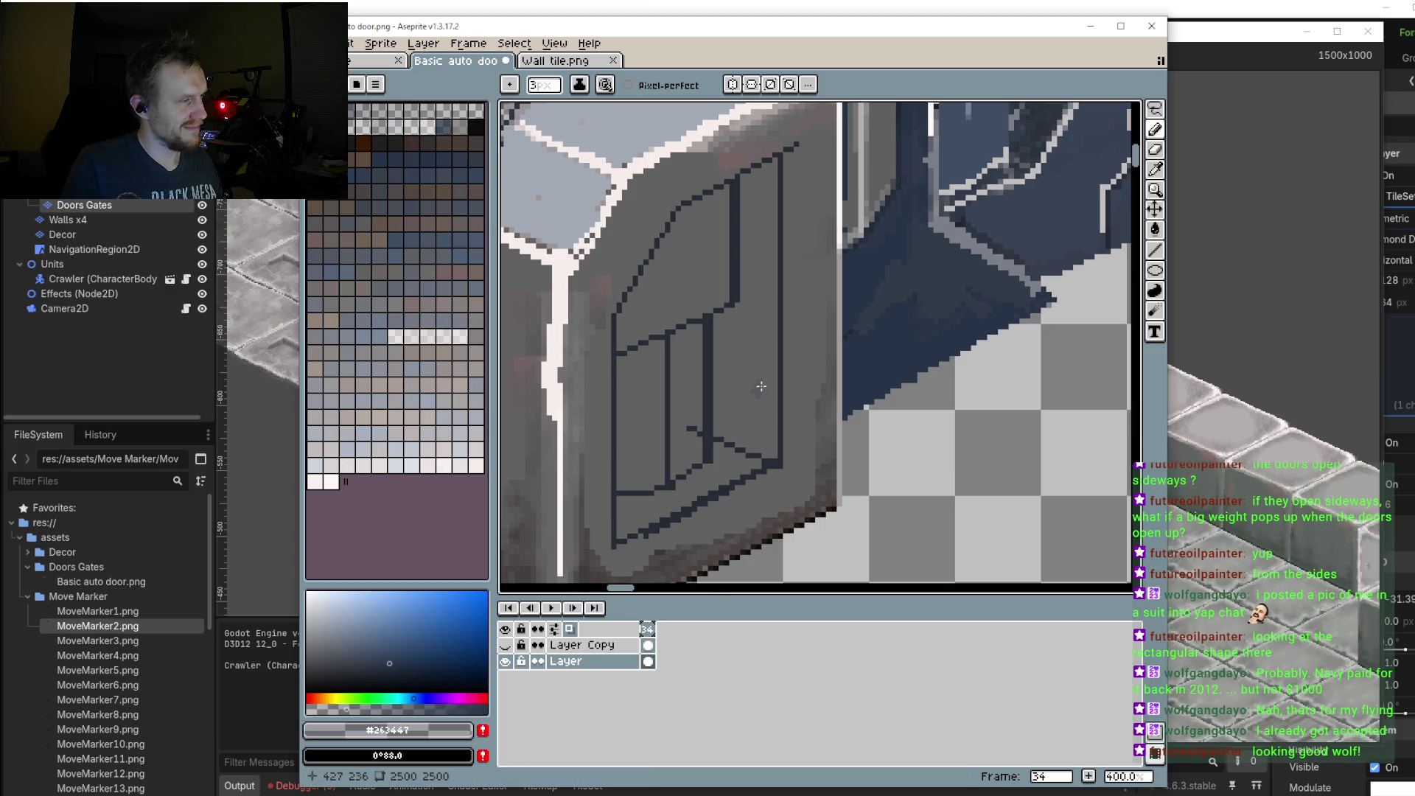
Step: Shade the window's right pane and lower corners with dark blue strokes
mouse_move(761, 386)
mouse_down()
mouse_move(722, 334)
mouse_move(741, 443)
mouse_up()
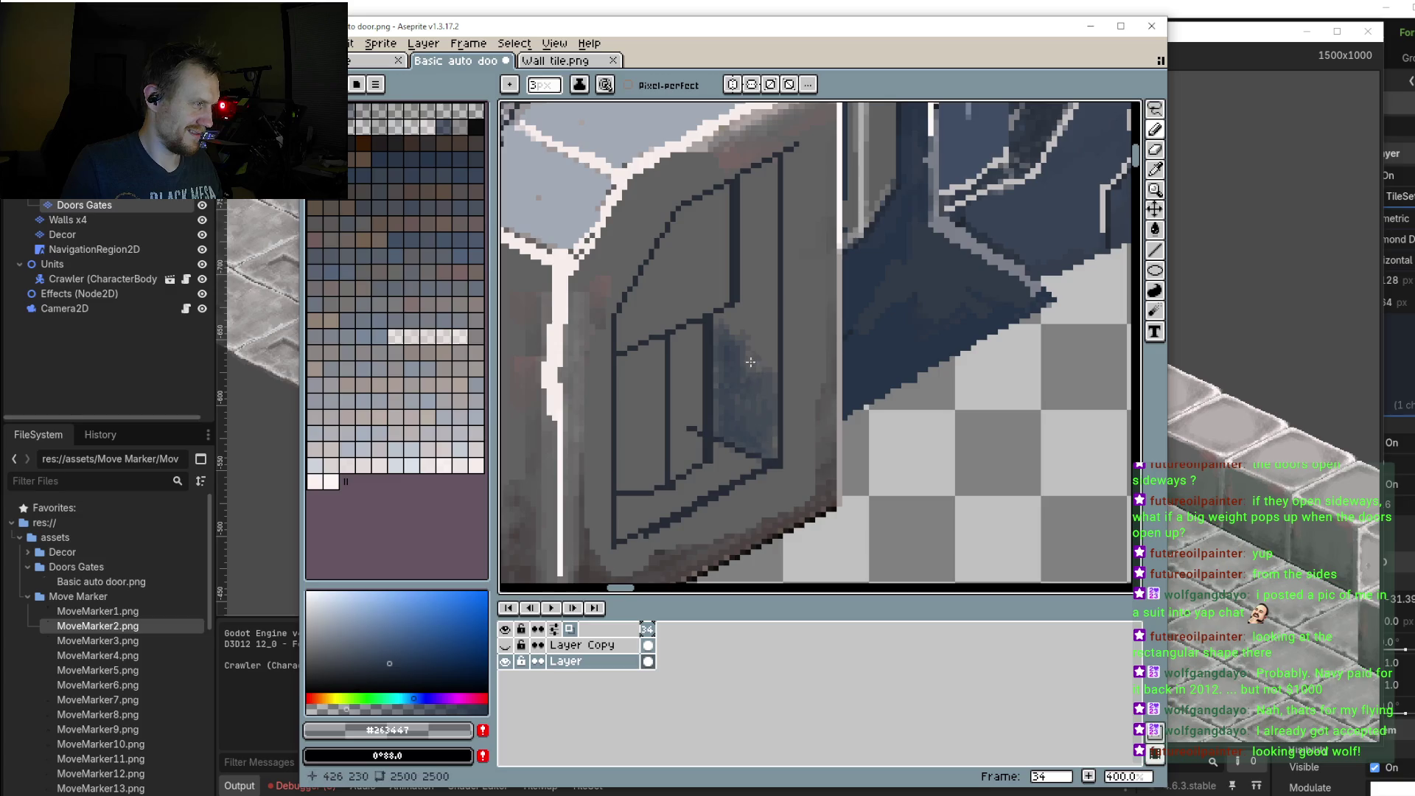
drag(750, 362, 719, 356)
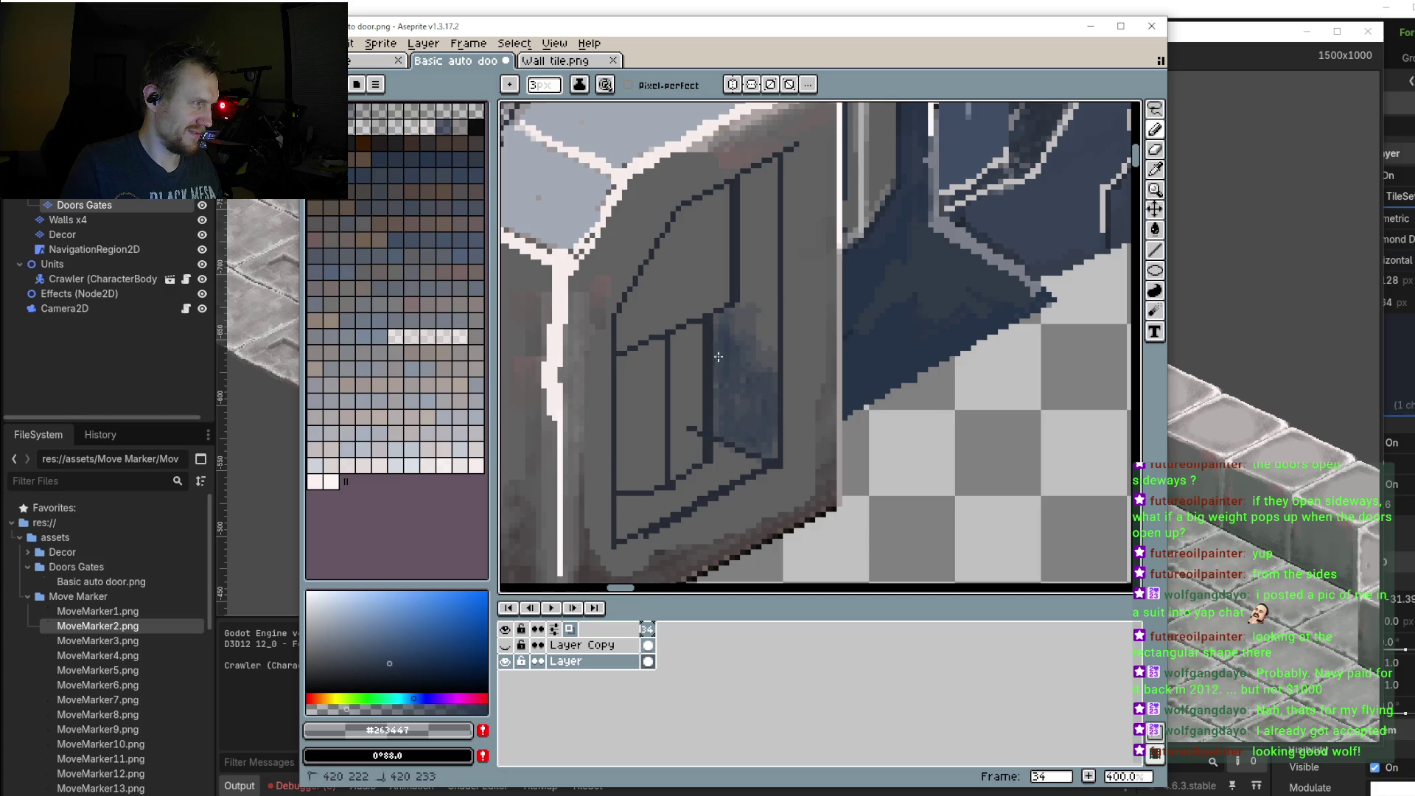
drag(750, 374, 734, 185)
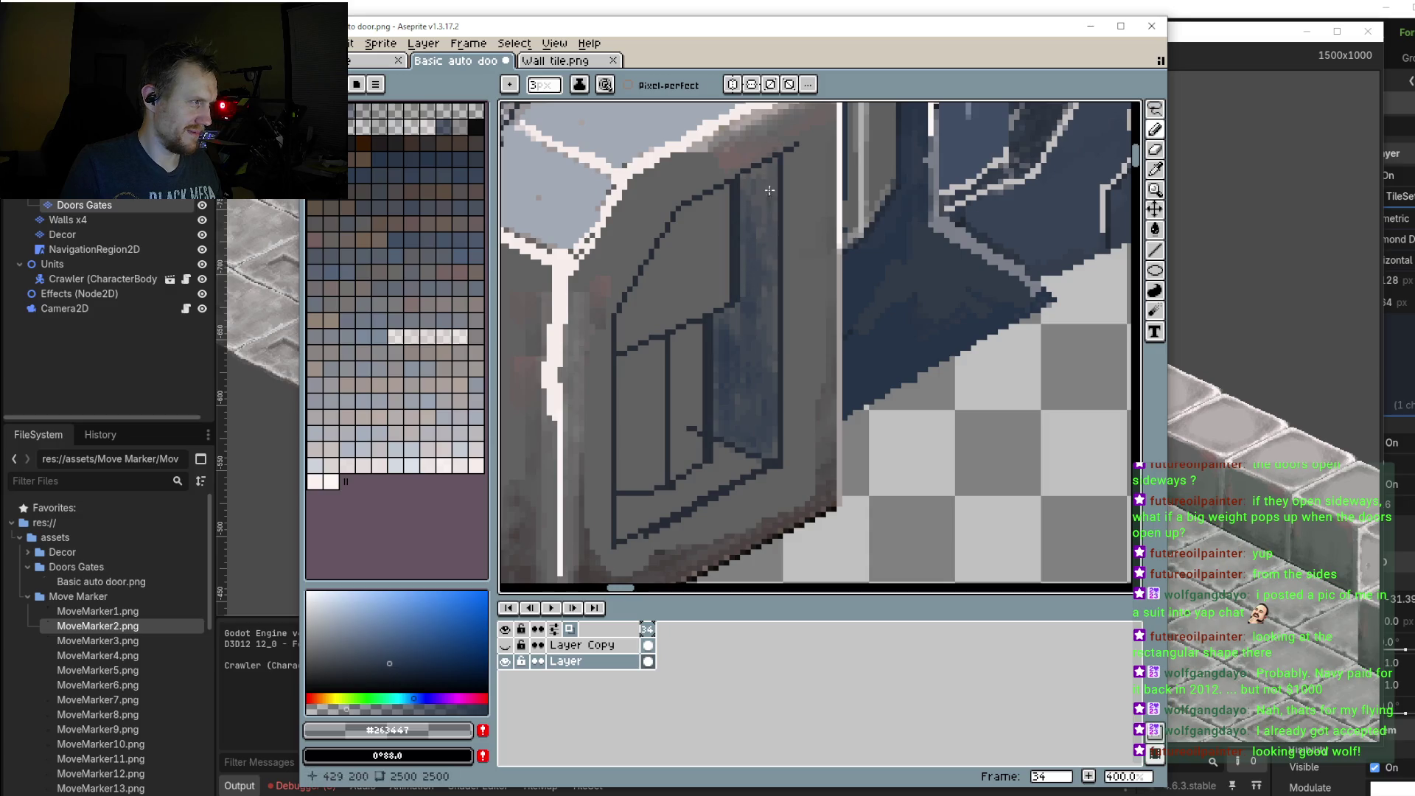
drag(759, 258, 750, 246)
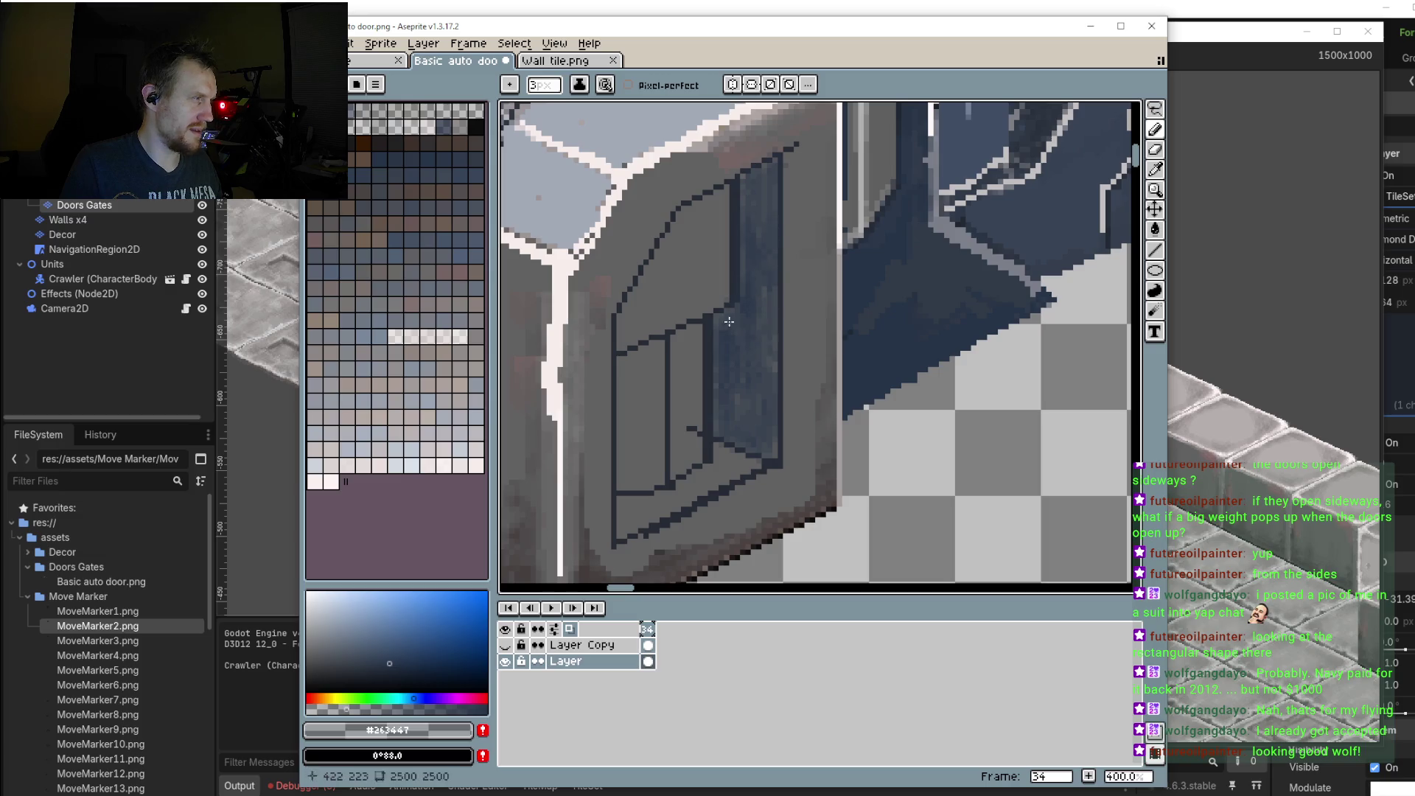
mouse_move(771, 371)
mouse_down()
mouse_move(771, 457)
mouse_move(671, 505)
mouse_up()
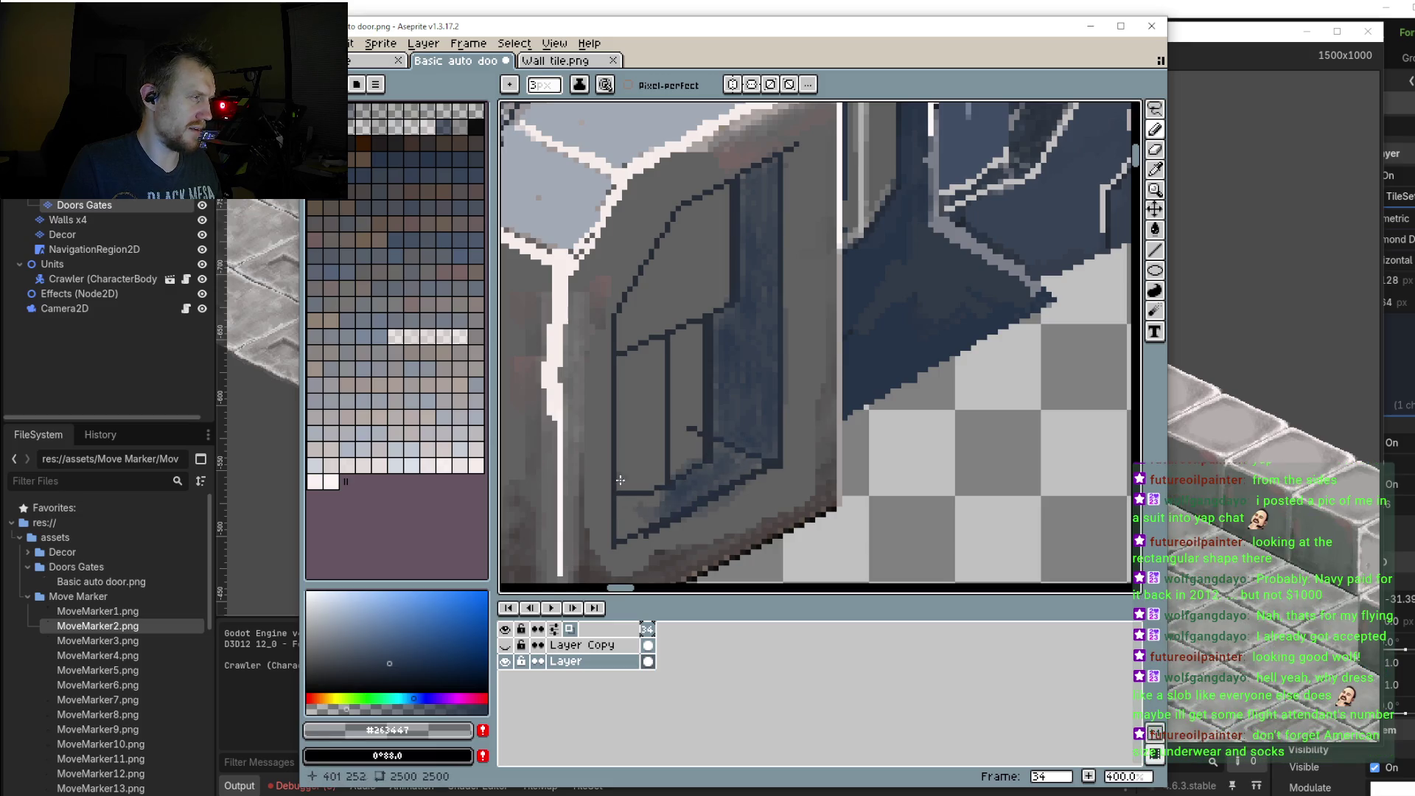
drag(621, 502, 625, 520)
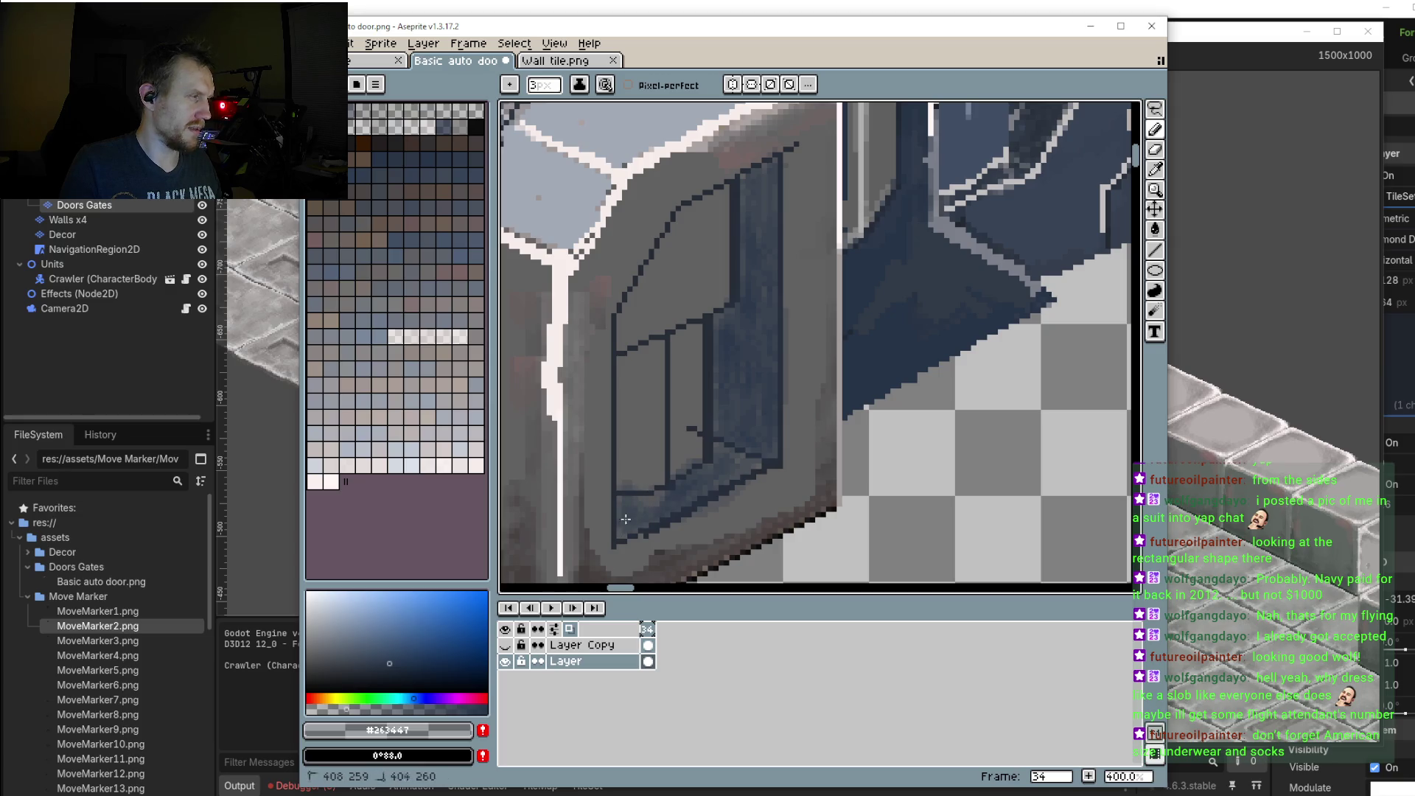
click(631, 502)
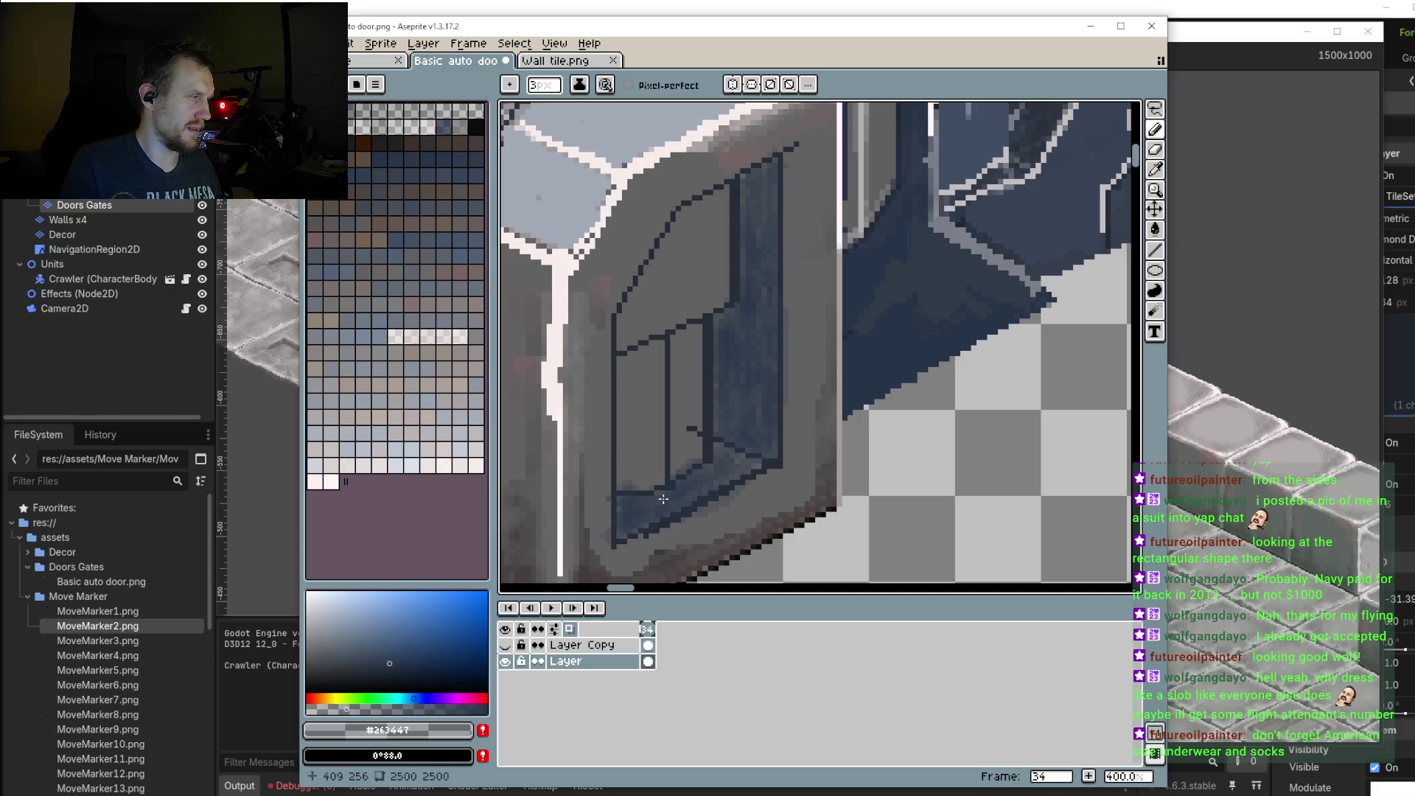
mouse_move(724, 456)
mouse_down()
mouse_move(686, 479)
mouse_move(698, 501)
mouse_up()
Step: Add shading pixels along the door's lower rail and inside the door frame
scroll(848, 366, down, 4)
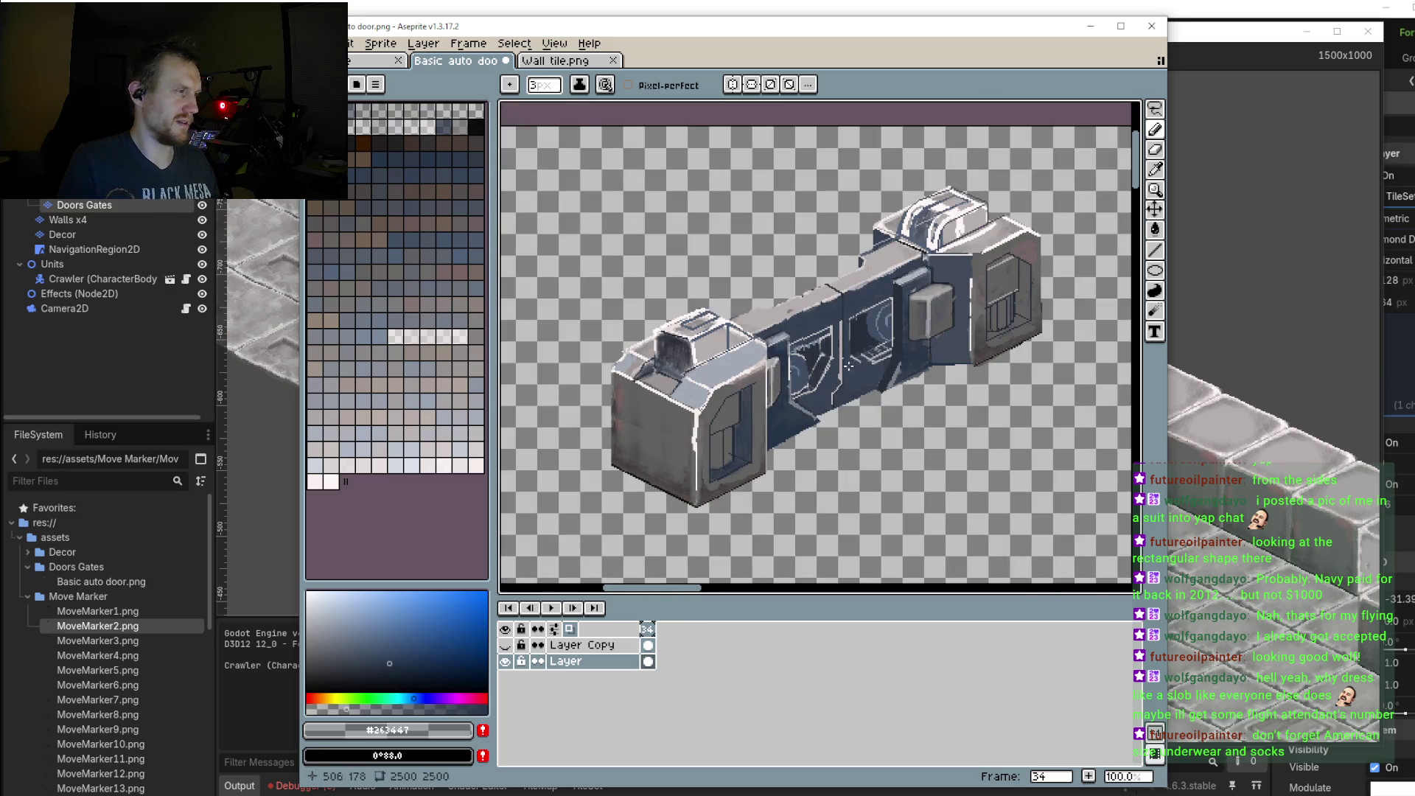
scroll(855, 369, up, 2)
scroll(877, 379, up, 2)
scroll(897, 394, up, 1)
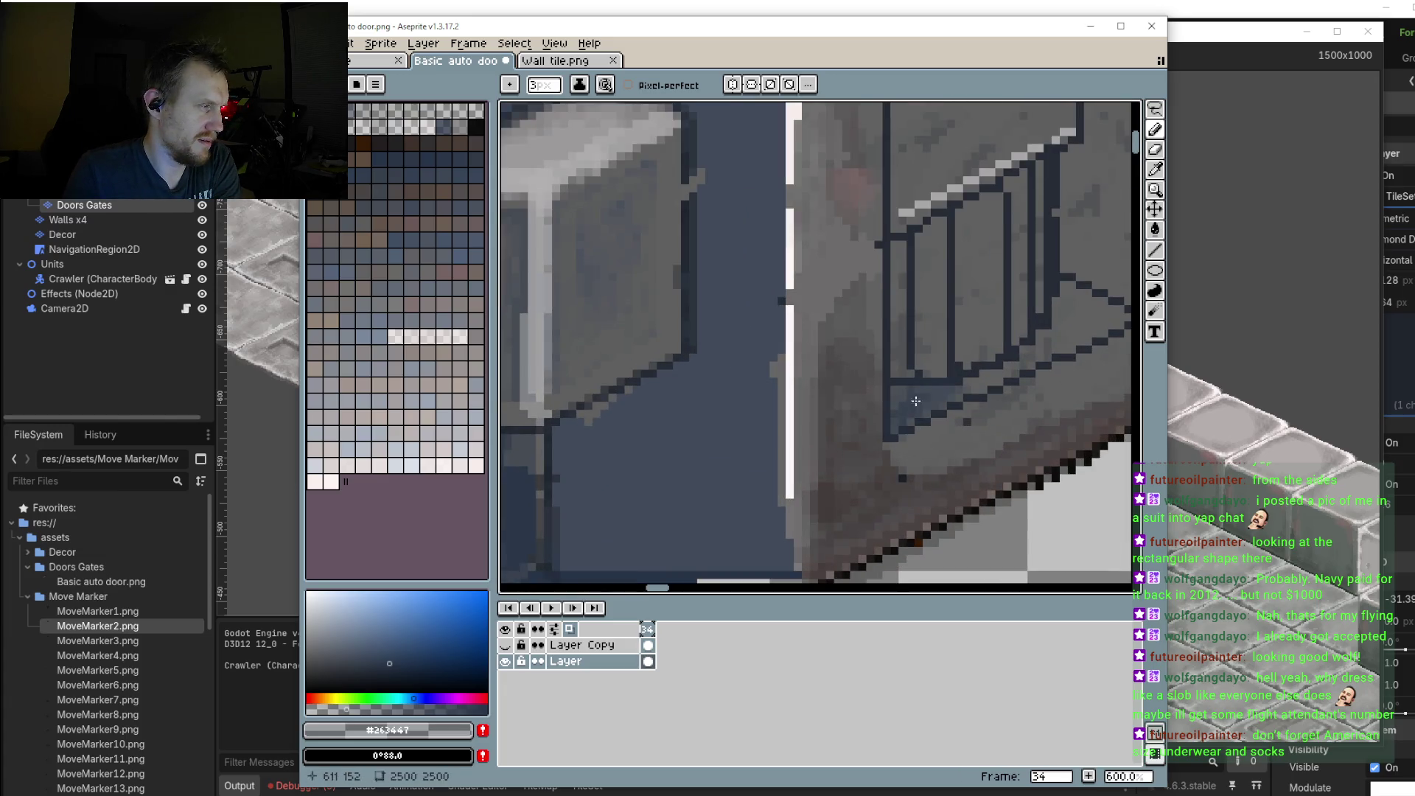
drag(916, 401, 936, 396)
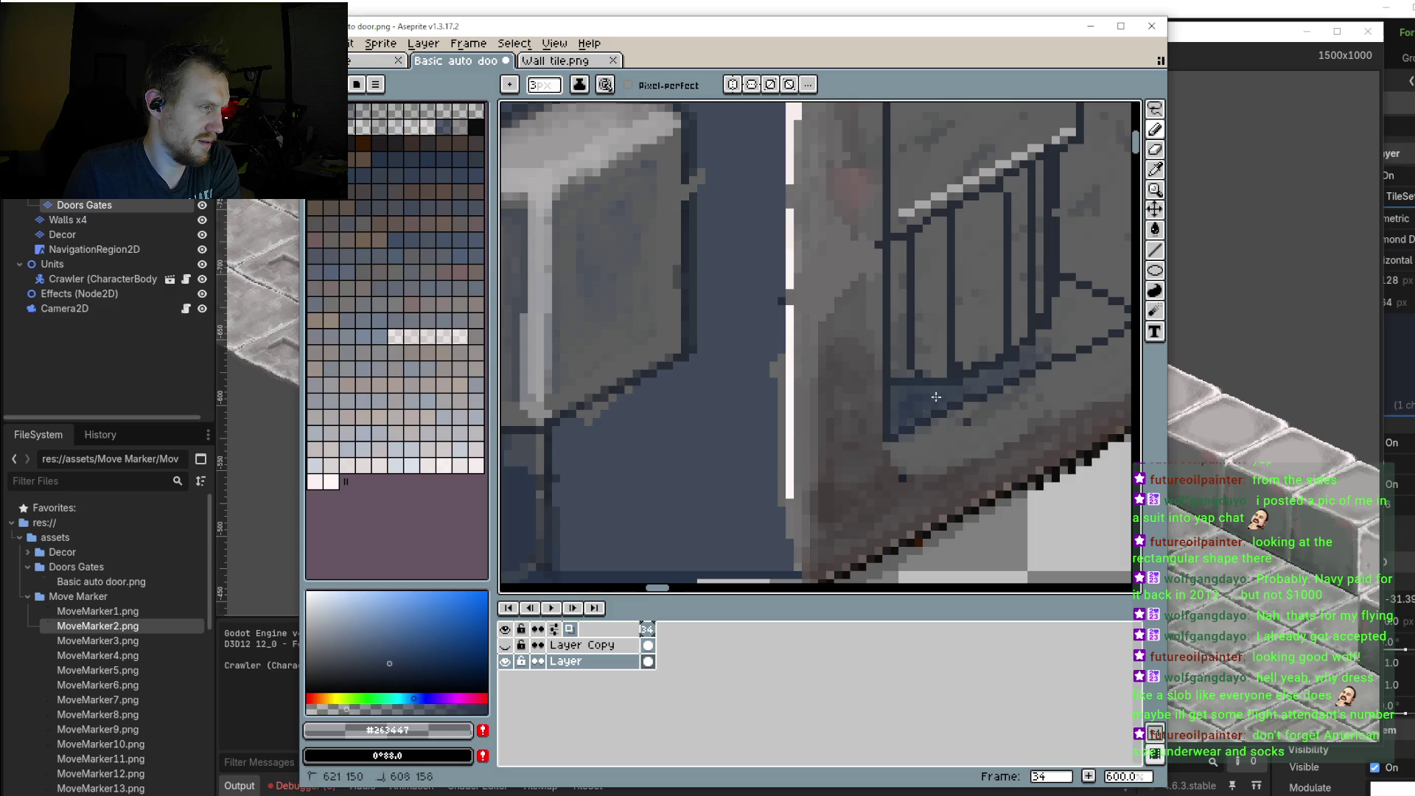
scroll(936, 397, right, 2)
scroll(936, 397, up, 1)
mouse_move(1024, 324)
mouse_down()
mouse_move(953, 400)
mouse_move(1015, 357)
mouse_up()
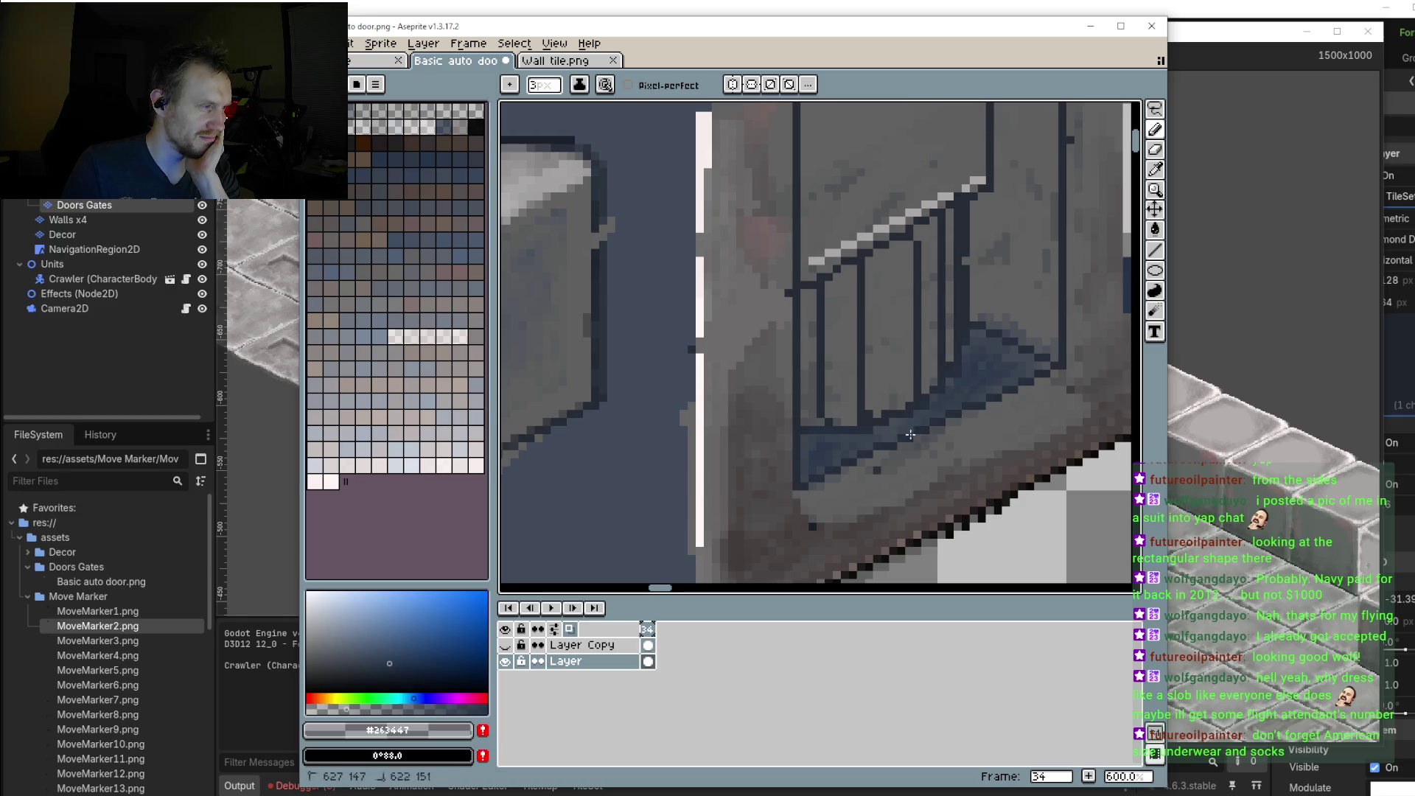
Step: Paint dark blue shading beside the railing post and to the right of the window bars
drag(801, 442, 768, 494)
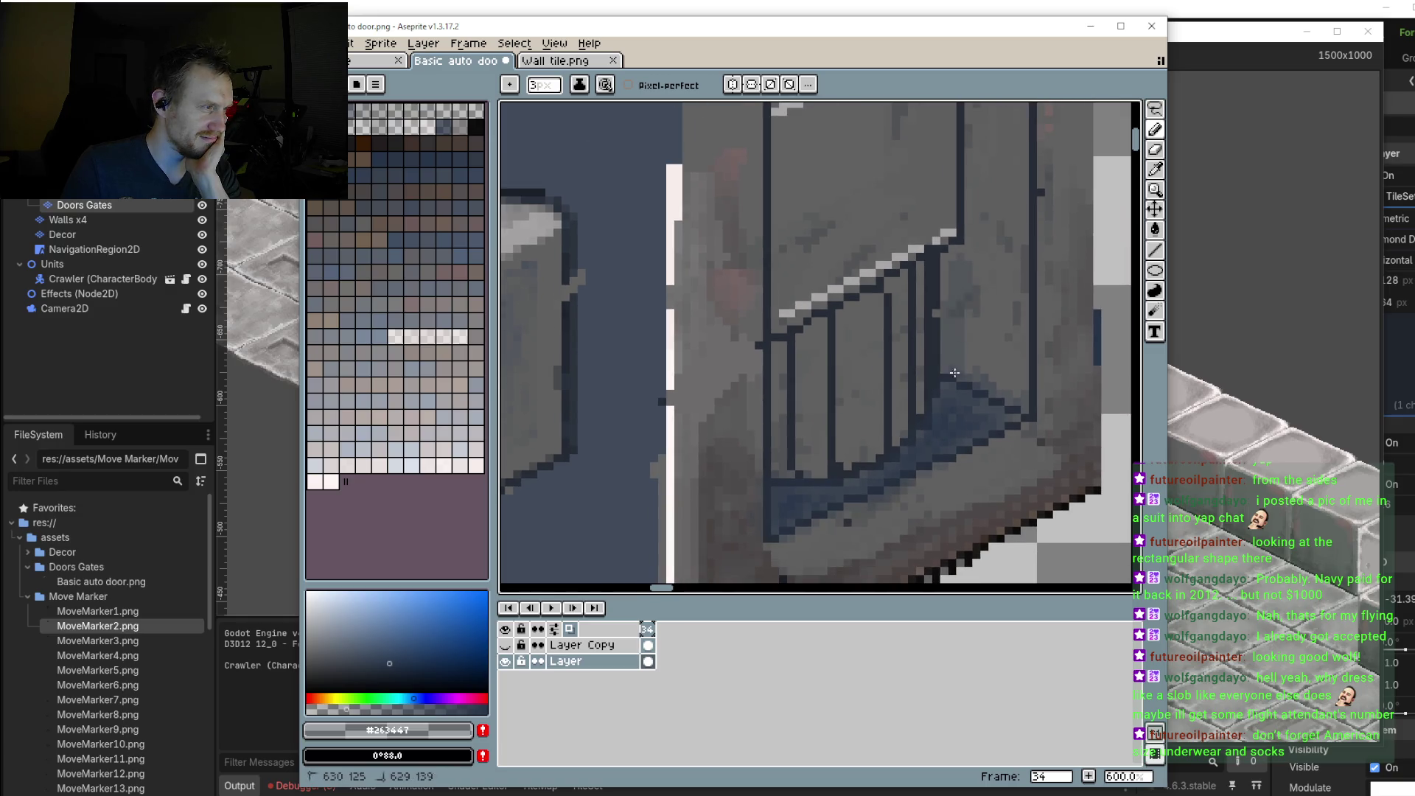
drag(982, 215, 1003, 236)
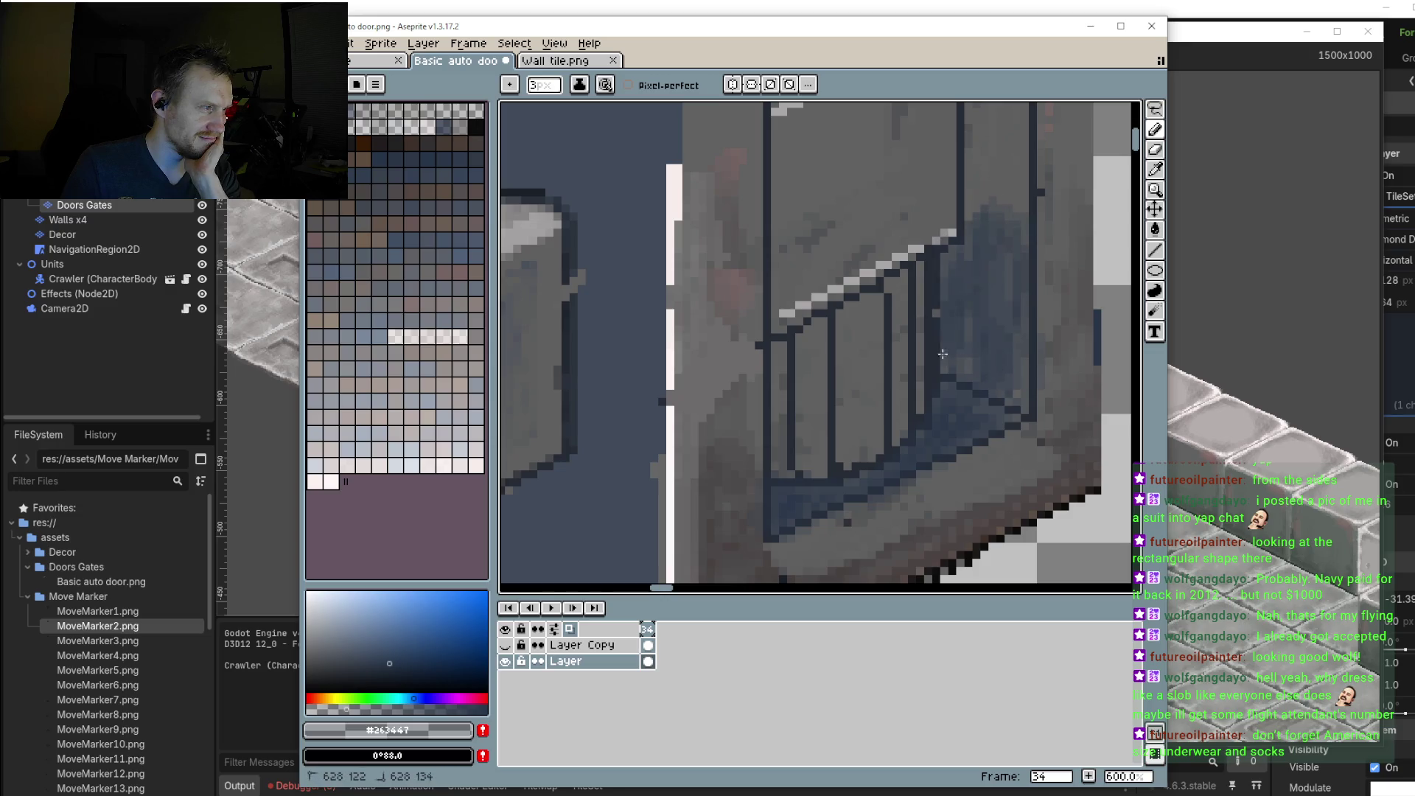
mouse_move(987, 236)
mouse_down()
mouse_move(984, 461)
mouse_move(972, 409)
mouse_up()
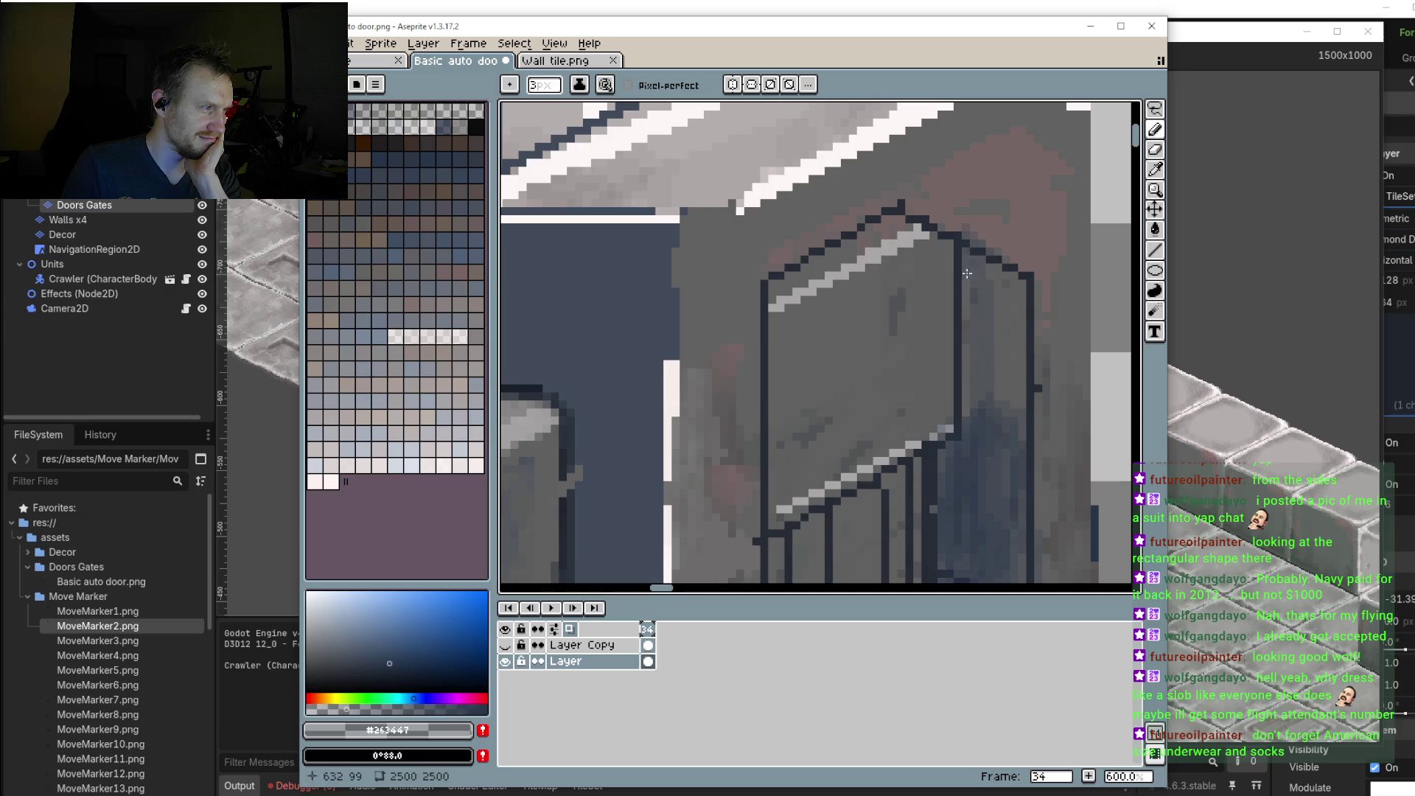
mouse_move(969, 266)
mouse_down()
mouse_move(969, 413)
mouse_move(996, 402)
mouse_up()
drag(1016, 275, 1017, 409)
drag(982, 296, 983, 383)
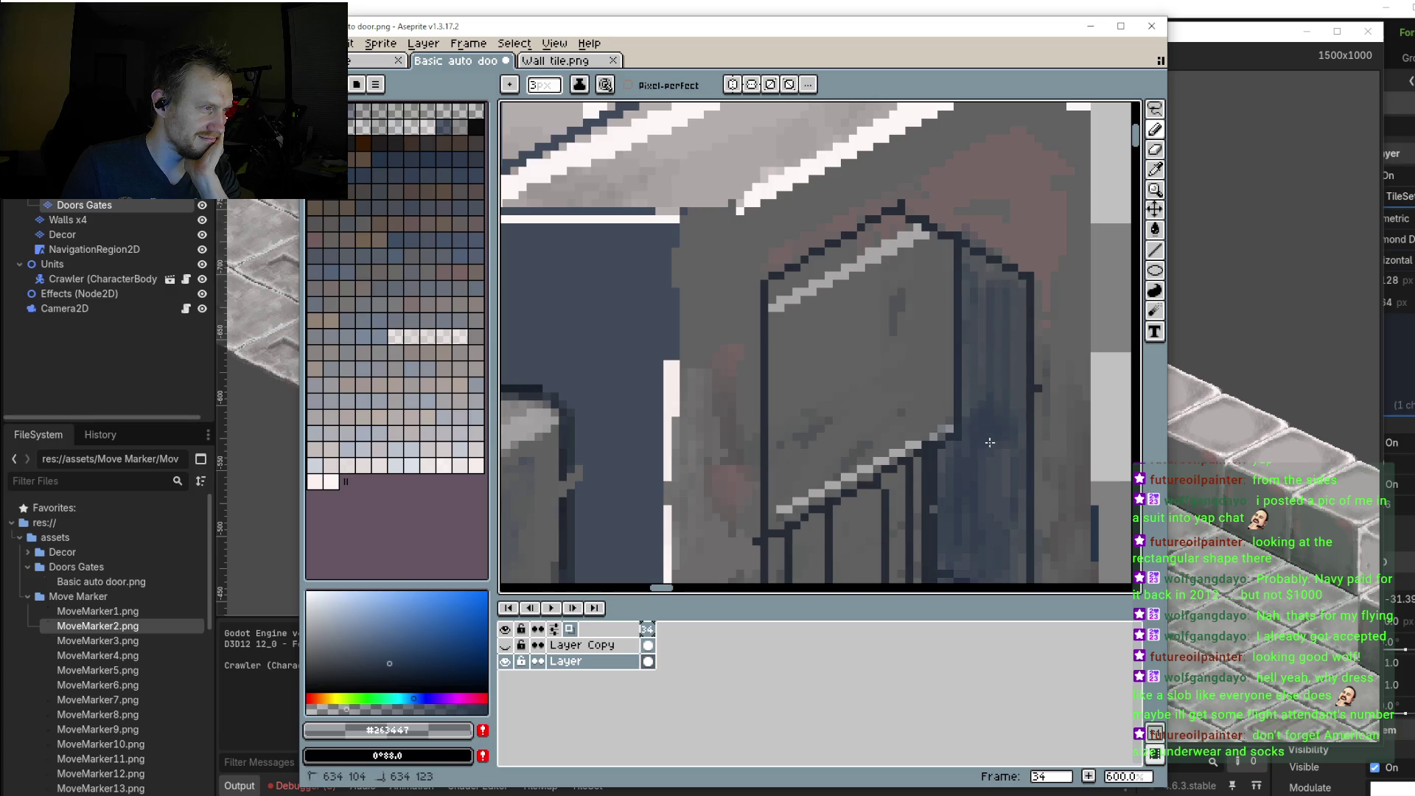
scroll(1008, 438, down, 2)
drag(1008, 439, 994, 348)
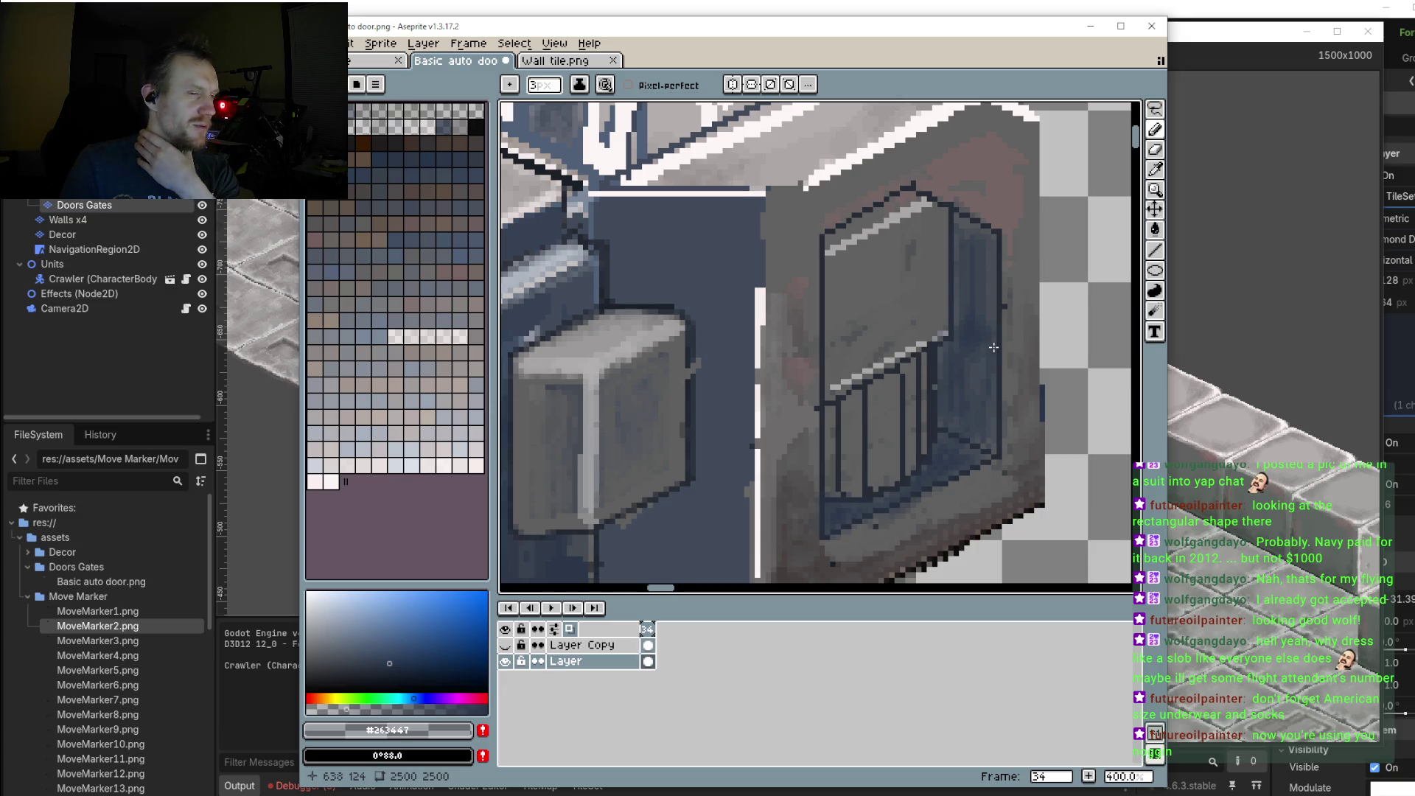
drag(989, 335, 981, 398)
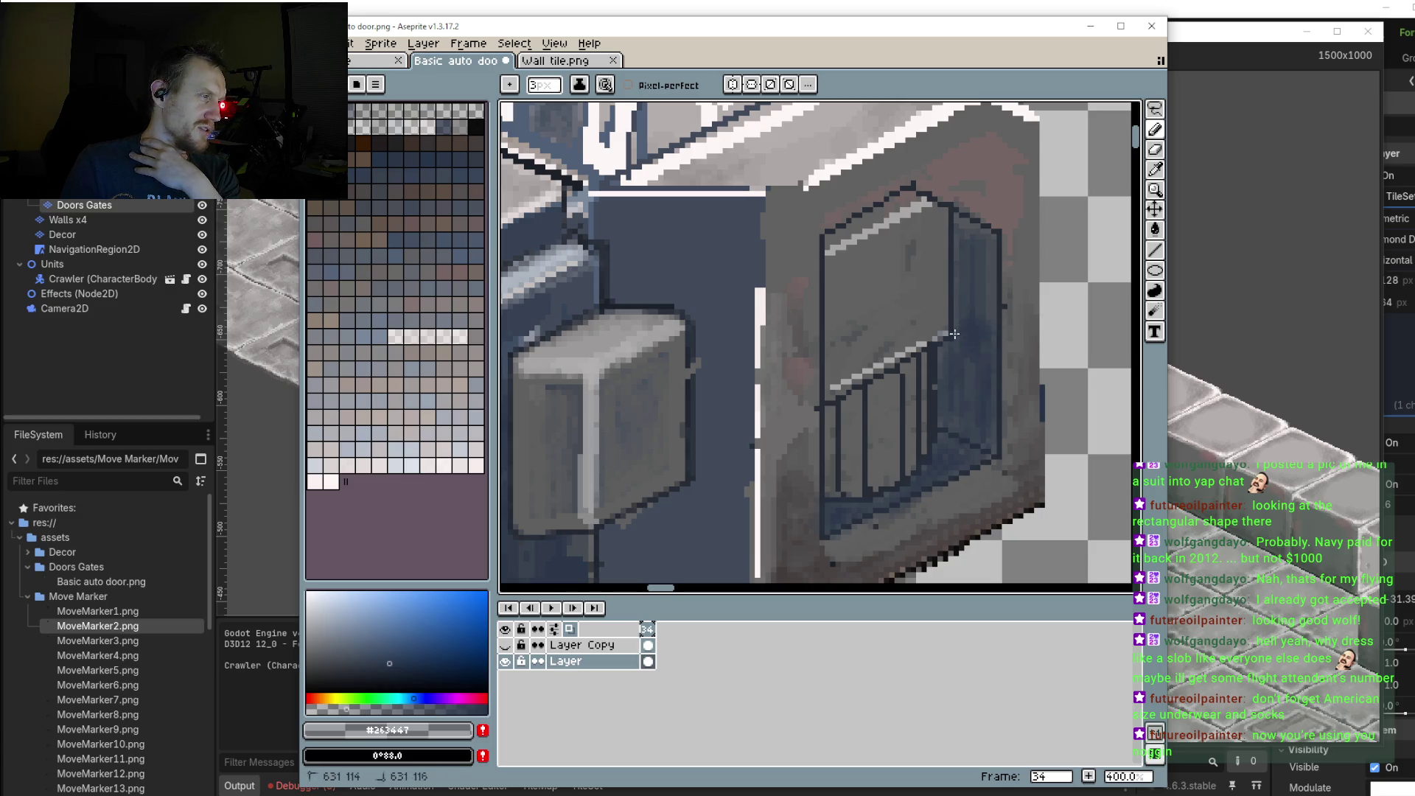
mouse_move(874, 492)
mouse_down()
mouse_move(894, 363)
mouse_move(755, 333)
mouse_move(874, 278)
mouse_up()
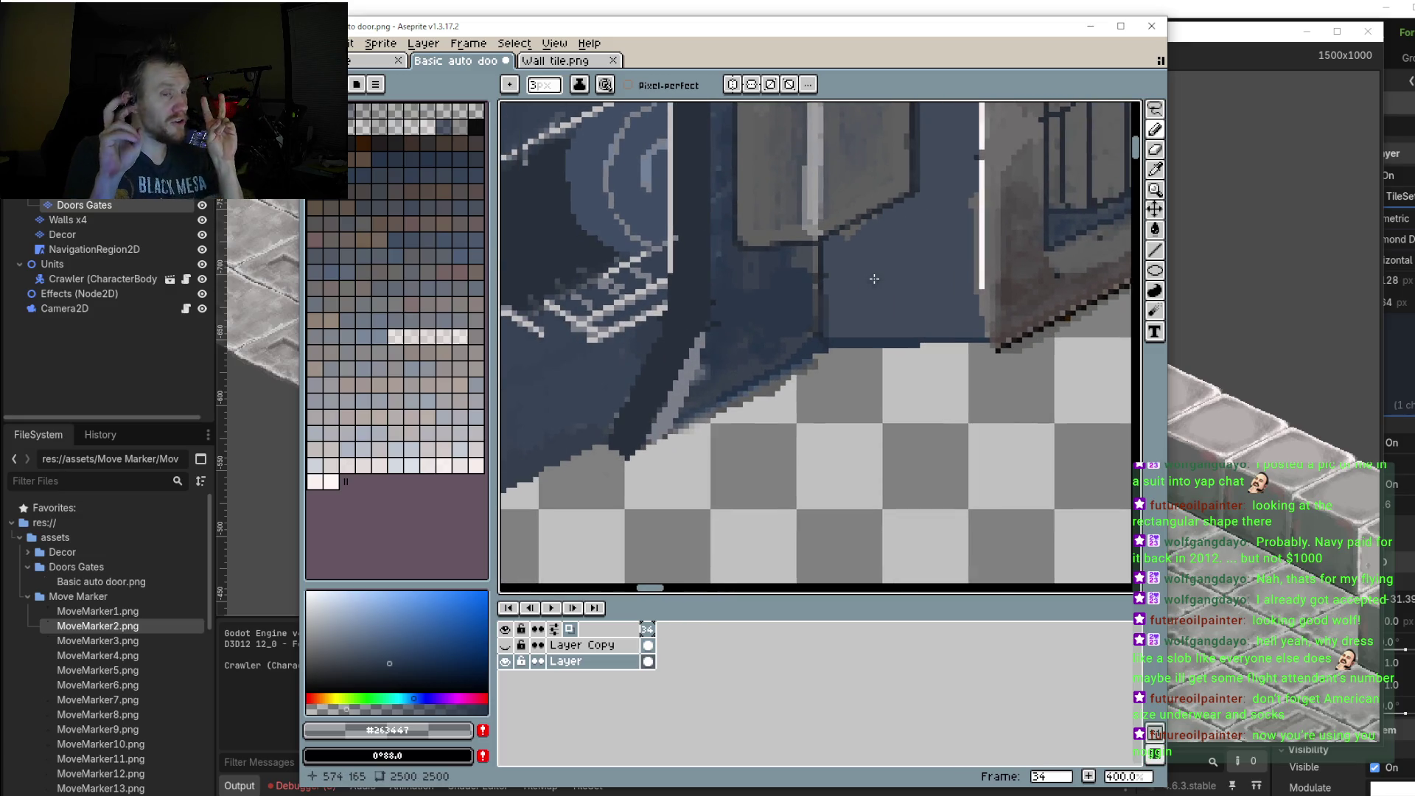
Step: Sample the pale #d1c8c8, shrink the pencil to 1px, and draw a highlight along the corner edge
scroll(874, 278, left, 3)
scroll(874, 279, down, 2)
scroll(921, 298, down, 1)
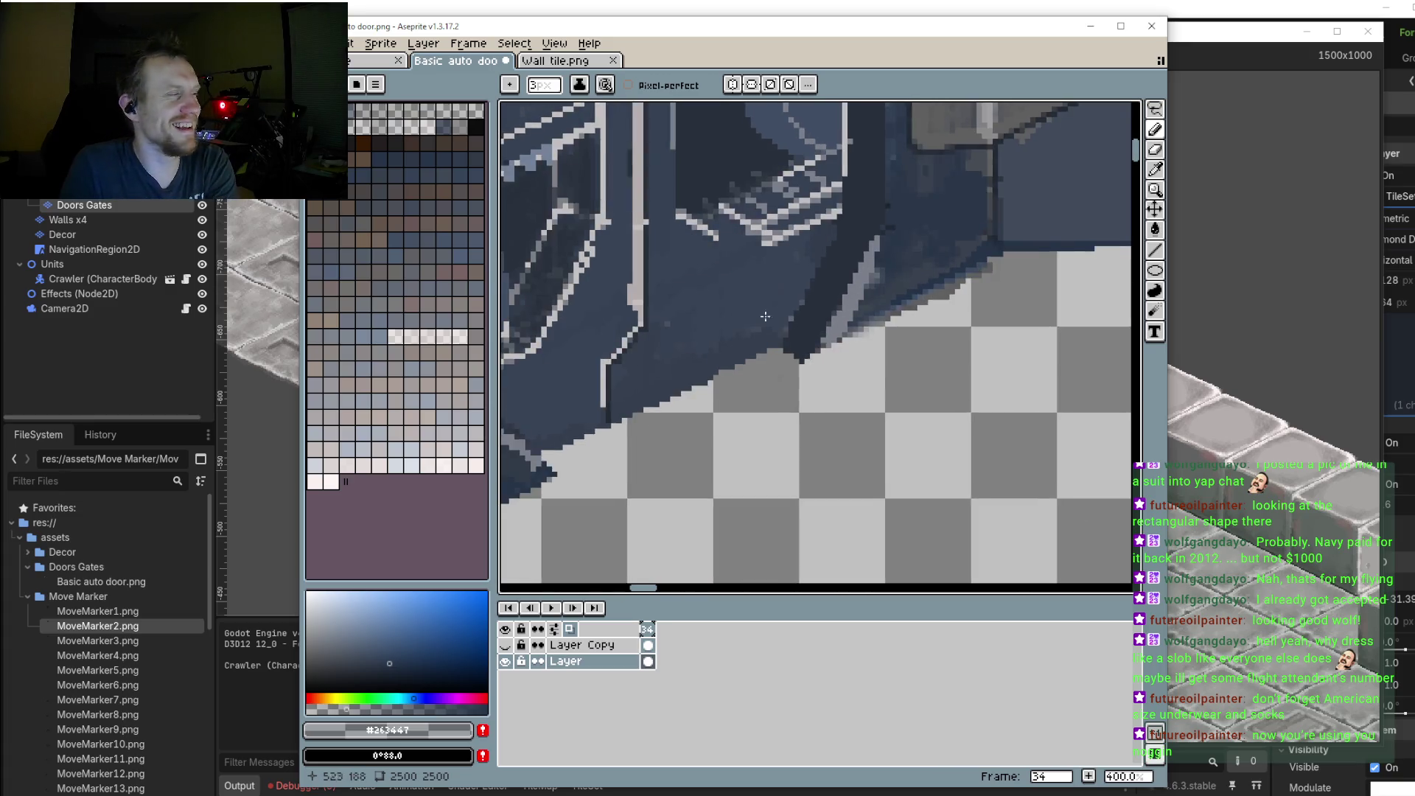
scroll(940, 285, down, 1)
scroll(811, 331, down, 2)
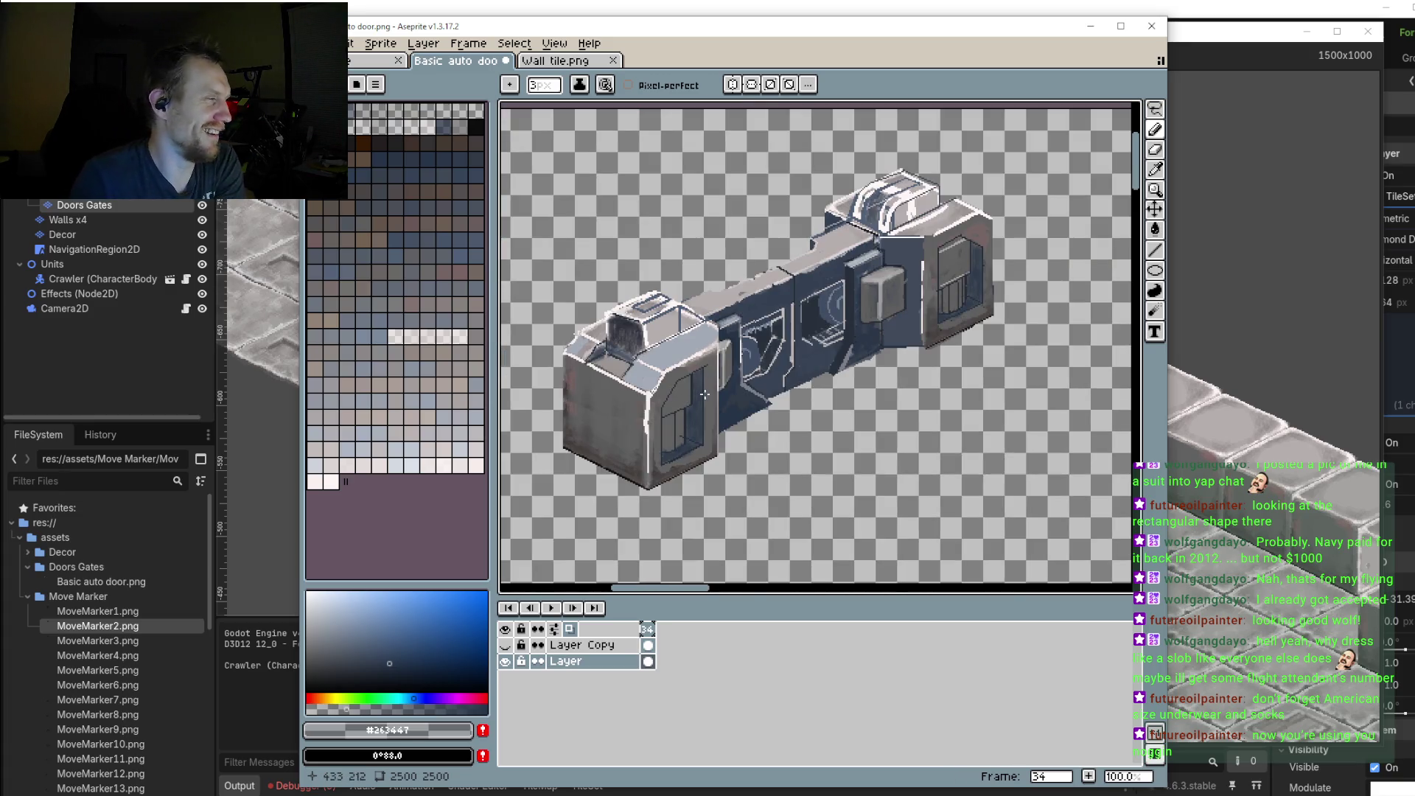
scroll(686, 397, up, 4)
scroll(715, 406, up, 1)
scroll(742, 409, up, 1)
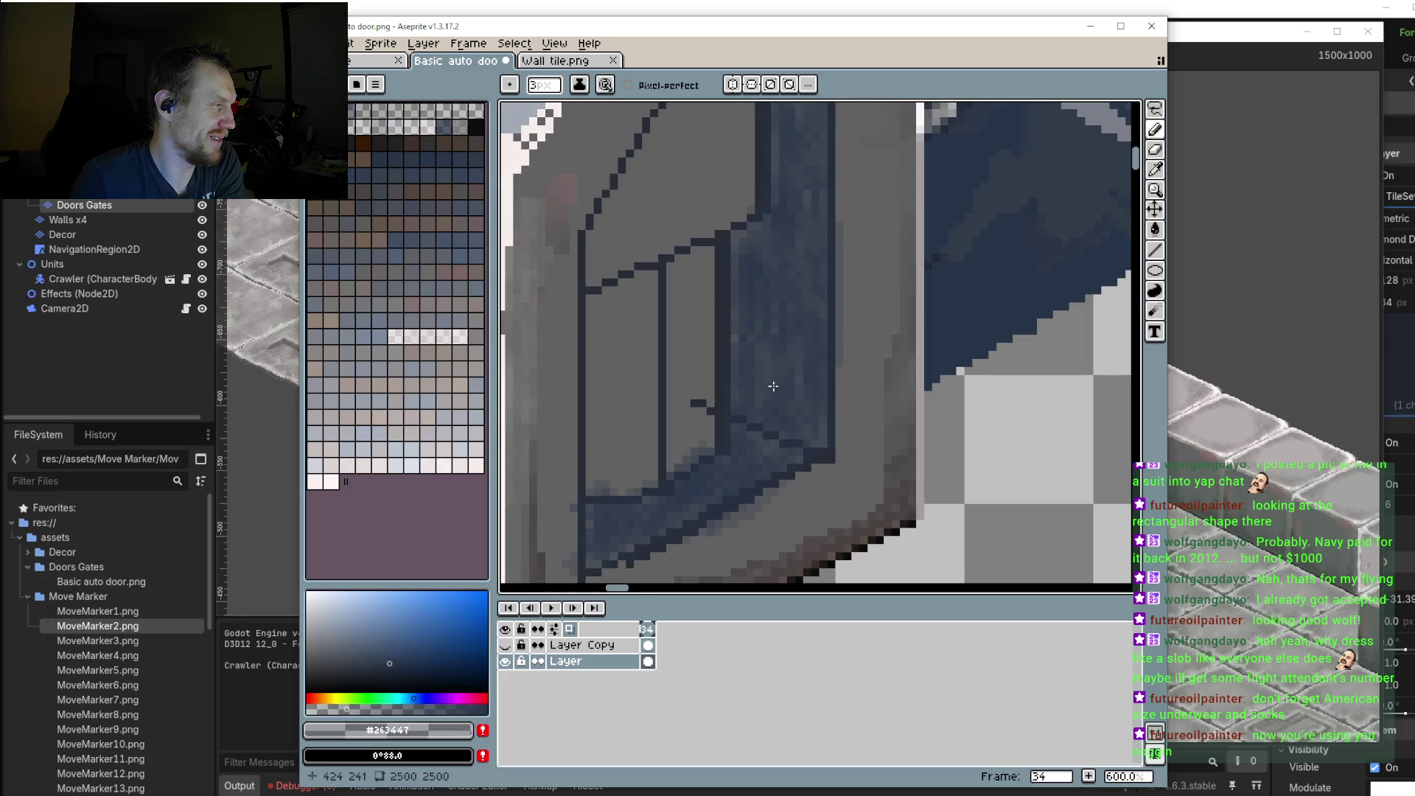
scroll(828, 428, down, 2)
scroll(781, 398, down, 2)
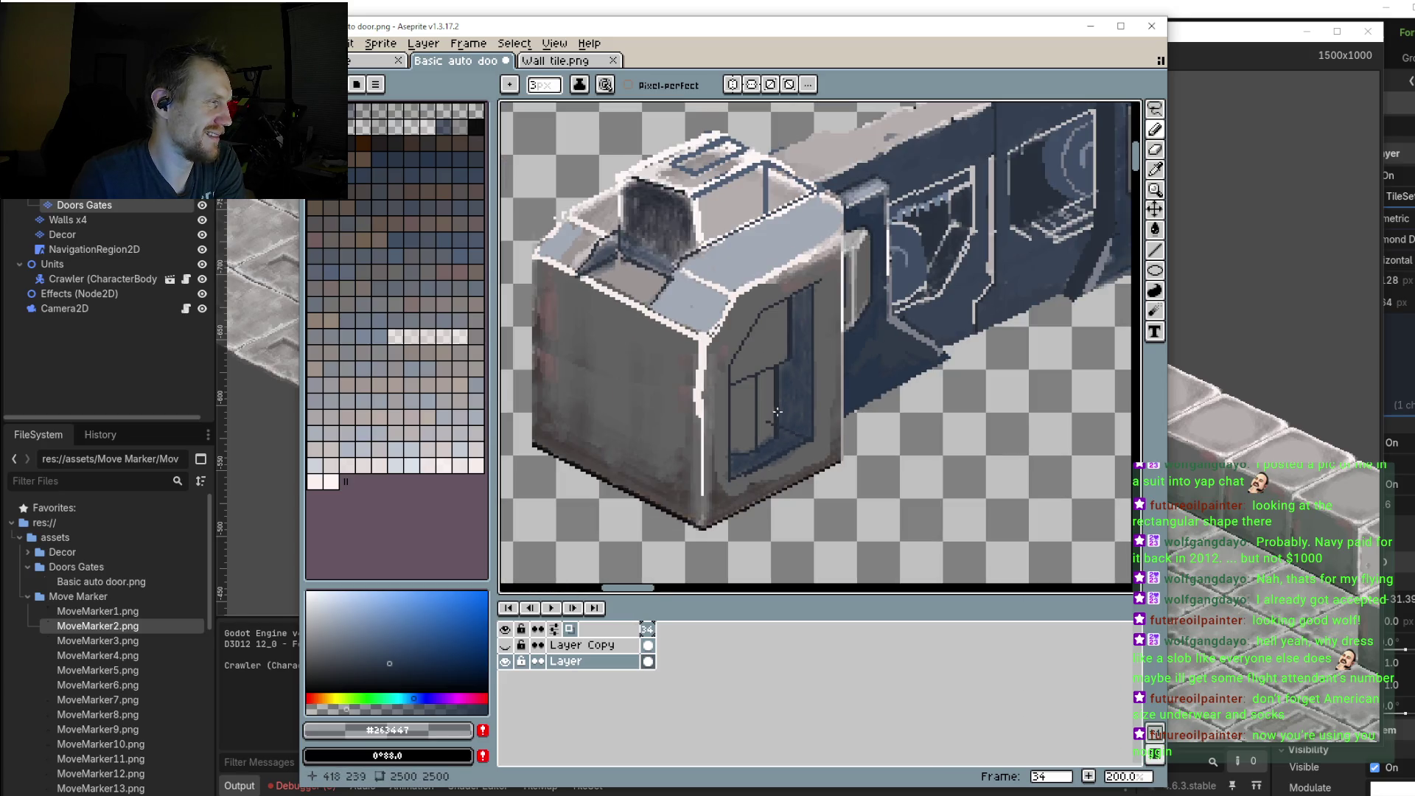
scroll(770, 369, down, 1)
scroll(811, 313, up, 1)
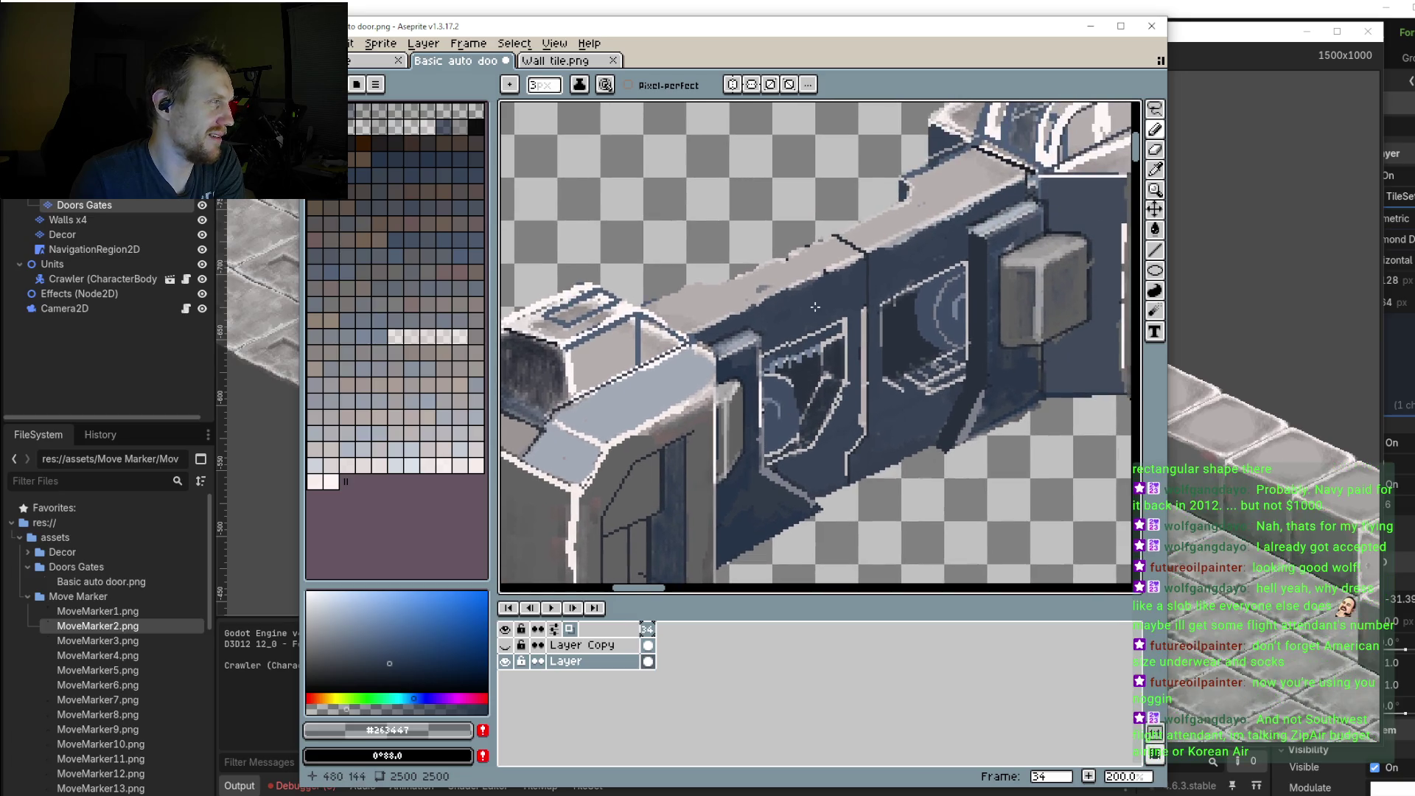
scroll(769, 295, up, 1)
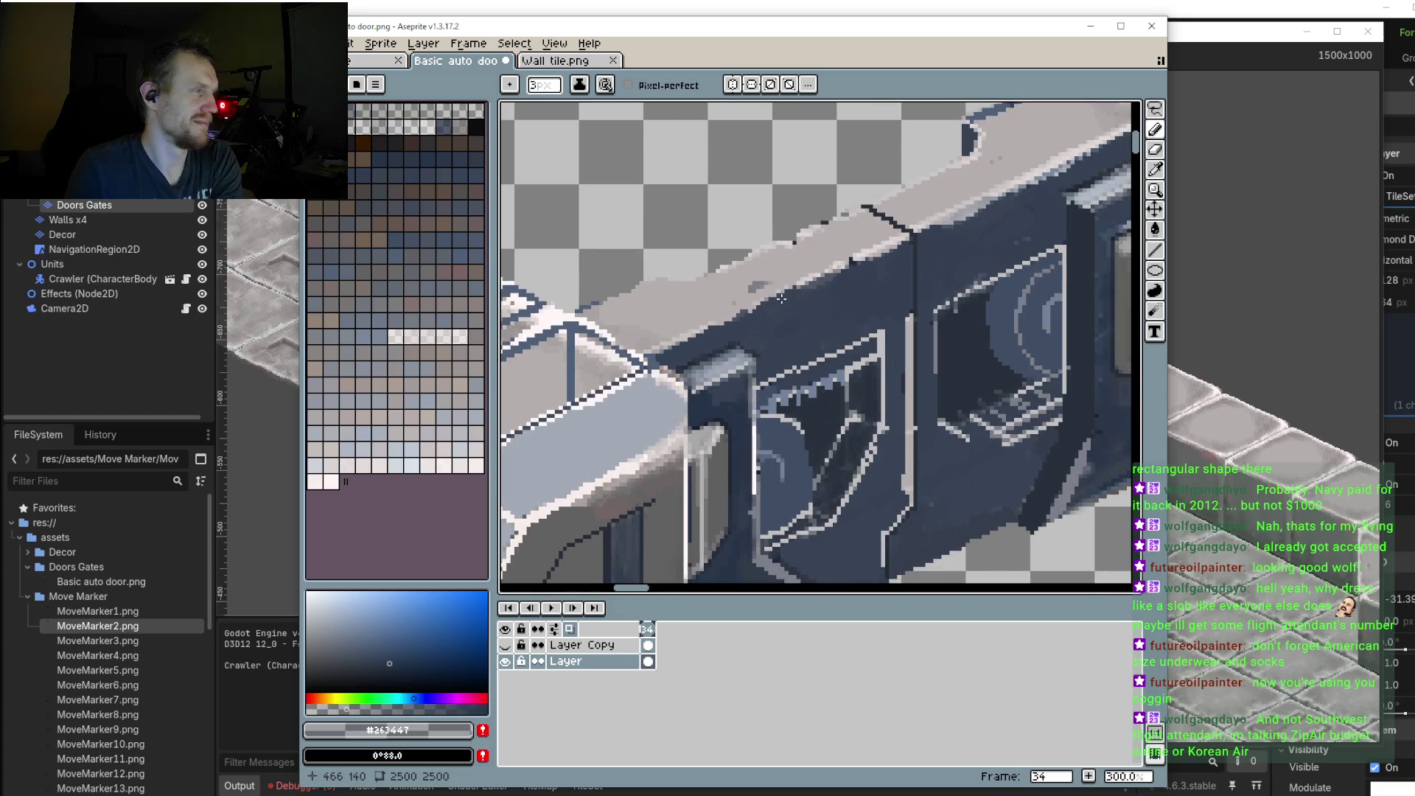
scroll(895, 269, up, 2)
scroll(895, 269, up, 2)
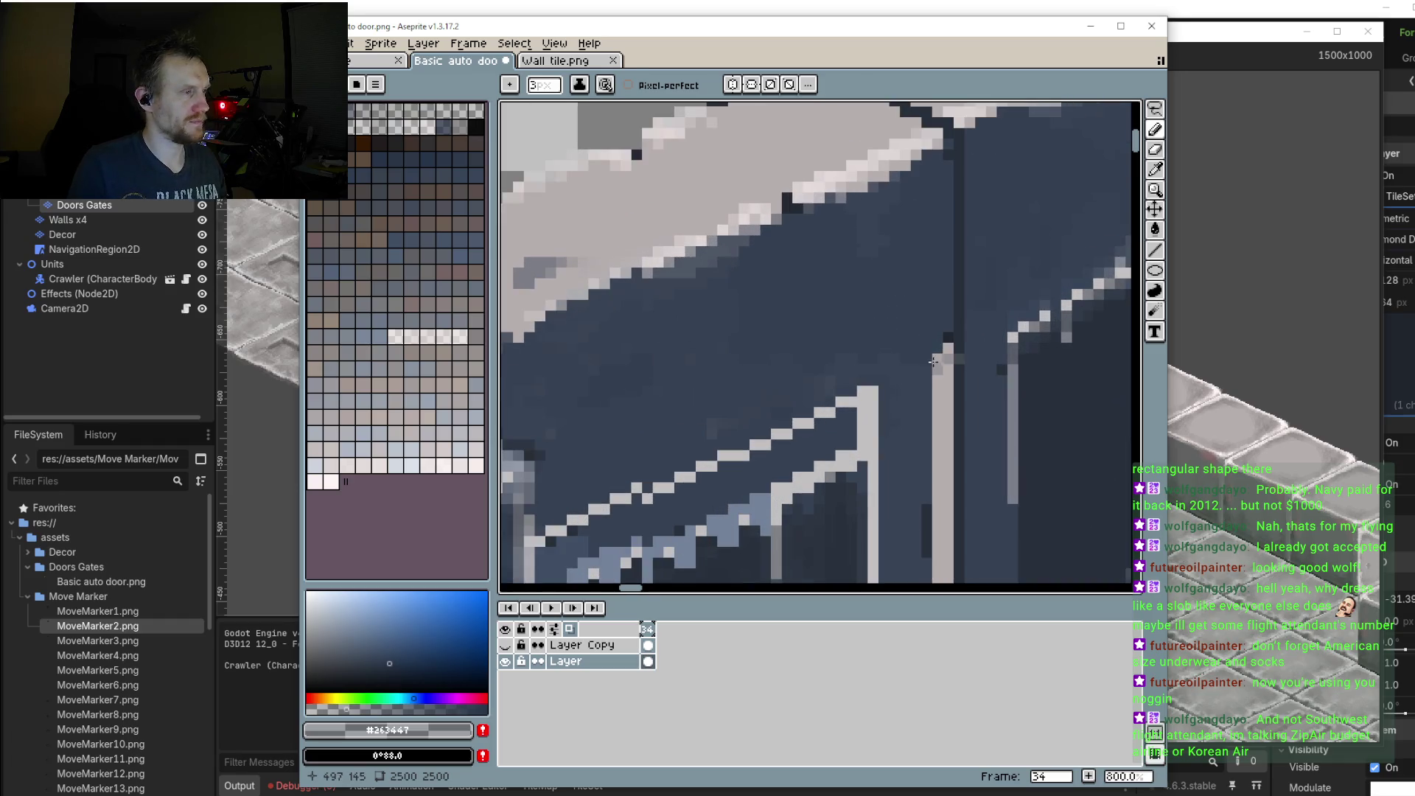
alt+click(943, 350)
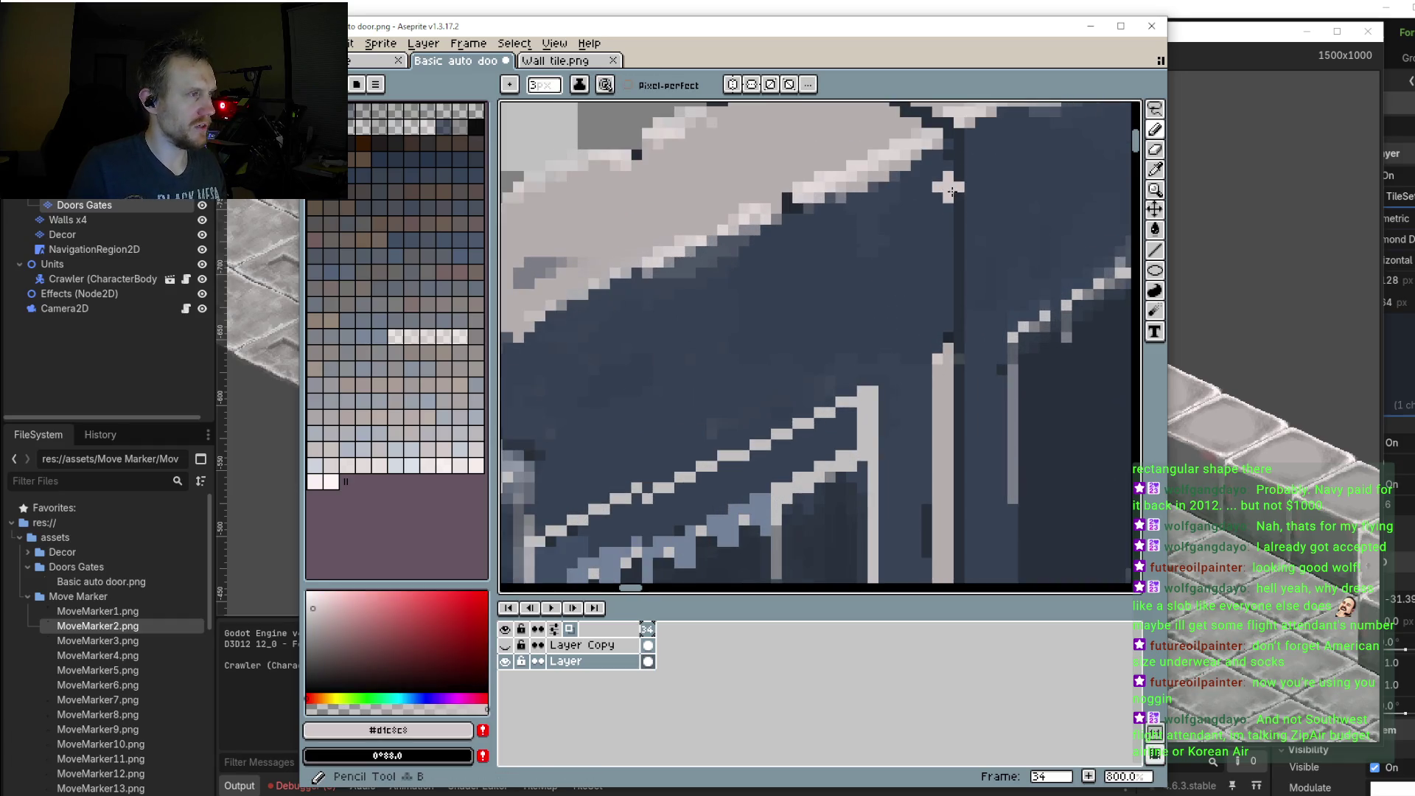
key(minus)
key(minus)
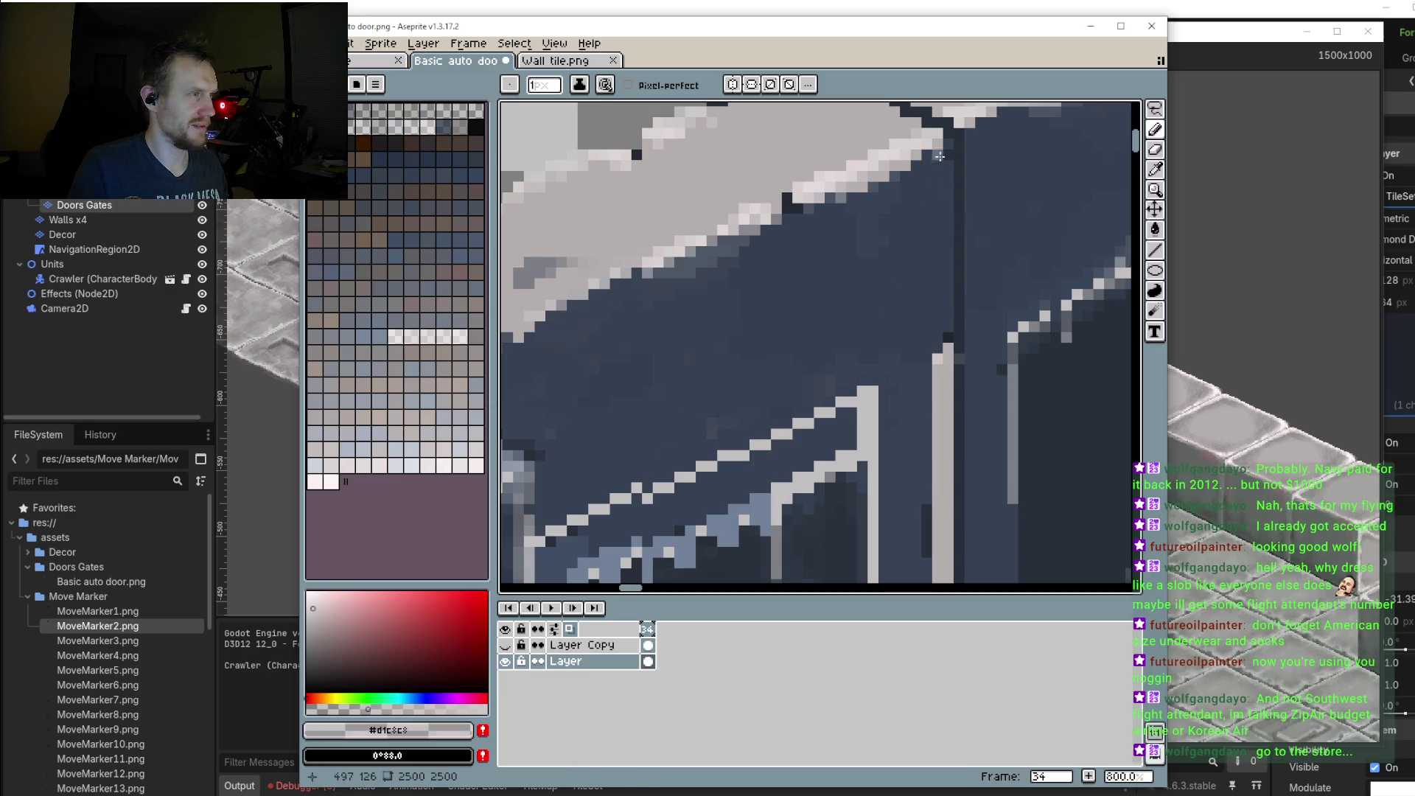
mouse_move(946, 164)
mouse_down()
mouse_move(946, 202)
mouse_move(935, 154)
mouse_move(945, 284)
mouse_up()
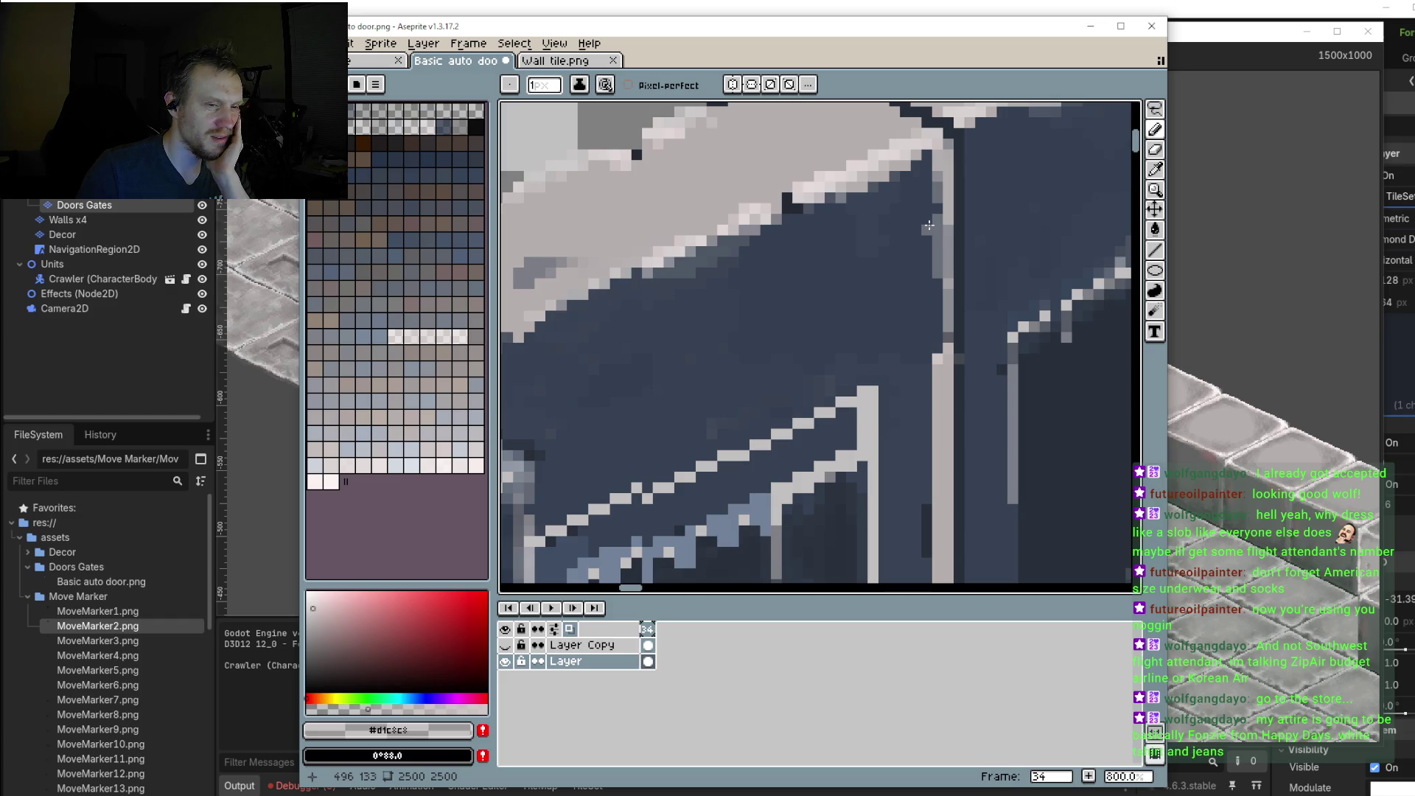
Step: Extend the pale highlight line further down the door's front corner seam
scroll(831, 225, down, 2)
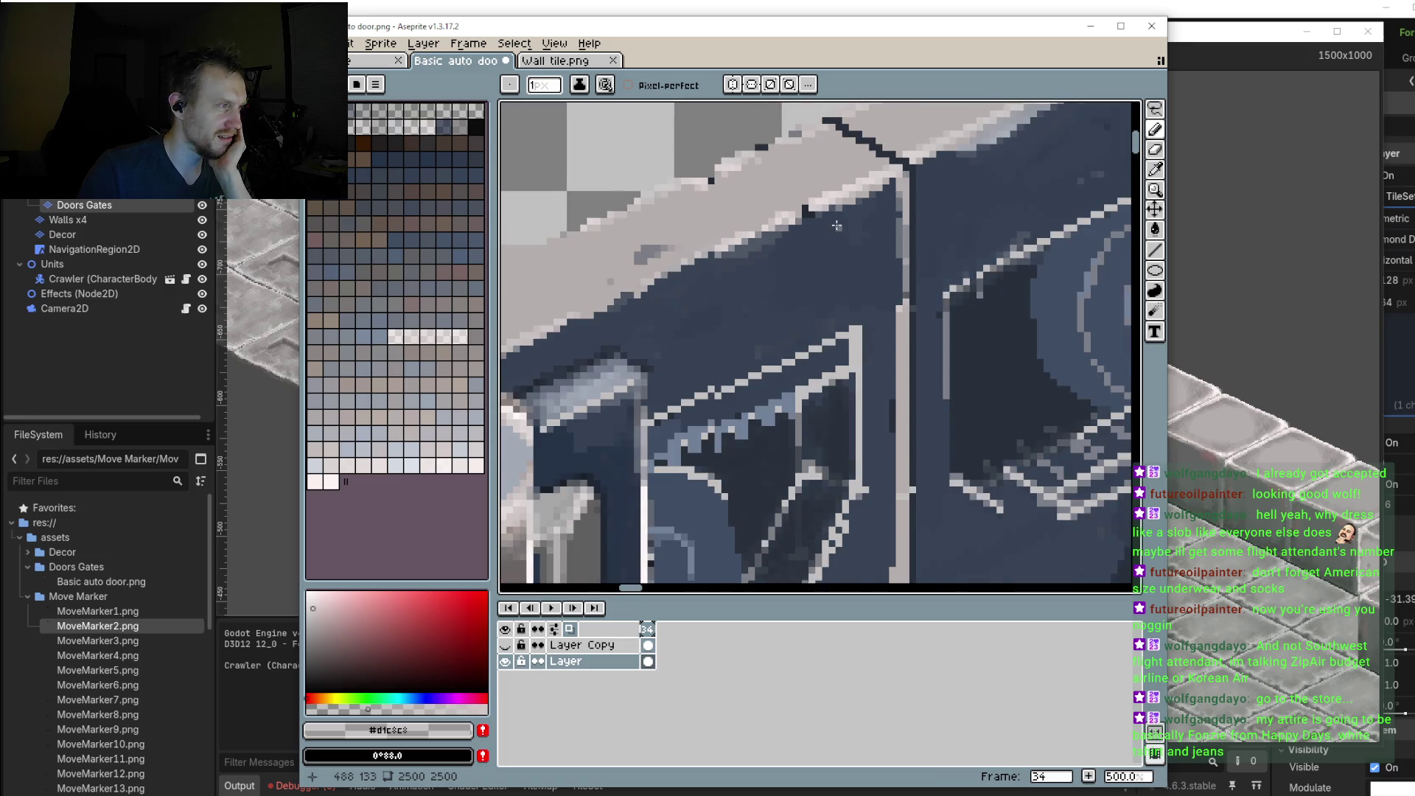
scroll(837, 225, up, 1)
scroll(825, 316, up, 1)
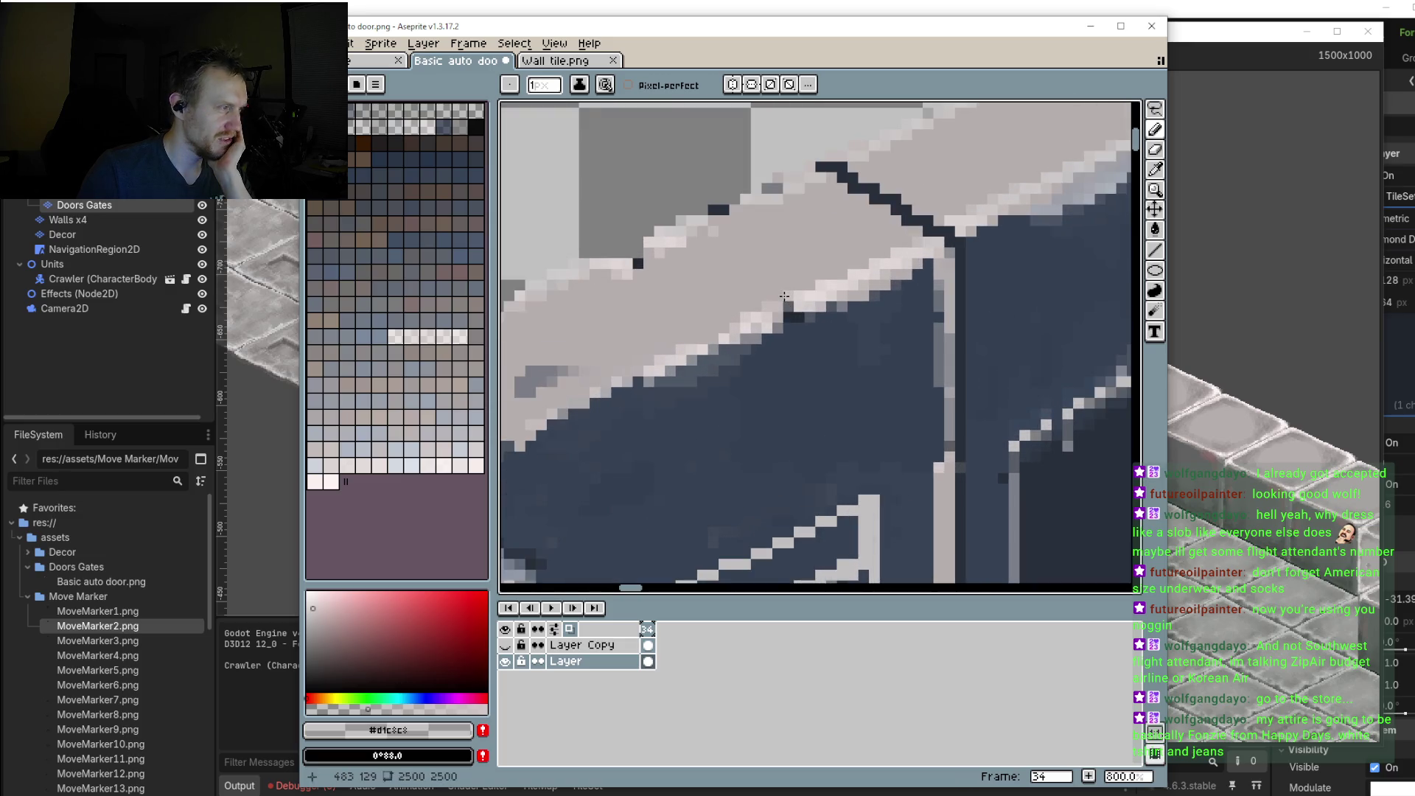
scroll(784, 296, down, 2)
drag(654, 288, 613, 328)
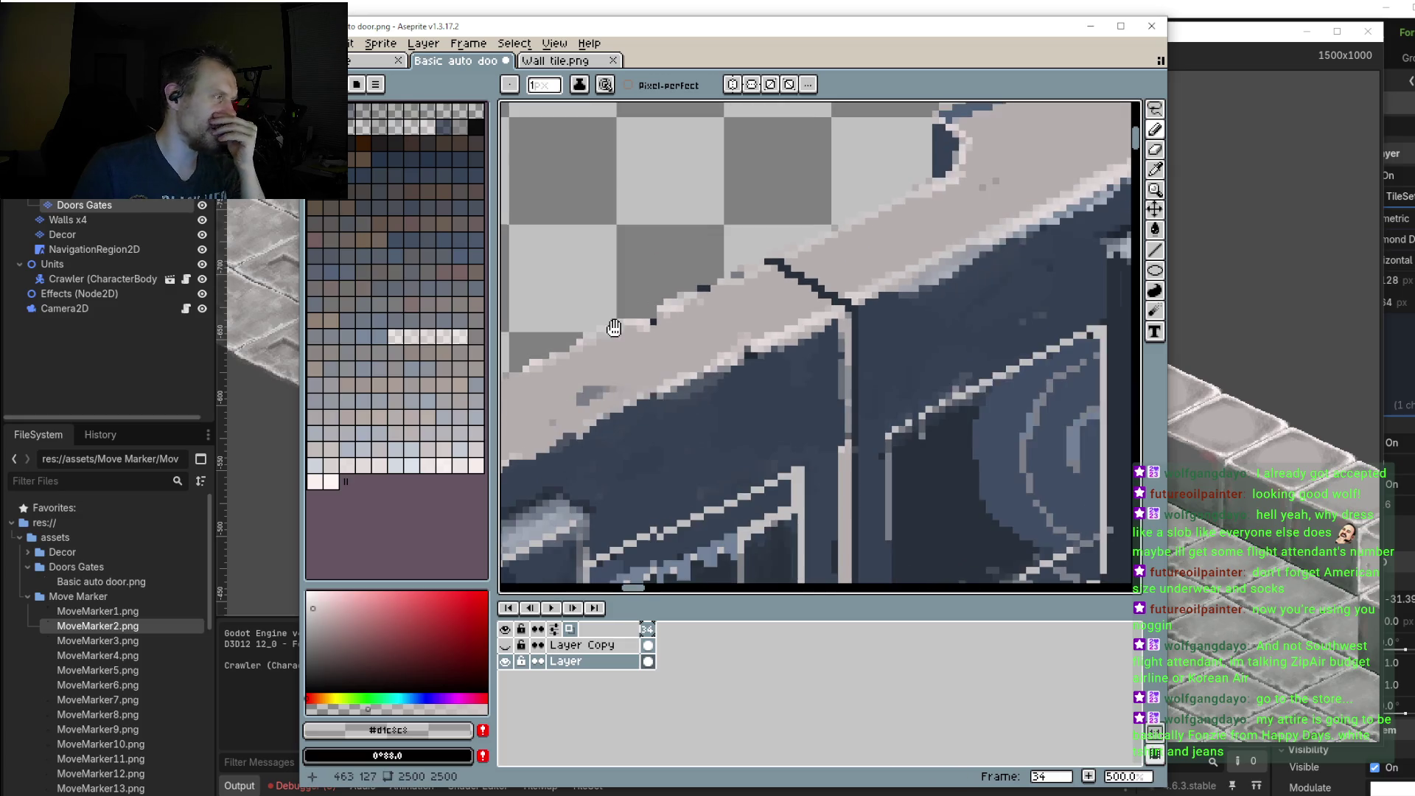
scroll(782, 284, up, 2)
scroll(787, 280, up, 2)
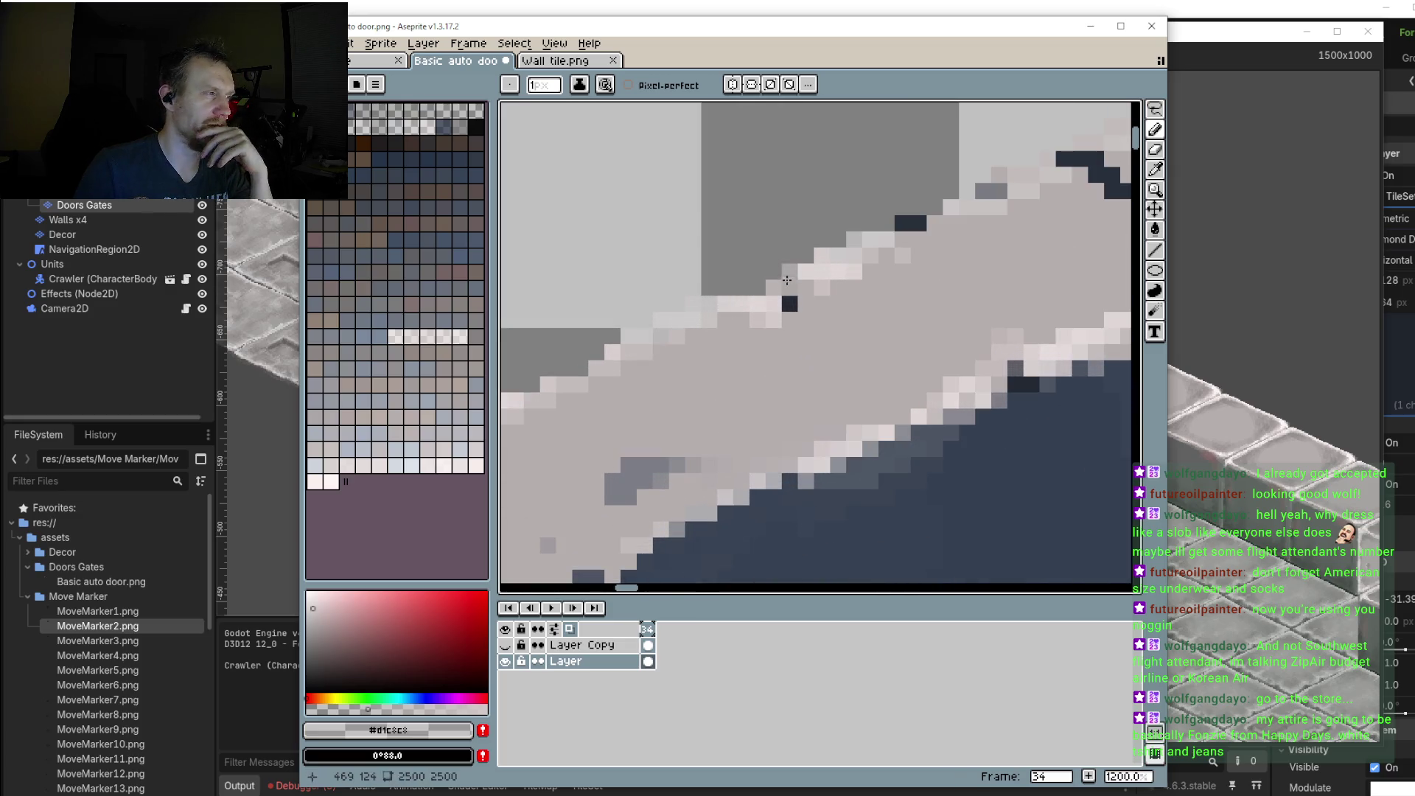
scroll(787, 288, down, 2)
scroll(830, 321, down, 3)
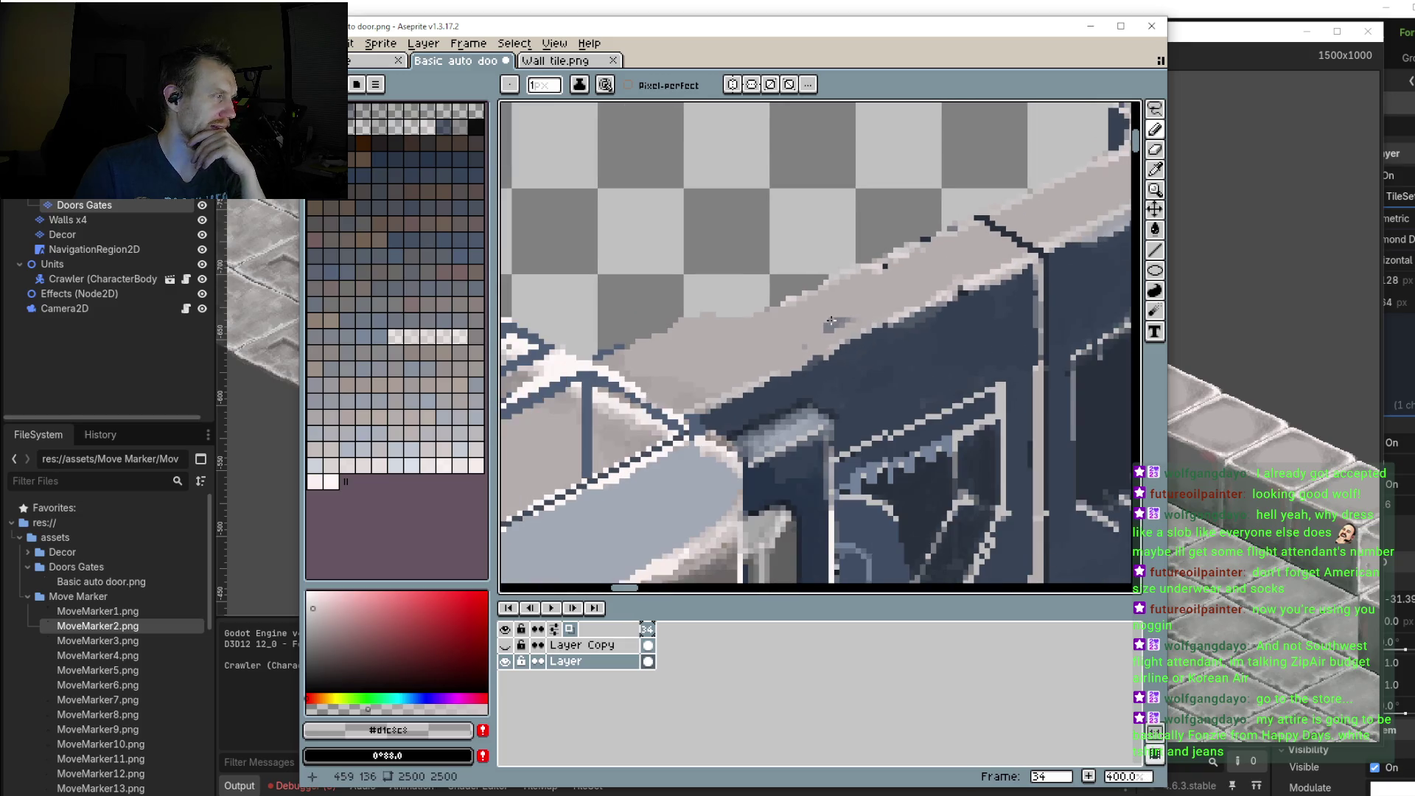
scroll(1004, 265, up, 2)
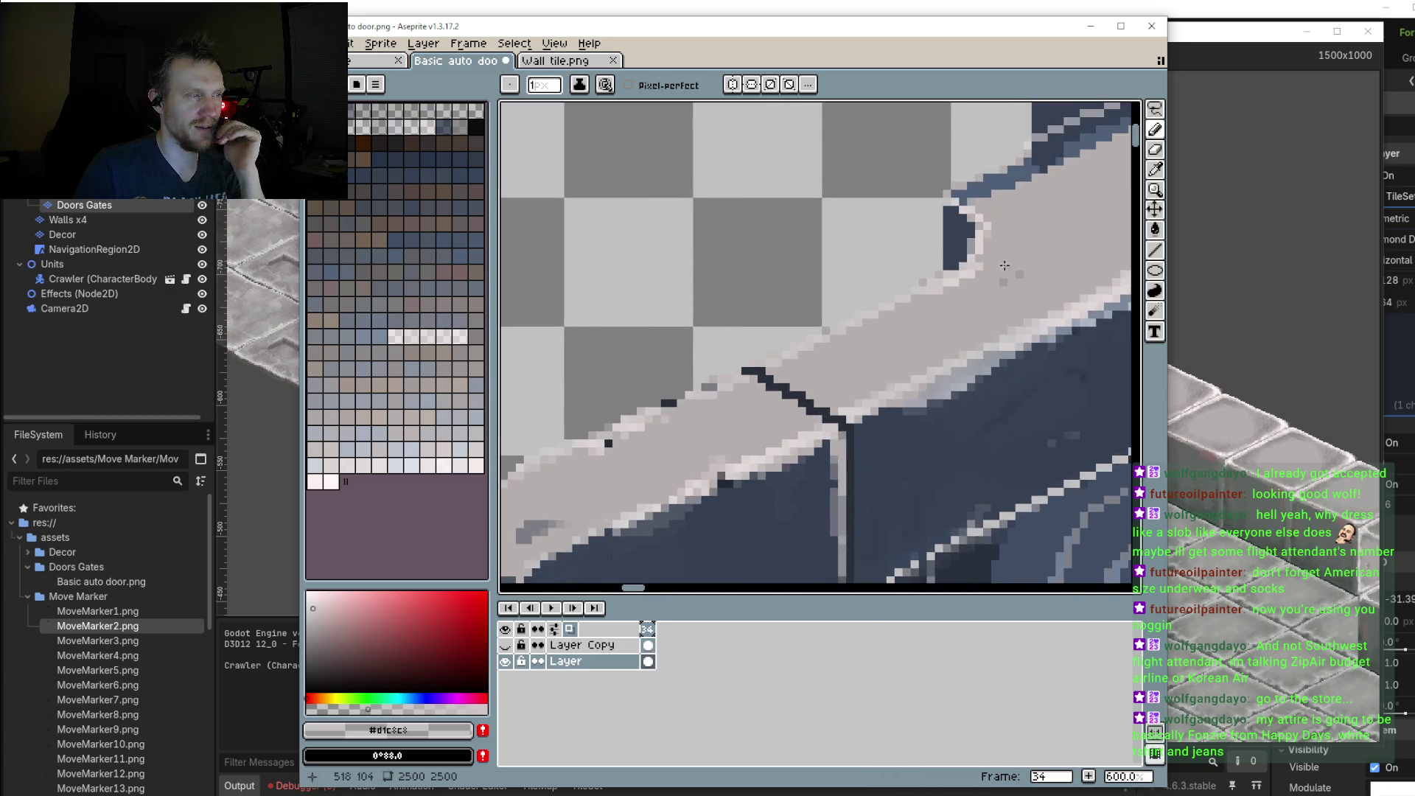
scroll(1003, 265, up, 1)
scroll(980, 280, up, 2)
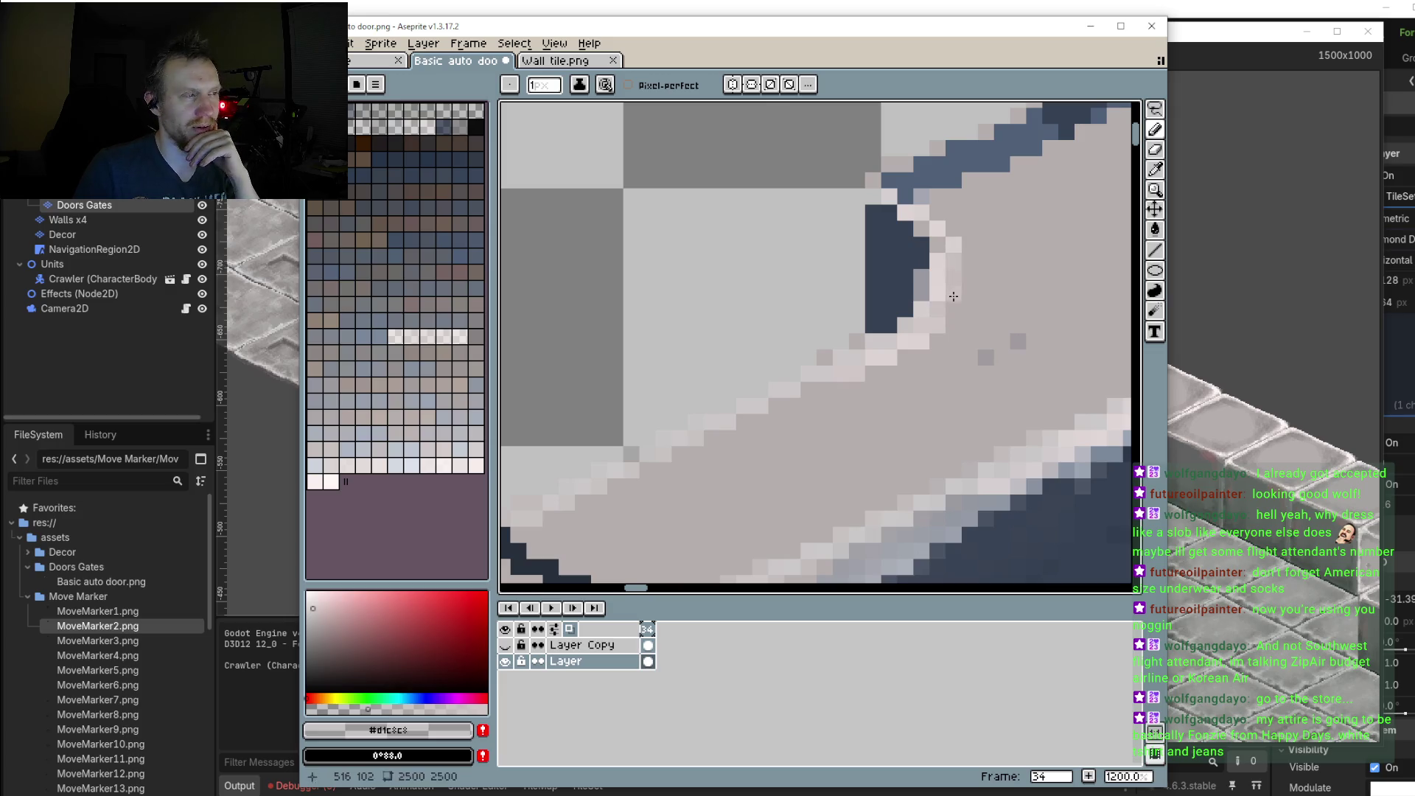
scroll(867, 336, down, 3)
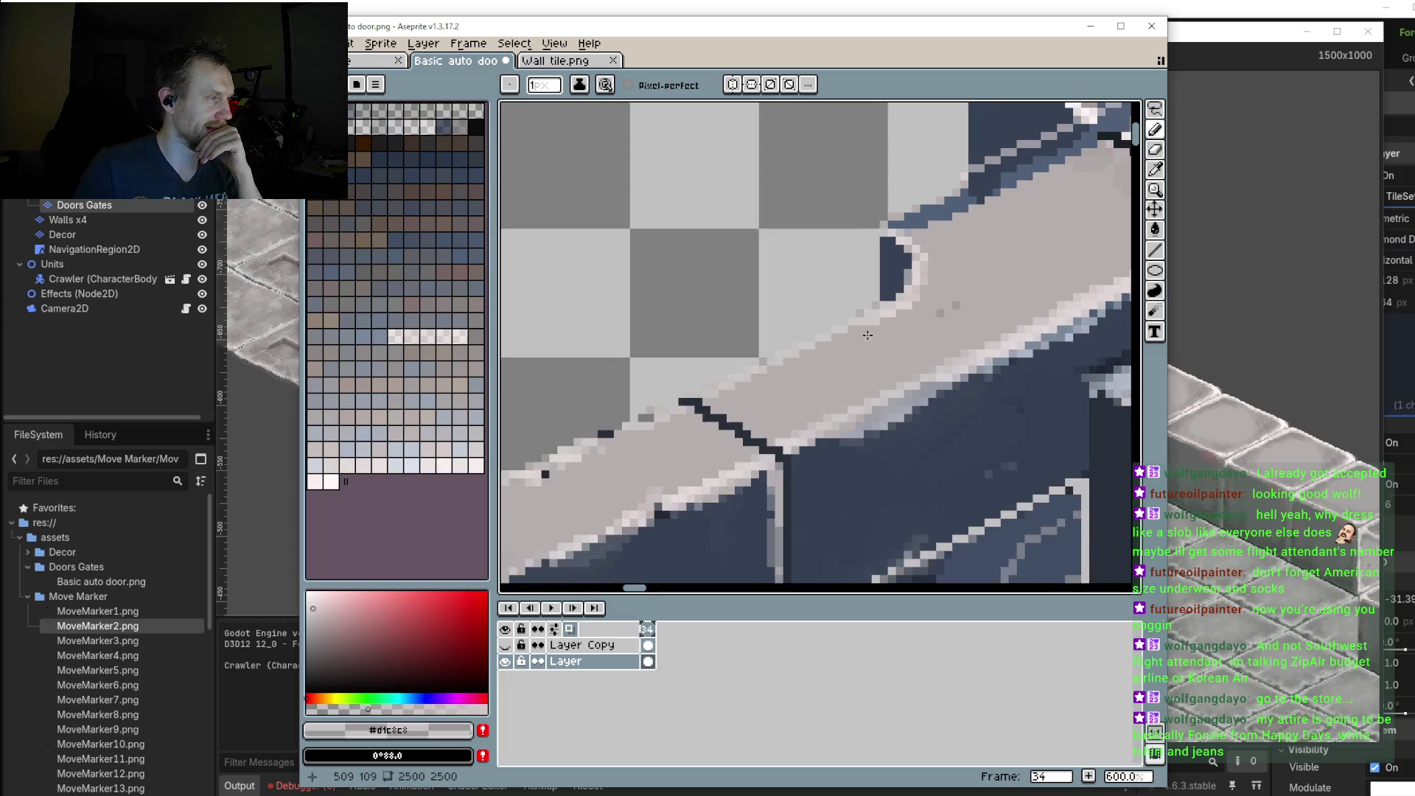
scroll(867, 336, up, 1)
mouse_move(594, 401)
mouse_down()
mouse_move(826, 362)
mouse_move(878, 401)
mouse_up()
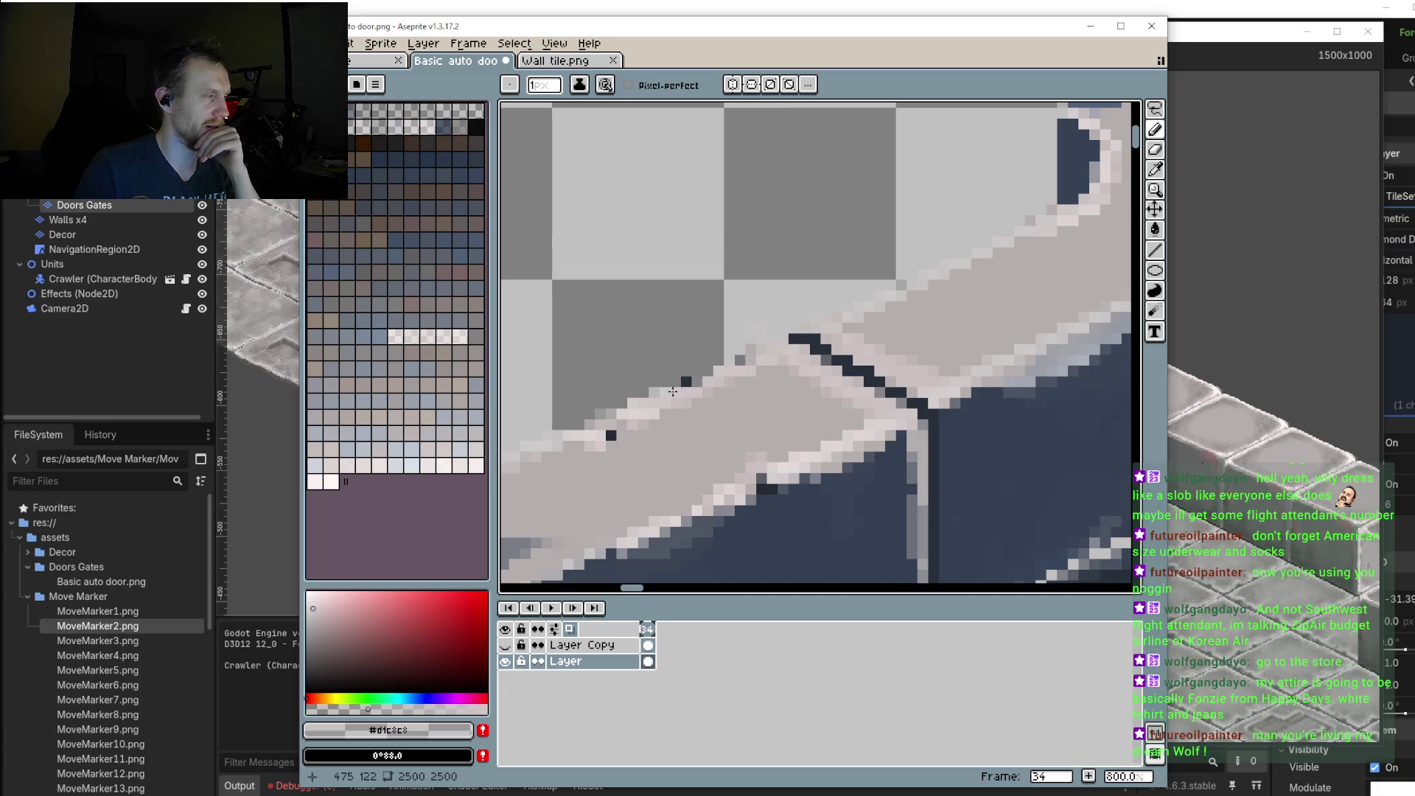
scroll(745, 357, down, 2)
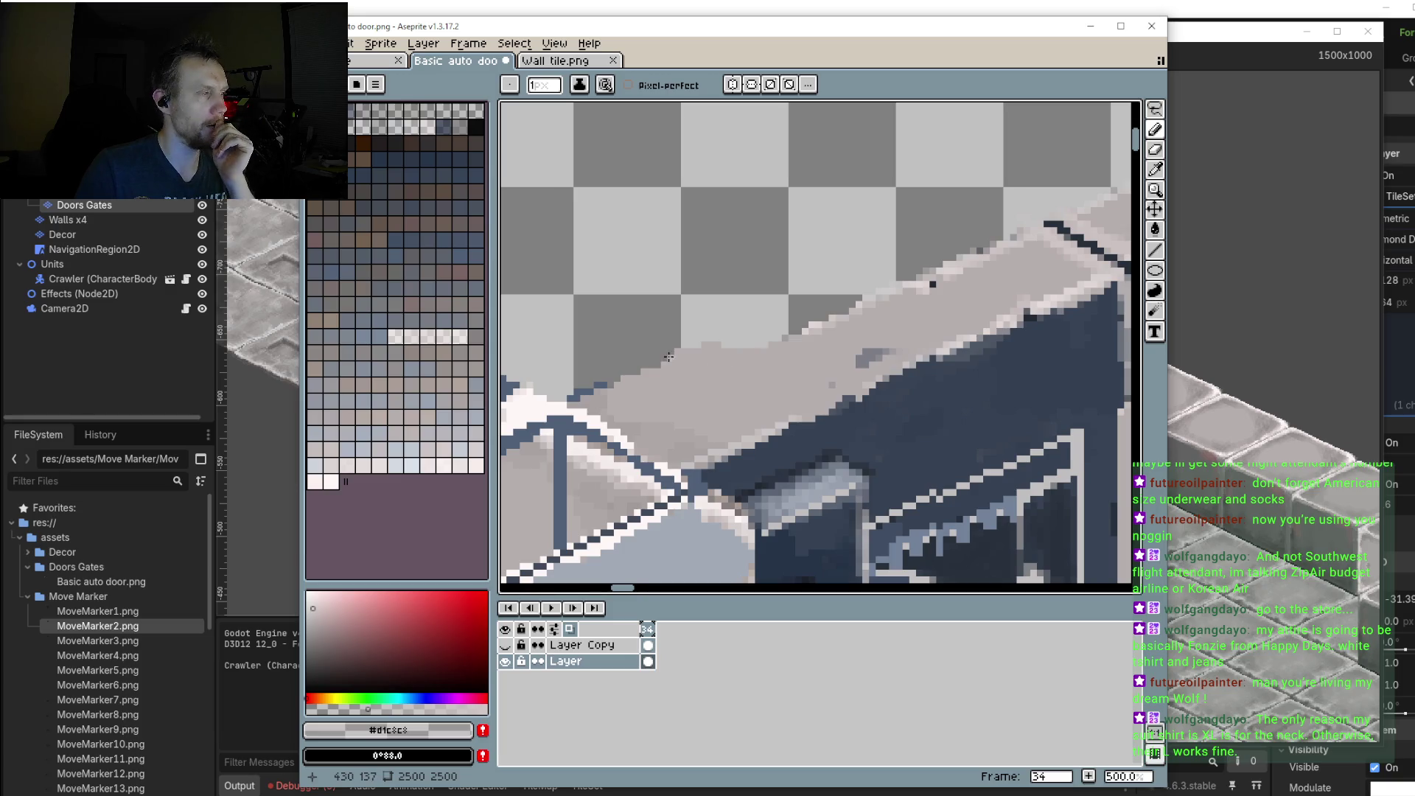
scroll(669, 357, down, 2)
scroll(669, 357, down, 1)
scroll(669, 357, down, 1)
scroll(823, 341, down, 1)
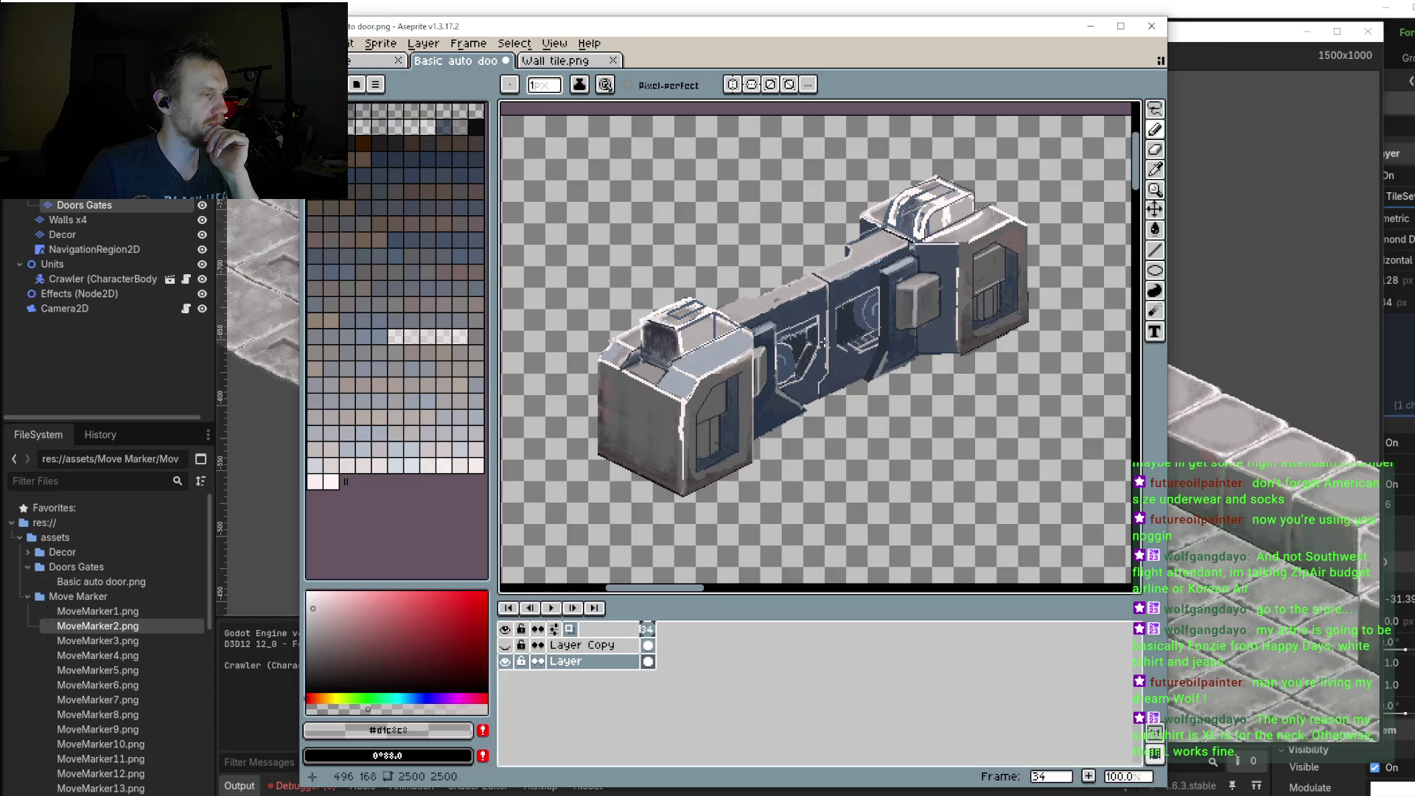
scroll(822, 314, up, 3)
scroll(852, 238, up, 3)
scroll(829, 221, down, 1)
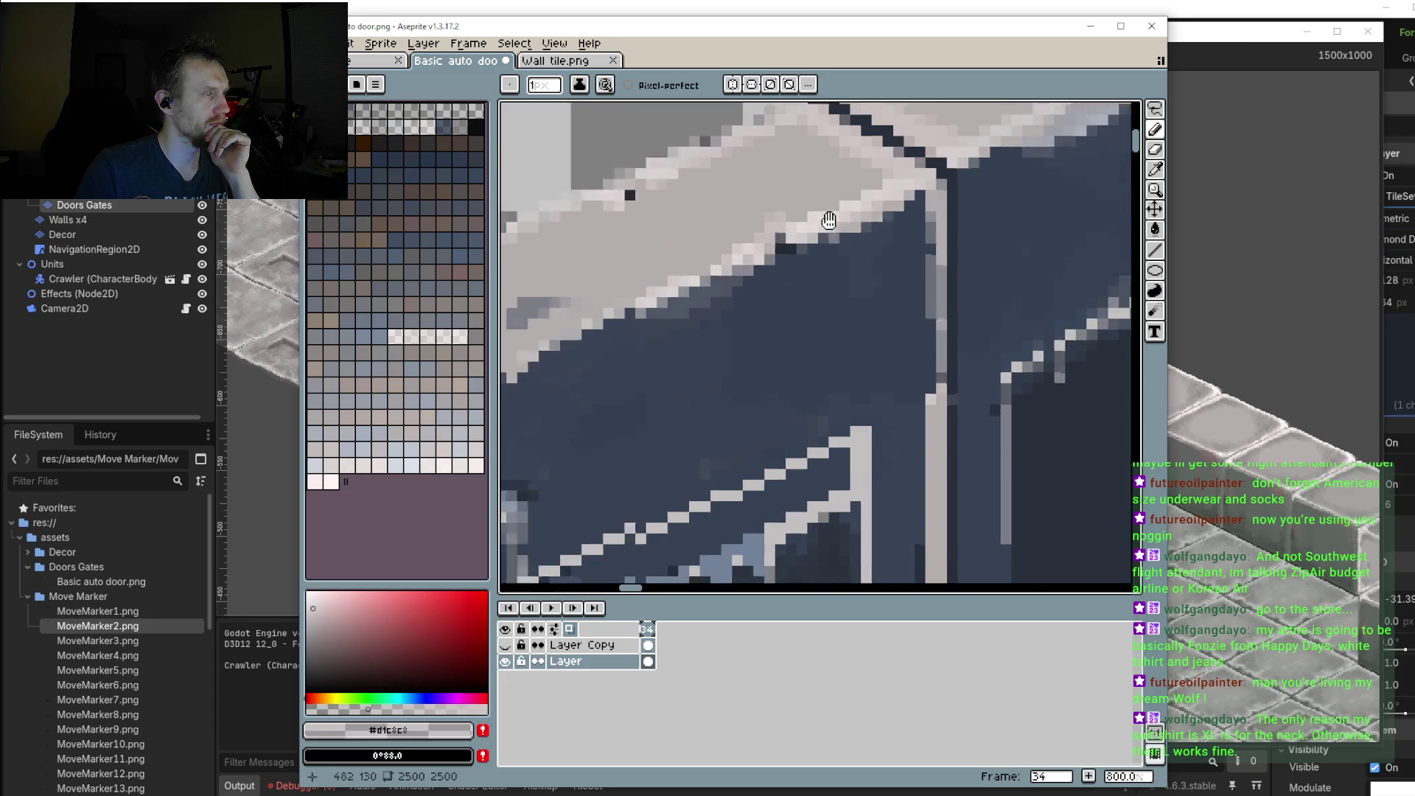
scroll(829, 221, left, 3)
drag(590, 331, 803, 240)
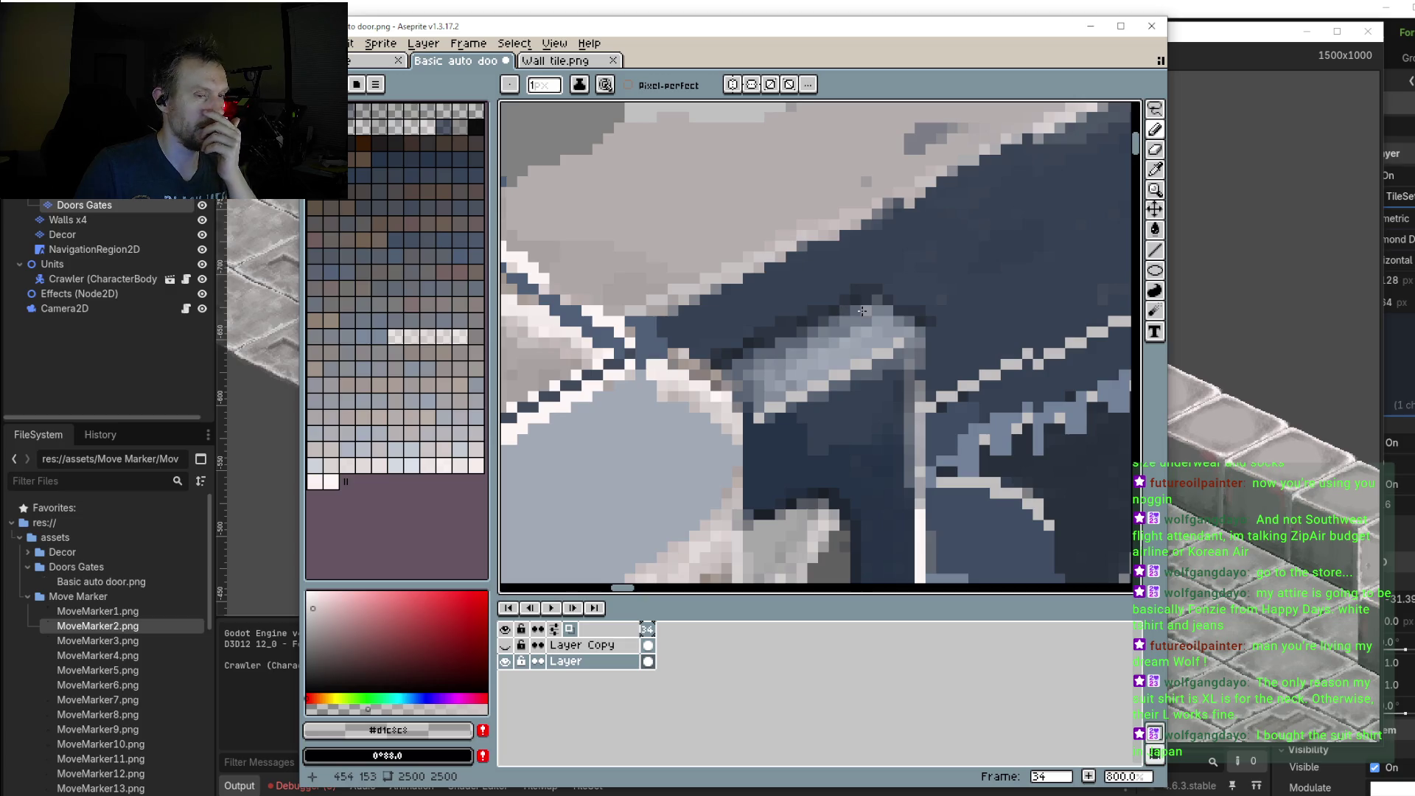
drag(920, 340, 850, 370)
scroll(850, 370, down, 3)
scroll(930, 247, up, 1)
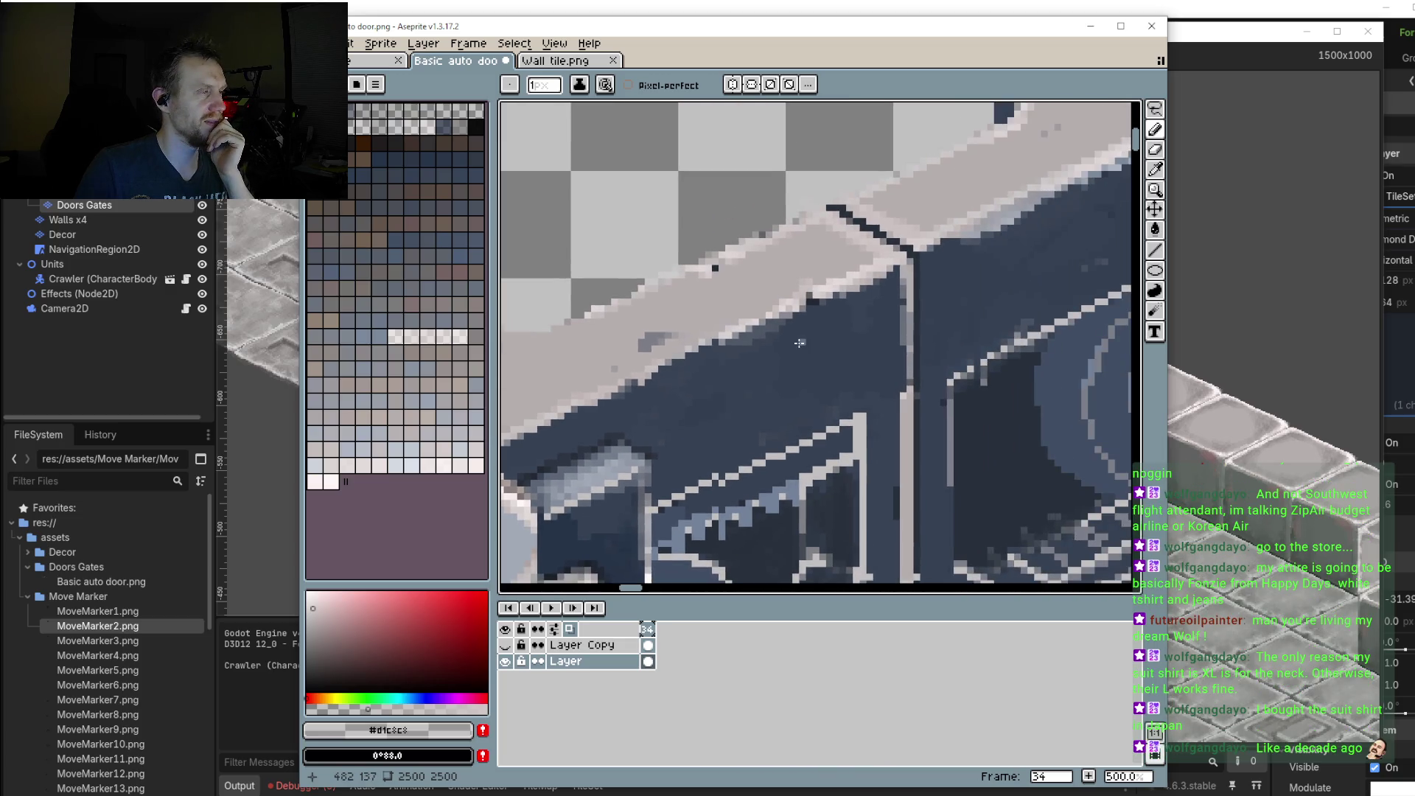
scroll(928, 248, up, 1)
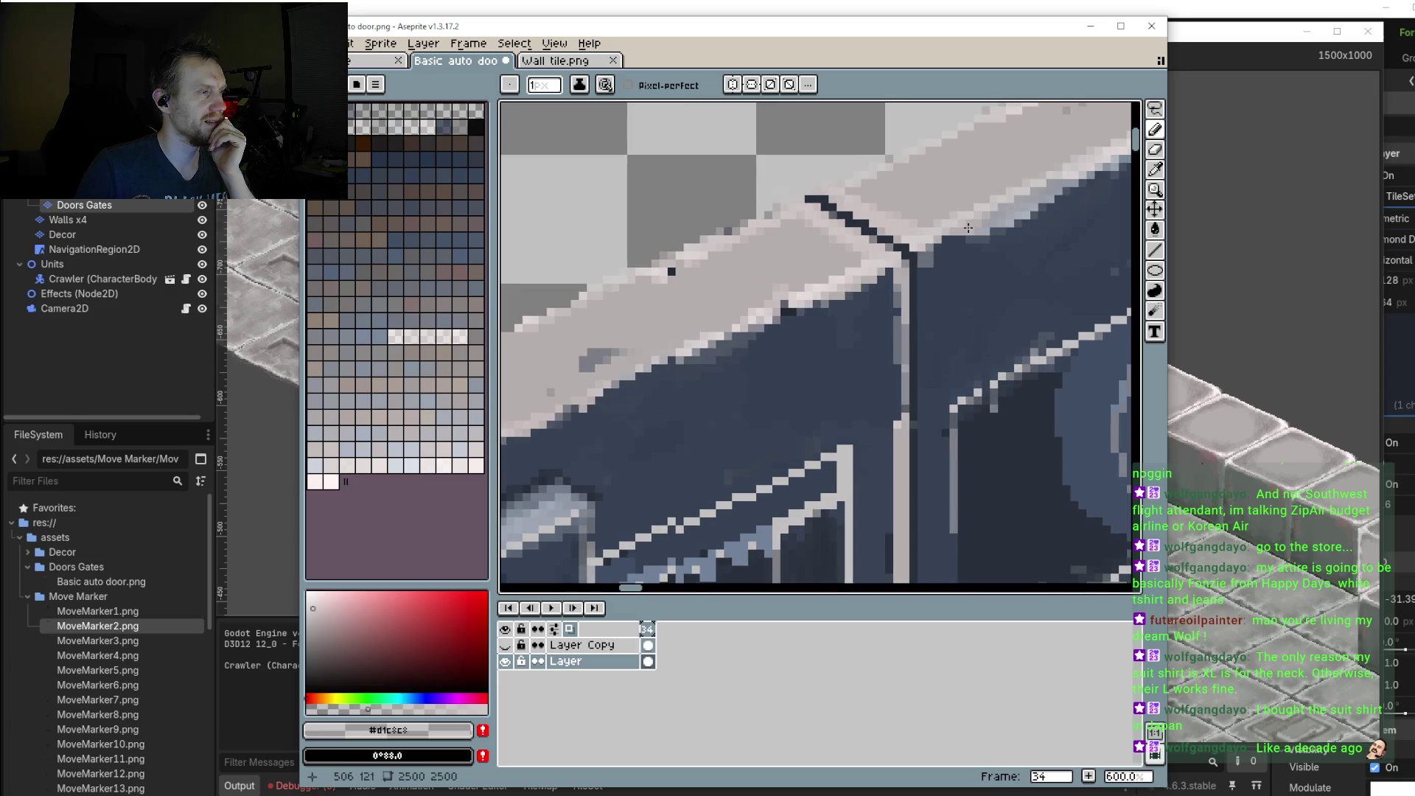
drag(923, 249, 922, 323)
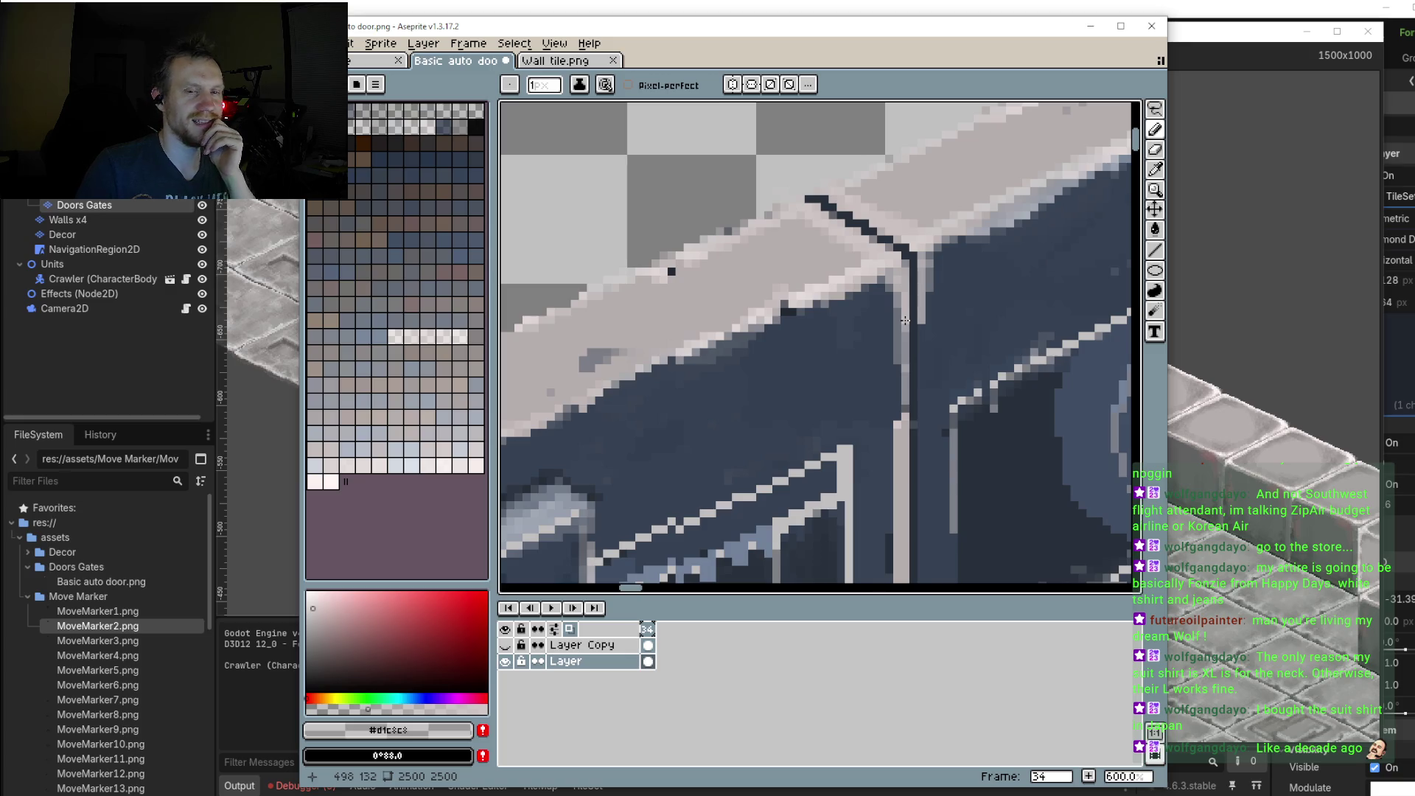
scroll(846, 322, down, 4)
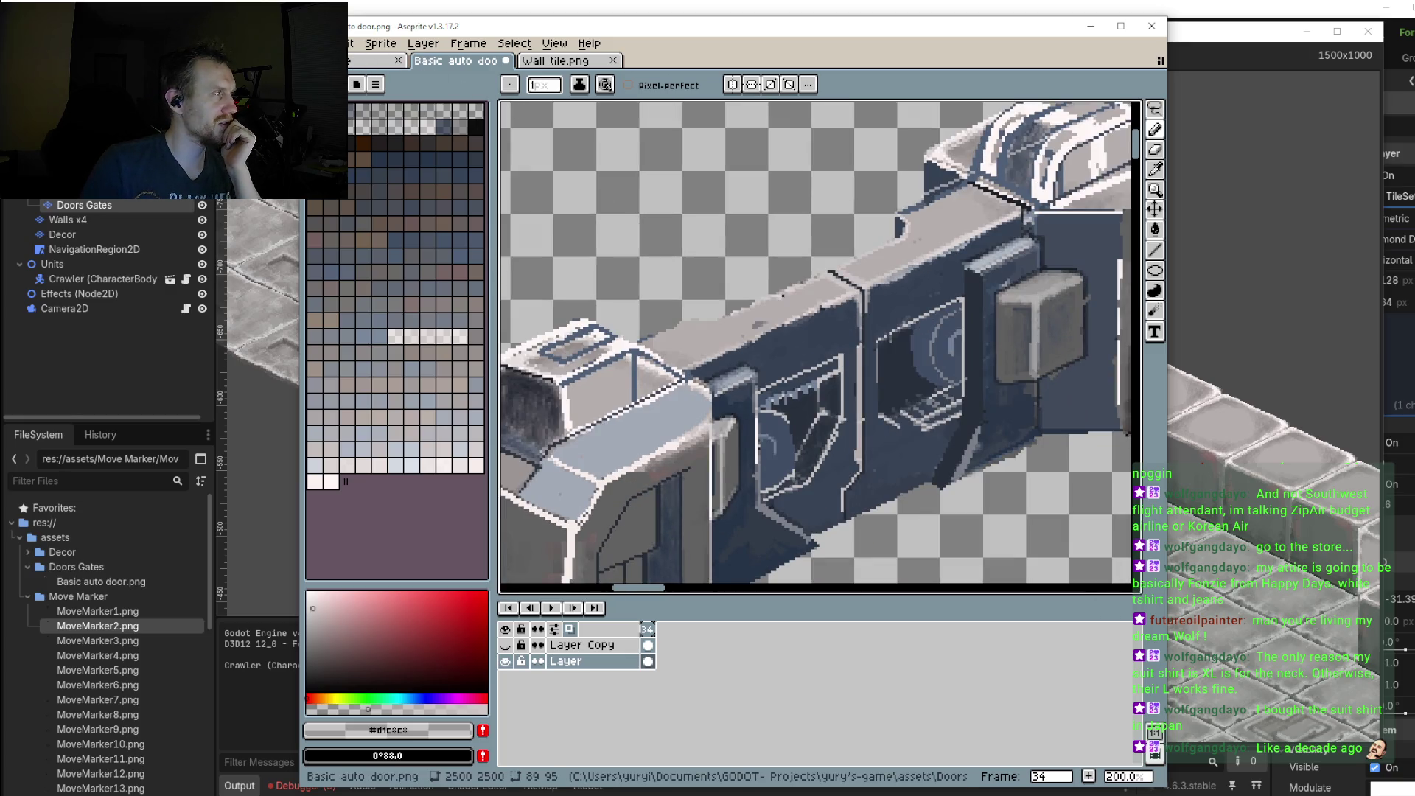
Step: Try saving the door sprite as PNG, declining the multi-layer warning both times
click(313, 43)
click(324, 111)
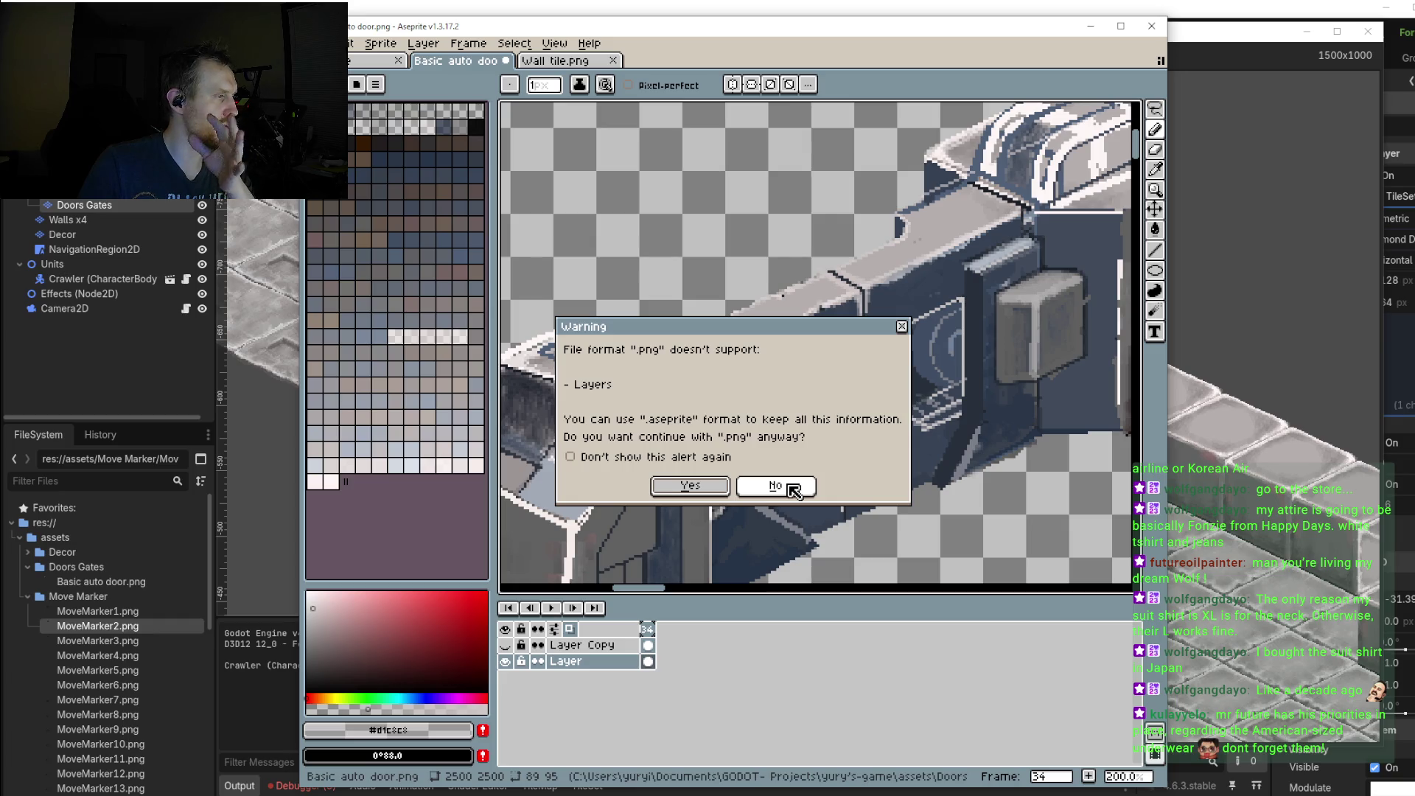
click(901, 327)
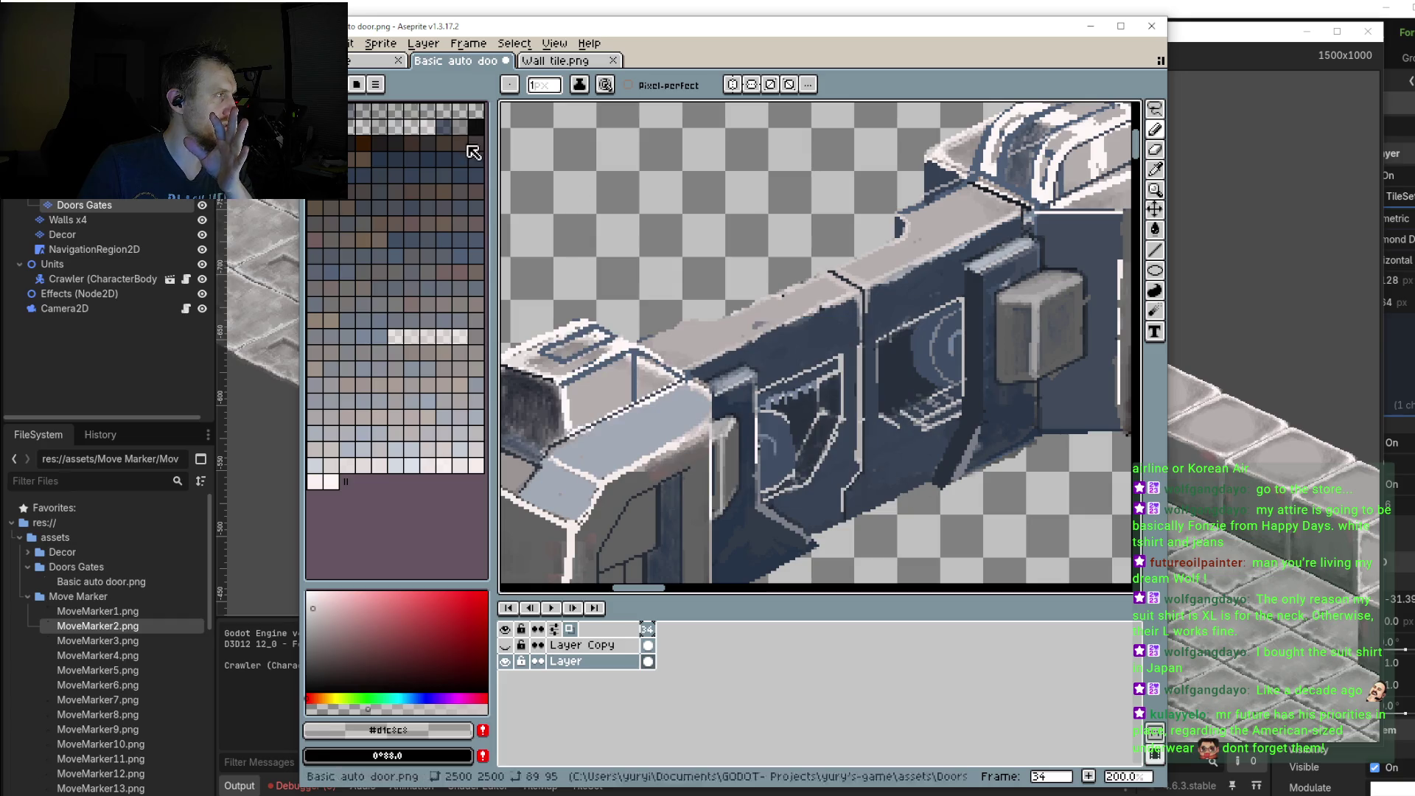
click(316, 43)
click(354, 124)
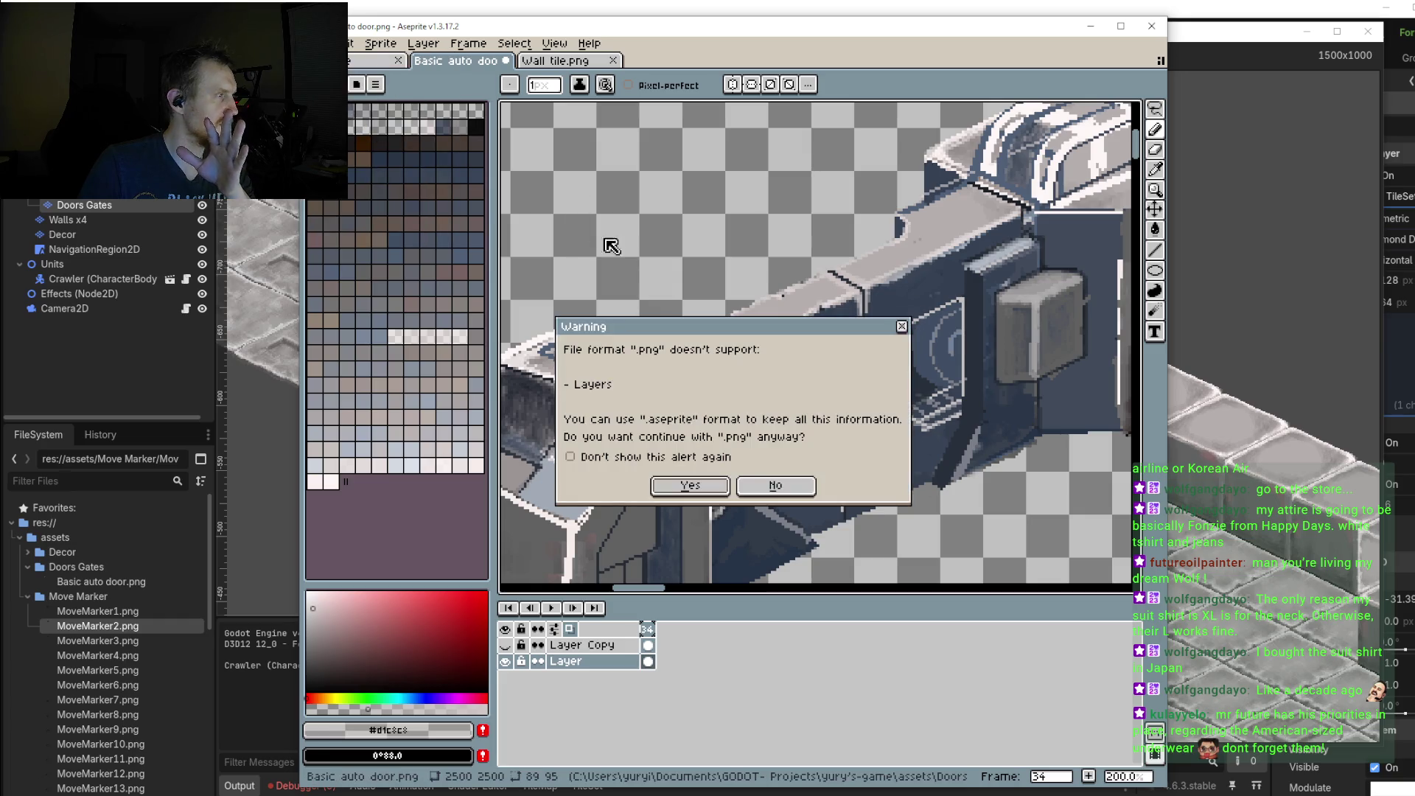
click(791, 488)
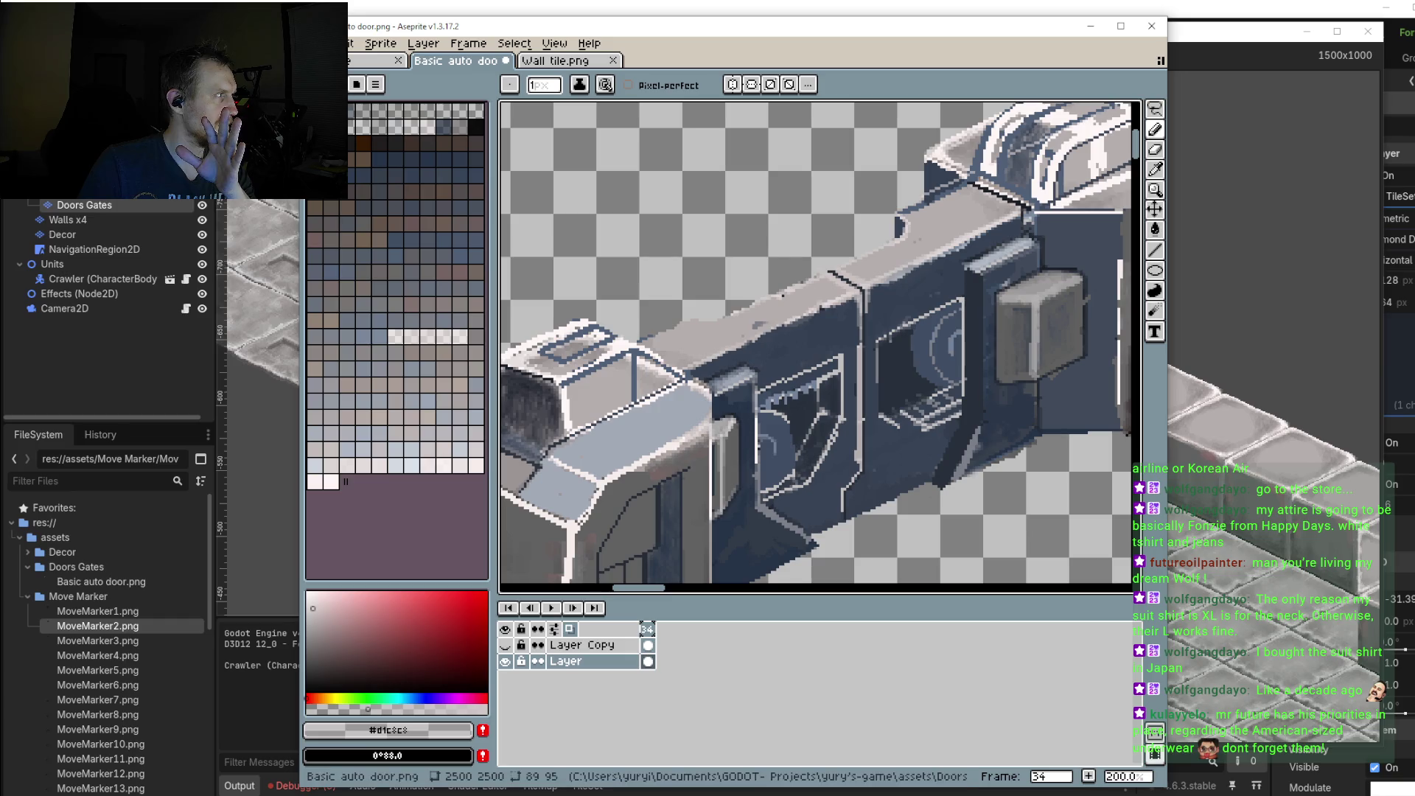
Step: Target Basic auto door.png and confirm replacing it, then cancel the PNG export to fix layers
click(317, 43)
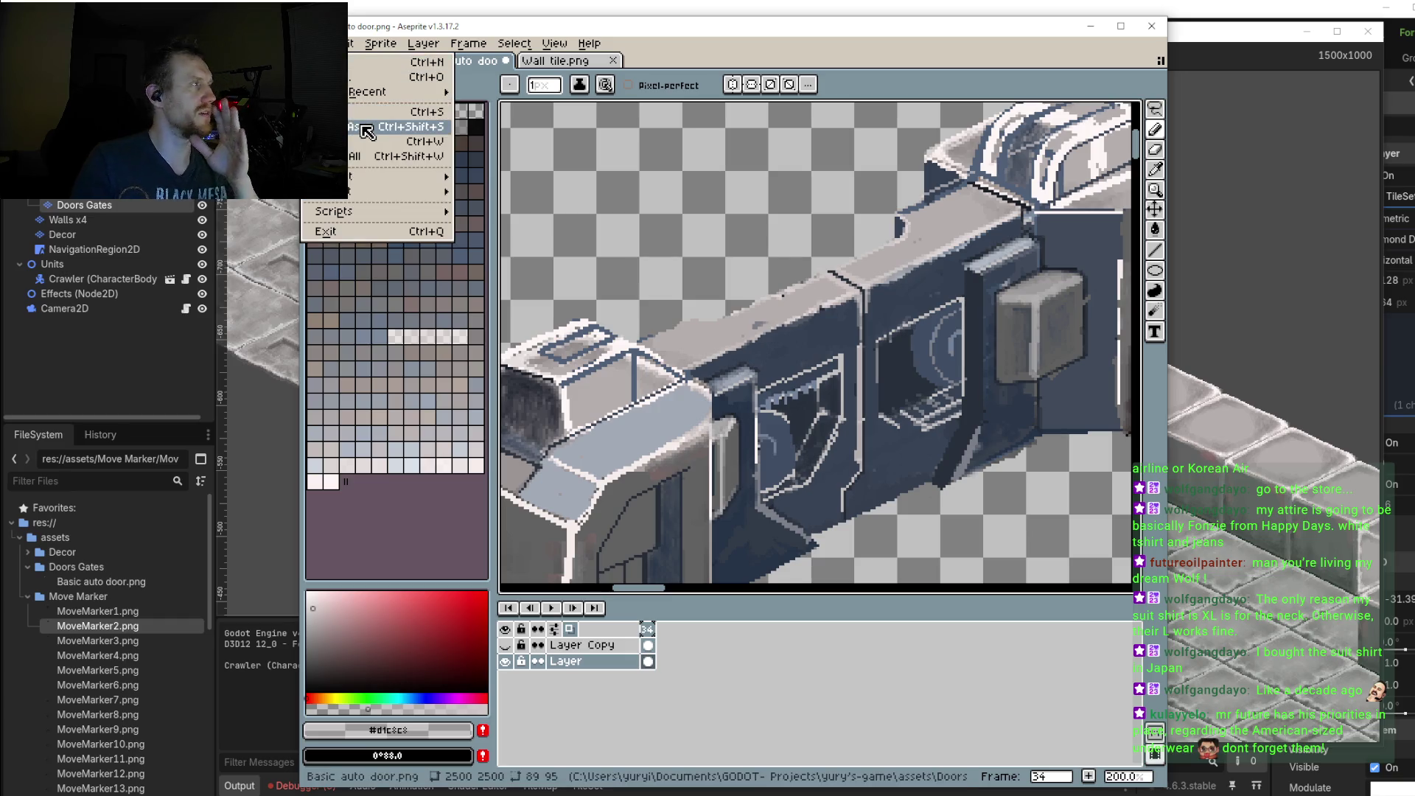
click(366, 133)
click(486, 144)
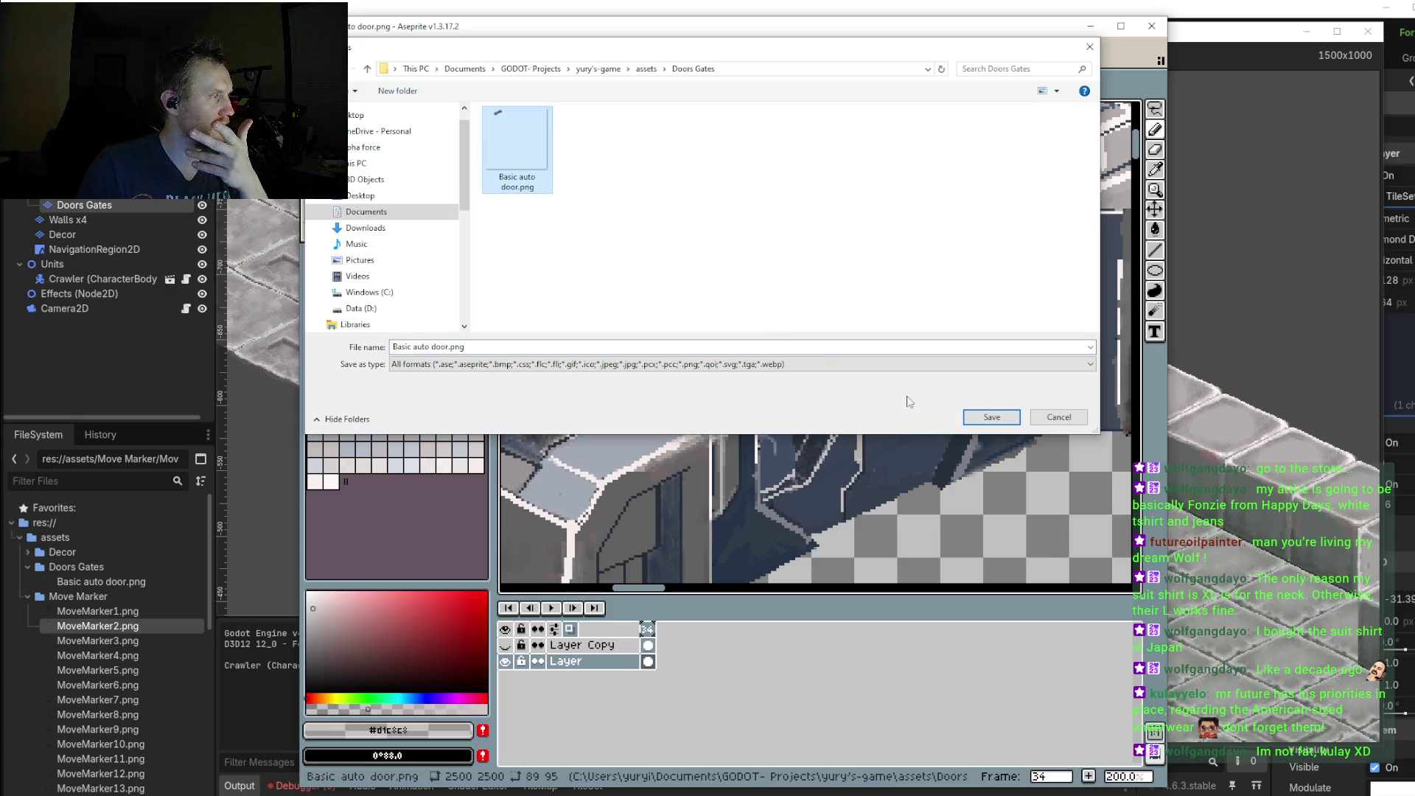
click(991, 417)
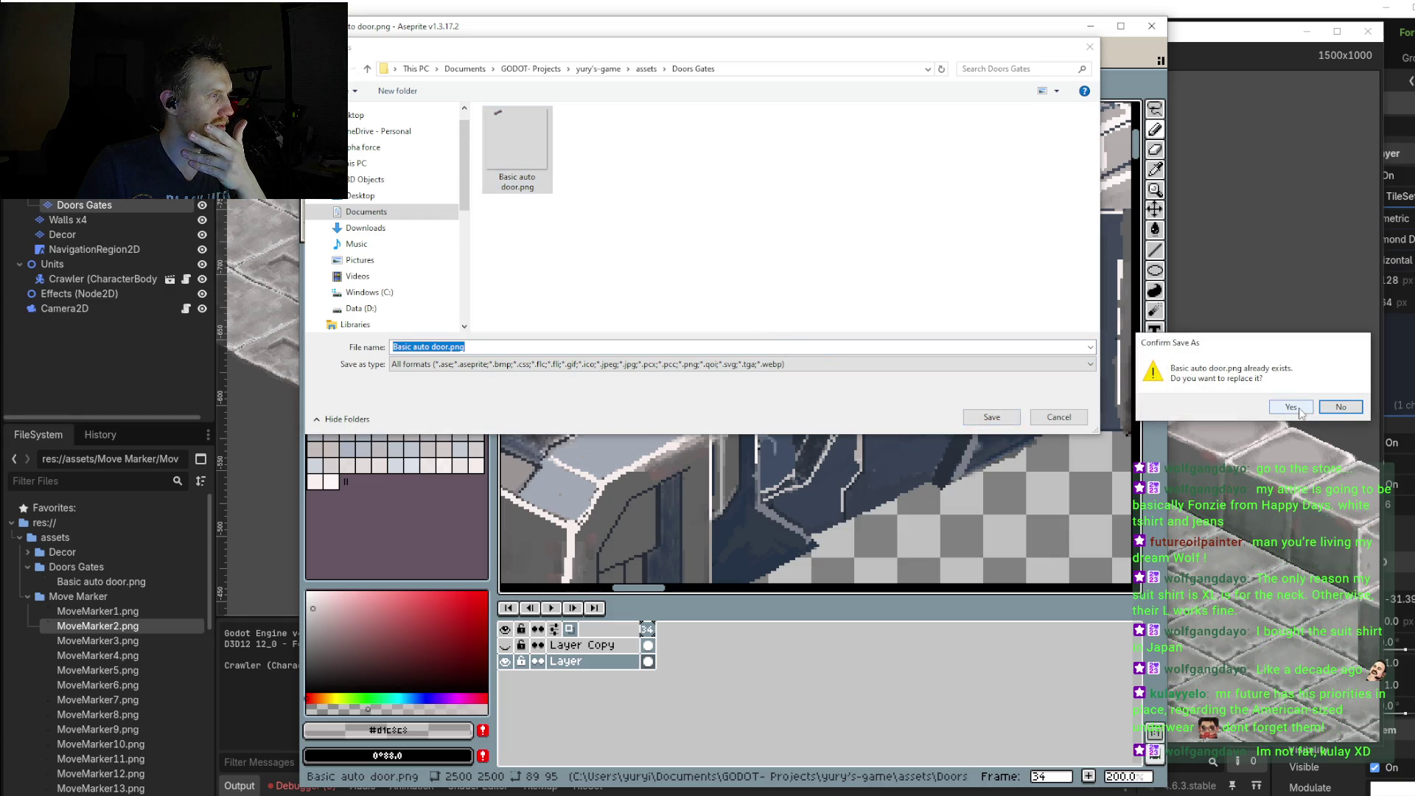
click(1299, 412)
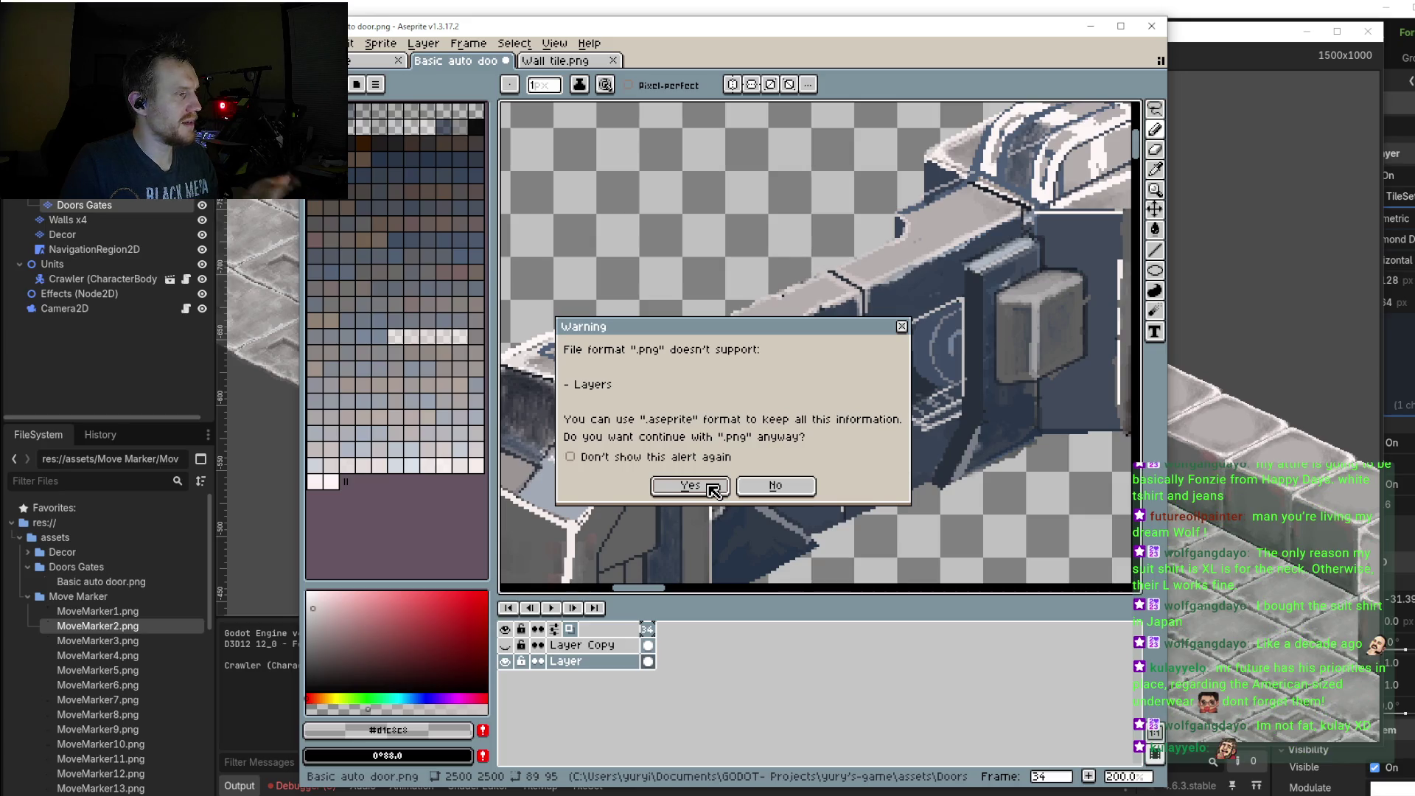
click(760, 495)
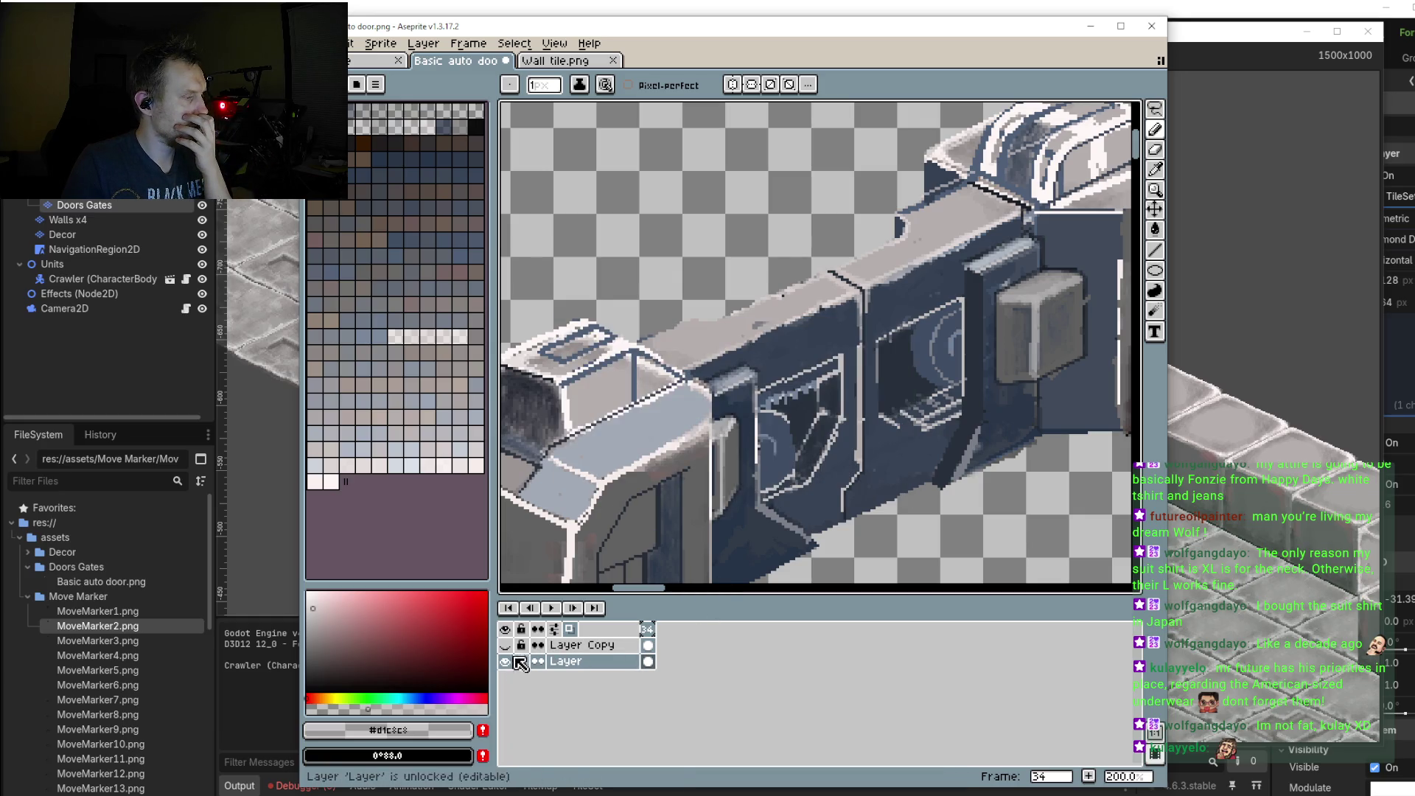
Step: Merge Layer Copy down into Layer and save the single-layer sprite to Basic auto door.png
right_click(617, 647)
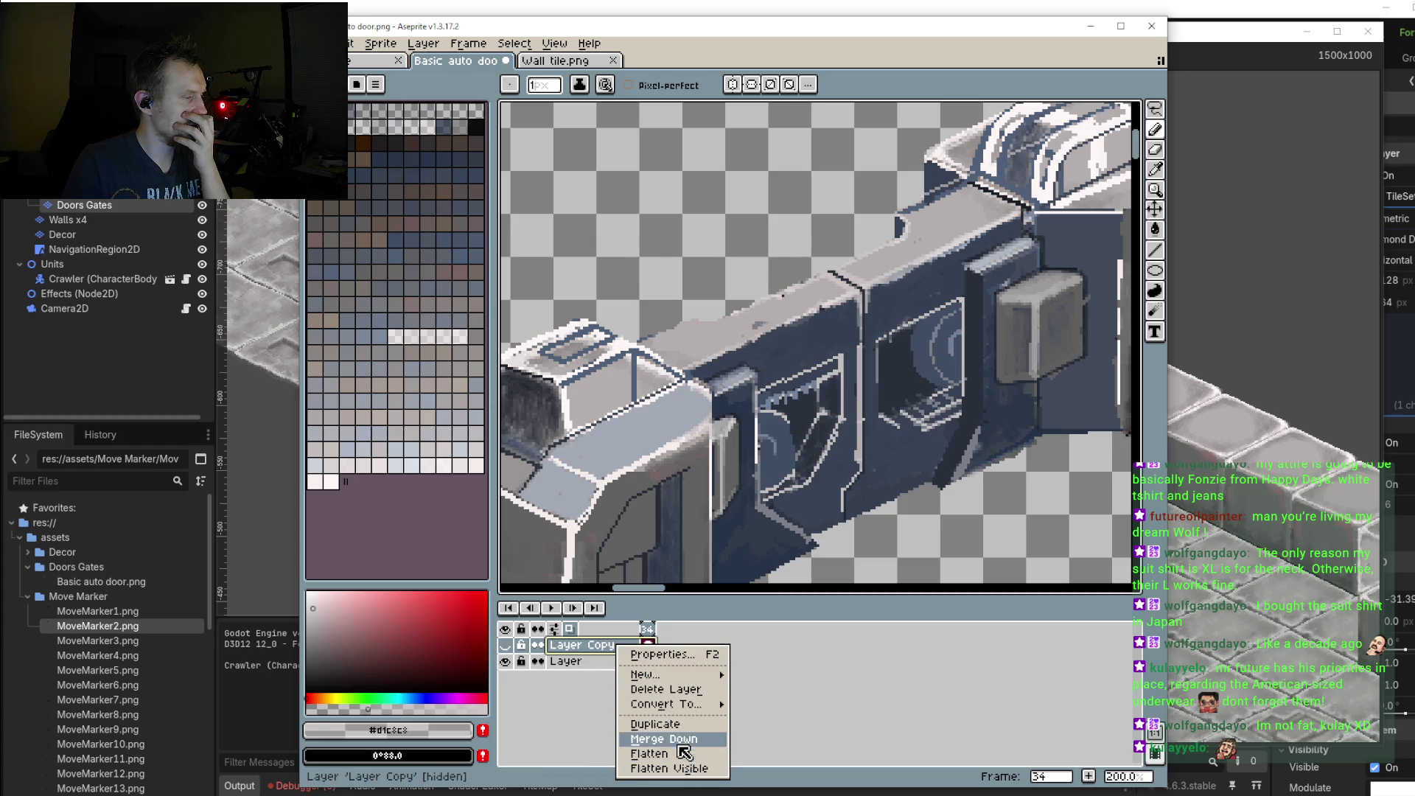
click(685, 738)
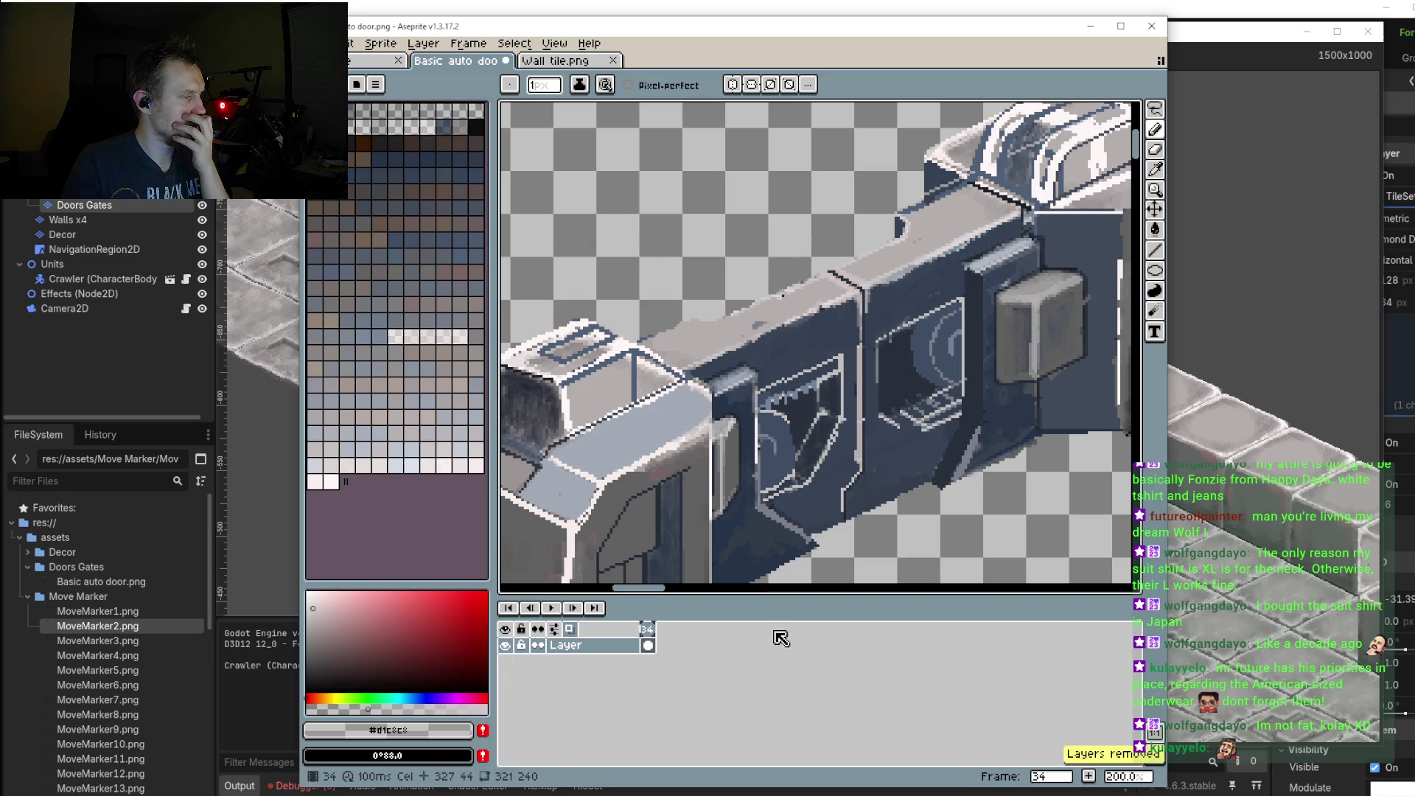
click(324, 43)
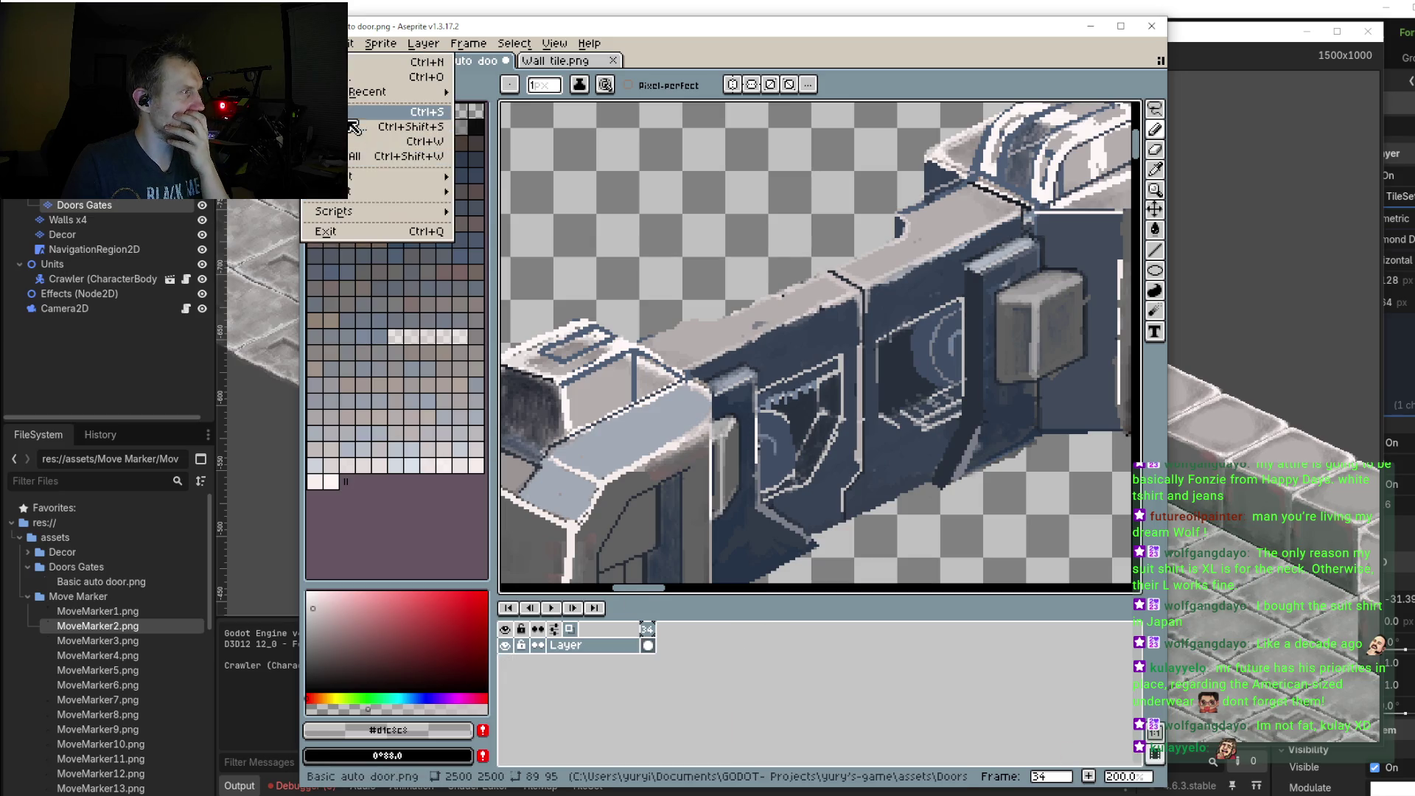
click(369, 127)
key(alt+Tab)
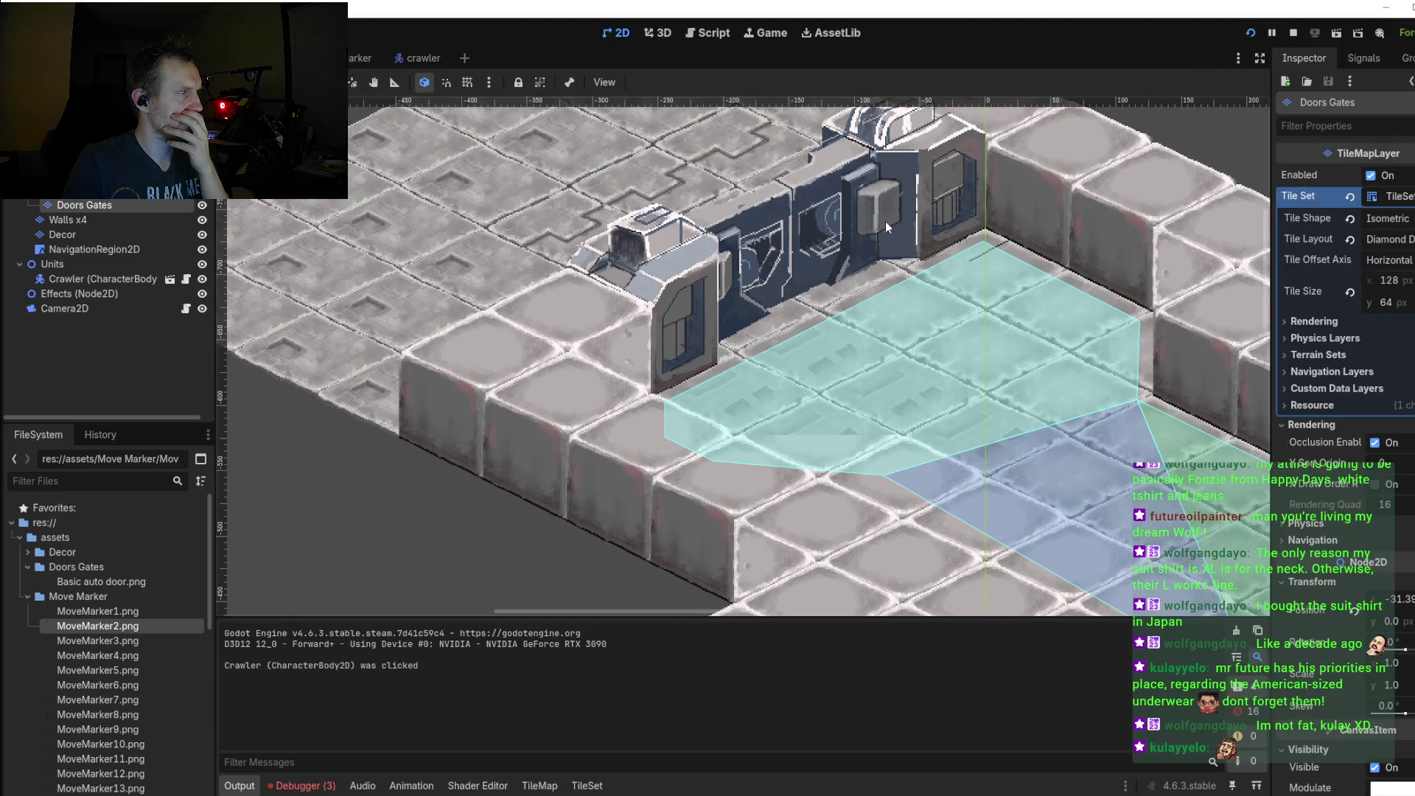
Step: Pan Godot's viewport to inspect the repainted door tile, then return to the sprite in Aseprite
drag(886, 221, 847, 313)
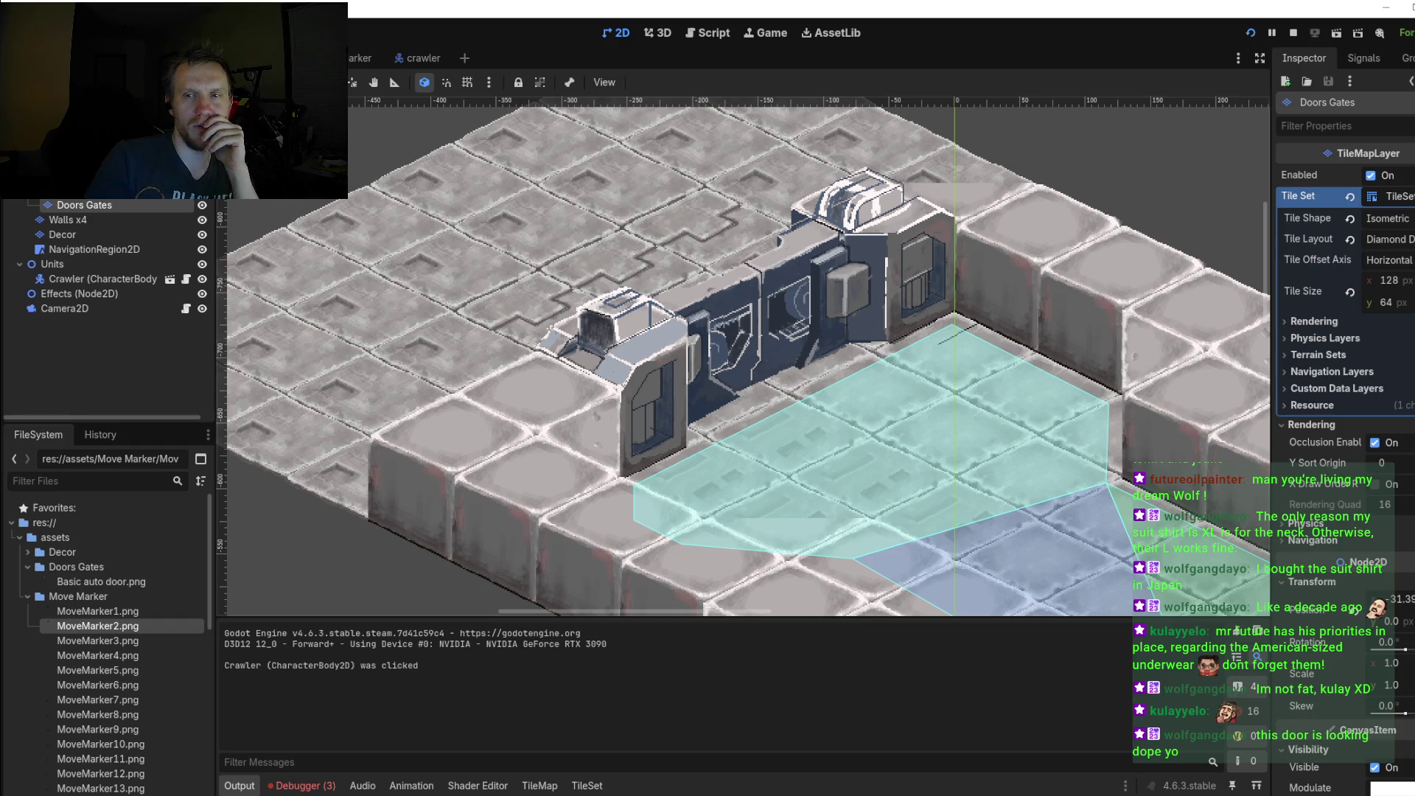
key(alt+Tab)
scroll(807, 316, down, 2)
scroll(807, 317, down, 2)
scroll(807, 317, up, 3)
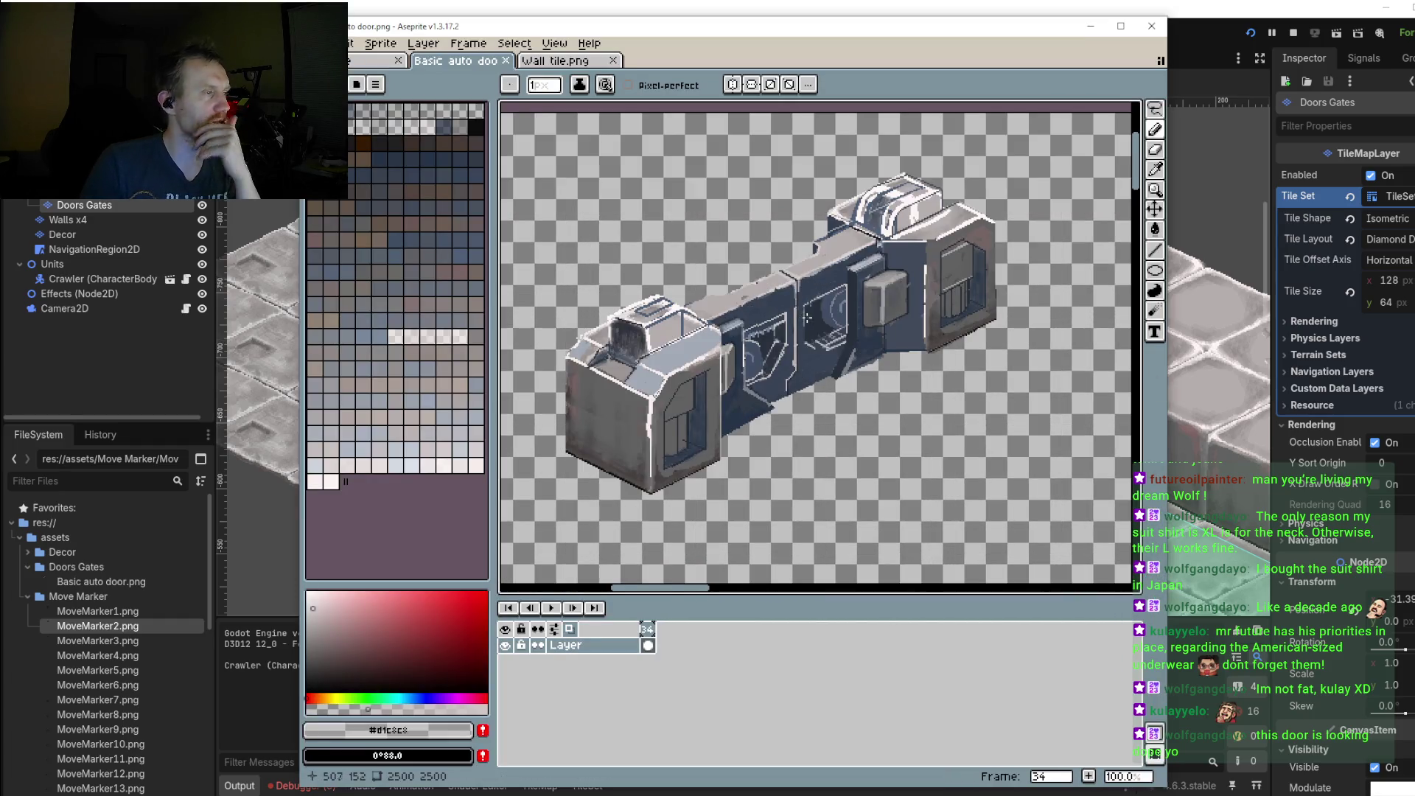
scroll(807, 317, up, 2)
scroll(830, 290, down, 1)
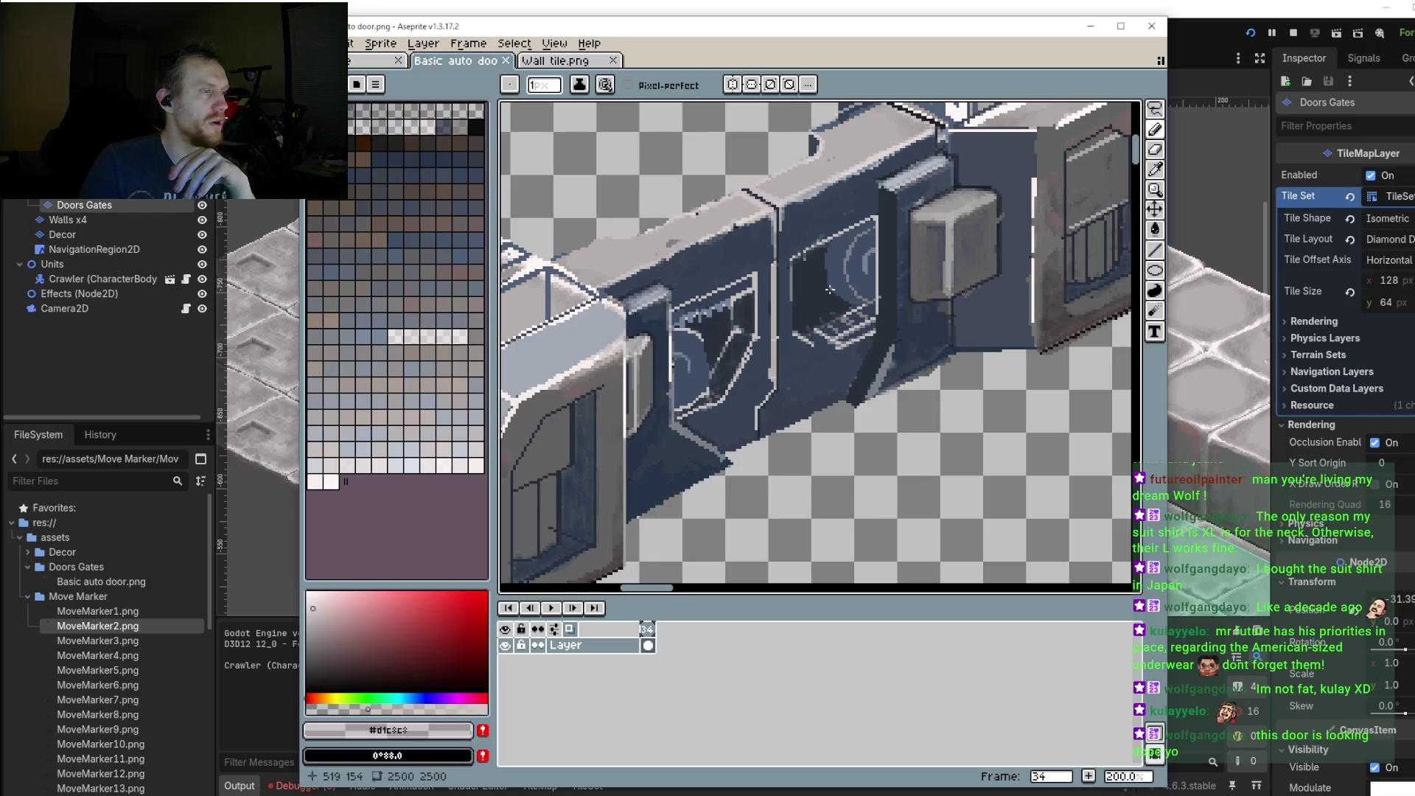
scroll(830, 289, down, 1)
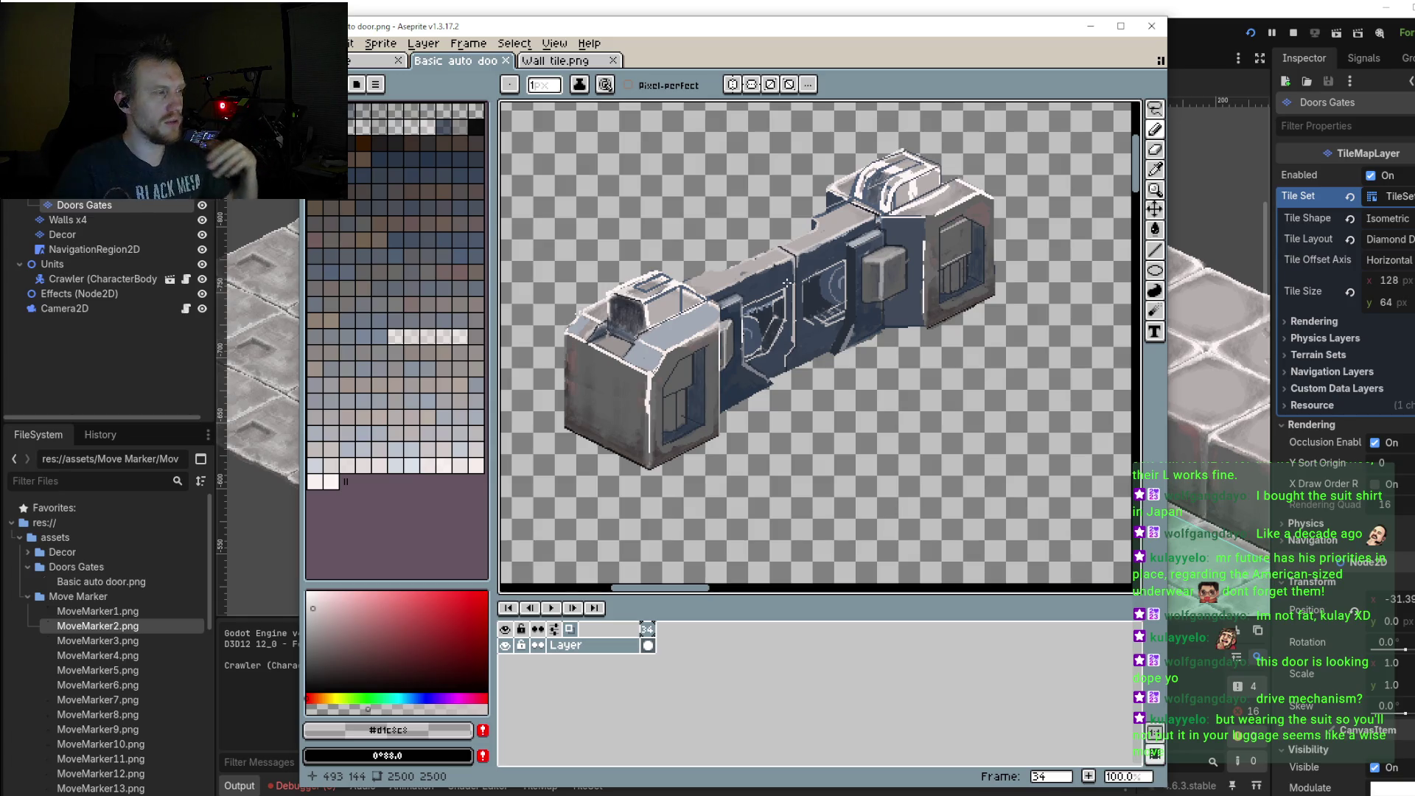
scroll(703, 282, right, 1)
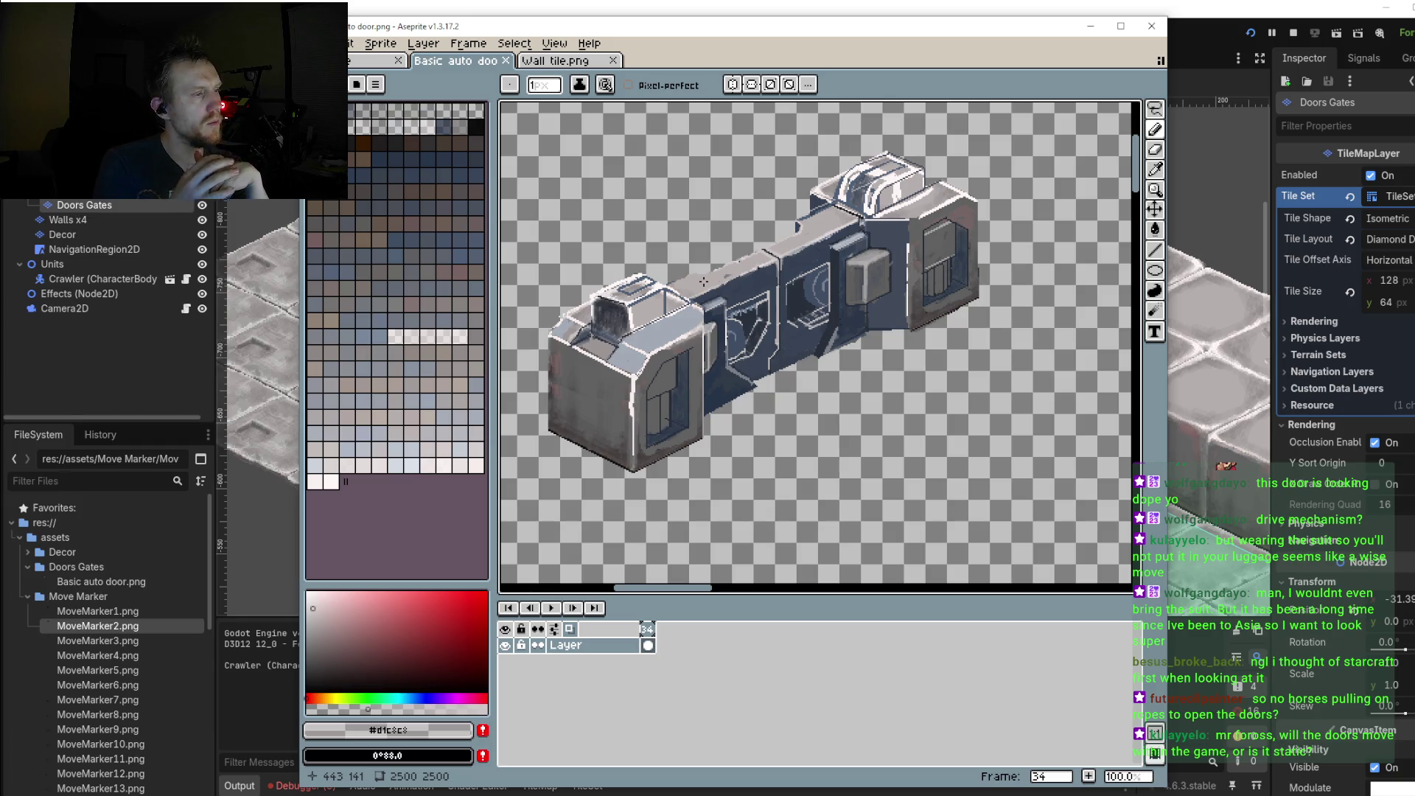
Step: Switch to the Line tool and preview a trial line along the door's lower edge
click(1156, 252)
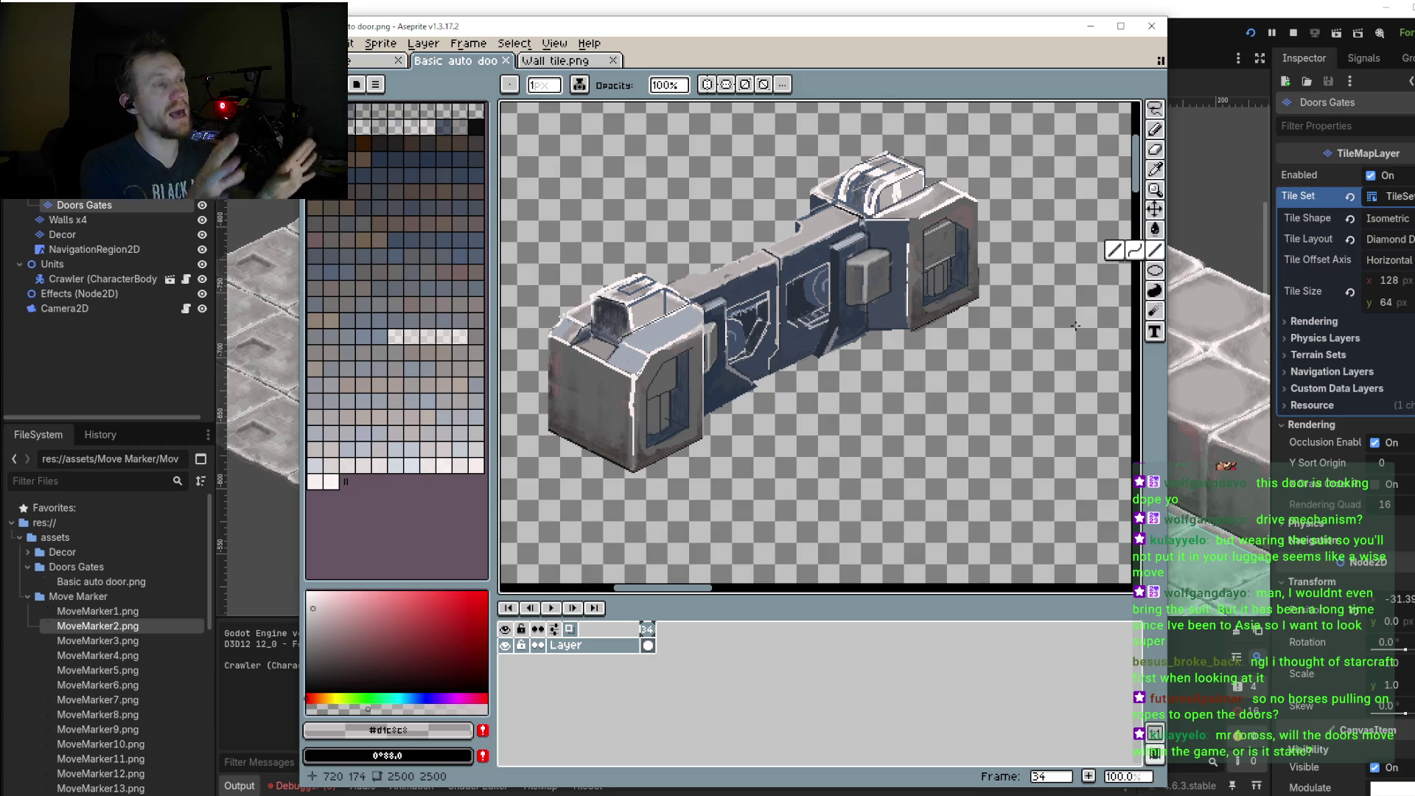
scroll(1011, 316, up, 2)
scroll(1012, 316, up, 1)
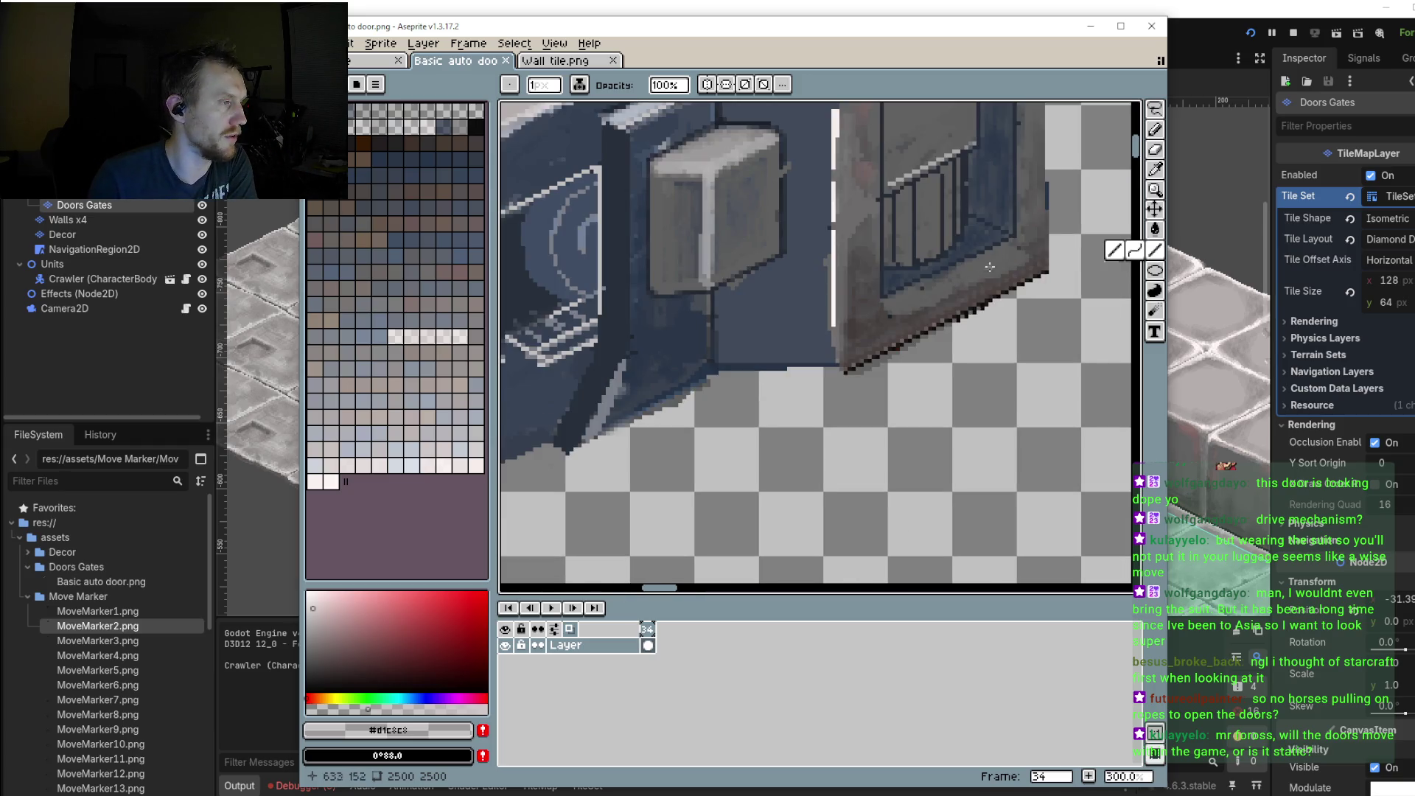
scroll(1000, 264, down, 3)
scroll(1000, 264, up, 1)
drag(1021, 225, 575, 410)
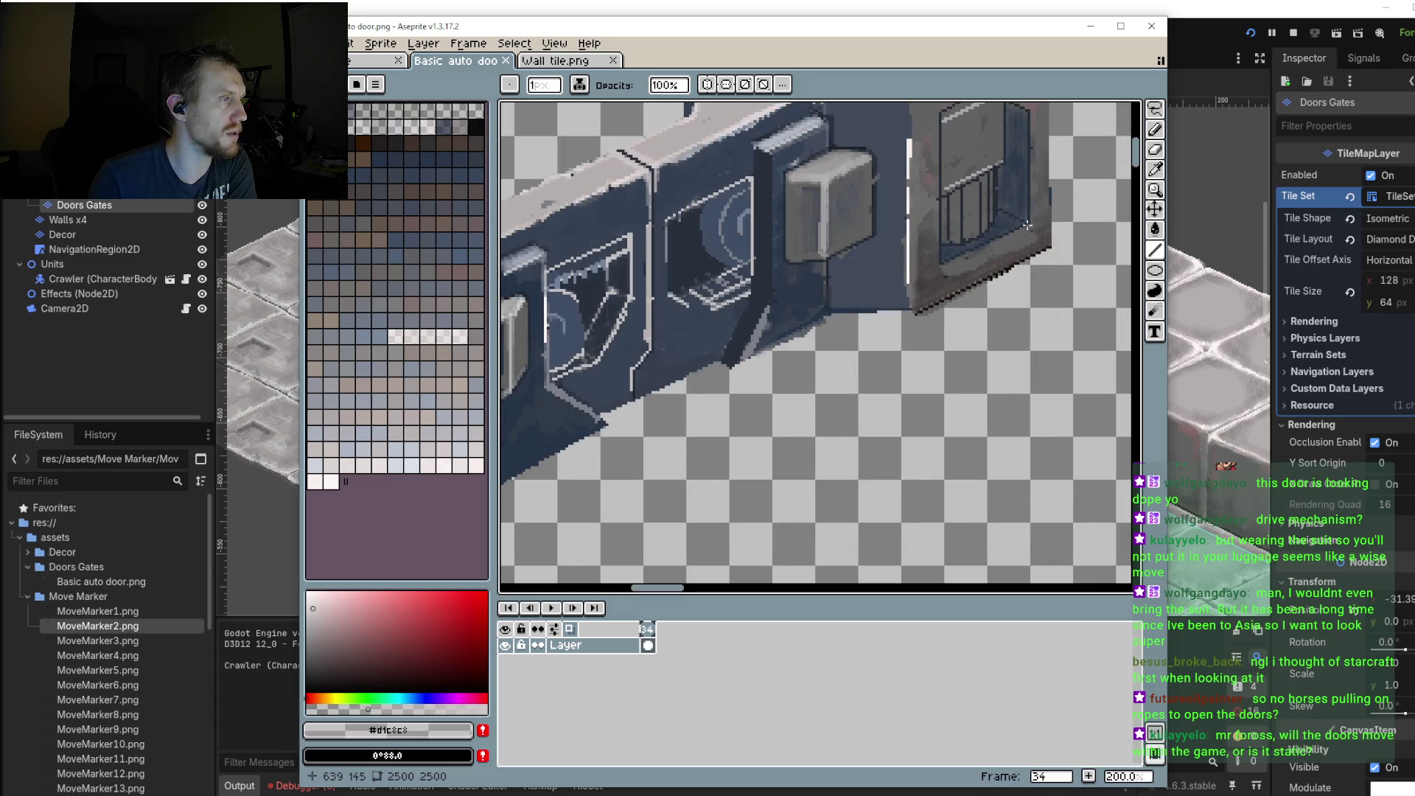
scroll(575, 410, down, 1)
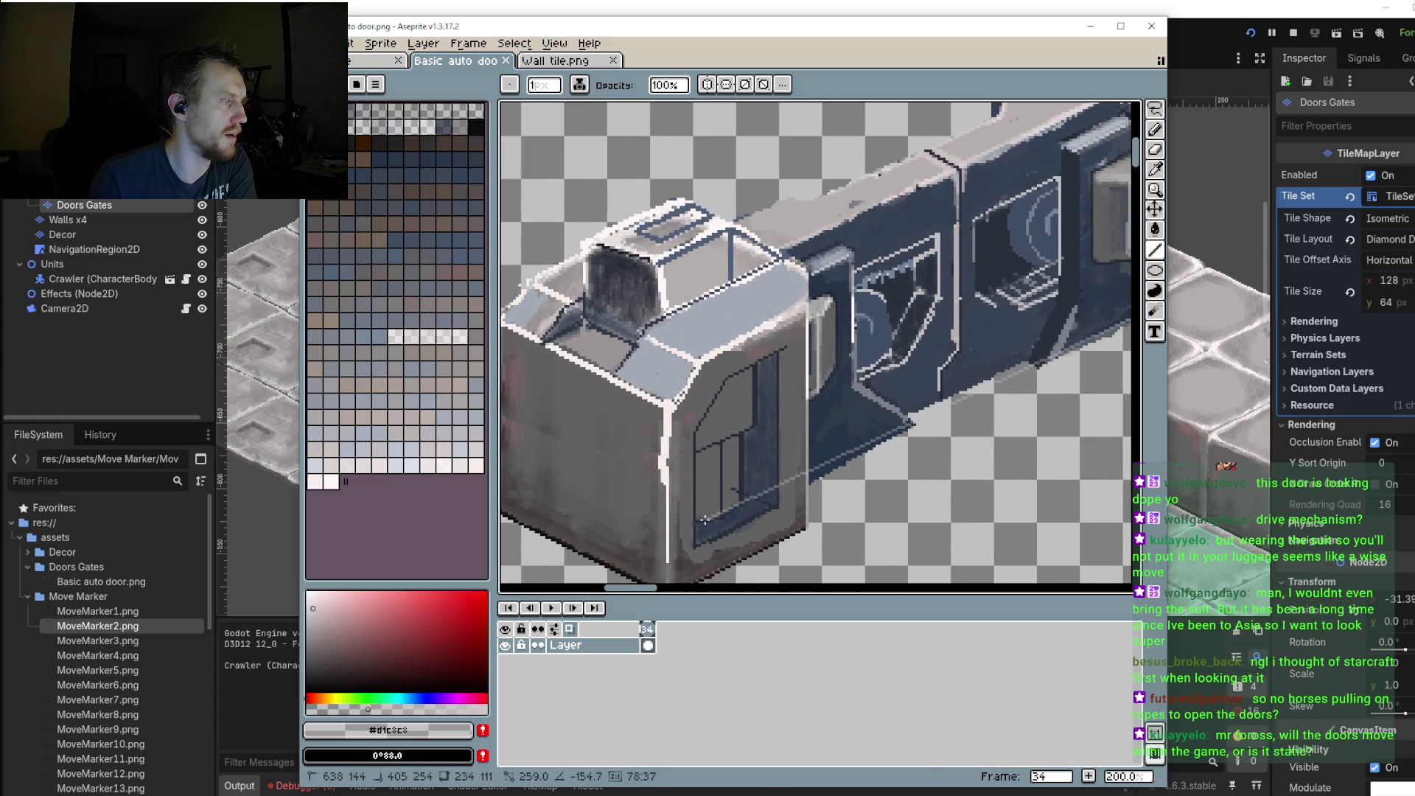
drag(783, 536, 743, 533)
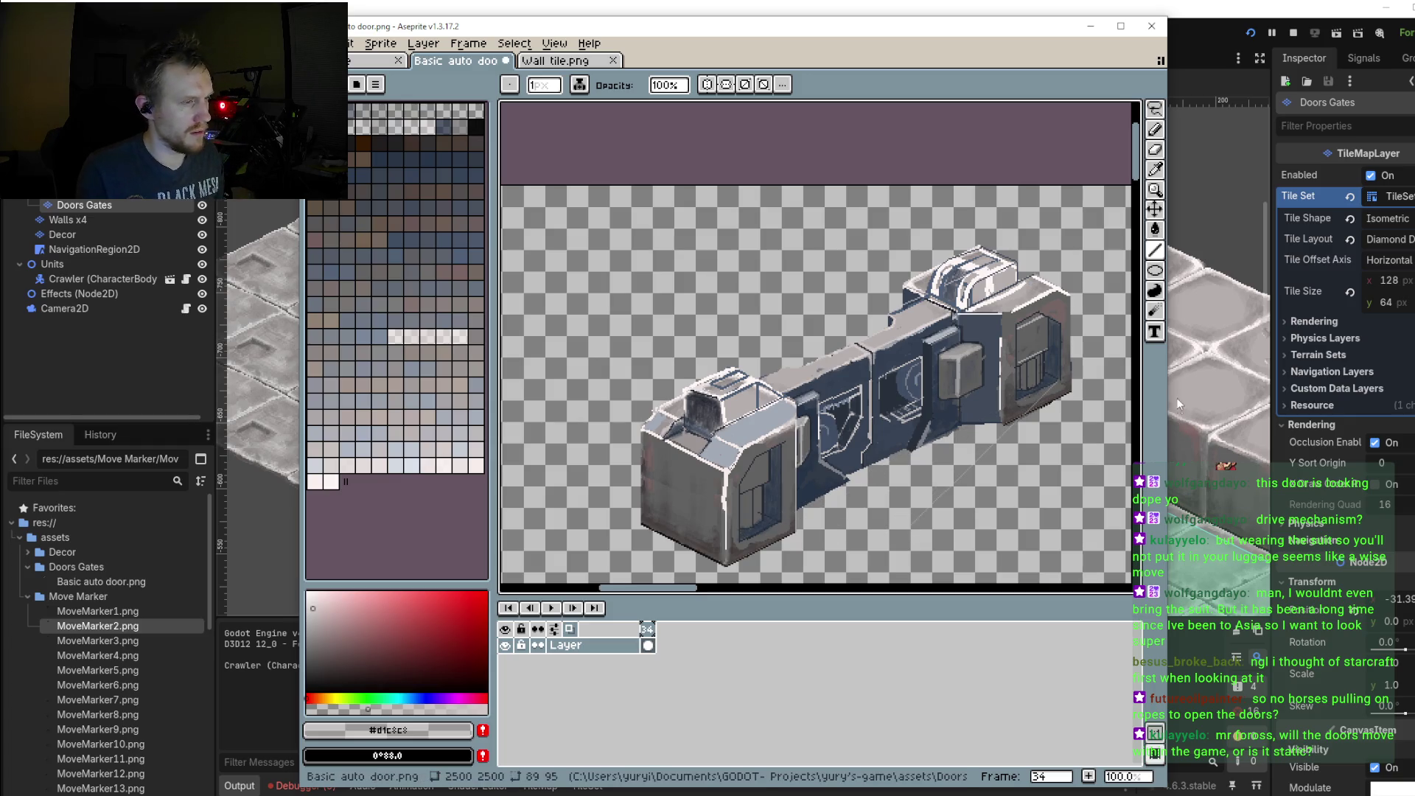
Step: Pick a near-black colour, test a long diagonal line below the door, then cancel it
click(348, 679)
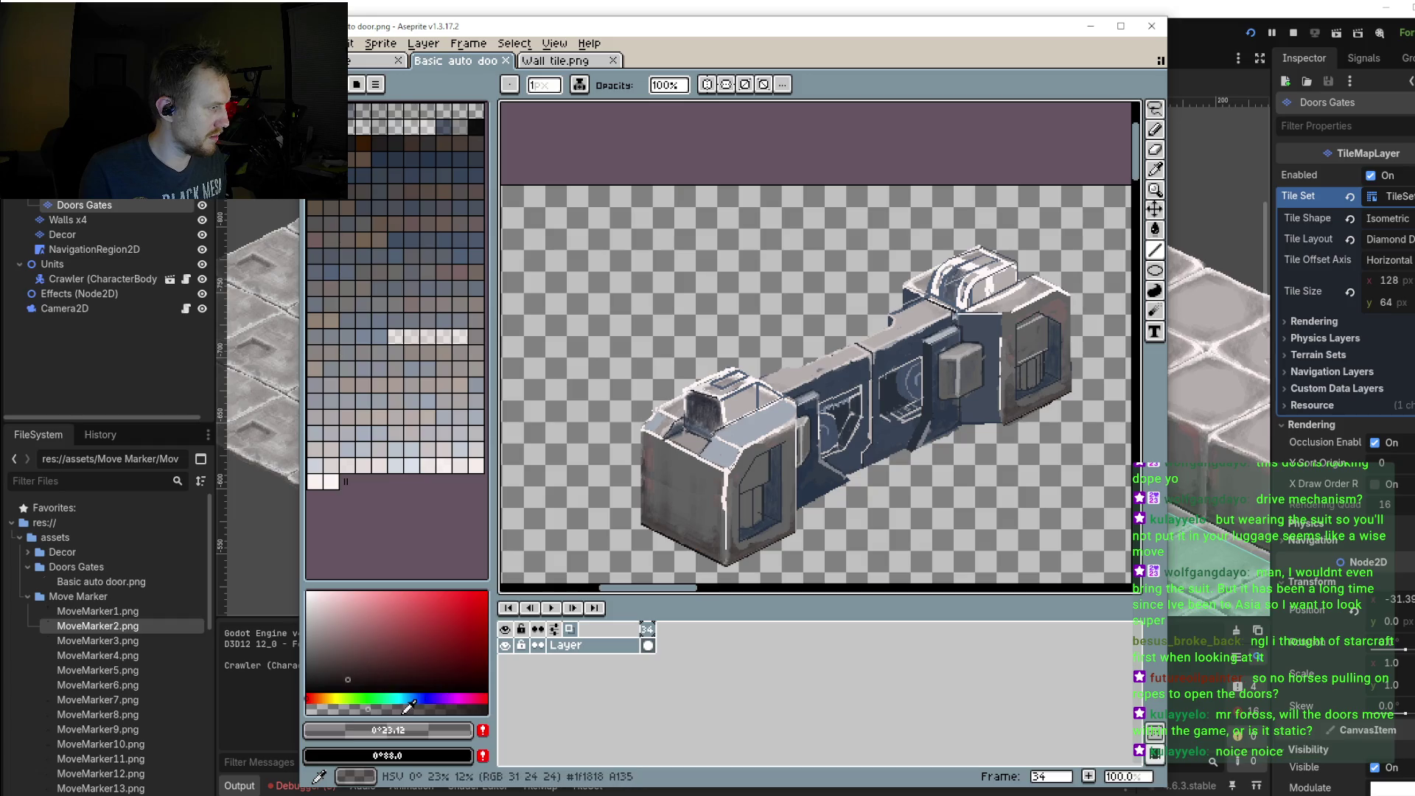
scroll(974, 318, up, 2)
scroll(974, 318, down, 2)
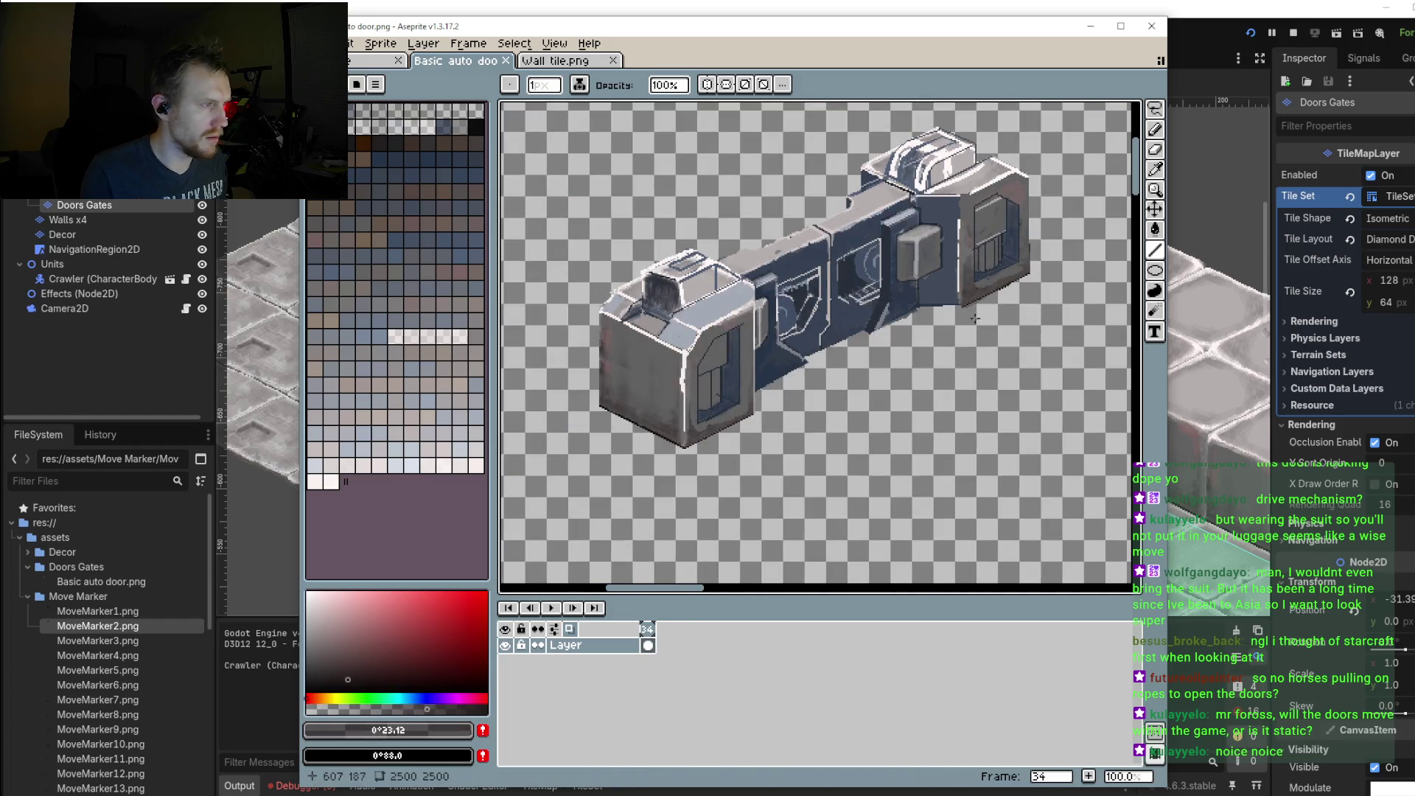
scroll(975, 319, up, 1)
drag(502, 463, 1105, 118)
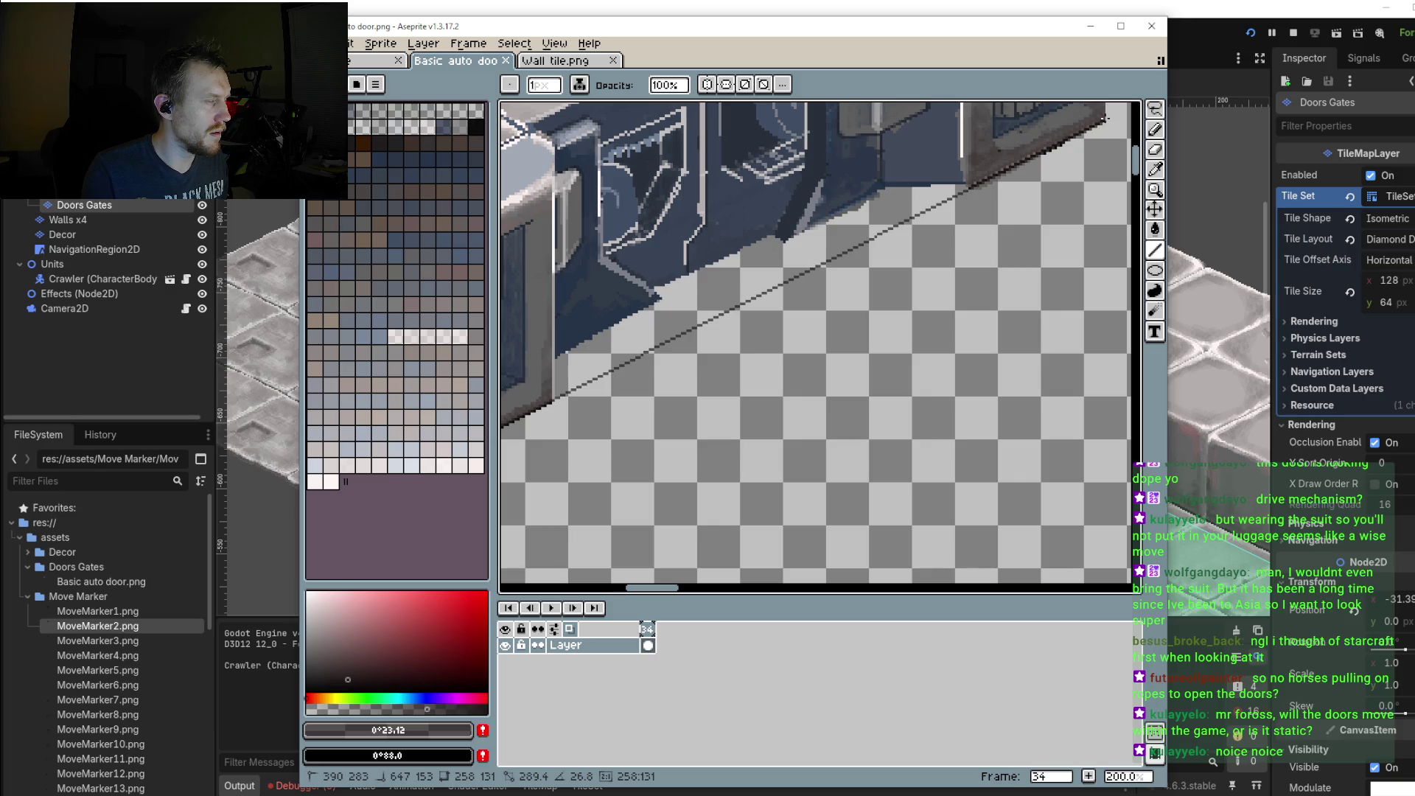
key(Escape)
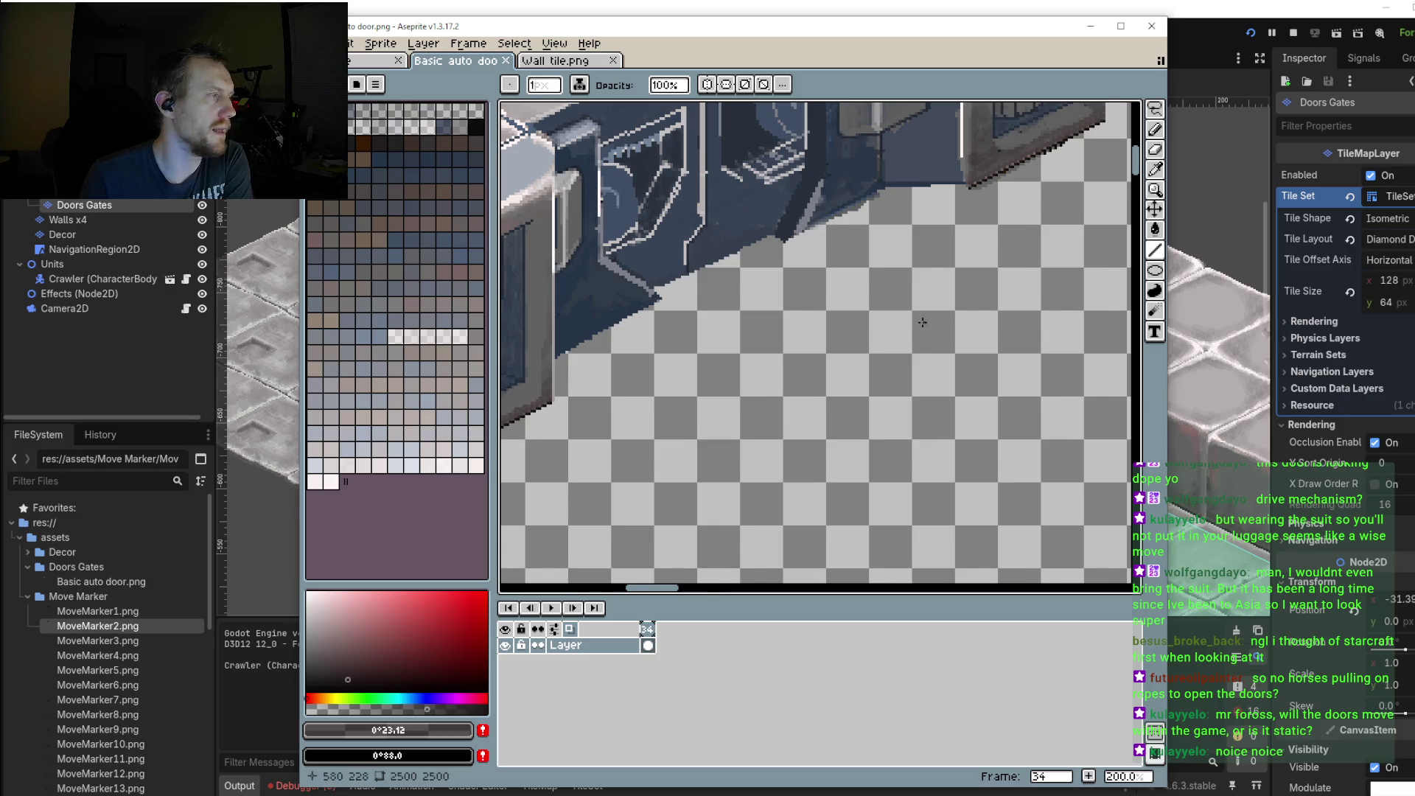
scroll(944, 315, down, 1)
scroll(871, 374, down, 1)
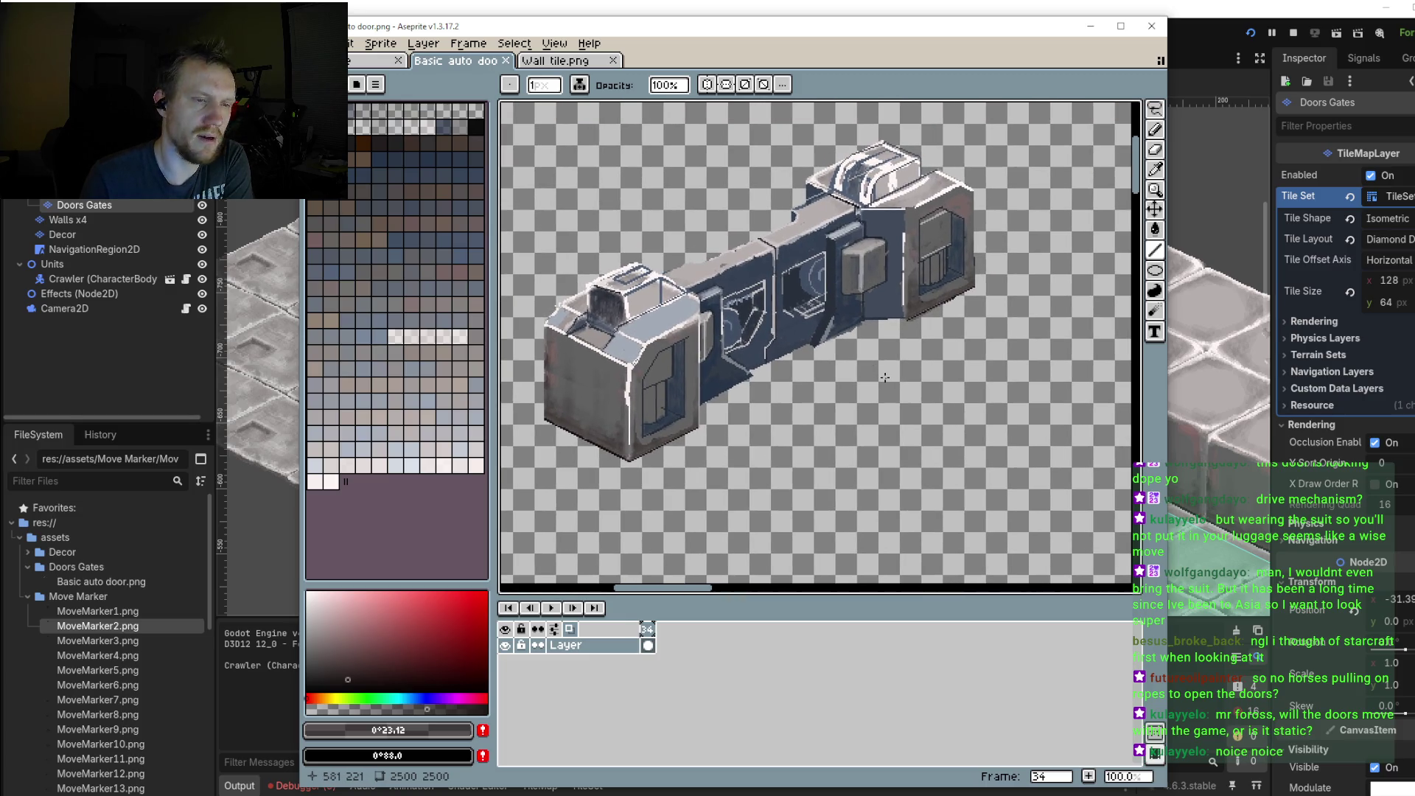
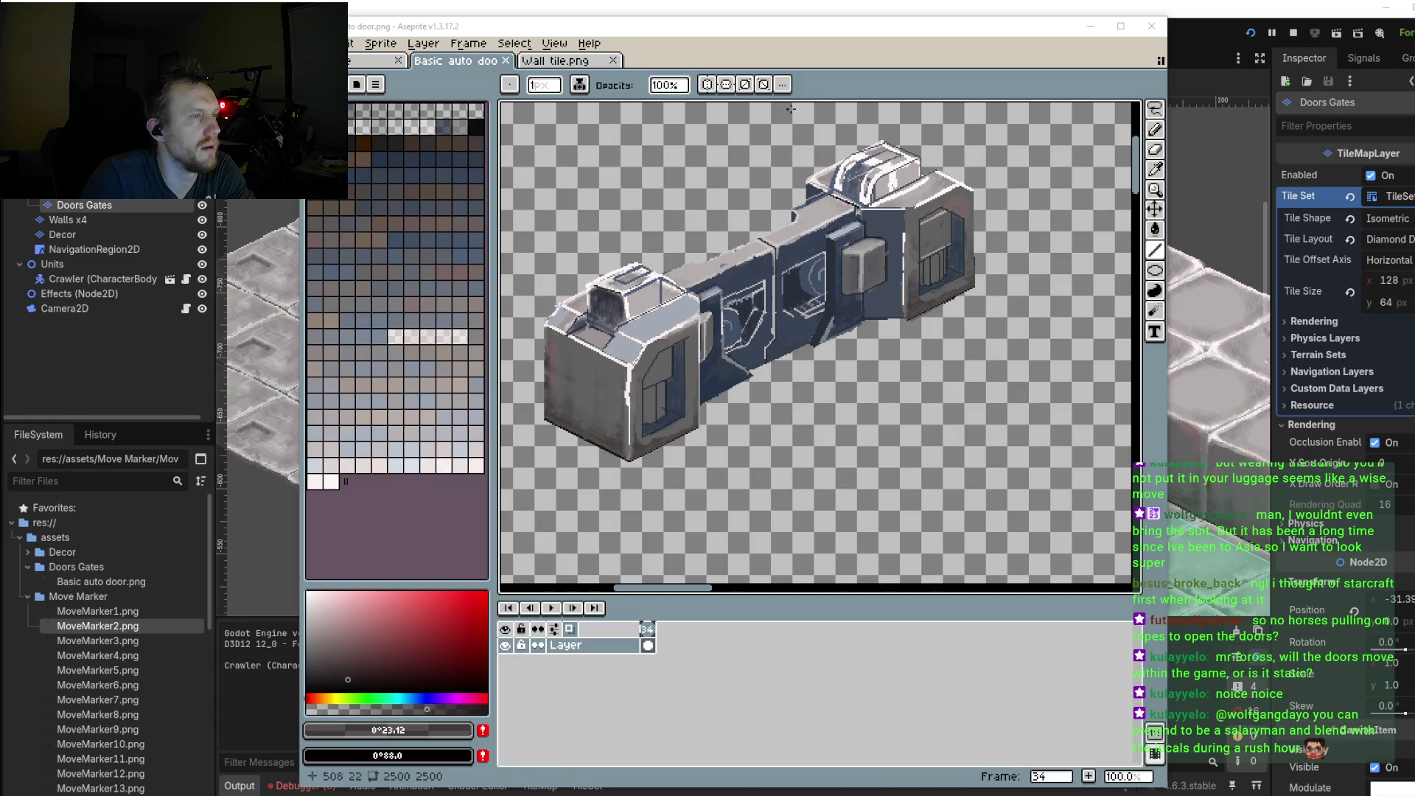
Step: Lasso-copy the door panel at the sprite's right end, then discard the floating copy
click(1155, 109)
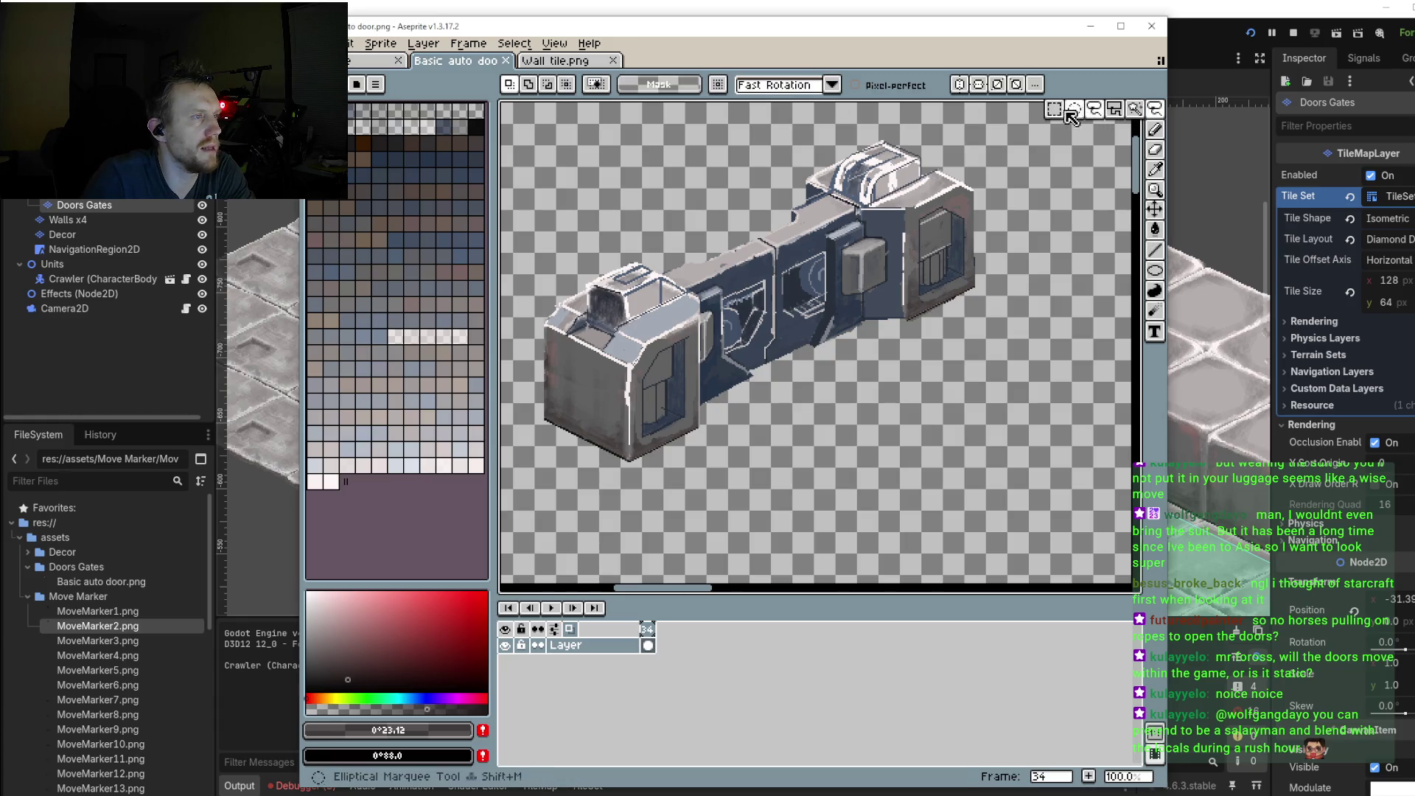
click(1095, 109)
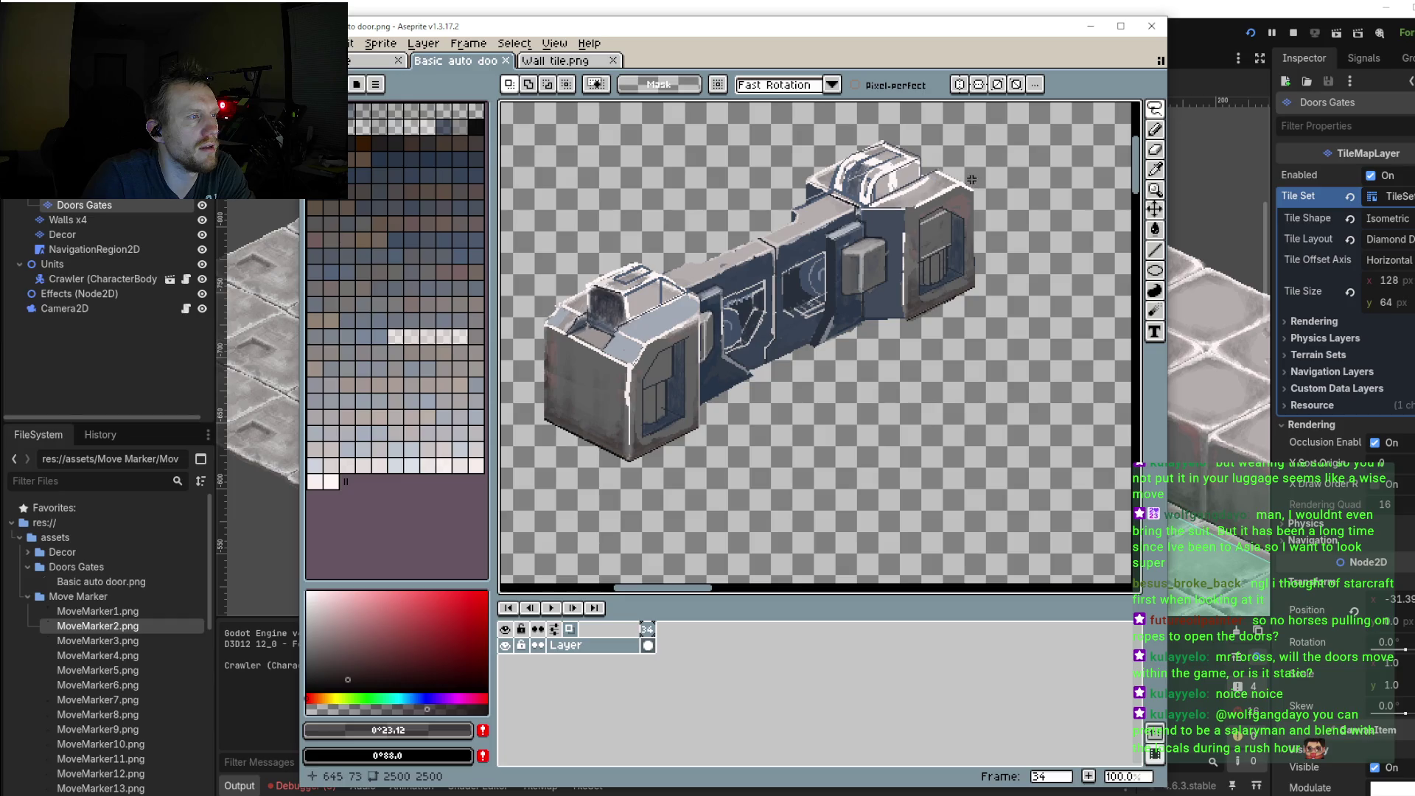
mouse_move(971, 174)
mouse_down()
mouse_move(931, 187)
mouse_move(976, 175)
mouse_up()
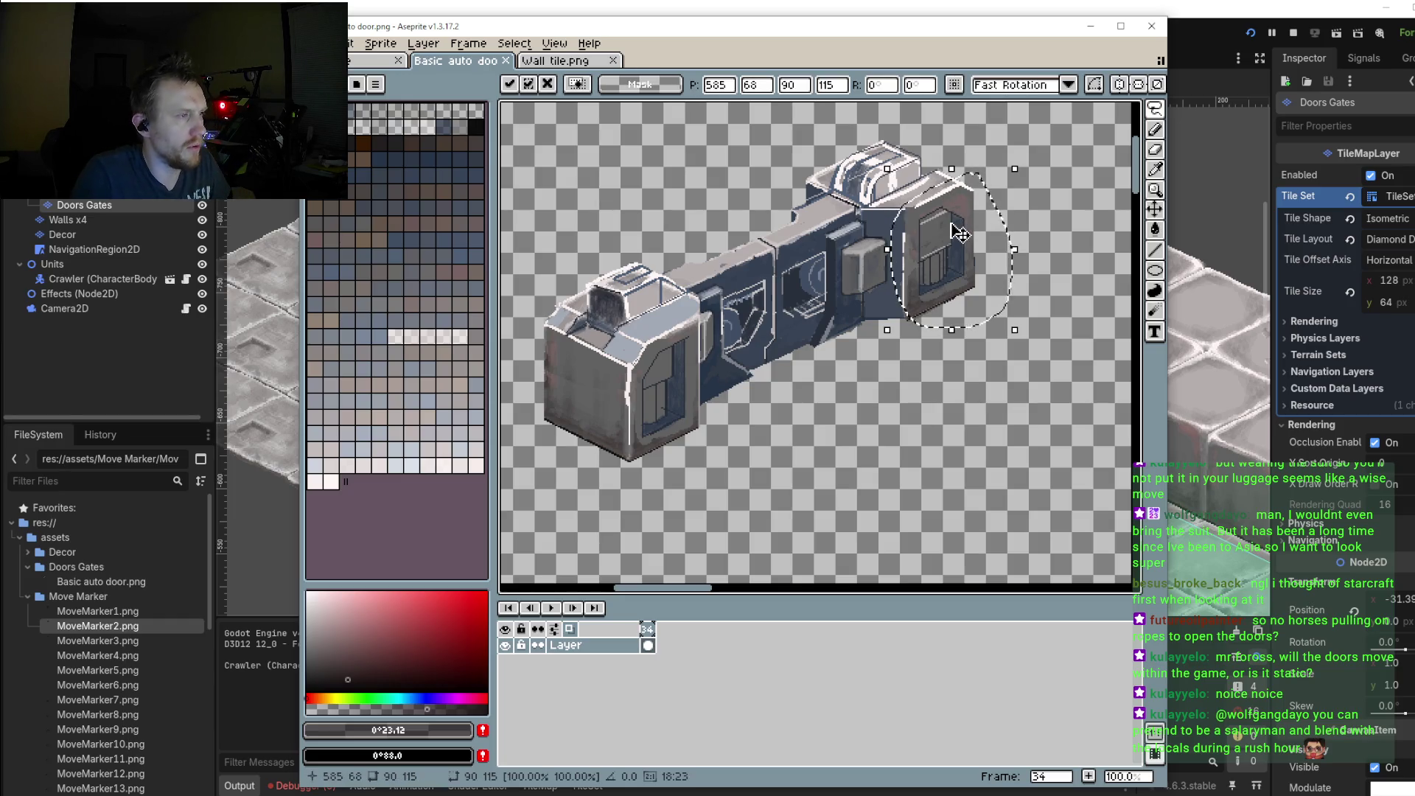
mouse_move(958, 236)
mouse_down()
mouse_move(637, 371)
mouse_move(639, 398)
mouse_move(864, 441)
mouse_up()
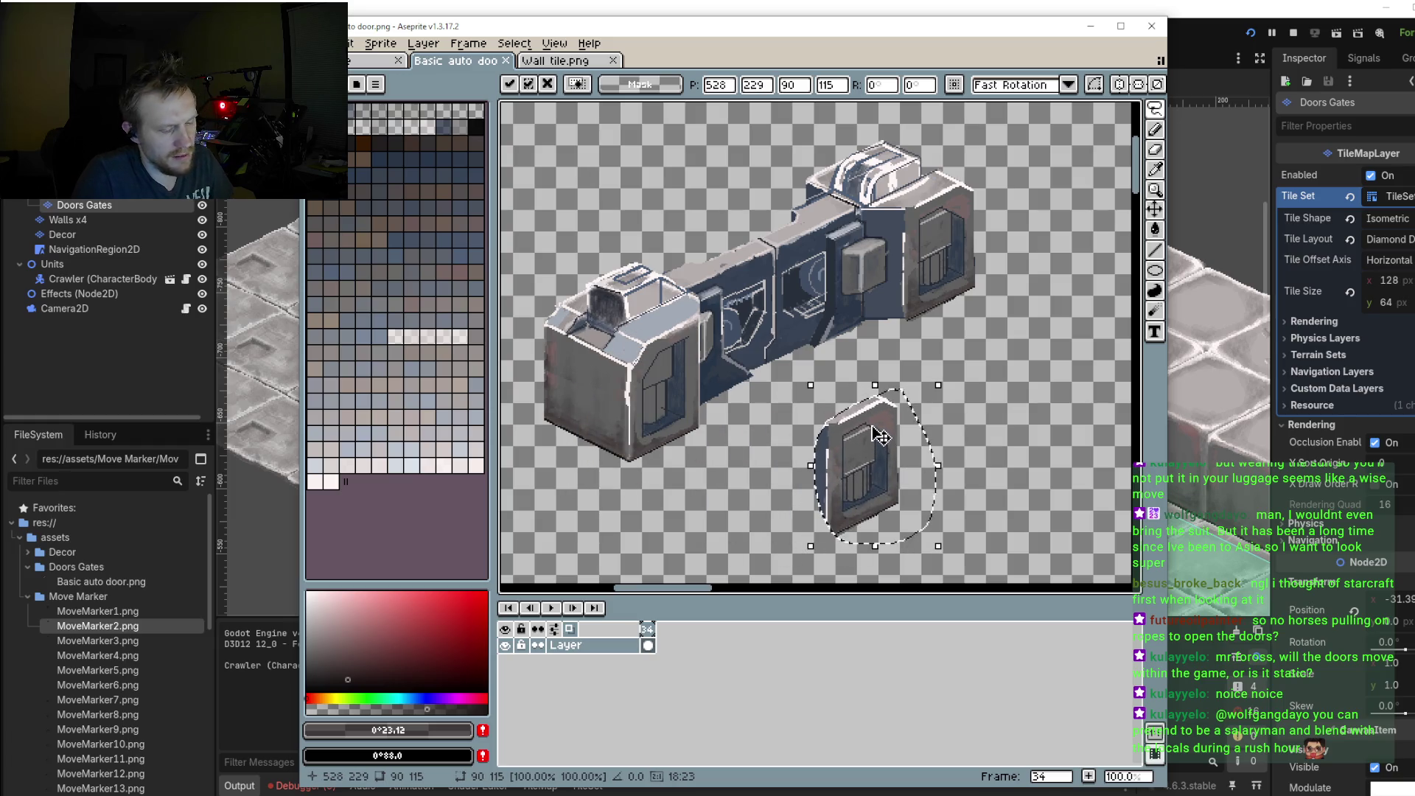
key(Escape)
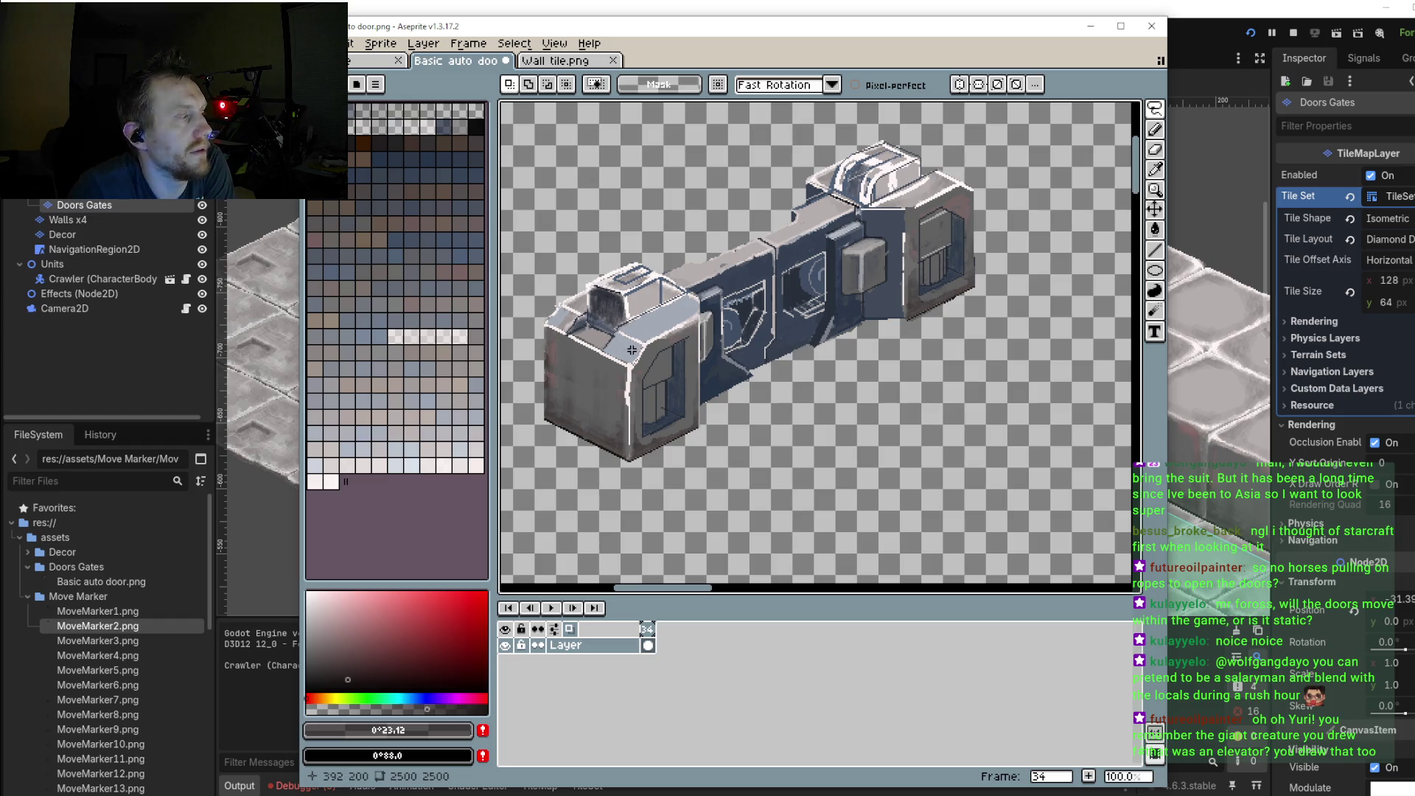
Step: Zoom out, recentre the sprite and save Basic auto door.png from the File menu
scroll(879, 368, down, 1)
drag(879, 369, 860, 390)
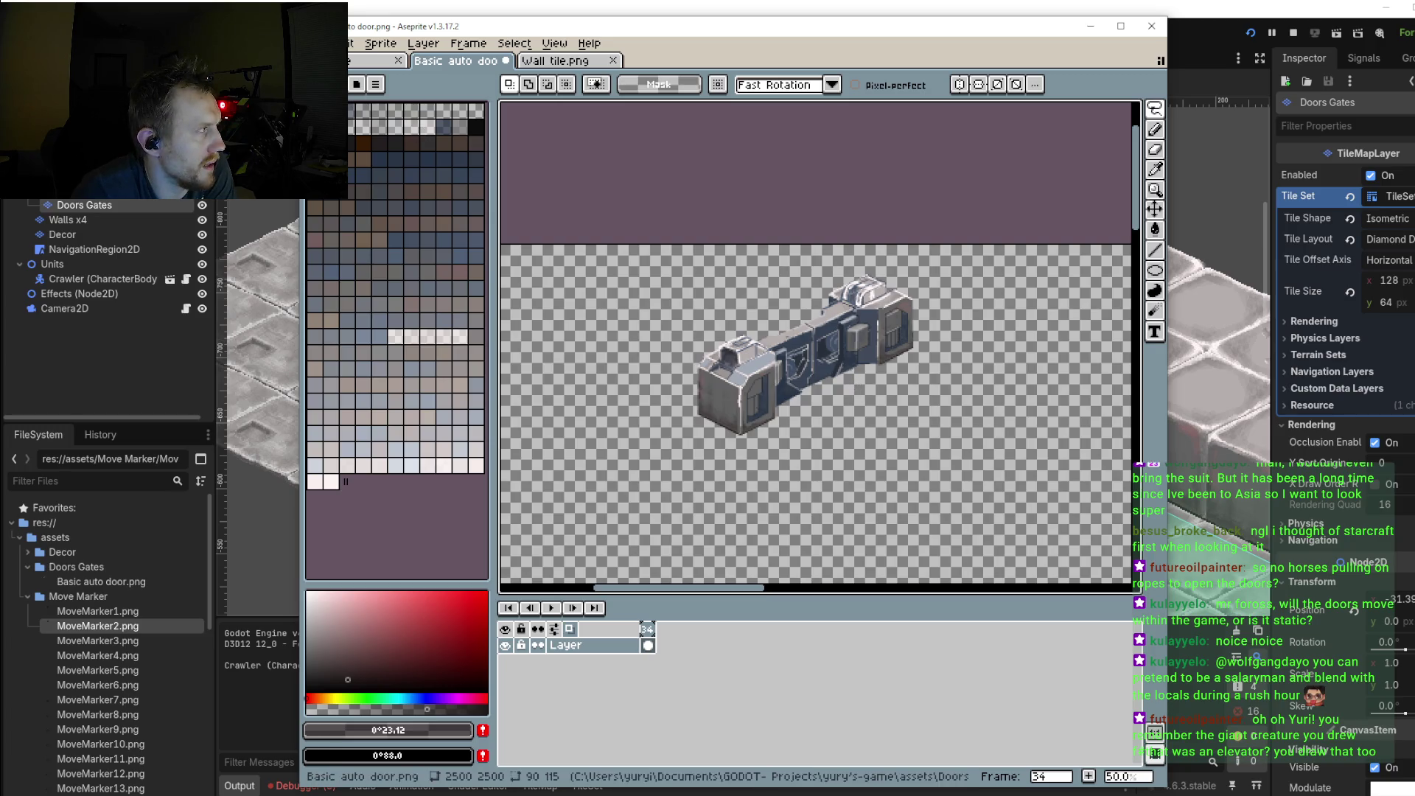
click(332, 43)
click(384, 114)
click(759, 432)
key(alt+Tab)
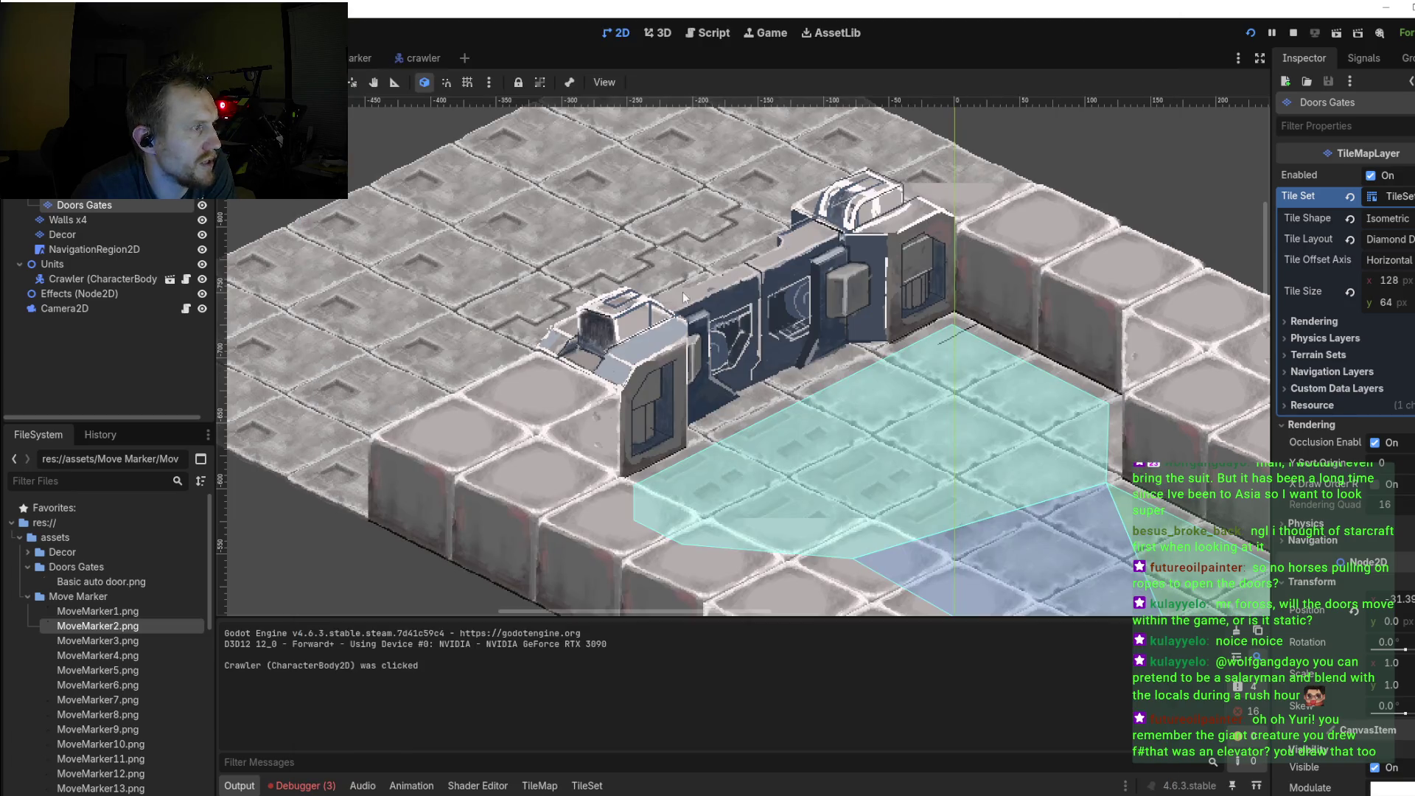
scroll(683, 291, down, 3)
scroll(737, 309, down, 3)
scroll(774, 317, down, 2)
scroll(839, 329, down, 3)
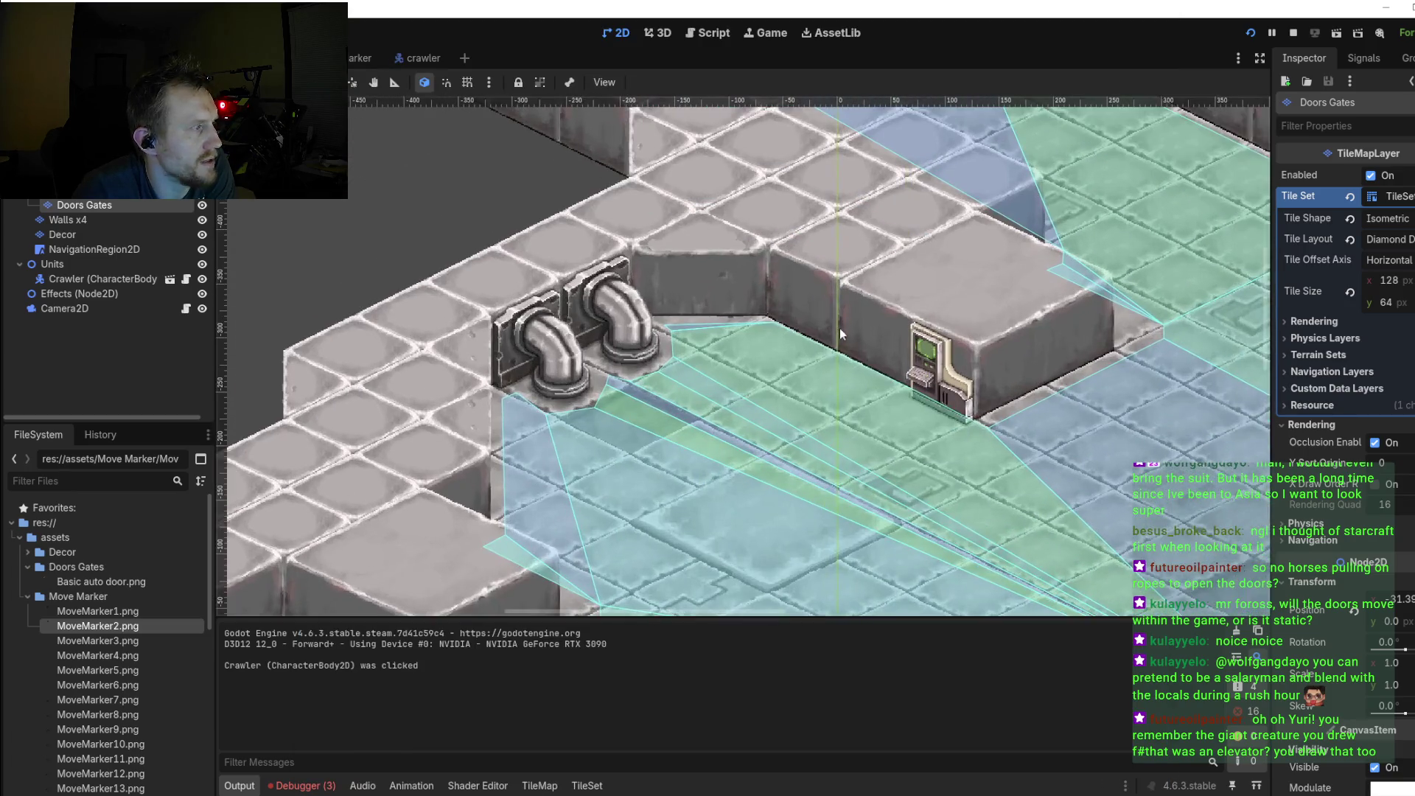
scroll(839, 328, up, 2)
scroll(823, 344, down, 1)
scroll(841, 384, down, 1)
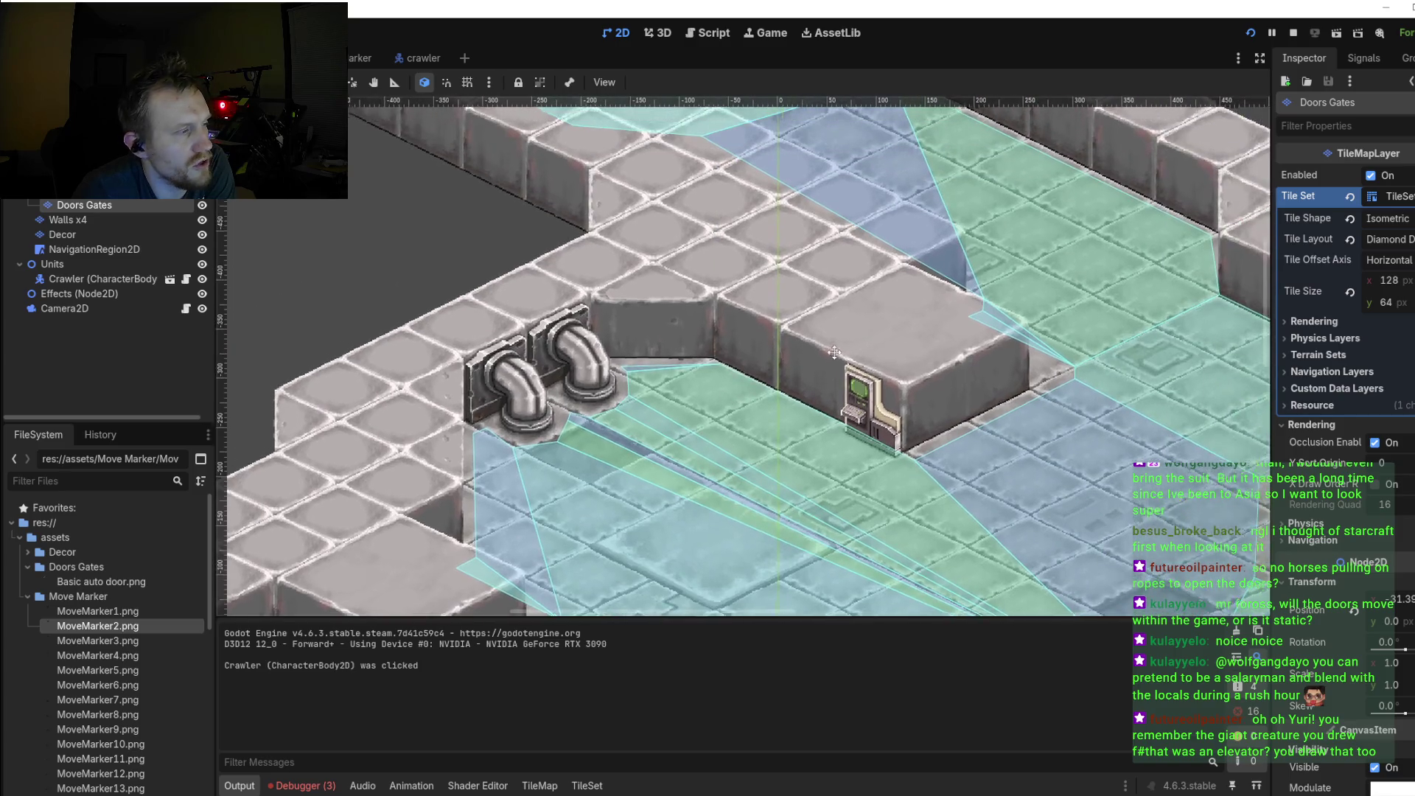
scroll(855, 427, down, 1)
scroll(861, 413, up, 1)
scroll(852, 370, up, 1)
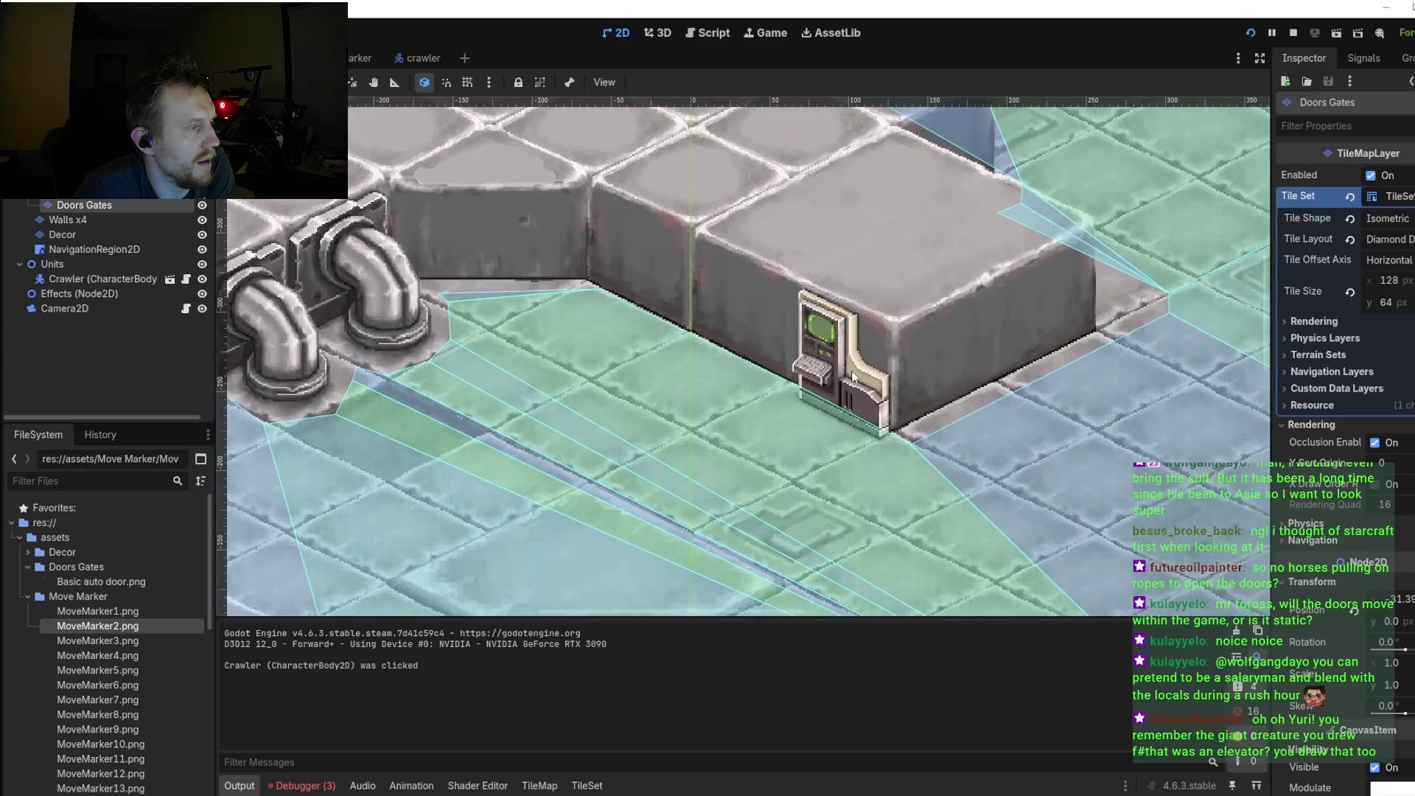
scroll(852, 370, up, 1)
scroll(855, 376, up, 1)
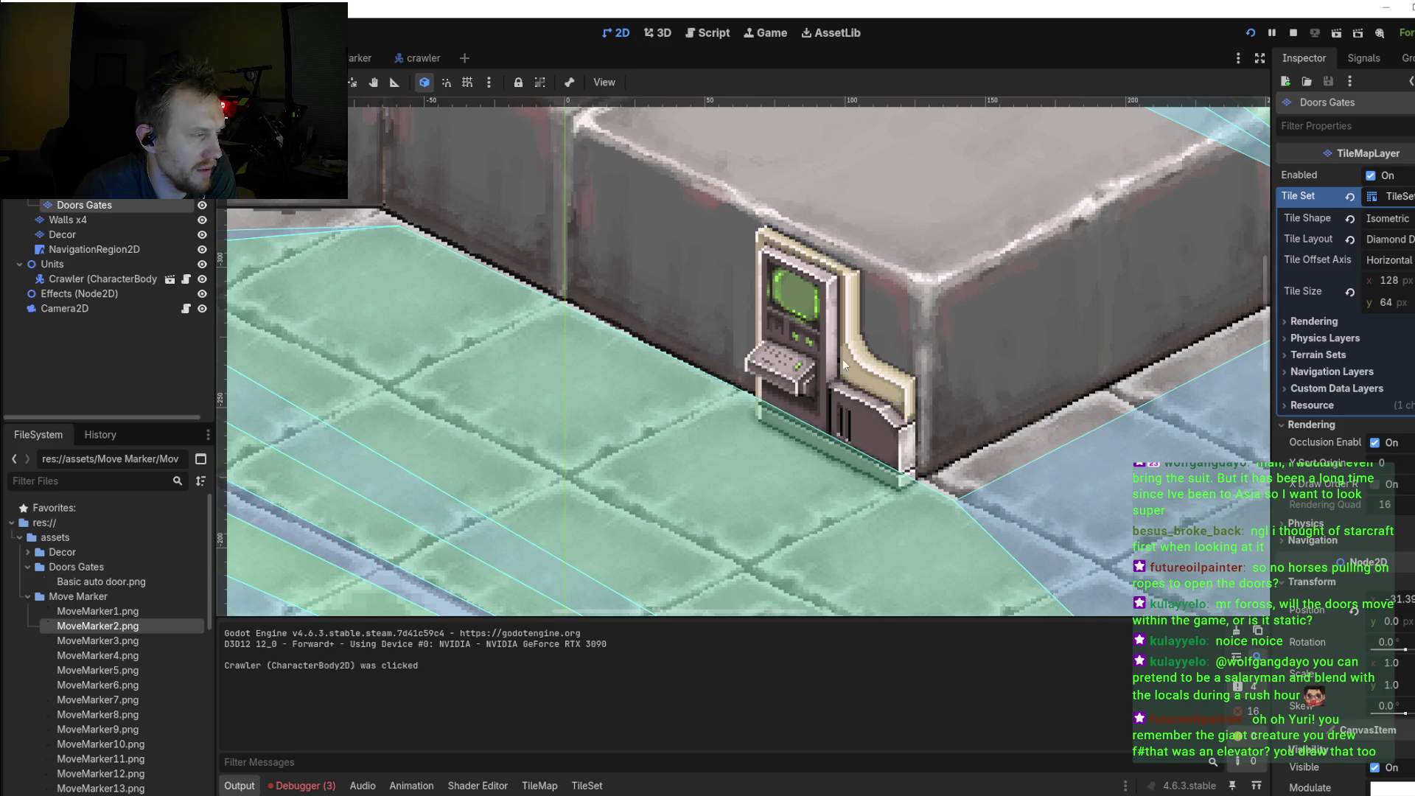
scroll(866, 359, down, 1)
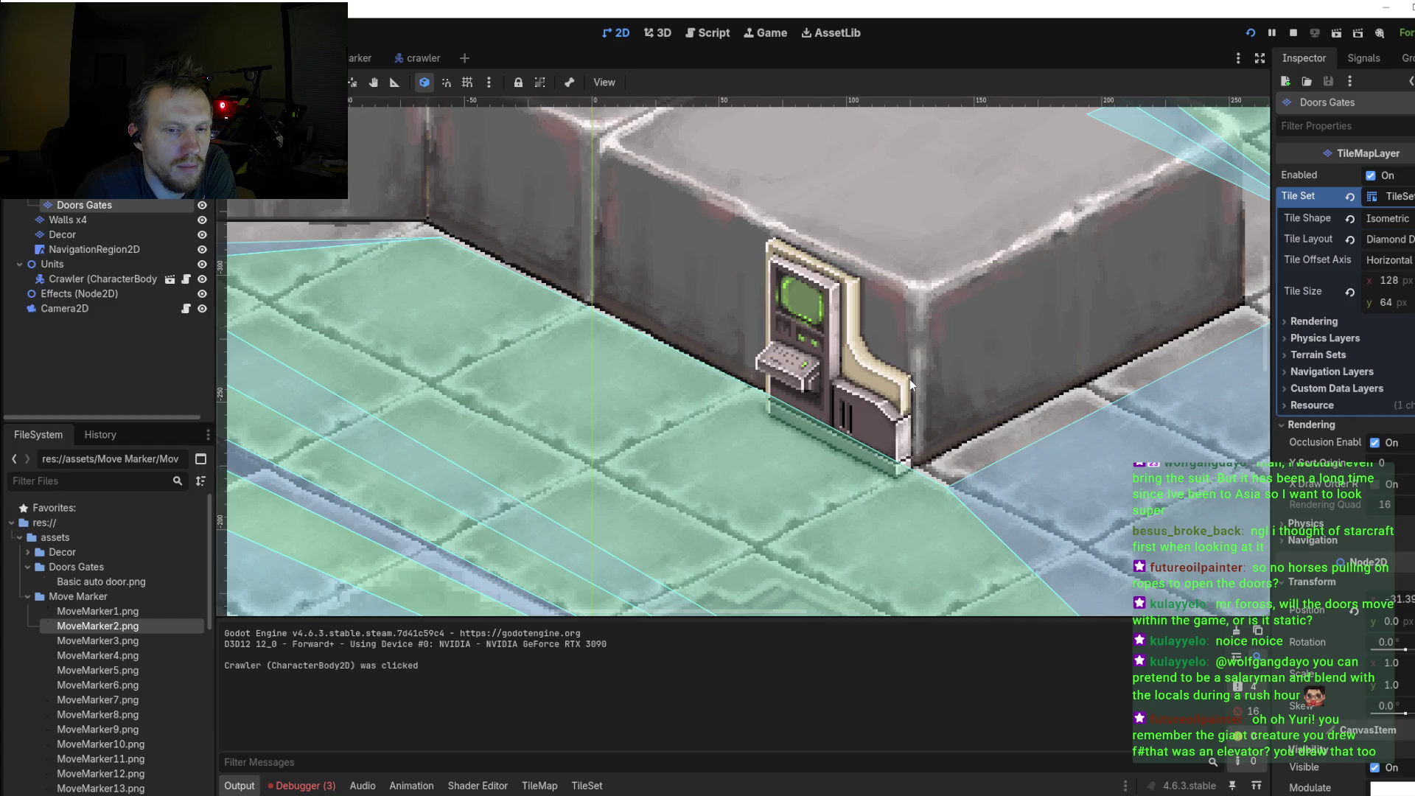
scroll(910, 379, down, 5)
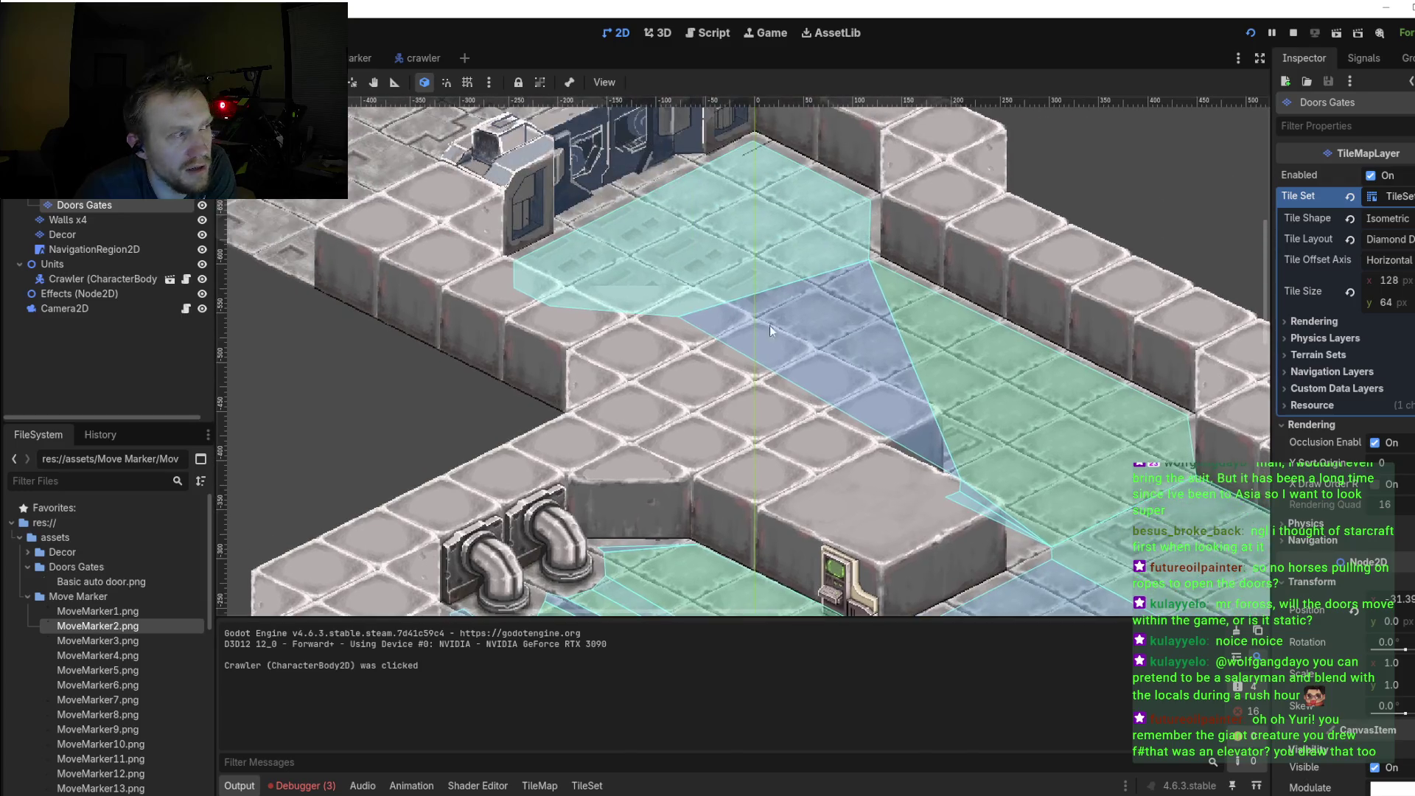
drag(769, 325, 799, 389)
mouse_move(726, 342)
mouse_down()
mouse_move(756, 352)
mouse_move(874, 477)
mouse_up()
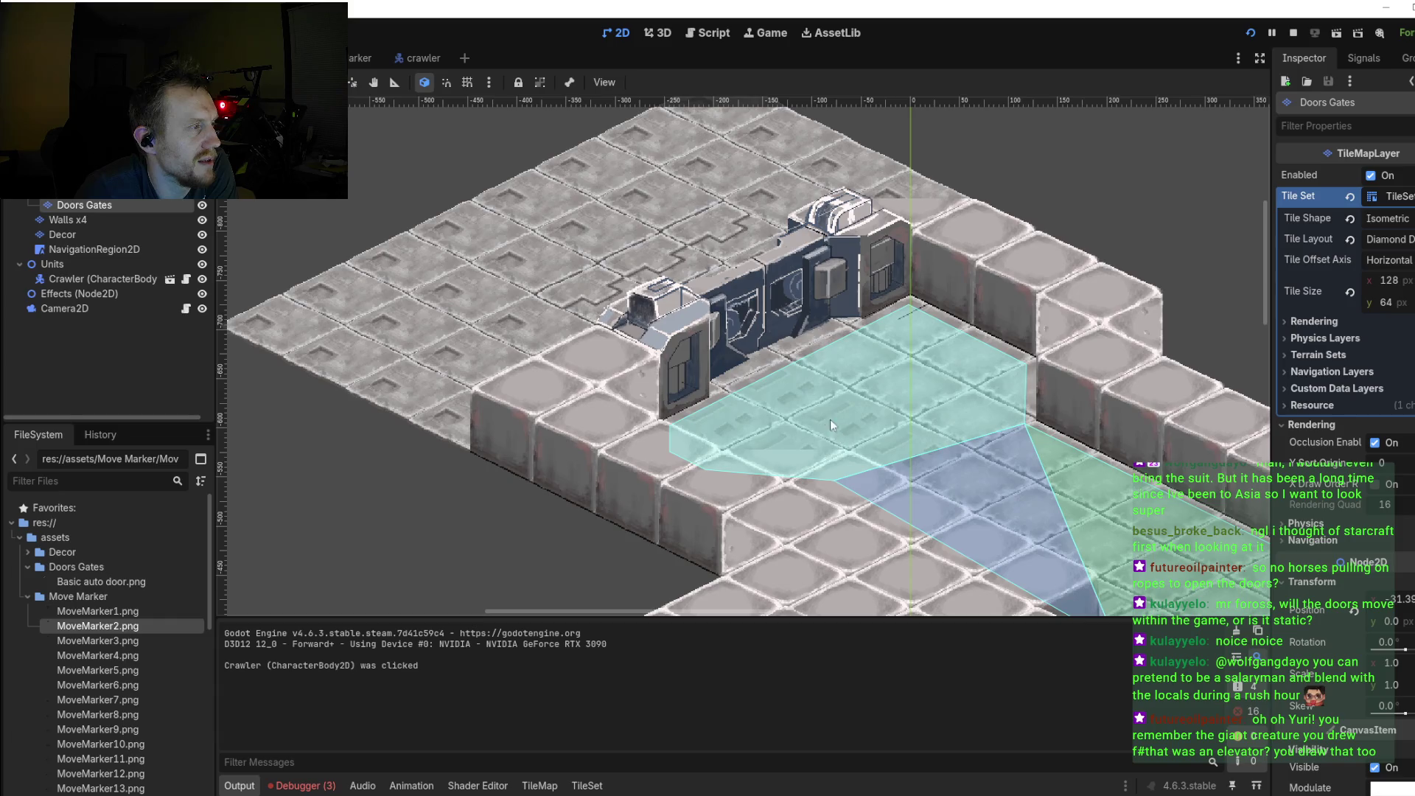
scroll(829, 419, down, 2)
drag(821, 400, 671, 232)
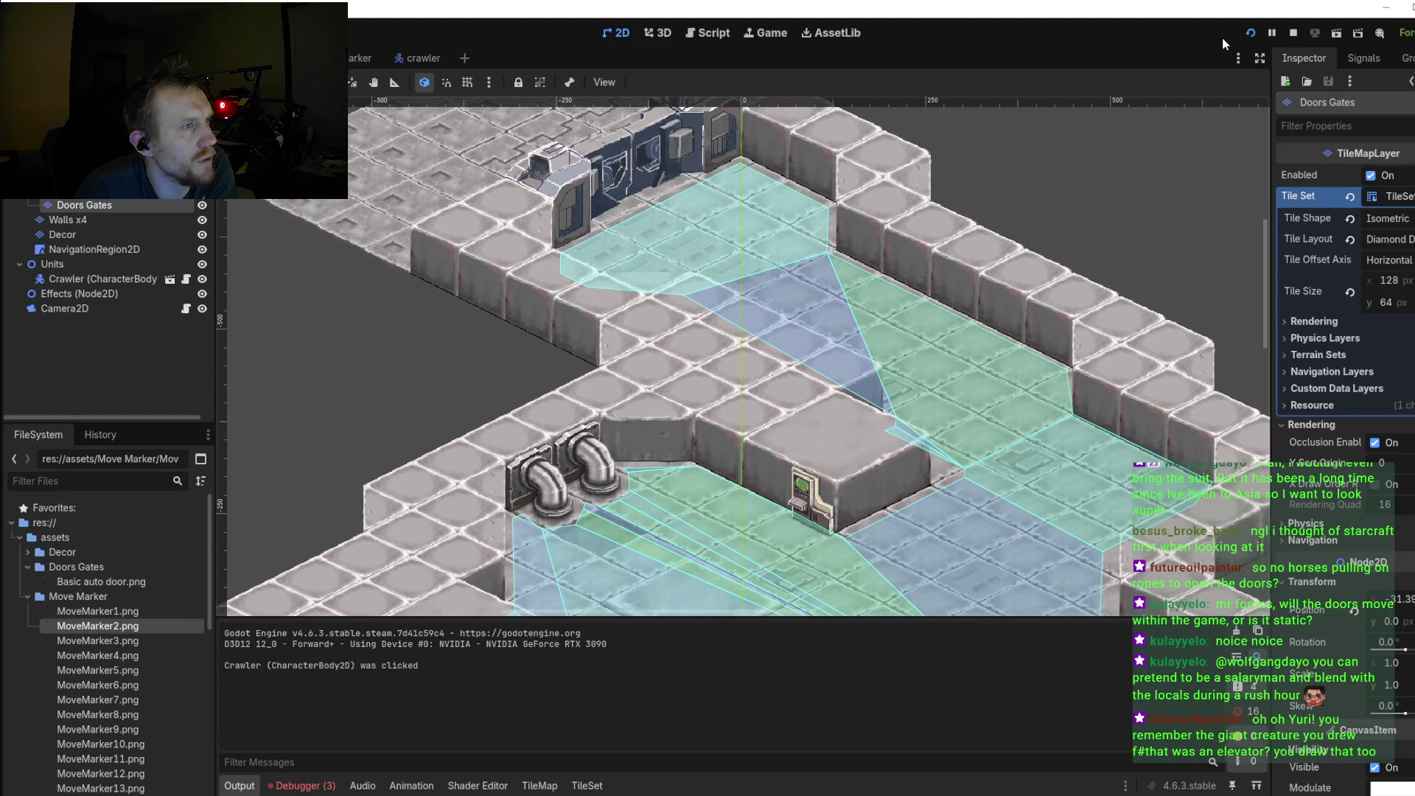
Step: Run the game, select the crawler and walk it along and around the door wall
click(1246, 33)
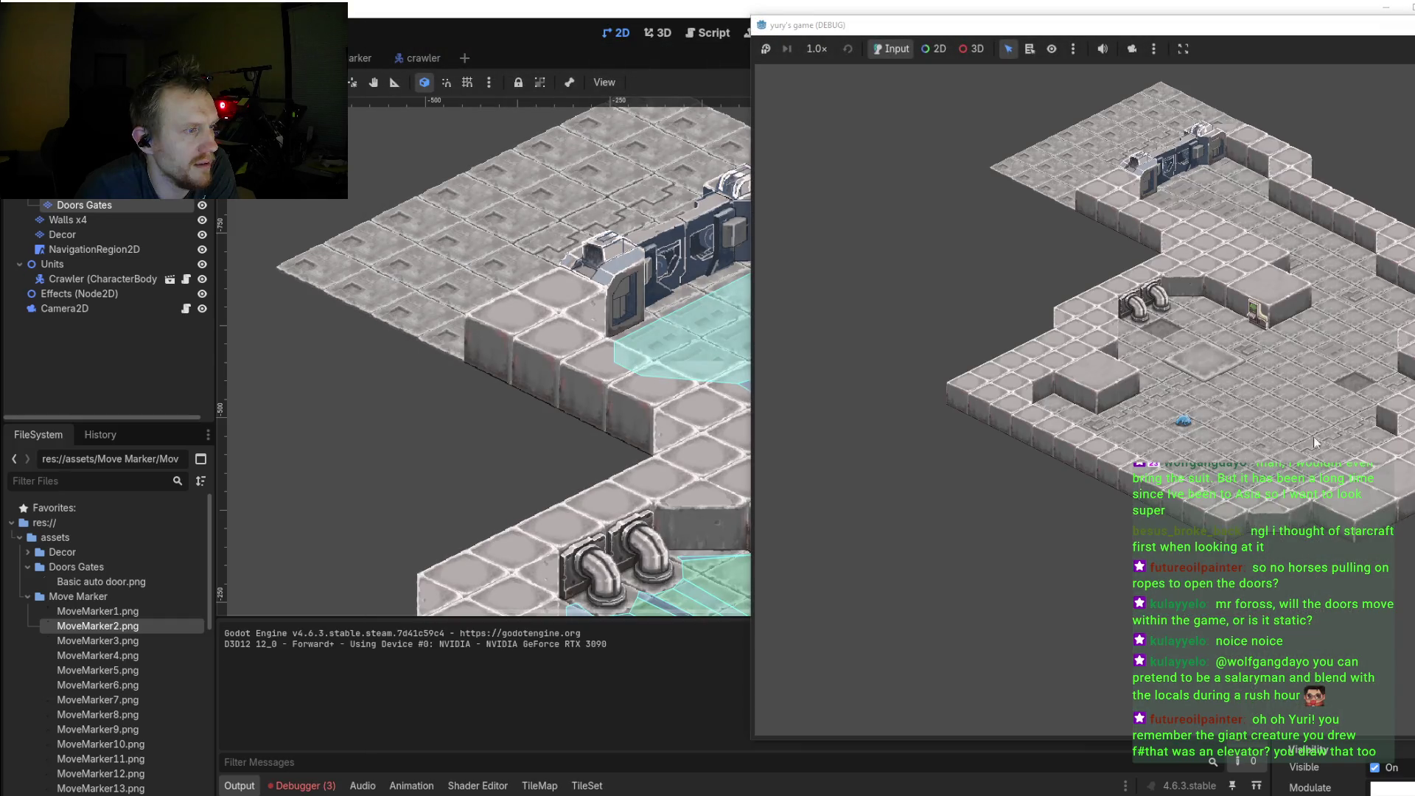
click(1184, 423)
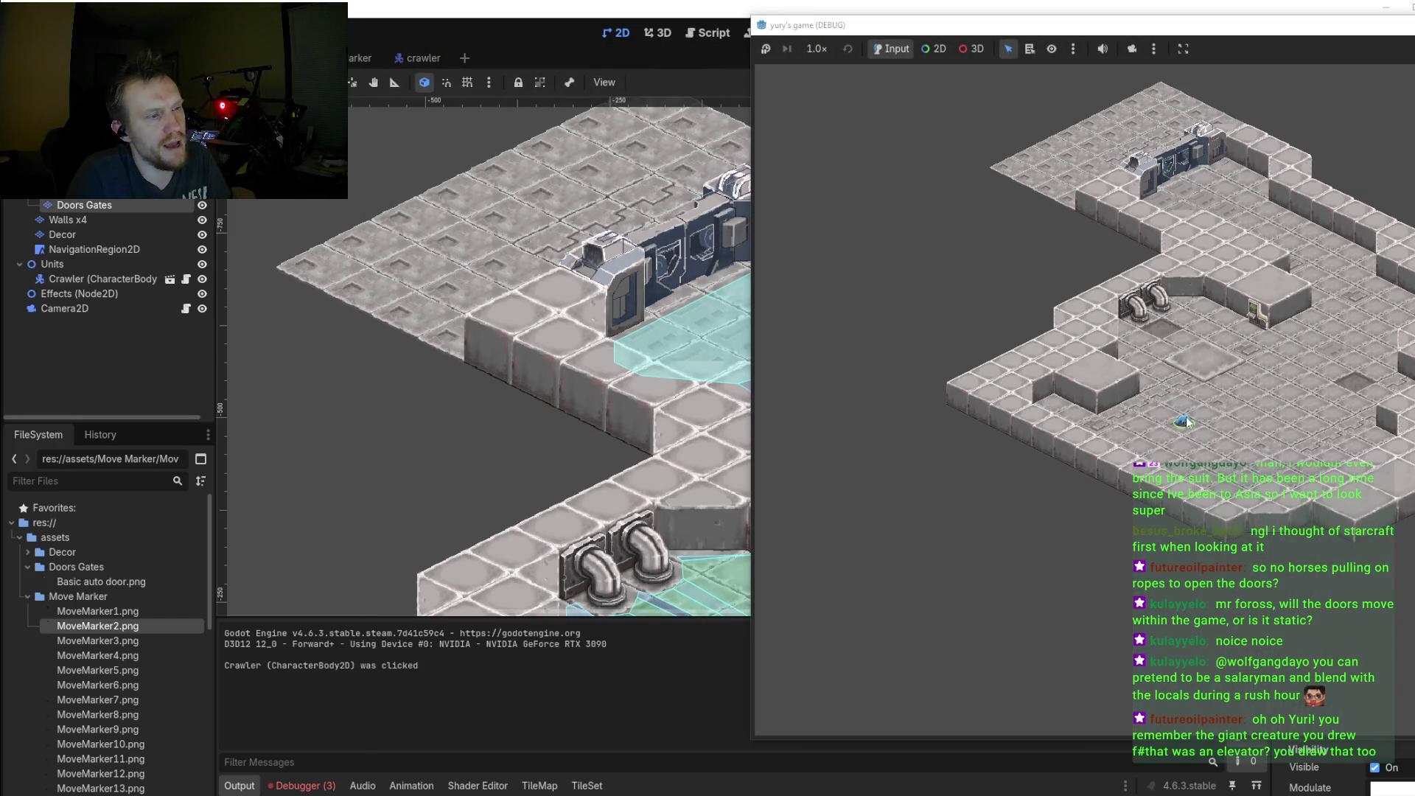
scroll(1280, 374, up, 3)
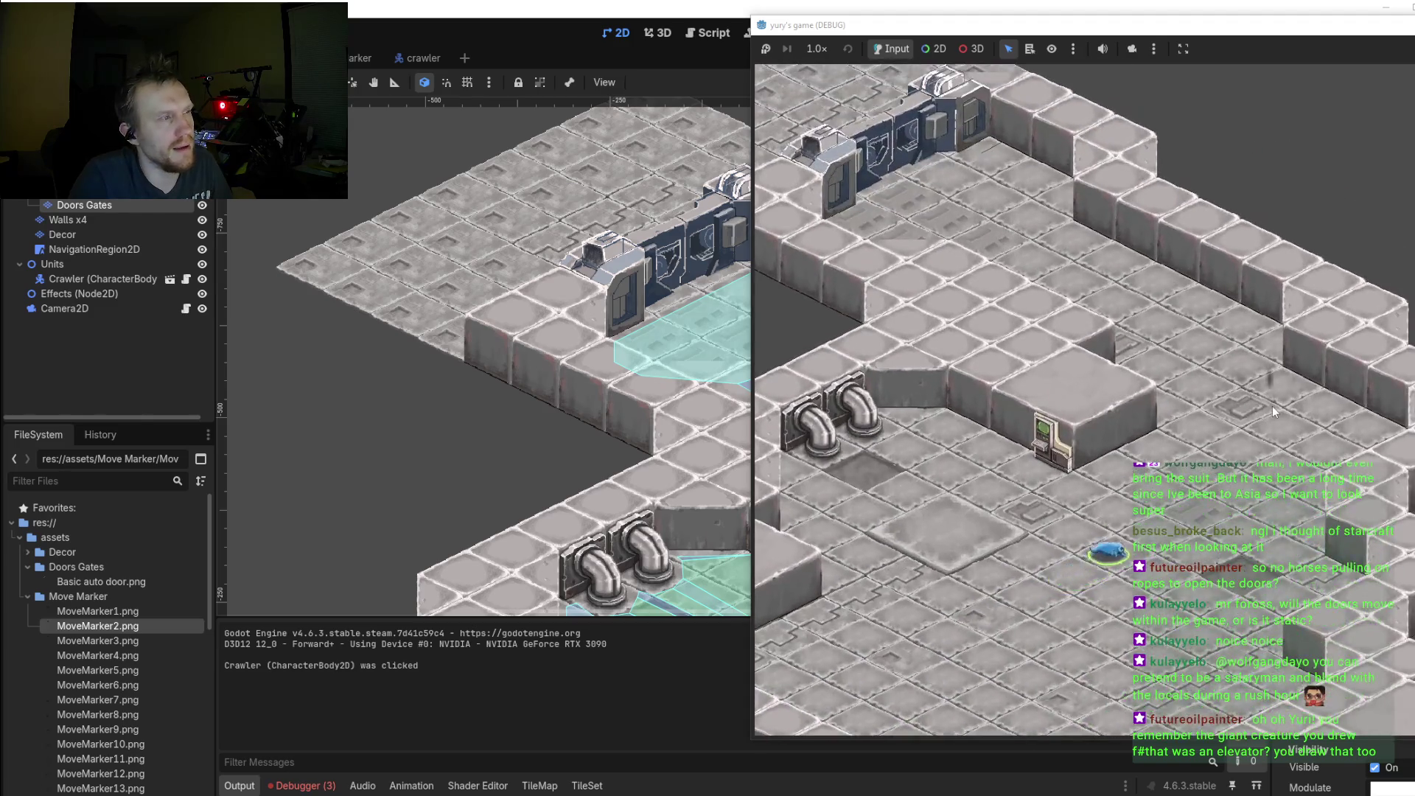
scroll(1272, 405, up, 2)
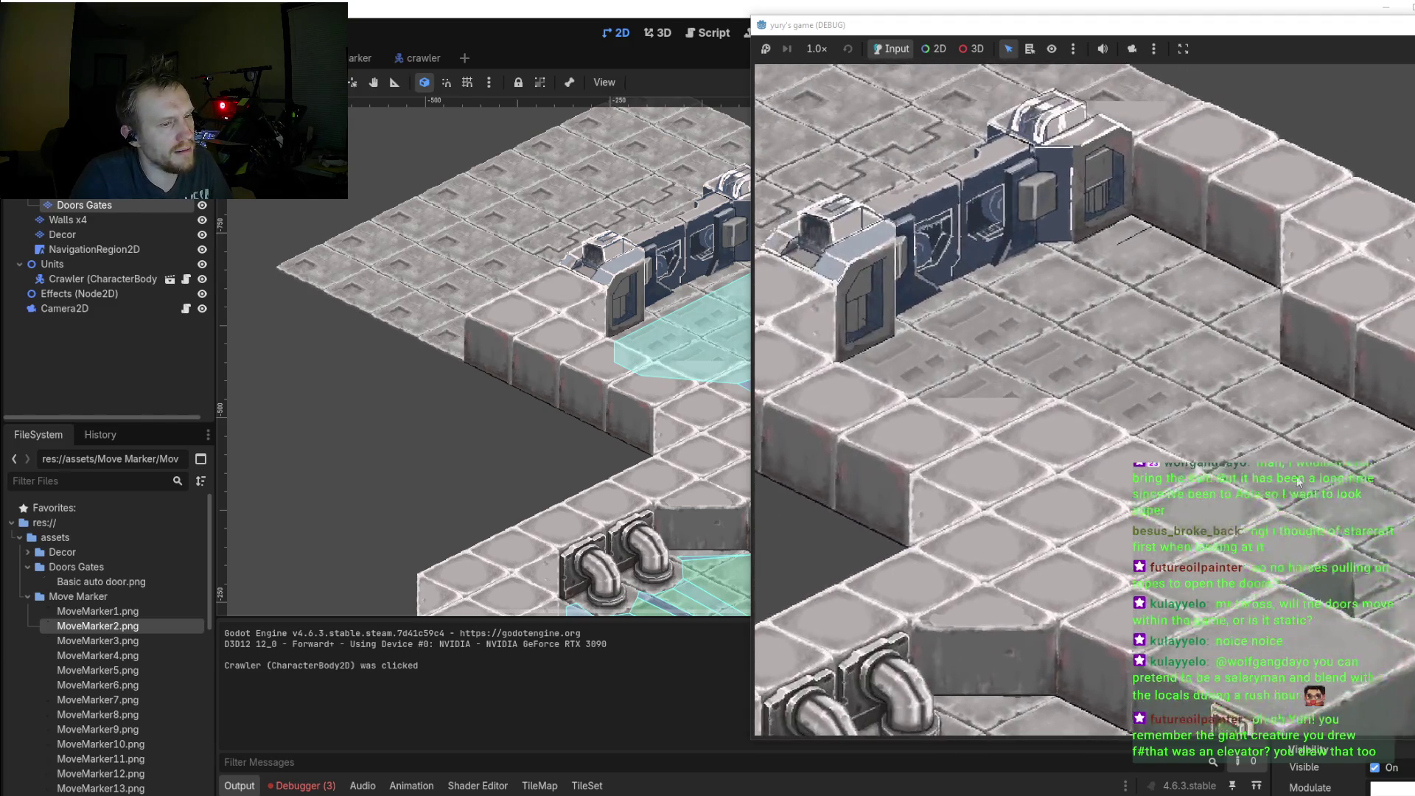
right_click(1324, 418)
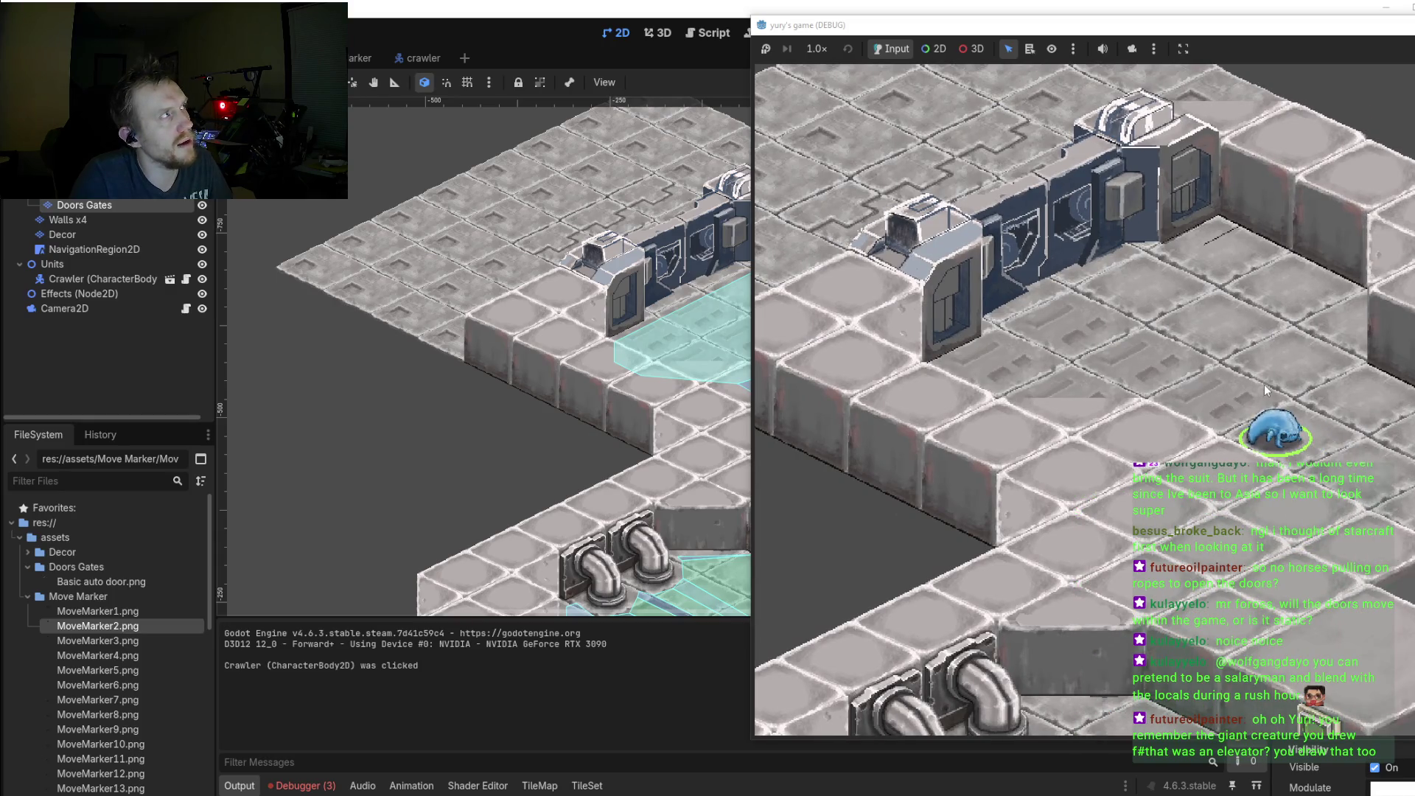
right_click(1263, 383)
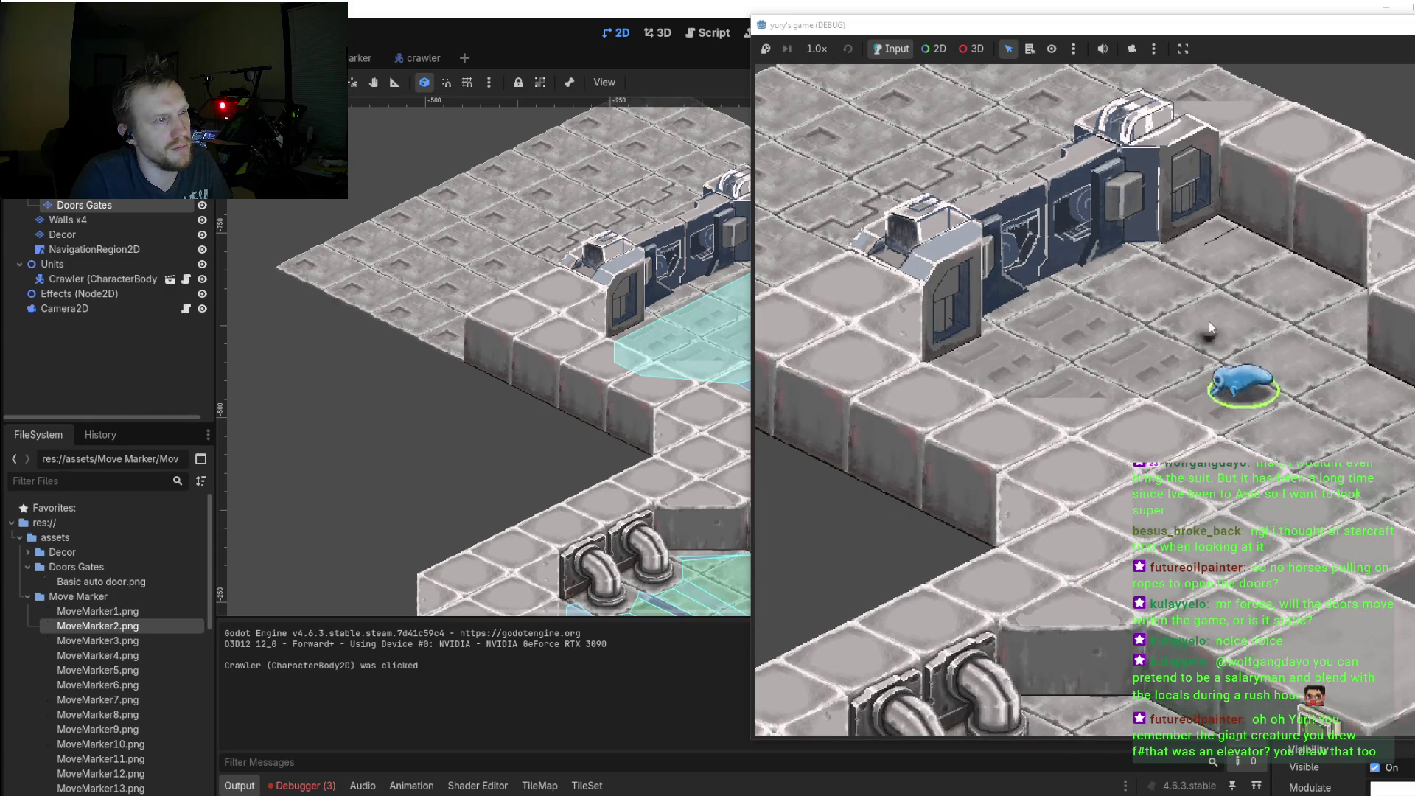
right_click(1087, 282)
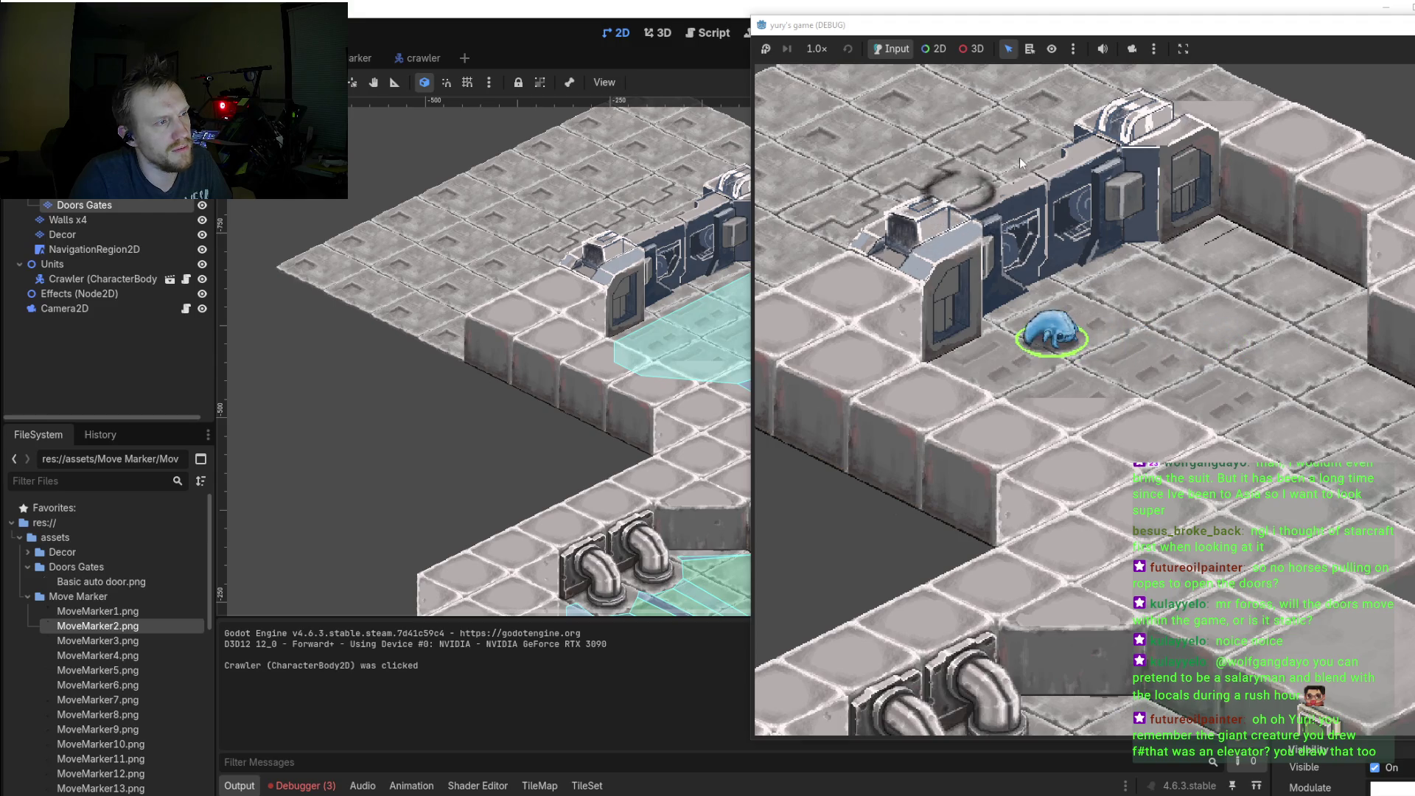
right_click(1379, 400)
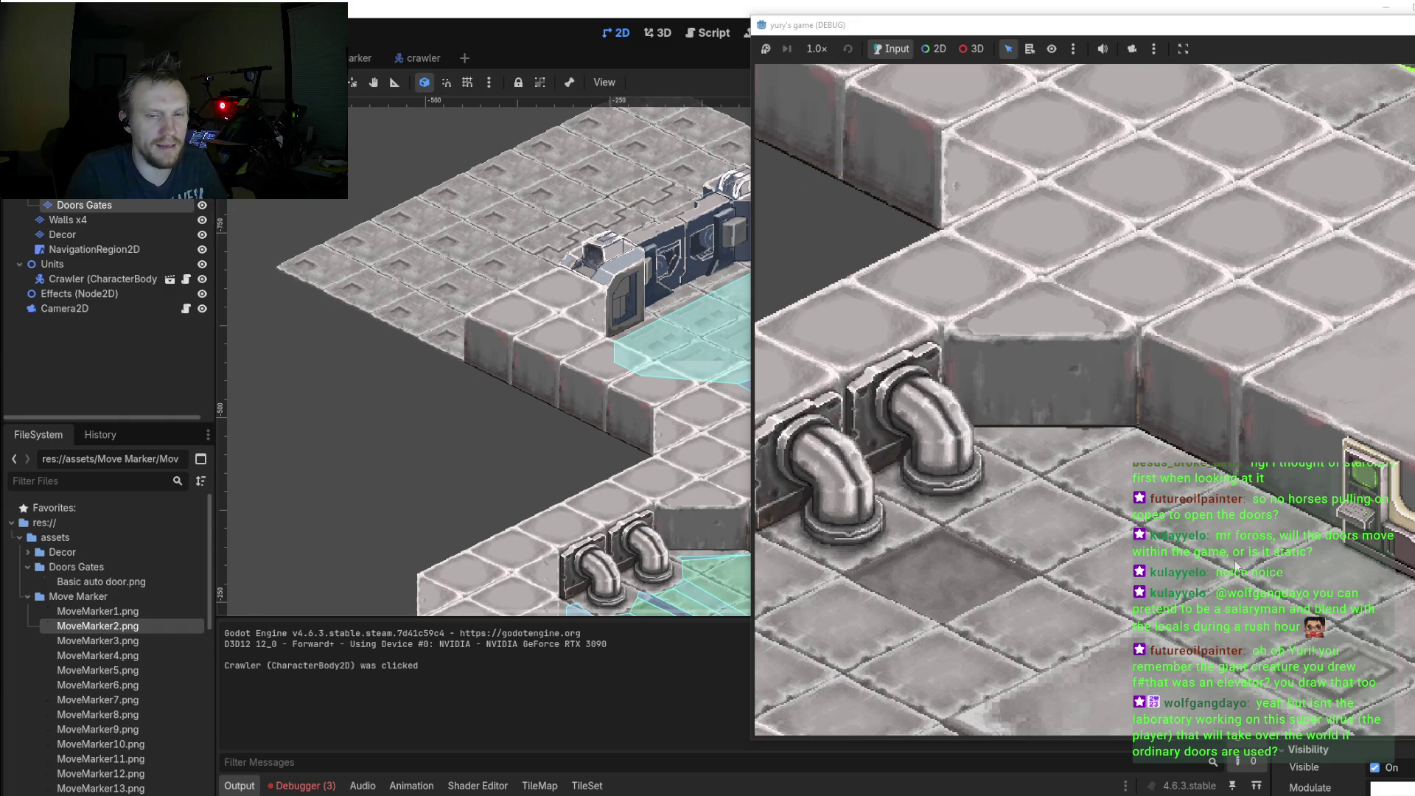
click(1253, 515)
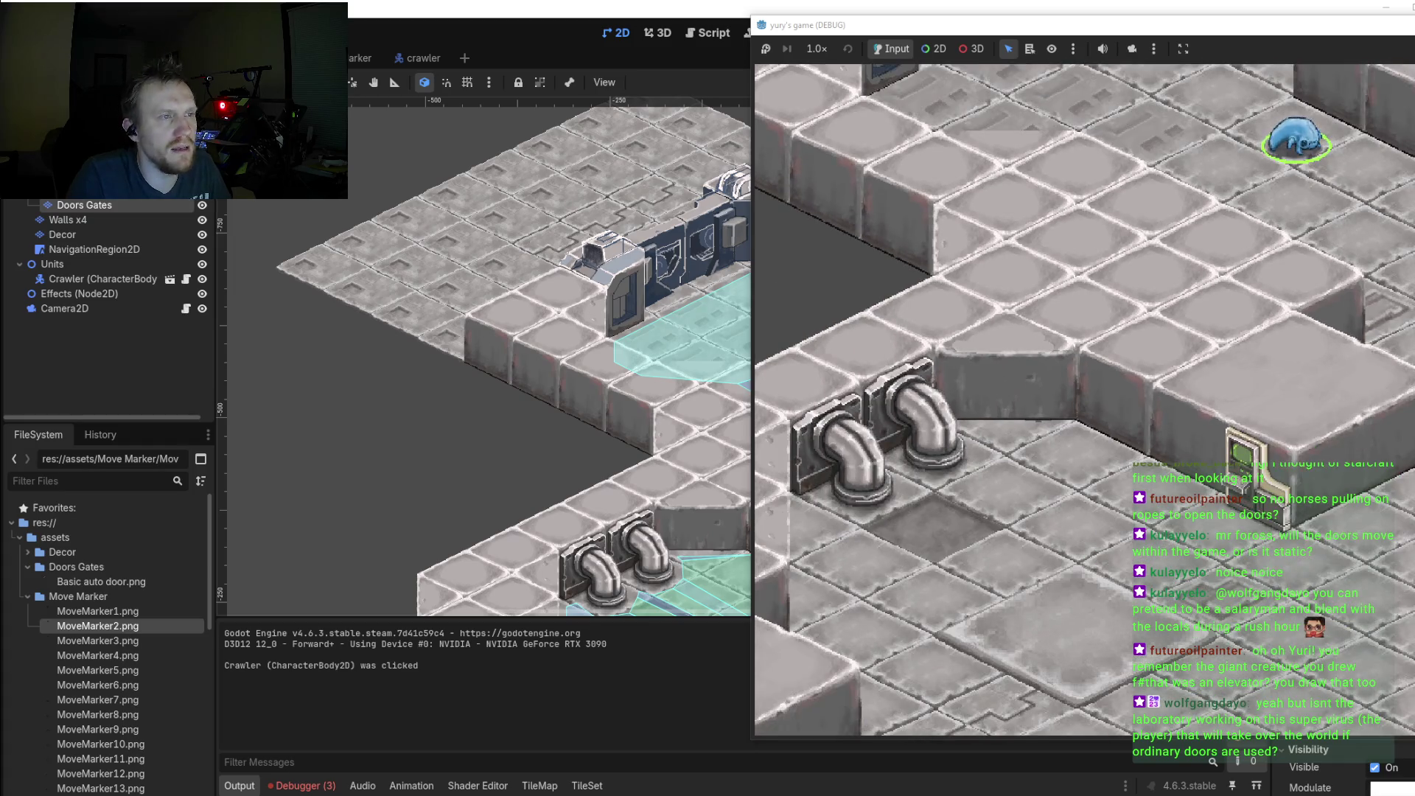
click(1398, 249)
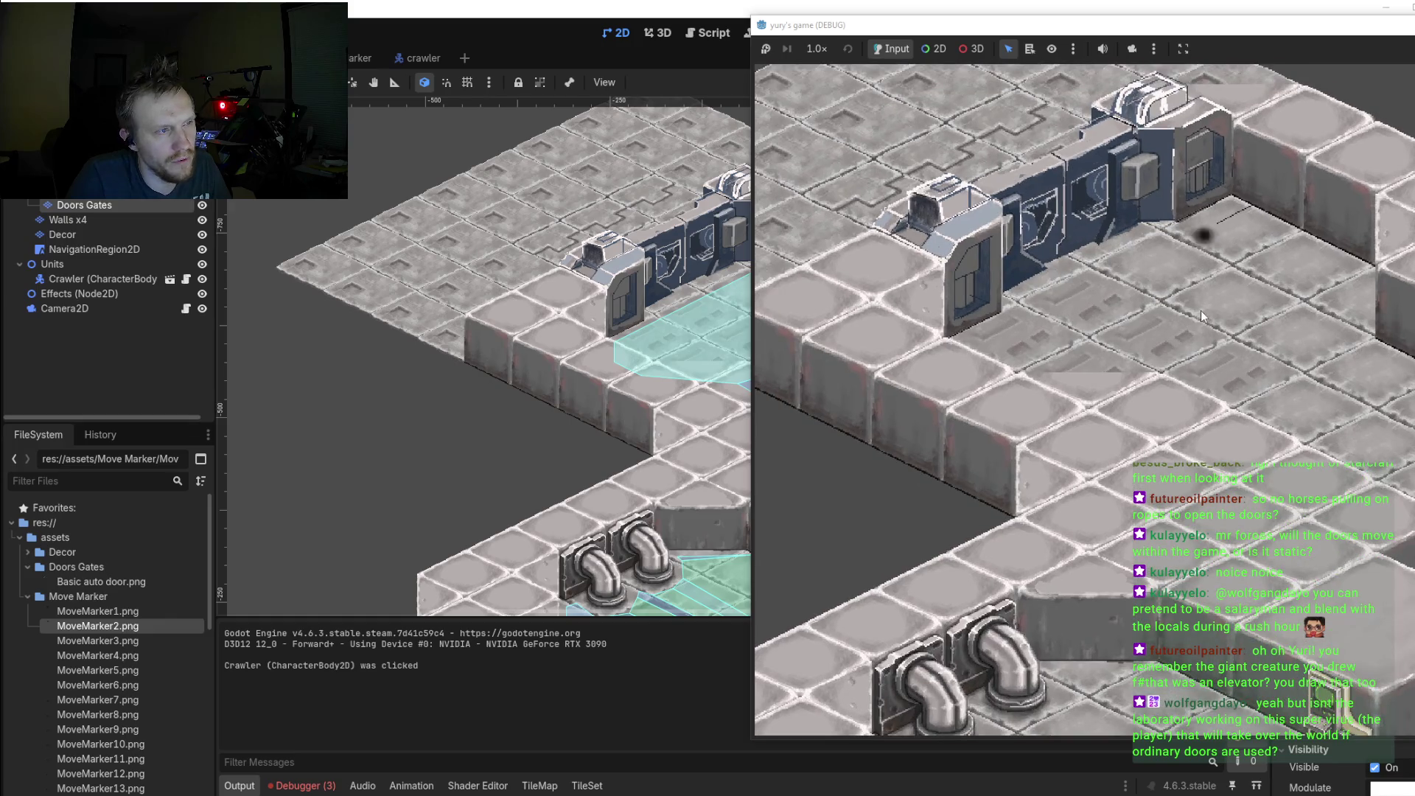
click(1201, 311)
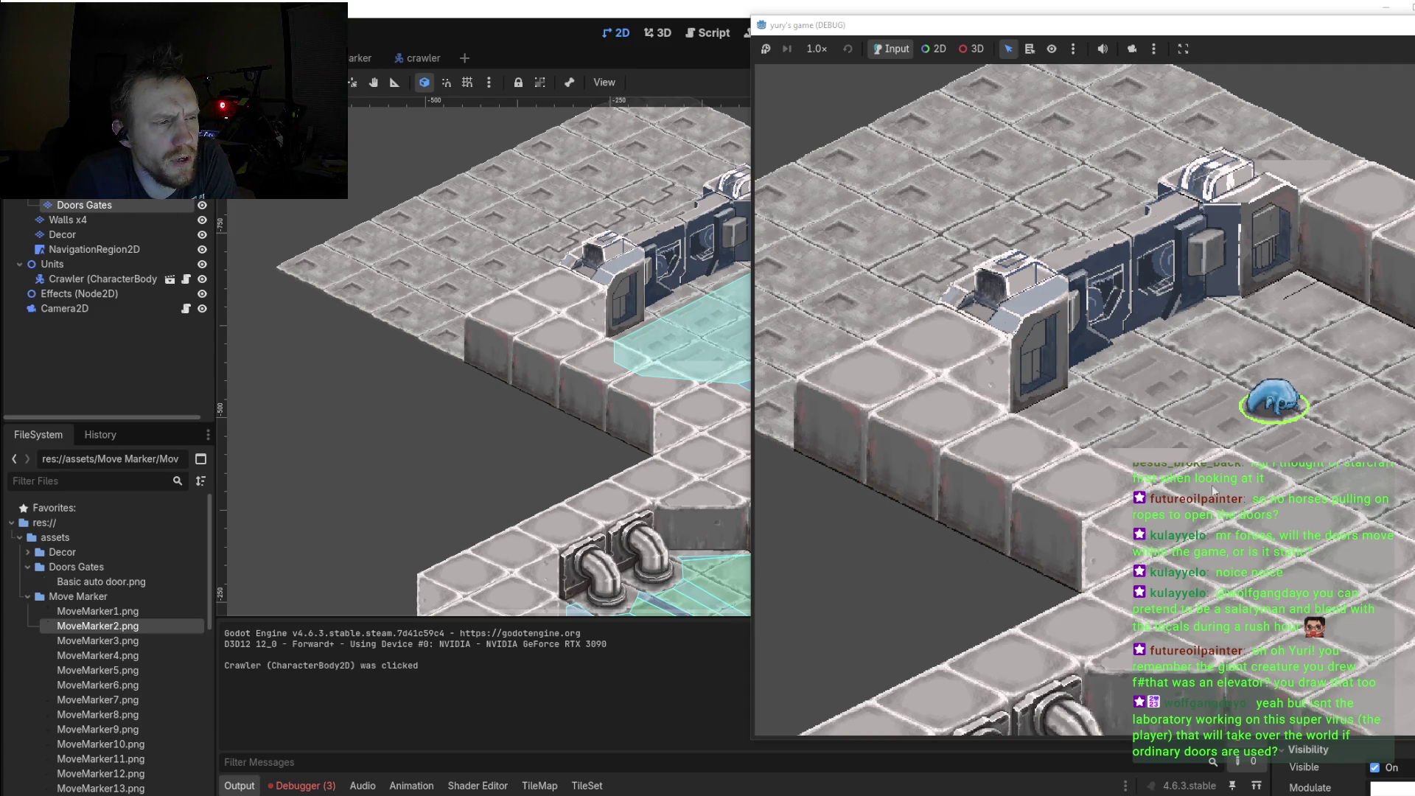
Step: Zoom and pan the game view with the WASD keys, then close the running game
scroll(1280, 399, up, 2)
scroll(1282, 400, up, 1)
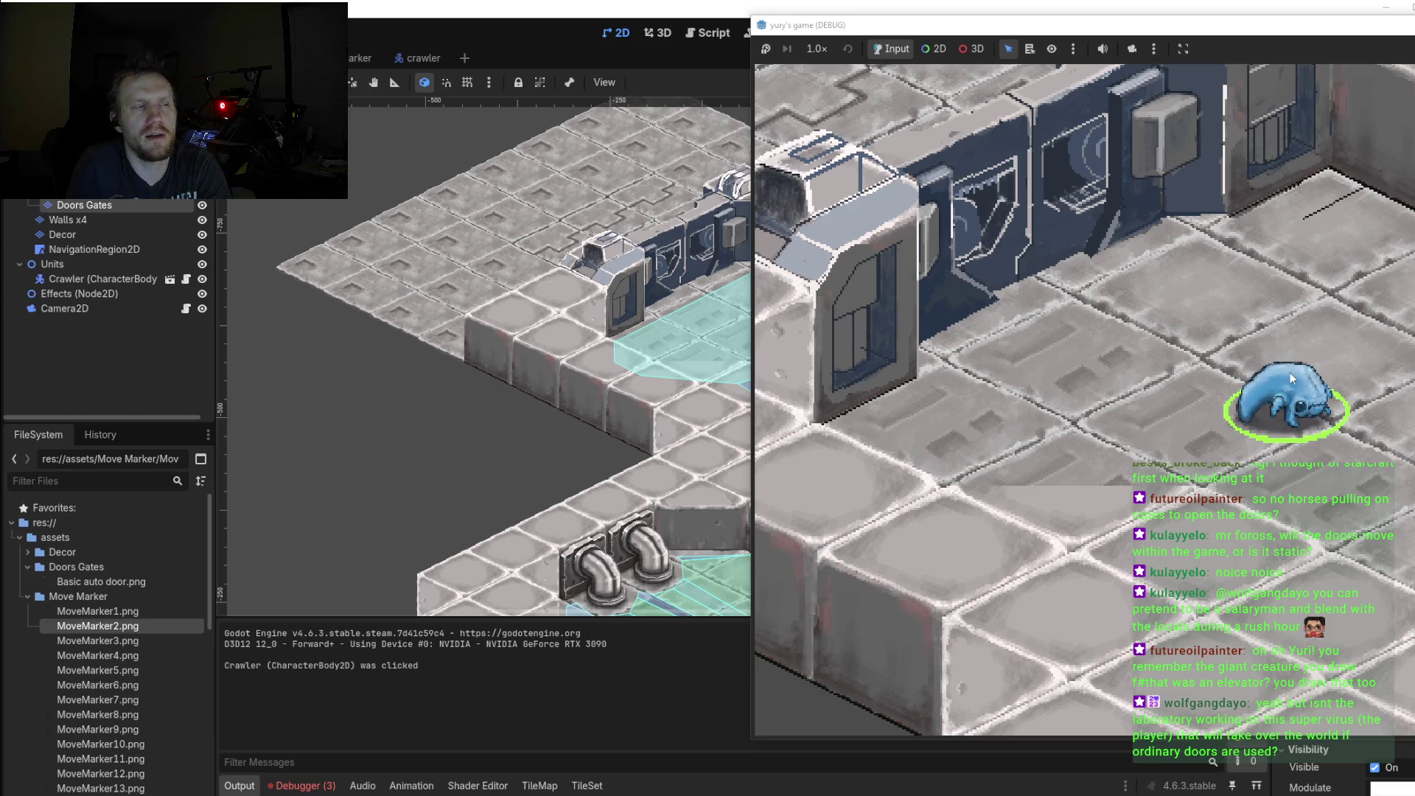
scroll(1297, 377, down, 3)
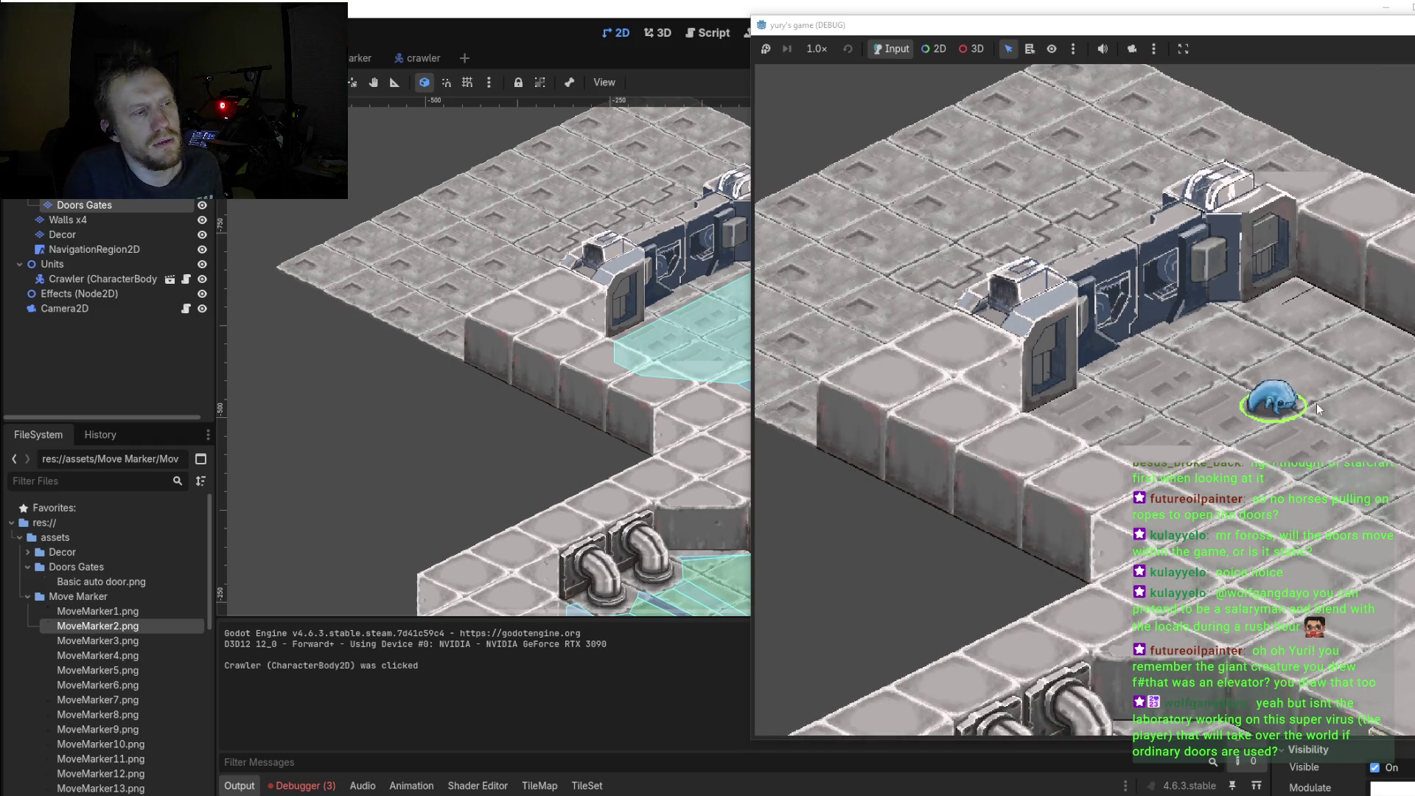
key(d)
key(s)
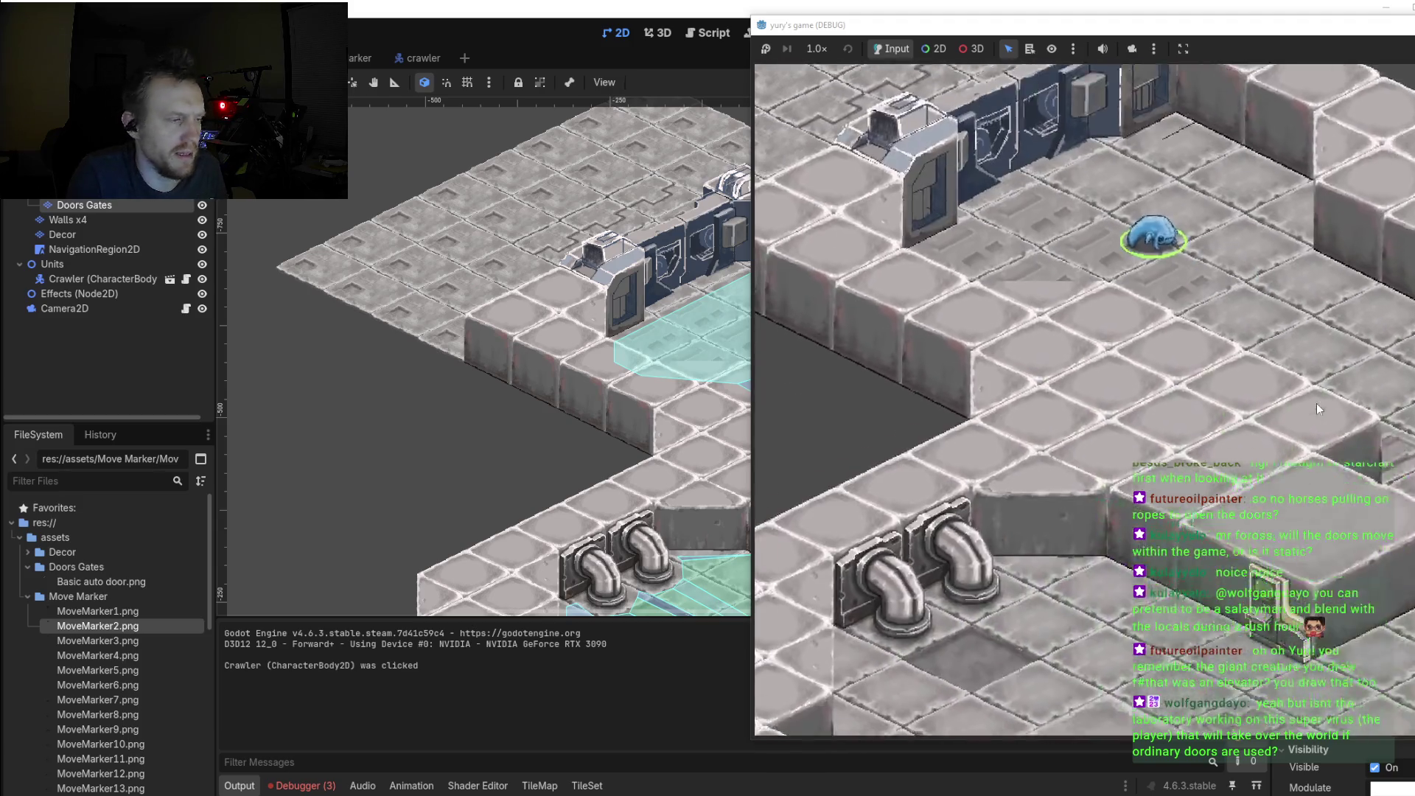
key(w)
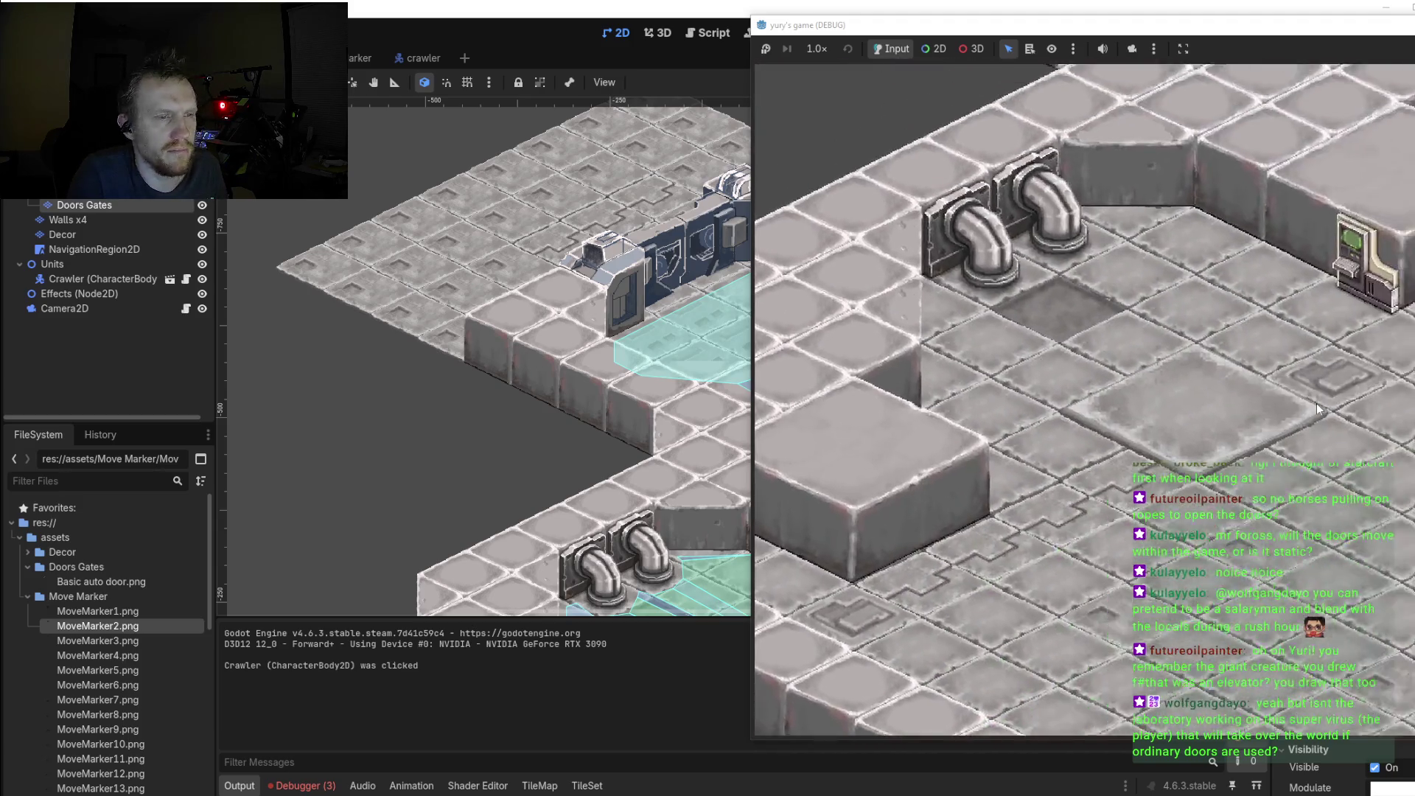
key(a)
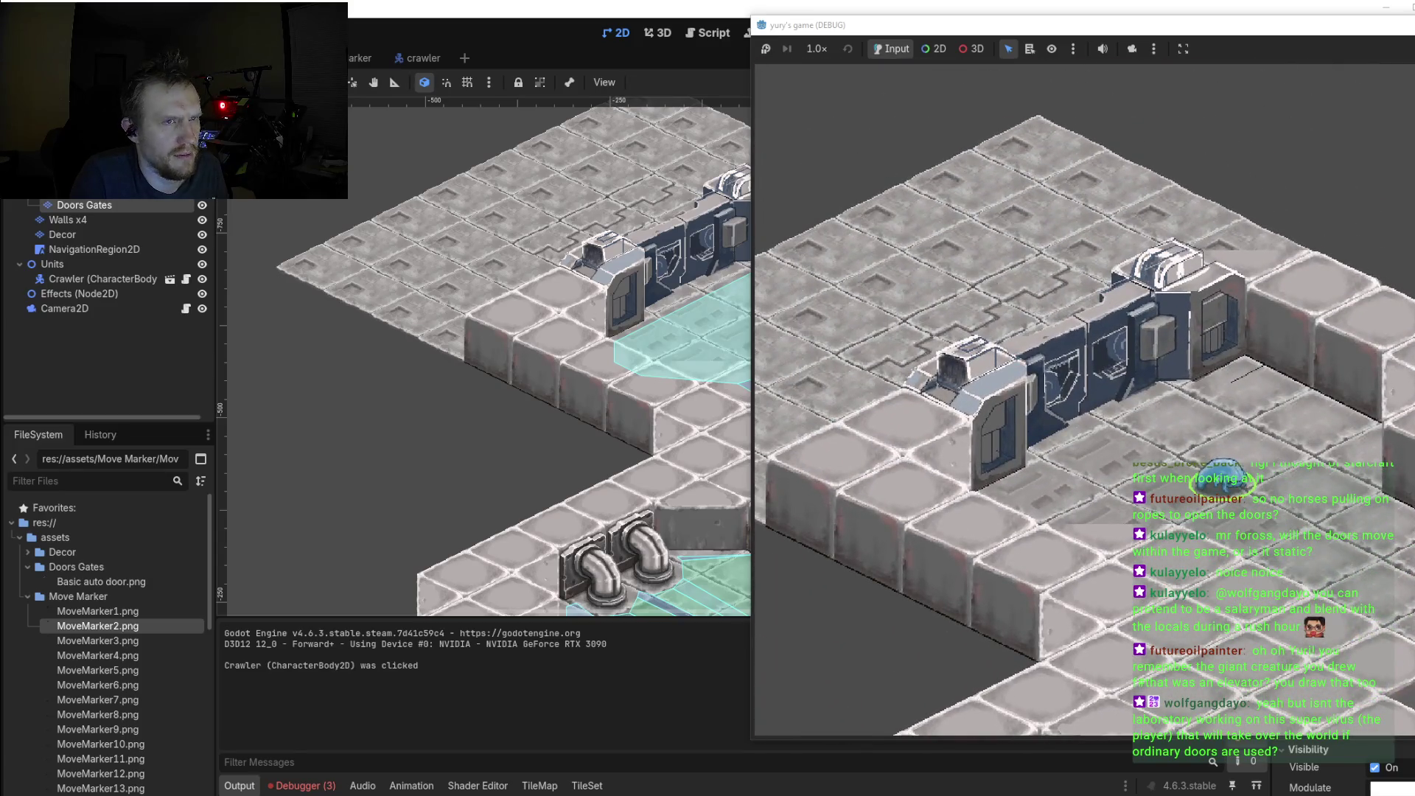
key(alt+F4)
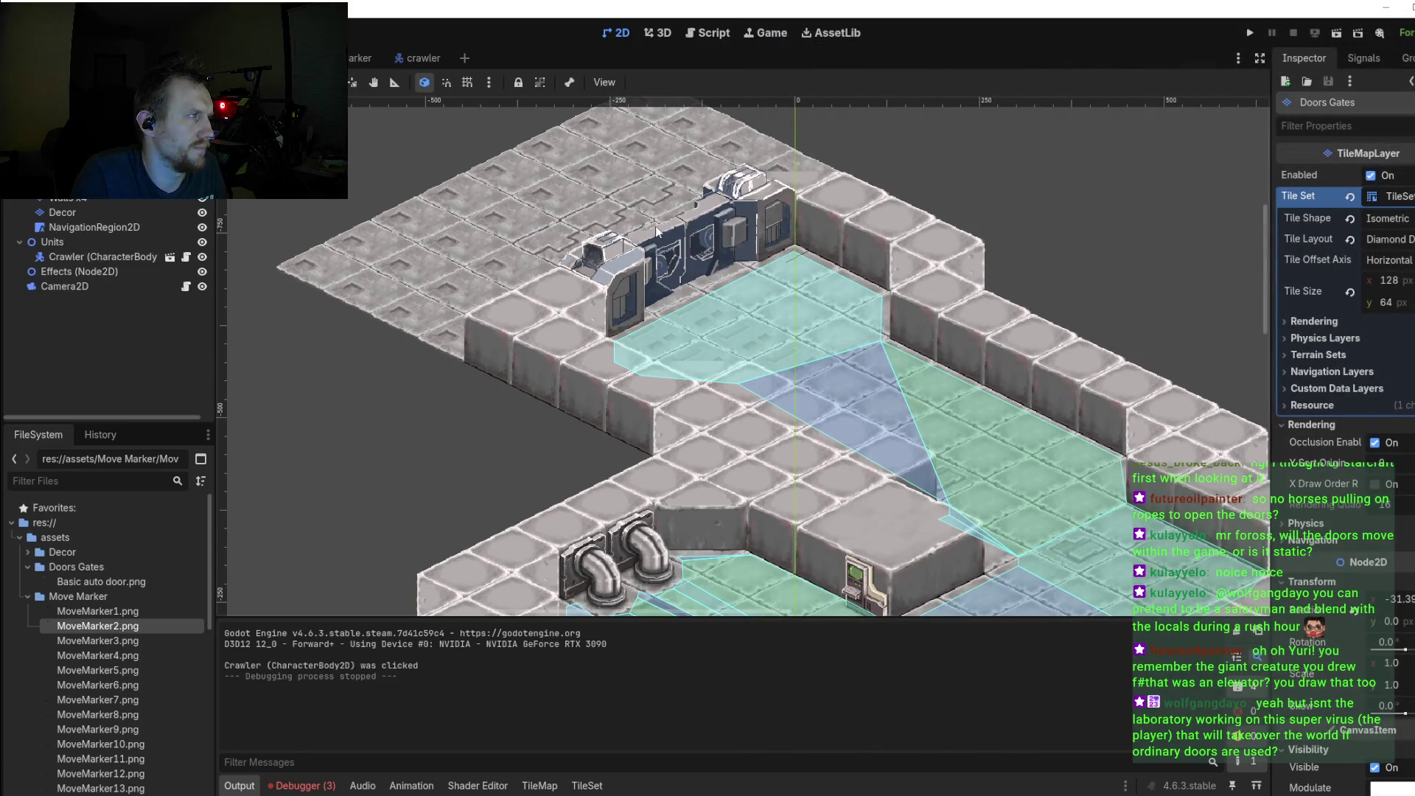
Step: Switch to Aseprite and zoom the Basic auto door.png canvas to 200%, panning across the door
drag(656, 231, 746, 250)
key(alt+Tab)
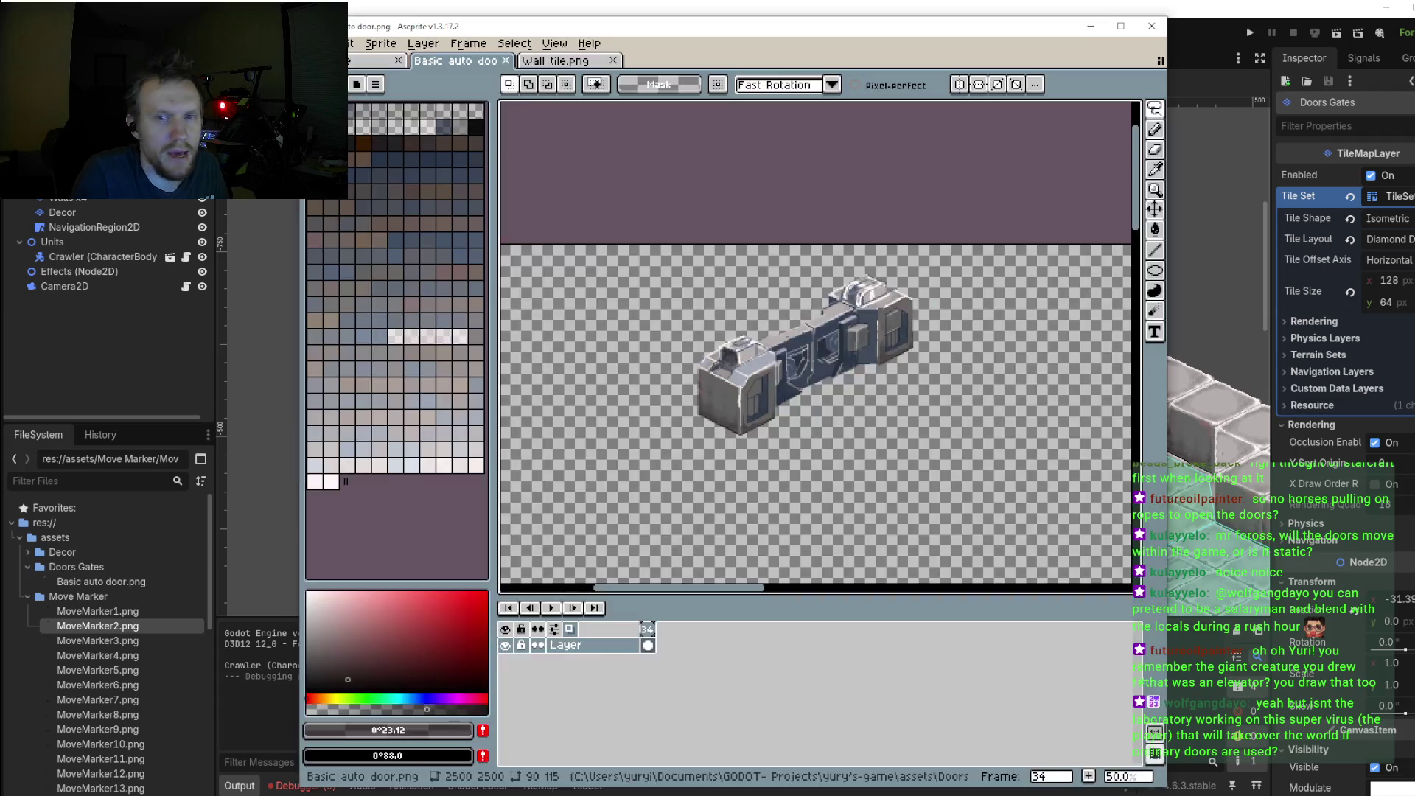
scroll(734, 403, up, 2)
scroll(734, 404, up, 2)
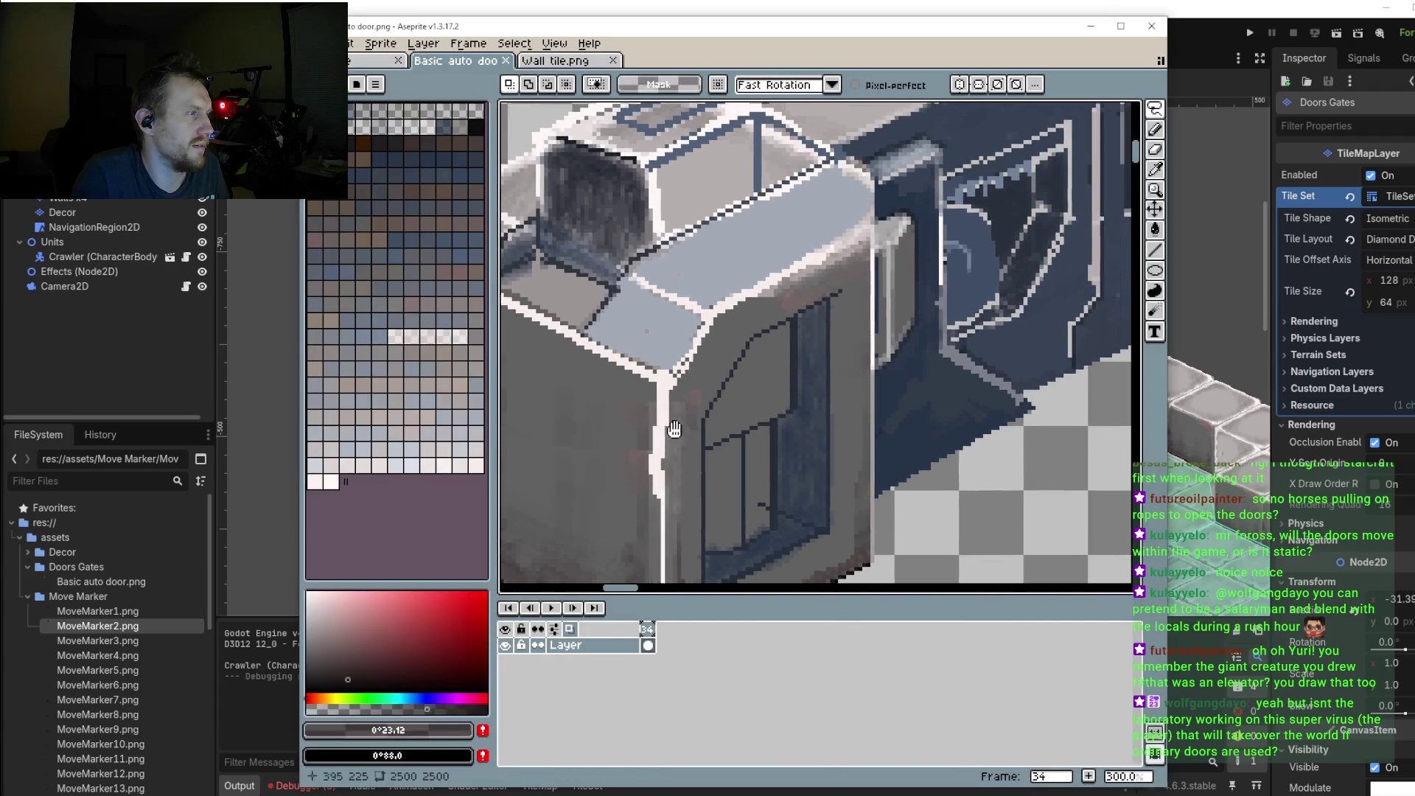
drag(734, 403, 726, 413)
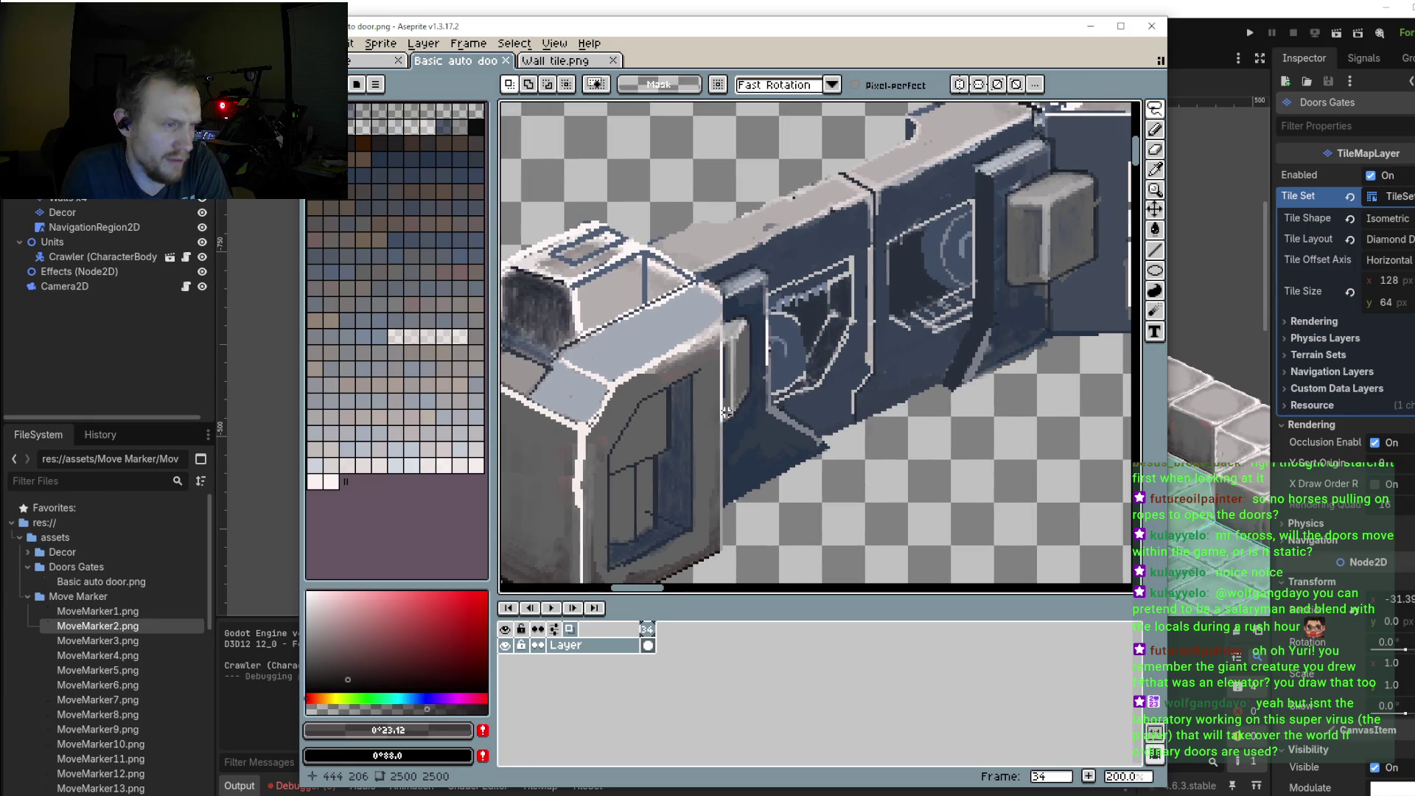